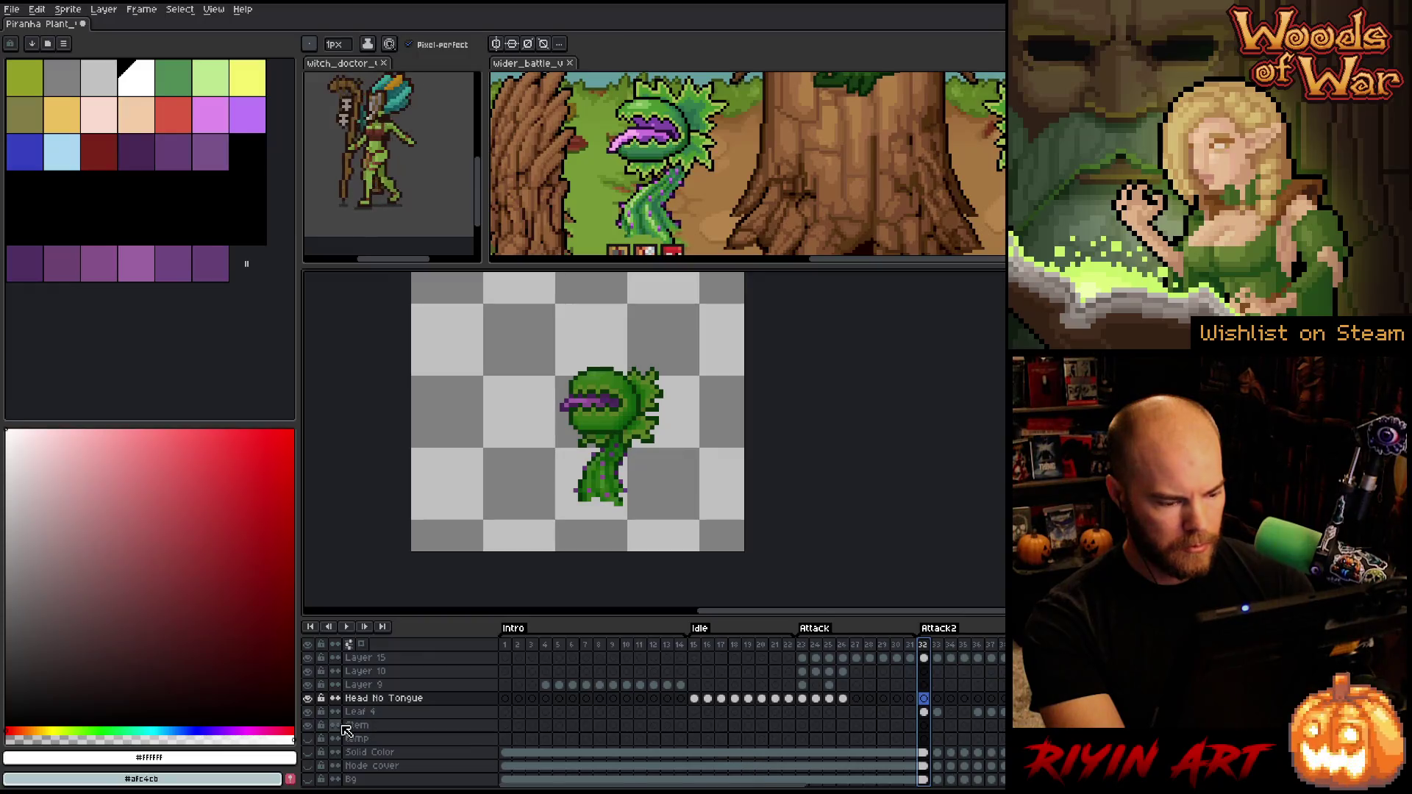
Select the Stem layer on frame 53 and toggle its visibility to check its pixels
click(352, 726)
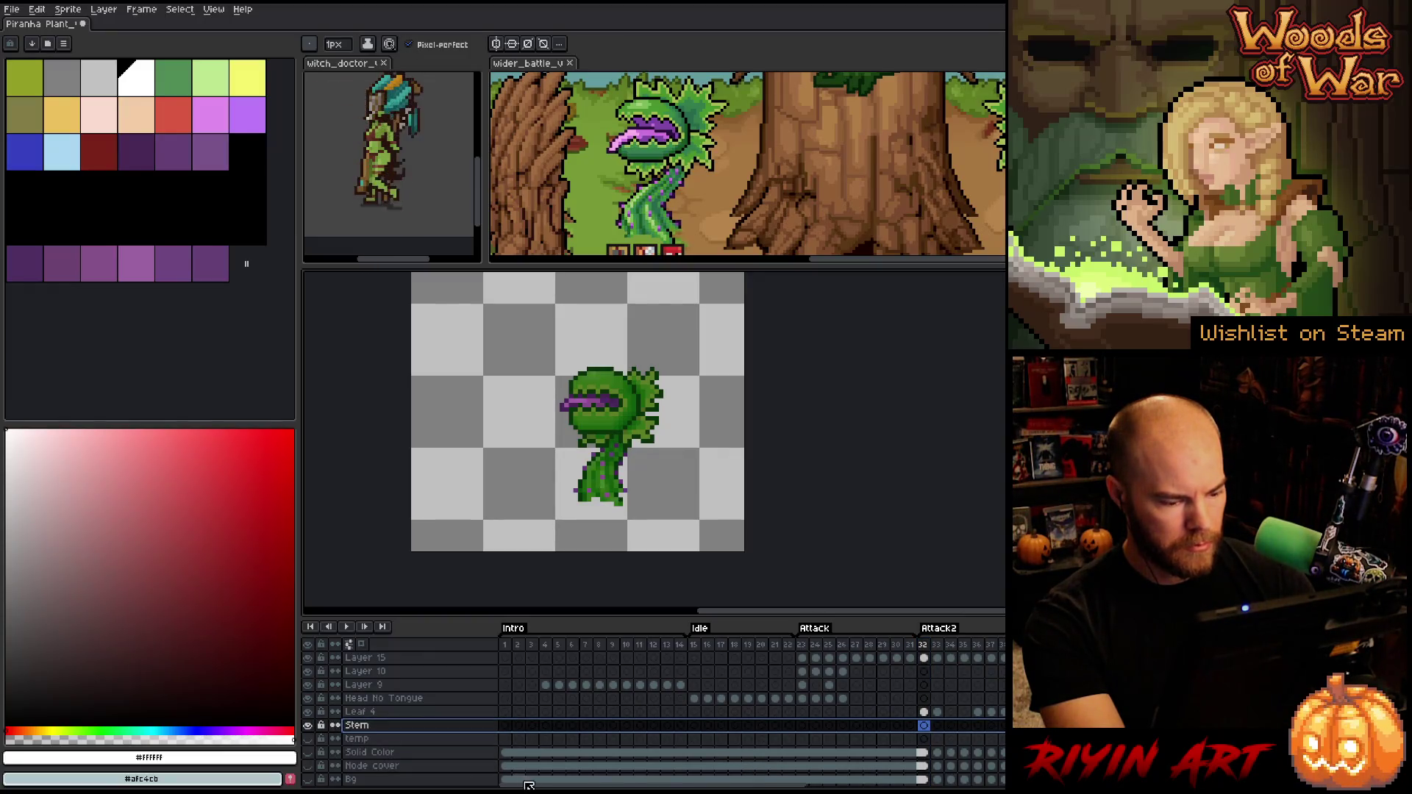
drag(728, 785, 1001, 785)
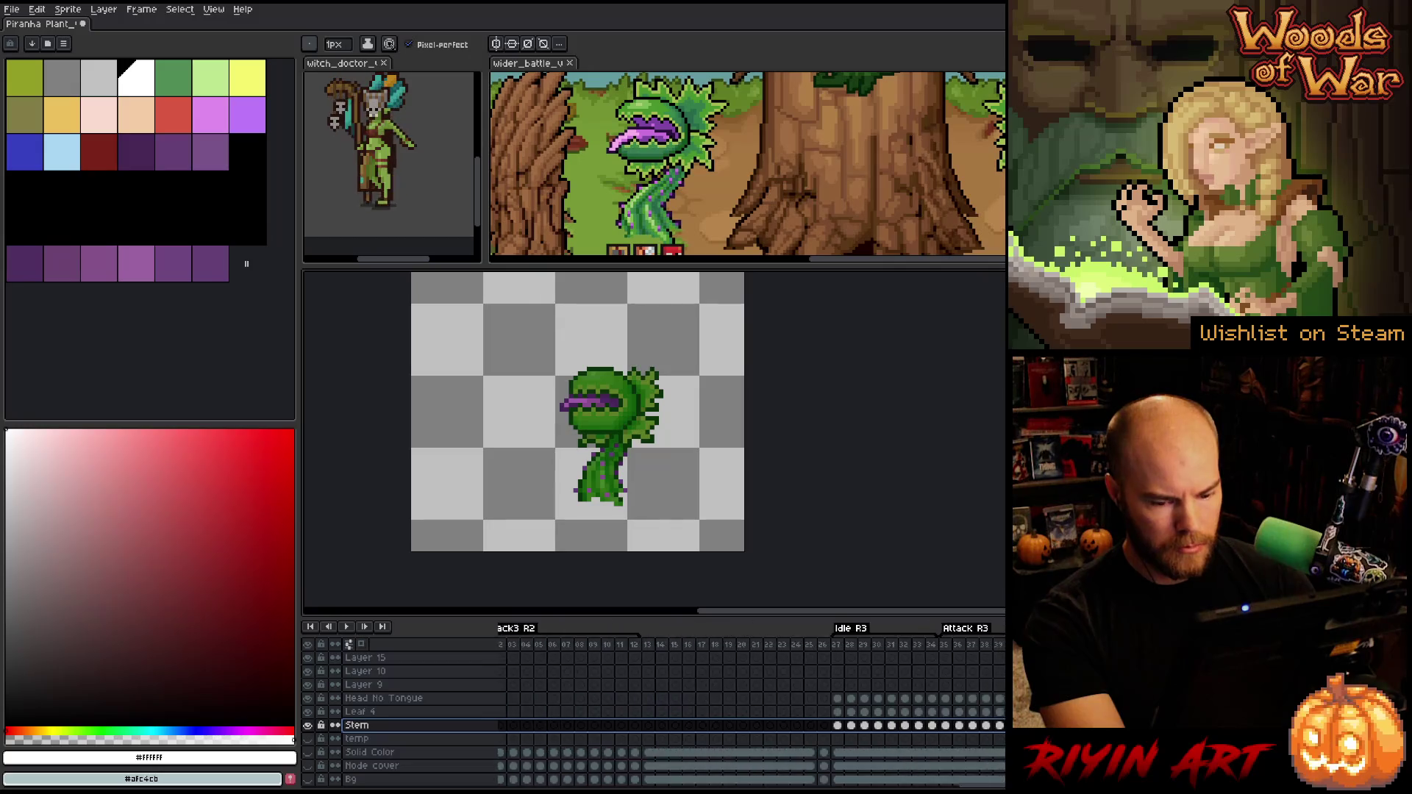
scroll(751, 706, right, 5)
click(893, 645)
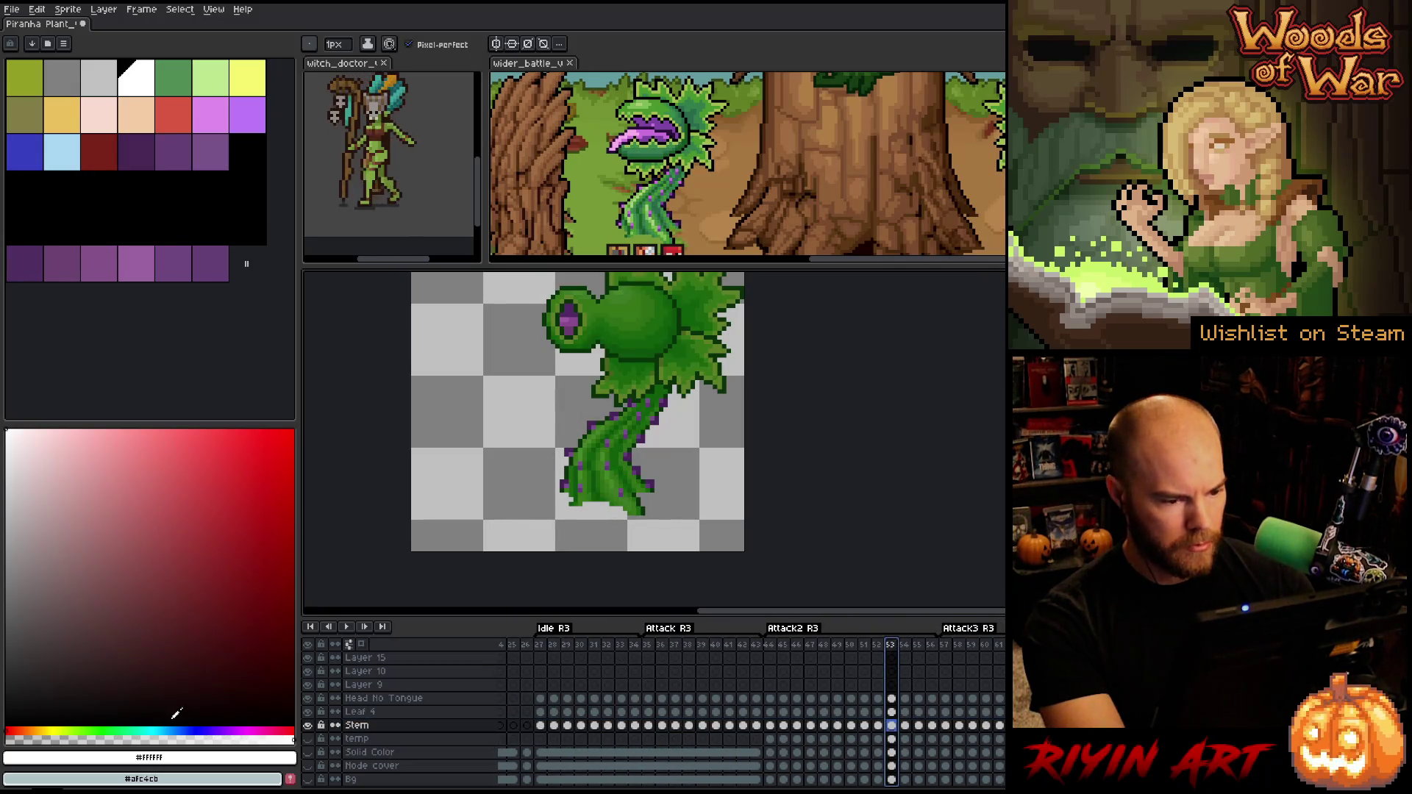
click(309, 726)
click(308, 726)
click(308, 726)
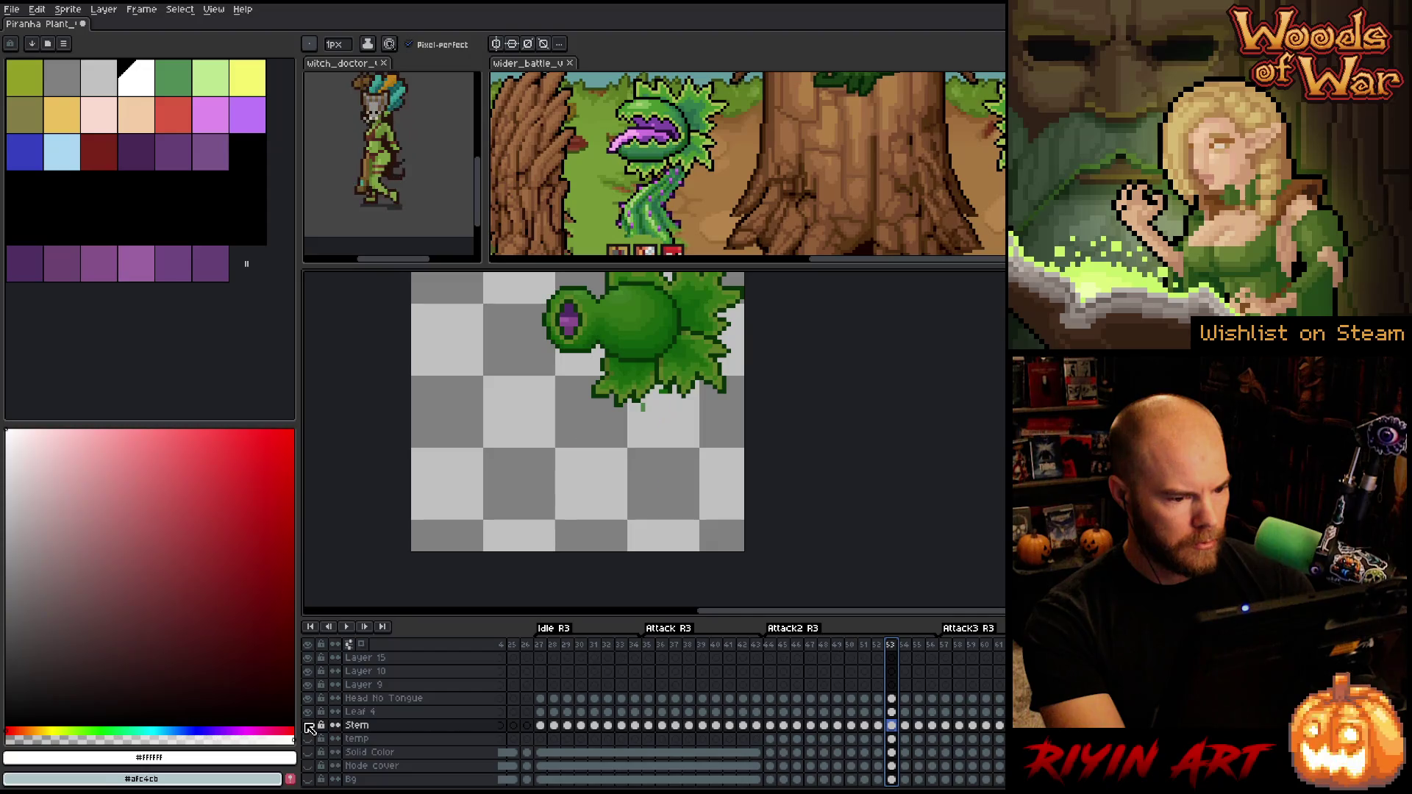
click(308, 726)
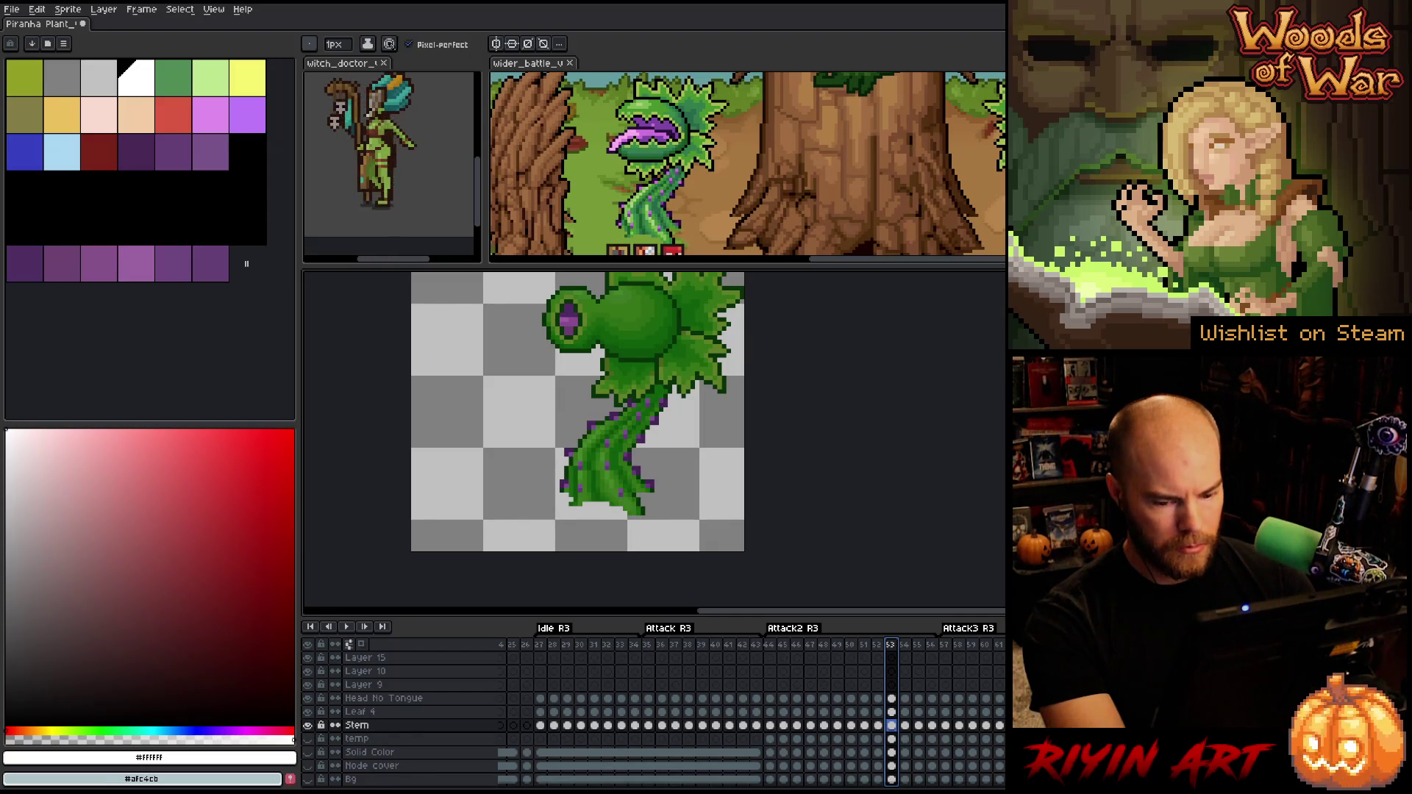
Open Layer Properties for the Stem layer
scroll(750, 706, left, 5)
scroll(751, 707, left, 3)
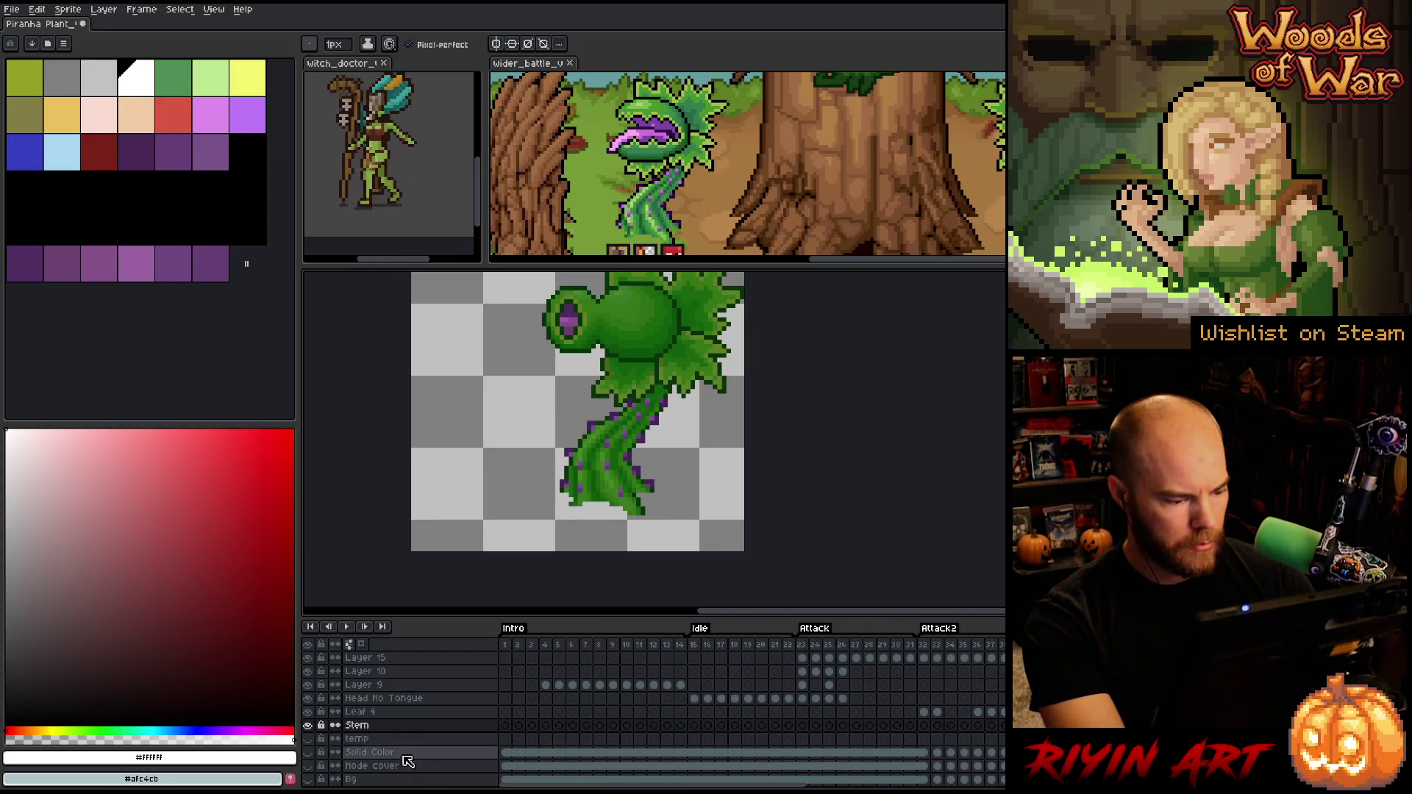
scroll(360, 728, up, 2)
double_click(364, 739)
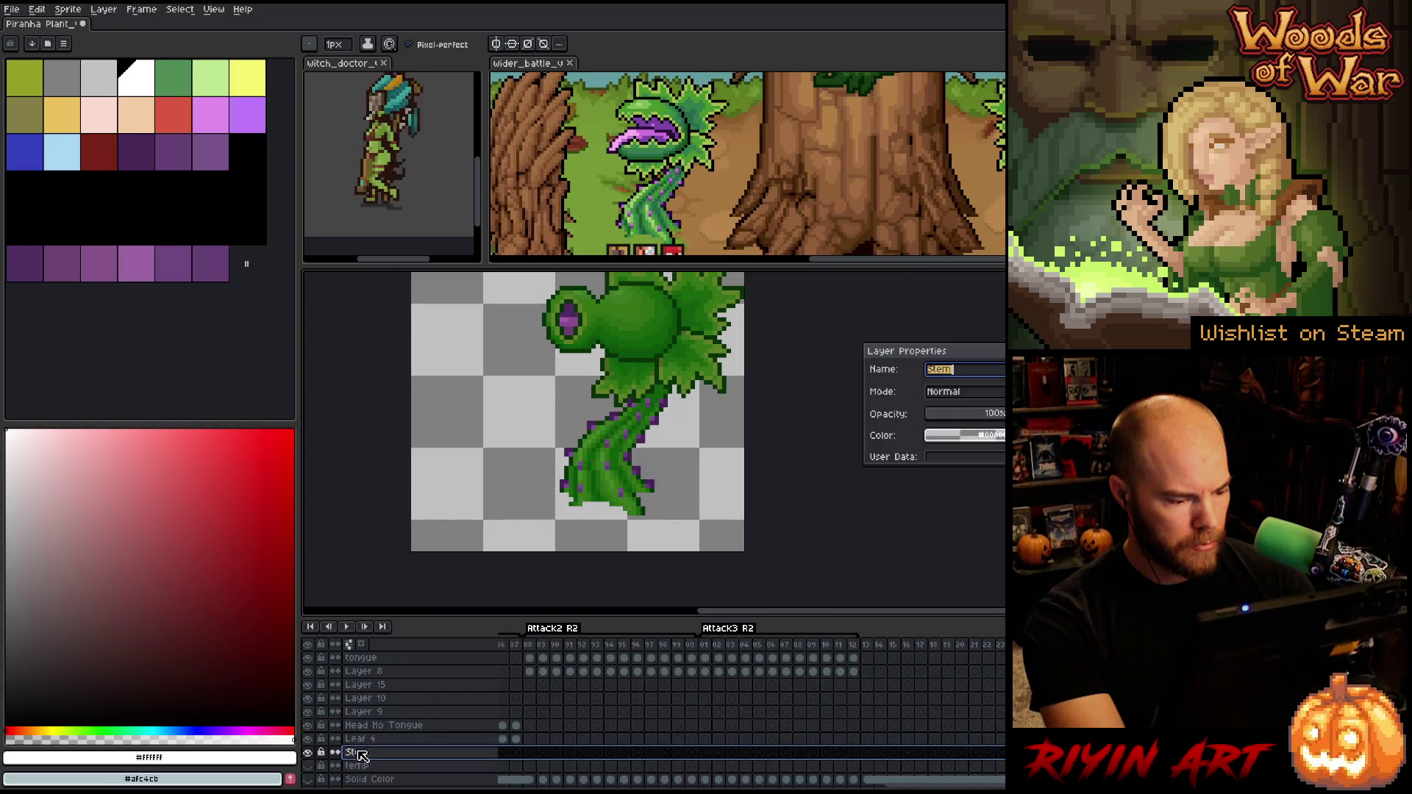
Inspect the Head No Tongue, Layer 9, 10, 15, 8 and tongue layer properties
click(370, 726)
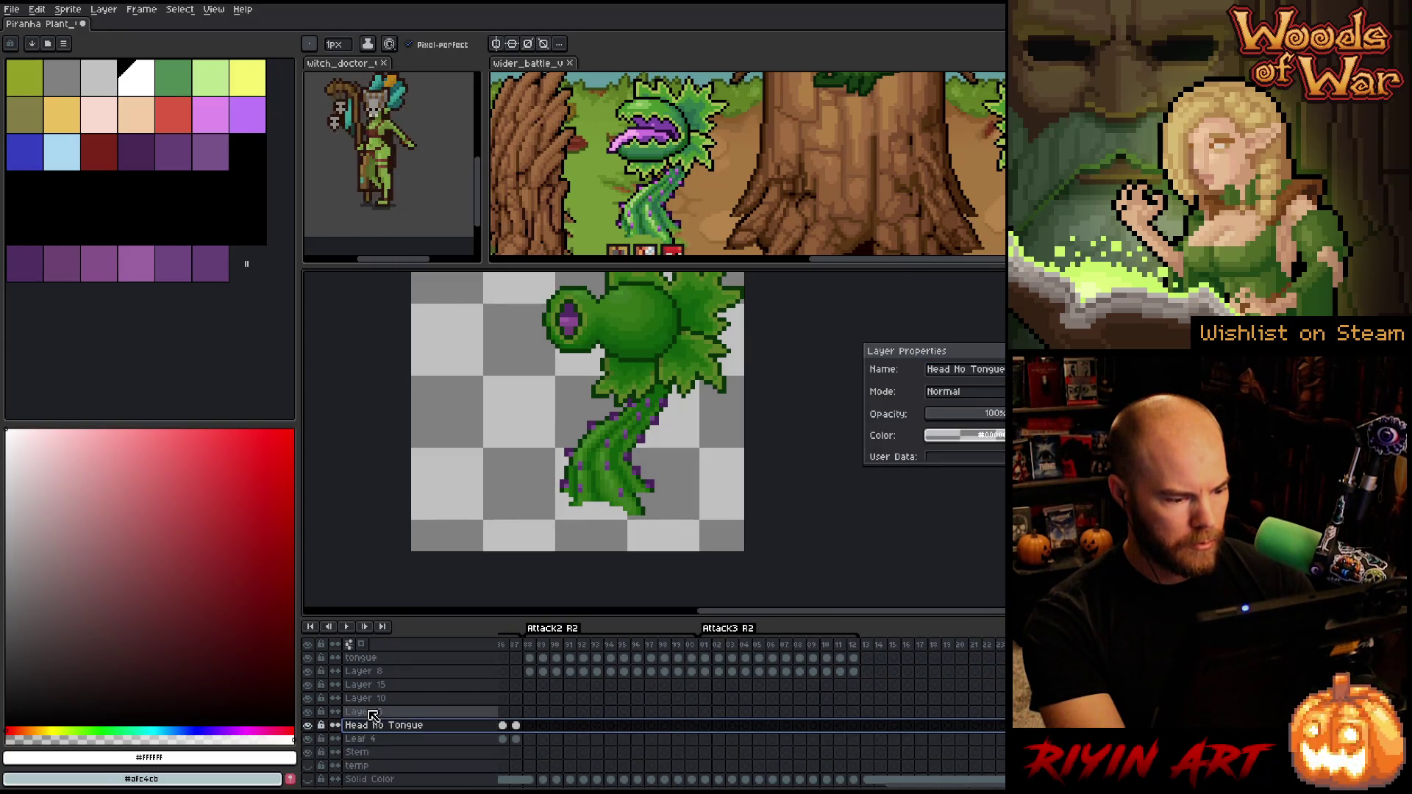
click(372, 713)
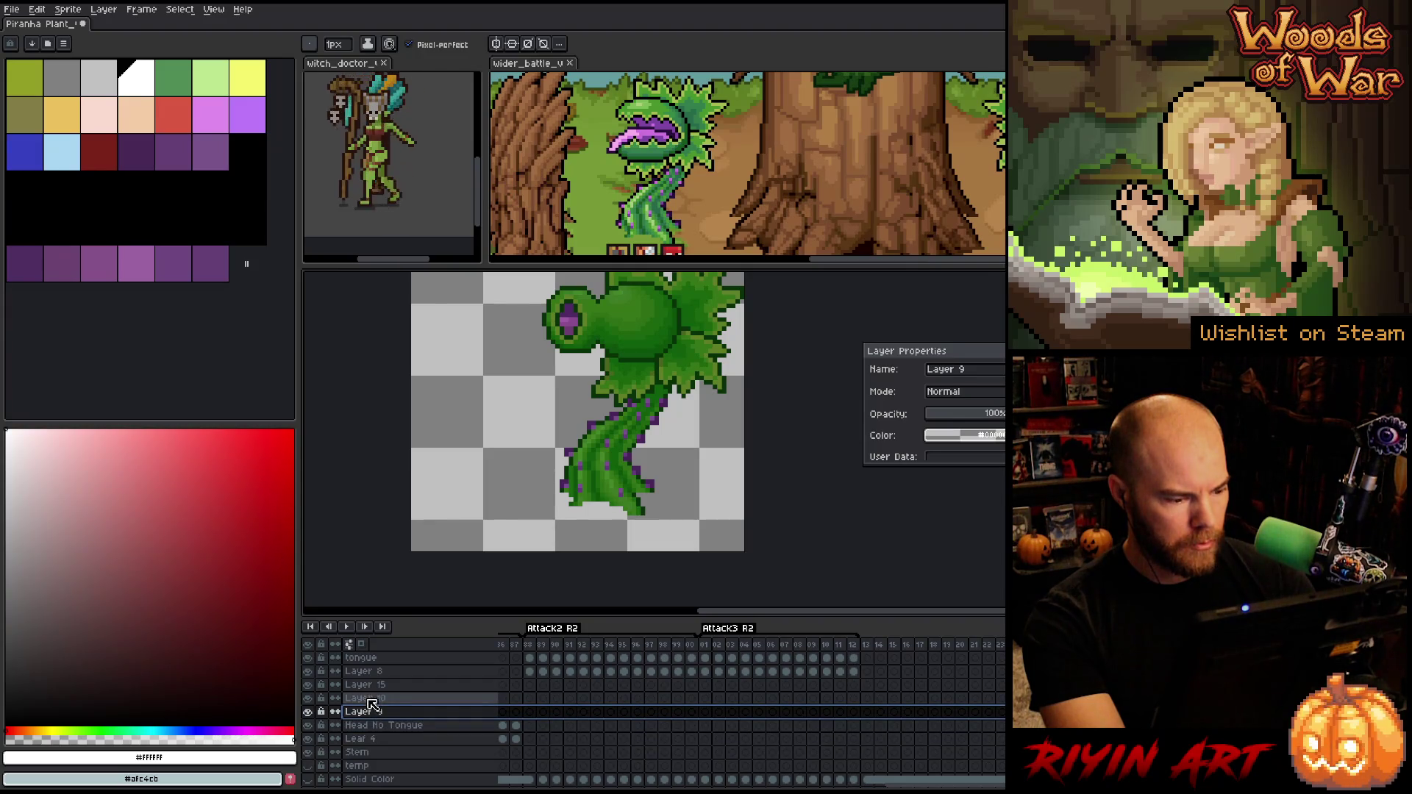
click(369, 698)
click(368, 685)
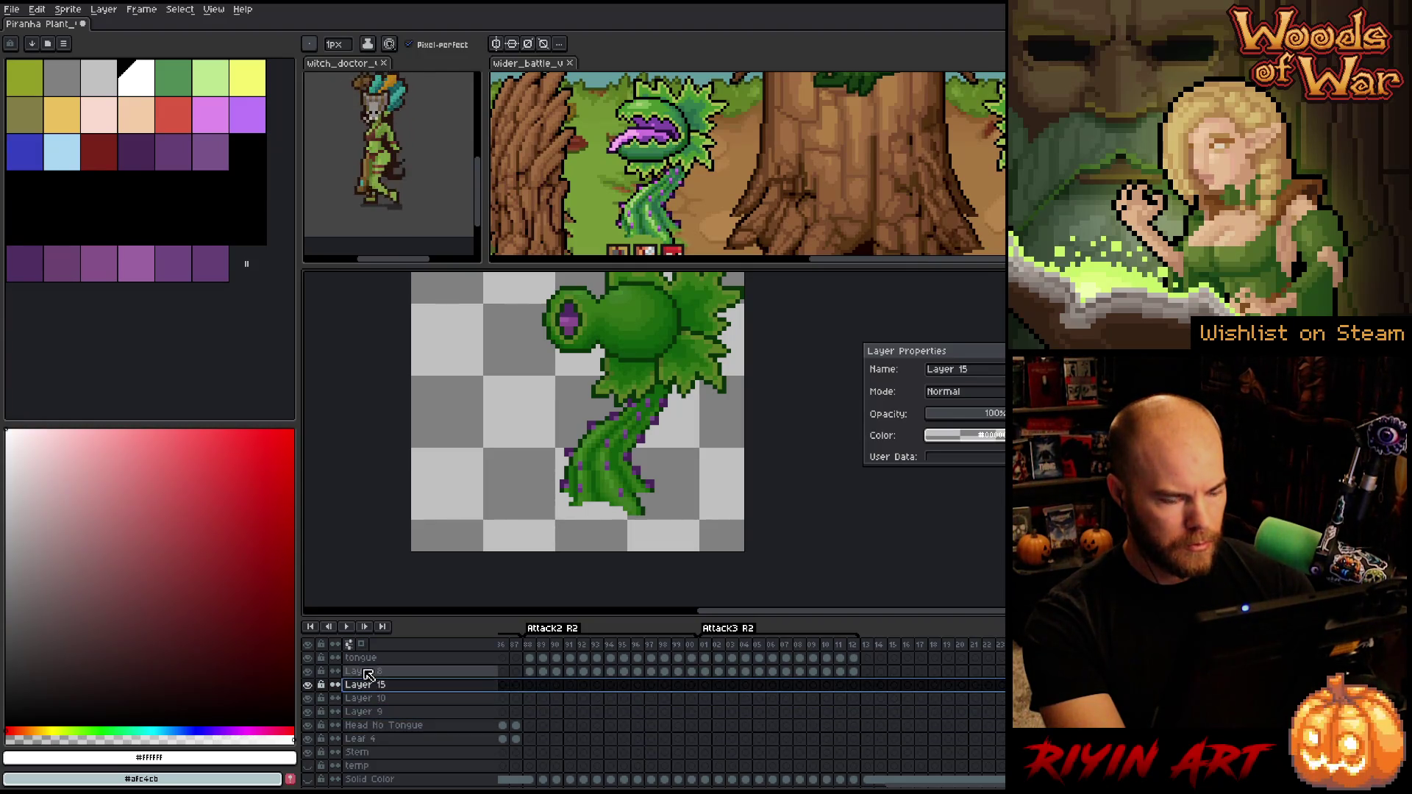
click(368, 672)
scroll(371, 691, up, 3)
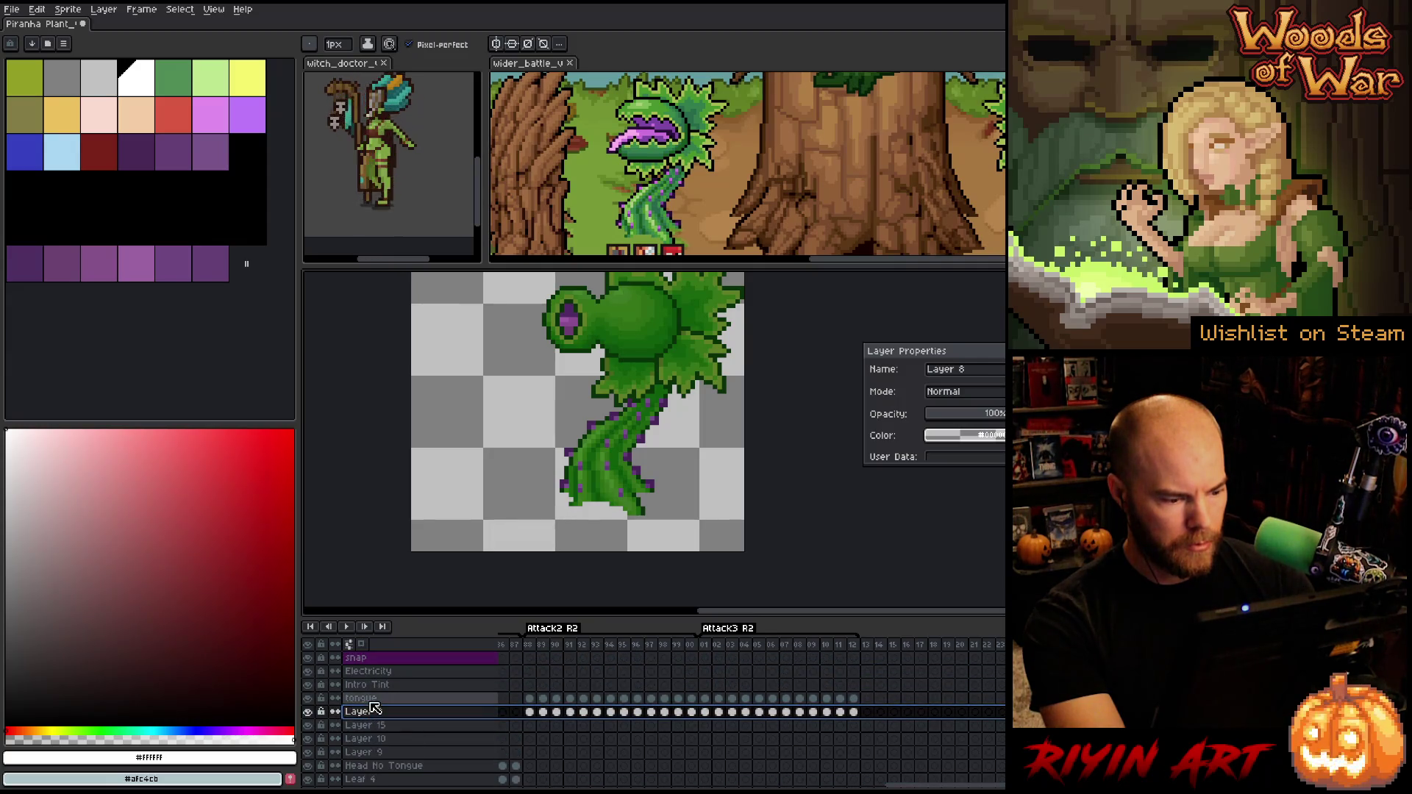
click(374, 698)
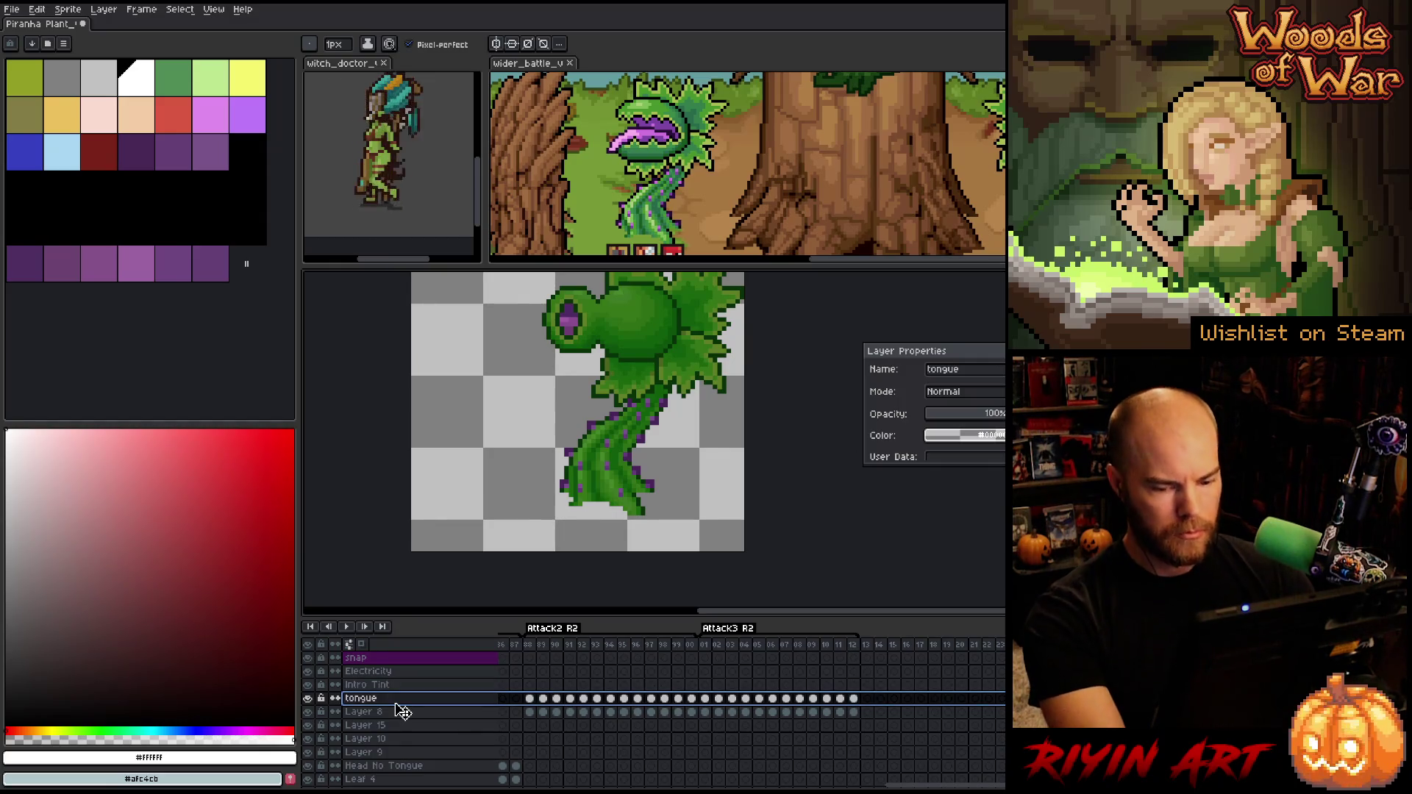
Merge tongue, the numbered layers, Head No Tongue and Leaf 4 down into Stem
key(Escape)
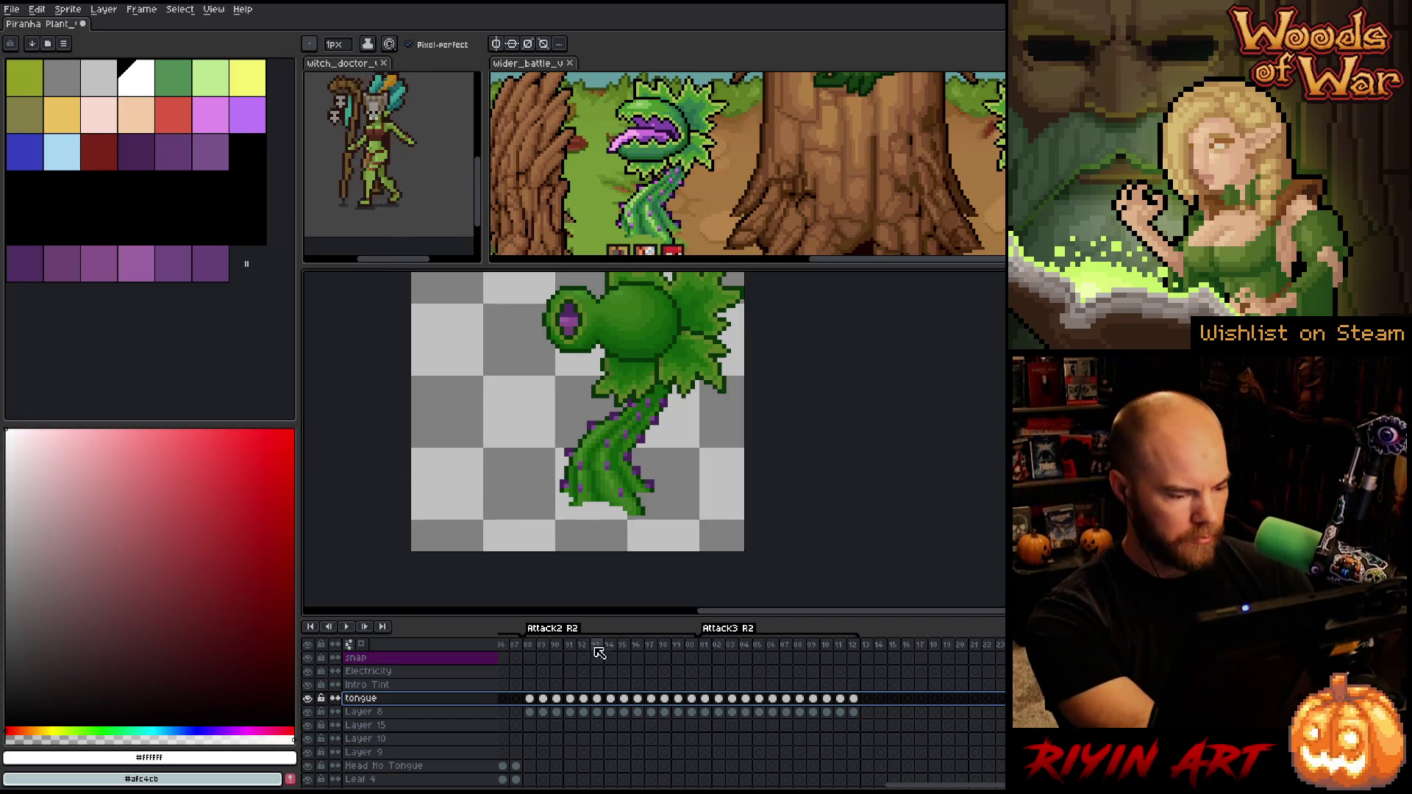
key(ctrl+e)
key(ctrl+e)
key(ctrl+e)
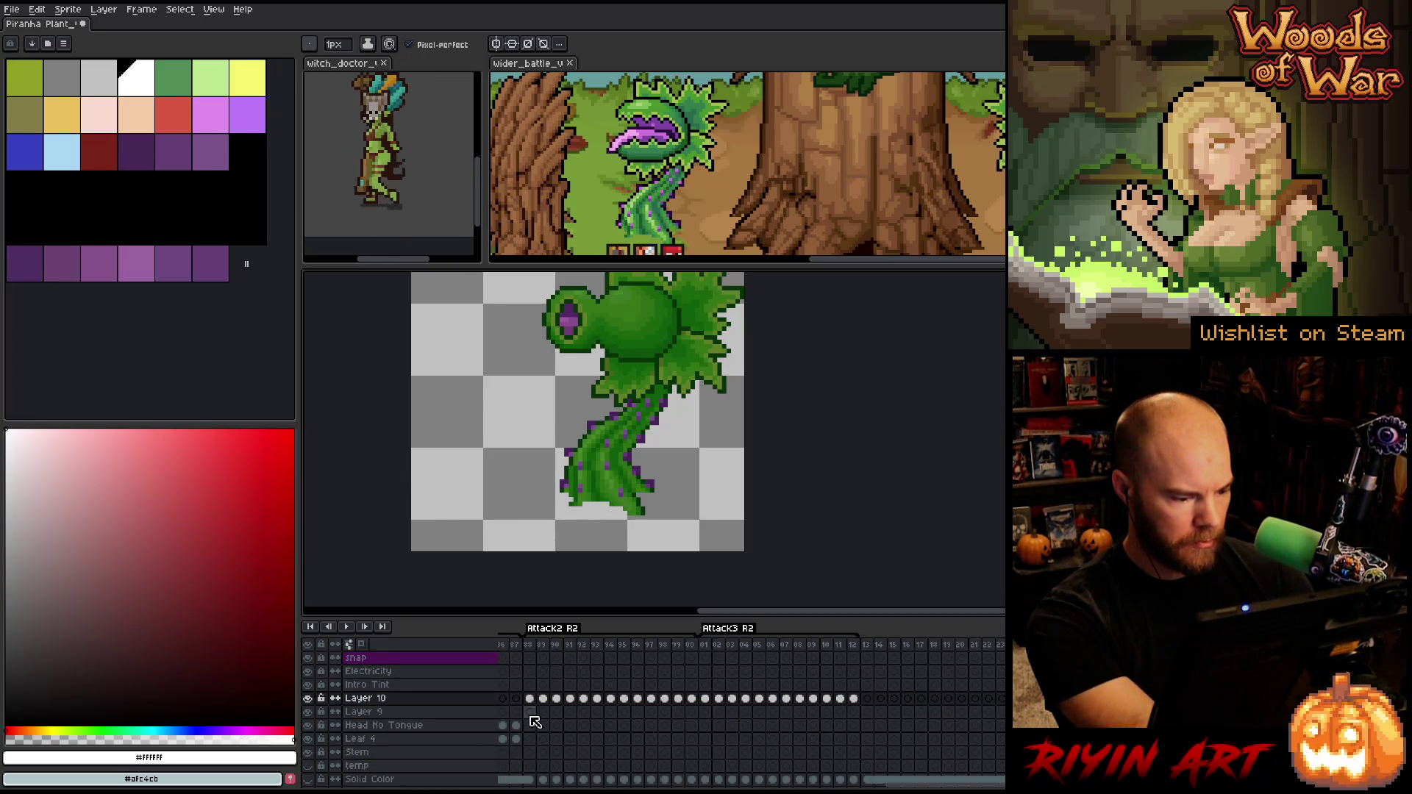
key(ctrl+e)
key(ctrl+e)
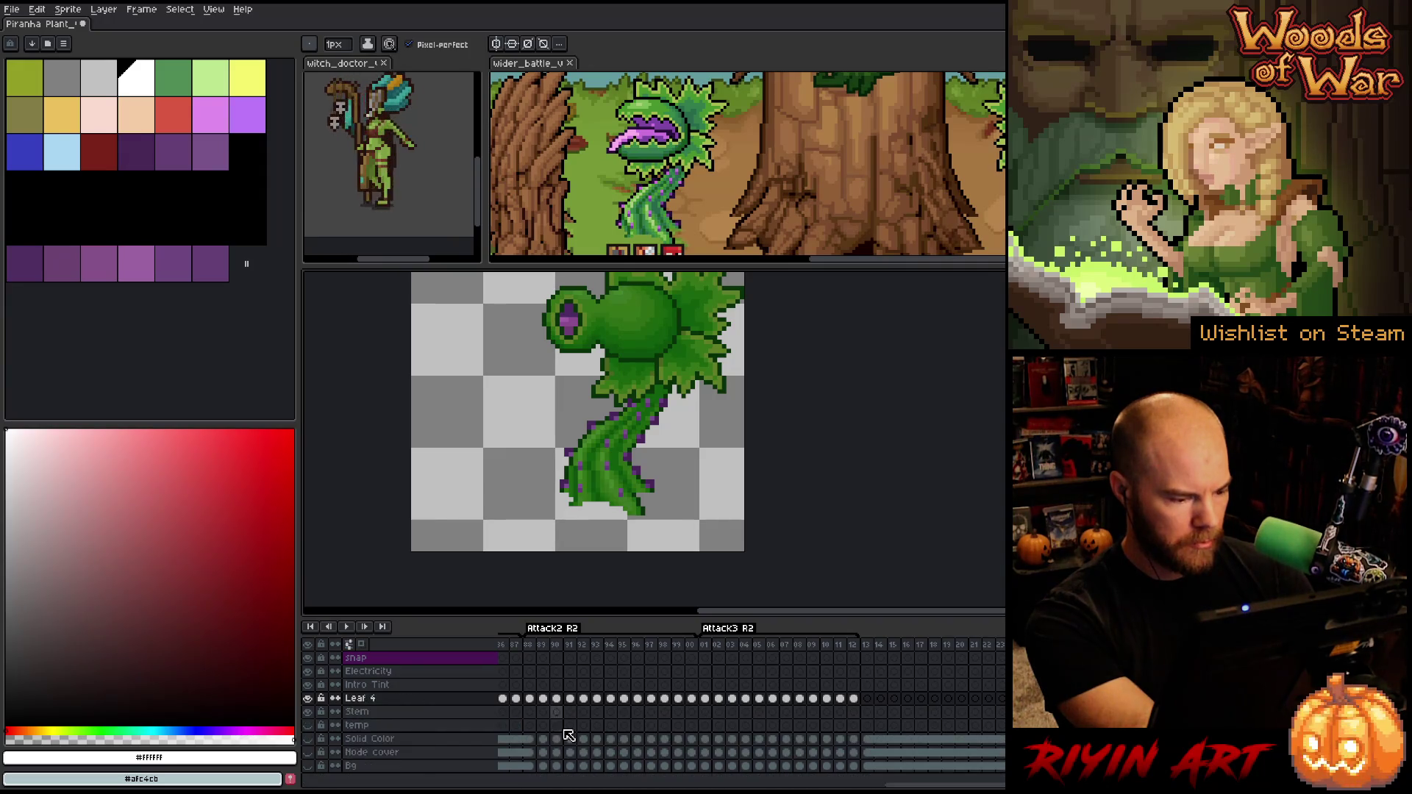
key(ctrl+e)
Rename the merged layer to 'Piranhas'
double_click(359, 700)
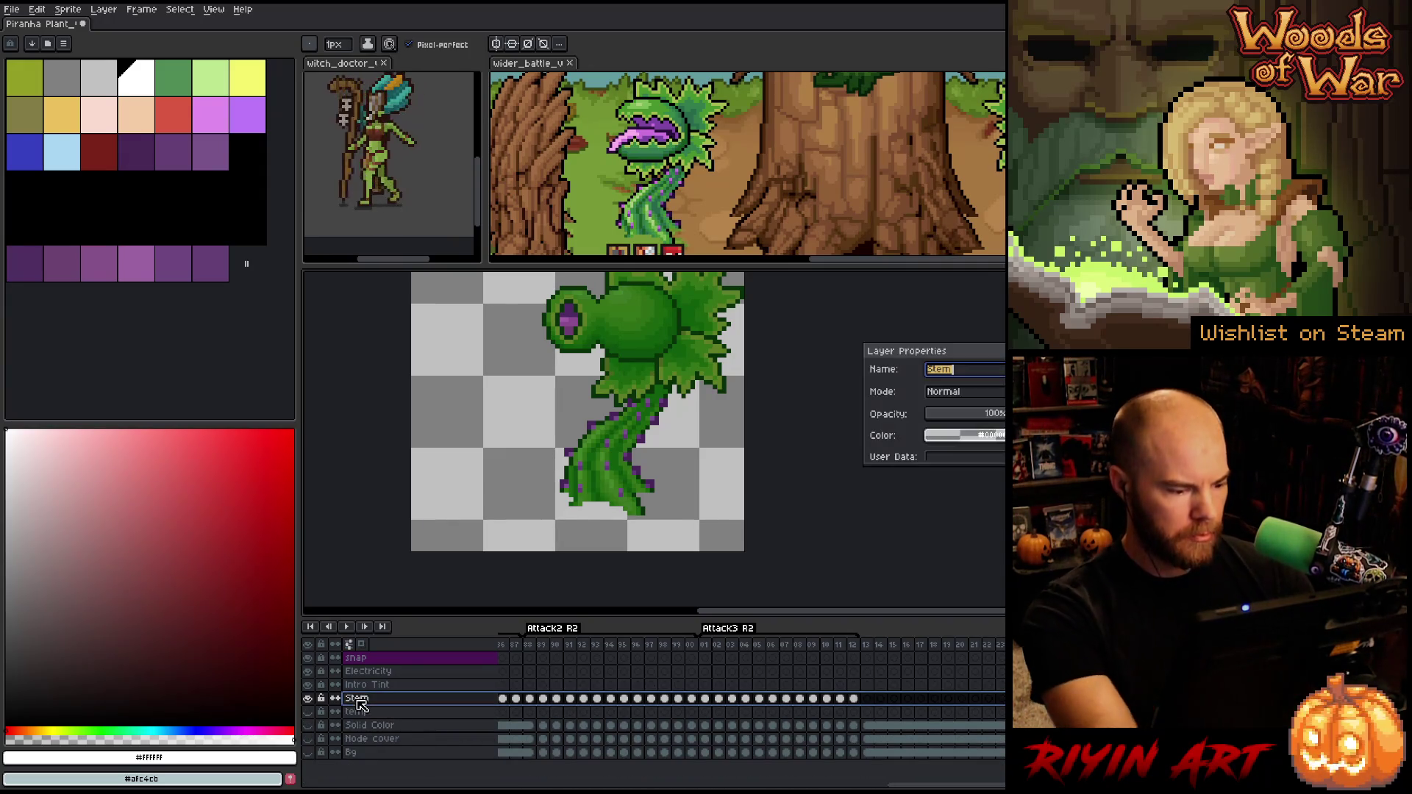
text(Piranhas)
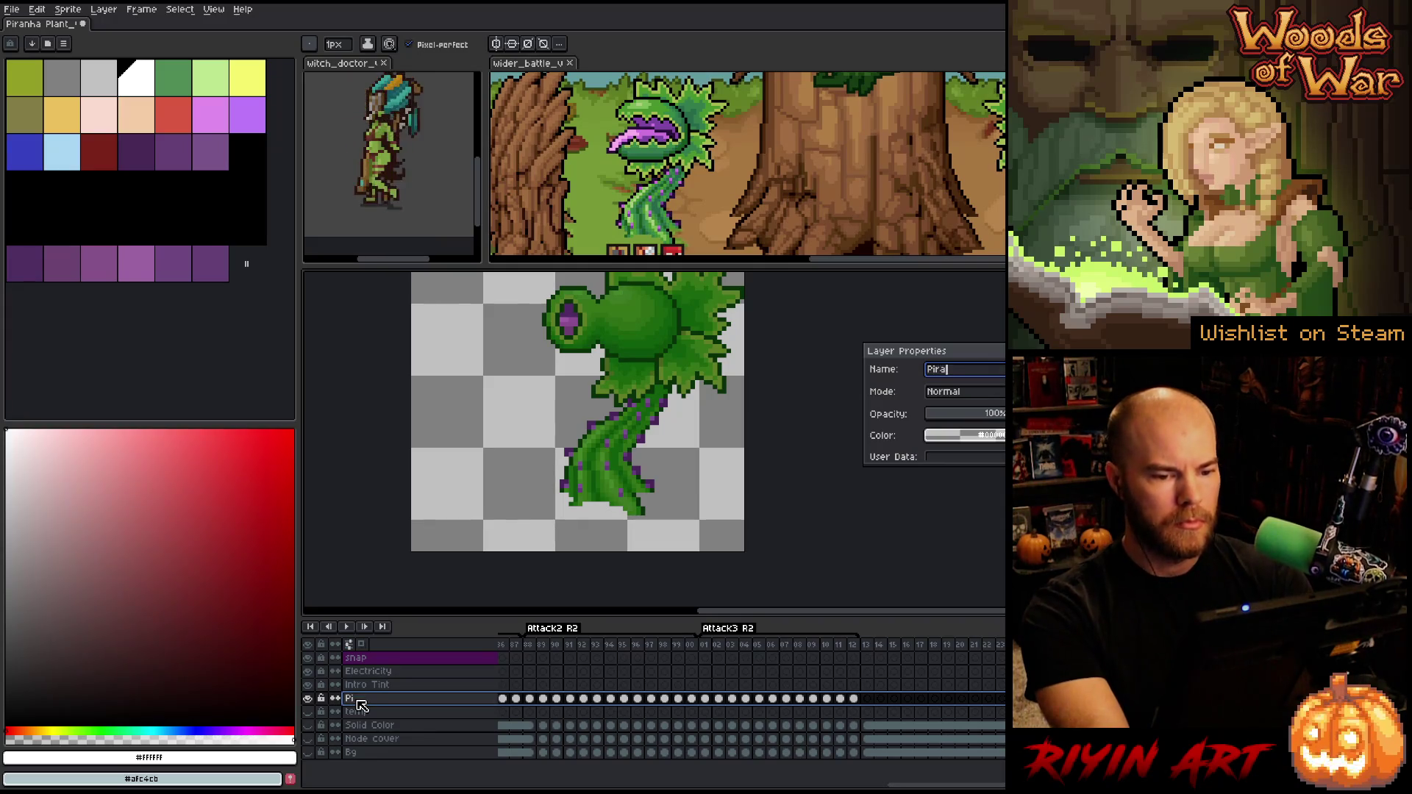
key(Return)
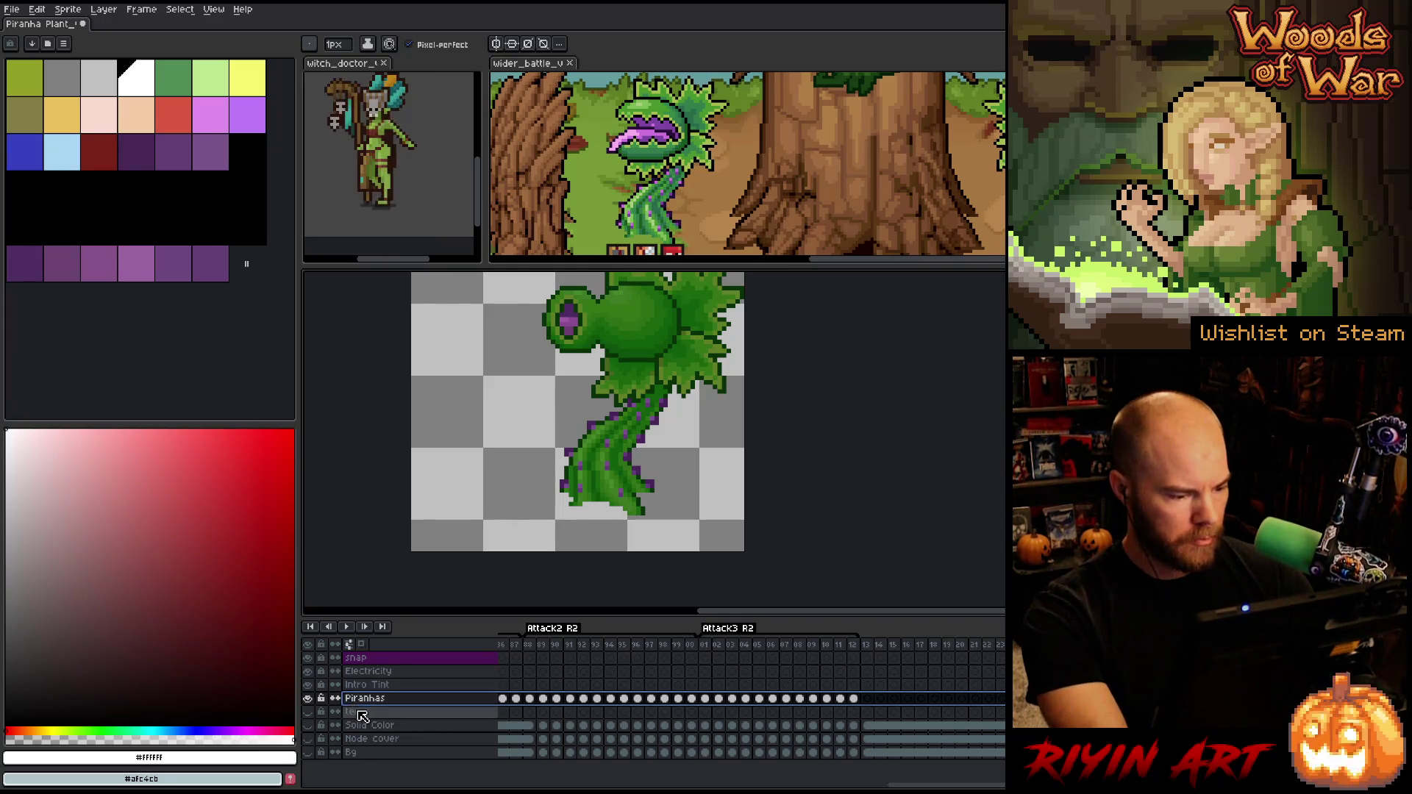
click(449, 712)
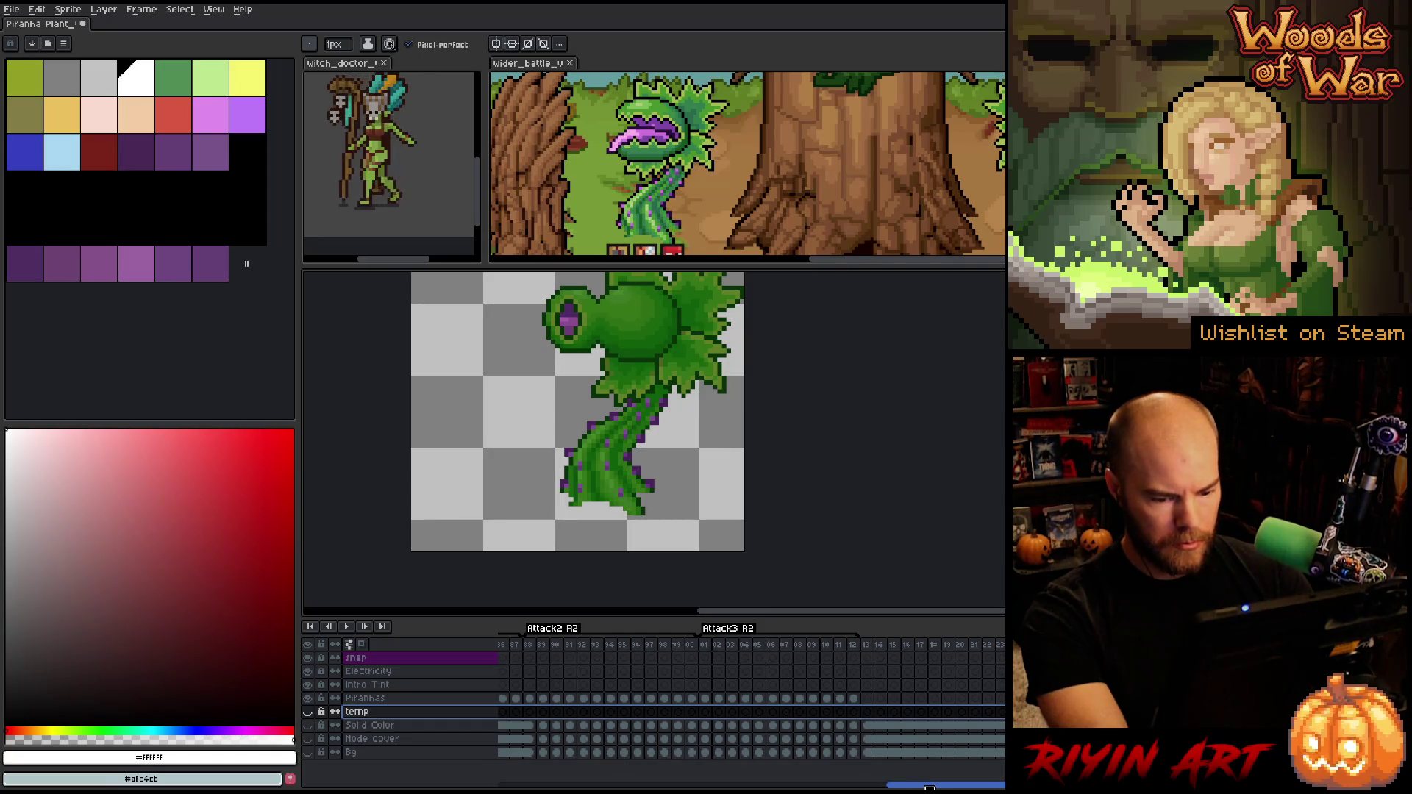
Check the temp layer's contents on frame 51 and delete it
drag(929, 787, 1011, 786)
click(882, 647)
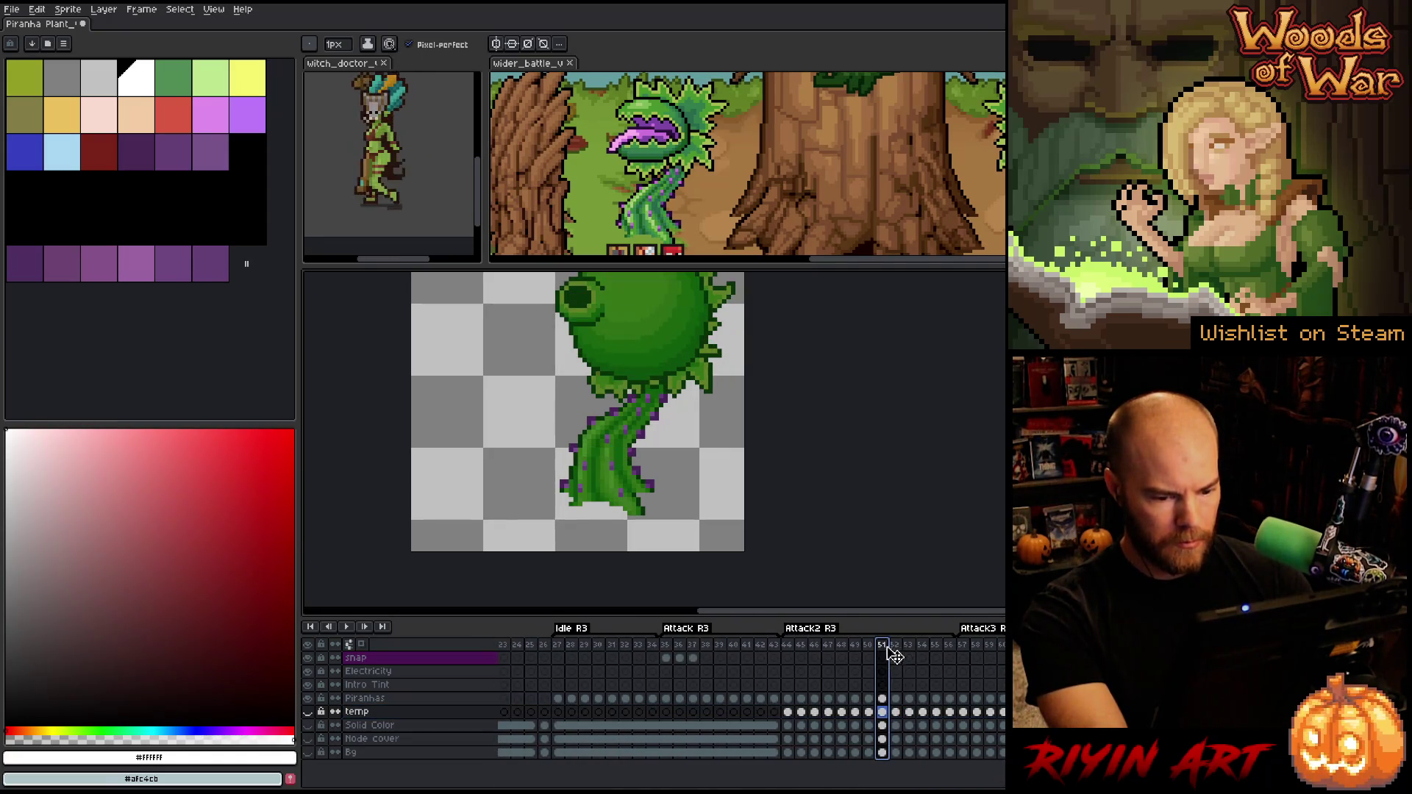
click(308, 712)
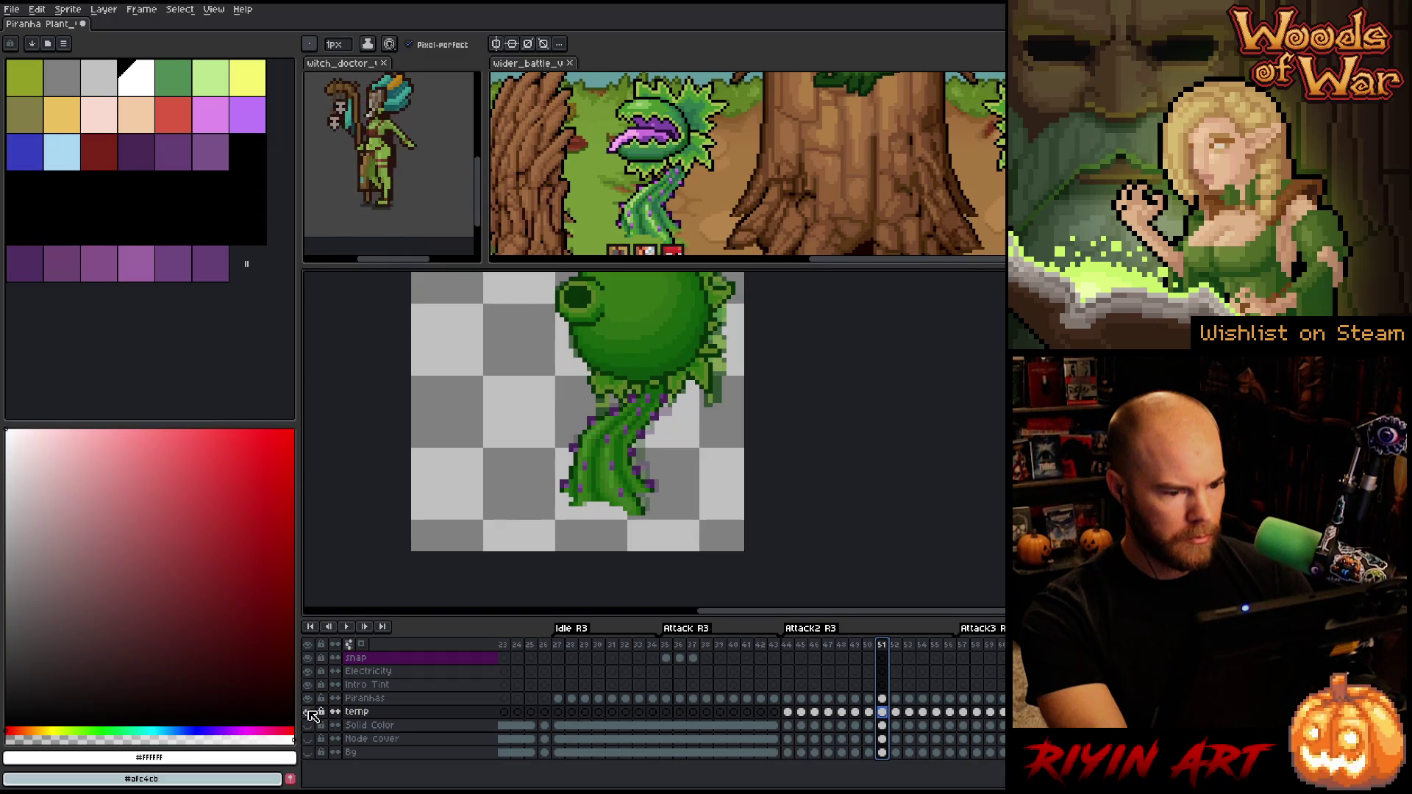
click(309, 713)
right_click(368, 712)
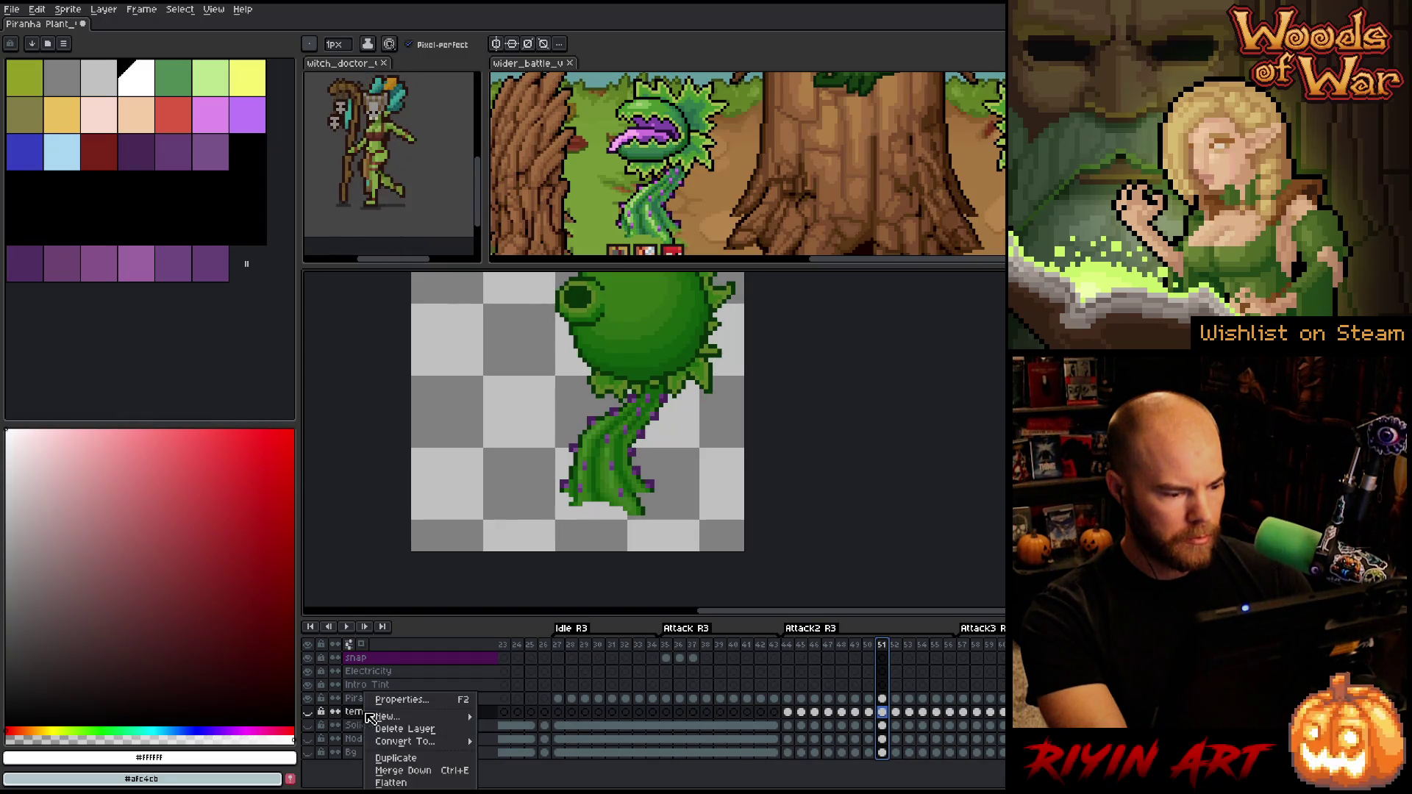
click(416, 729)
Delete the Solid Color, Node cover and Bg layers together
click(309, 713)
click(309, 713)
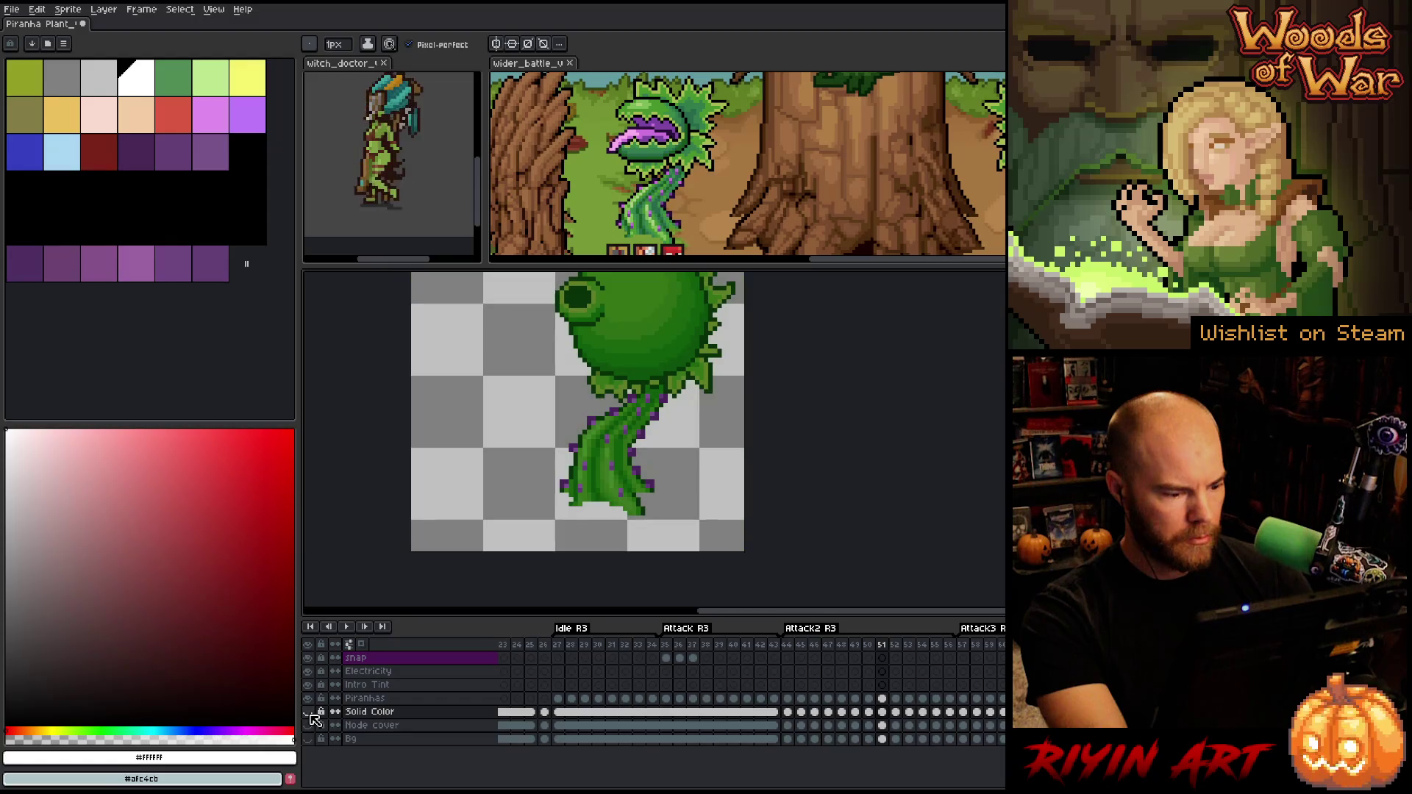
drag(351, 739, 357, 712)
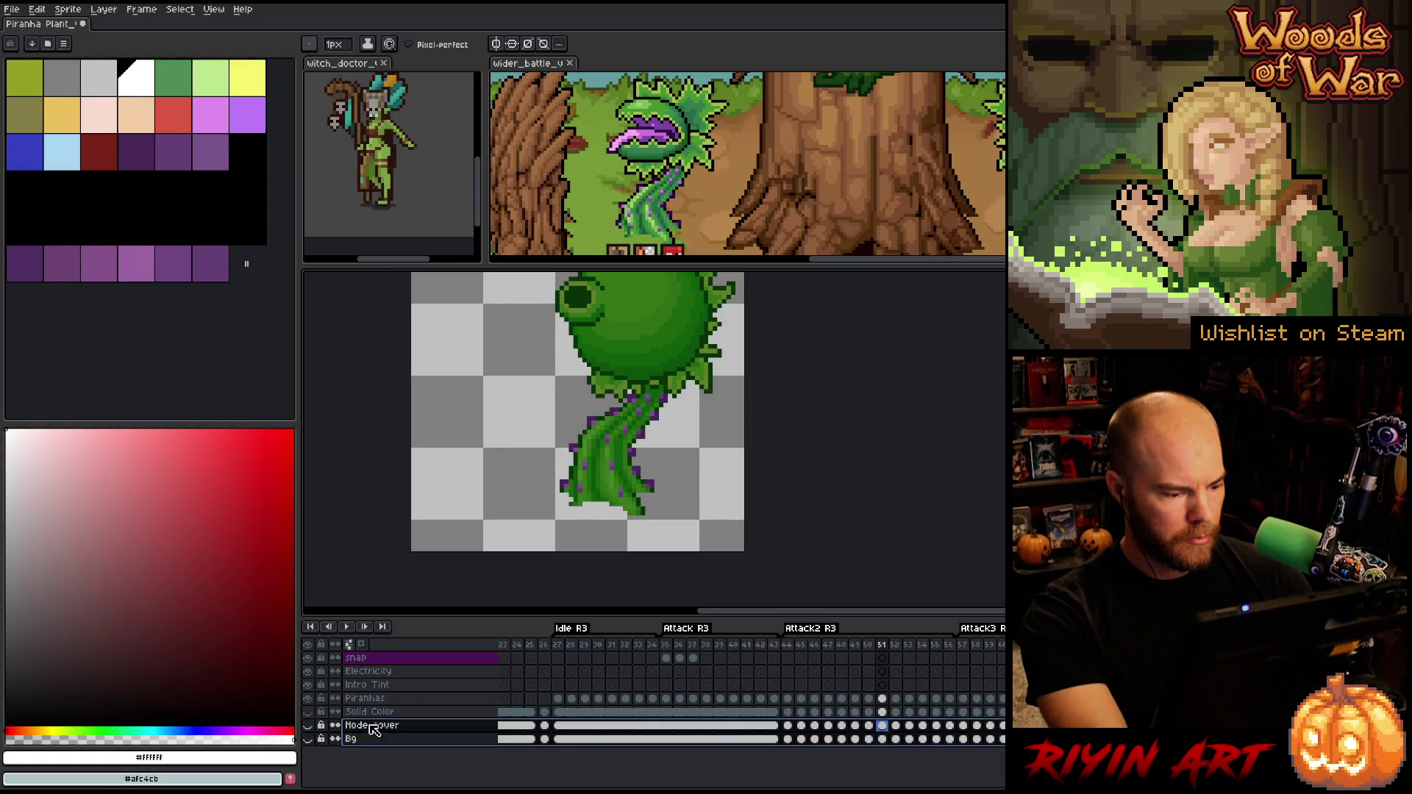
right_click(378, 717)
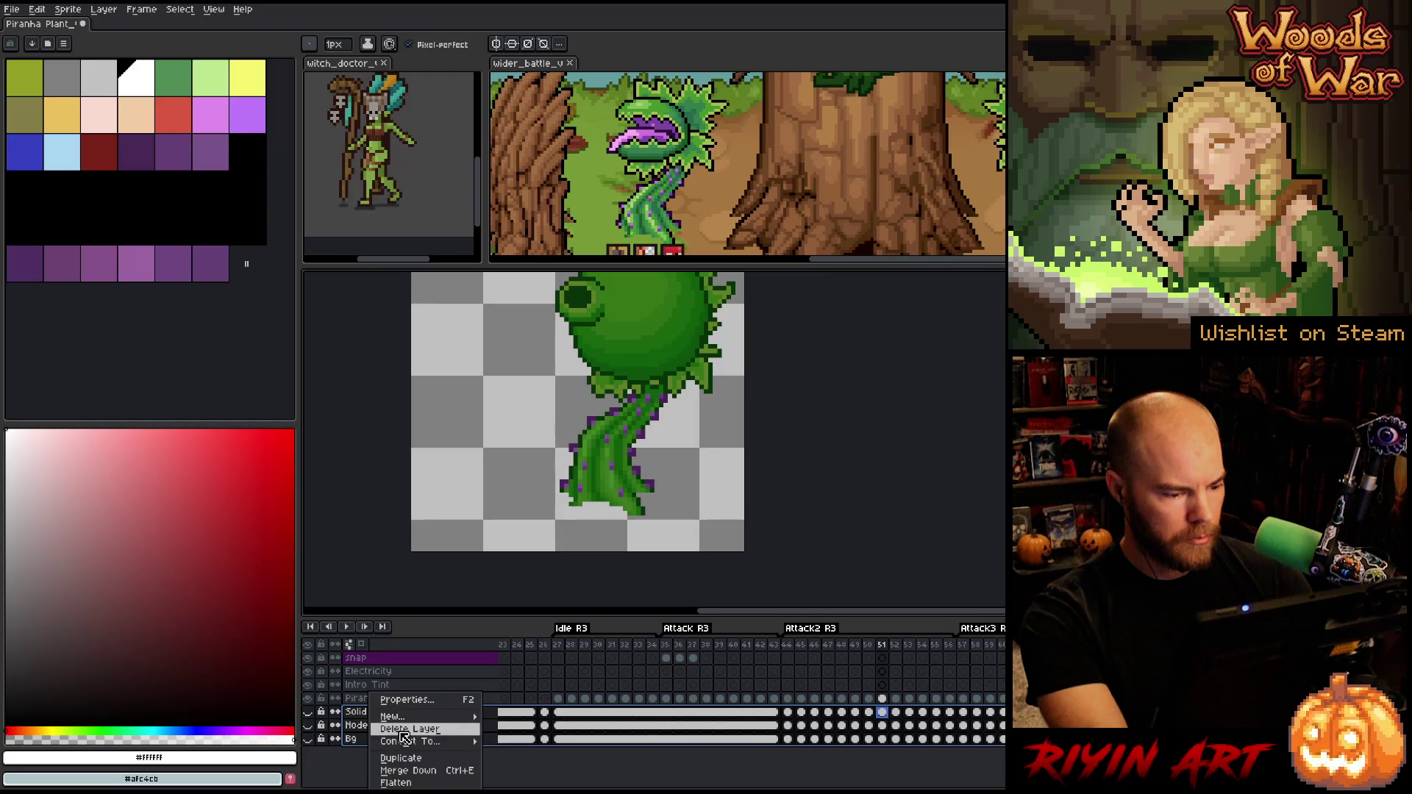
click(403, 730)
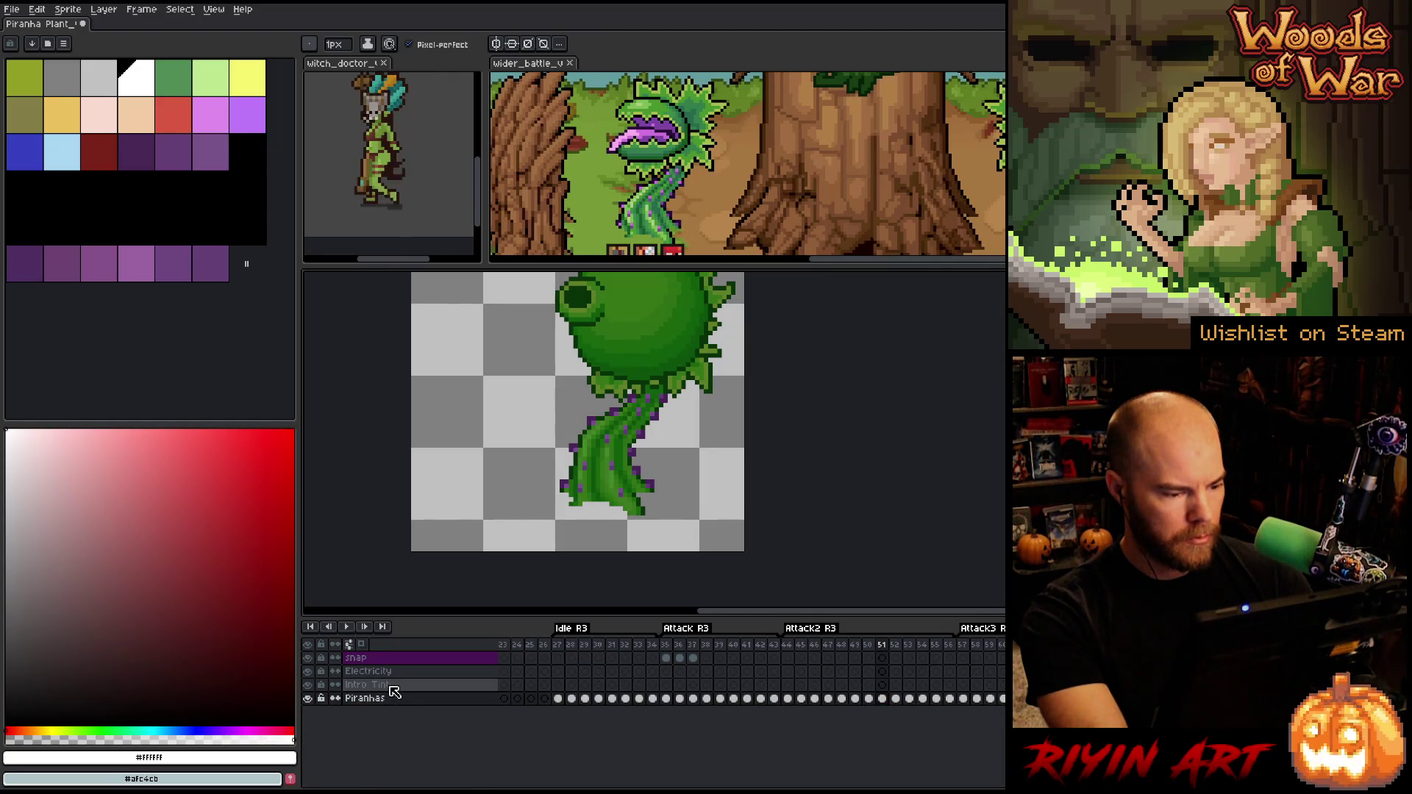
scroll(750, 670, left, 5)
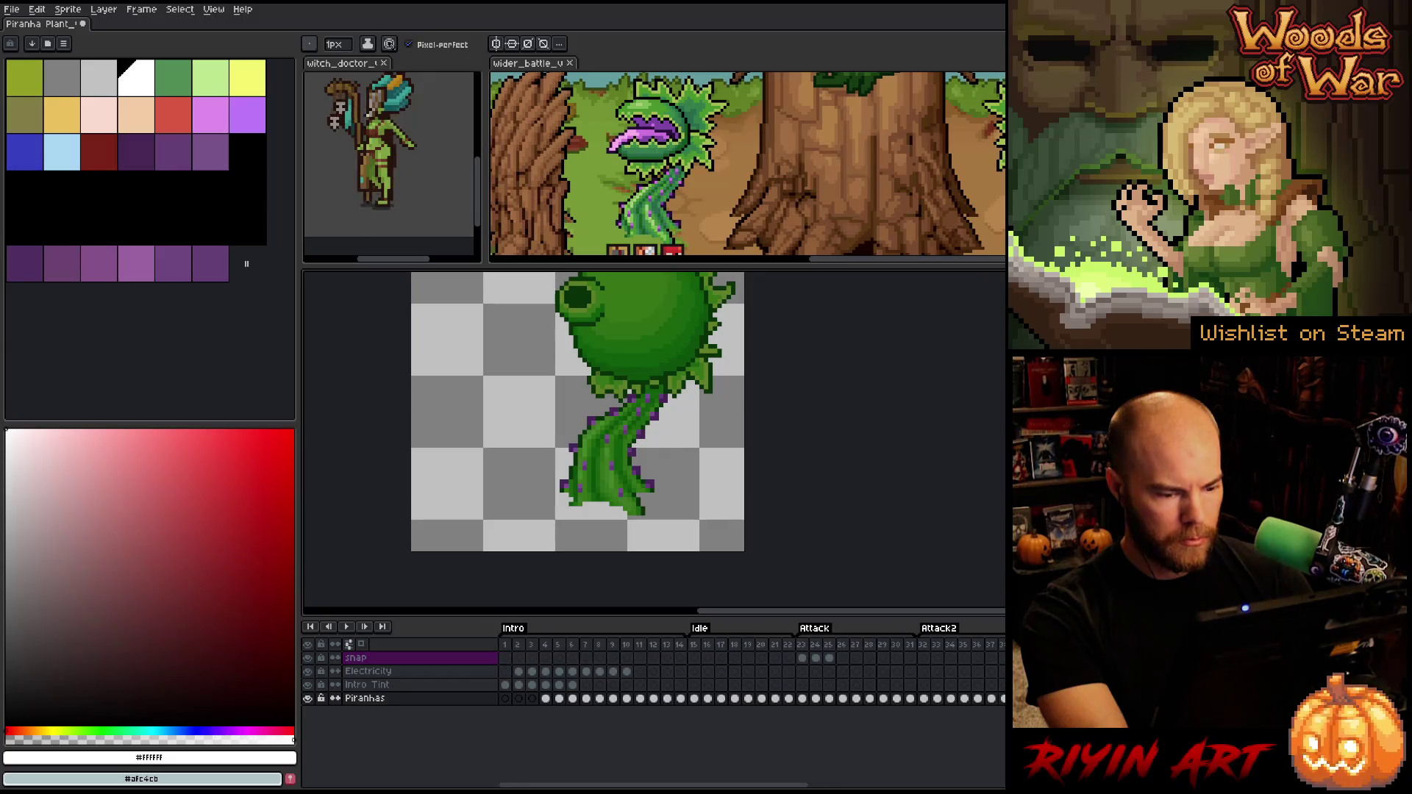
Inspect the Electricity and Intro Tint layer properties
click(383, 671)
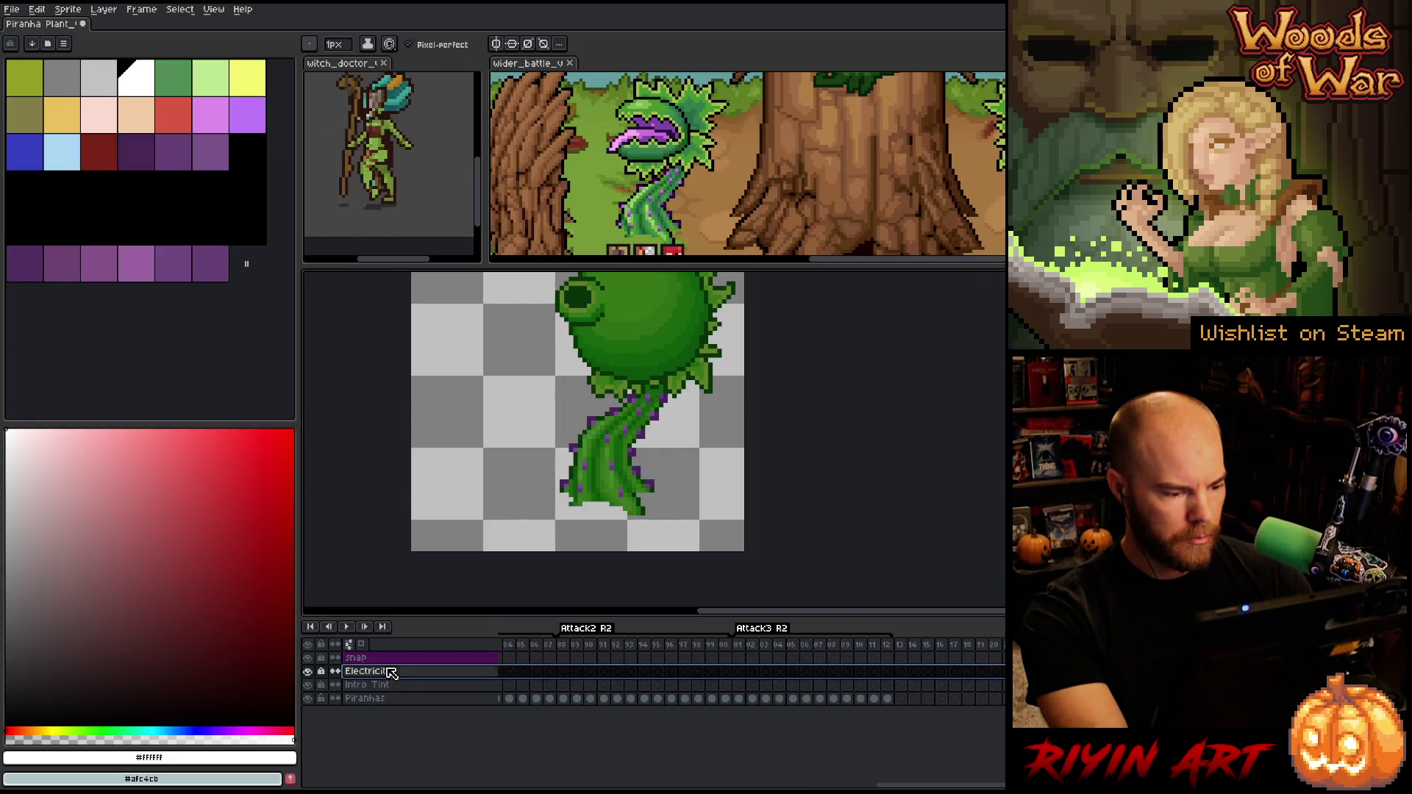
double_click(390, 672)
click(393, 687)
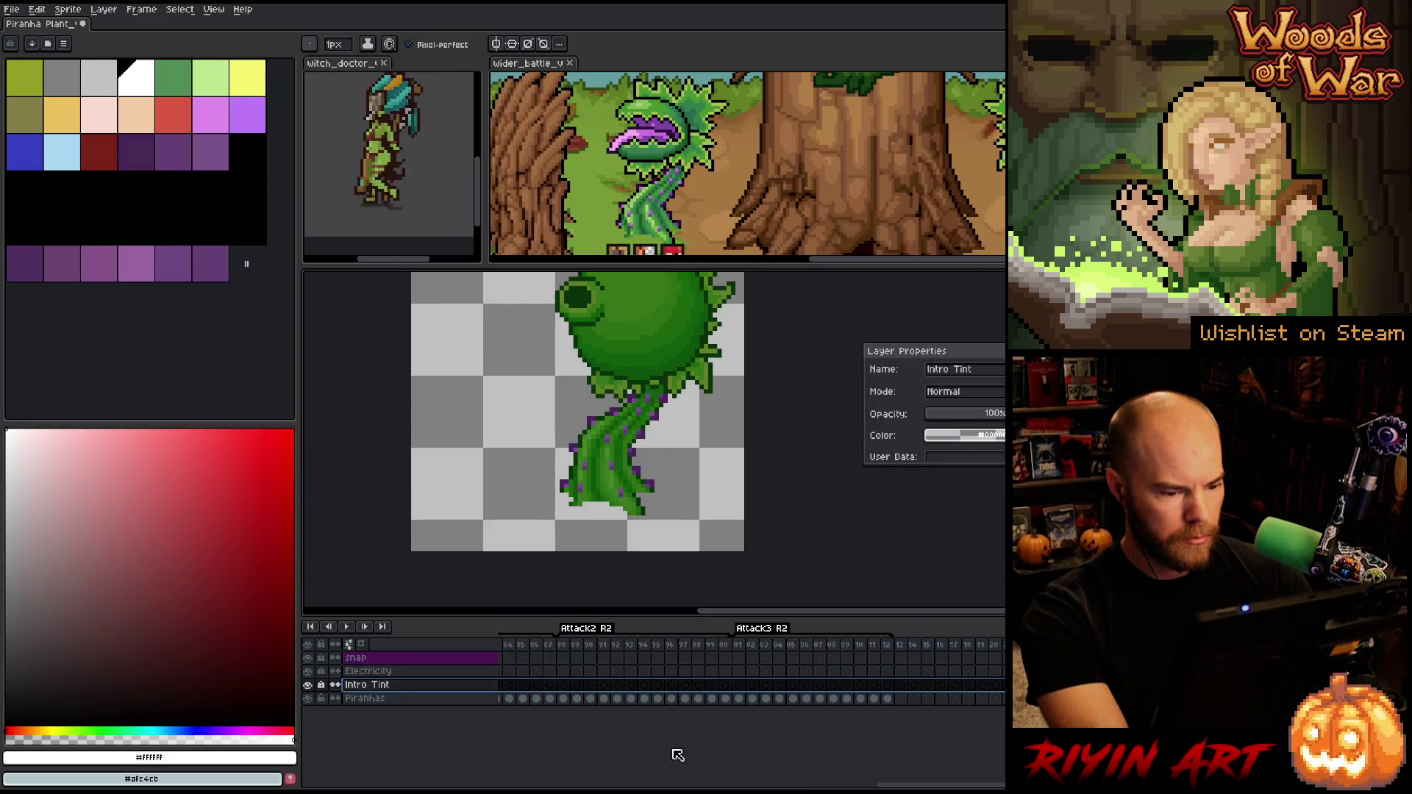
key(Return)
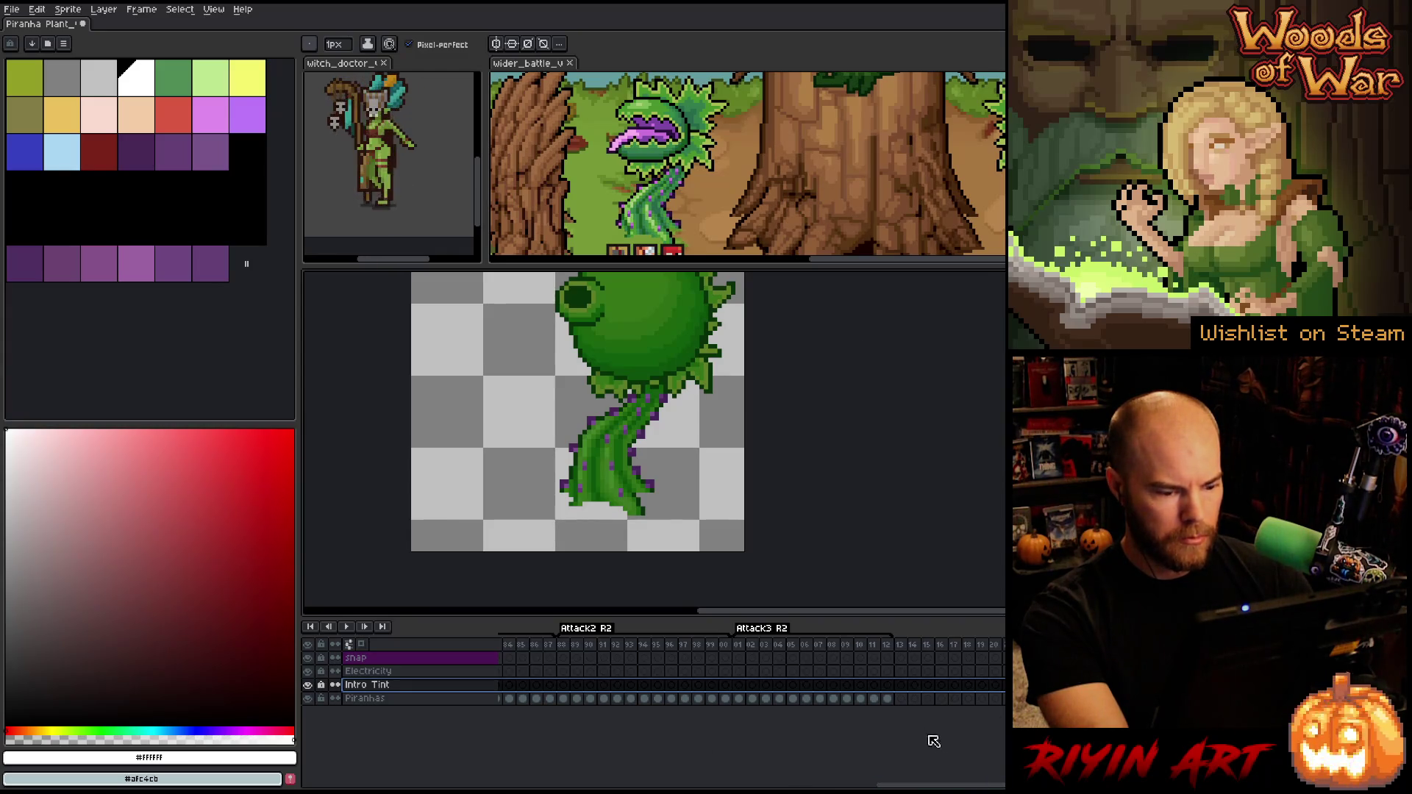
Return the timeline to frame 1 and centre the whole plant on the canvas
drag(940, 785, 562, 786)
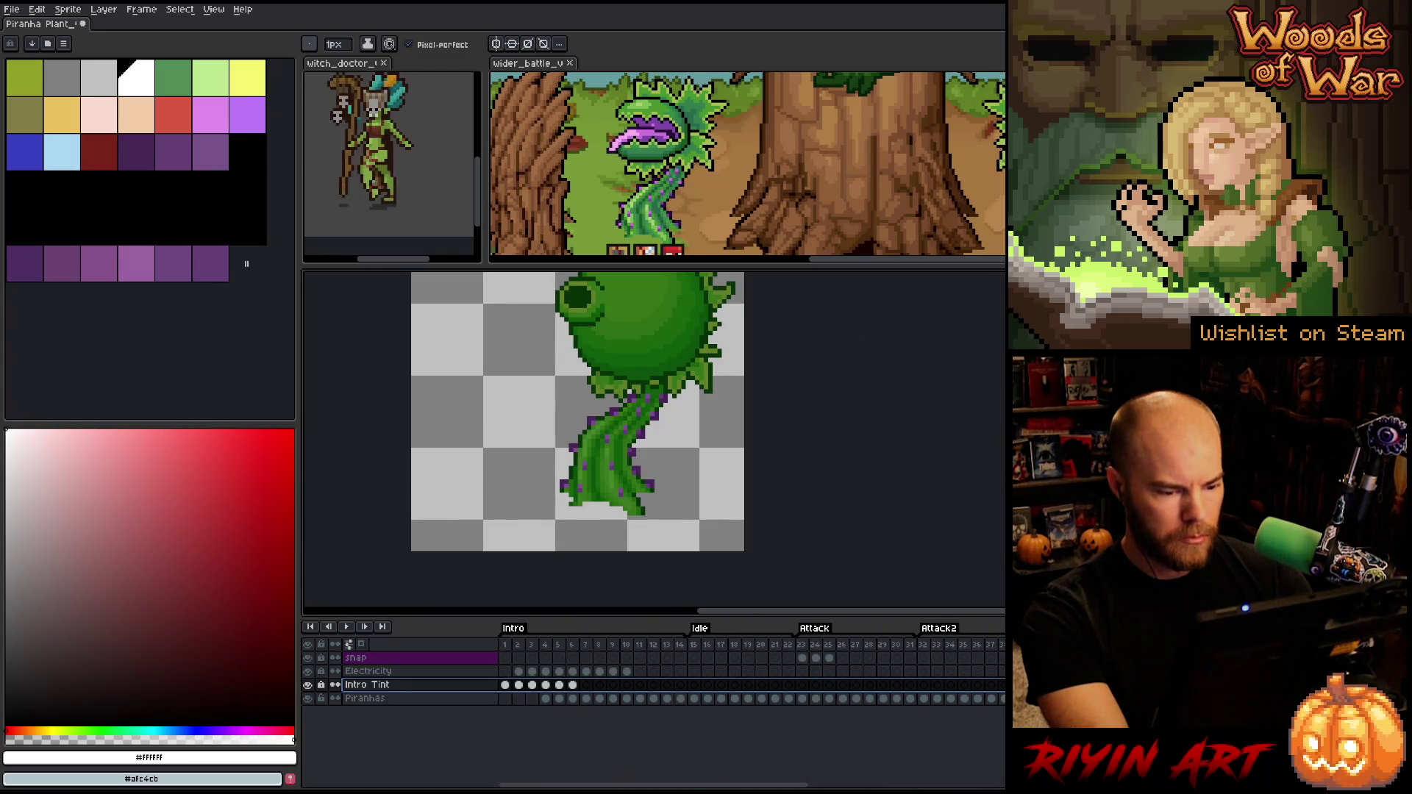
scroll(597, 399, down, 2)
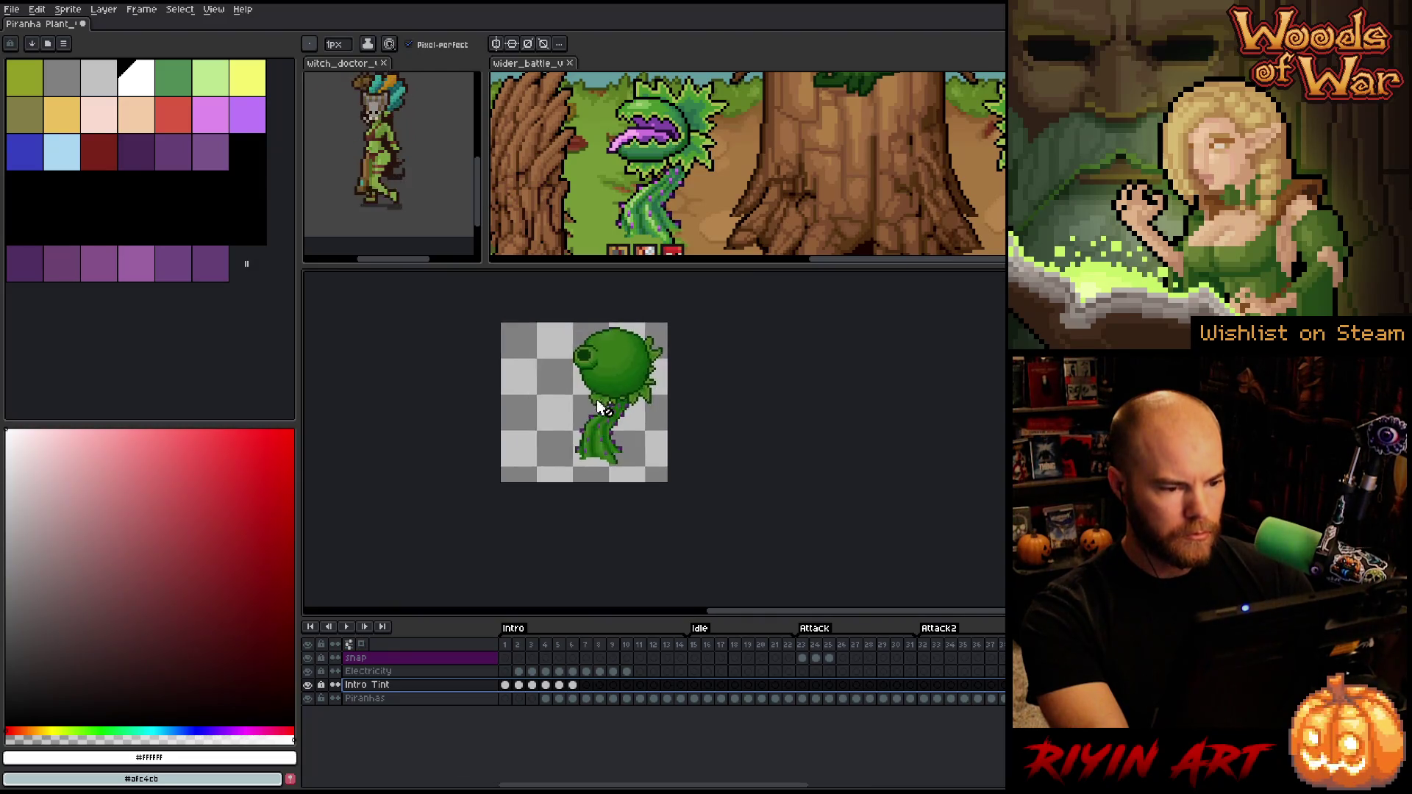
scroll(618, 427, up, 2)
drag(631, 443, 622, 428)
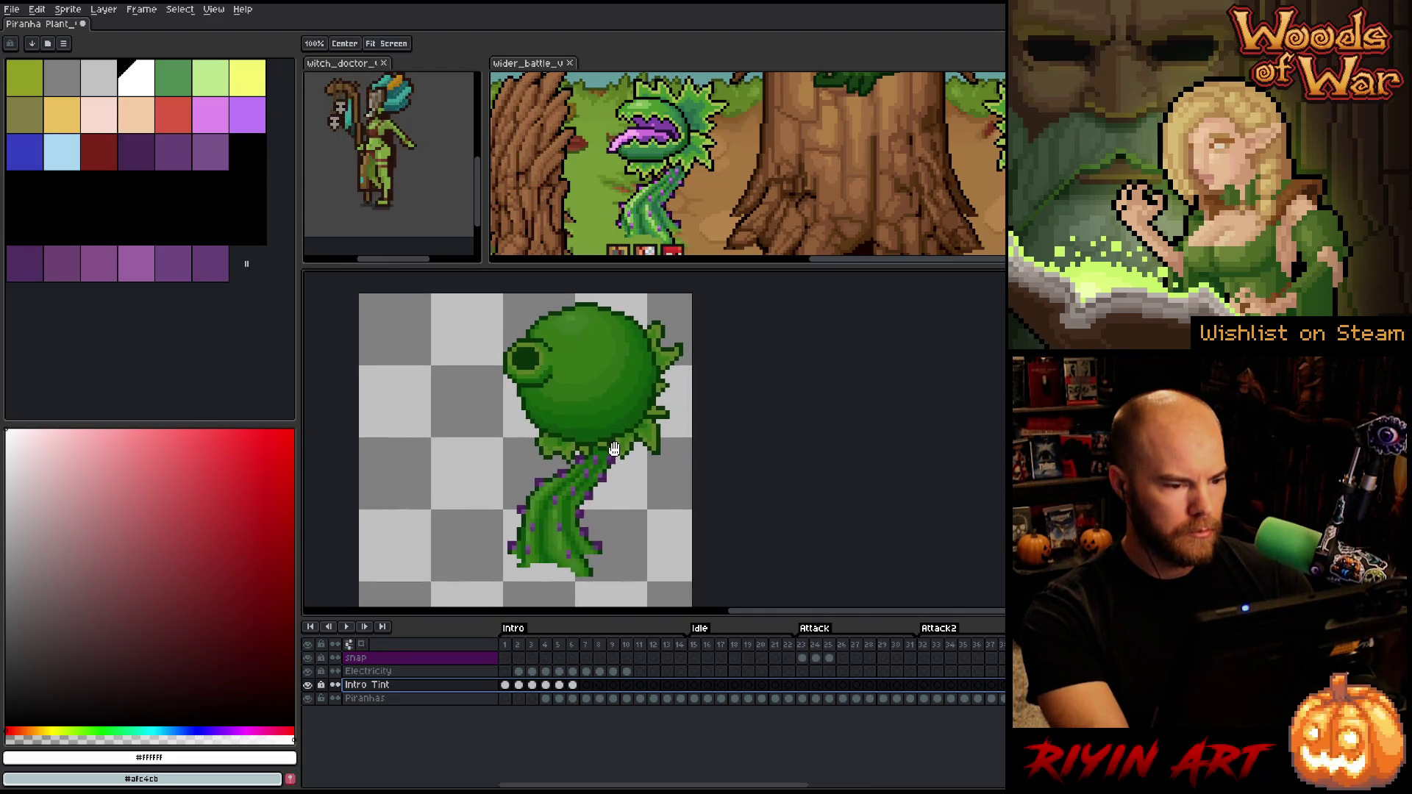
scroll(622, 430, down, 1)
scroll(622, 431, up, 1)
Sample the dark green #073107 from the plant's eye and check frame 4 without Electricity
key(i)
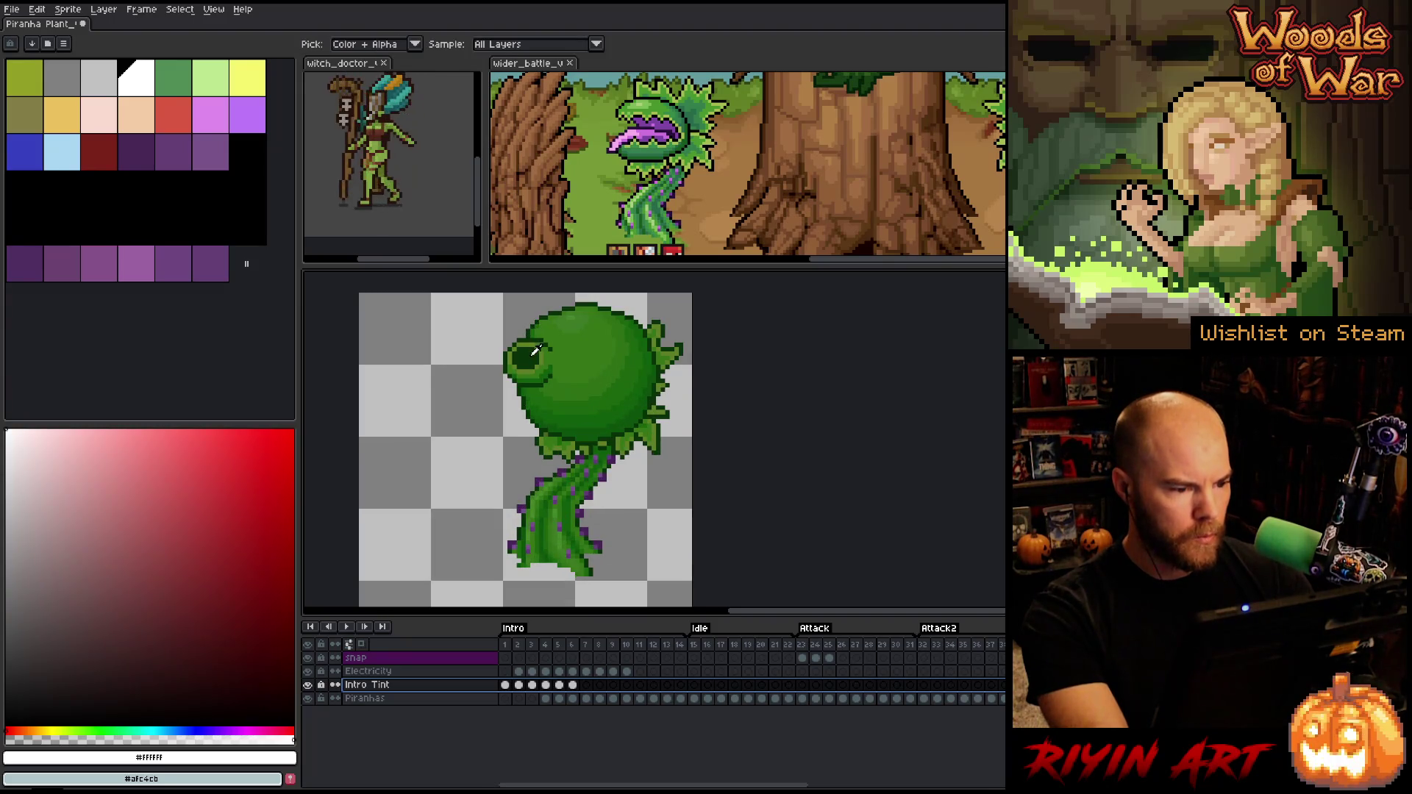
click(531, 356)
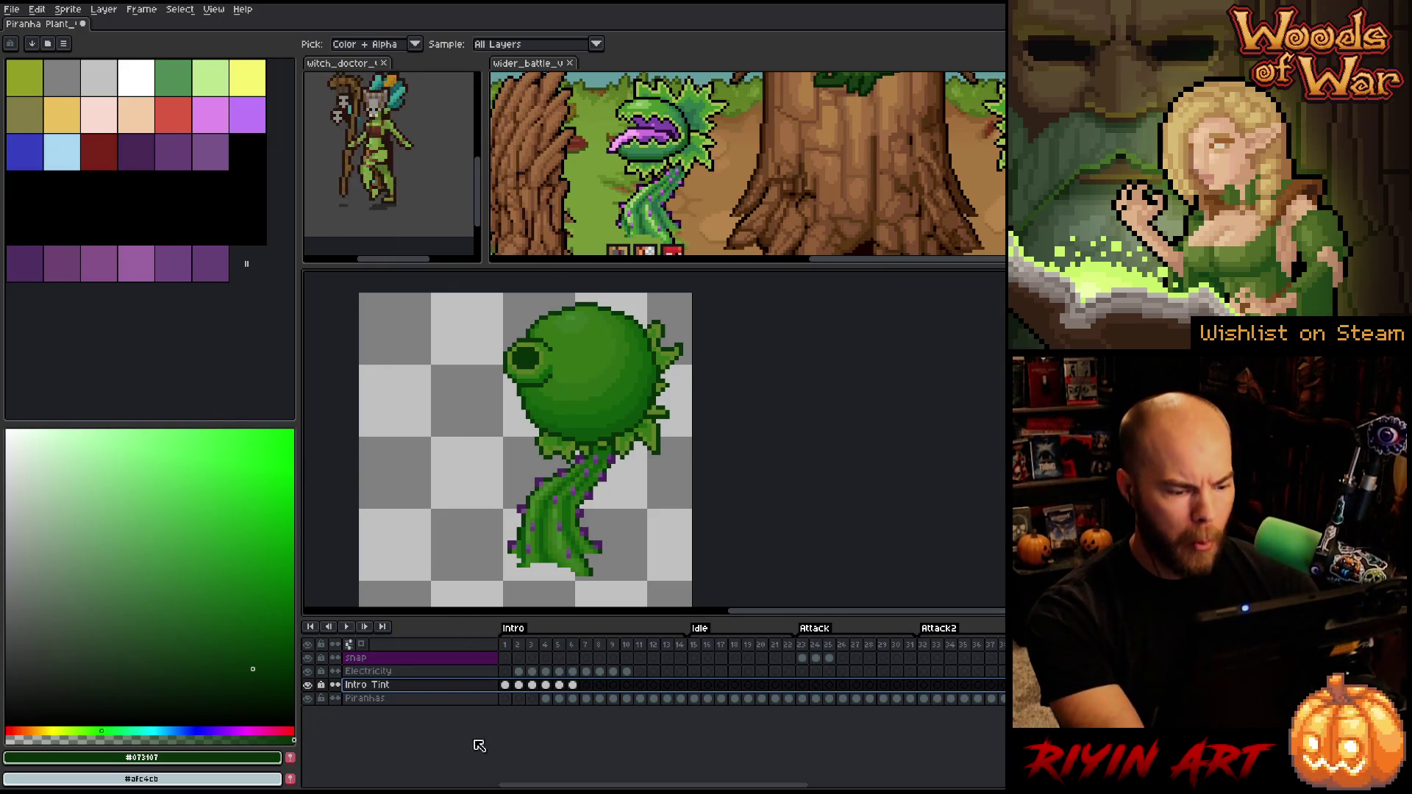
click(547, 699)
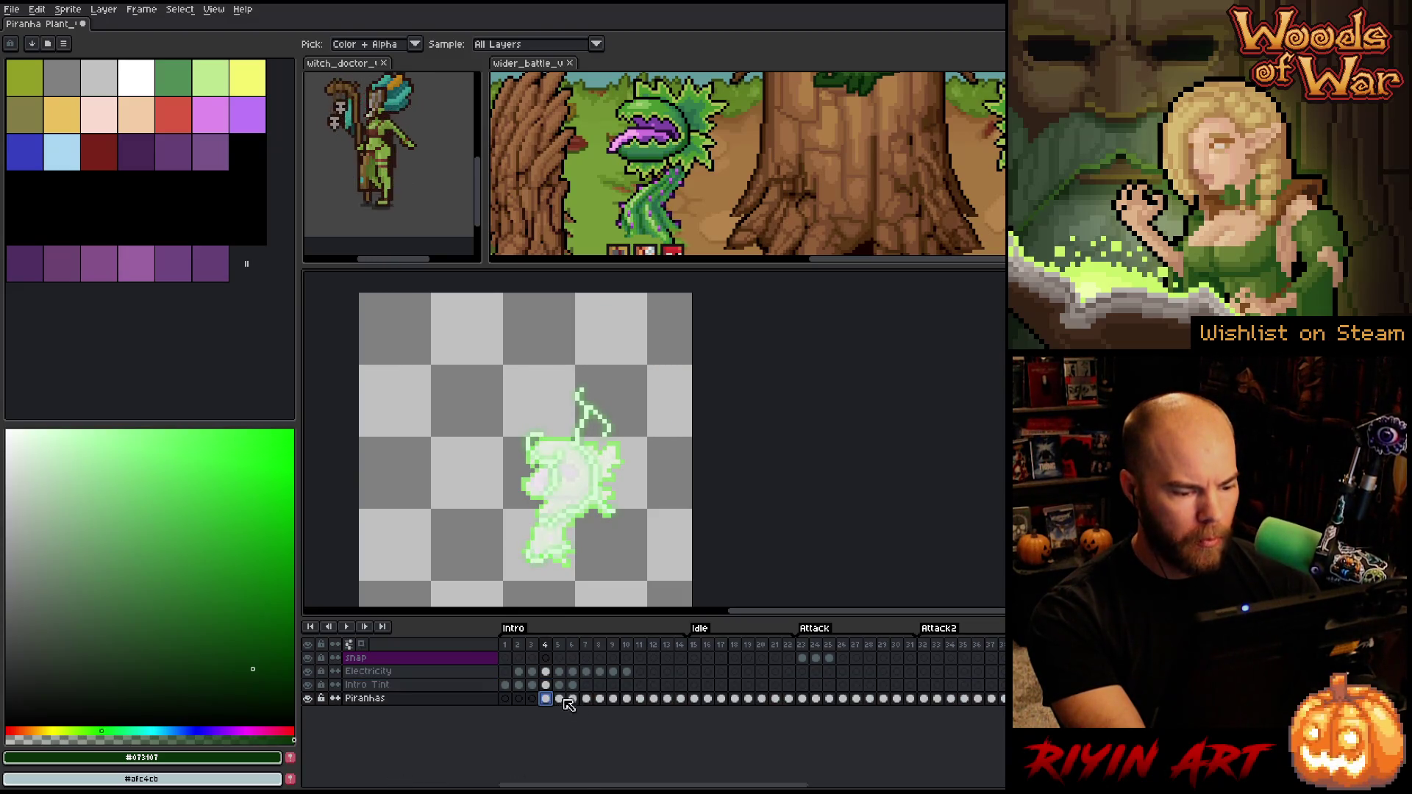
click(309, 673)
click(309, 672)
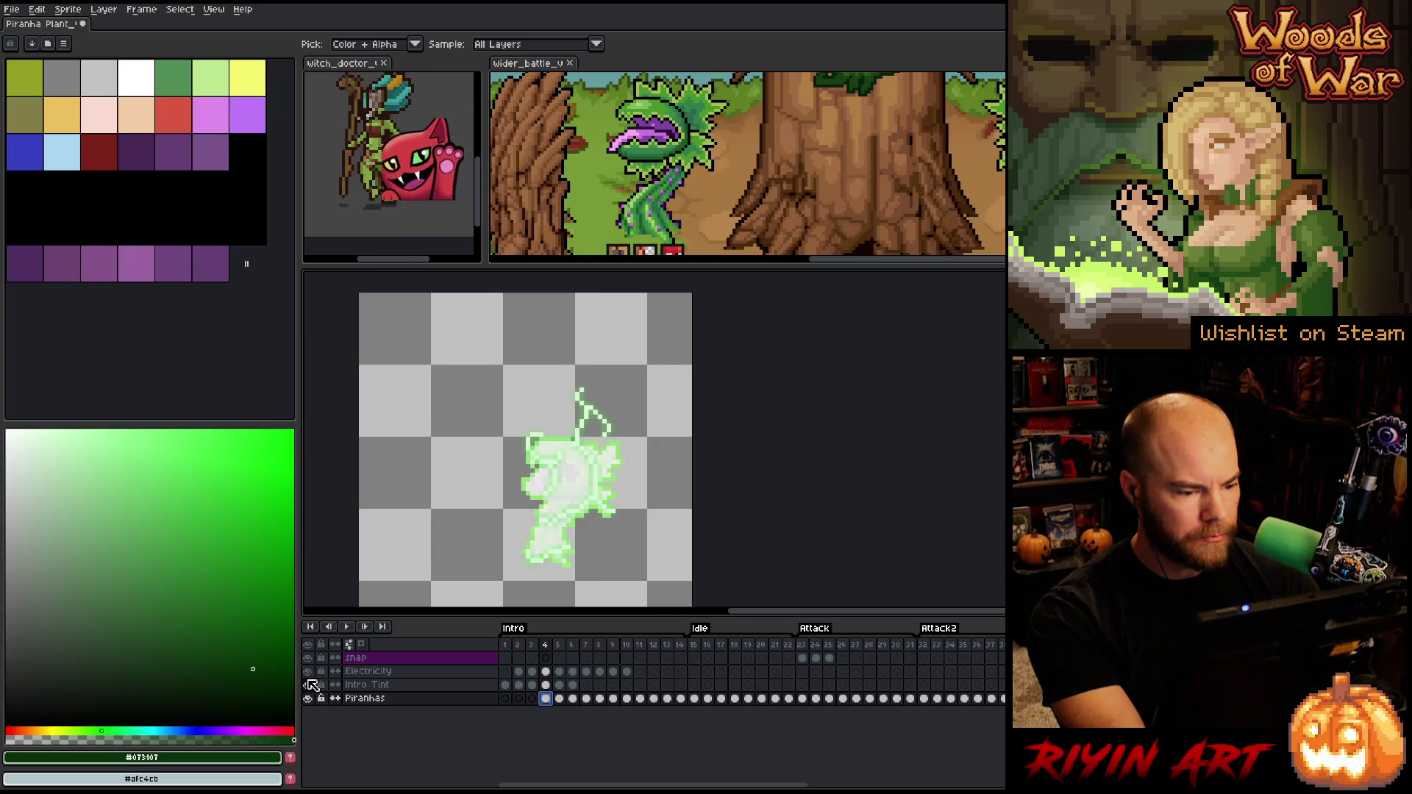
Play the animation from frame 5, then start replacing the dark green outline colour
click(558, 699)
key(Return)
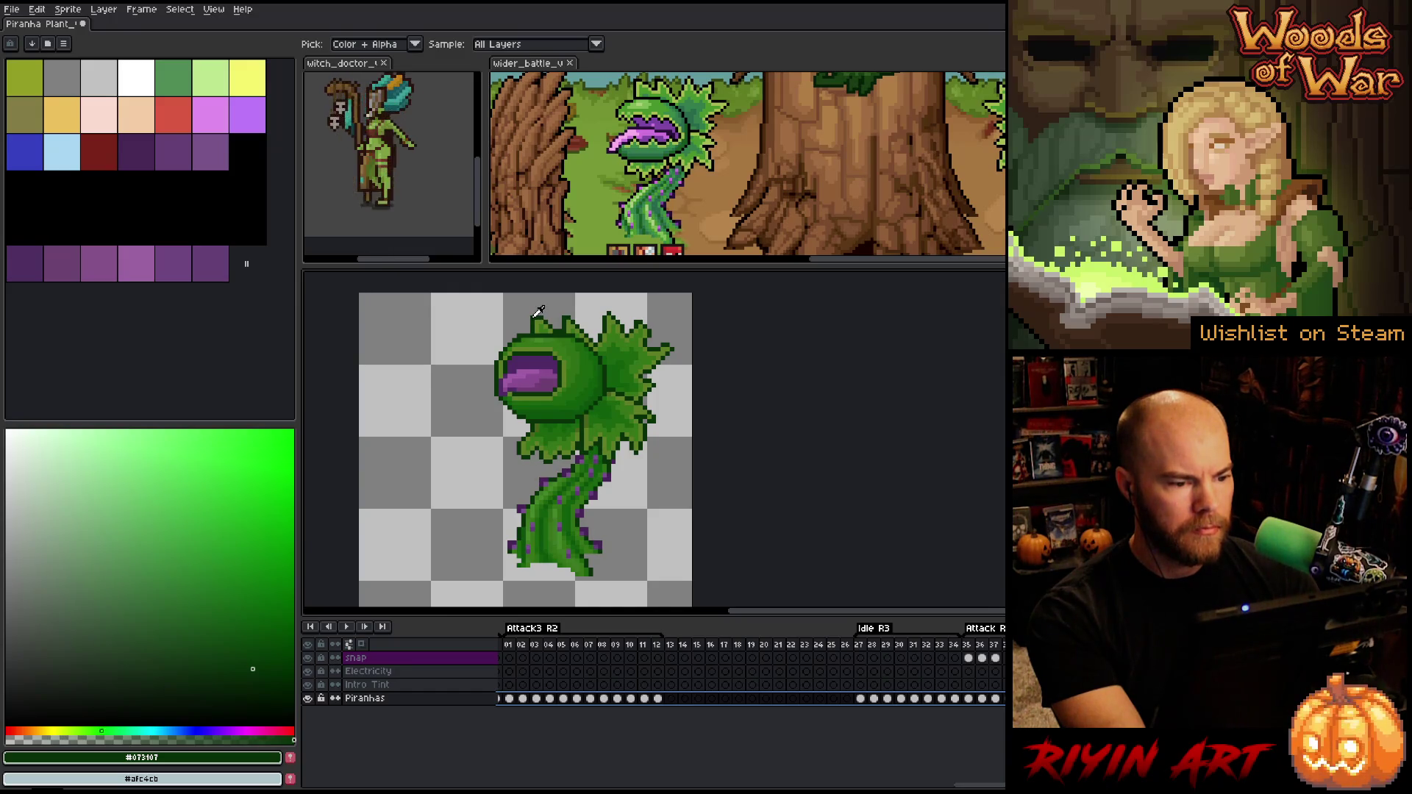
key(shift+r)
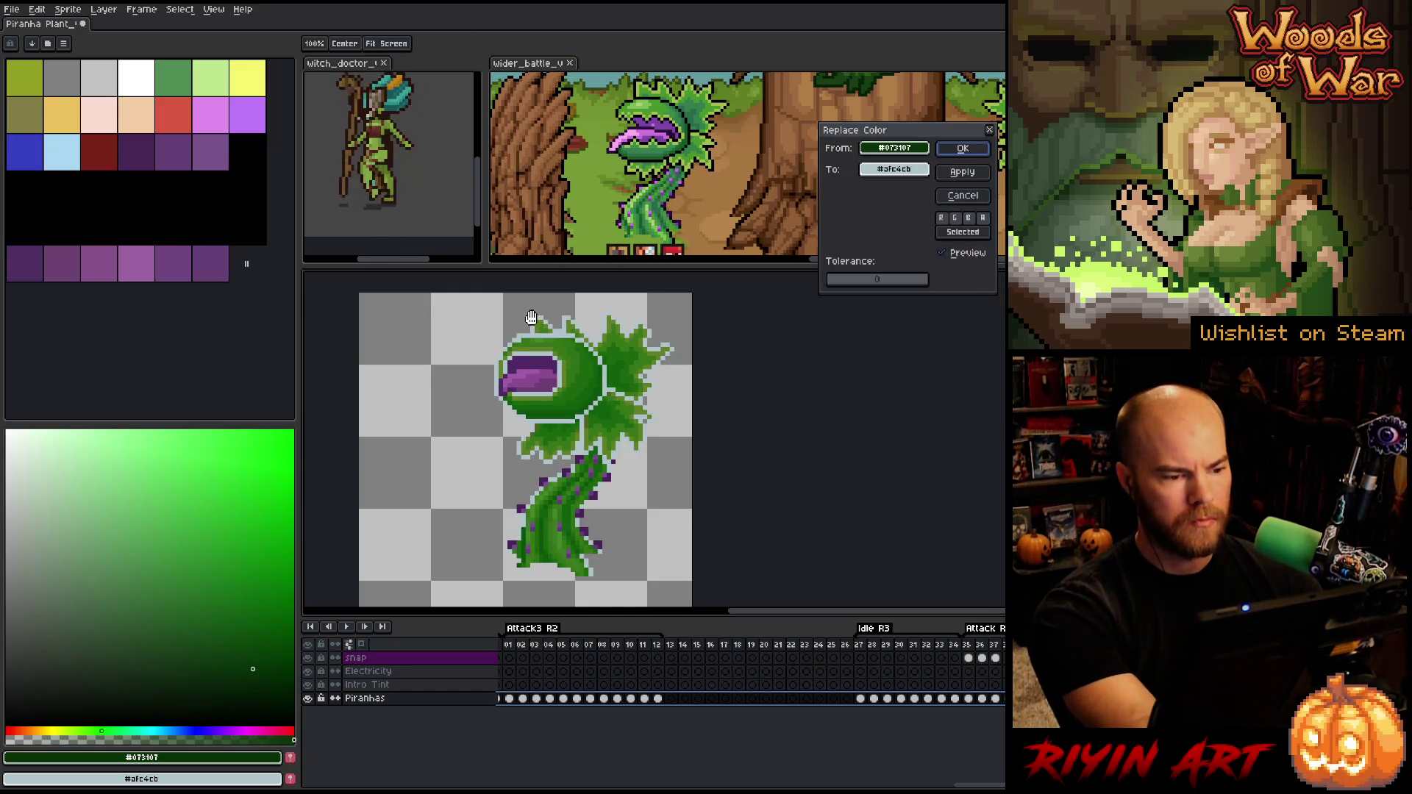
Recolour the dark green outline to black and the main mouth purple to pink
mouse_move(894, 170)
mouse_down()
mouse_move(731, 111)
mouse_move(695, 121)
mouse_up()
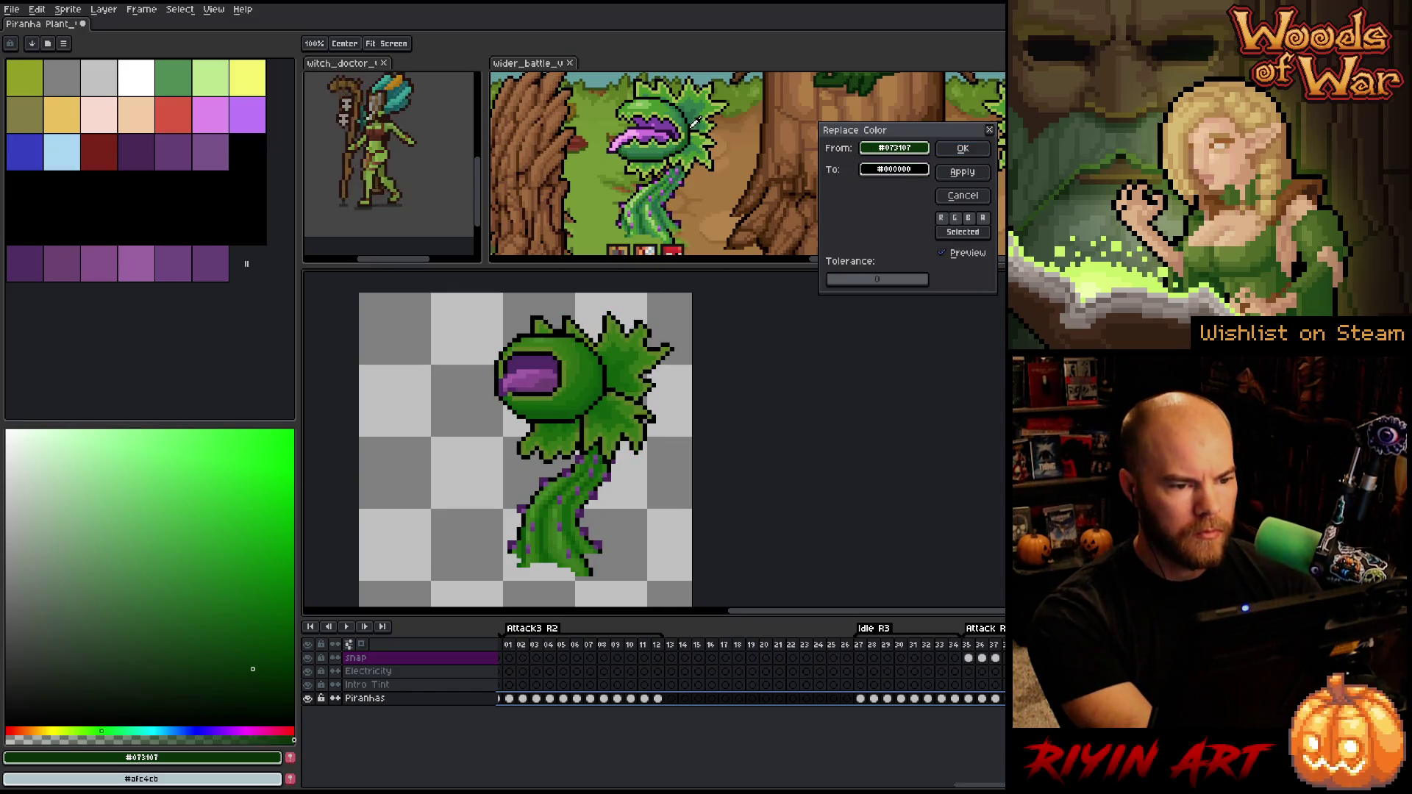
click(975, 147)
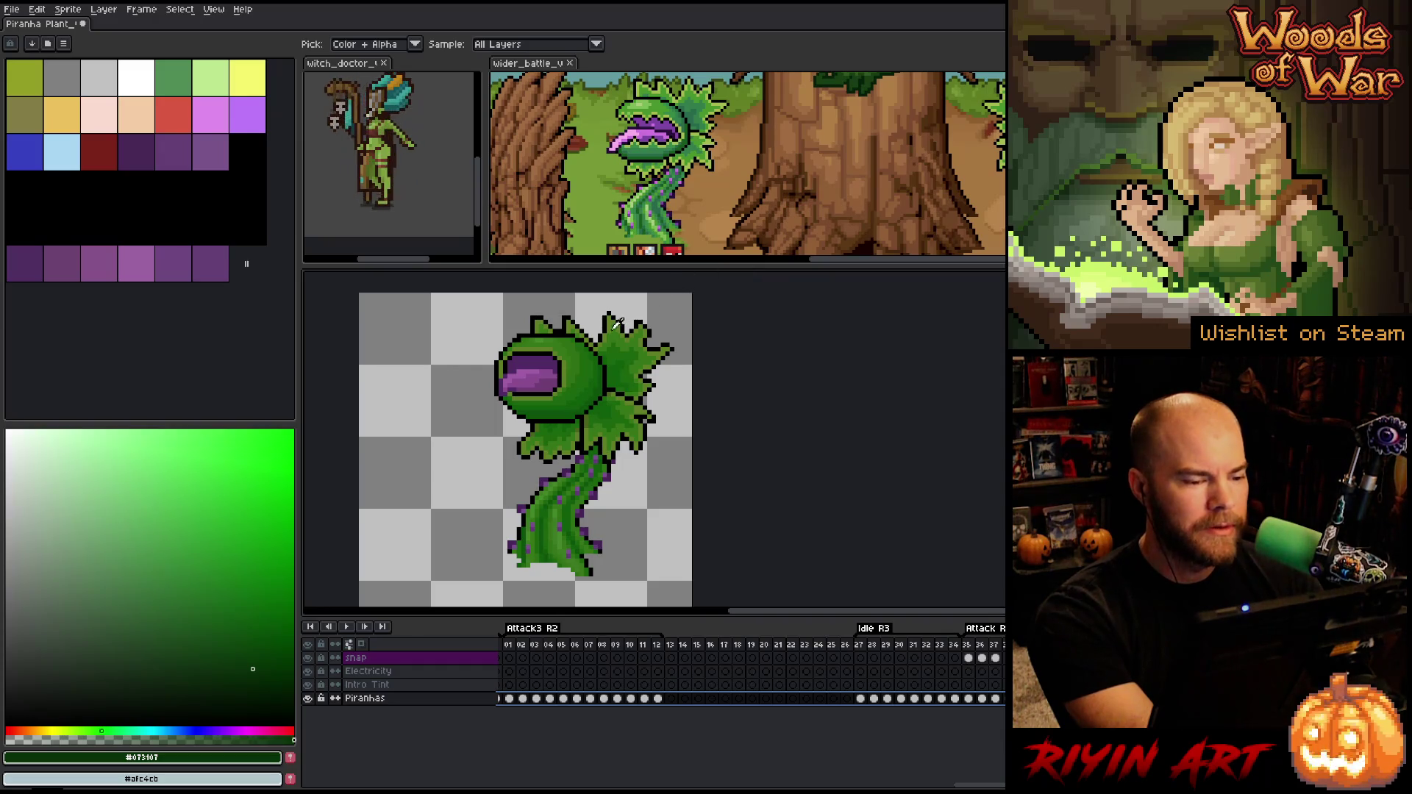
click(525, 368)
key(shift+r)
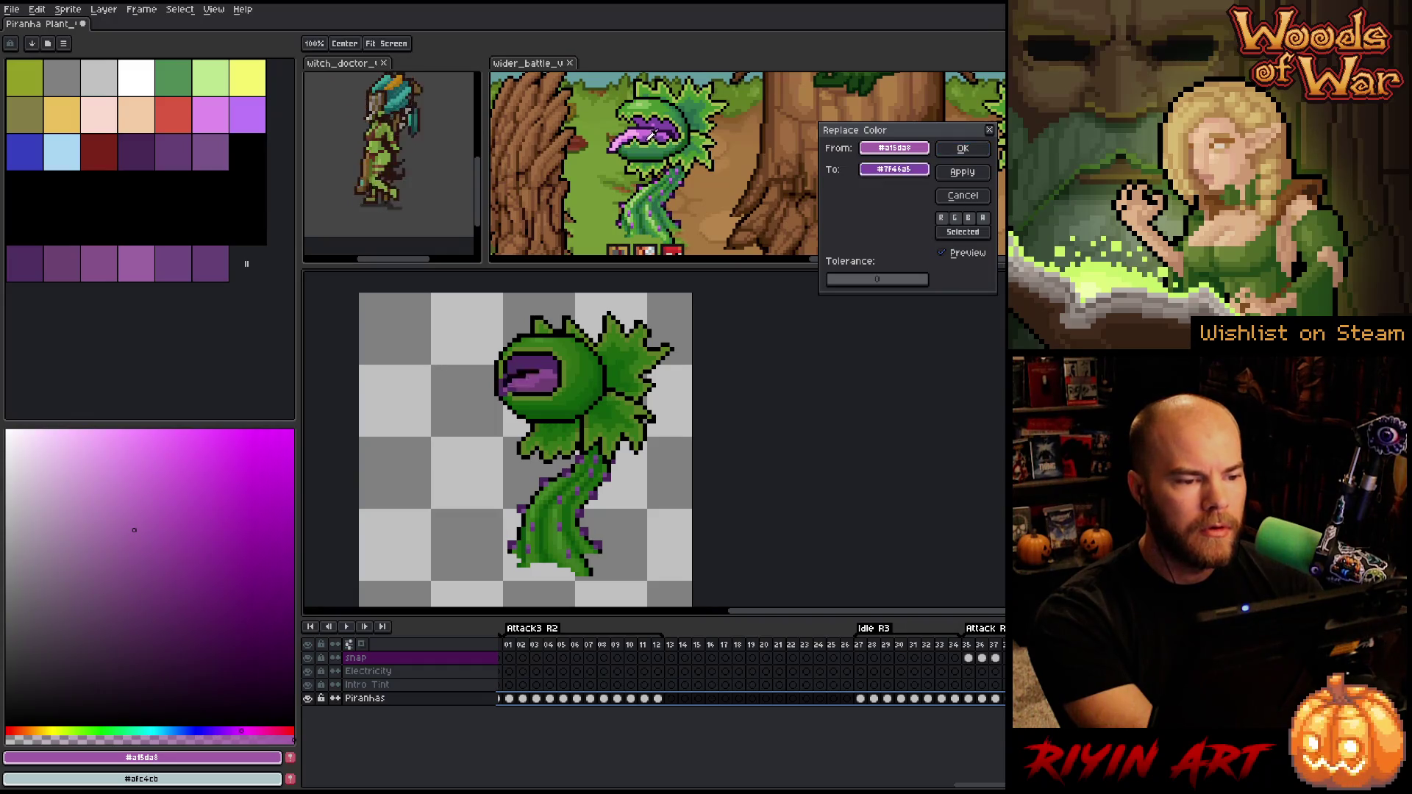
click(637, 126)
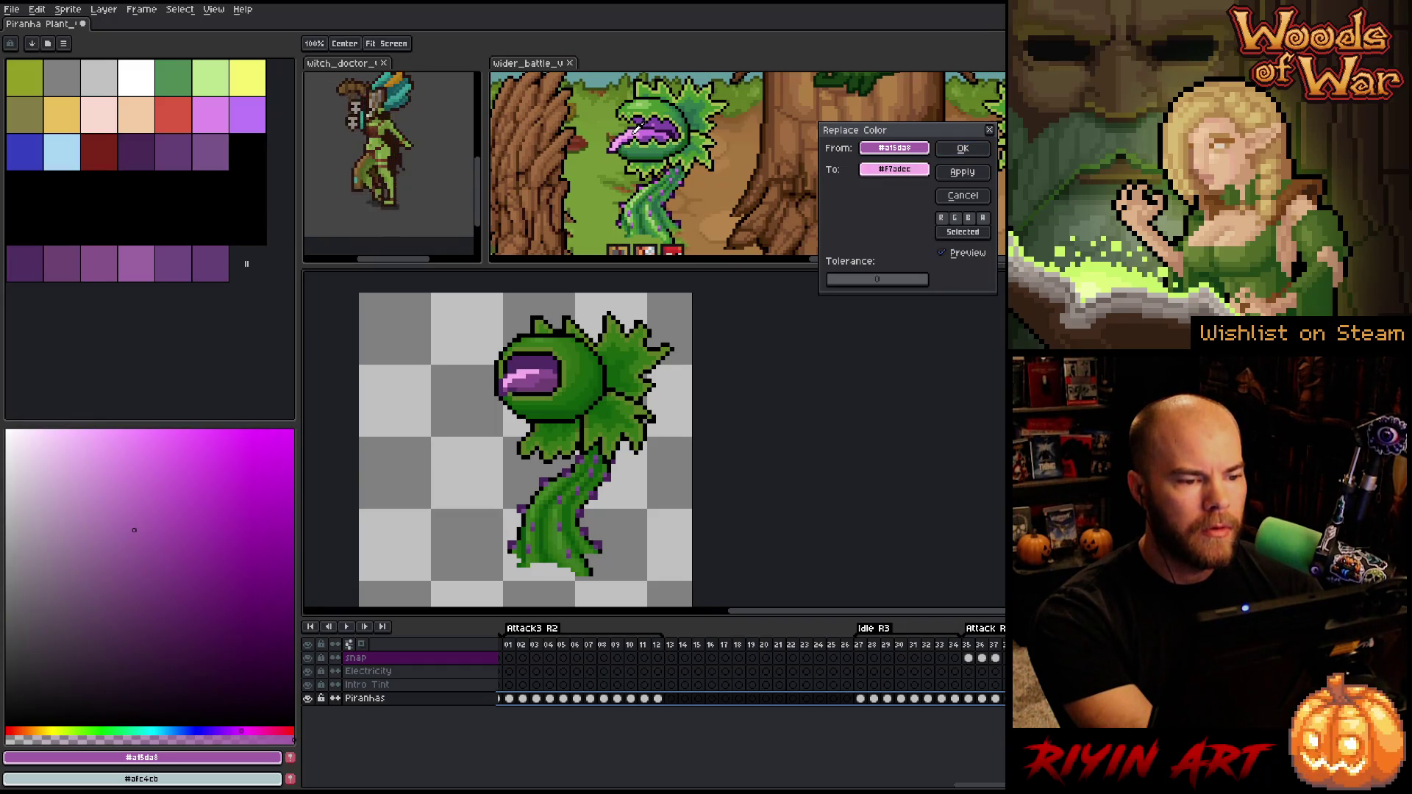
click(960, 139)
Cancel a stray colour replacement, then swap the darker mouth purple for a new shade
key(shift+r)
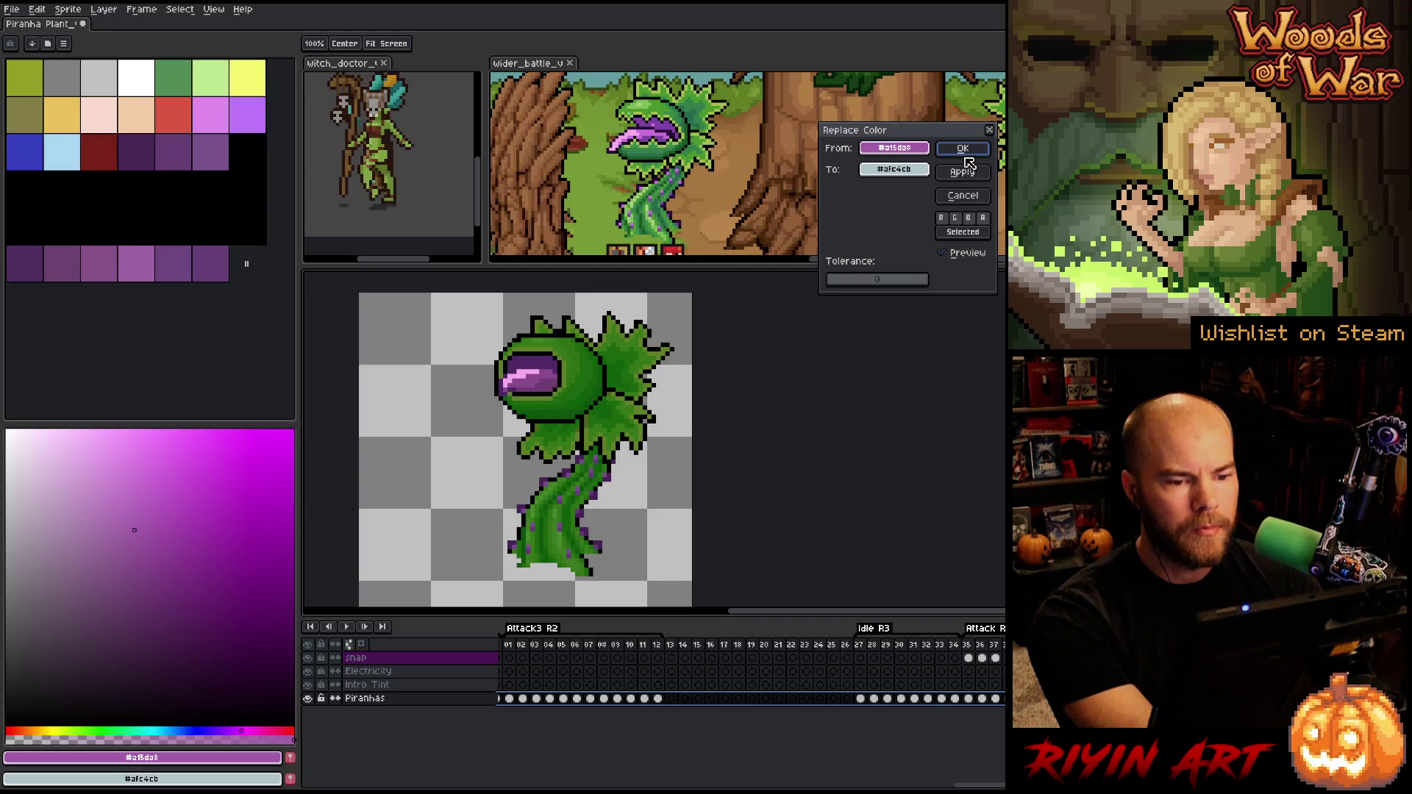
mouse_move(944, 139)
mouse_down()
mouse_move(773, 226)
mouse_move(812, 195)
mouse_up()
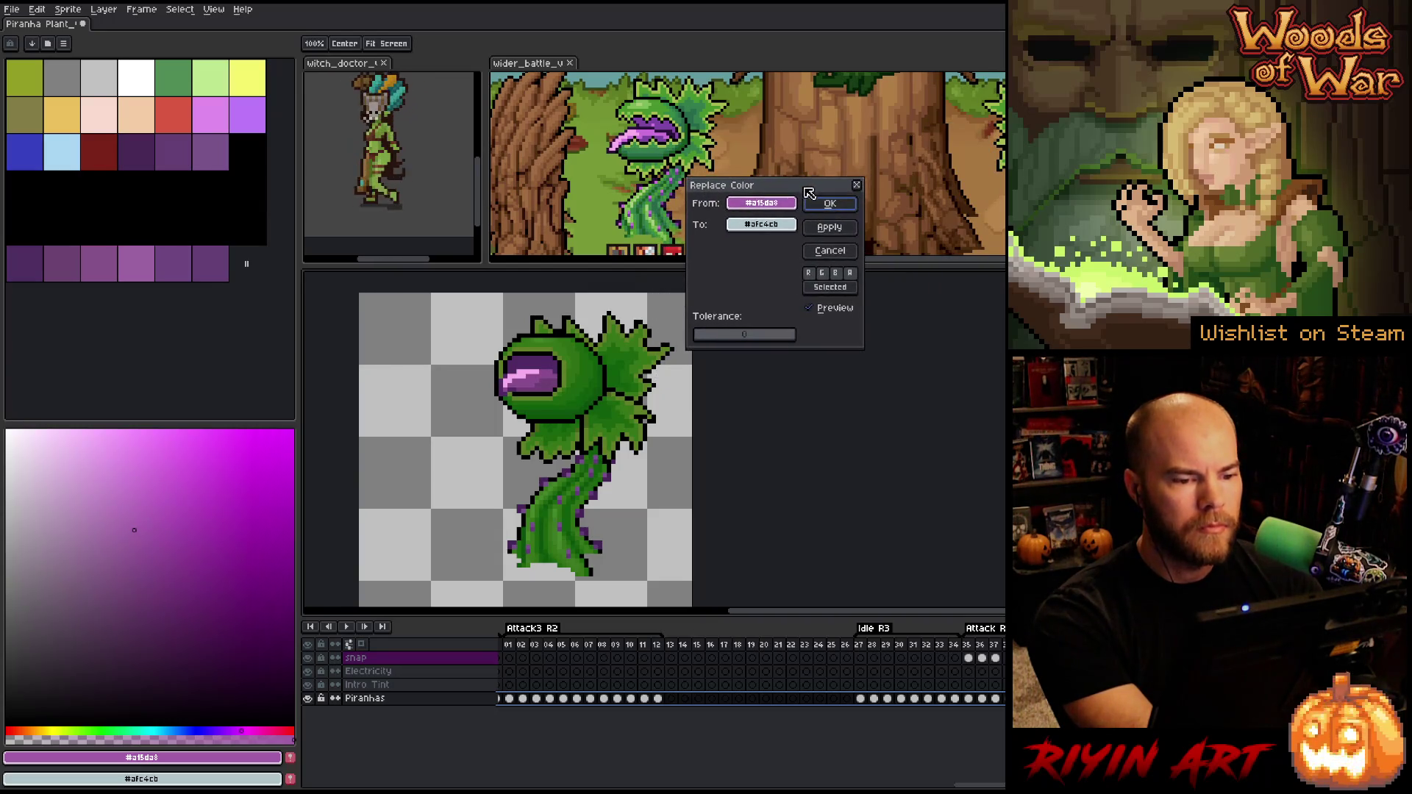
click(830, 251)
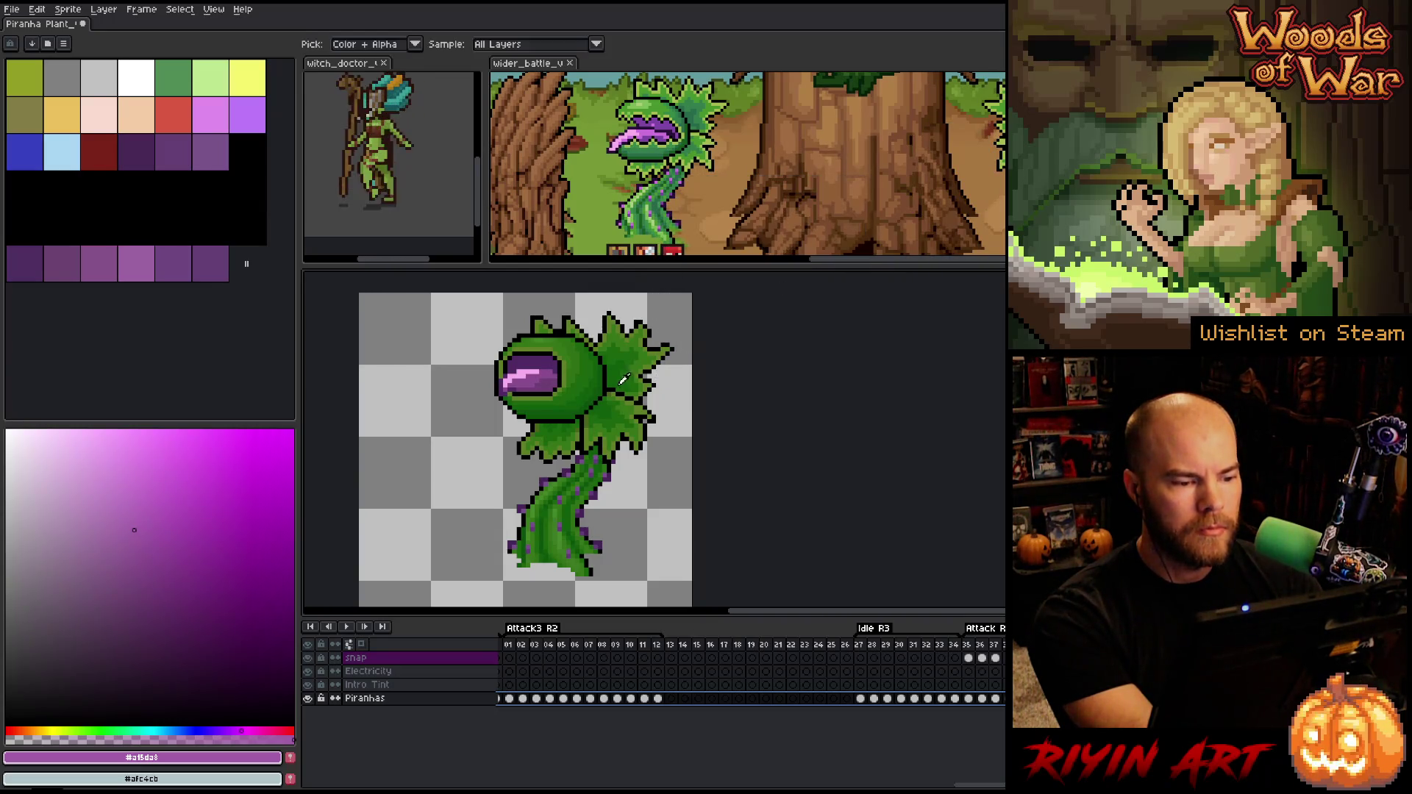
click(530, 377)
key(shift+r)
drag(759, 226, 651, 126)
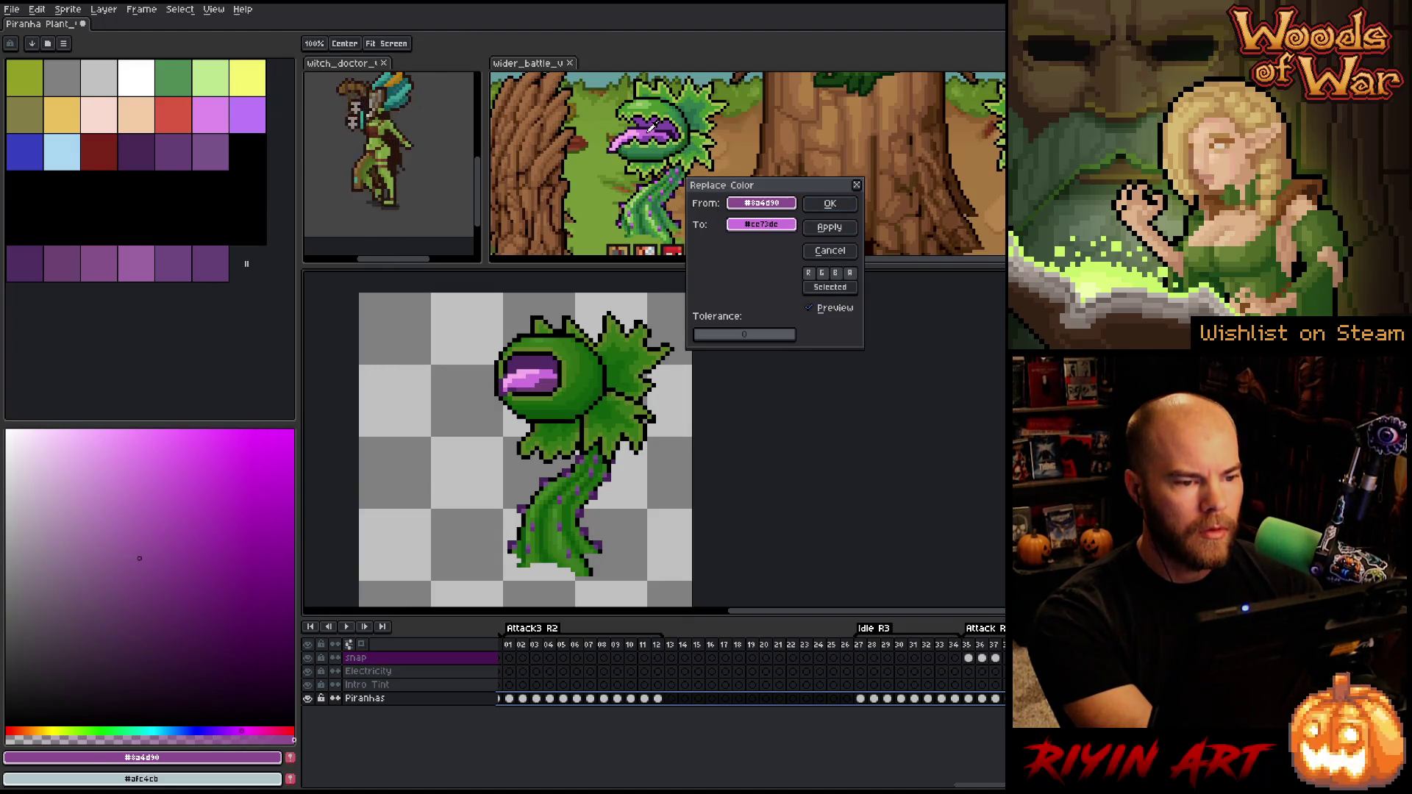
click(829, 203)
Swap the darkest mouth purple for a new brighter shade
click(550, 378)
key(shift+r)
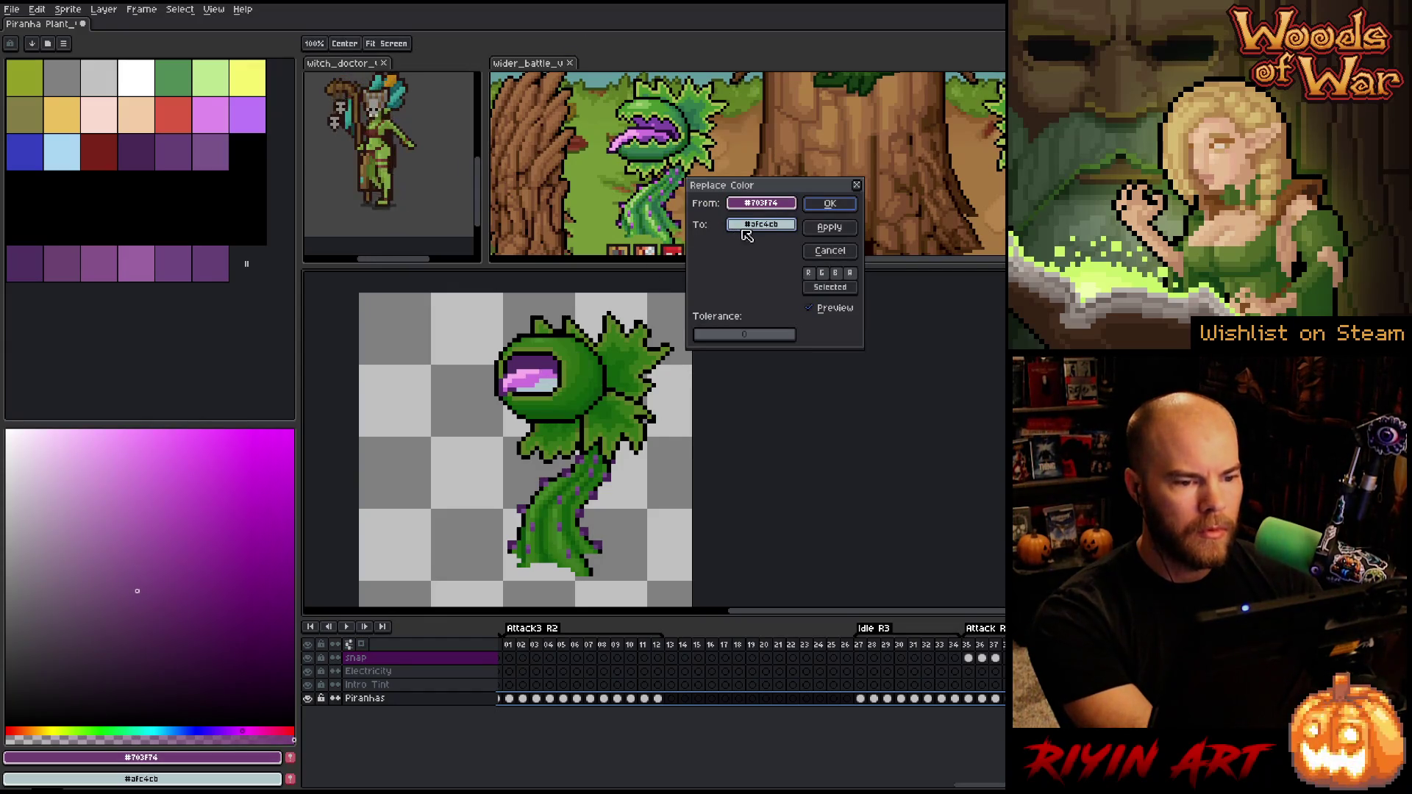
drag(751, 225, 651, 131)
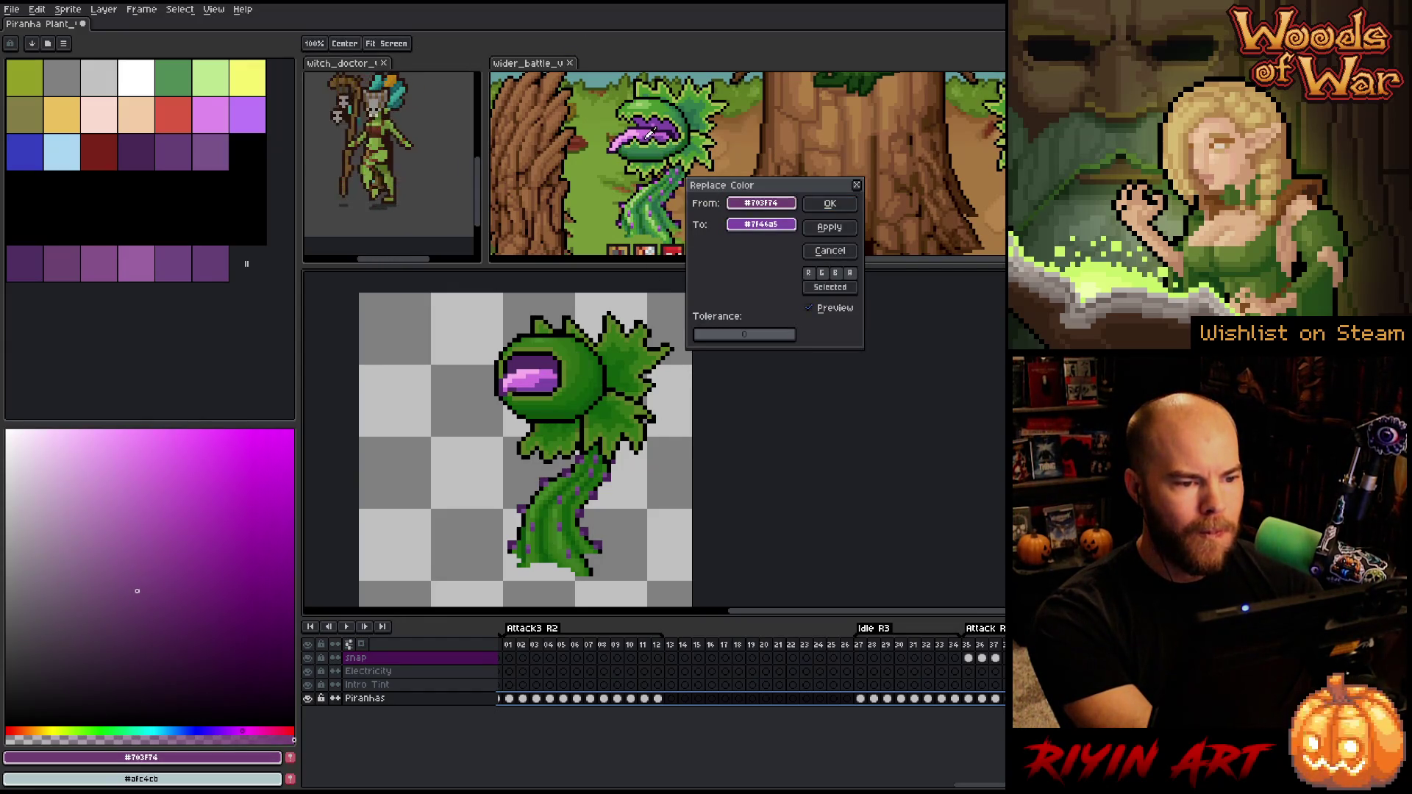
click(830, 204)
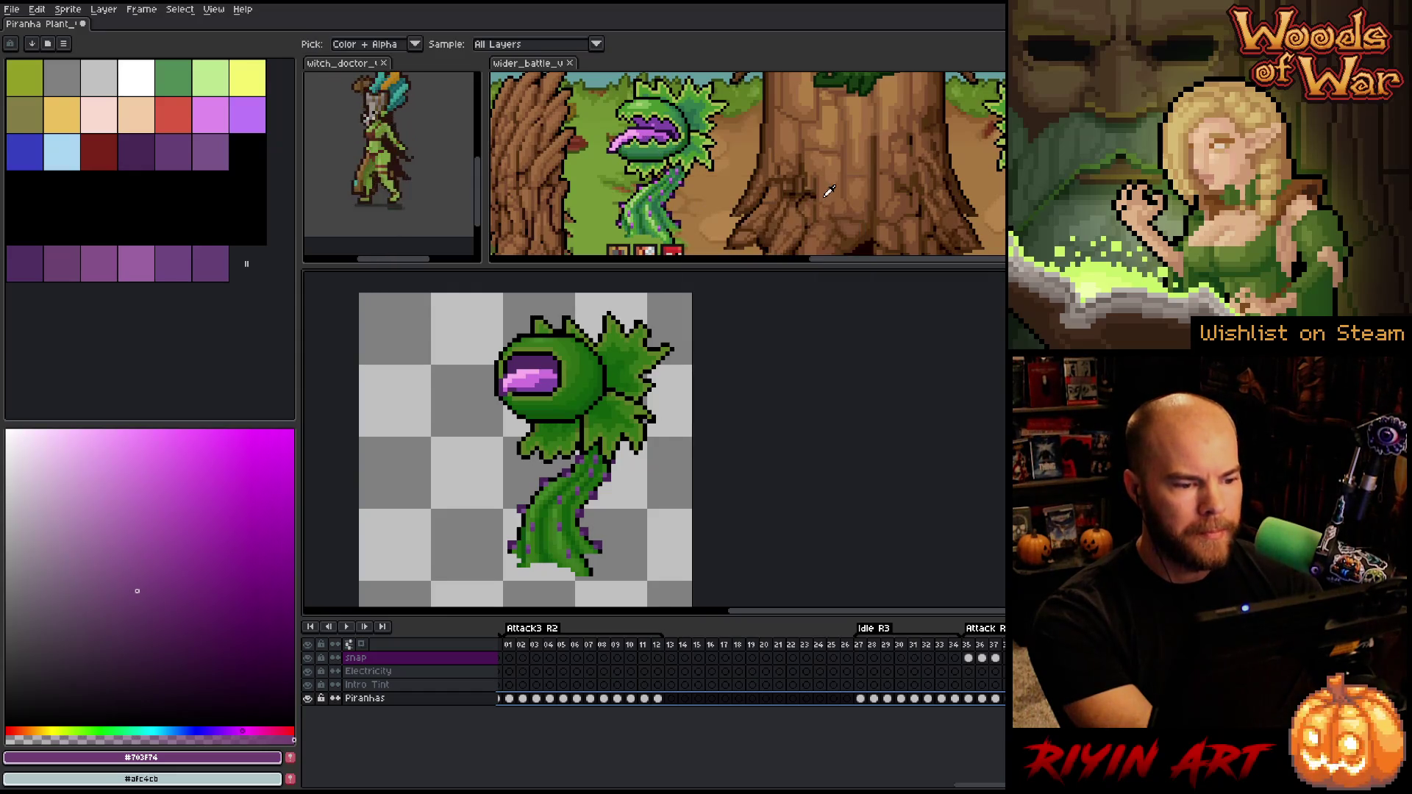
click(570, 375)
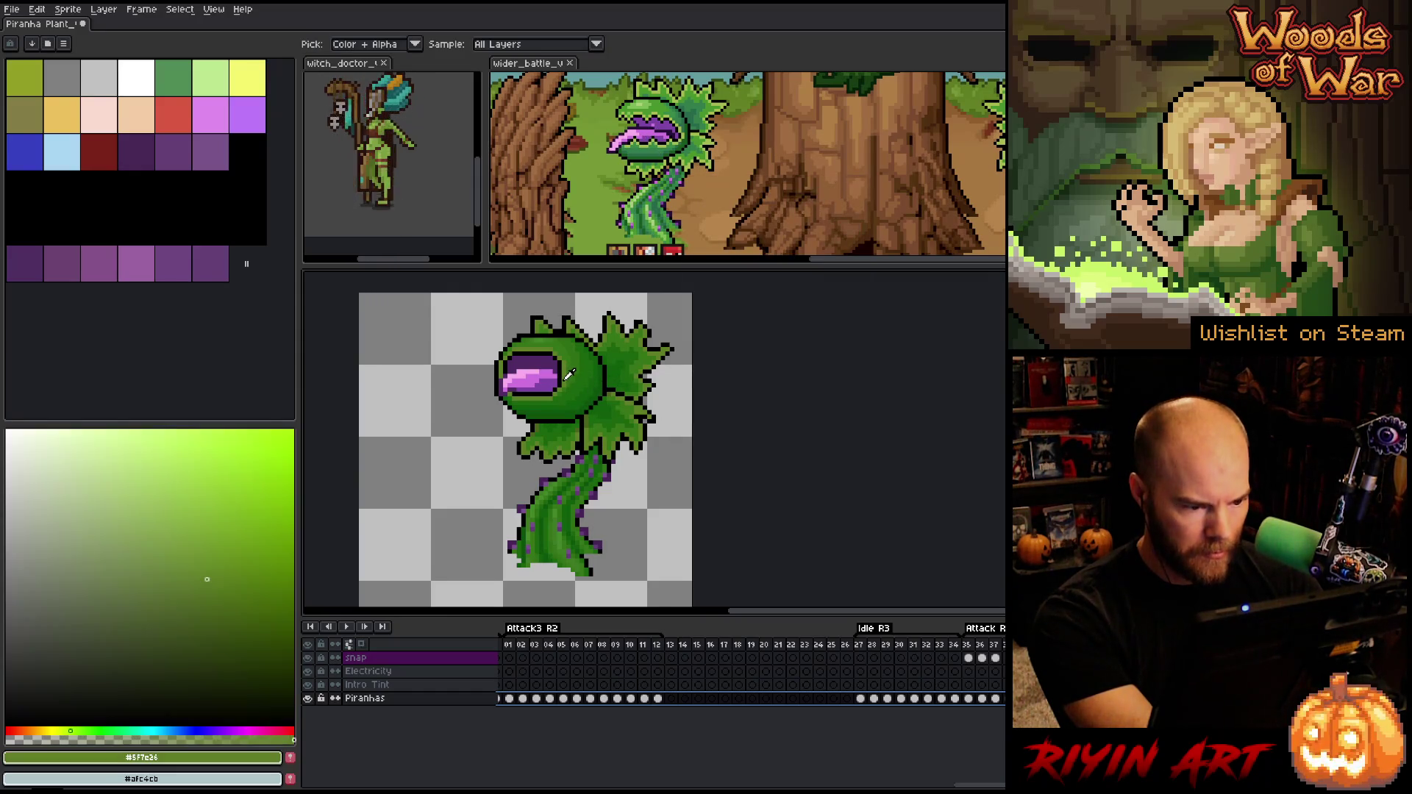
Replace the head green and a darker green with lighter greens from the reference plant
key(shift+r)
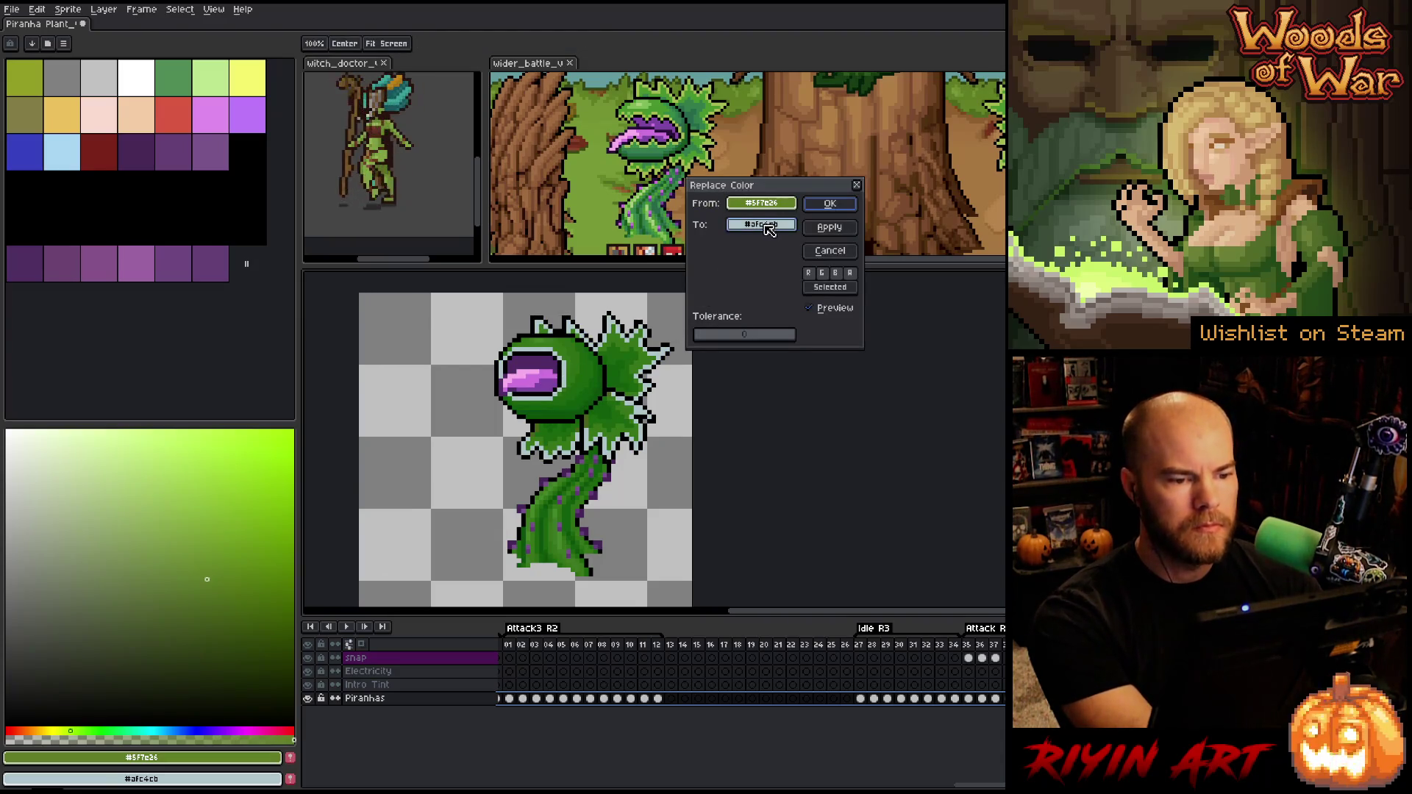
click(680, 136)
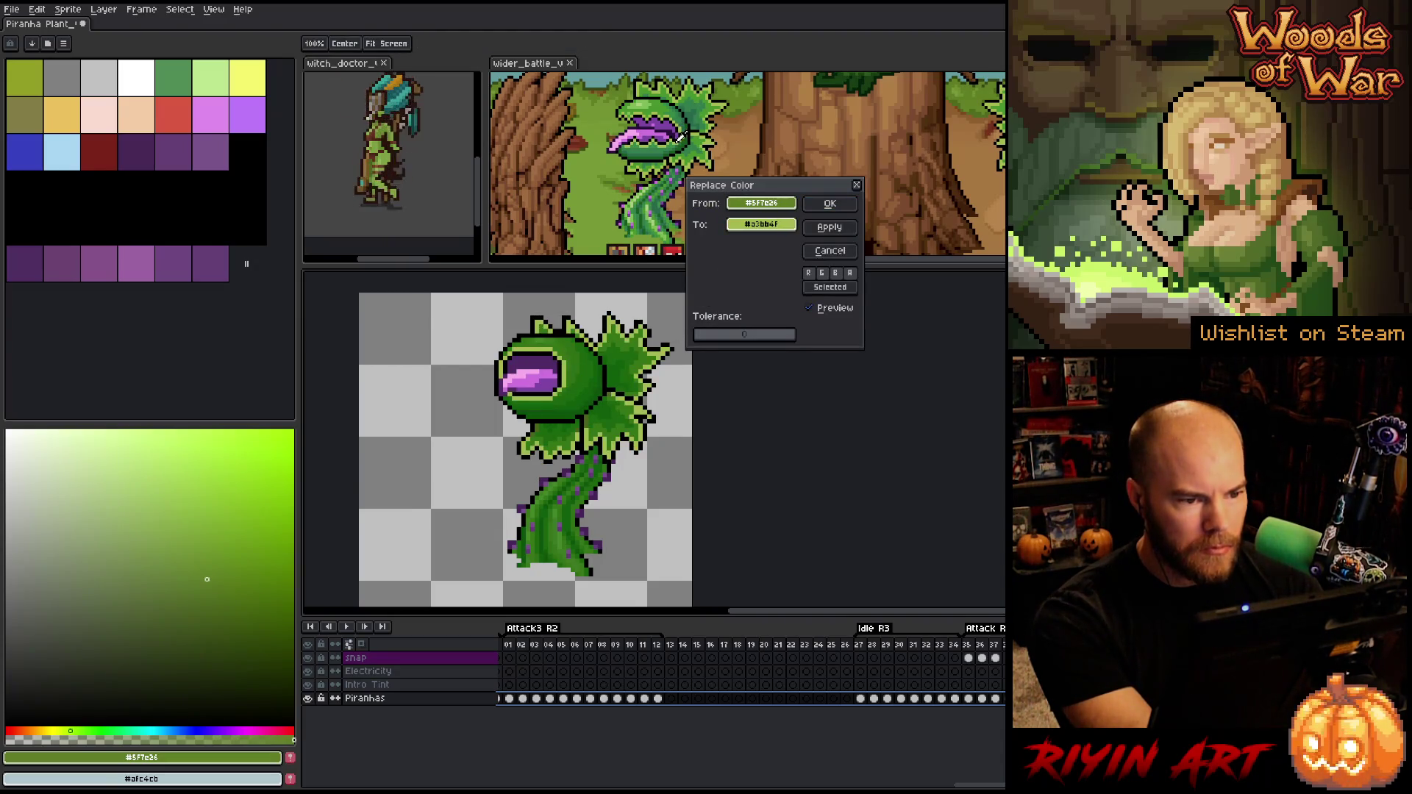
click(824, 206)
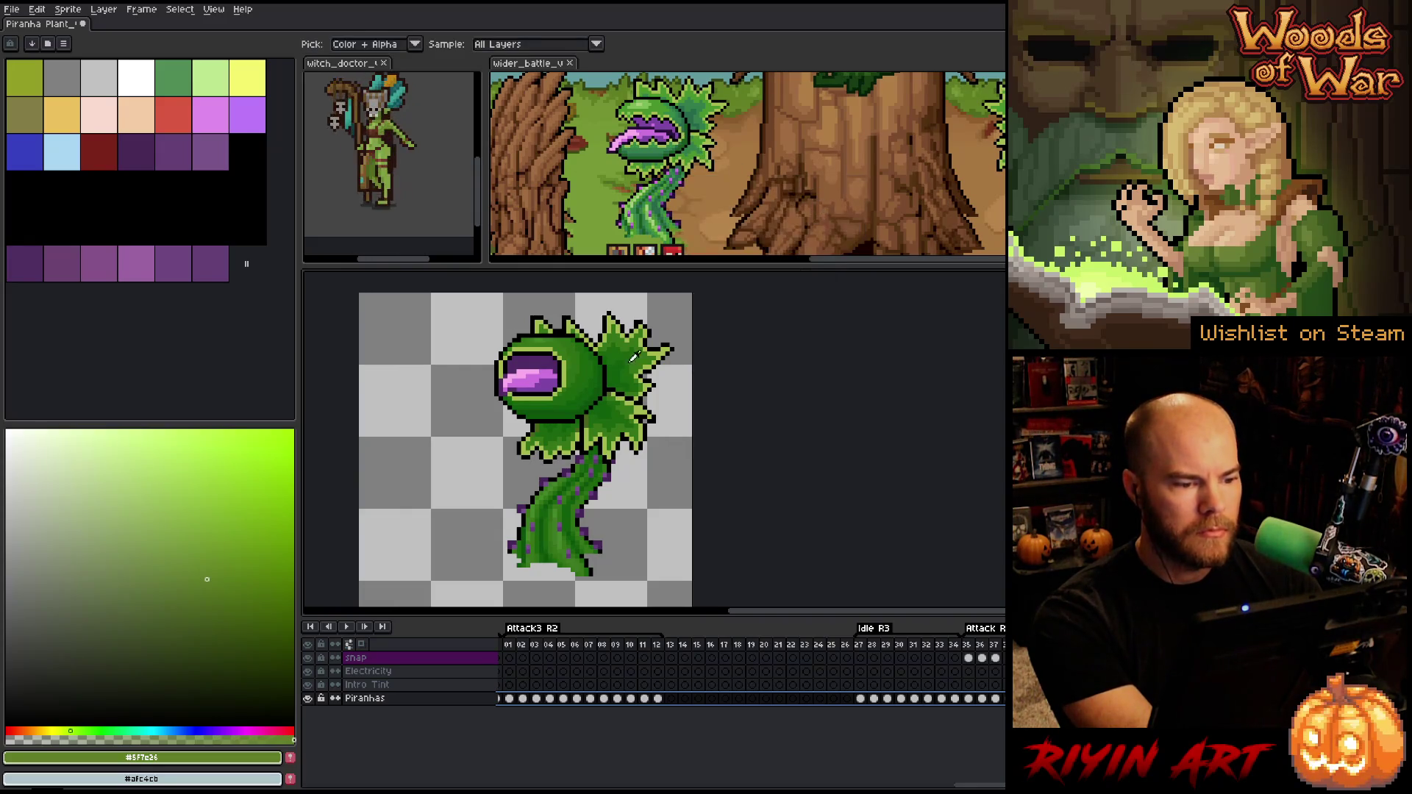
click(543, 335)
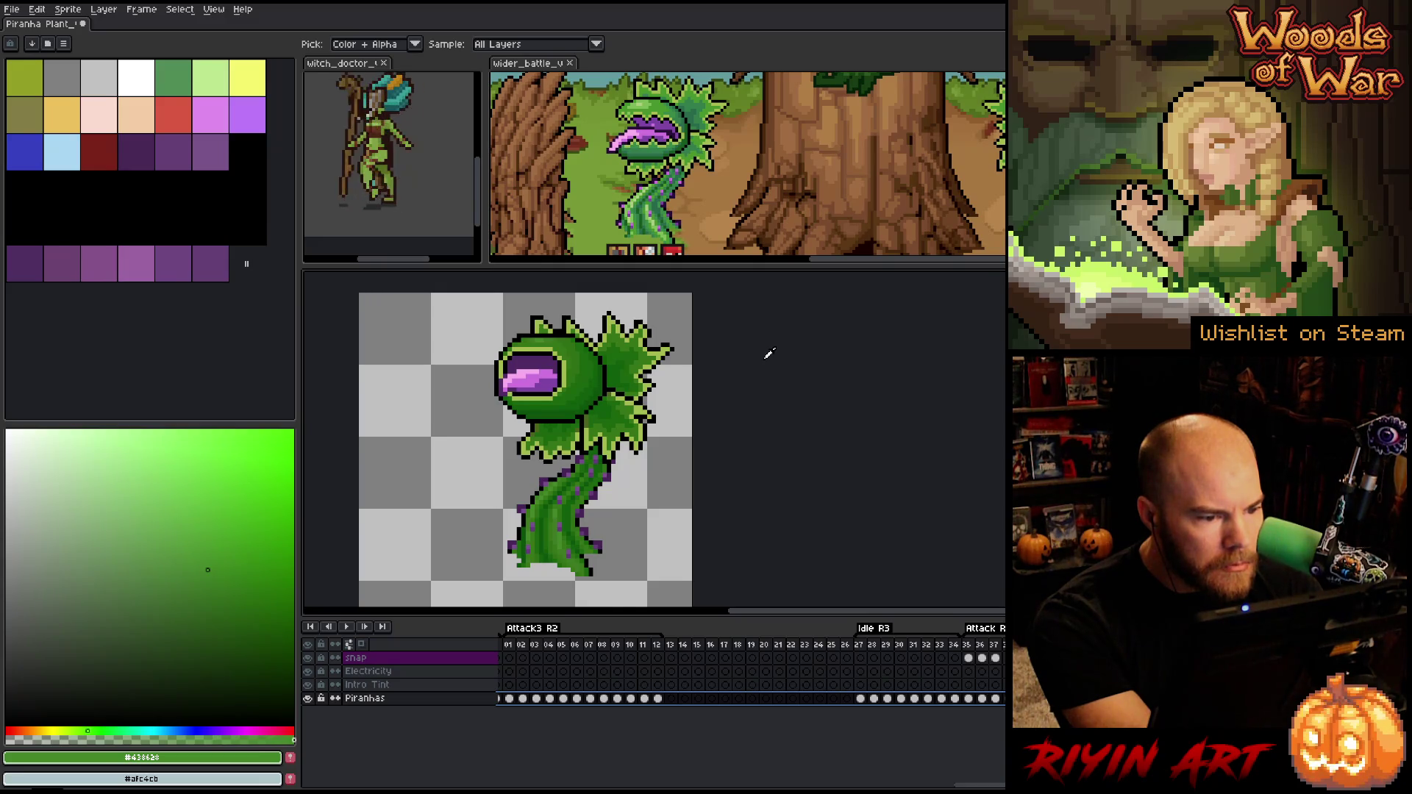
key(shift+r)
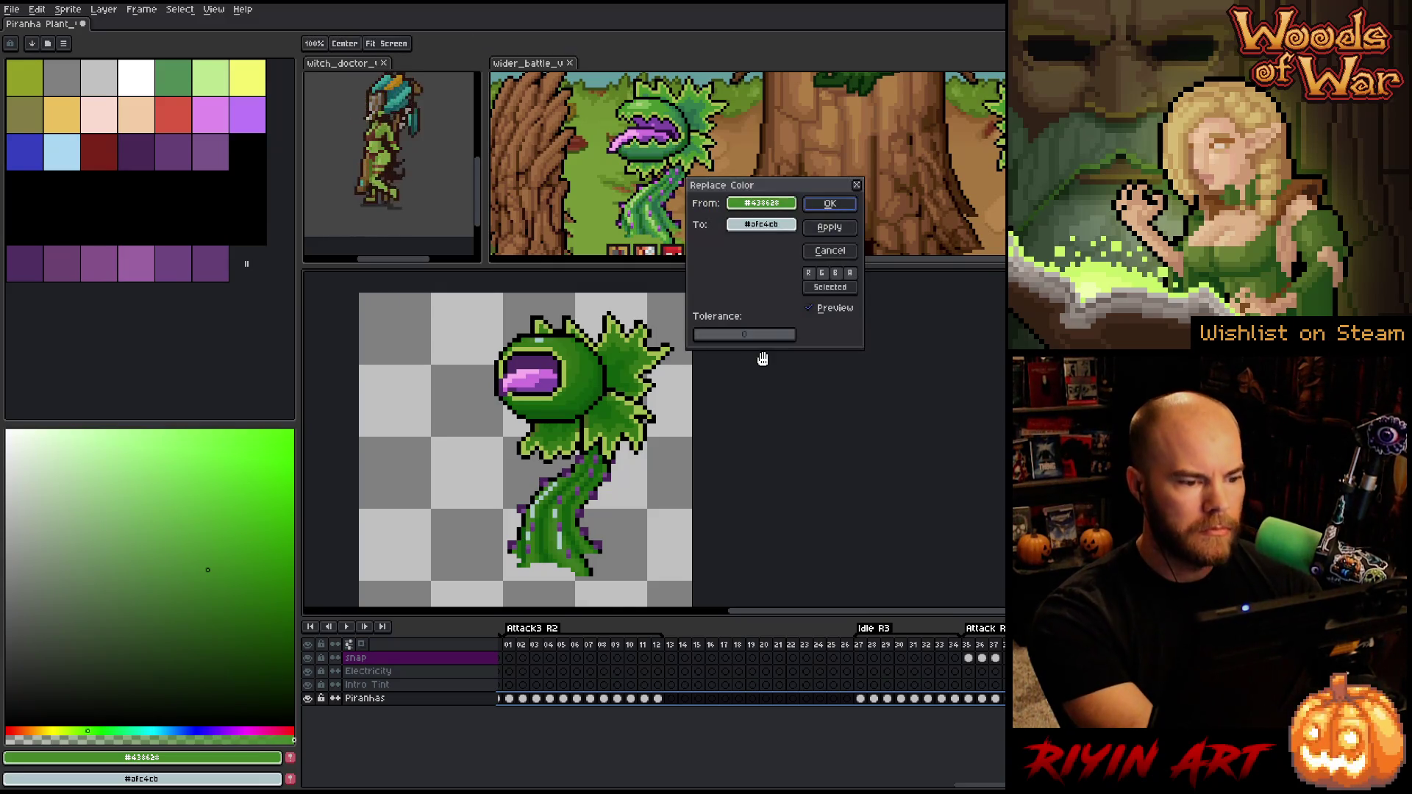
mouse_move(752, 230)
mouse_down()
mouse_move(664, 77)
mouse_move(645, 96)
mouse_up()
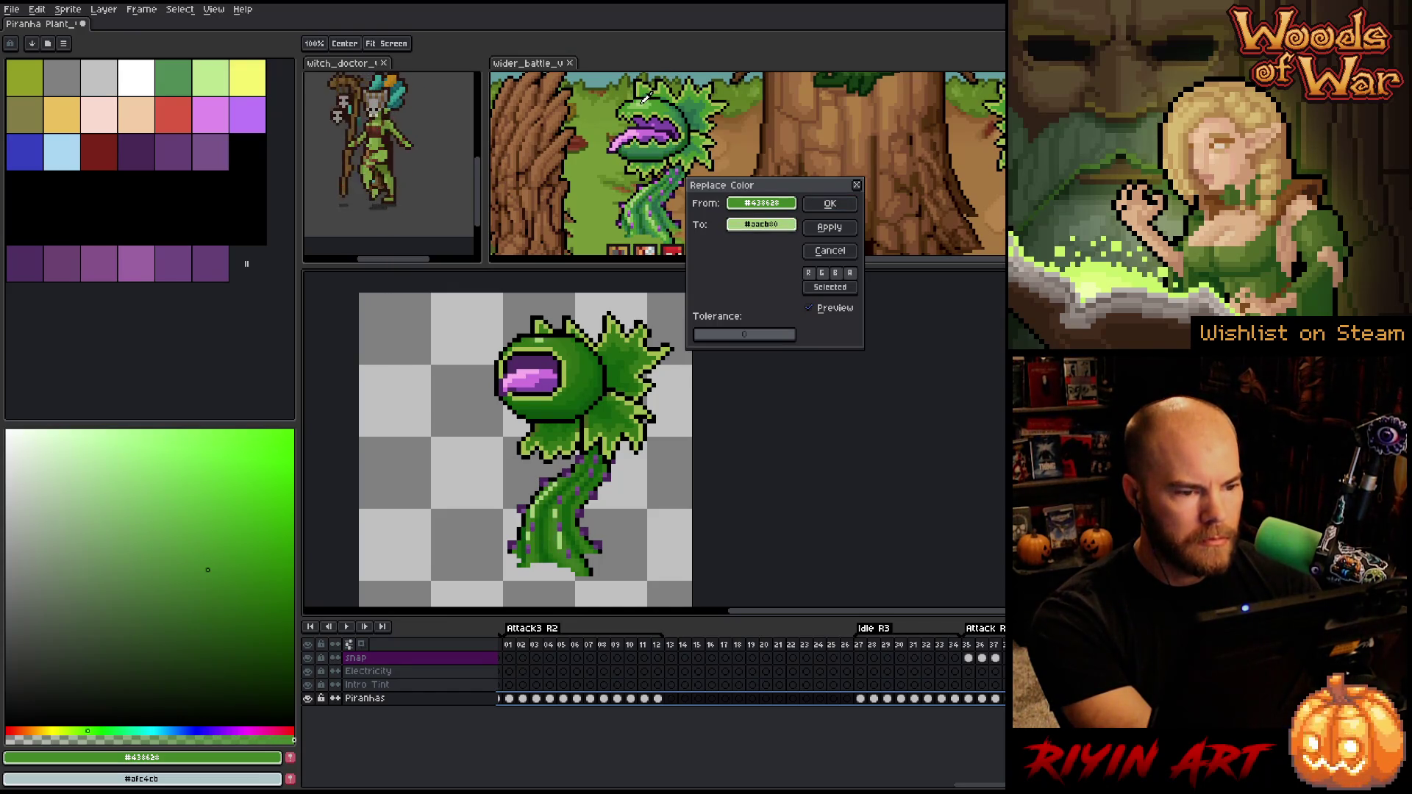
click(831, 206)
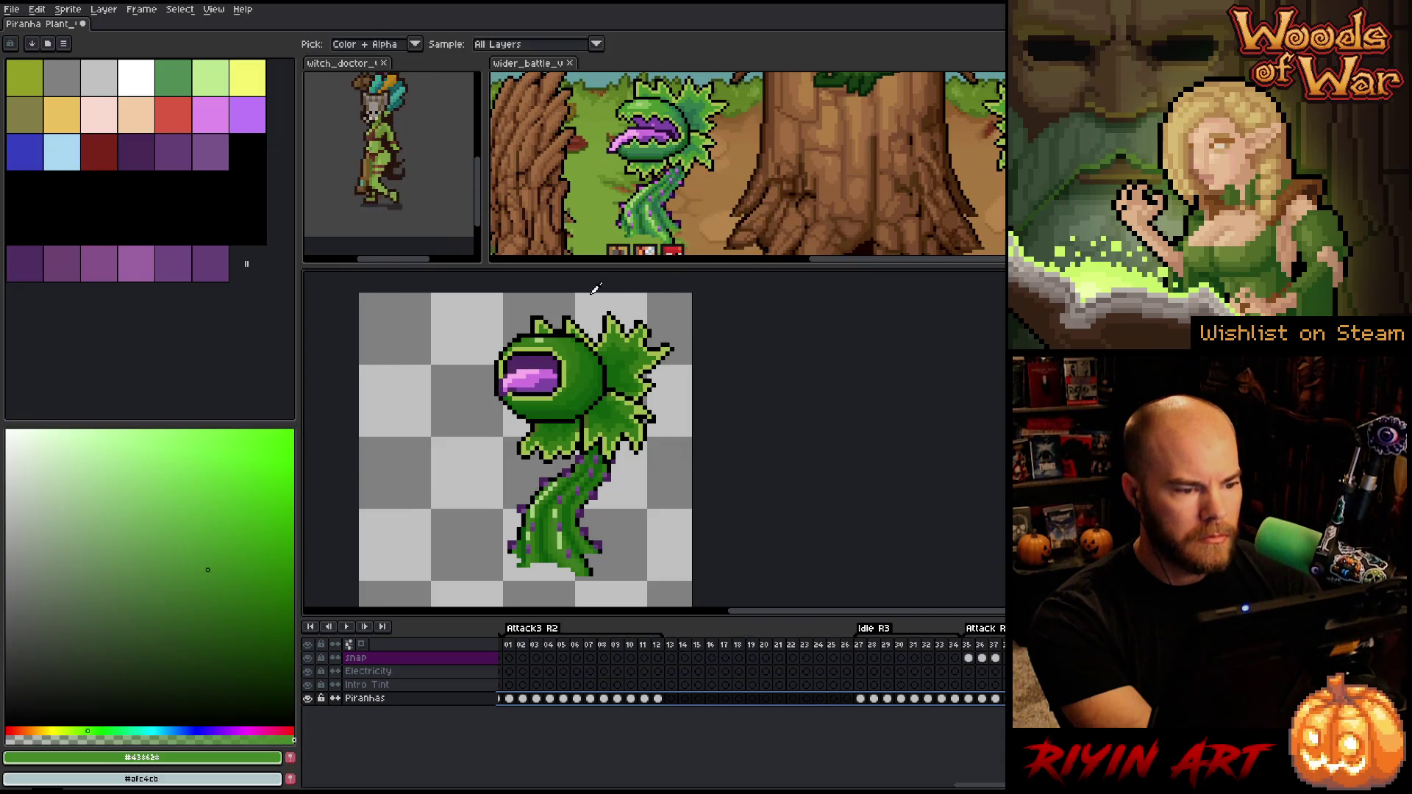
Recolour mid green #3d7925 to #7fba57 and #367518 to a lighter reference green
click(552, 334)
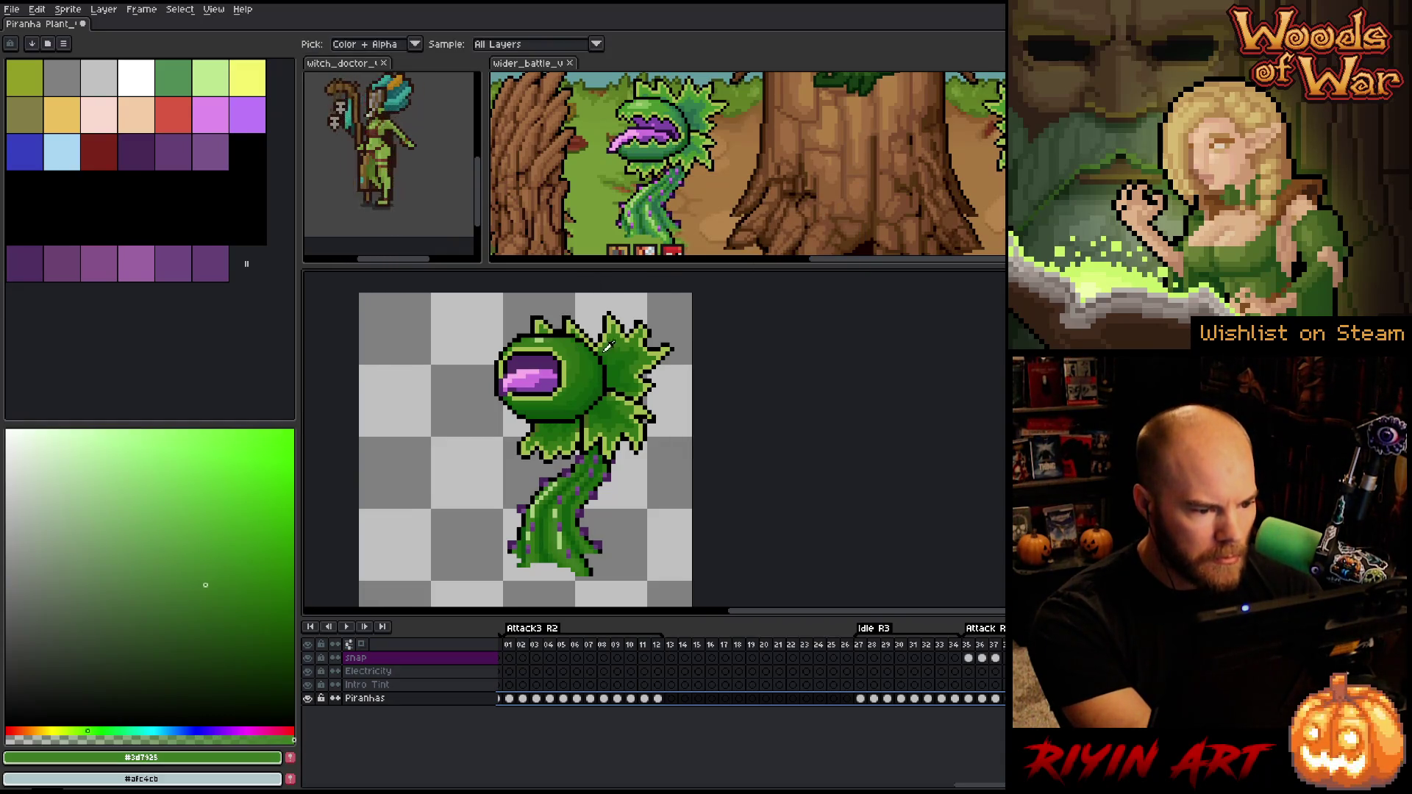
key(shift+r)
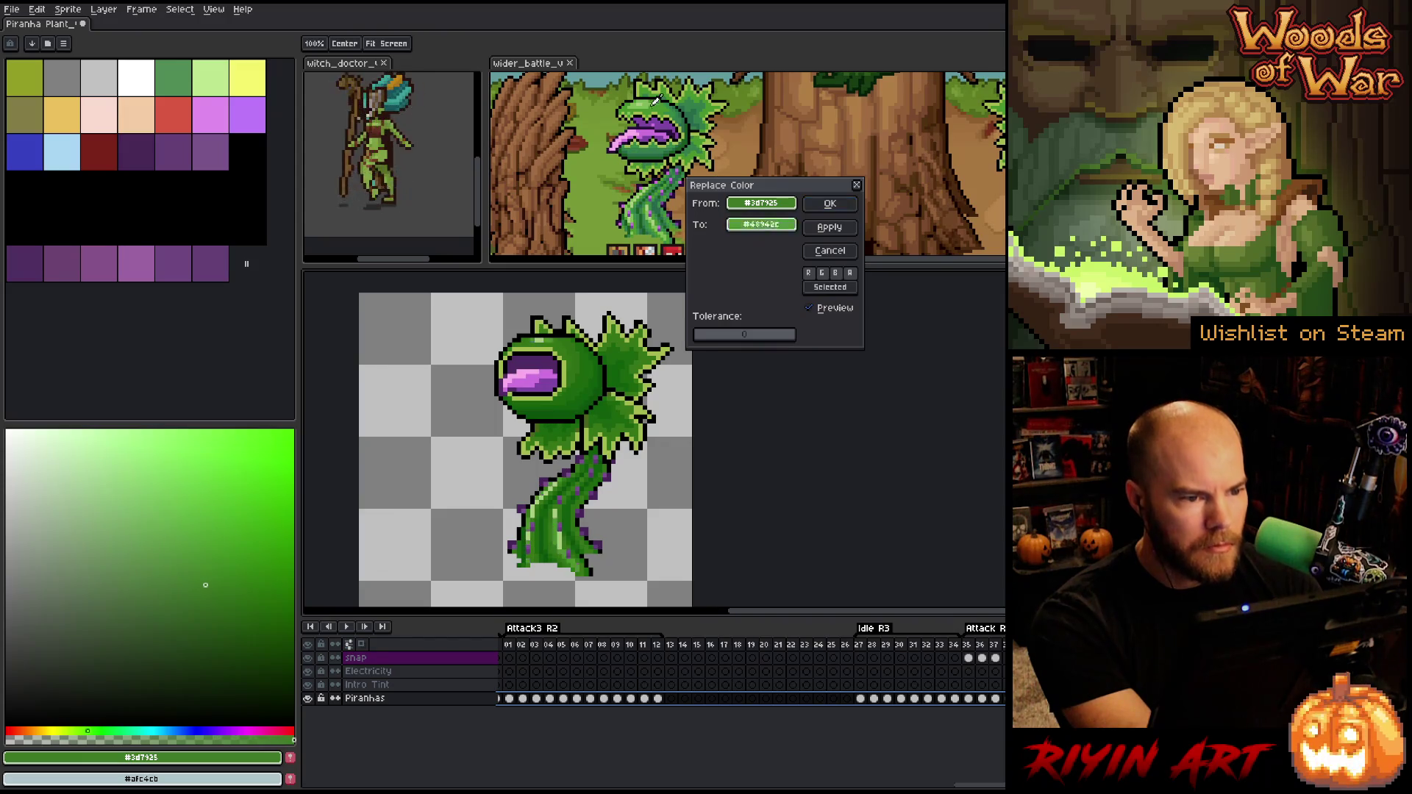
click(651, 101)
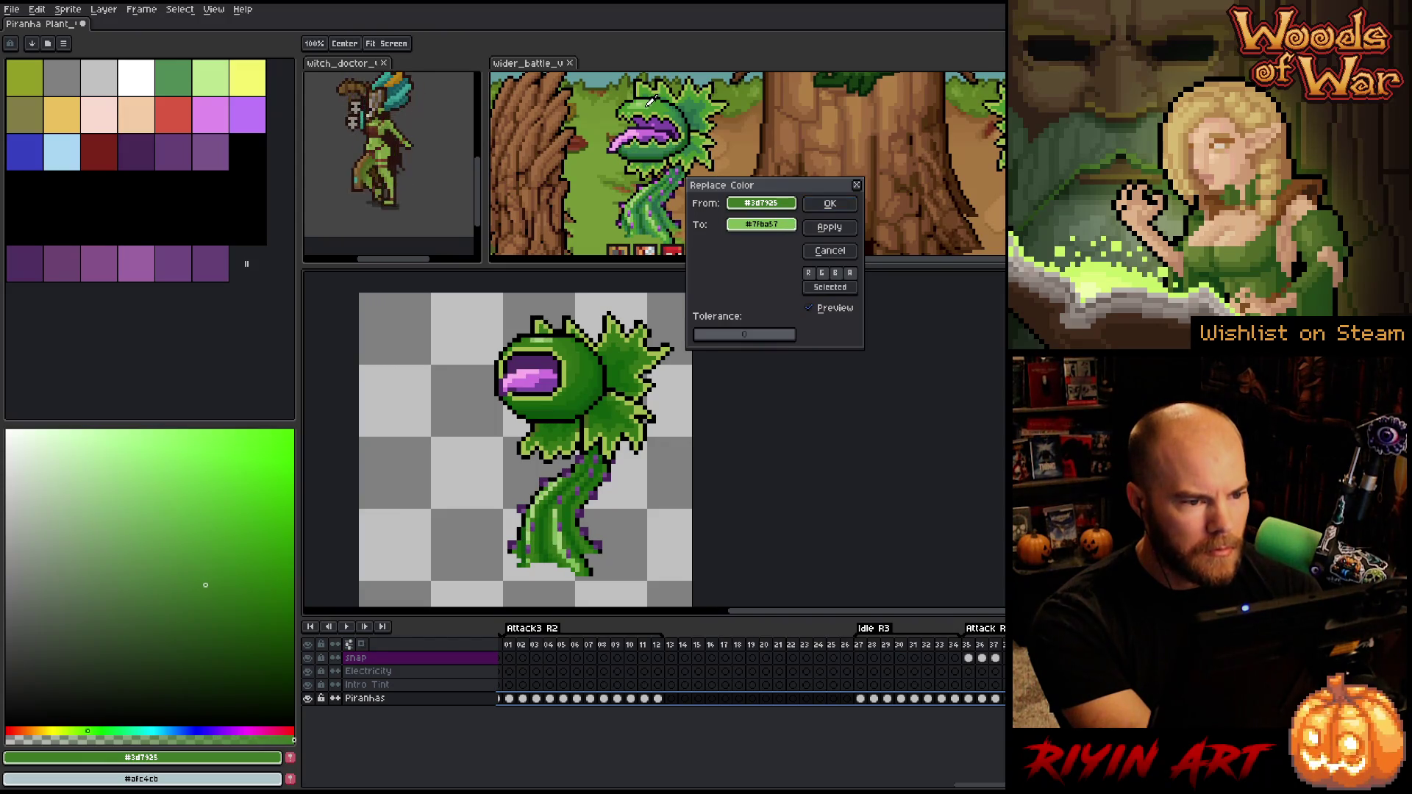
click(830, 204)
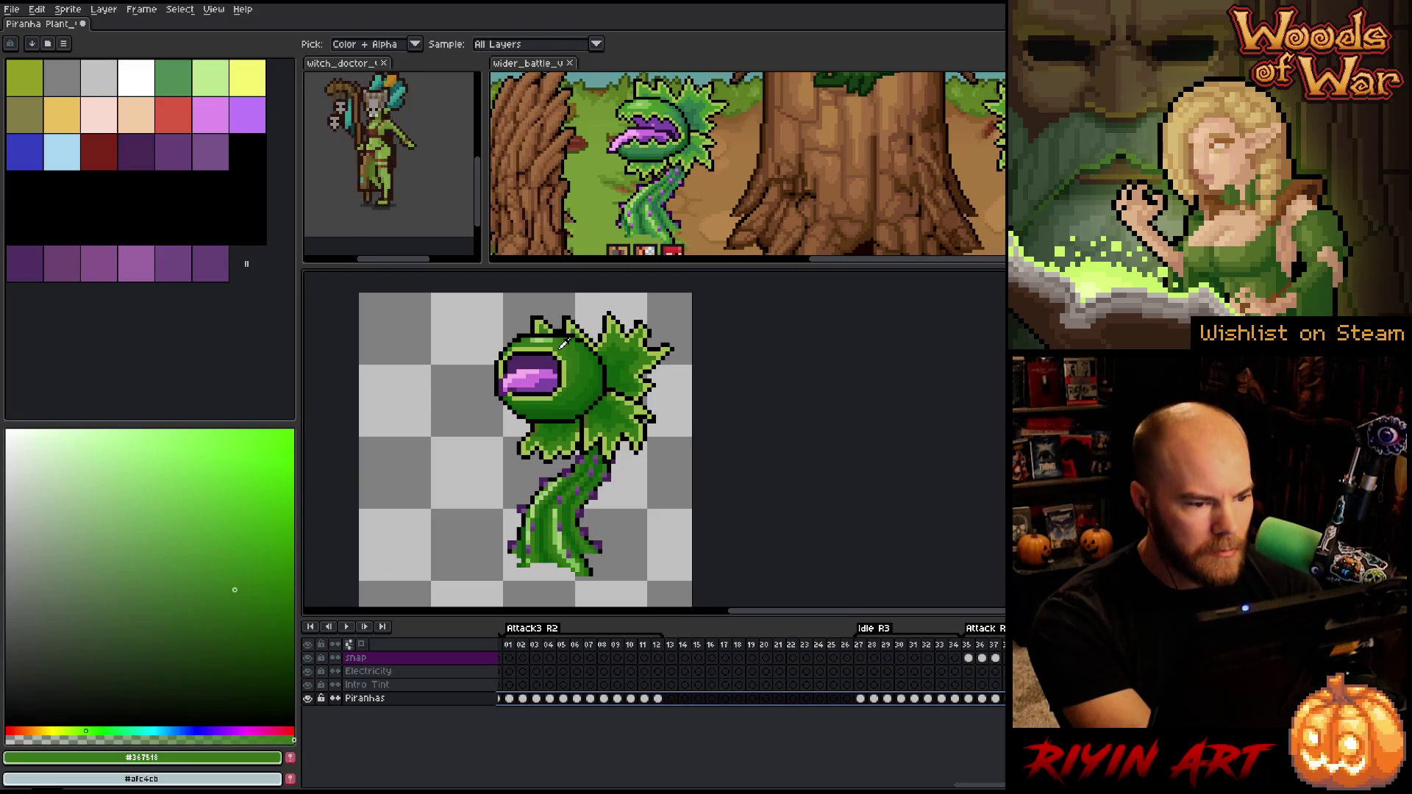
key(shift+r)
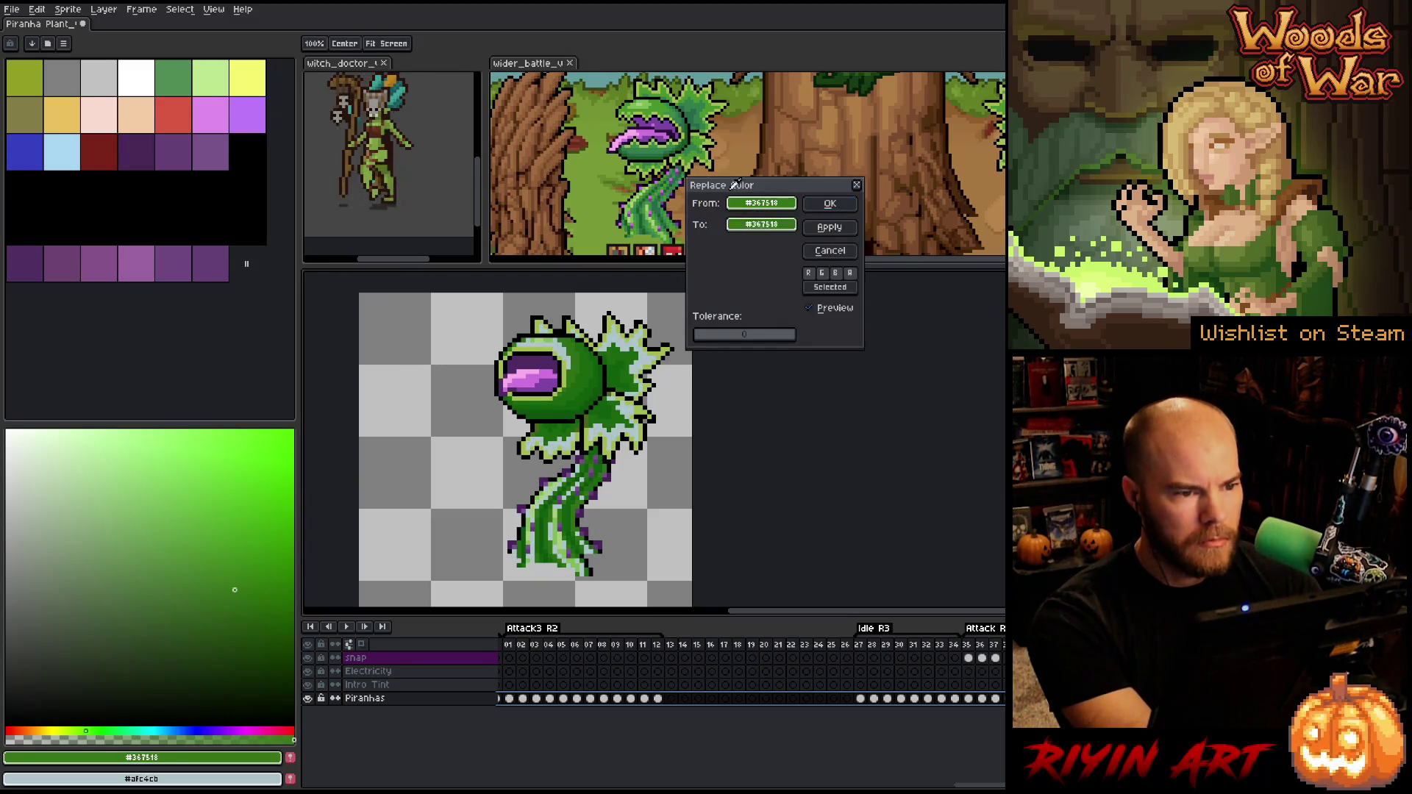
click(667, 100)
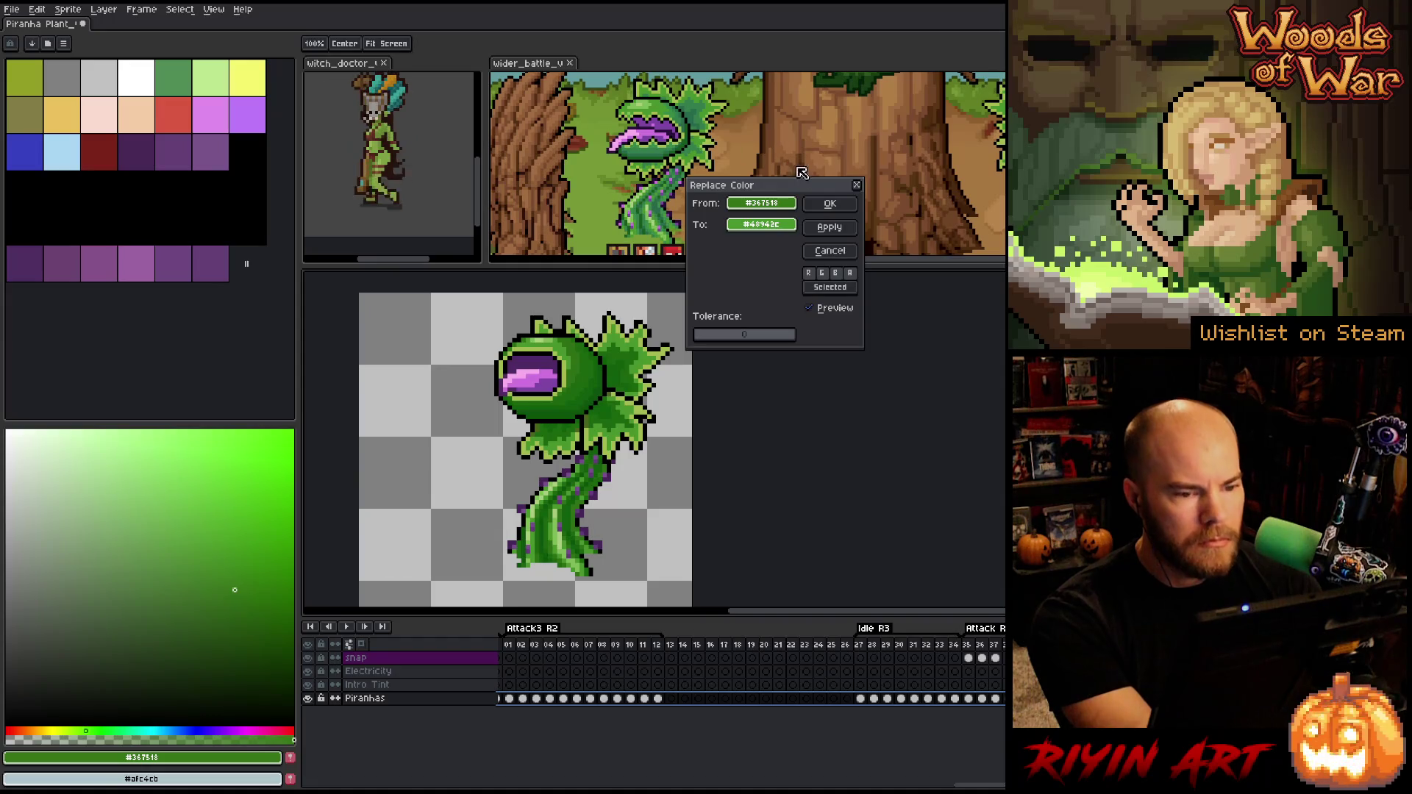
click(829, 204)
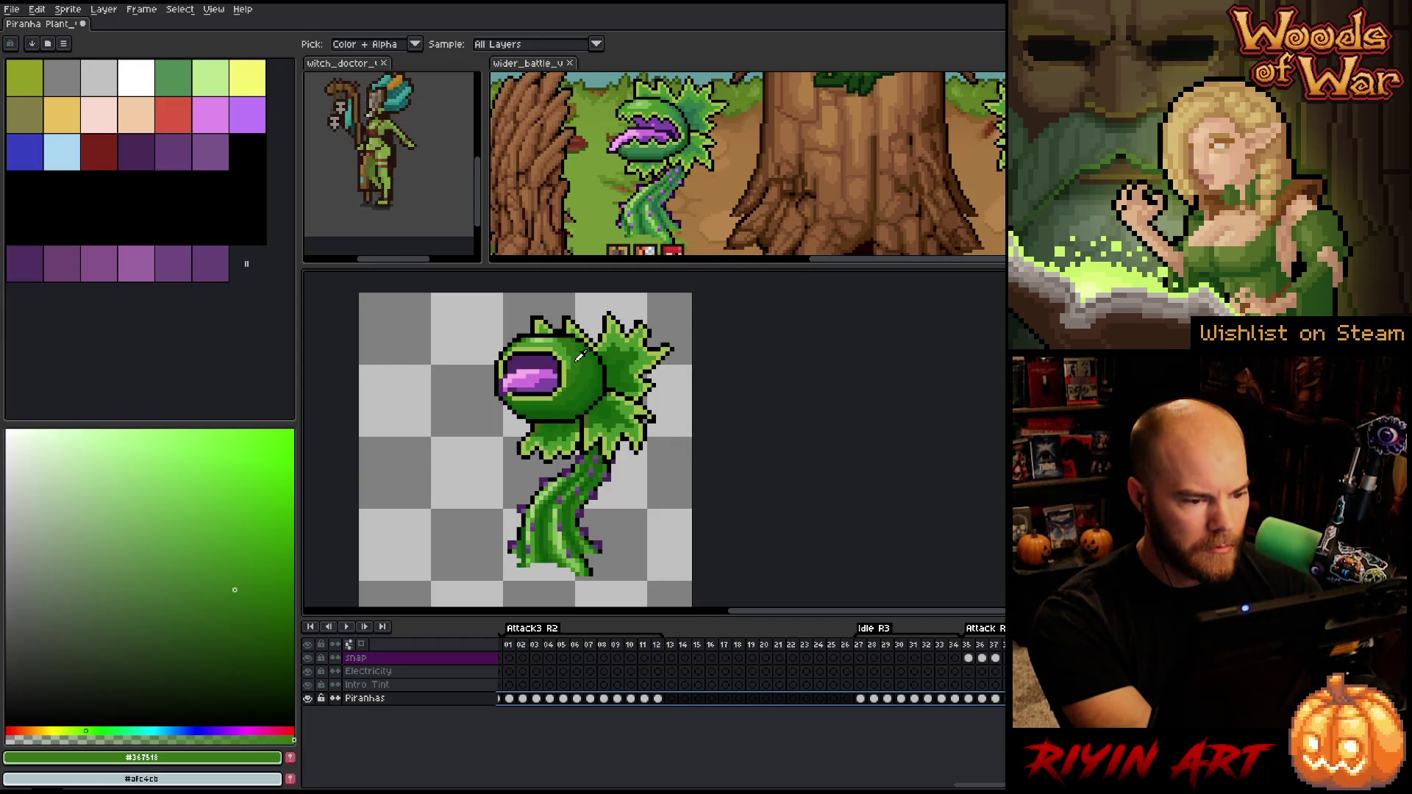
click(578, 357)
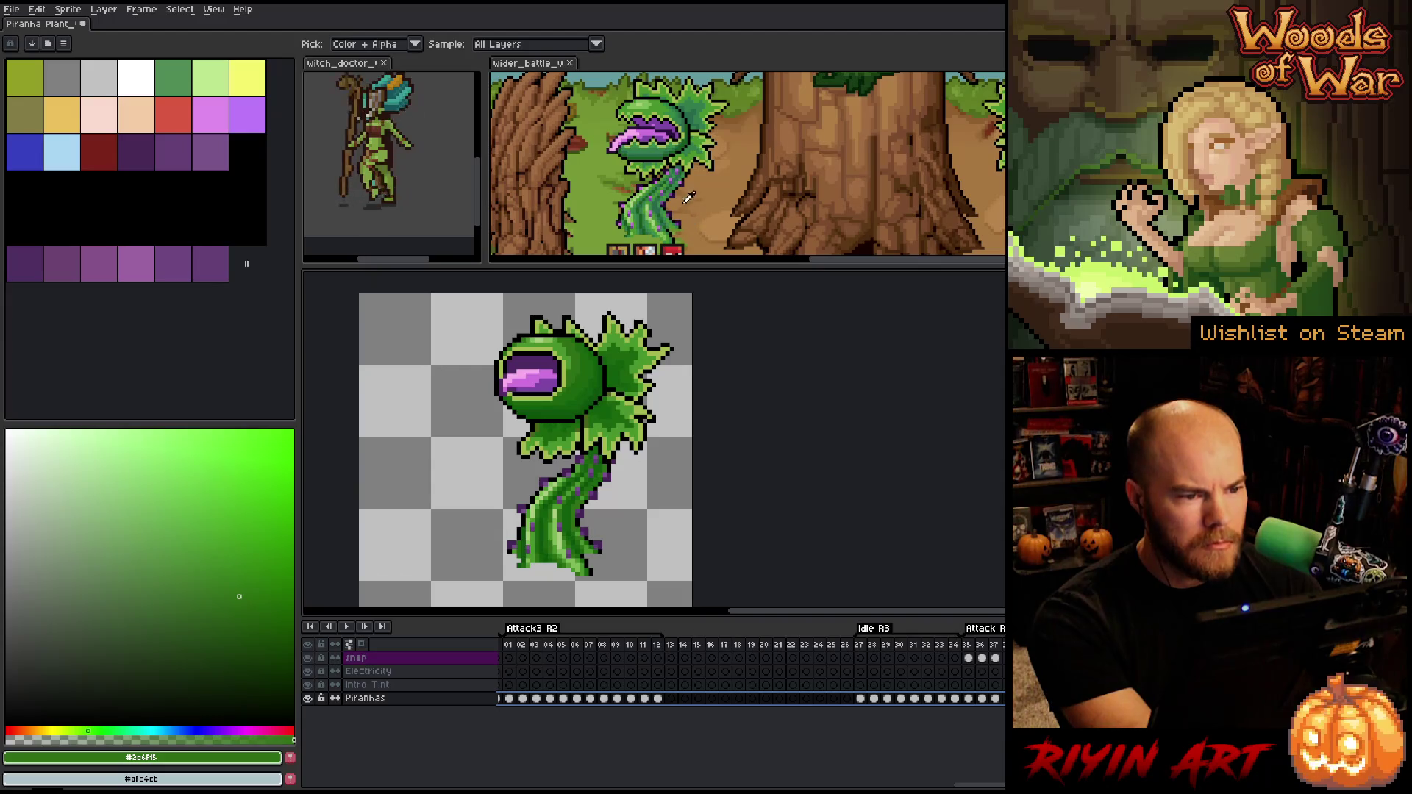
scroll(684, 94, up, 1)
Replace green #2c6f15 with a shade sampled from the reference plant
scroll(683, 93, up, 1)
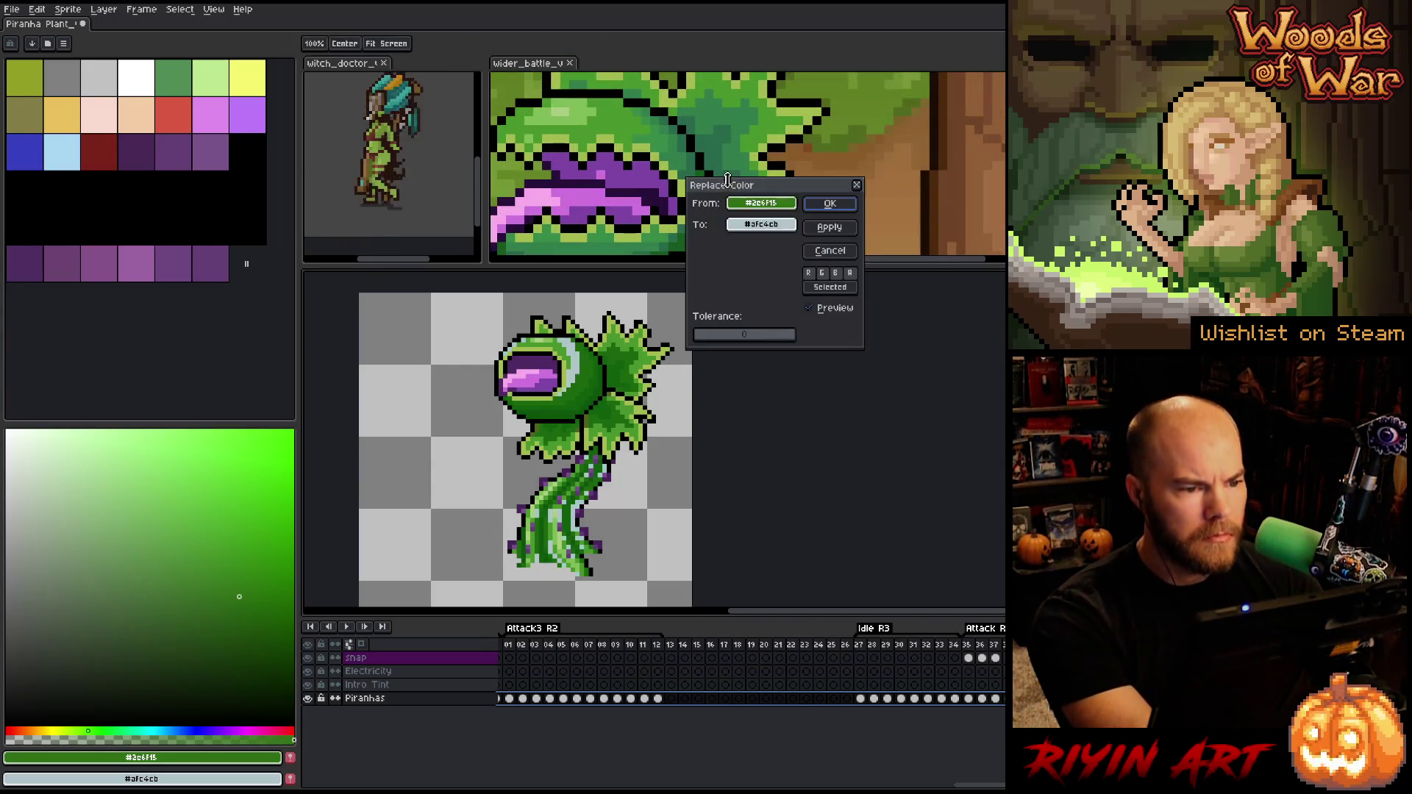
key(shift+r)
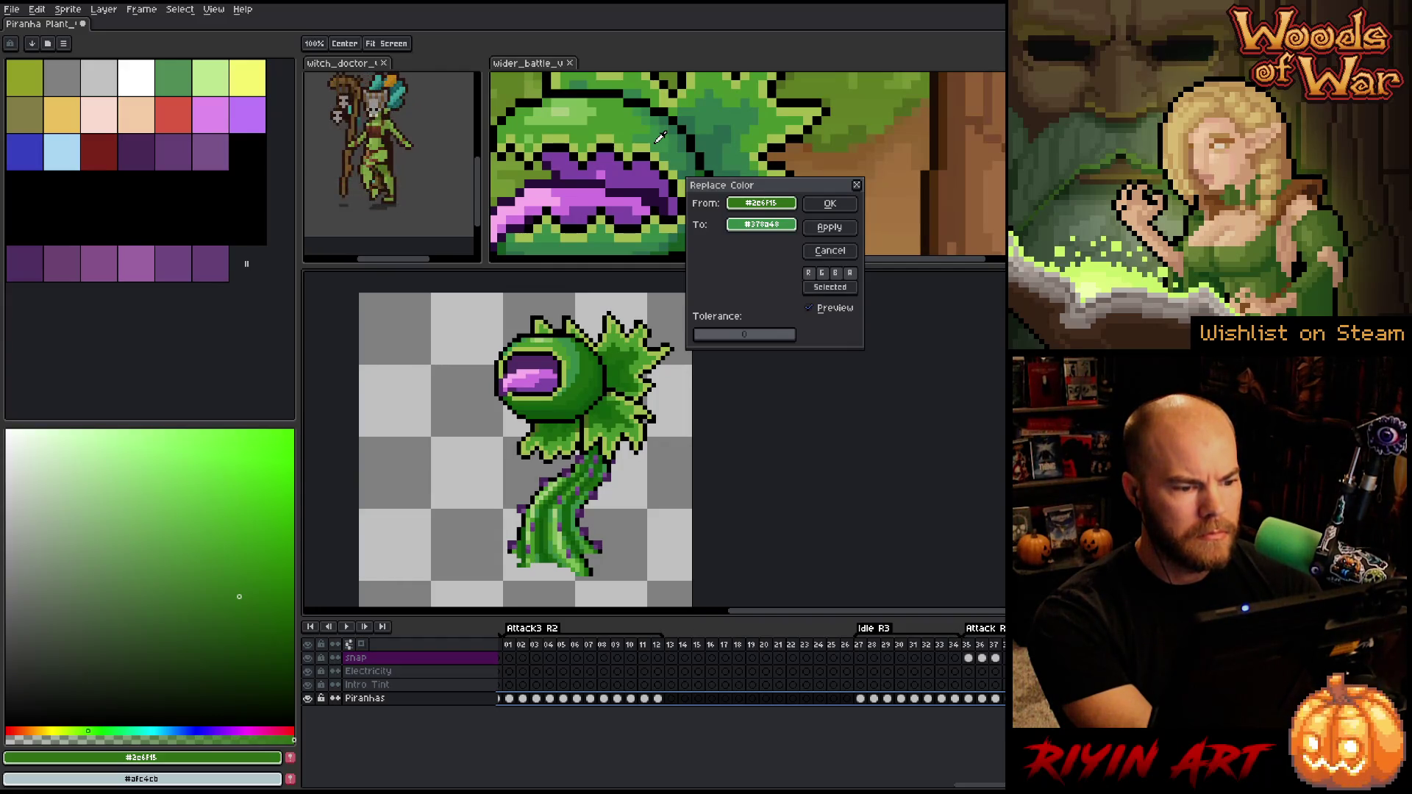
drag(742, 189, 890, 142)
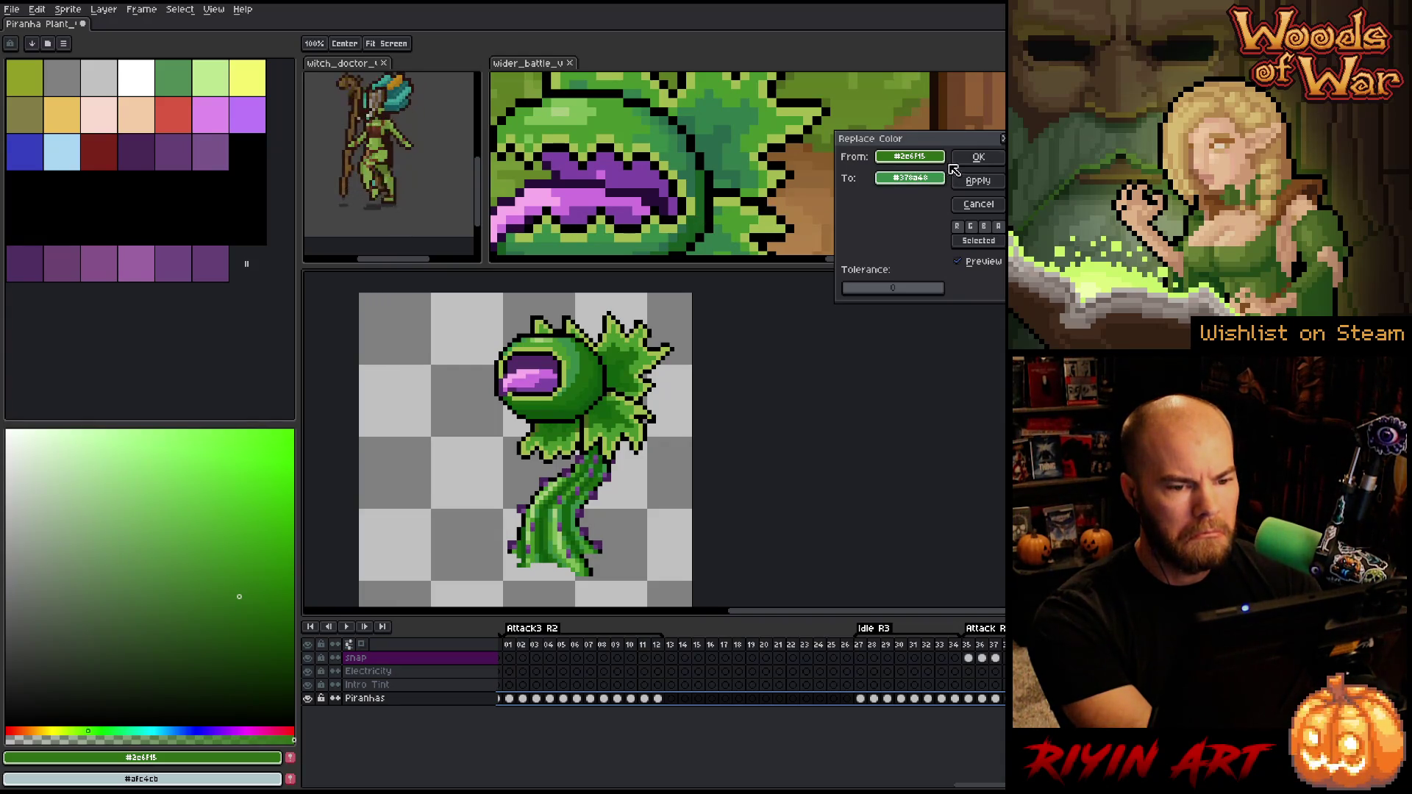
click(984, 161)
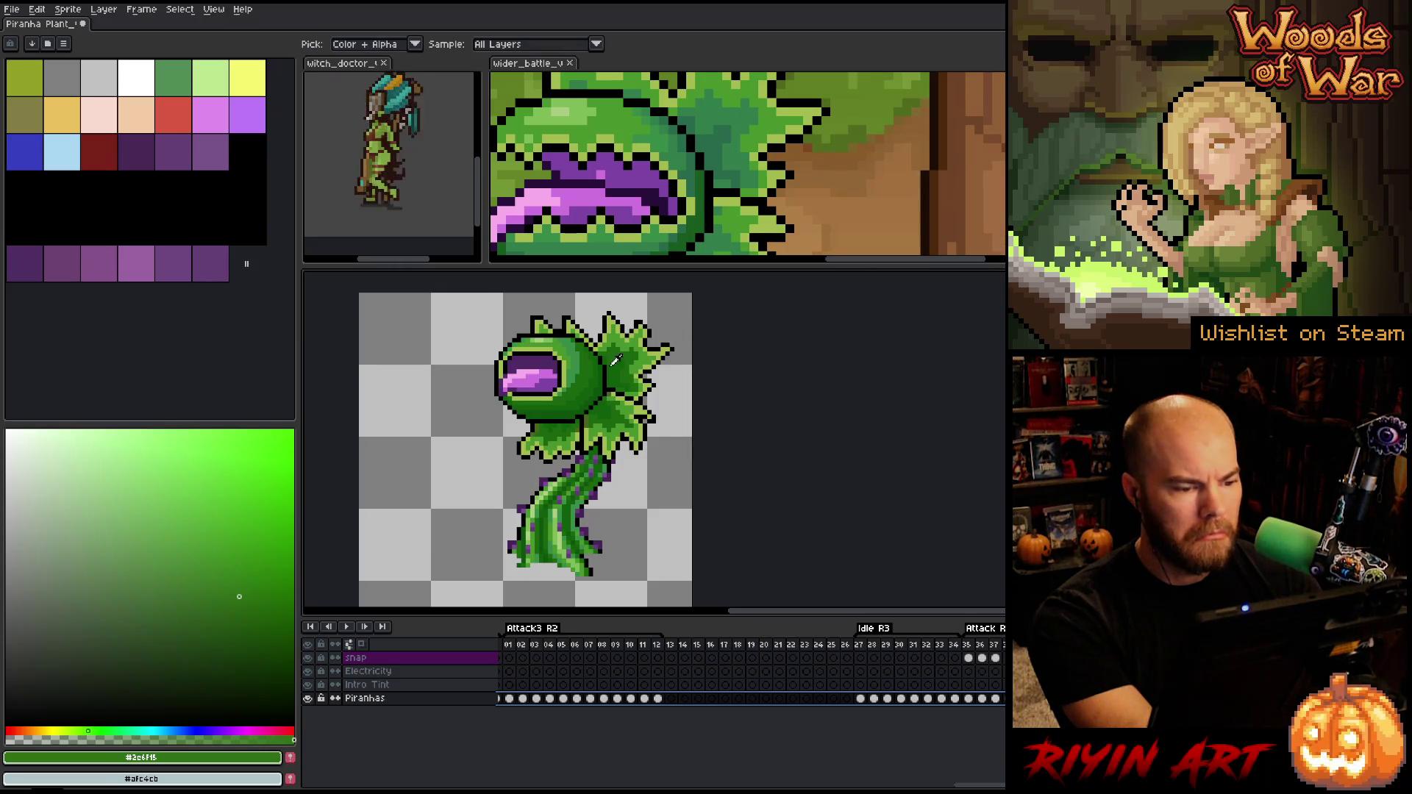
Replace dark green #1b660c with #327c4b sampled from the reference
click(588, 365)
key(shift+r)
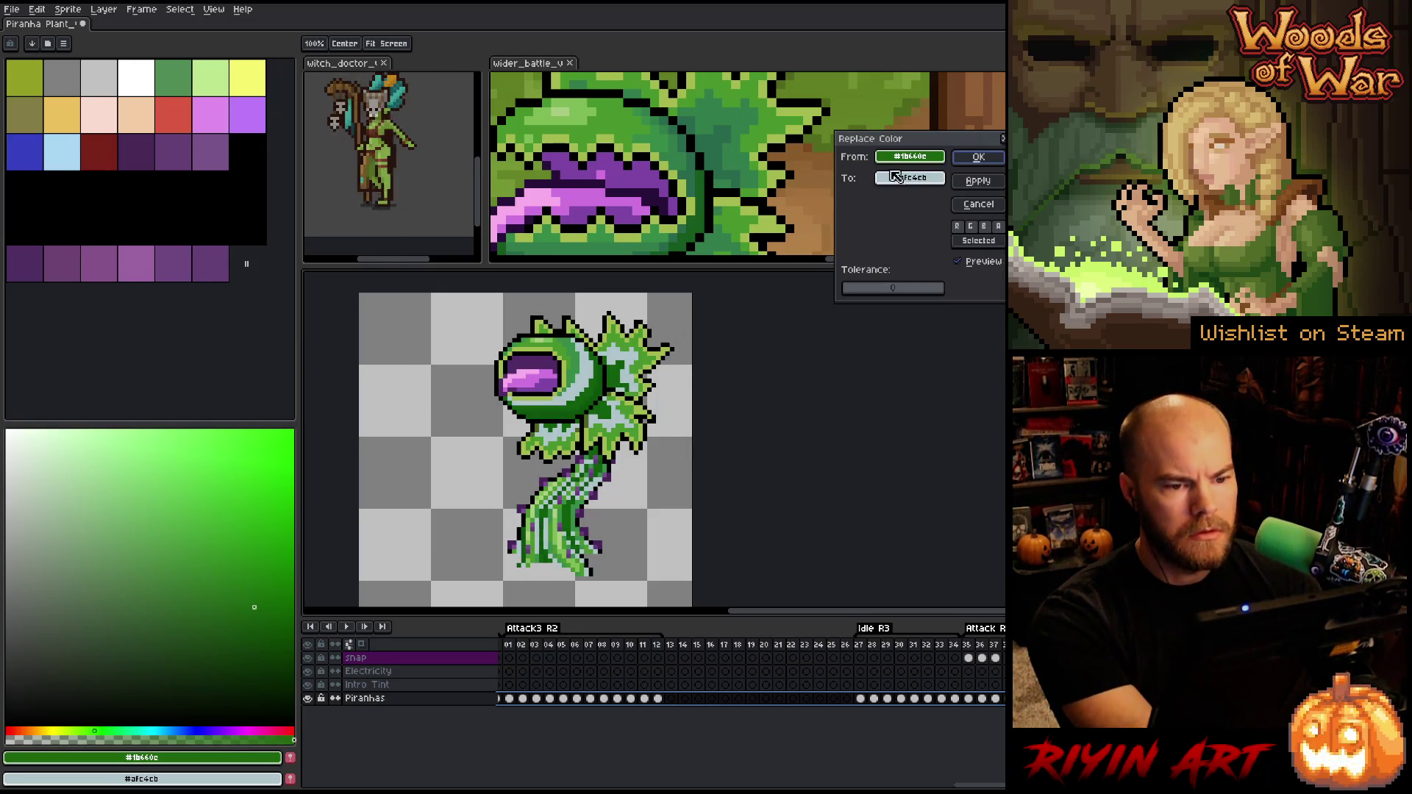
right_click(677, 153)
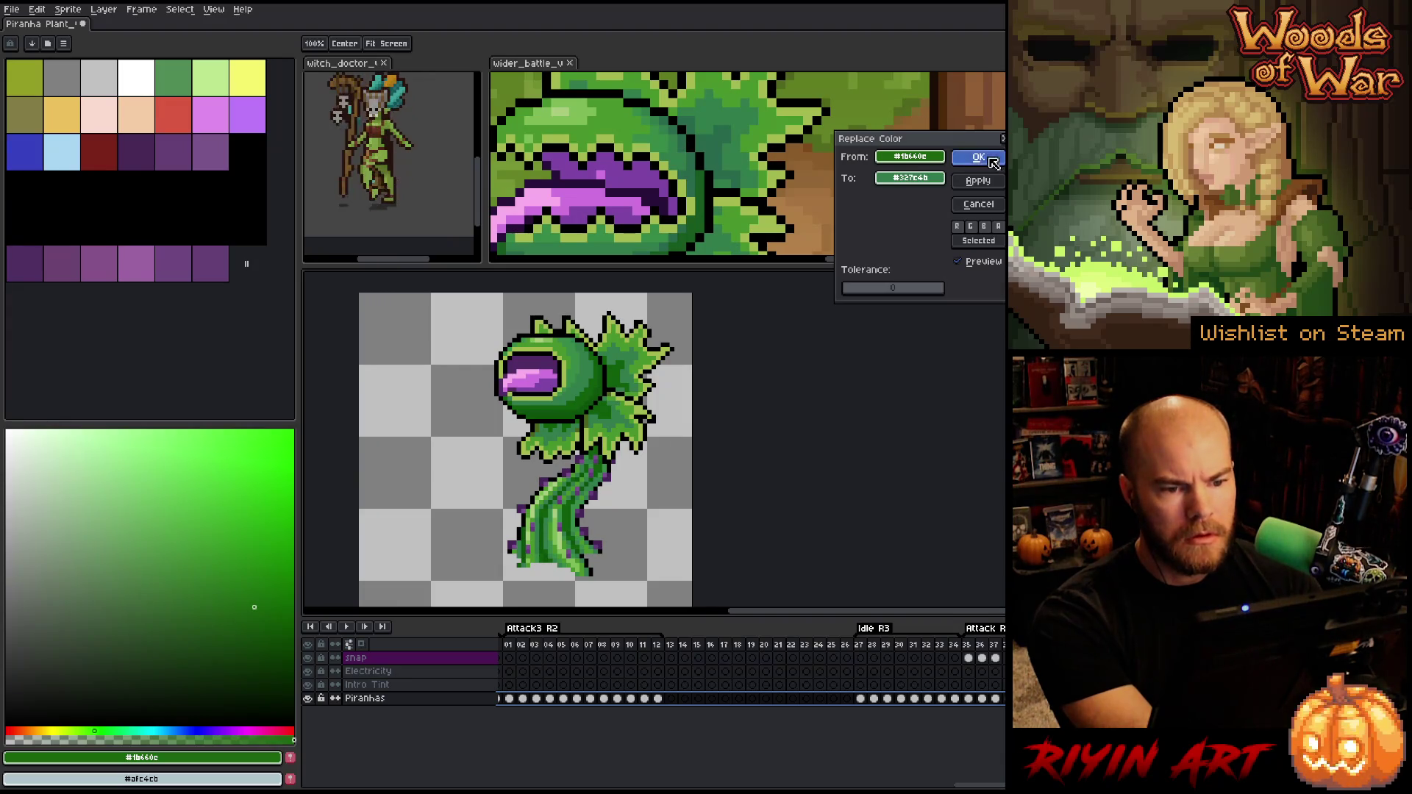
key(Return)
click(697, 171)
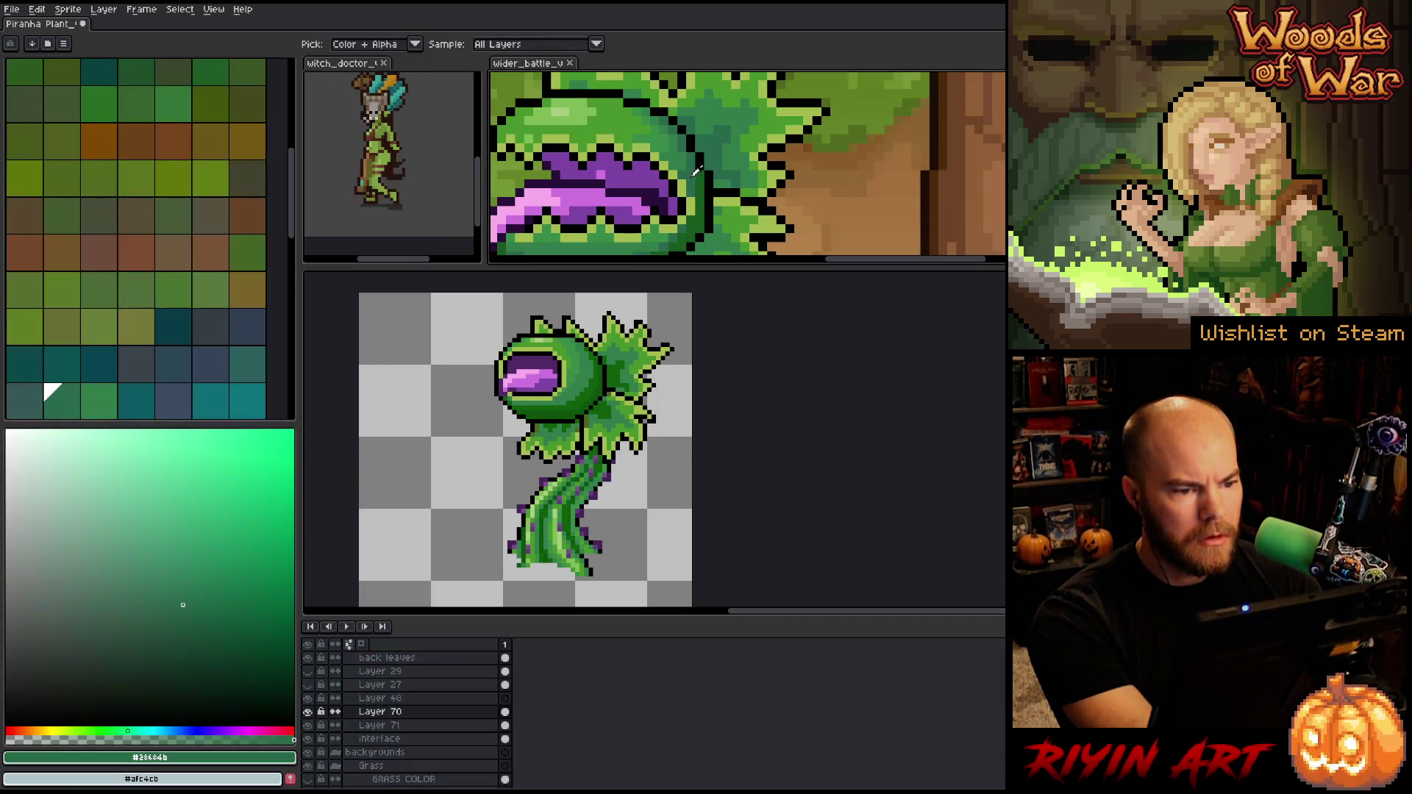
Play the animation from the first frame and hide the Electricity and Intro Tint layers
click(601, 375)
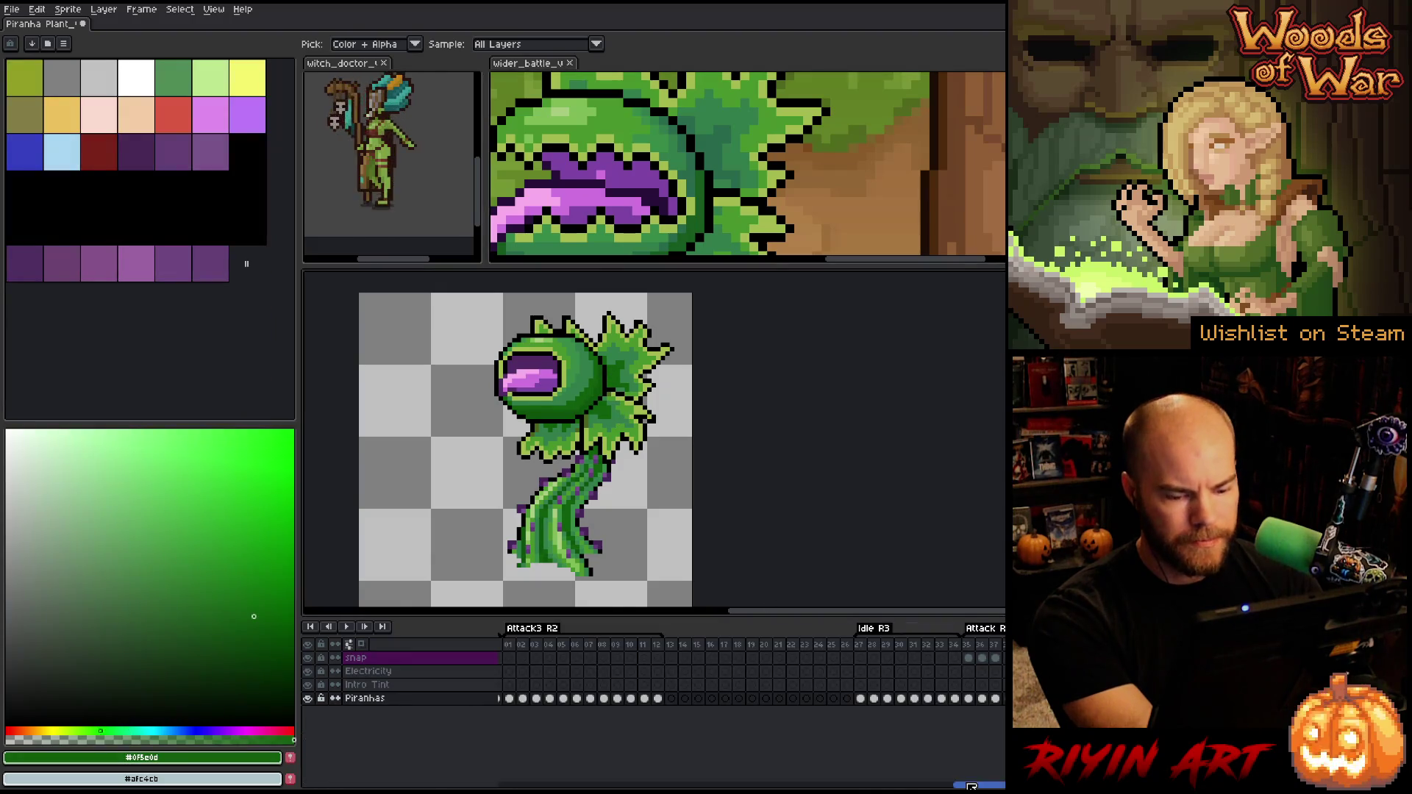
key(Home)
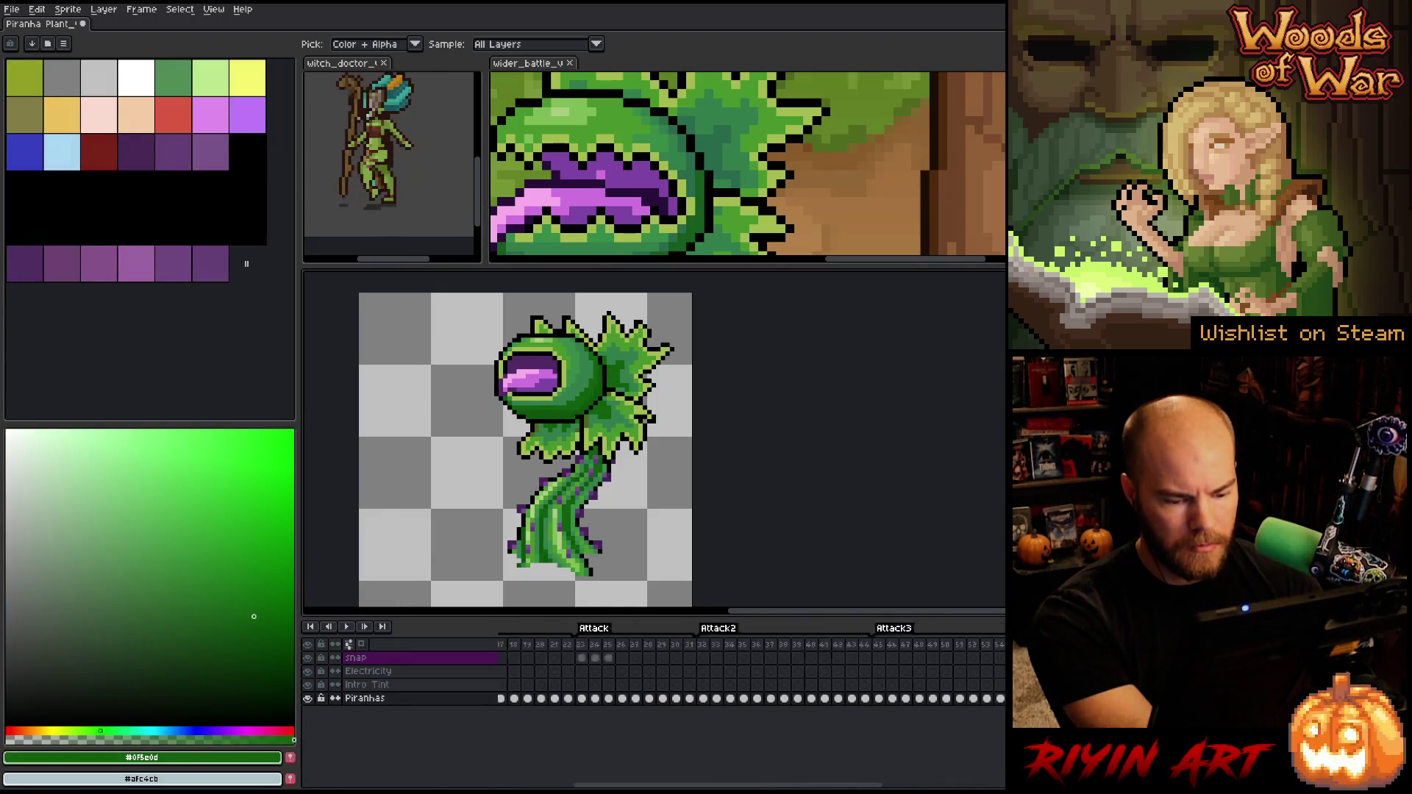
key(Return)
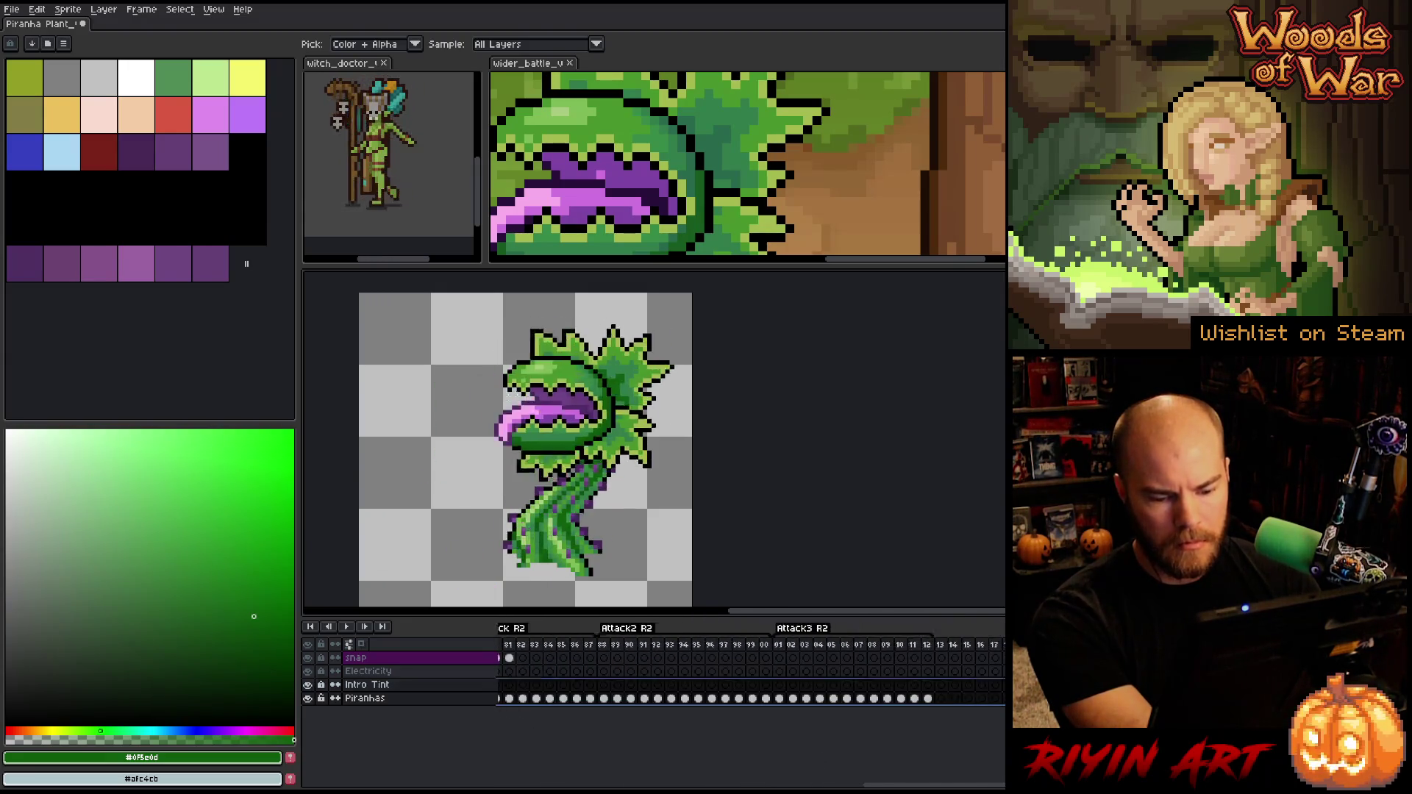
drag(308, 671, 307, 685)
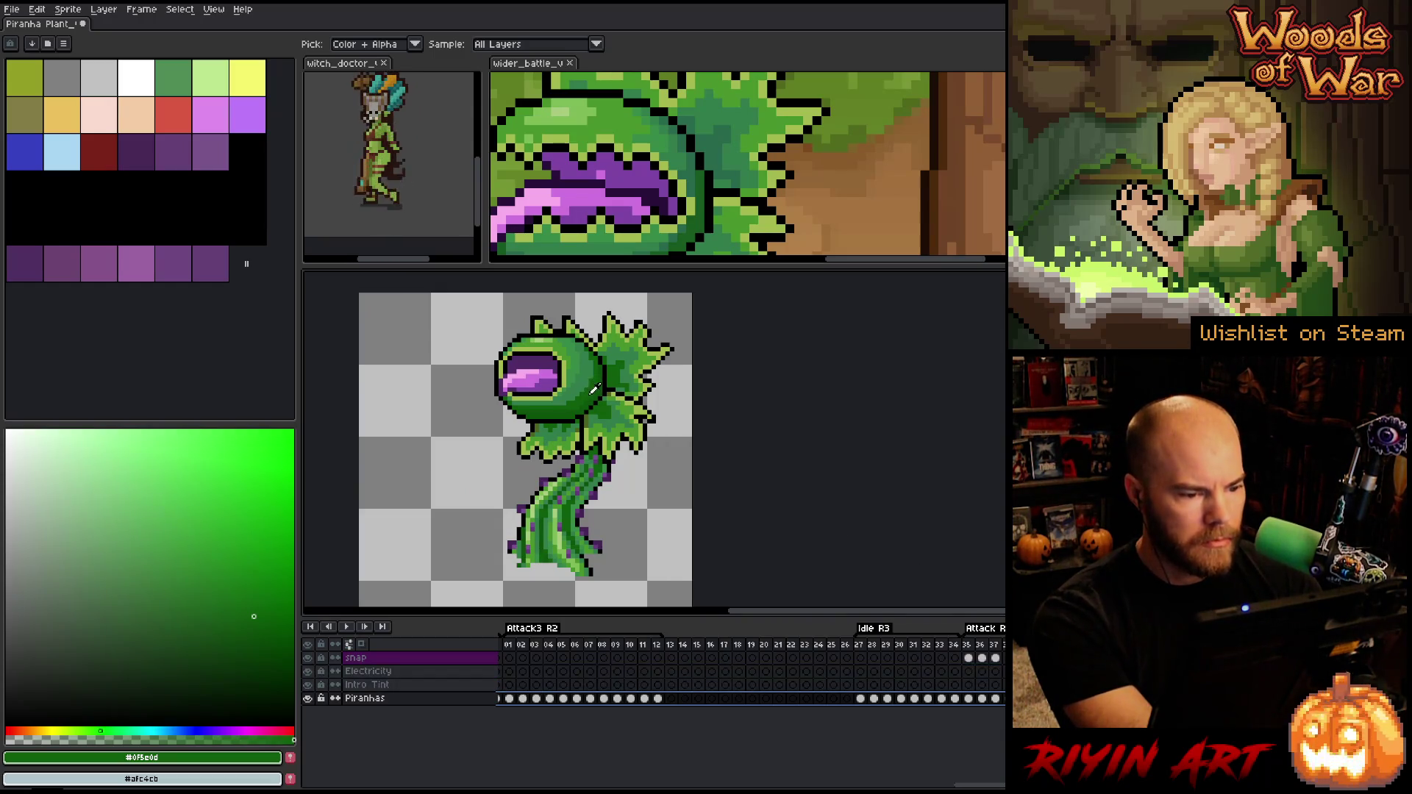
Recolour dark green #0f5e0d to #28684B sampled from the reference plant
key(shift+r)
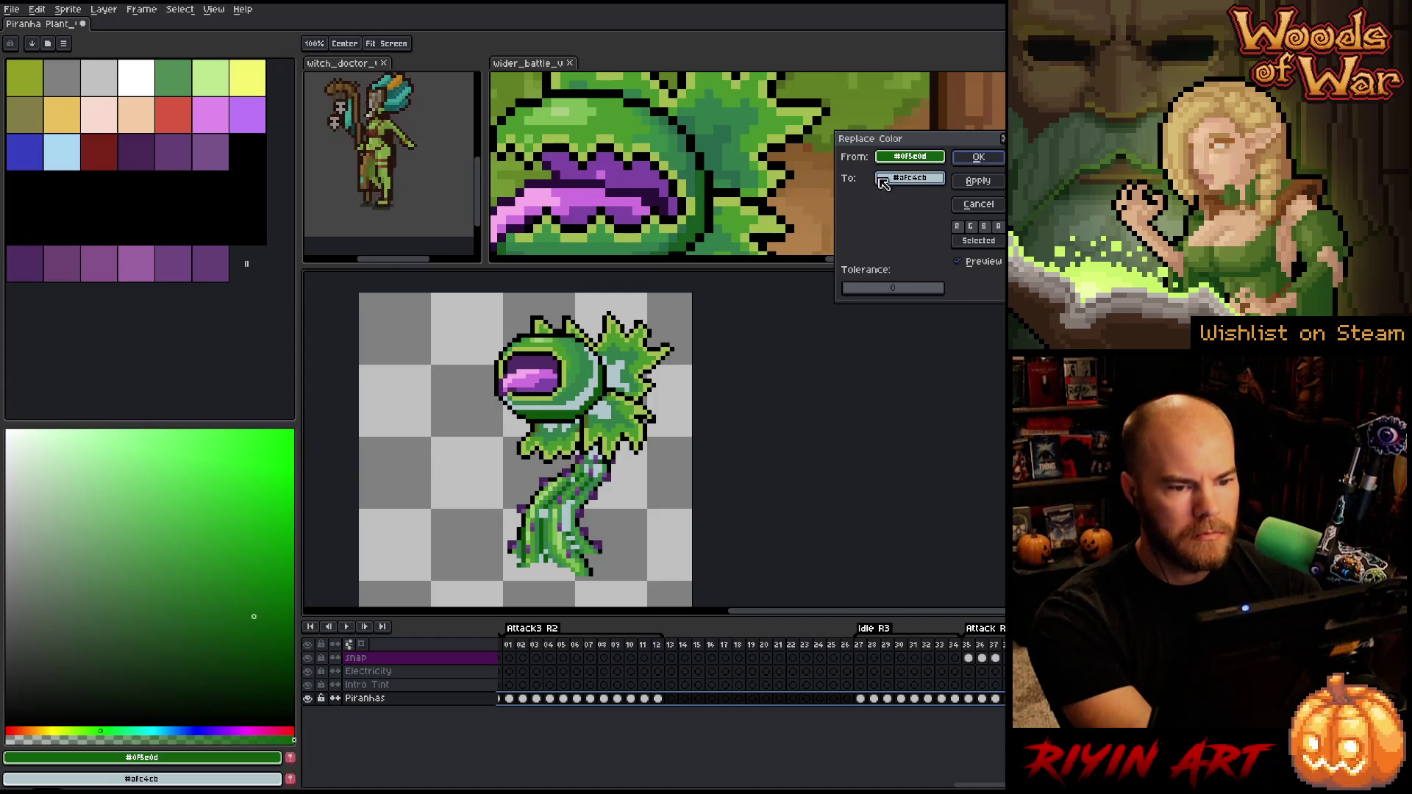
click(708, 171)
click(693, 174)
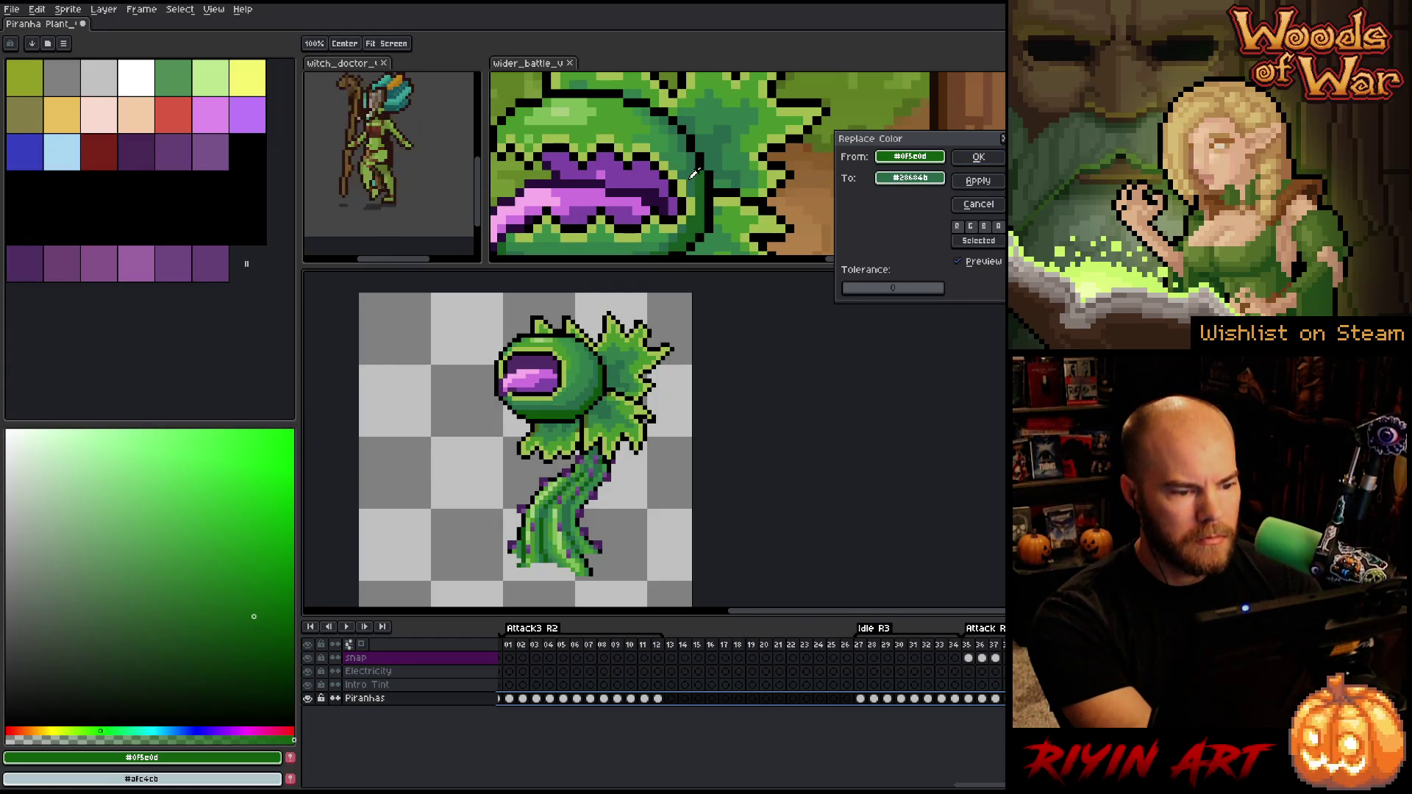
click(978, 156)
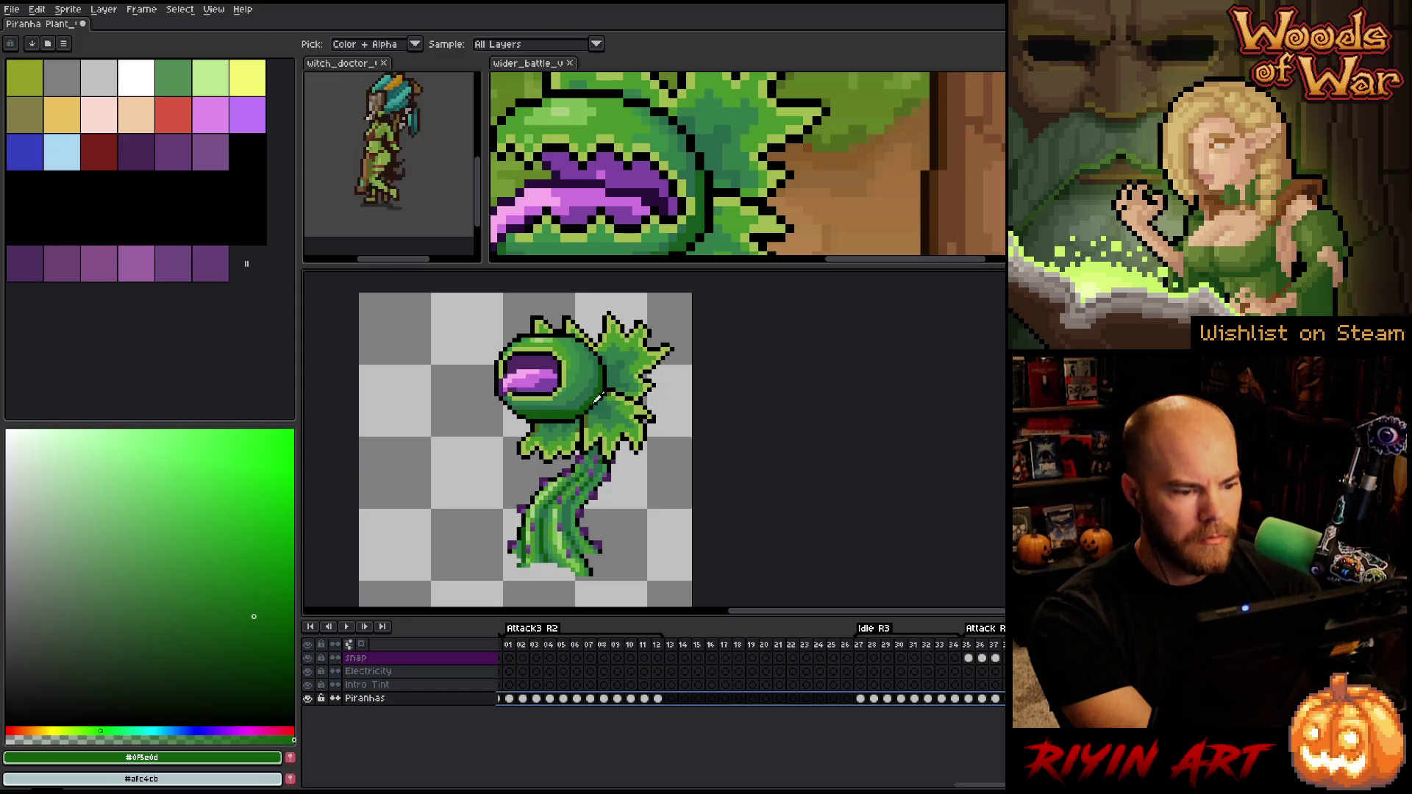
Set up replacing darkest green #0c530c with #16591F from the reference
click(573, 409)
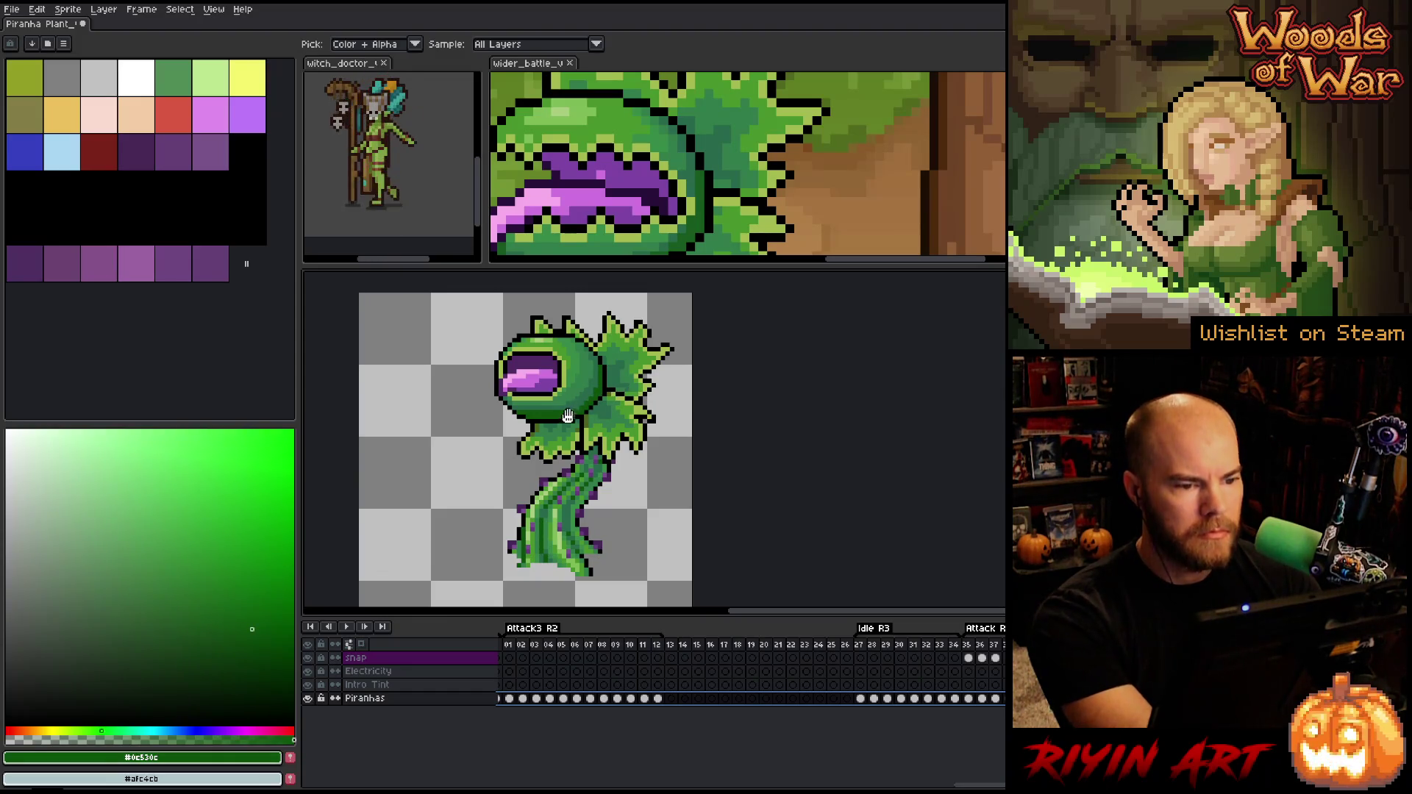
key(shift+r)
click(697, 226)
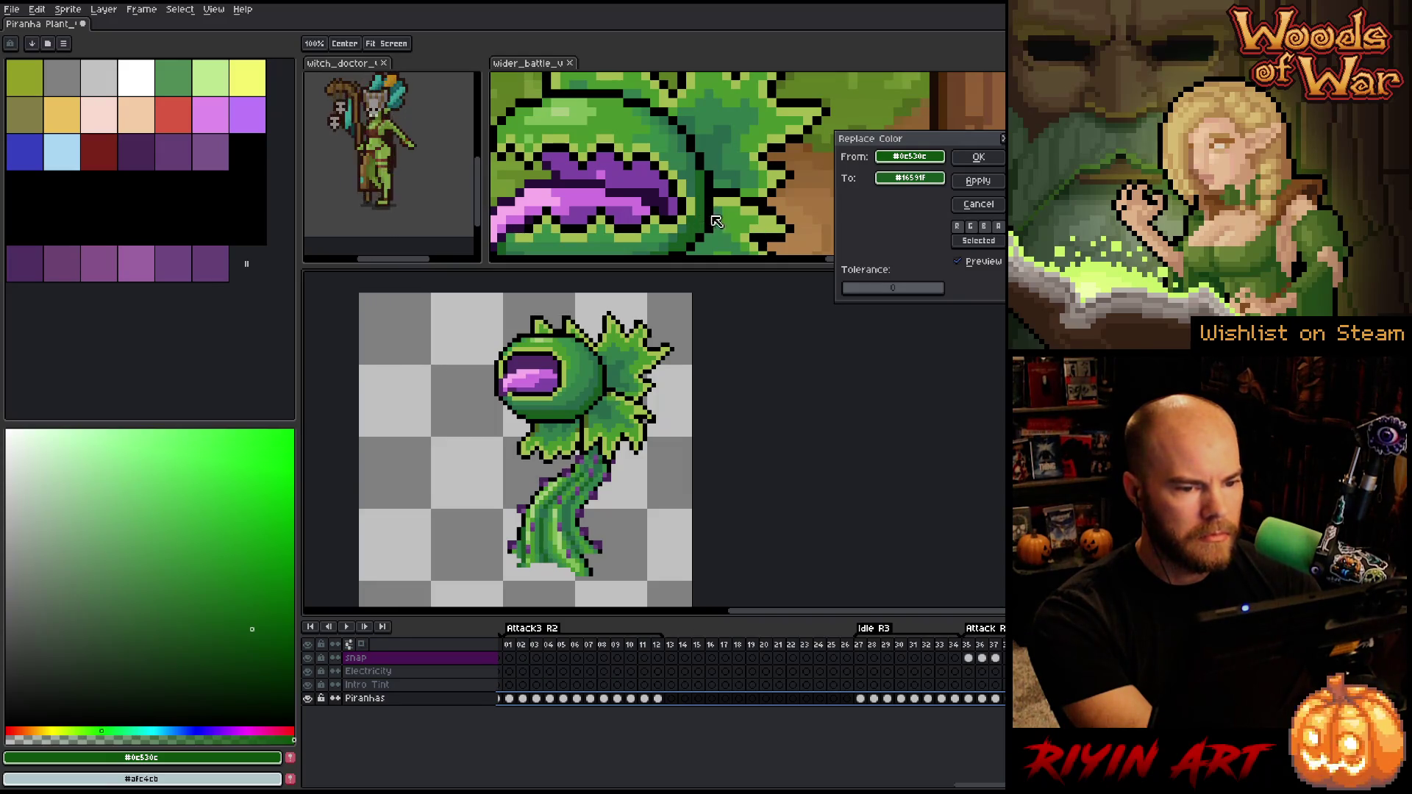
click(910, 178)
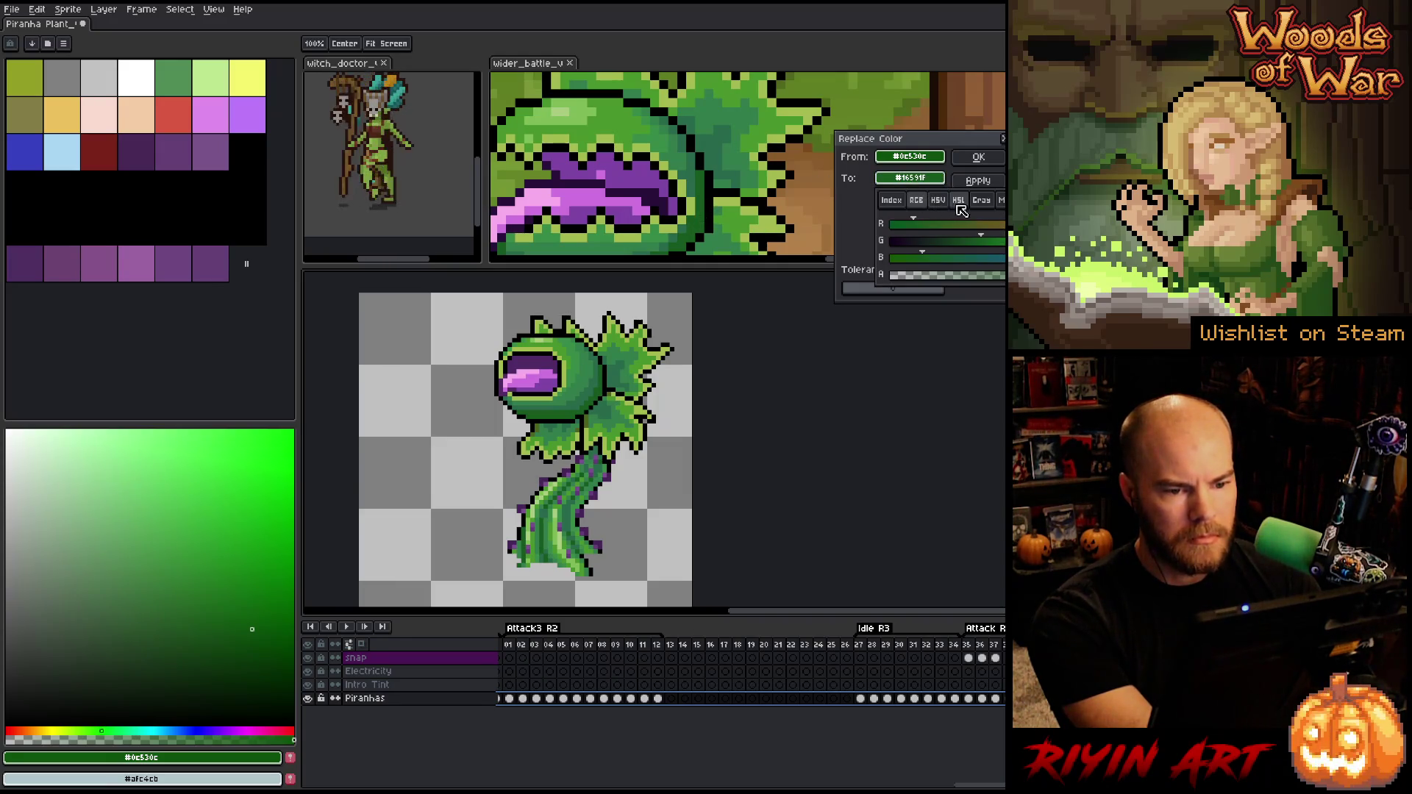
Switch the new colour to HSV, shift its hue toward teal and darken it slightly
click(935, 142)
drag(934, 142, 846, 247)
click(821, 282)
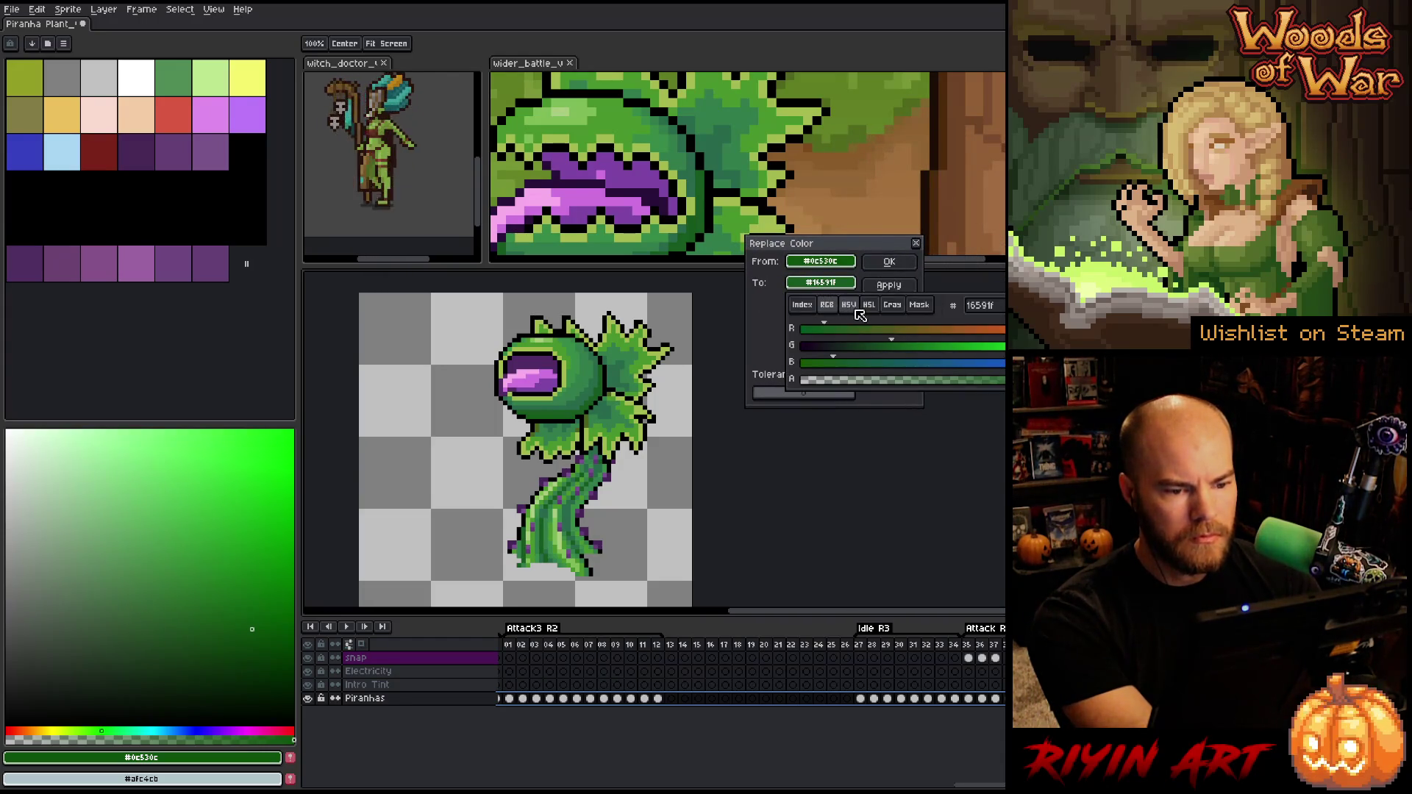
click(849, 305)
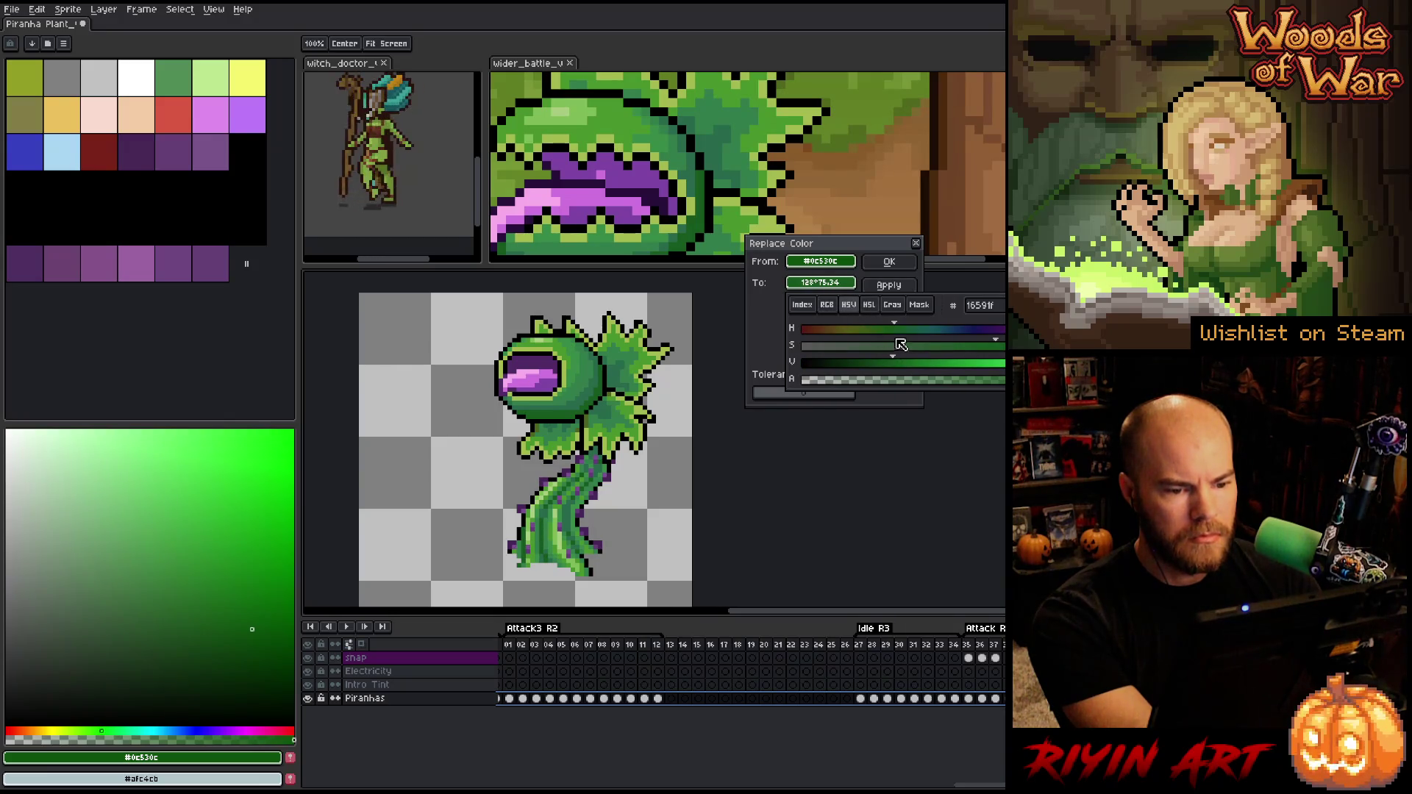
drag(902, 332, 938, 327)
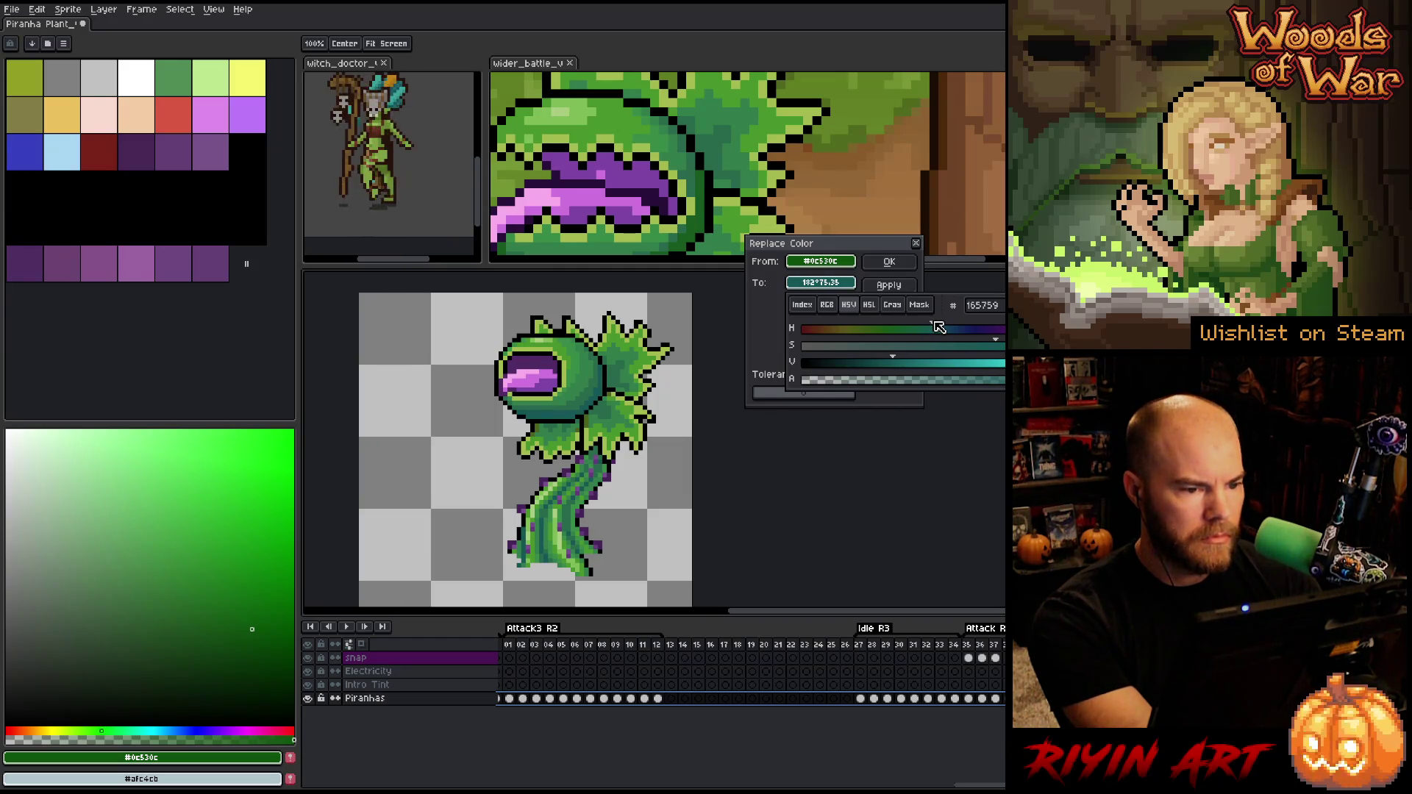
drag(939, 327, 931, 330)
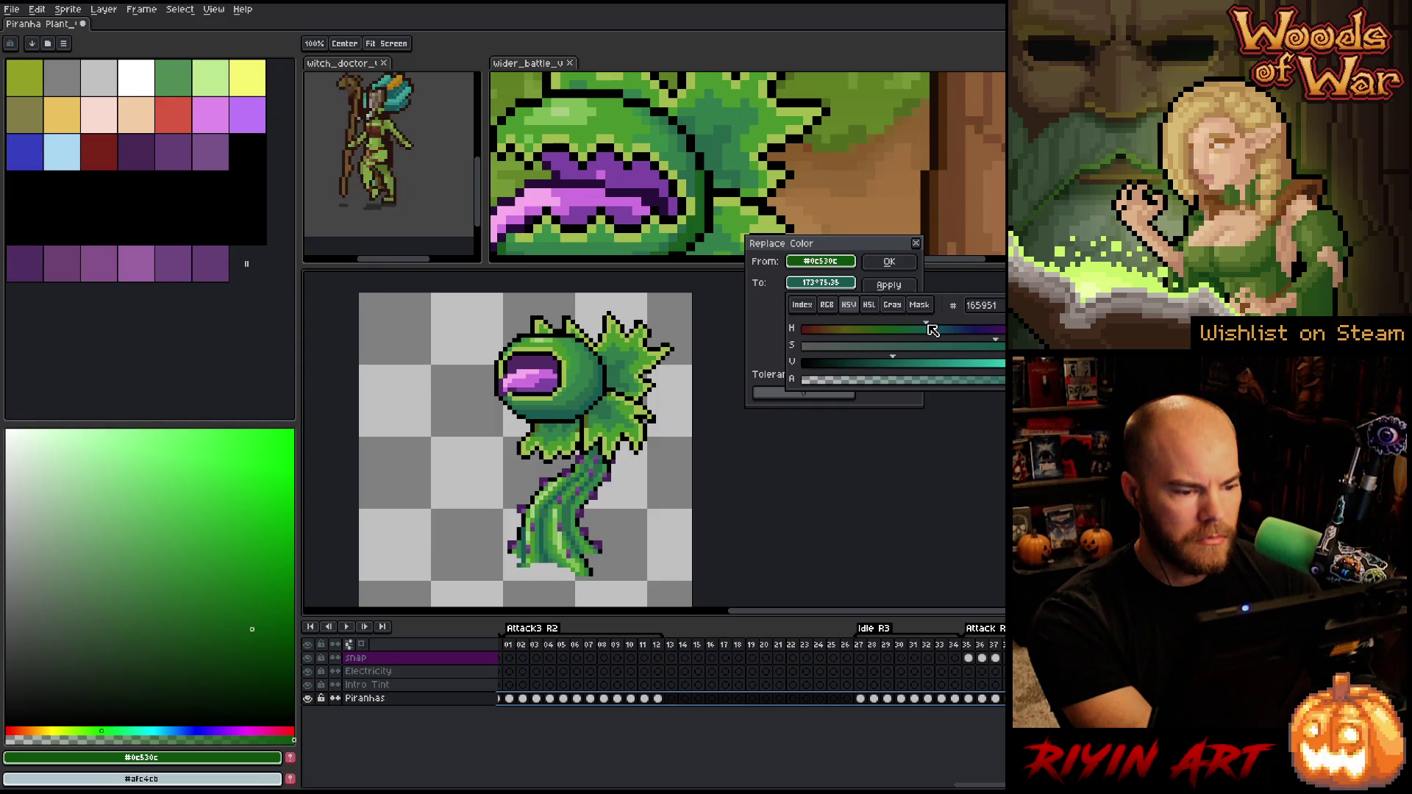
drag(889, 366, 896, 365)
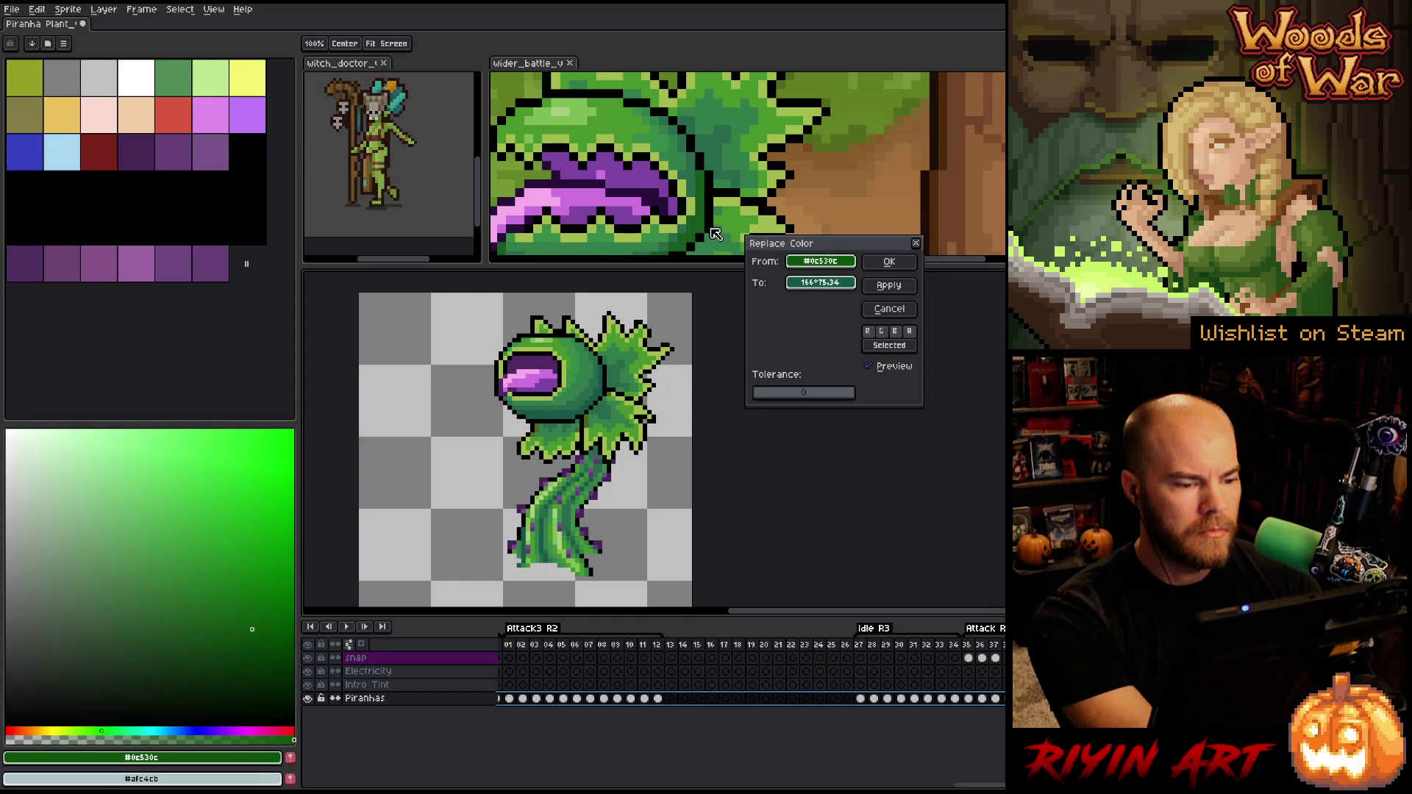
Nudge the hue back to about 156° and apply the replacement, roughly #165749
click(818, 284)
click(918, 332)
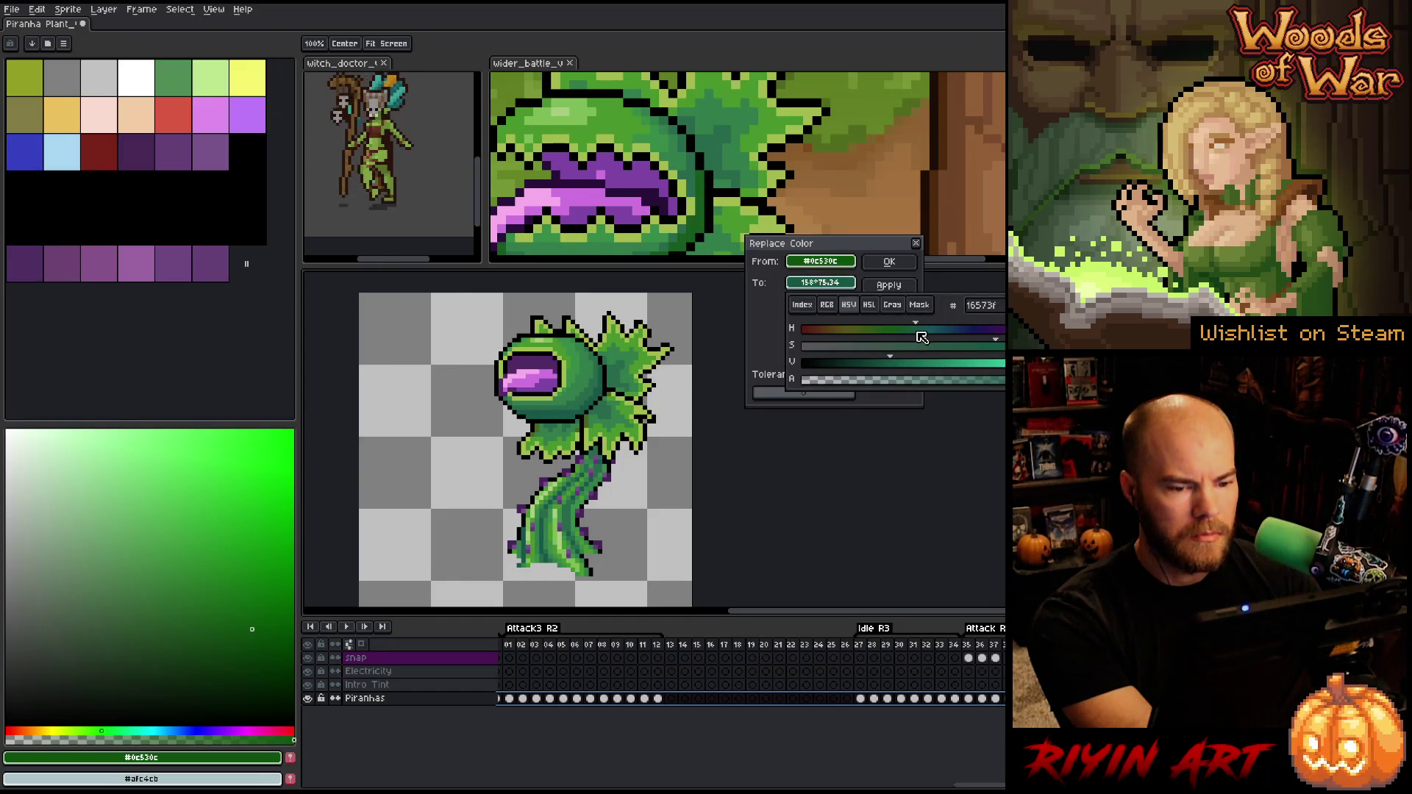
mouse_move(922, 337)
mouse_down()
mouse_move(909, 334)
mouse_move(947, 331)
mouse_move(928, 335)
mouse_up()
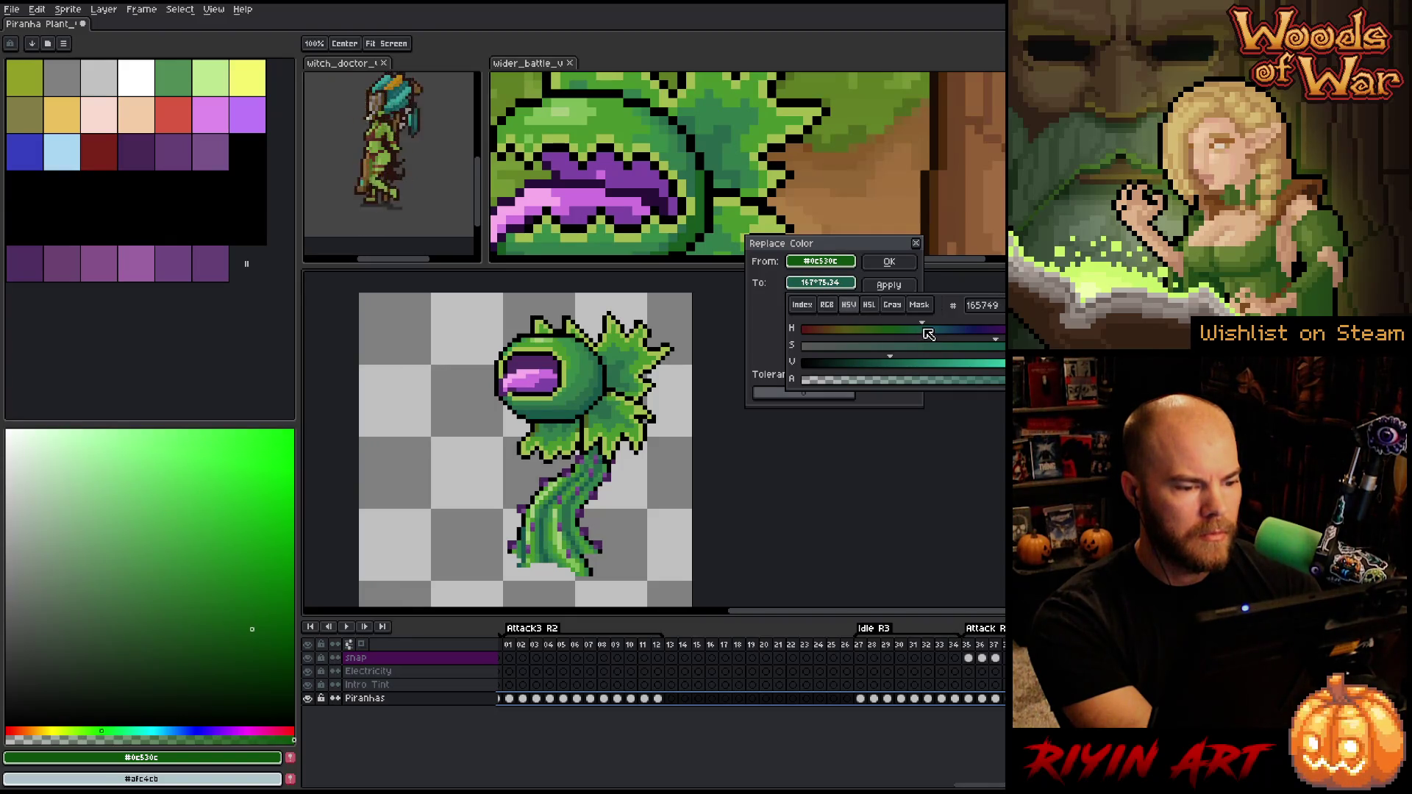
click(887, 264)
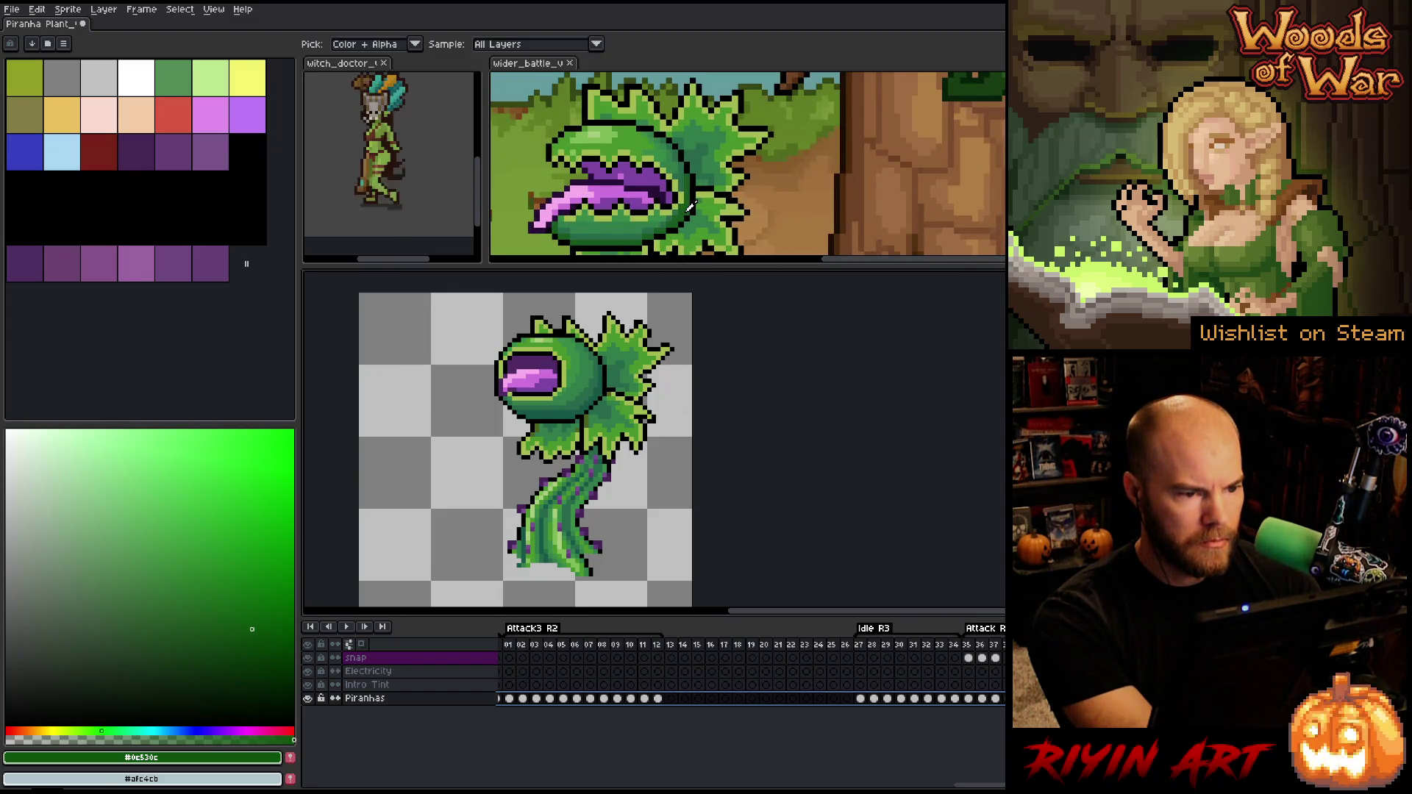
click(590, 416)
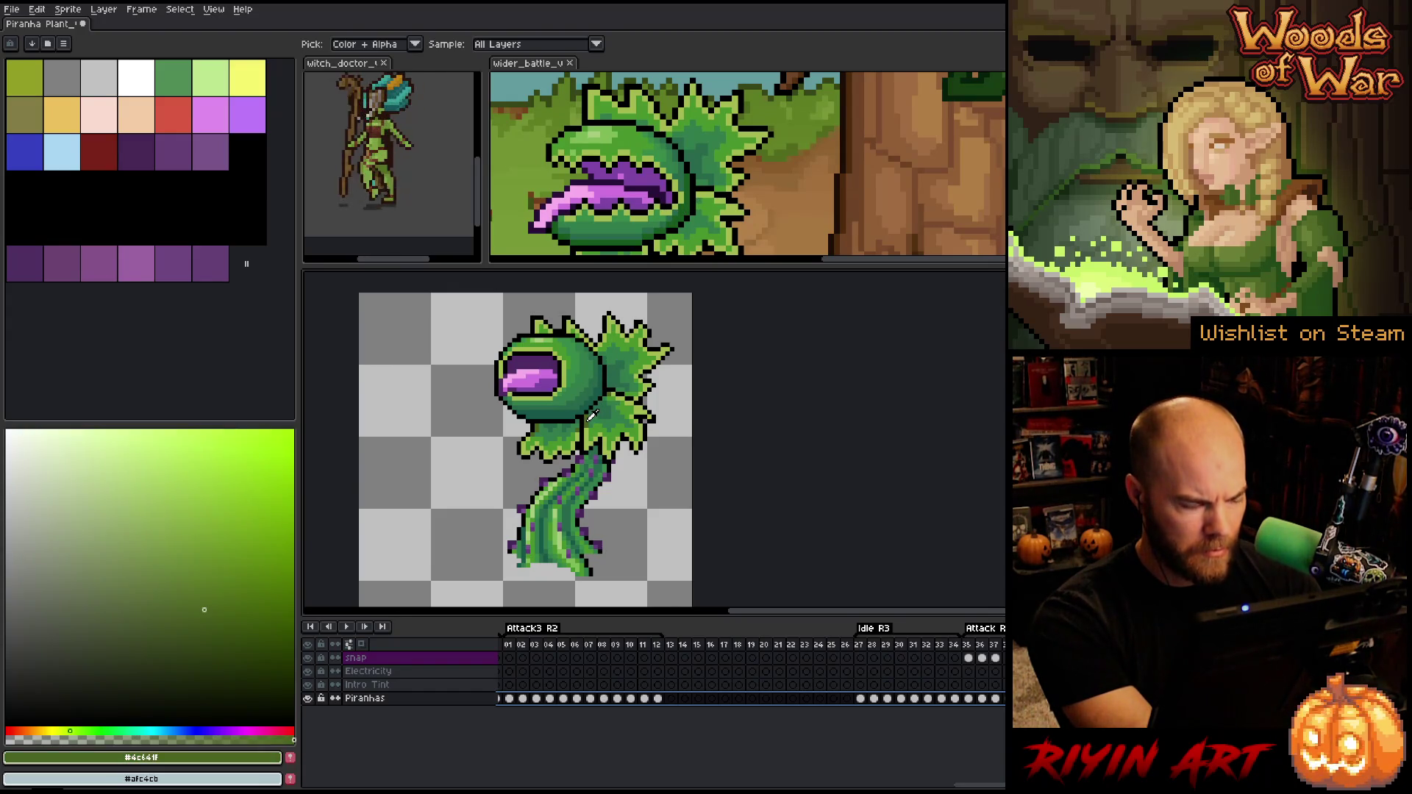
Start replacing #4c641f with a lighter sprite green, shifting its hue toward yellow
key(shift+r)
right_click(603, 425)
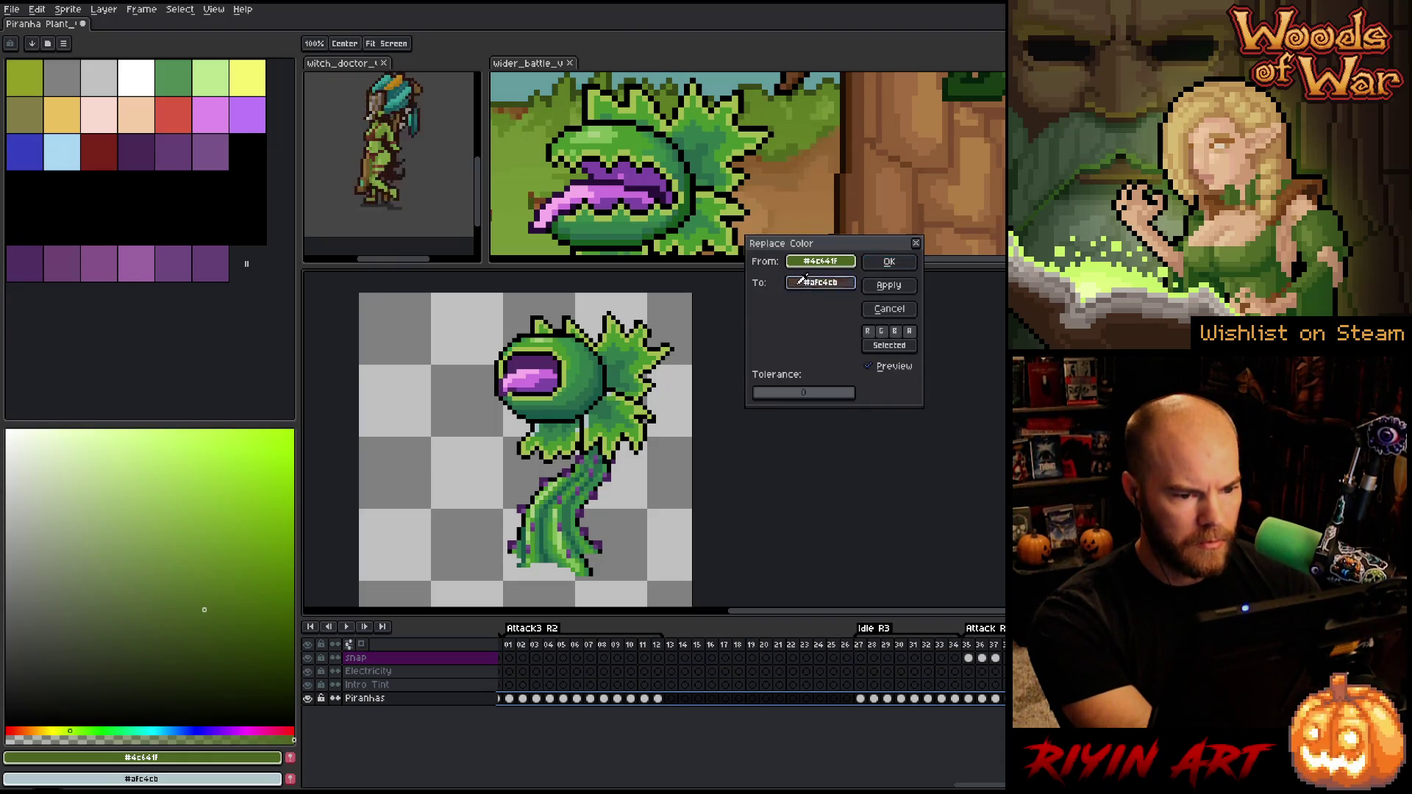
right_click(589, 431)
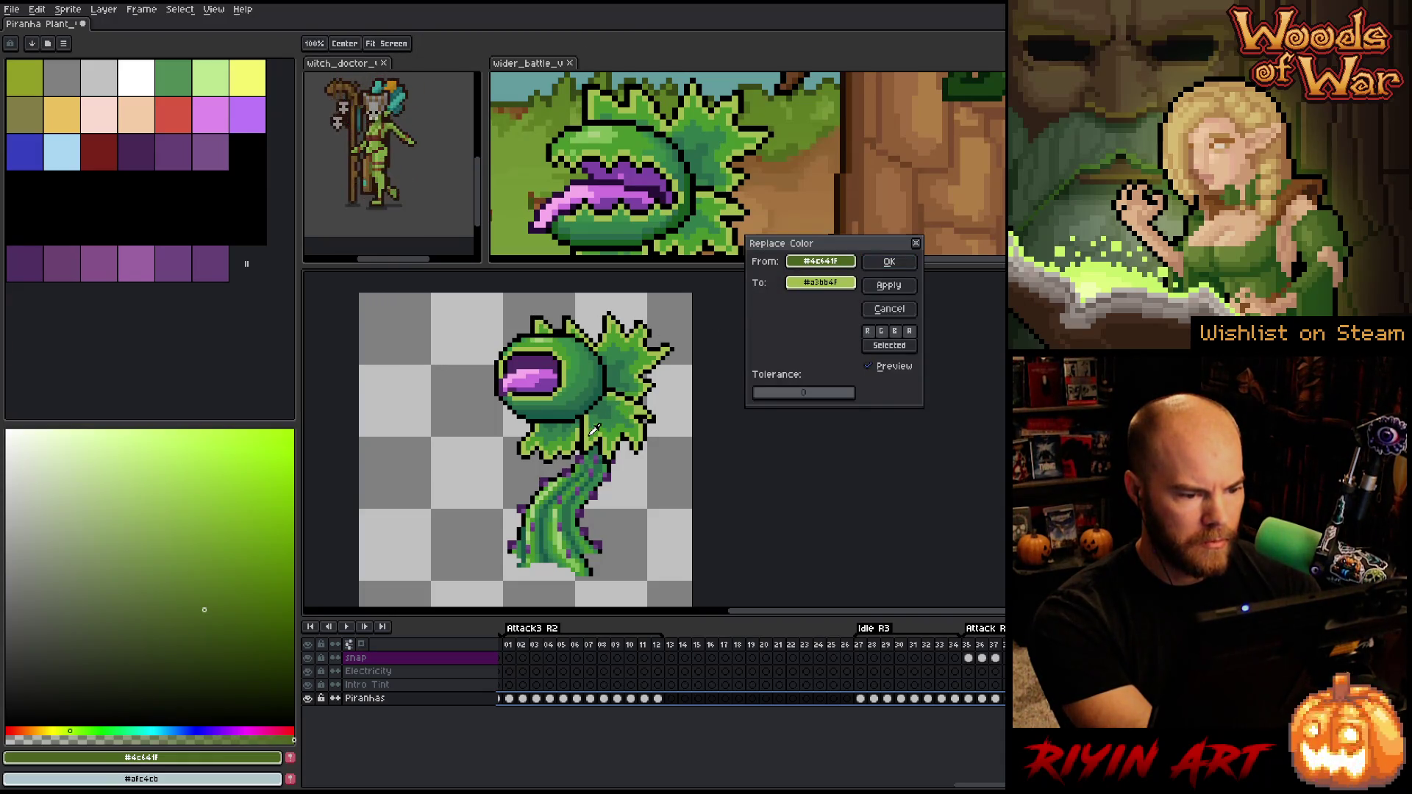
click(822, 289)
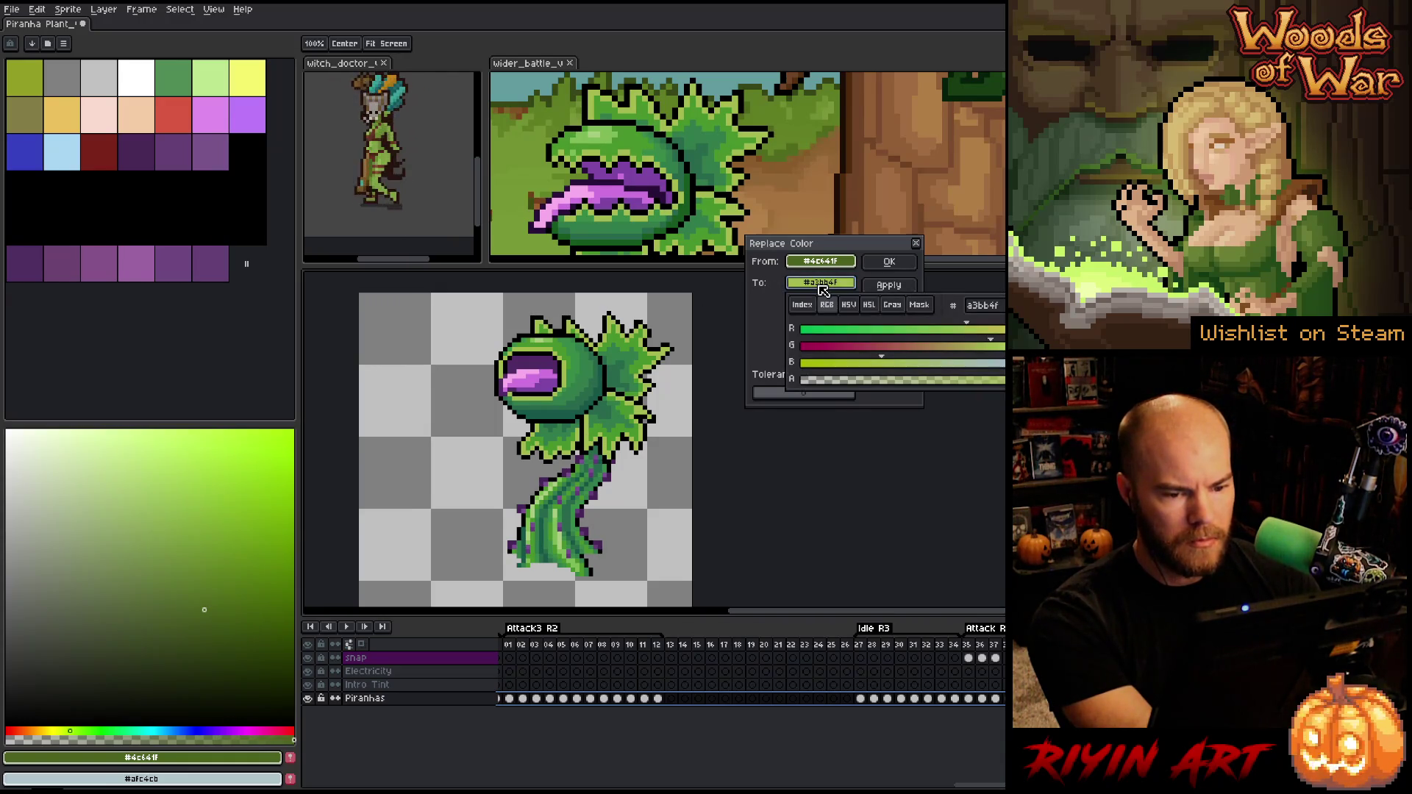
click(850, 306)
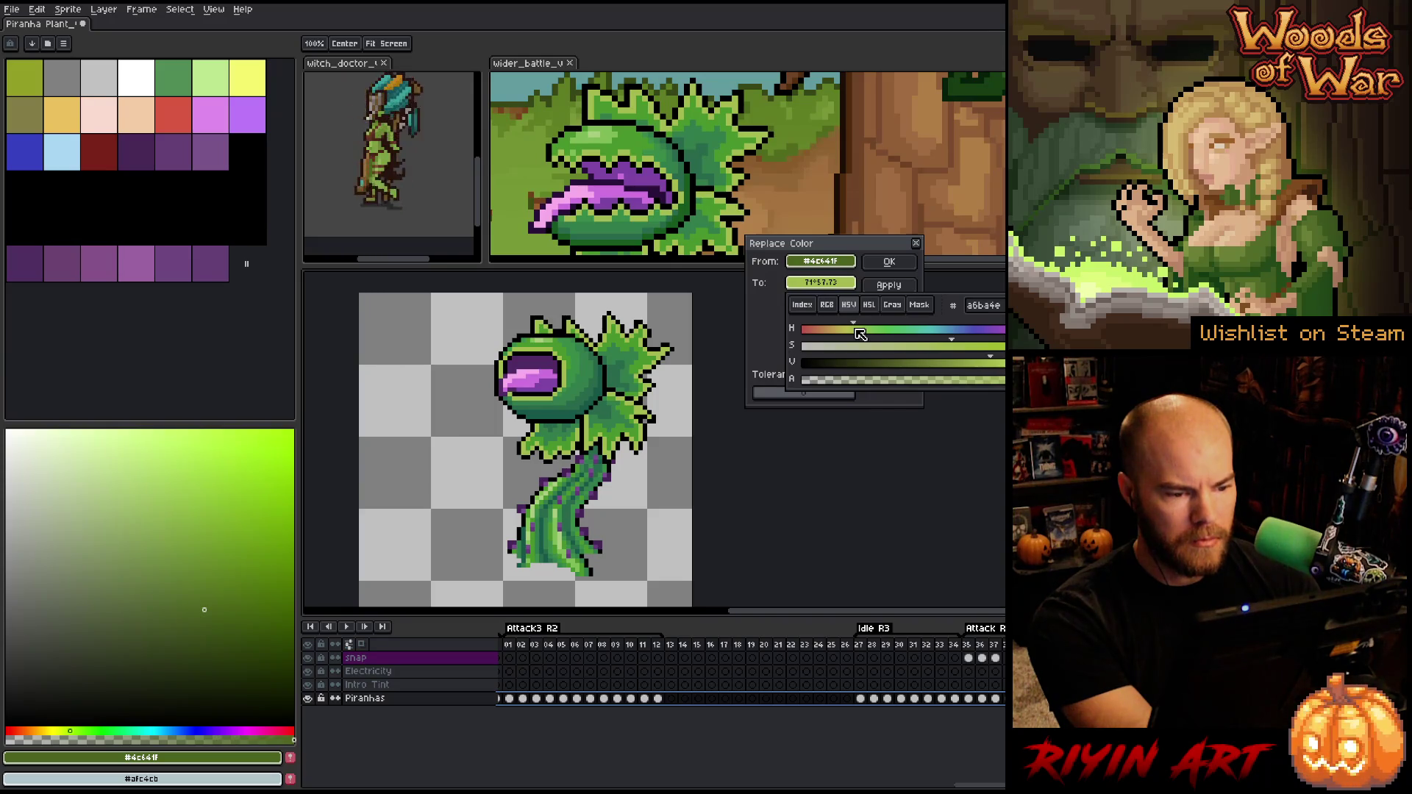
drag(859, 333, 846, 337)
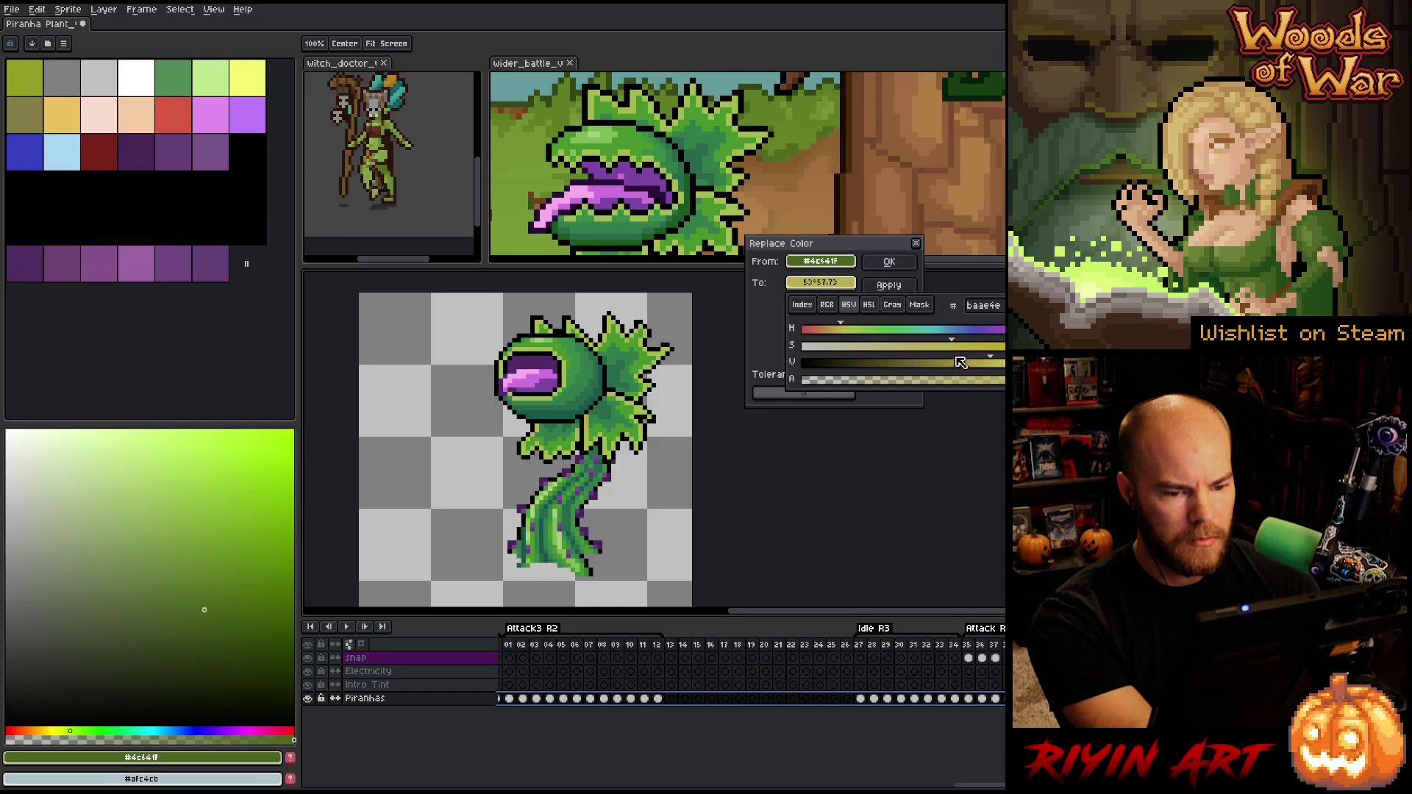
Darken and desaturate the replacement into a muted yellow-olive and apply it
click(965, 367)
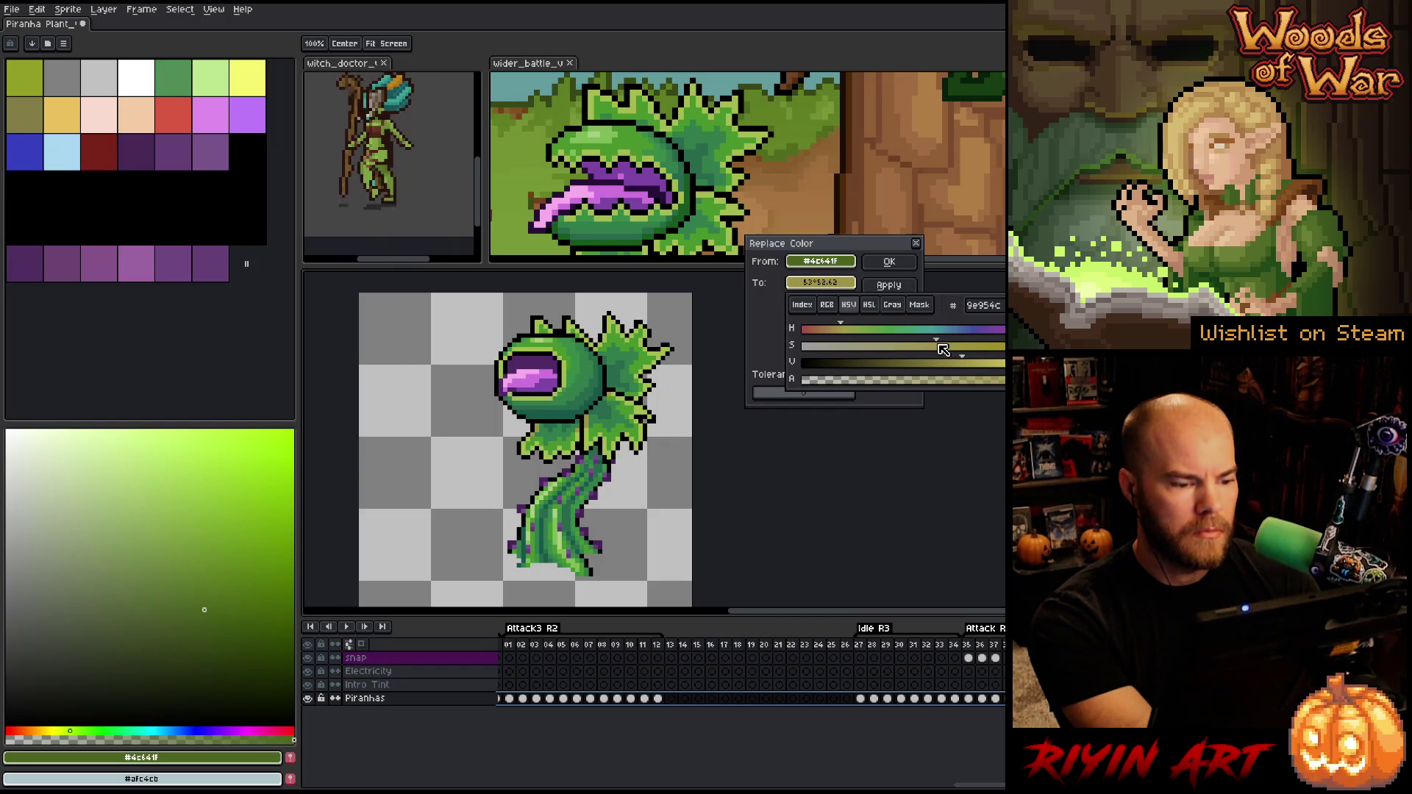
drag(942, 350, 931, 351)
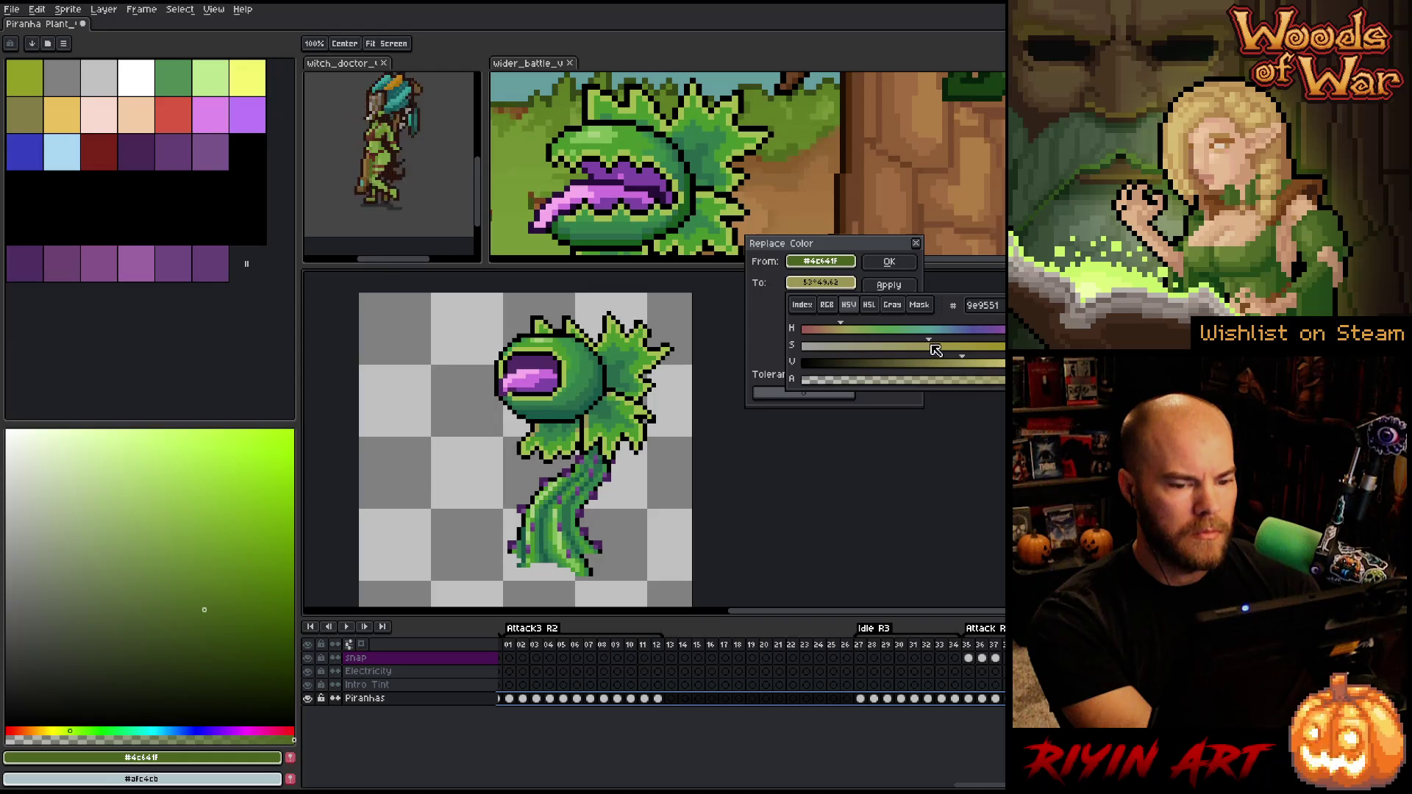
click(953, 363)
click(959, 363)
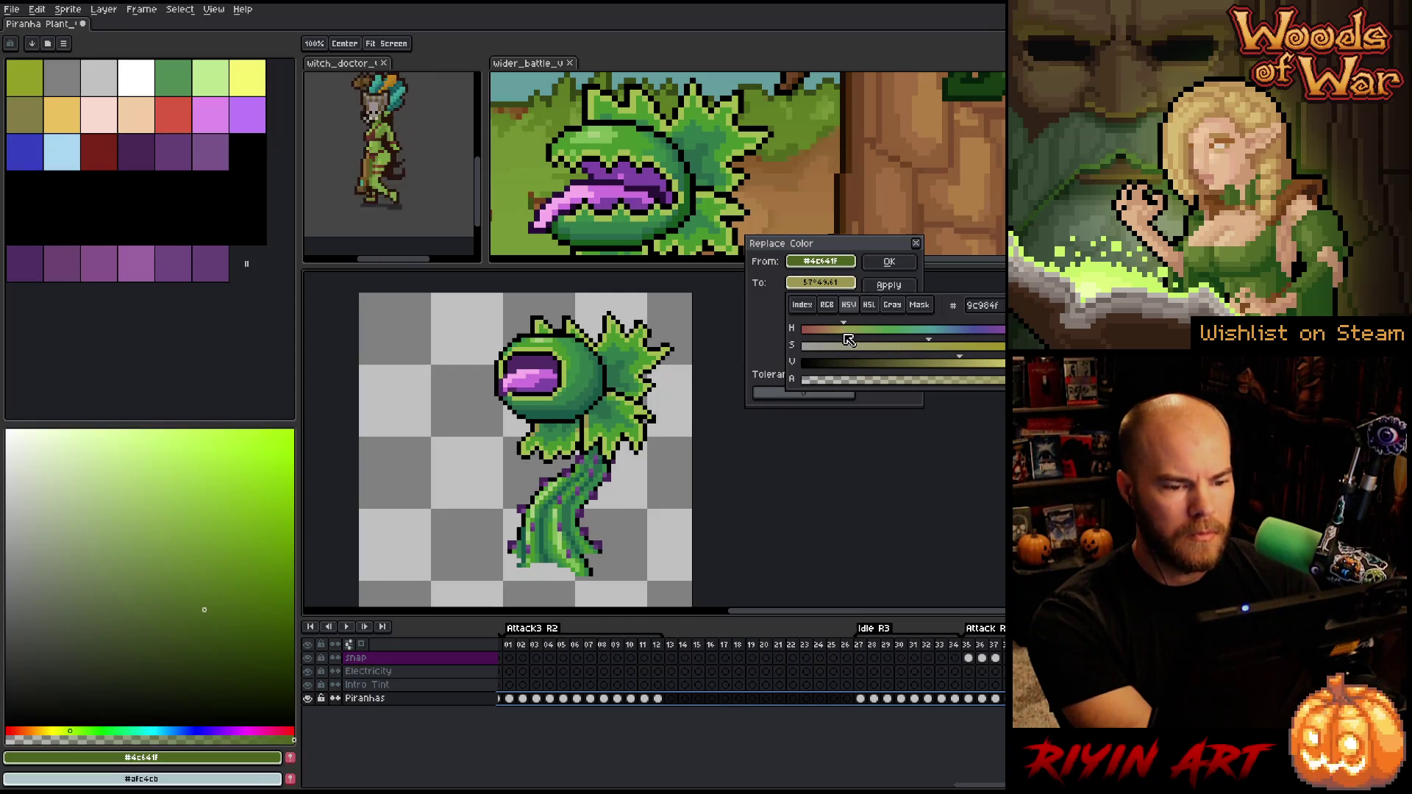
drag(846, 334, 851, 336)
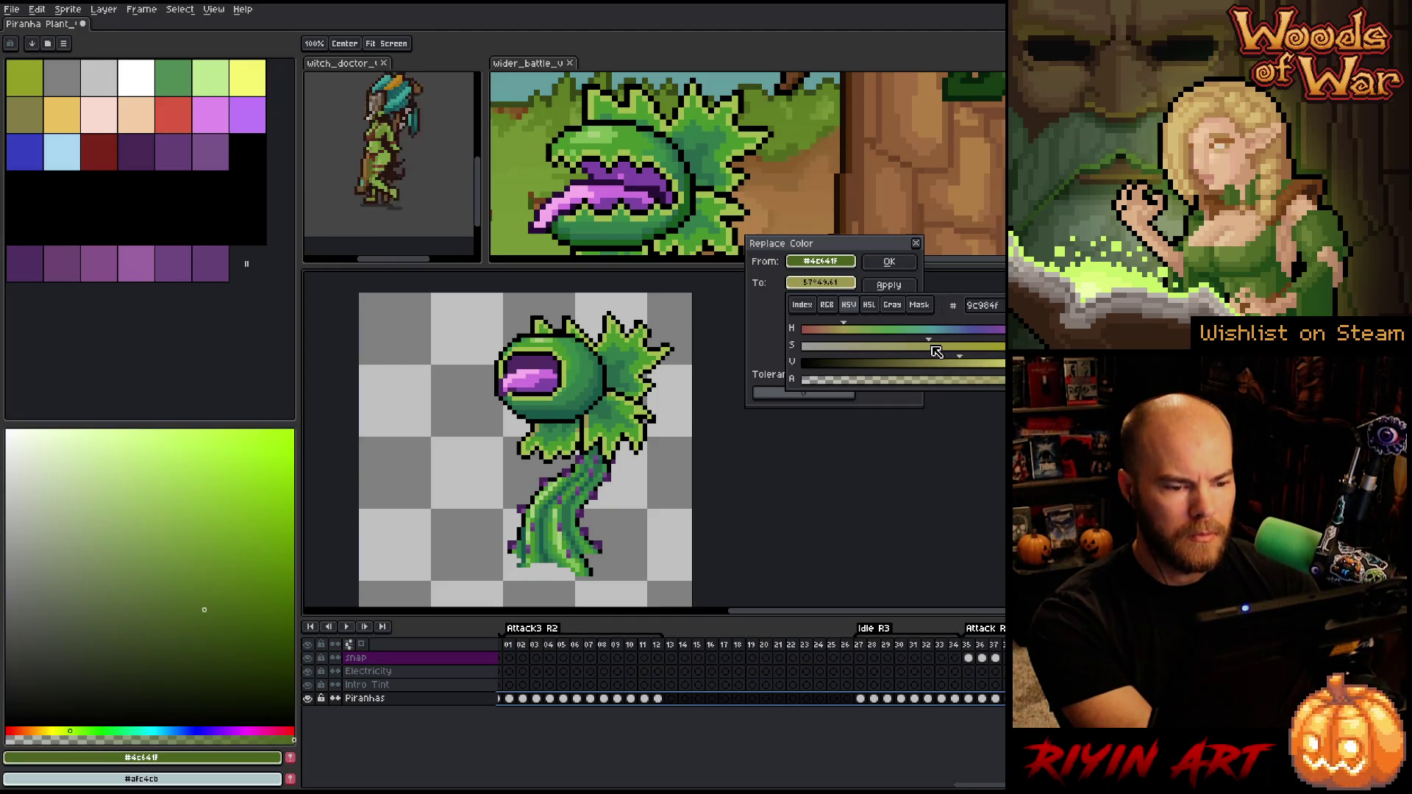
drag(933, 352, 935, 348)
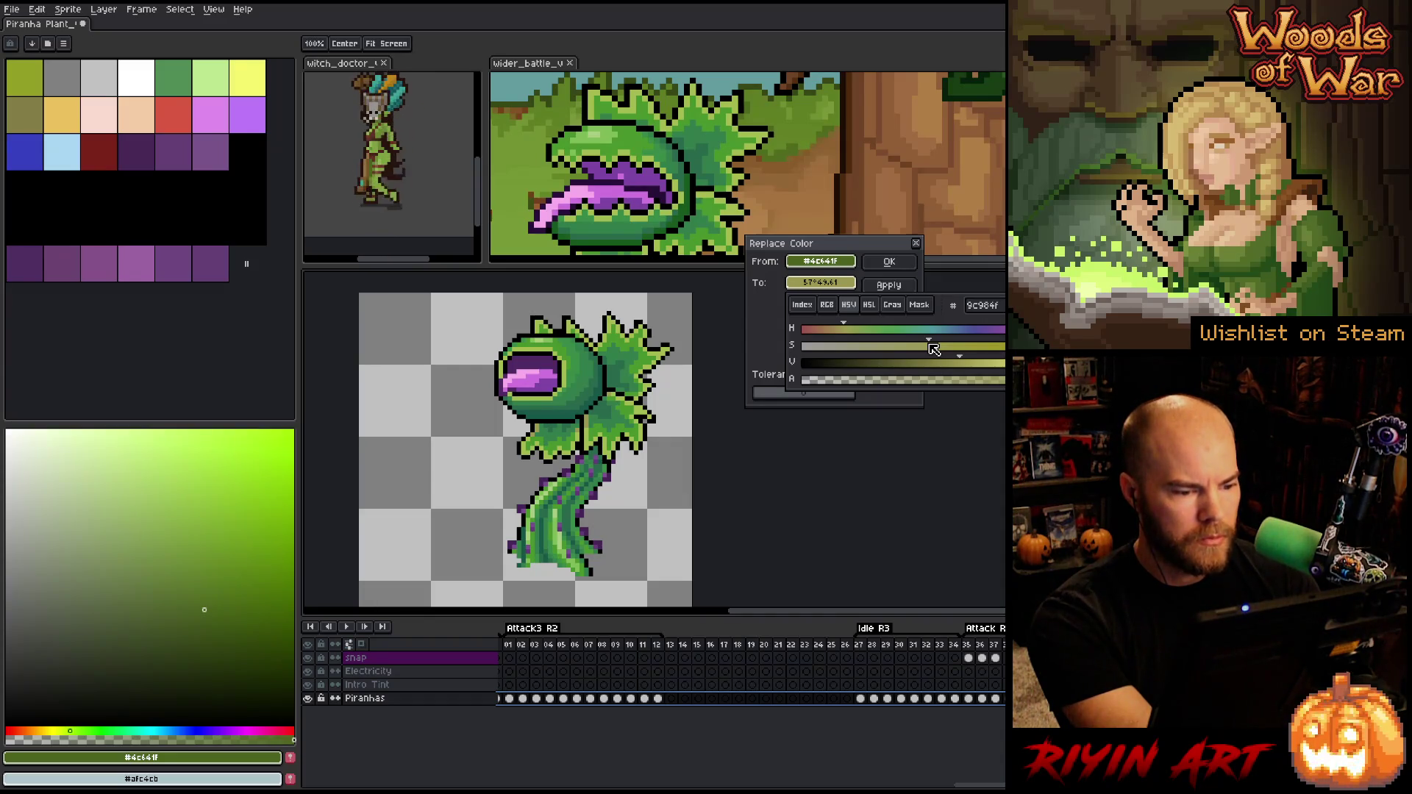
drag(934, 348, 947, 346)
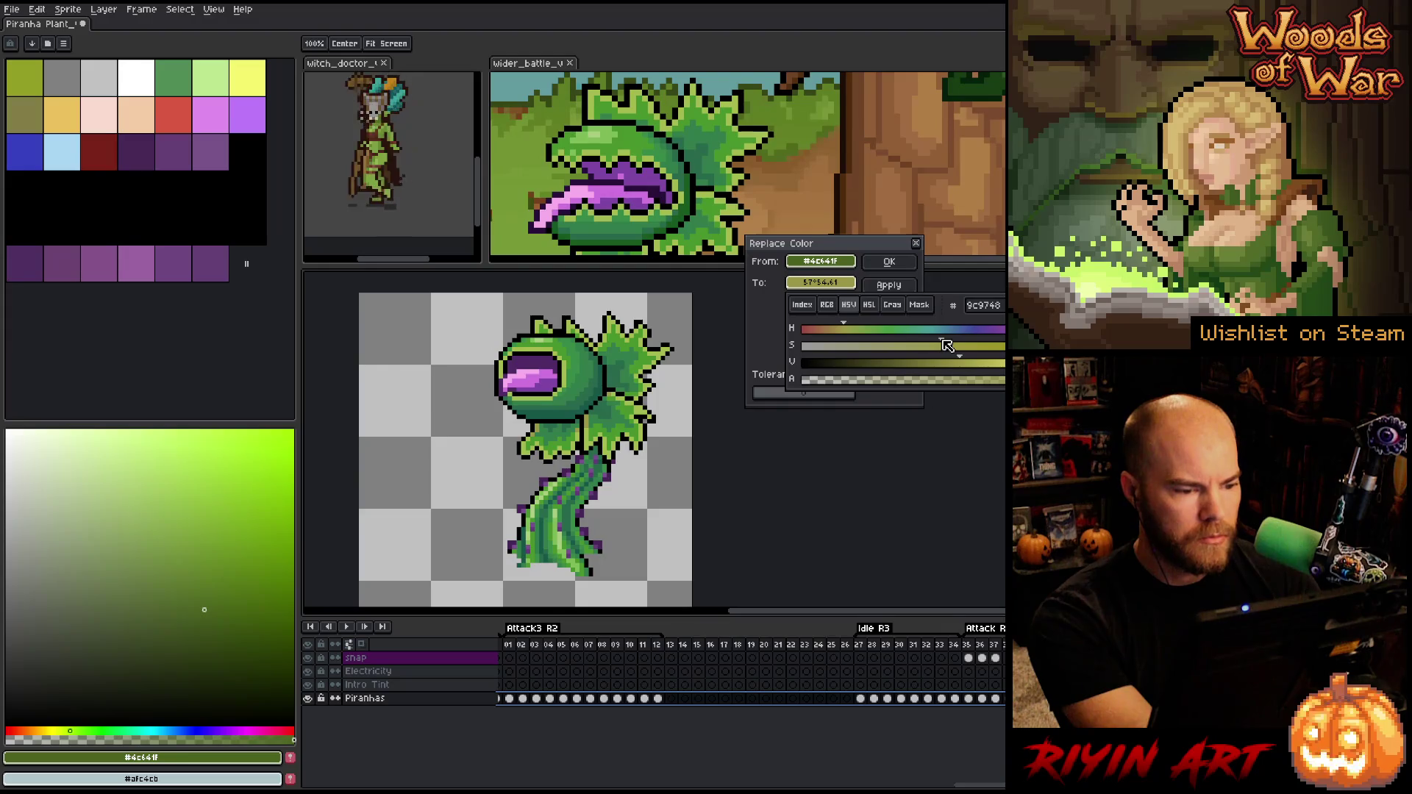
click(890, 266)
Swap the mouth's sampled purple for a very dark purple
key(i)
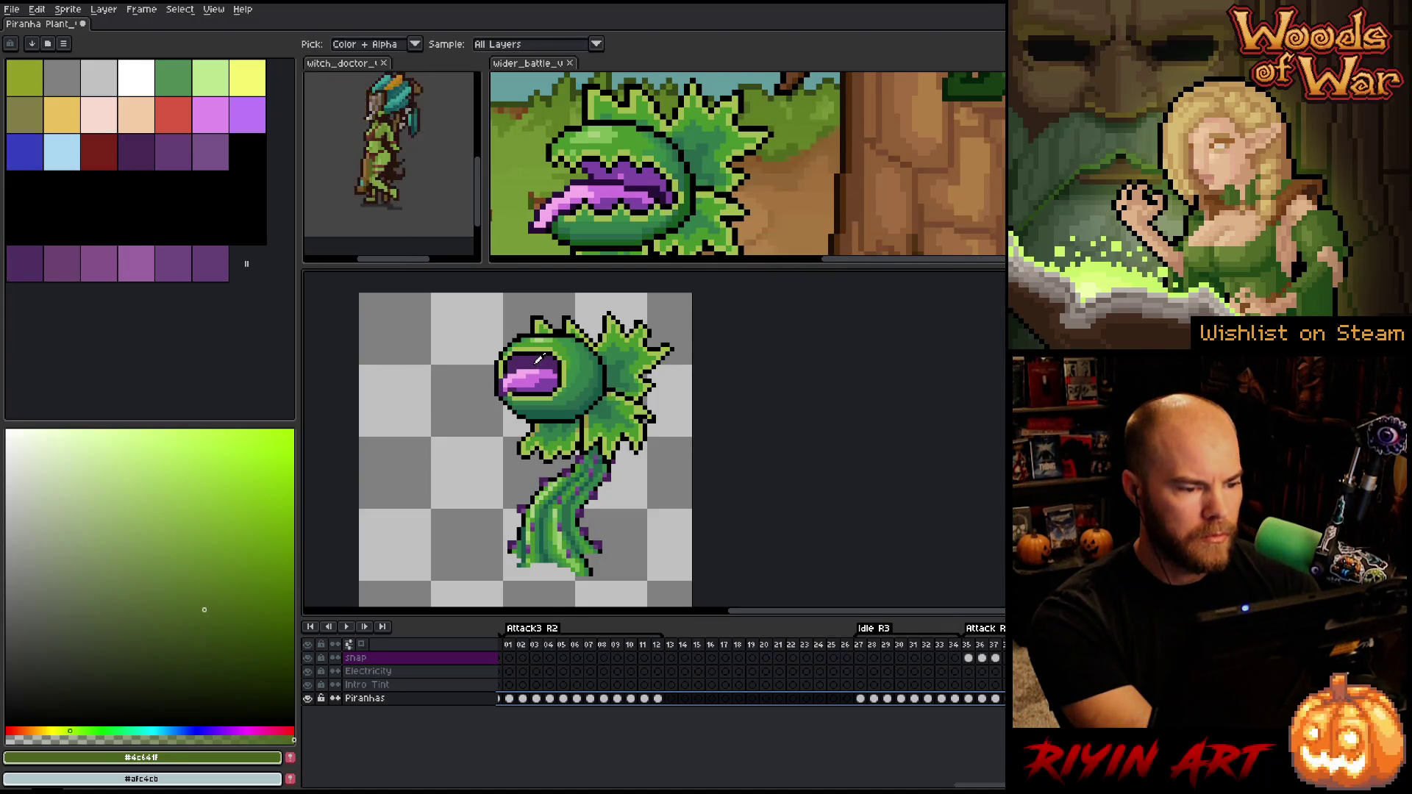
click(535, 362)
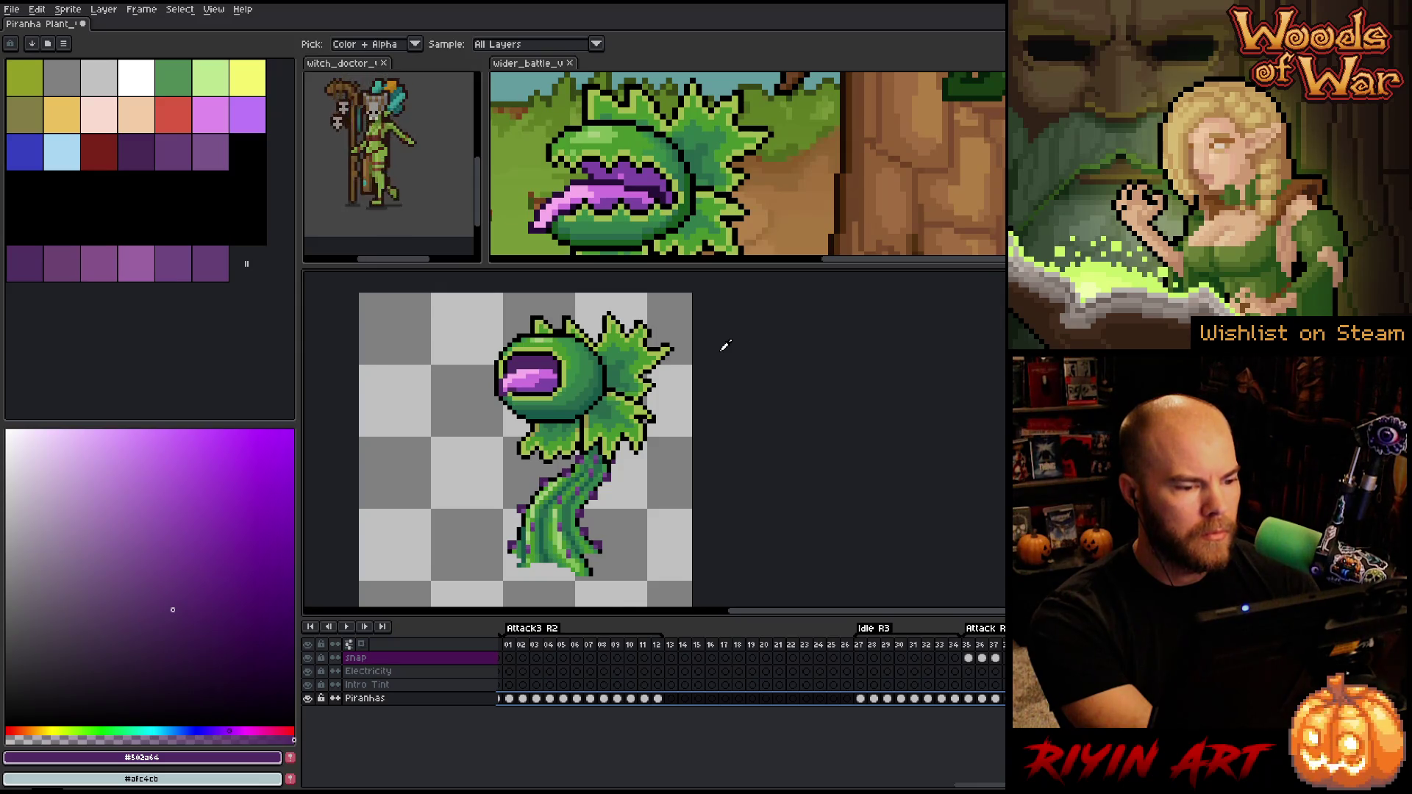
key(shift+r)
drag(821, 282, 654, 190)
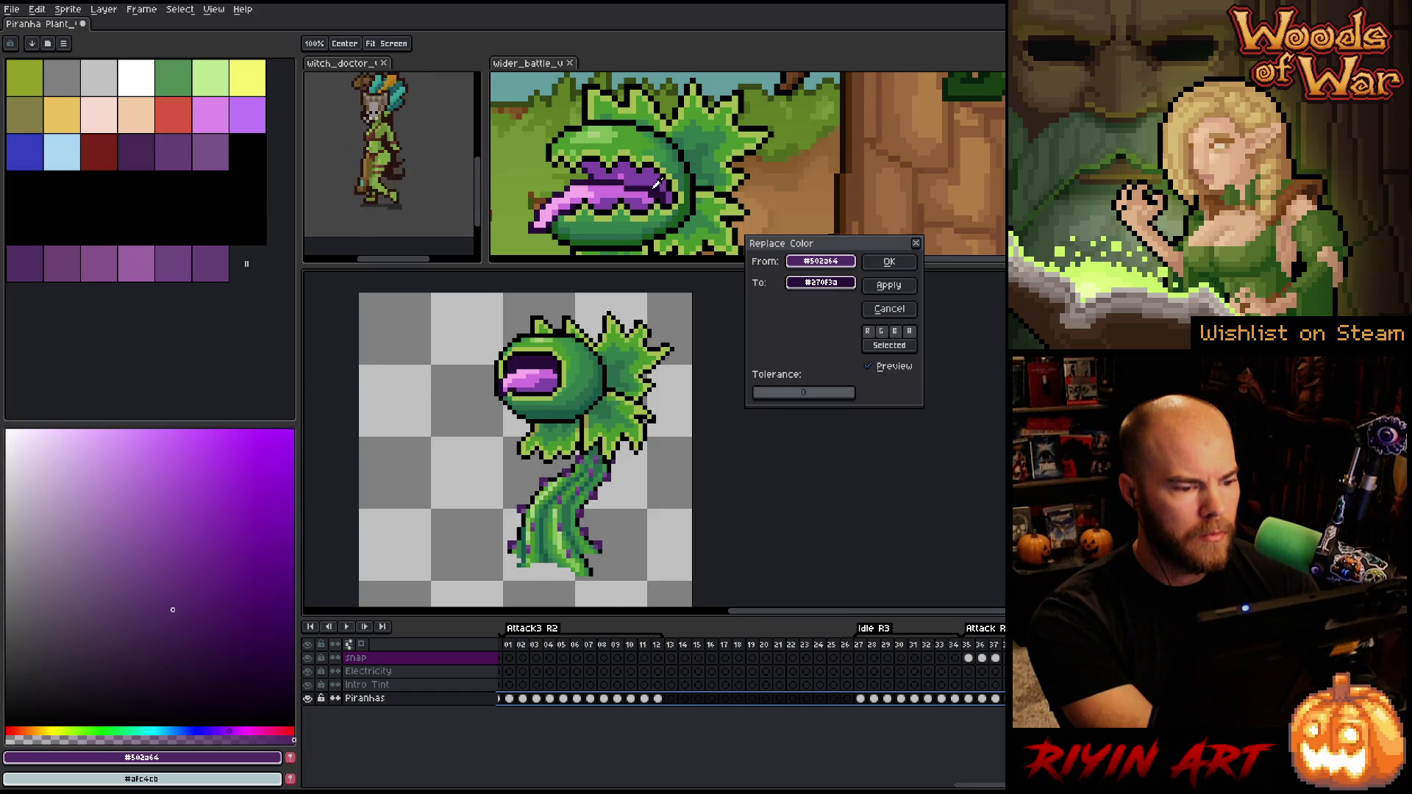
click(896, 264)
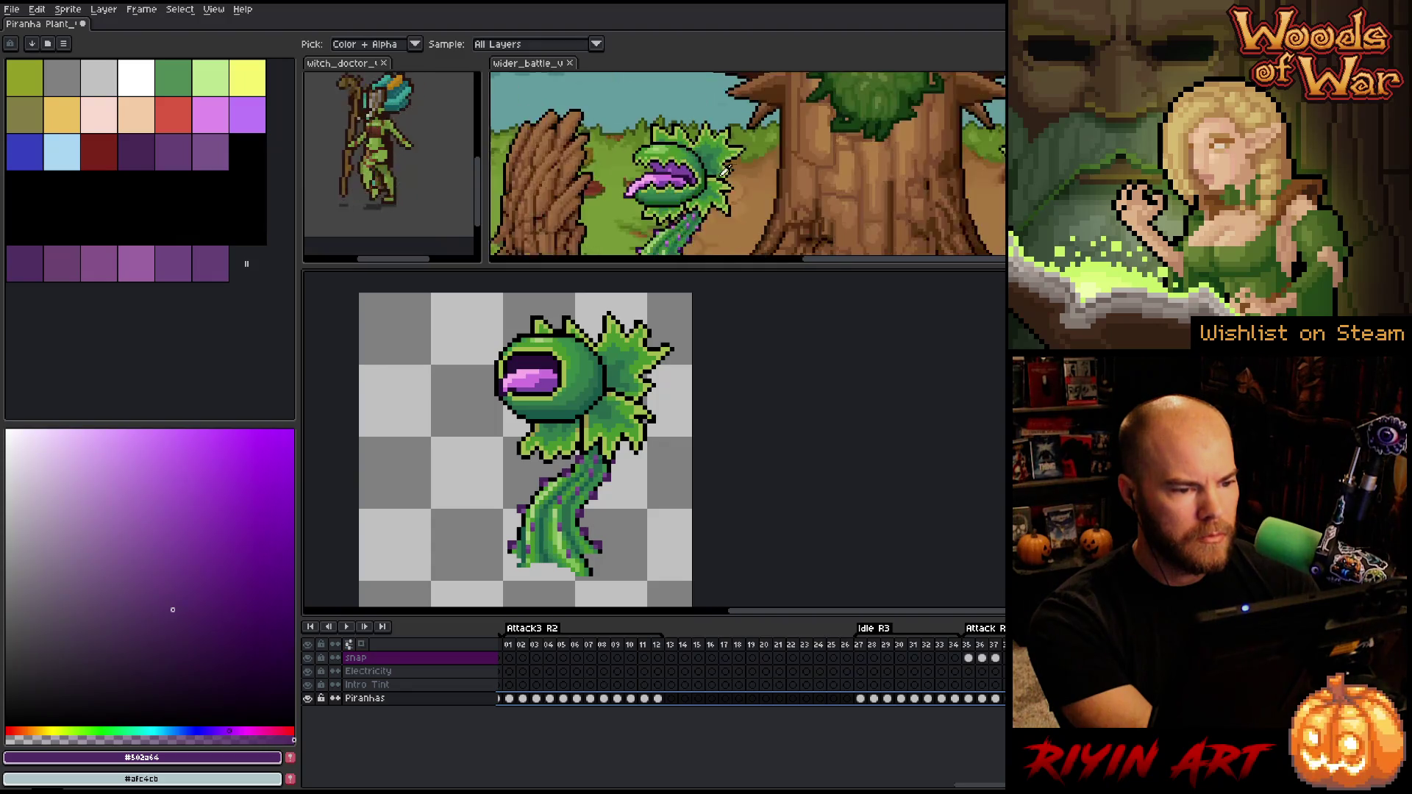
scroll(682, 200, down, 2)
scroll(683, 200, up, 1)
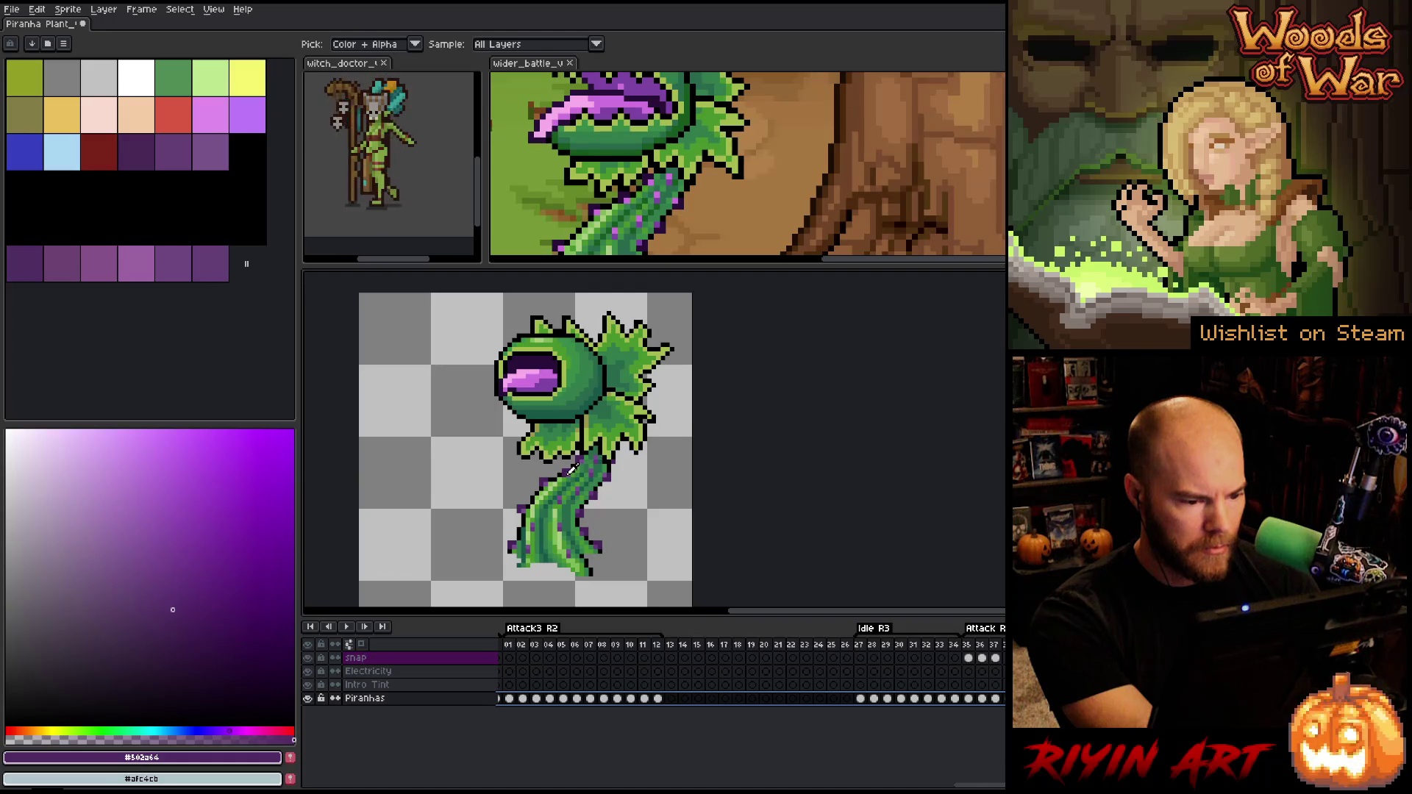
Replace the plant's lighter purple with a colour picked from the artwork
click(572, 470)
key(shift+r)
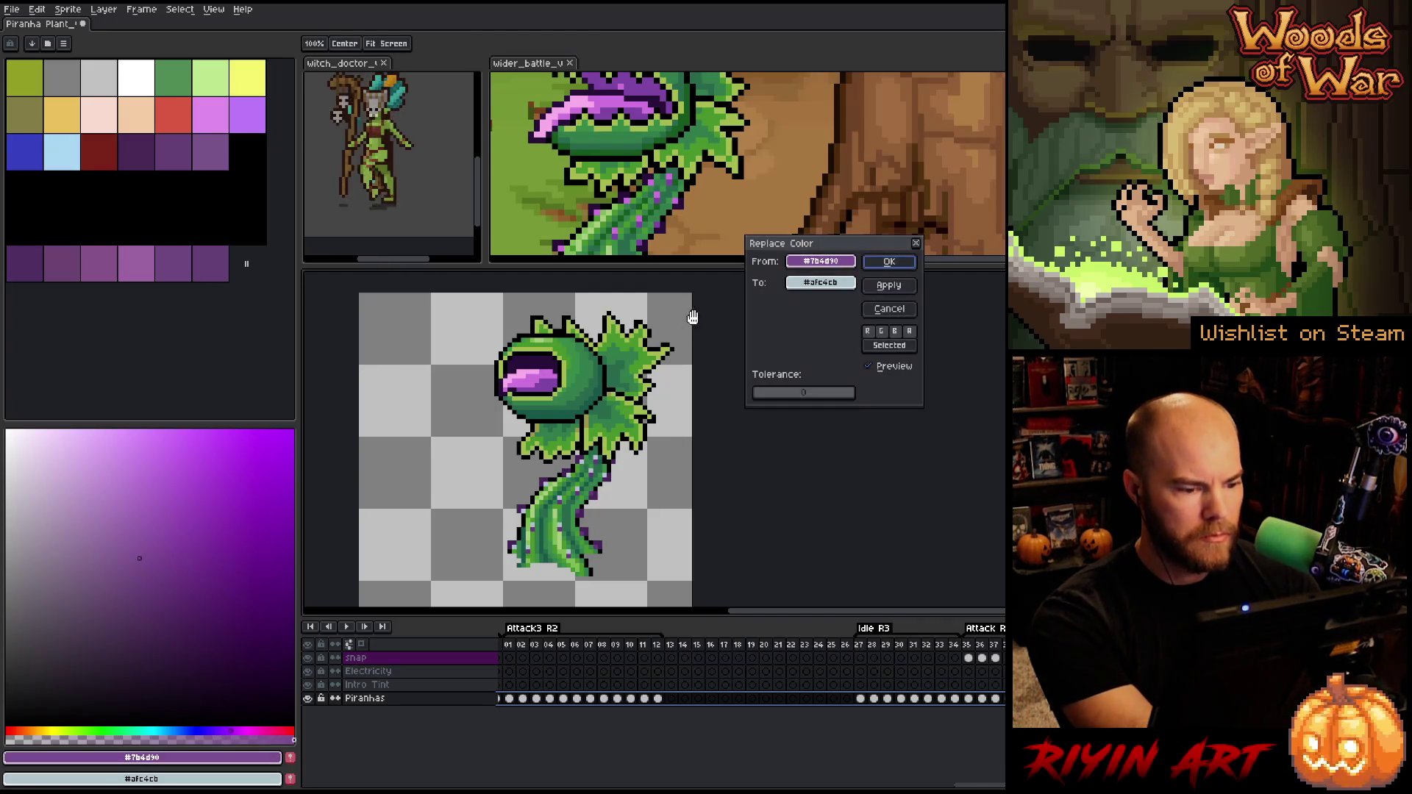
mouse_move(825, 289)
mouse_down()
mouse_move(708, 151)
mouse_move(651, 181)
mouse_up()
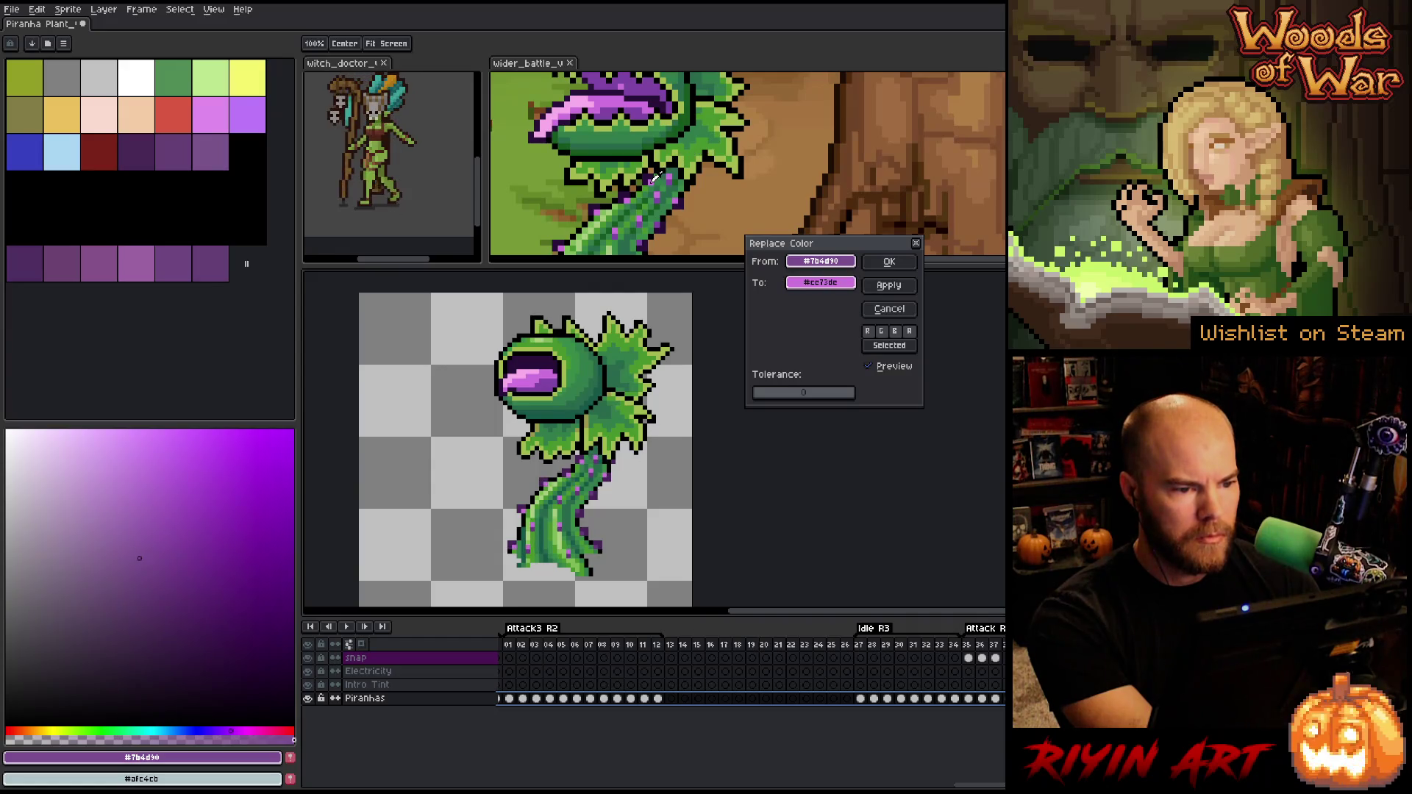
click(890, 262)
Swap the stem's dark purple for a darker purple
click(548, 474)
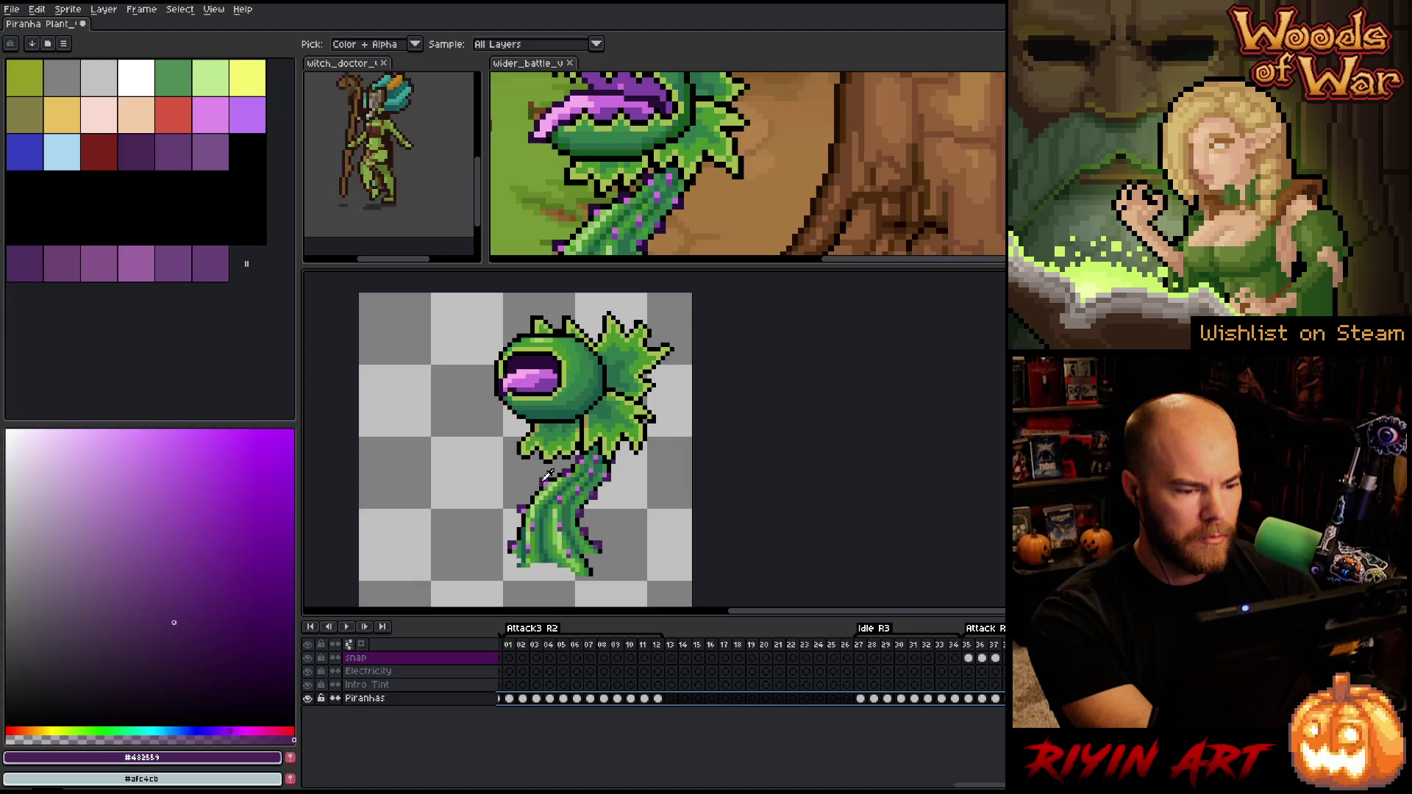
key(shift+r)
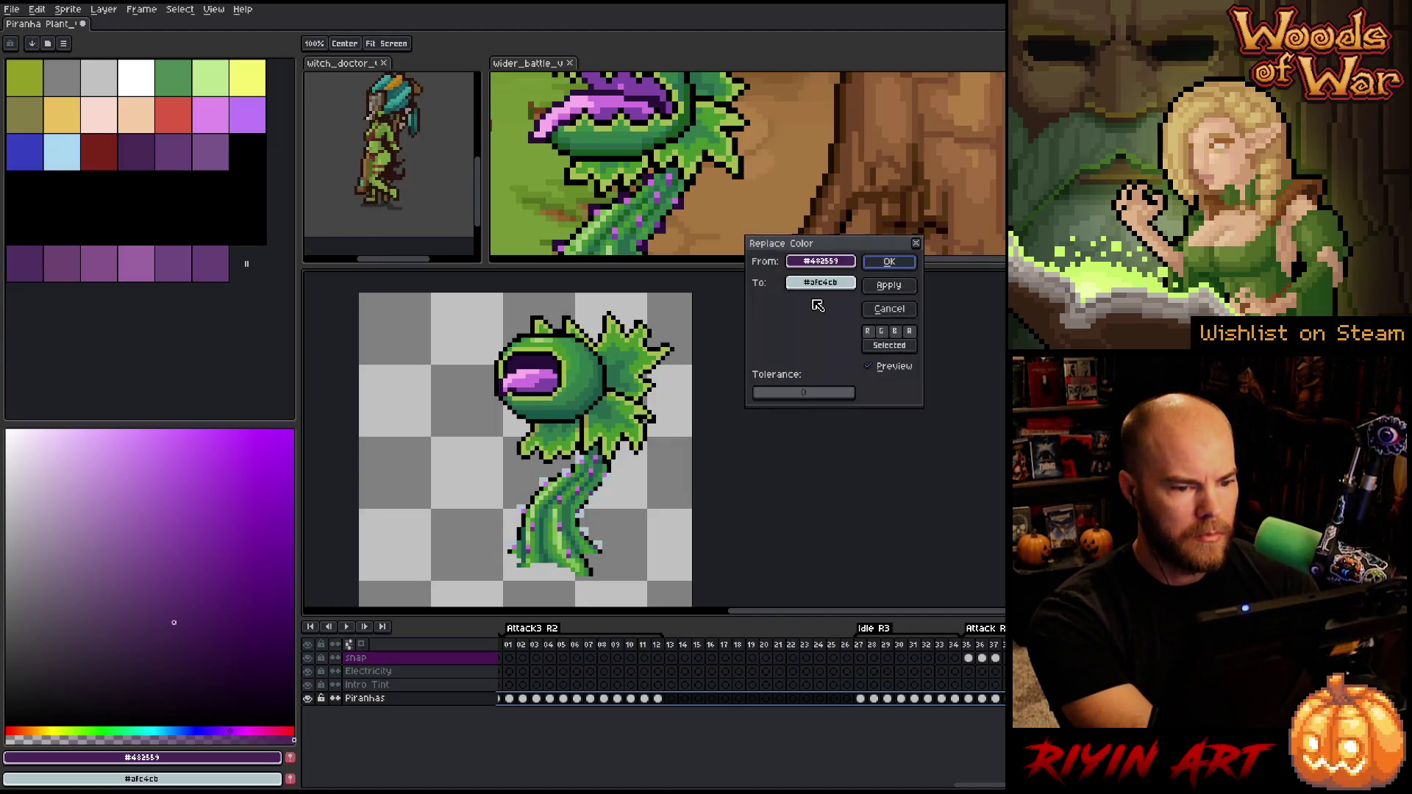
mouse_move(820, 282)
mouse_down()
mouse_move(588, 375)
mouse_move(506, 384)
mouse_up()
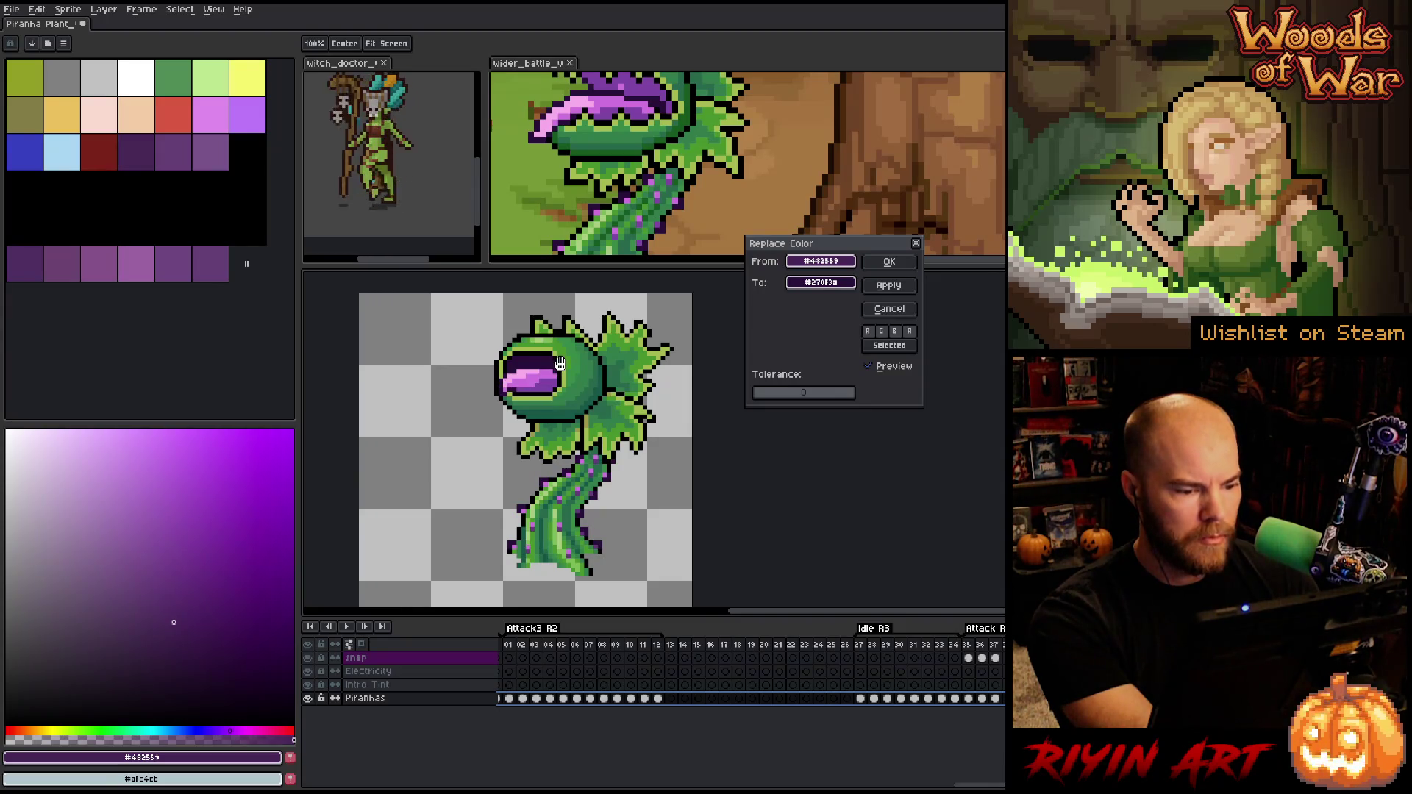
click(888, 262)
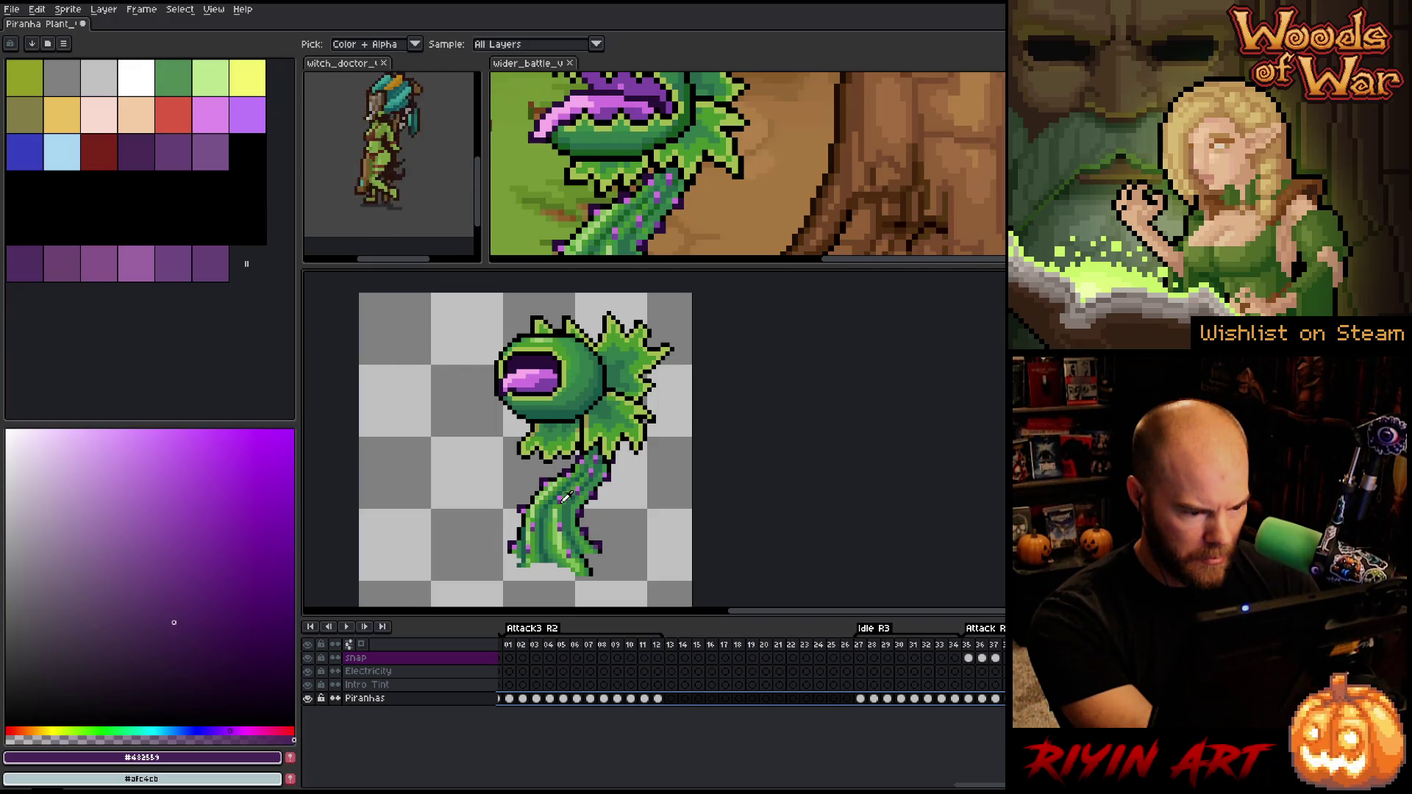
Swap another stem purple, #443b7b, for a brighter purple from the artwork
click(565, 496)
key(shift+r)
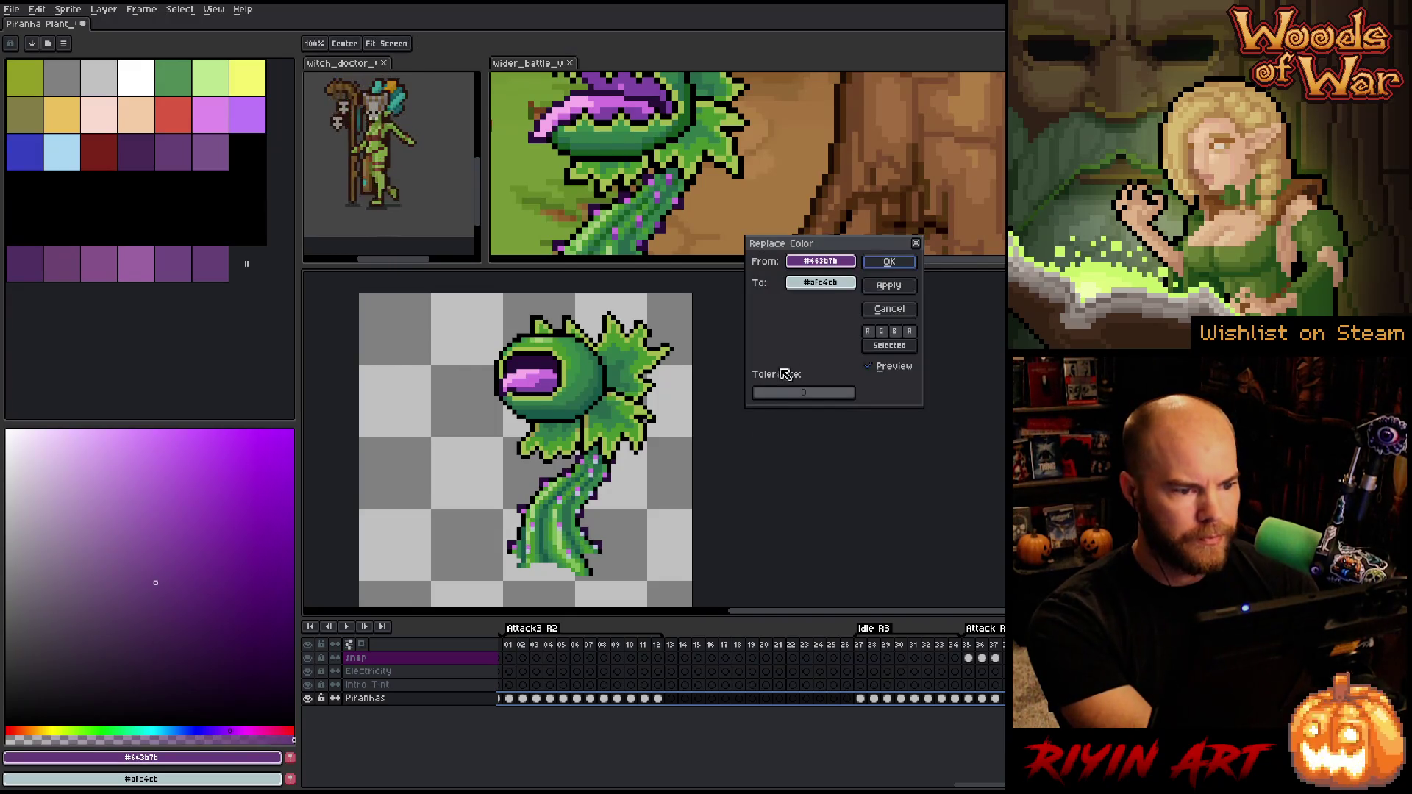
click(817, 284)
click(645, 219)
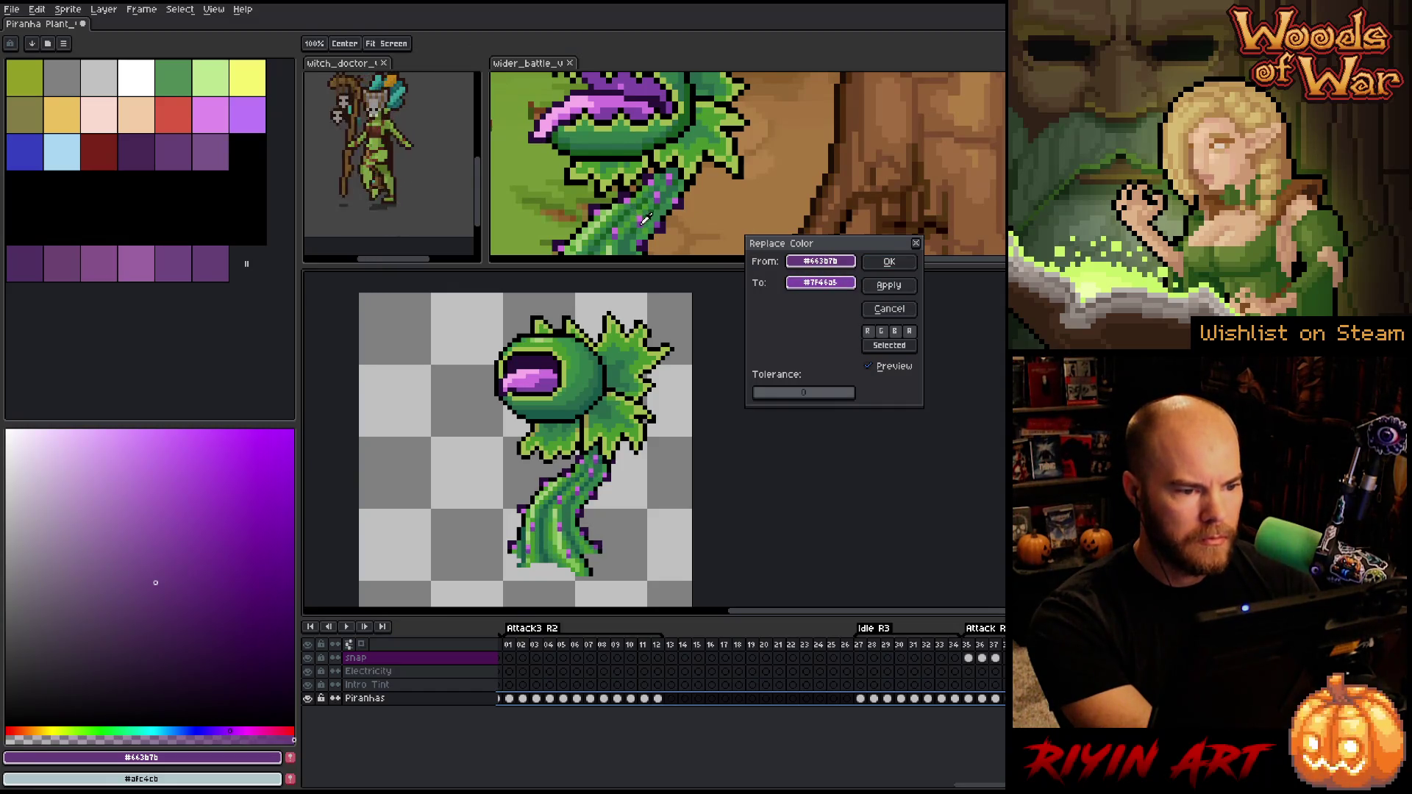
click(889, 262)
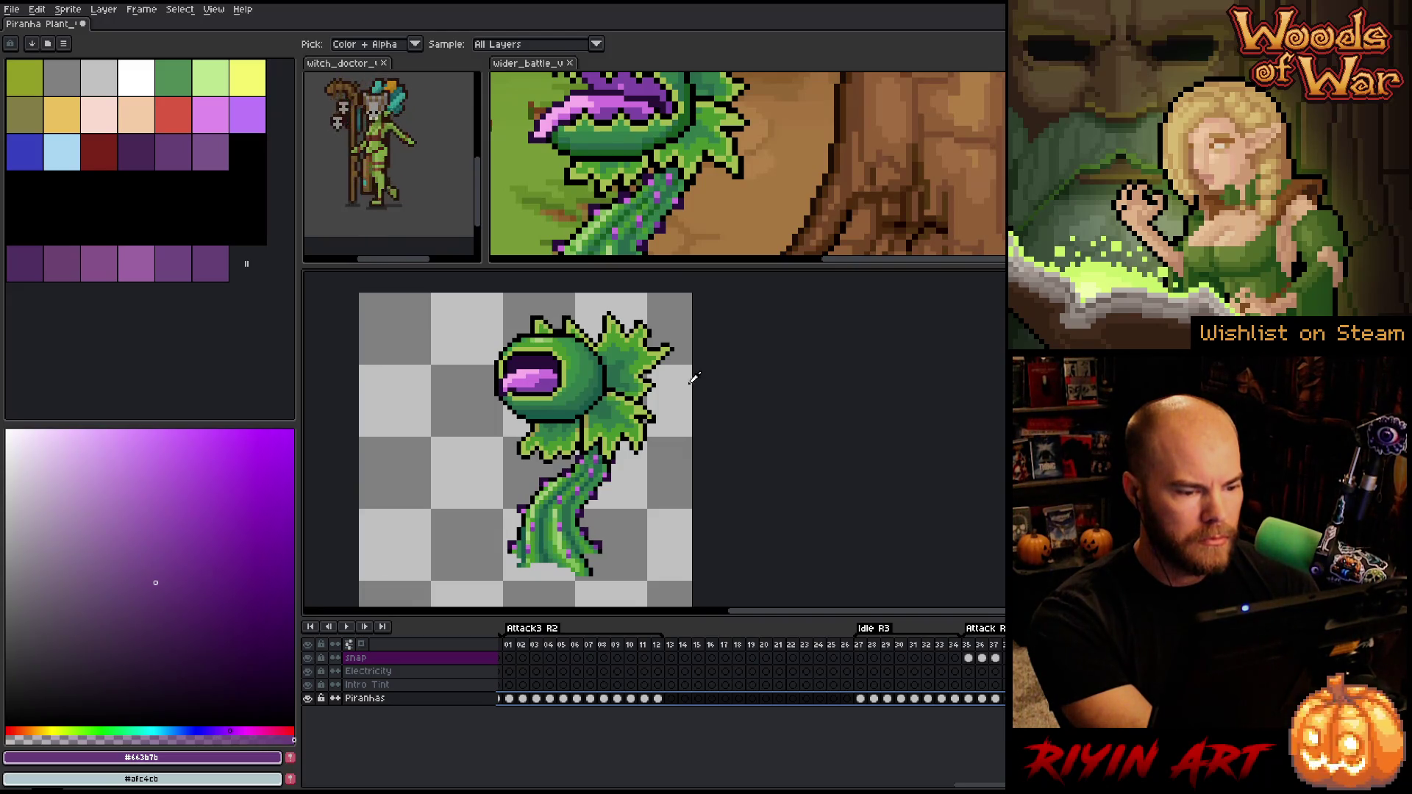
Browse the timeline through frames 29–35 and on to frame 59
scroll(693, 378, down, 2)
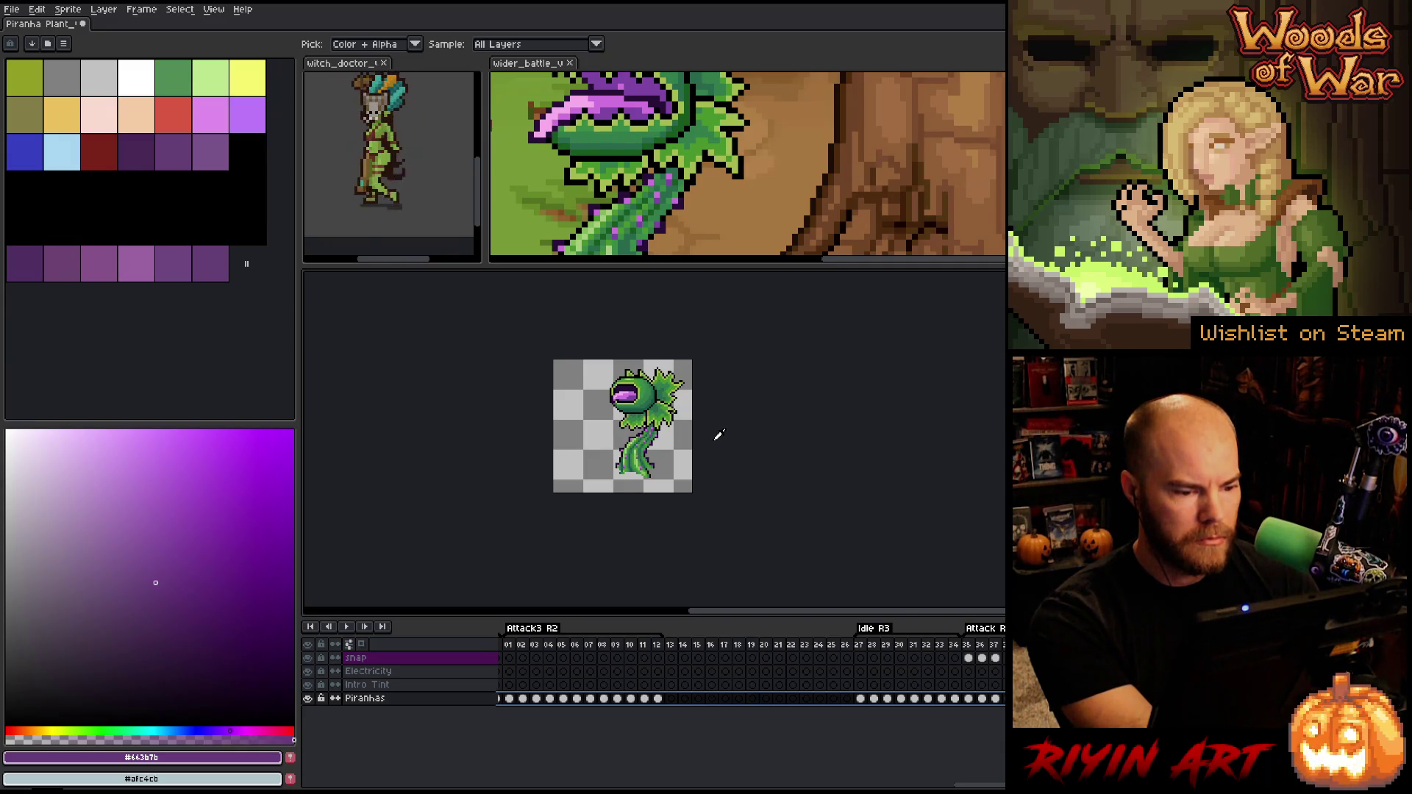
scroll(719, 435, up, 2)
scroll(633, 151, down, 2)
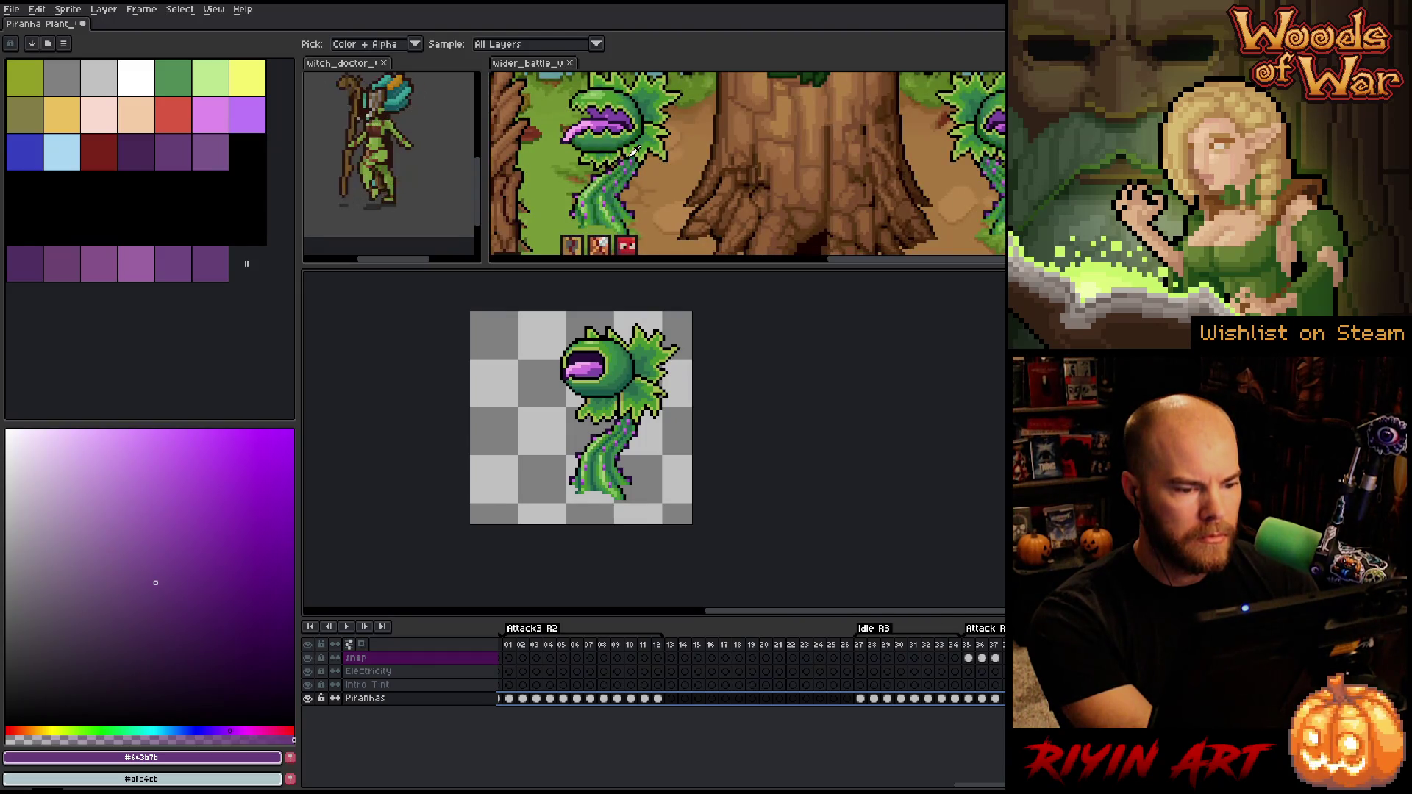
click(887, 645)
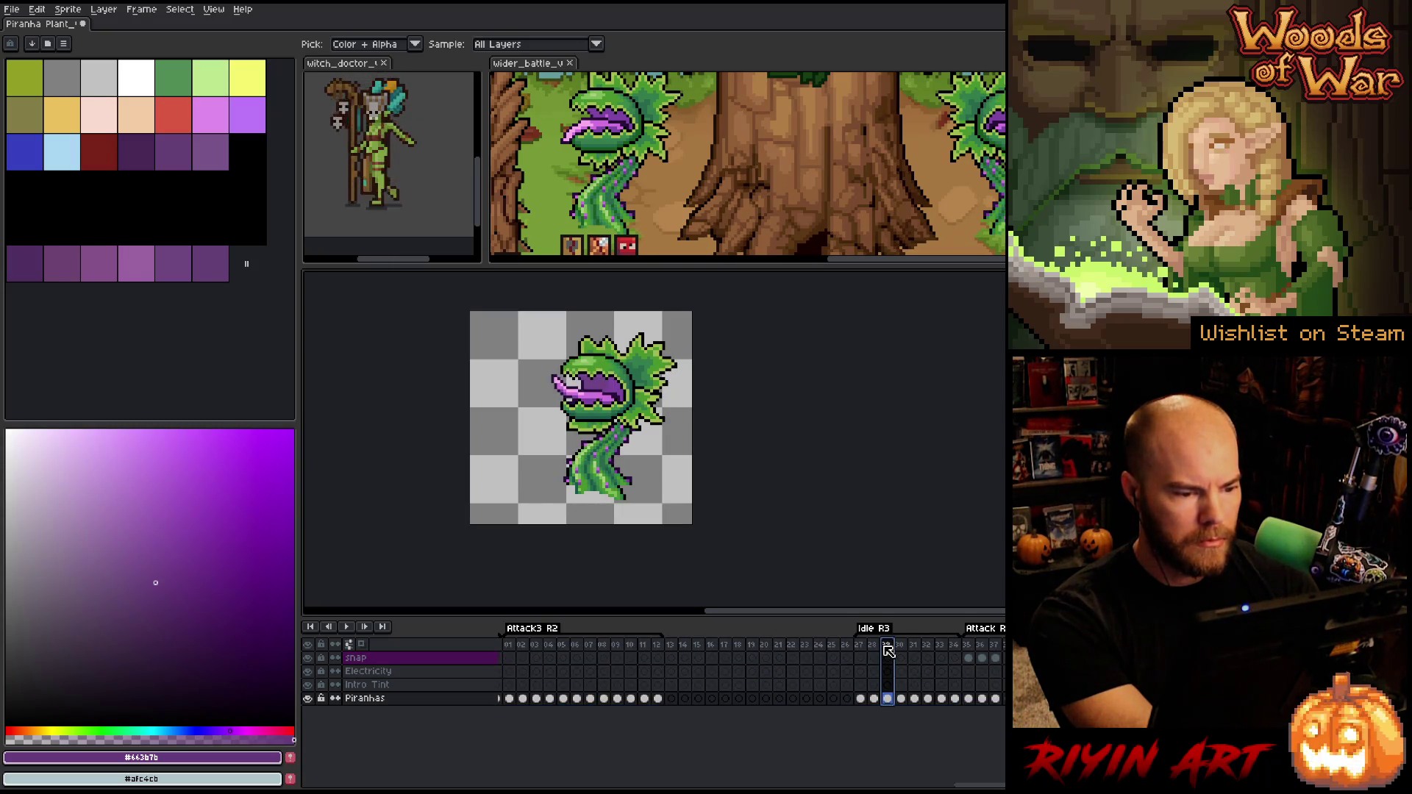
drag(888, 647, 971, 646)
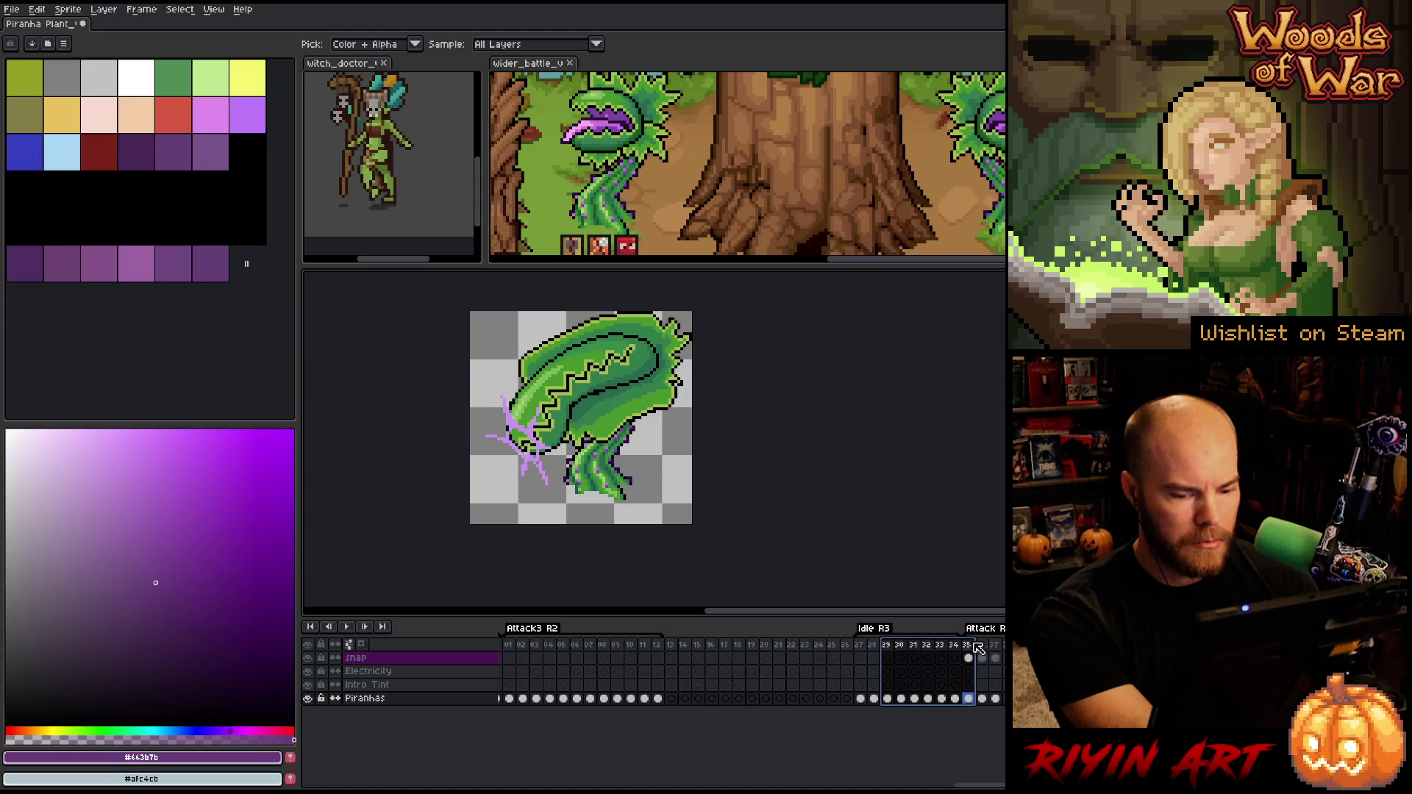
key(Right)
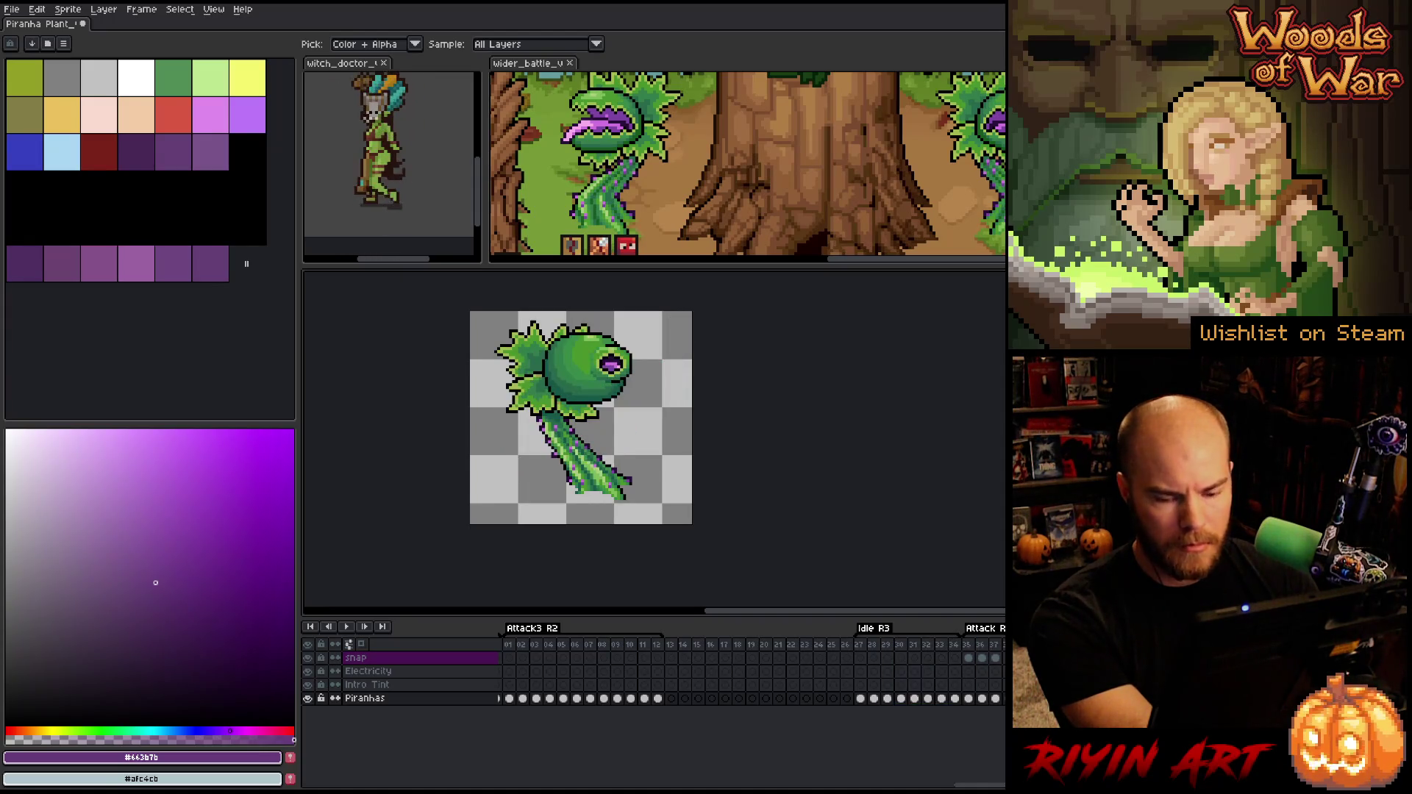
scroll(751, 669, right, 5)
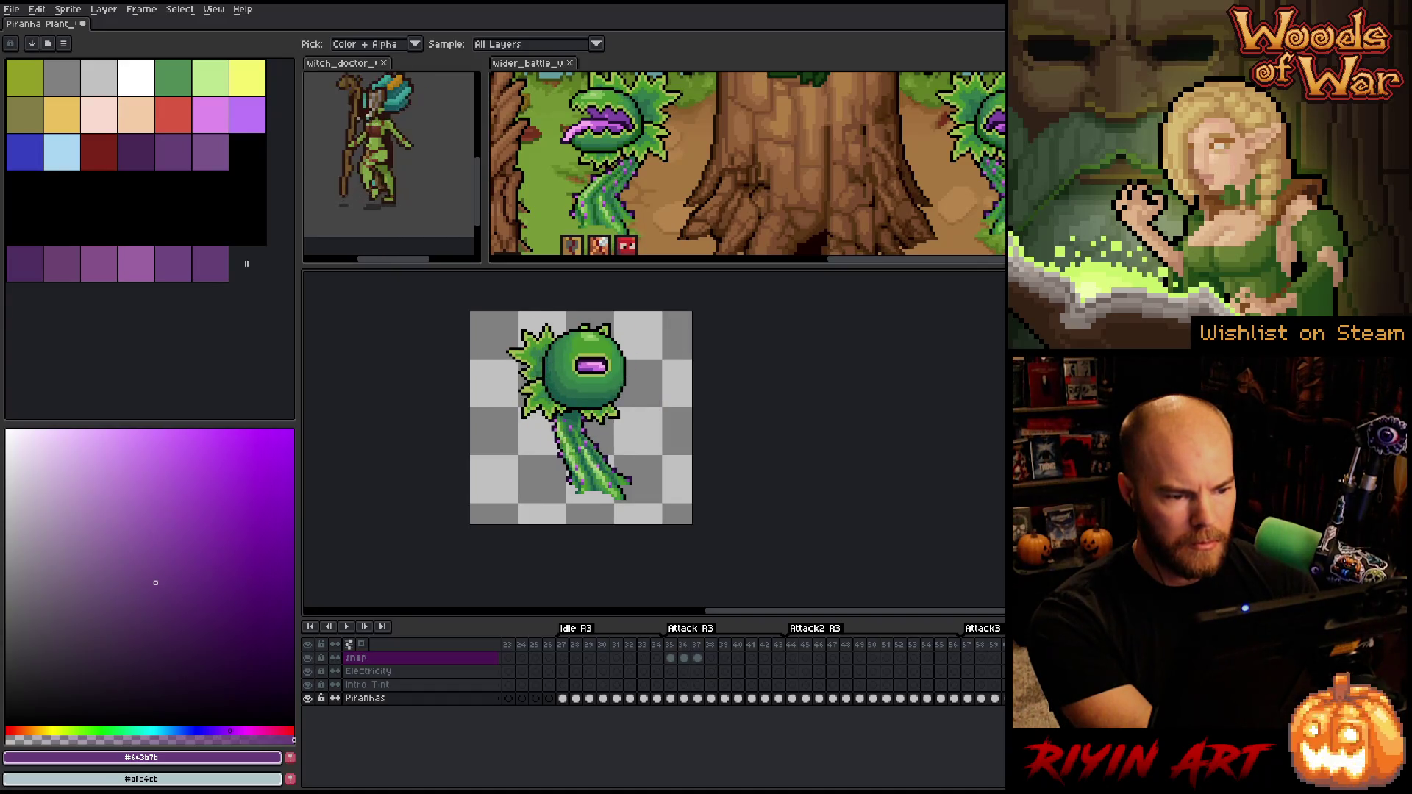
click(995, 698)
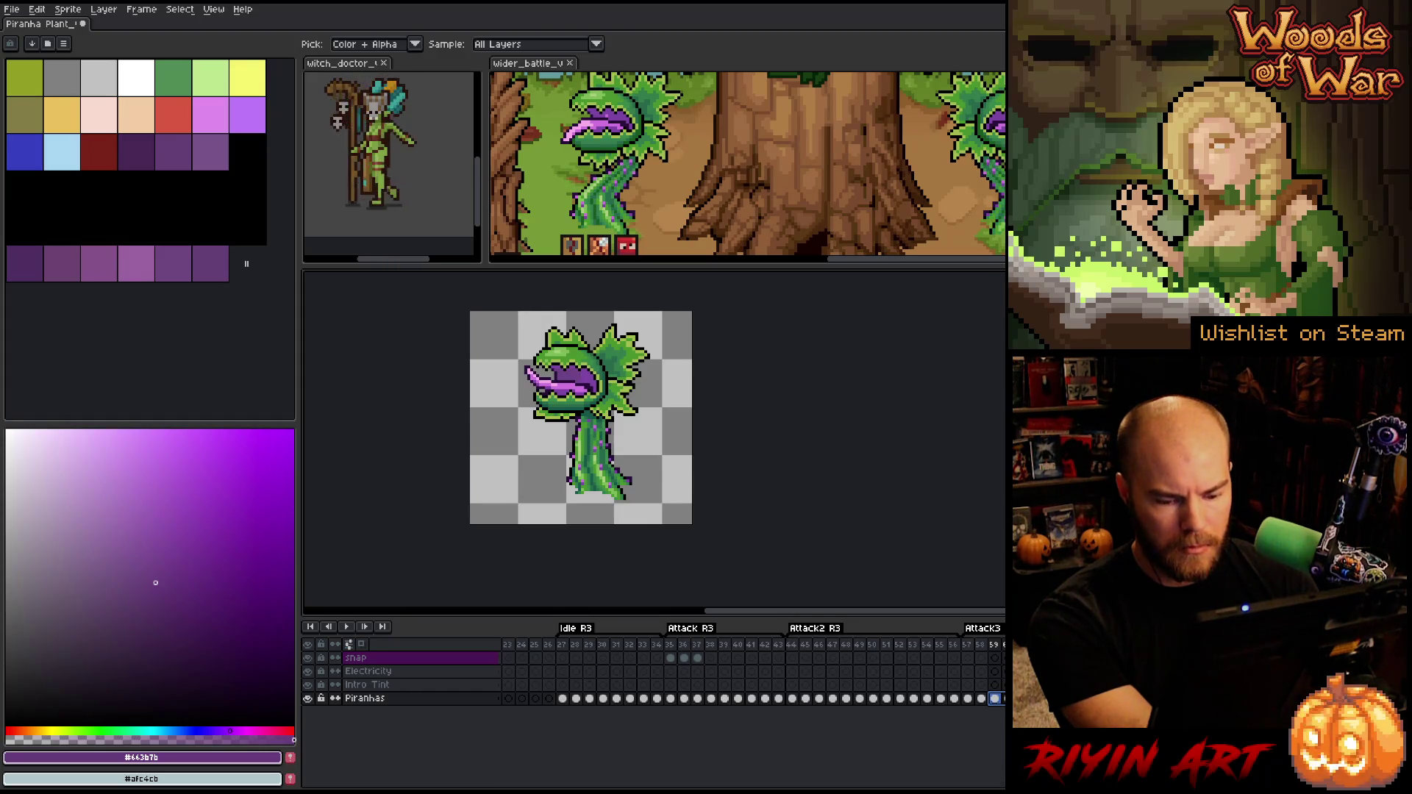
Scroll back to the first frame and play the animation
scroll(755, 665, left, 1)
scroll(456, 714, left, 10)
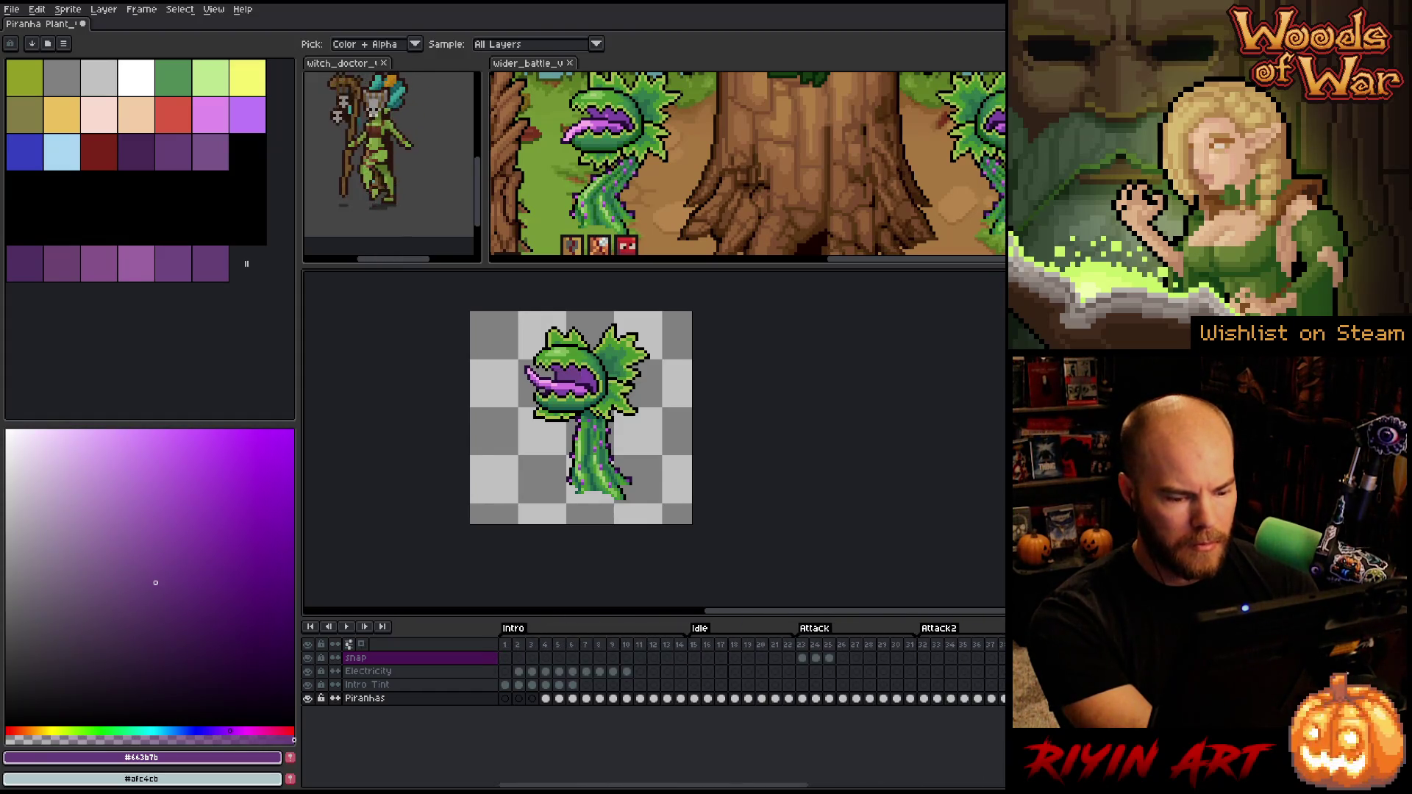
click(548, 701)
key(Return)
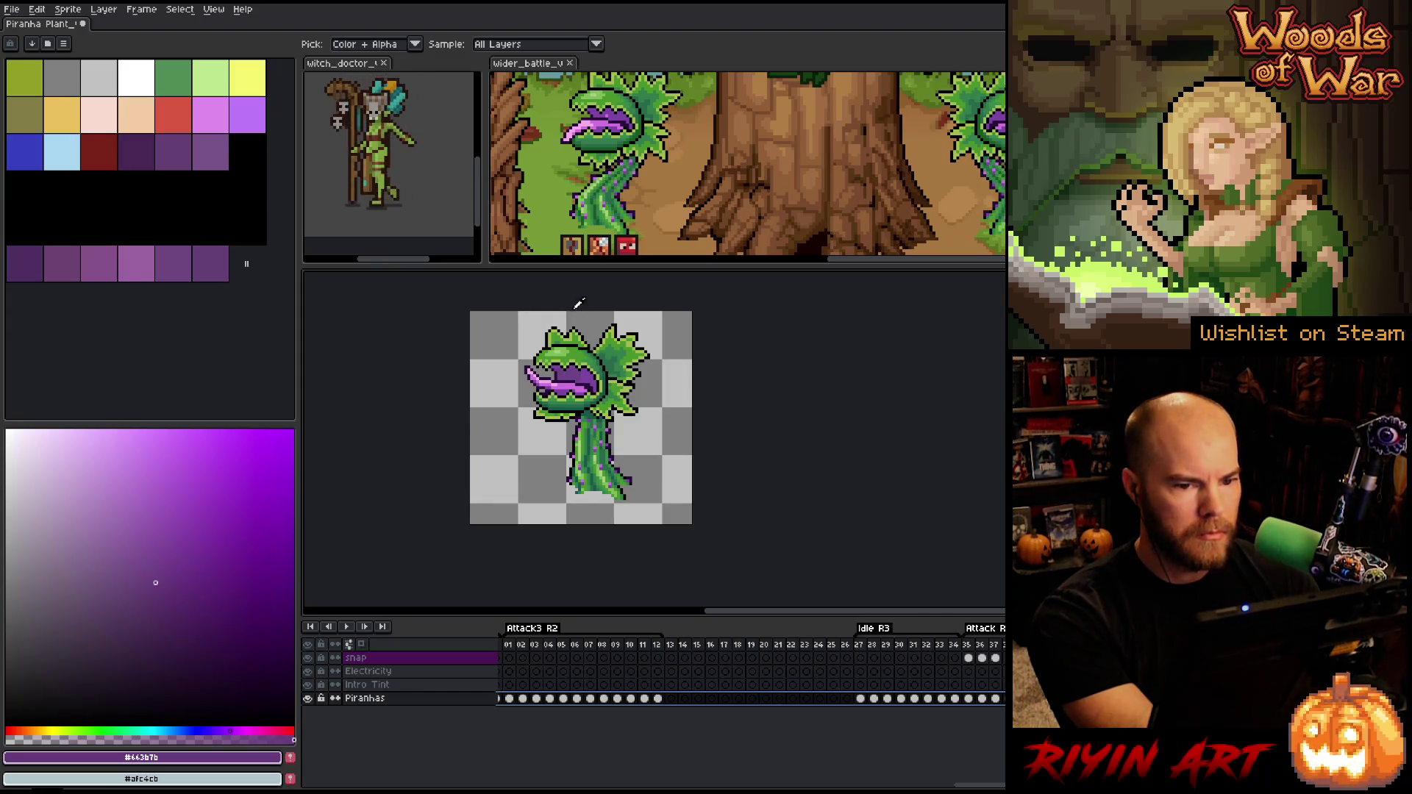
scroll(586, 354, up, 2)
scroll(586, 354, up, 1)
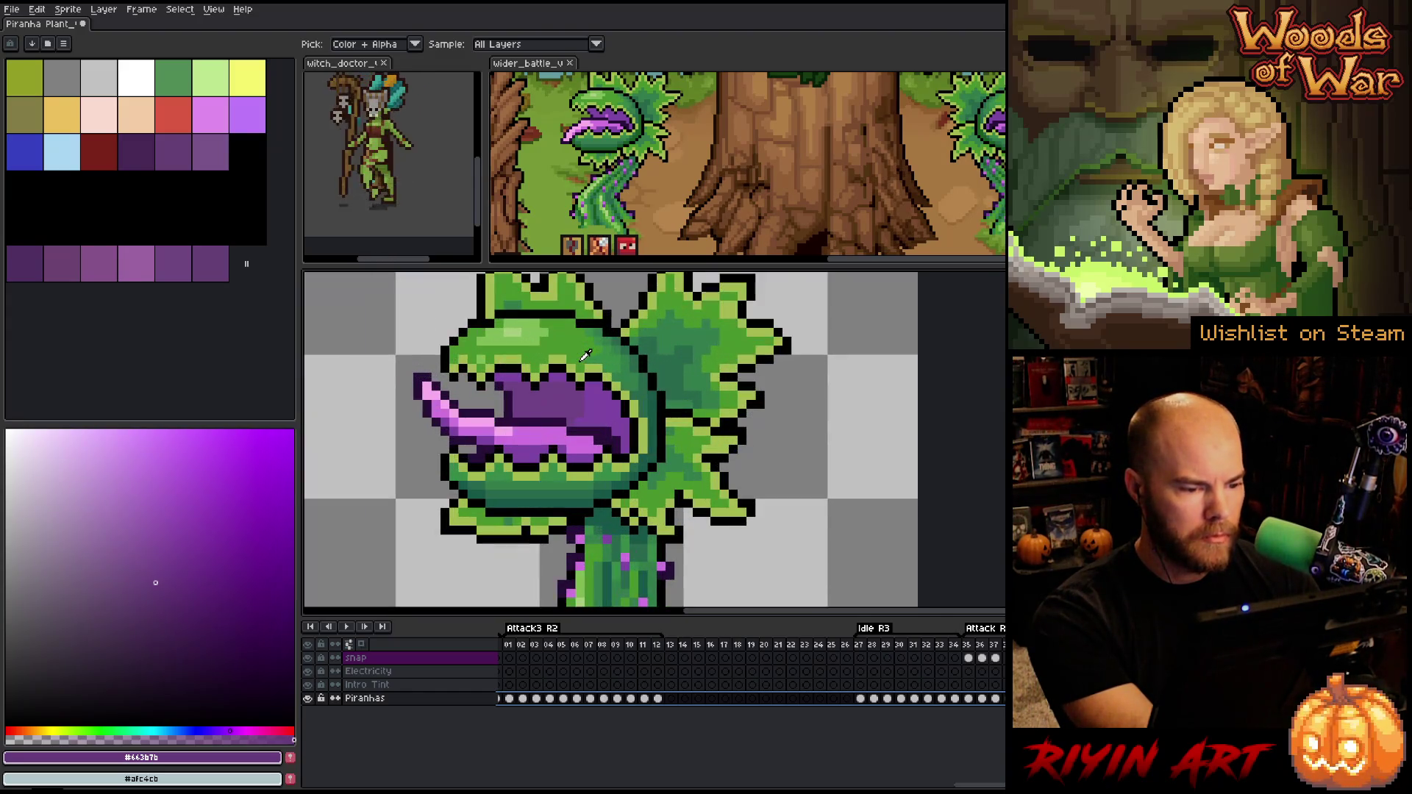
Sample the mouth purple #714386 and set the lighter mouth purple as its replacement
scroll(586, 360, down, 1)
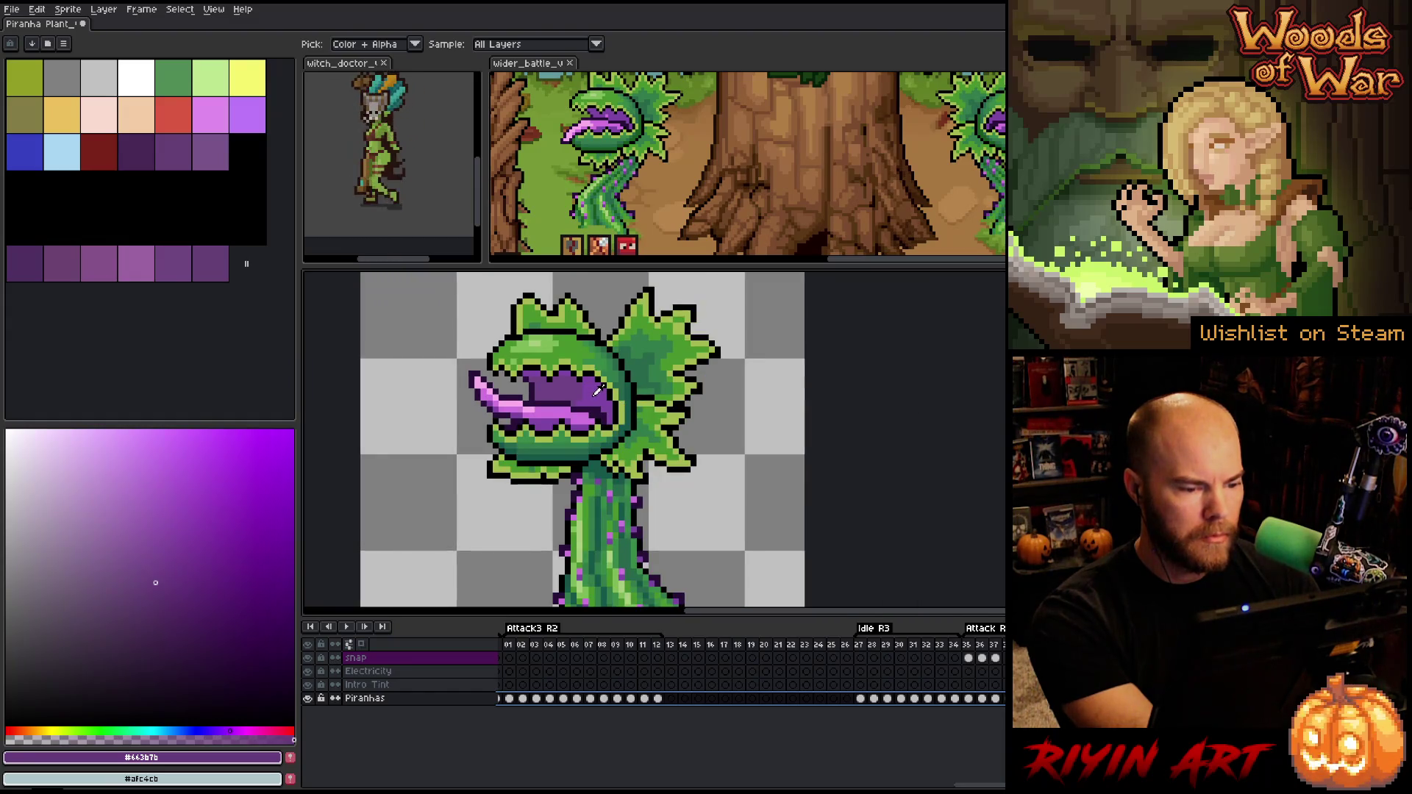
click(597, 390)
key(shift+r)
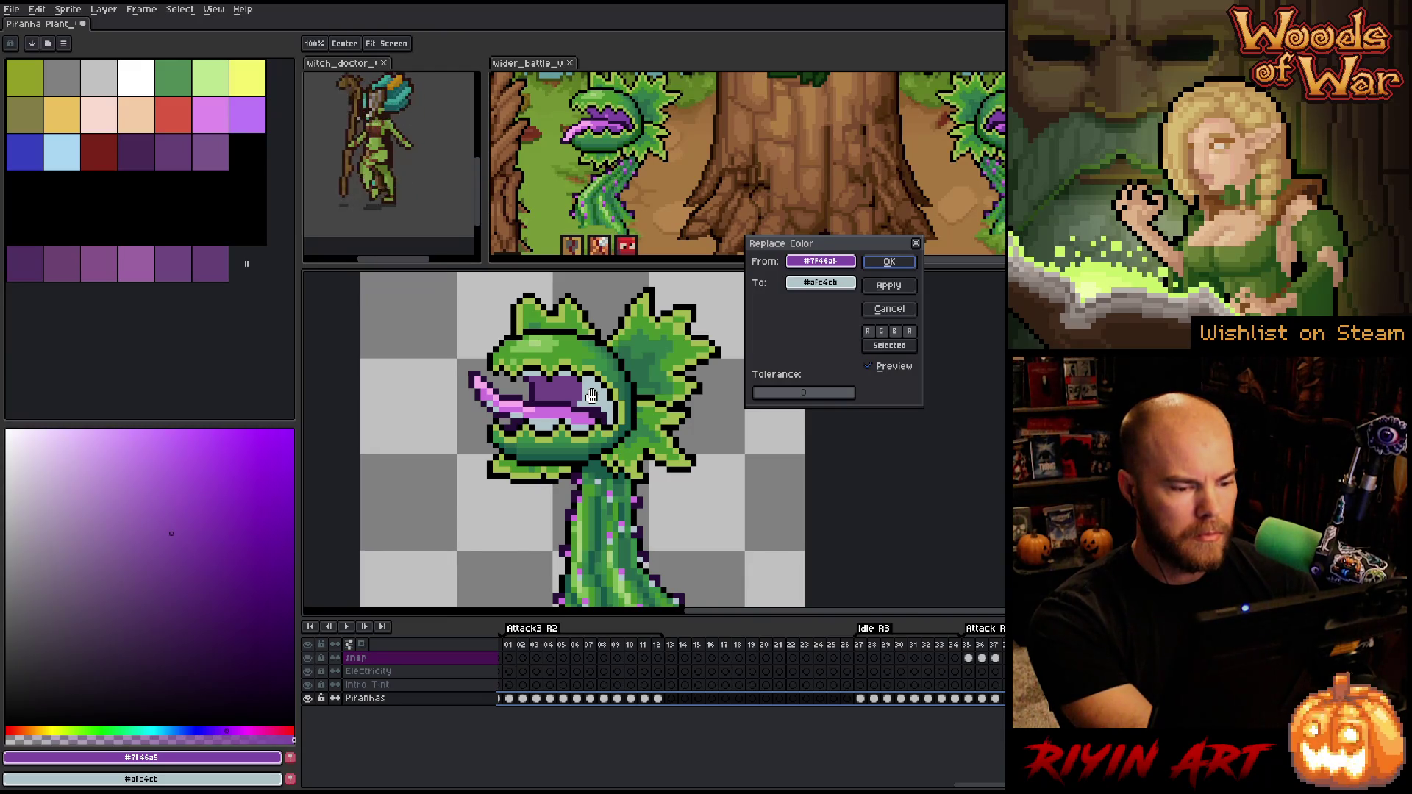
click(868, 311)
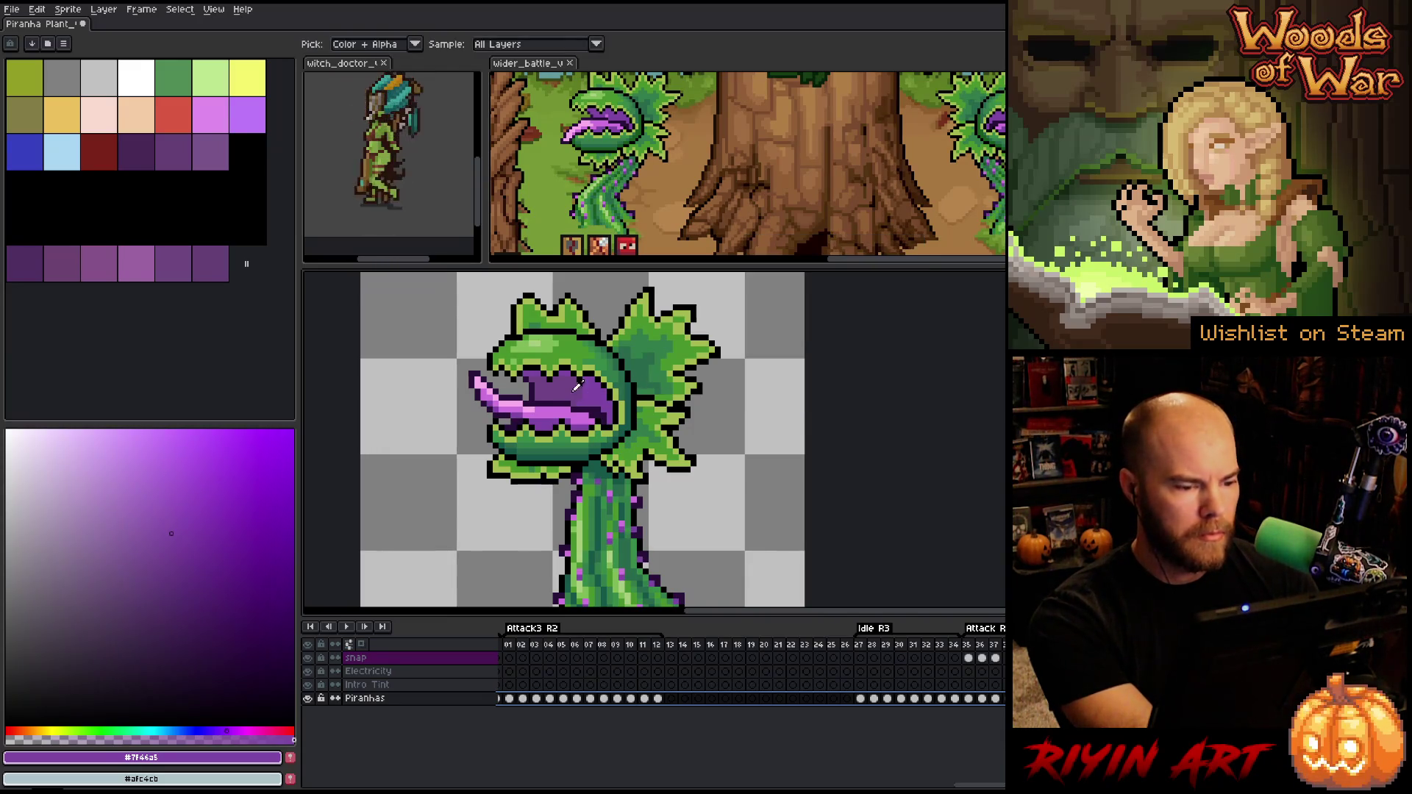
key(shift+r)
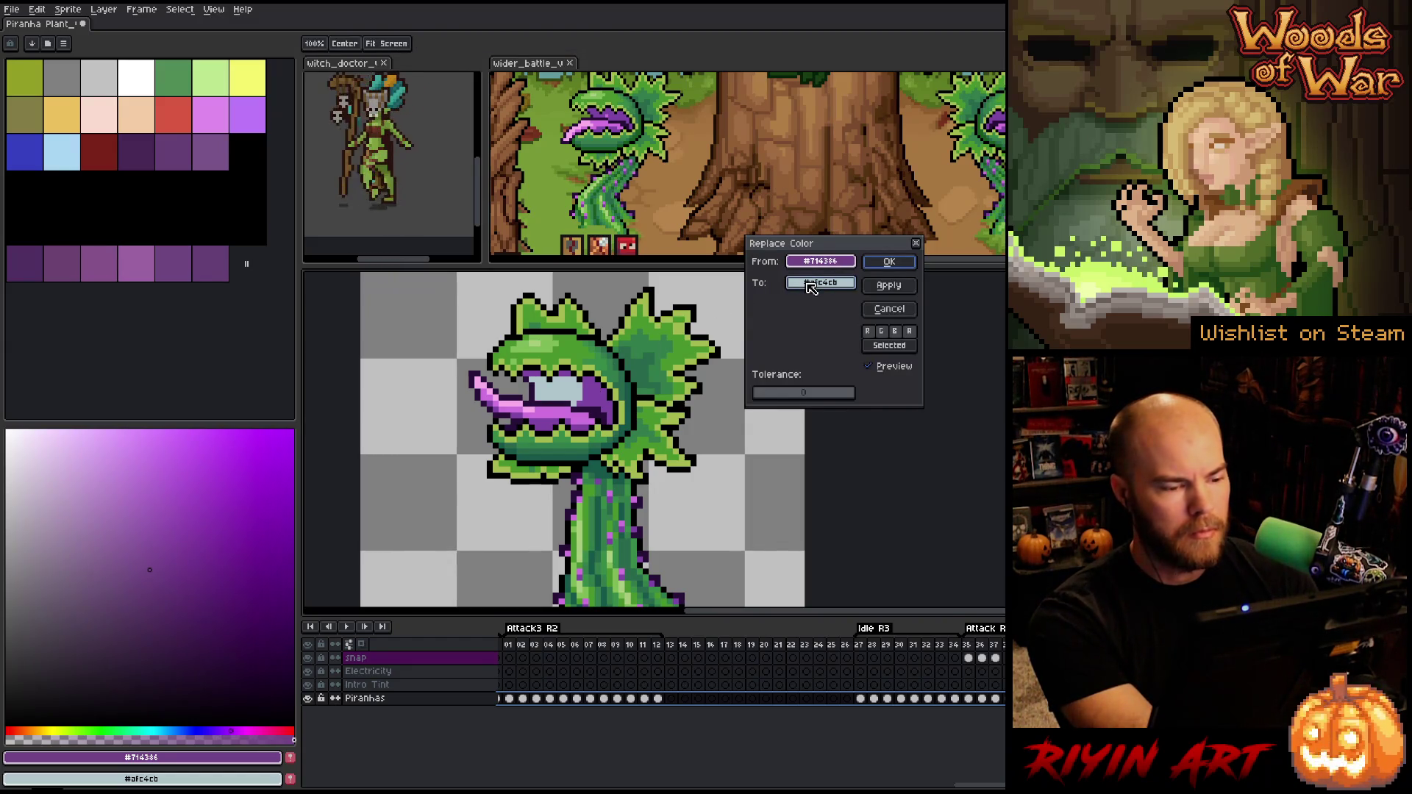
drag(809, 287, 600, 390)
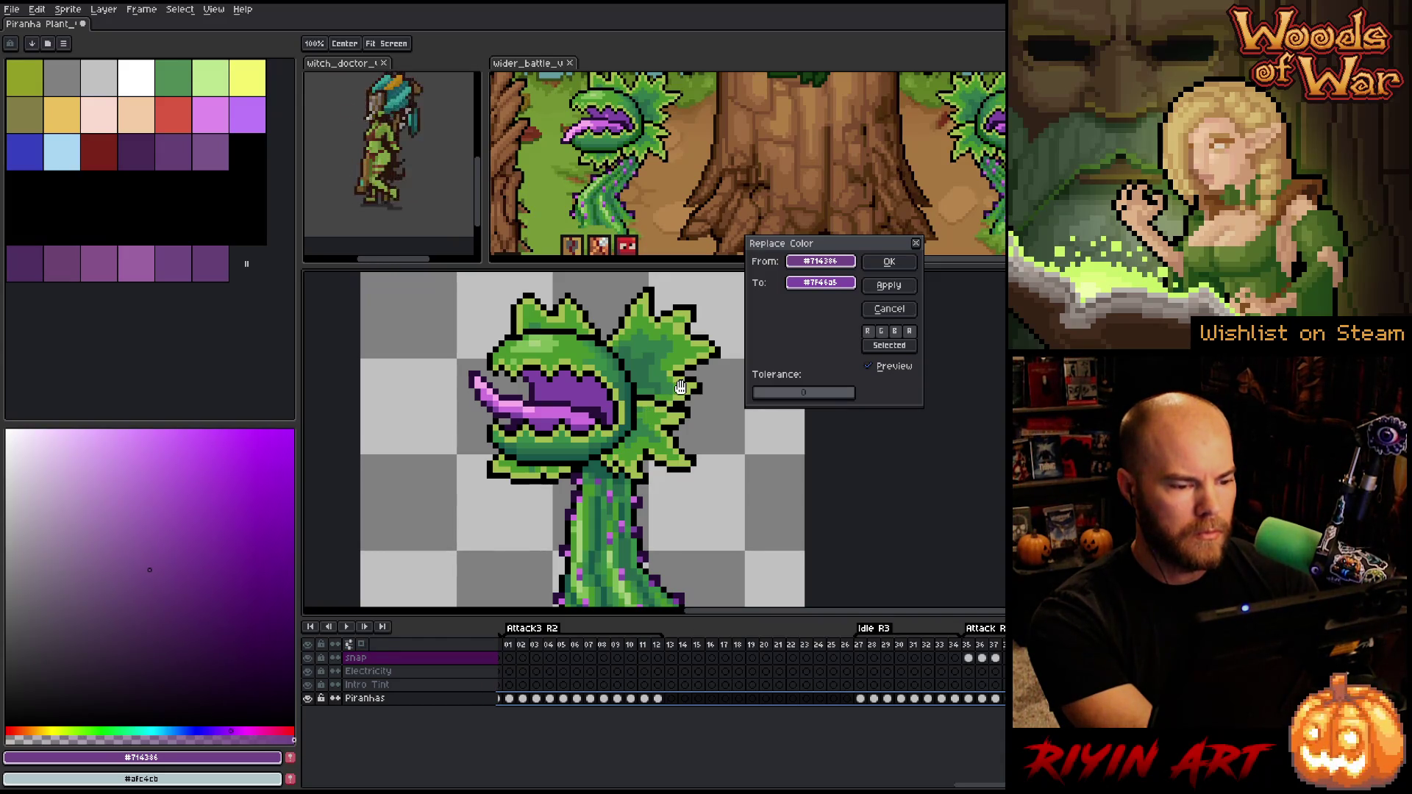
Experiment with the replacement purple's lightness, hue and saturation in the colour editor
click(837, 288)
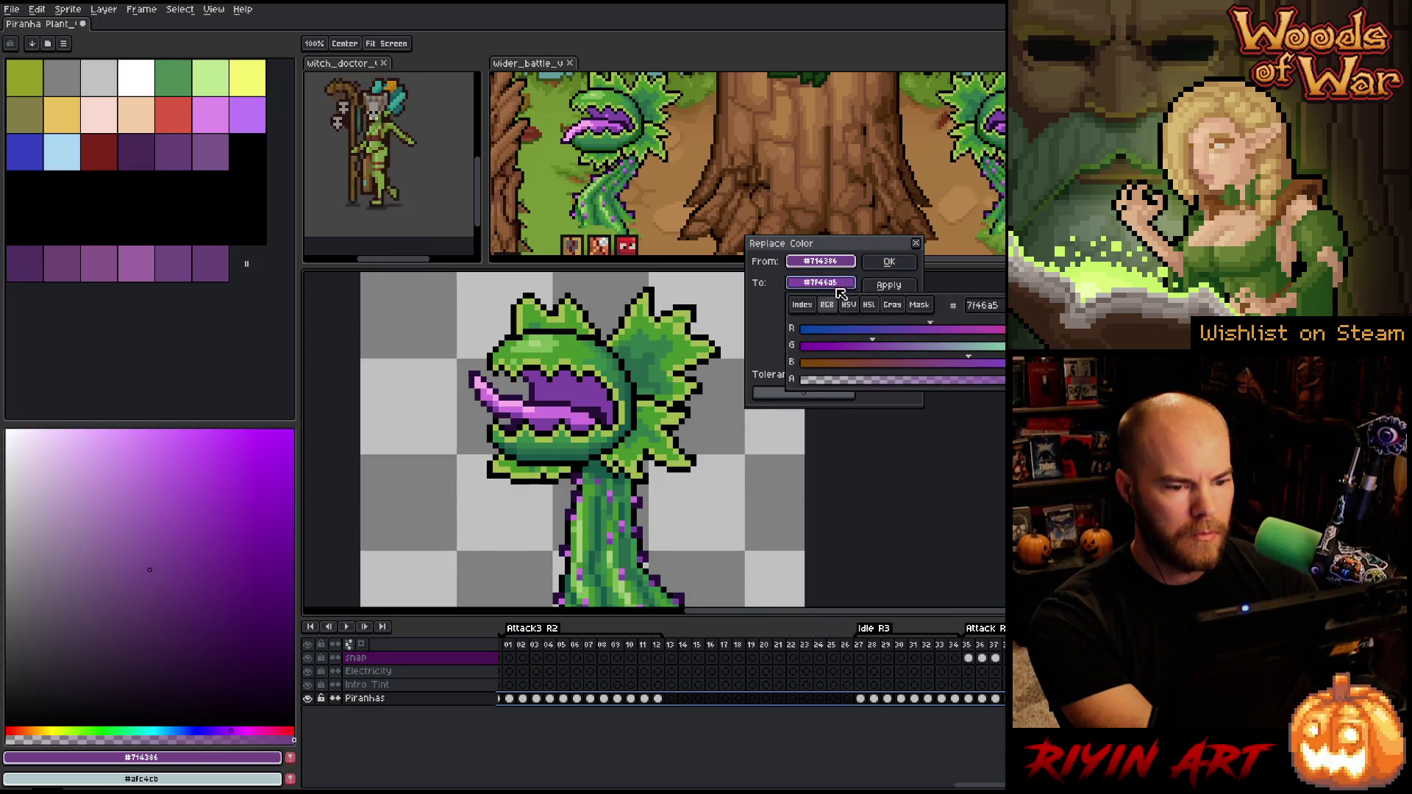
click(869, 305)
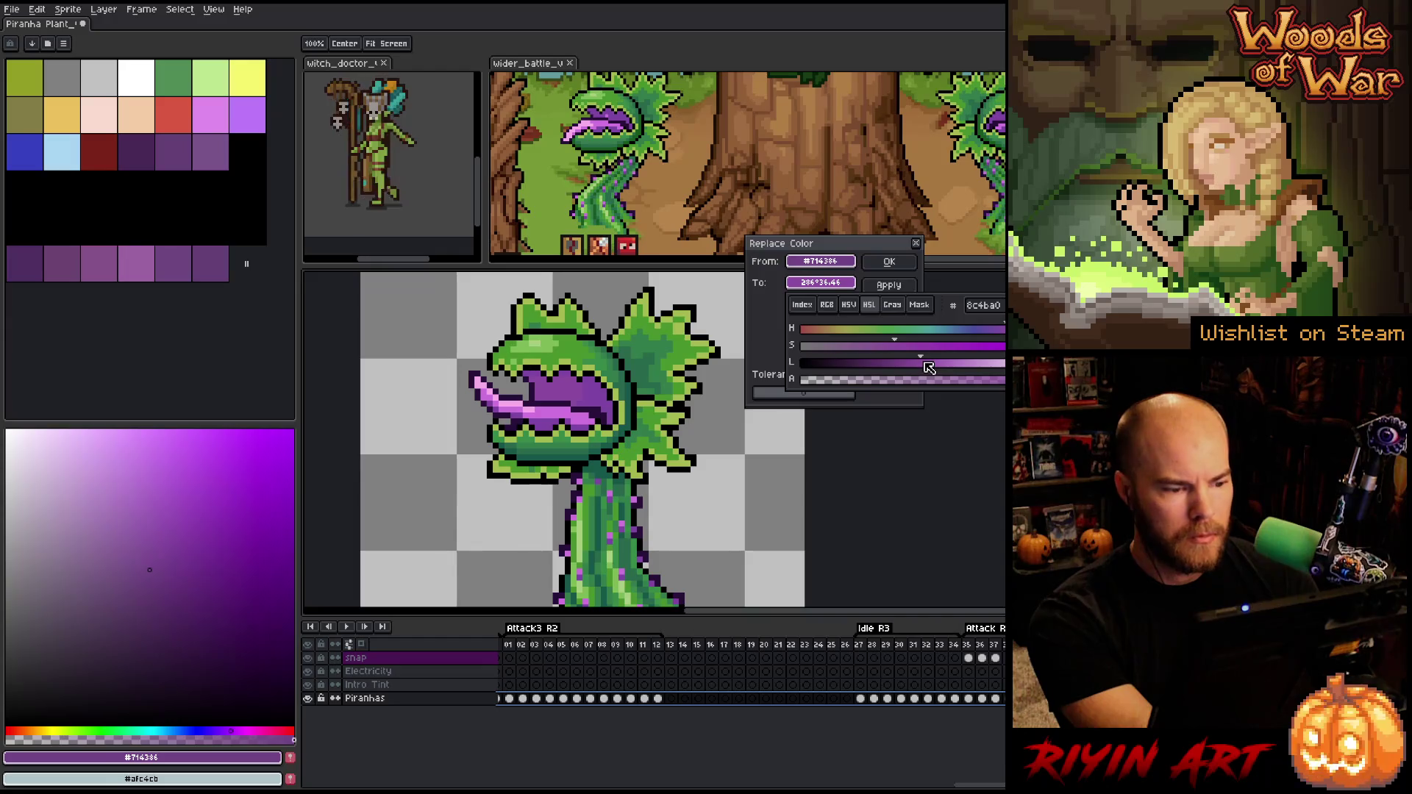
drag(928, 368, 934, 368)
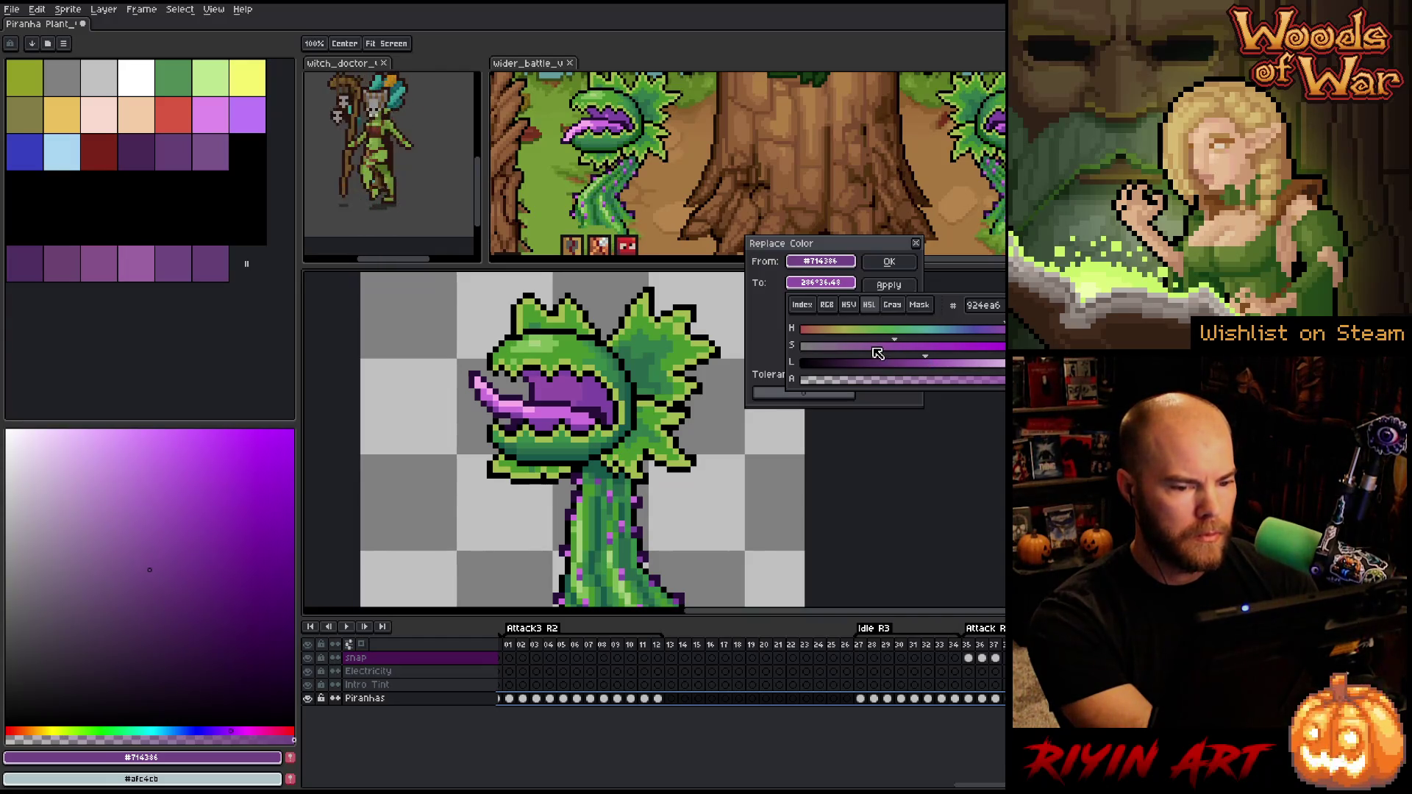
click(993, 331)
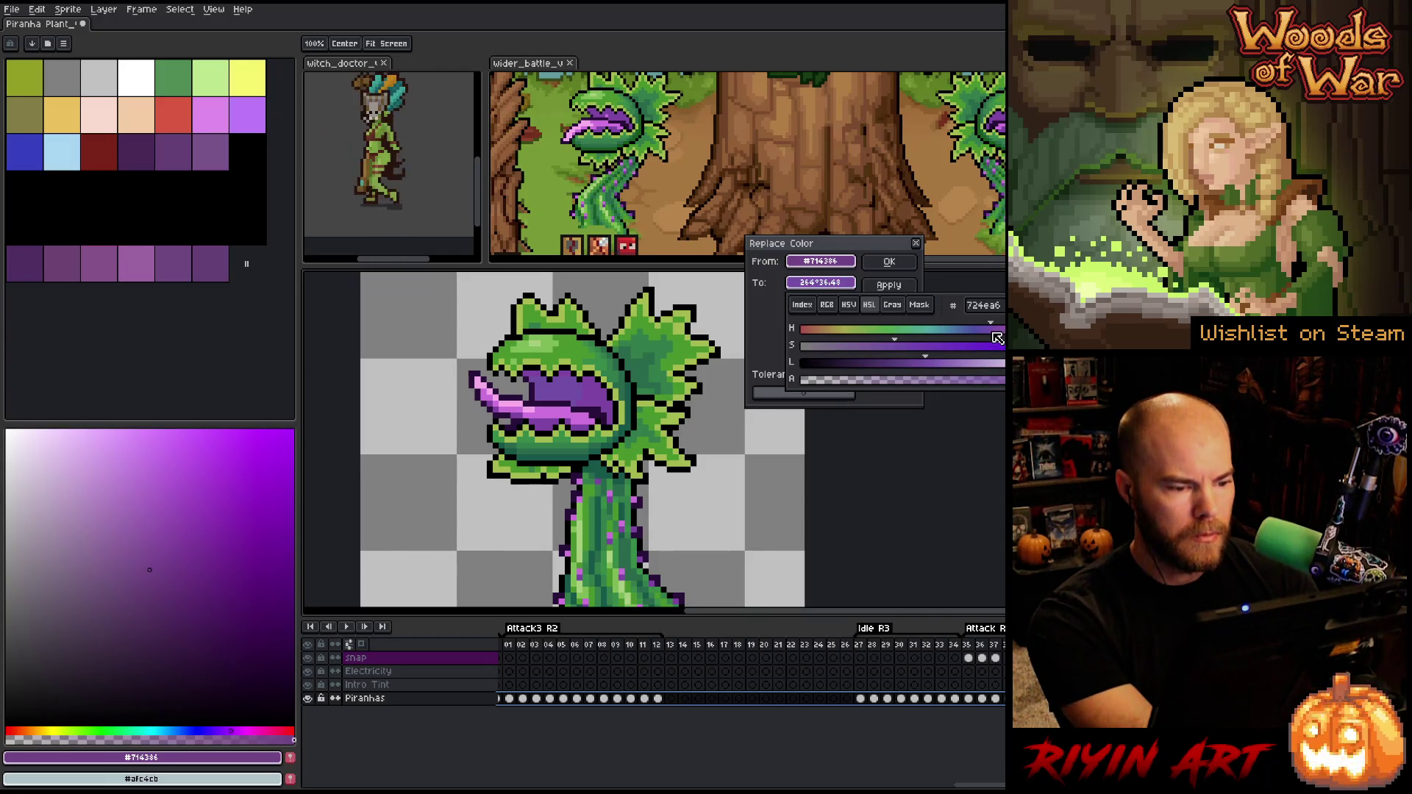
drag(998, 337, 1007, 331)
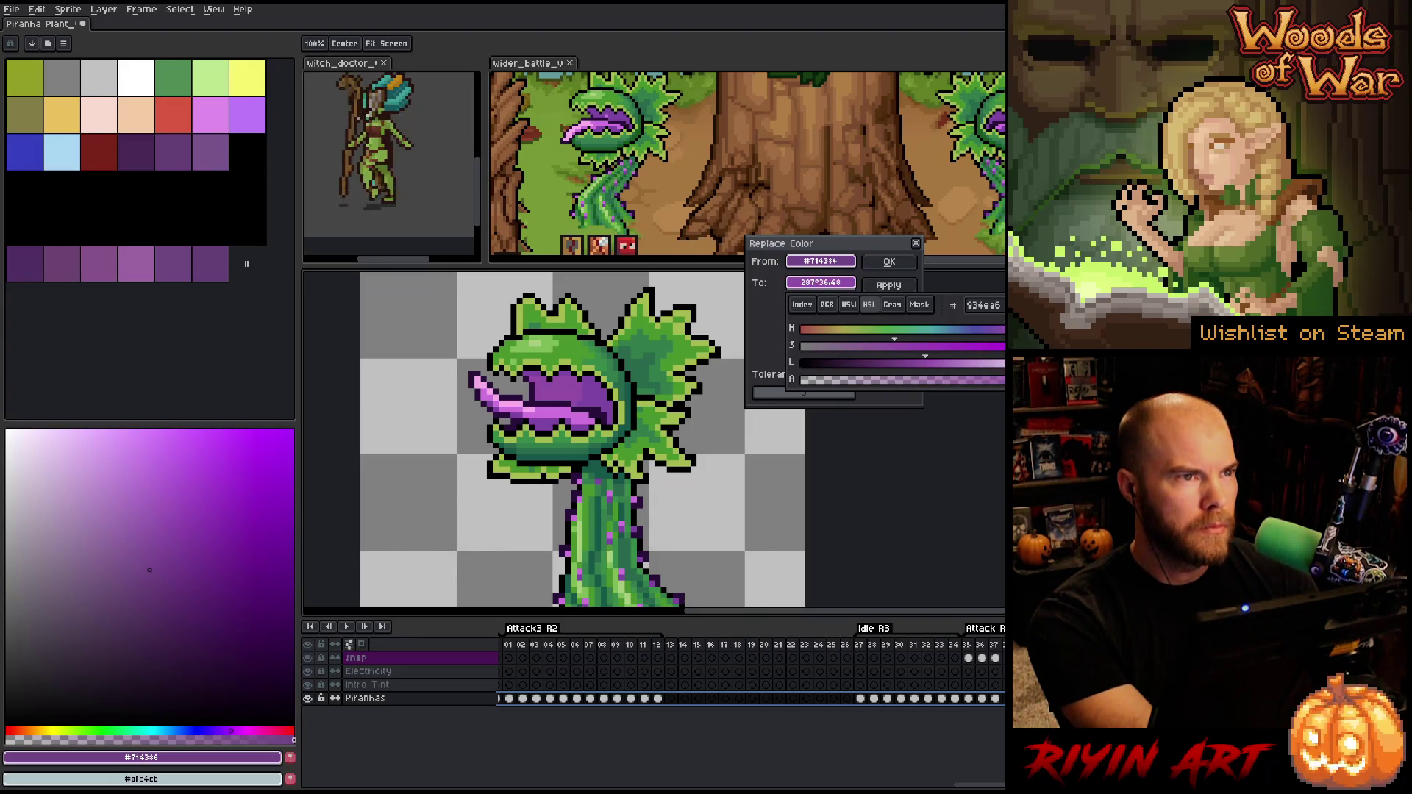
mouse_move(893, 348)
mouse_down()
mouse_move(859, 357)
mouse_move(885, 352)
mouse_up()
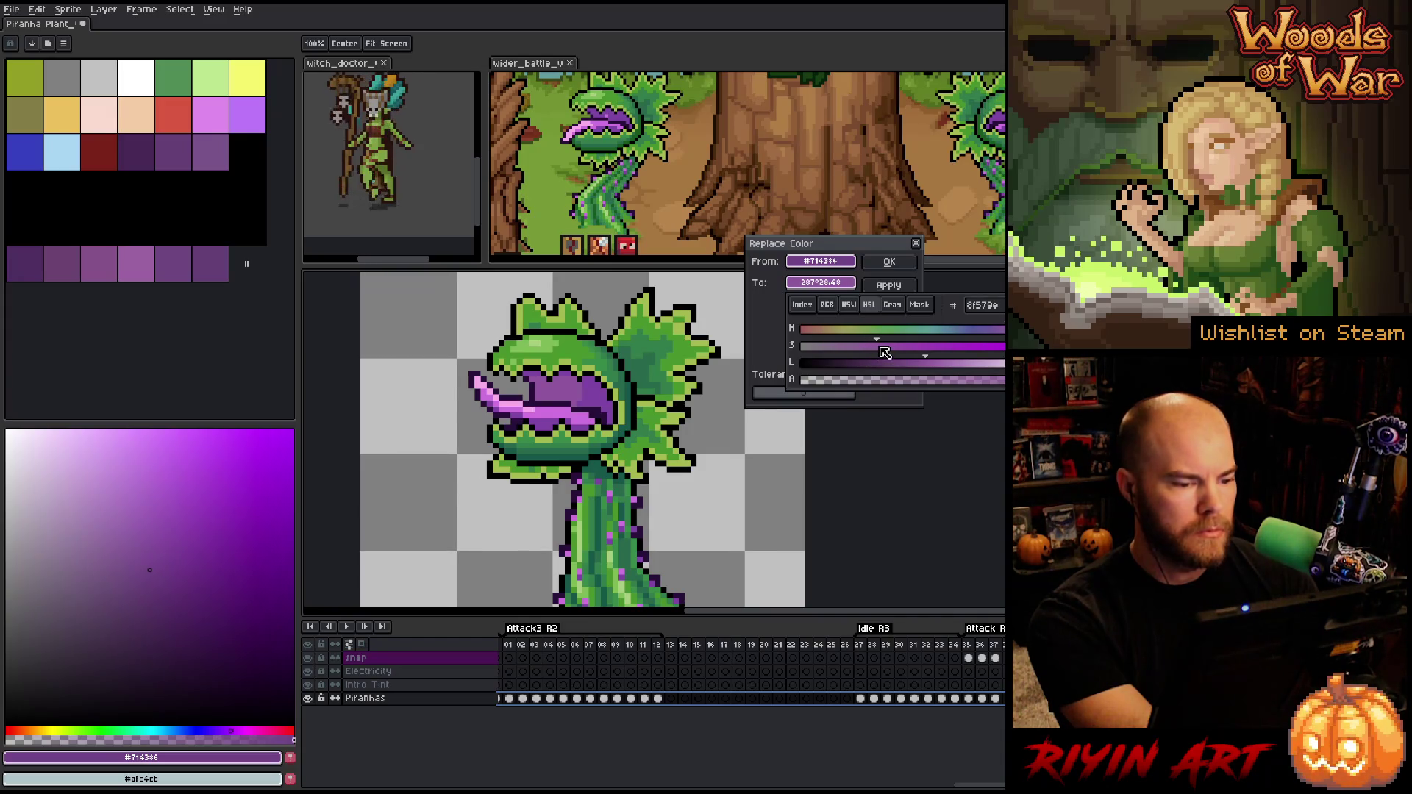
click(820, 283)
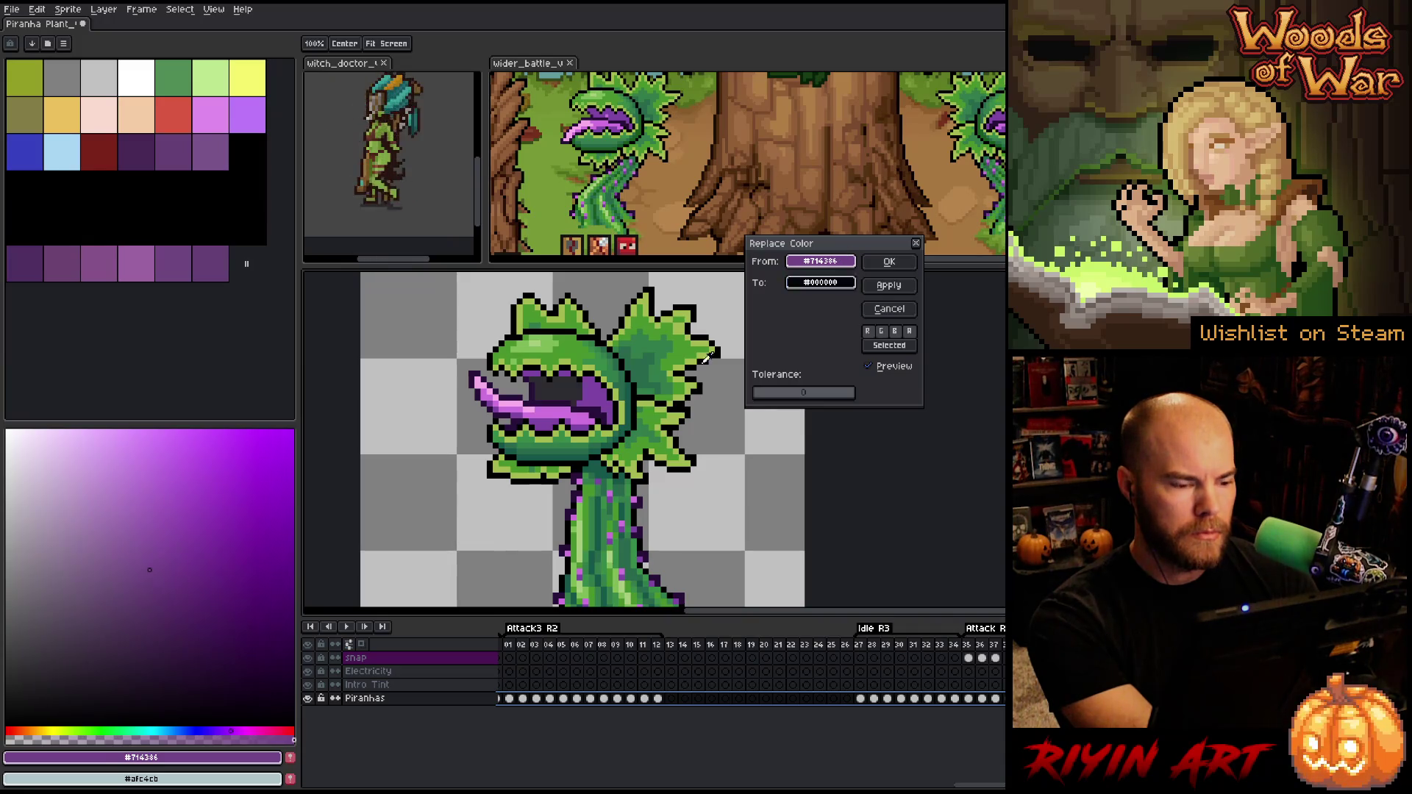
Apply #7F46A5 in place of #714386, then play and stop at frame 30
click(601, 390)
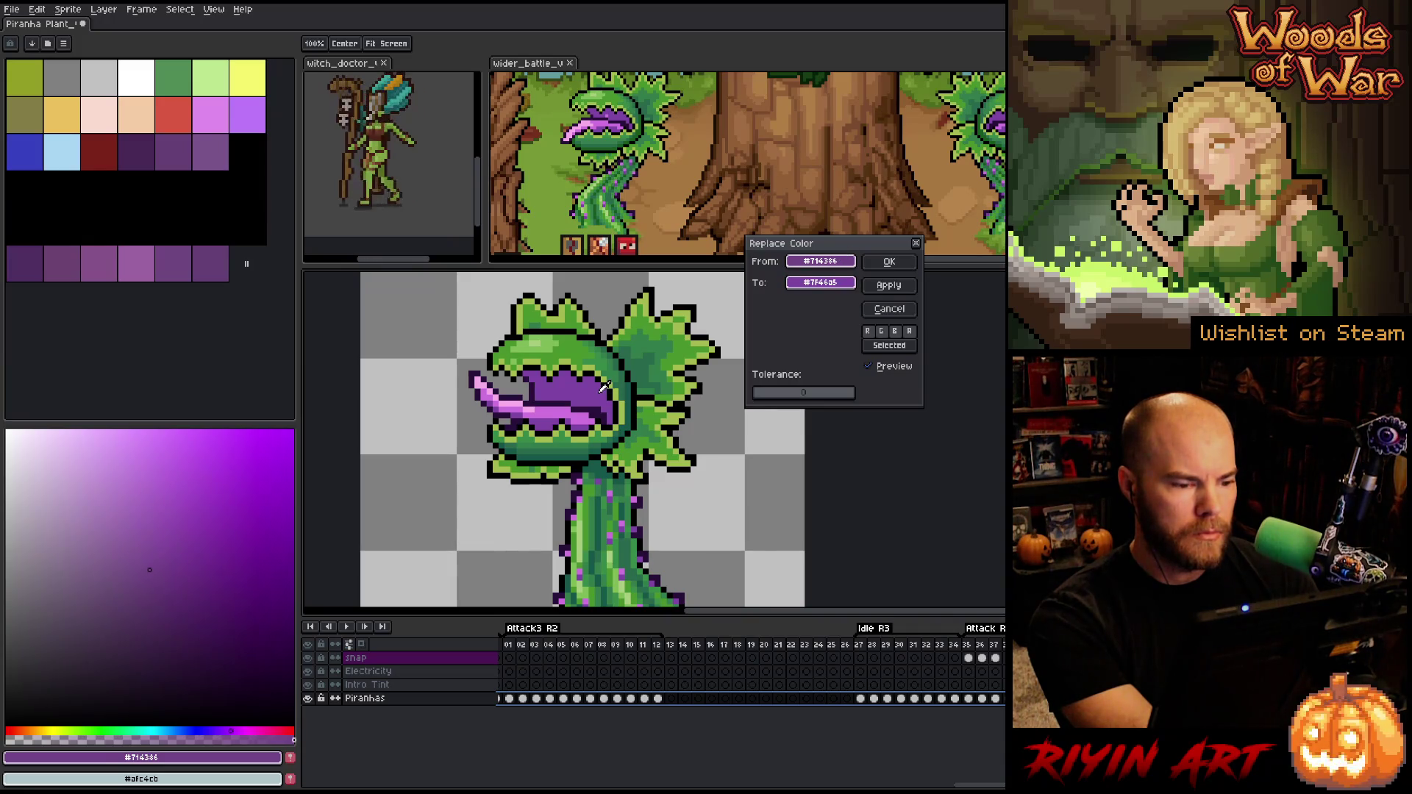
click(891, 262)
key(Return)
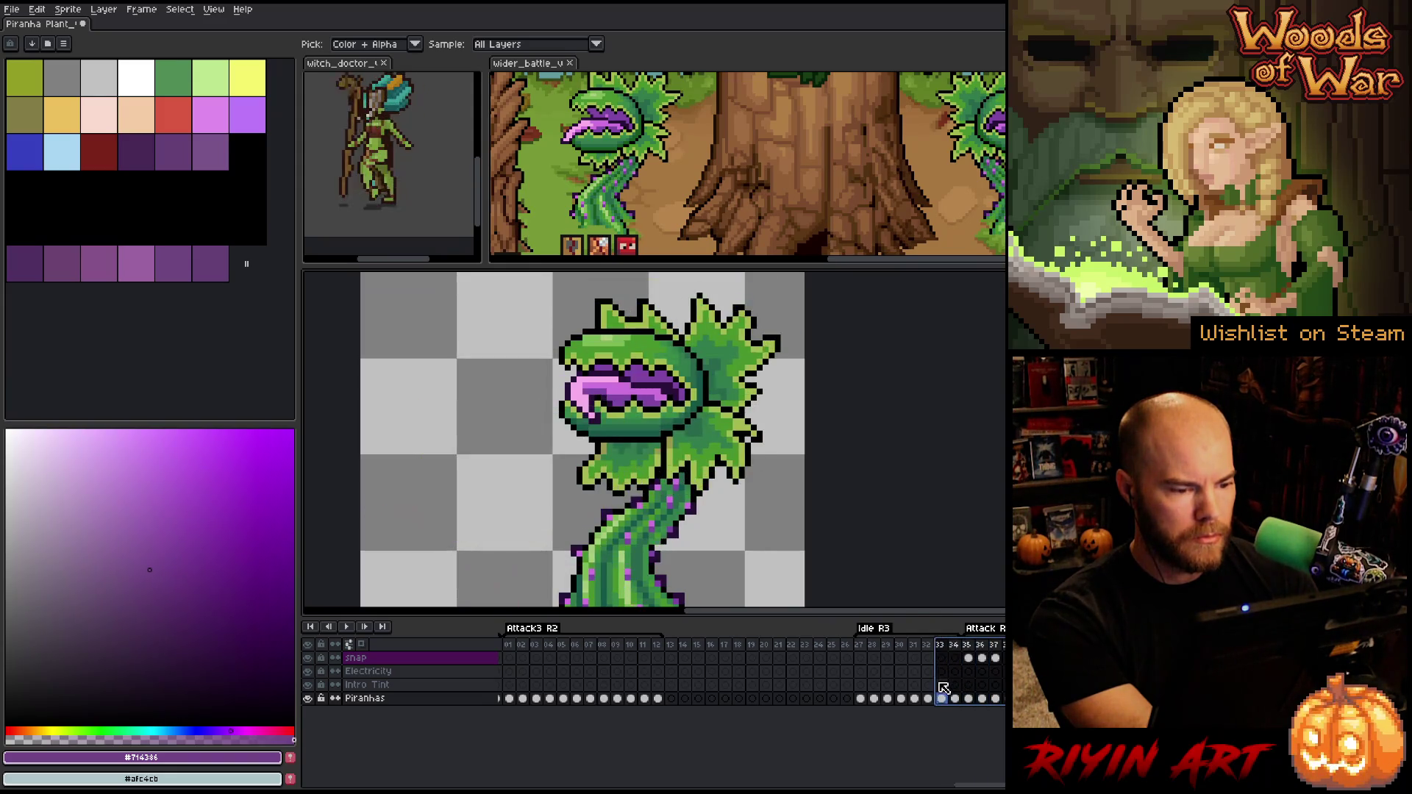
click(905, 697)
Play the animation from frame 27, checking the frame 30 and 35 poses
mouse_move(908, 697)
mouse_down()
mouse_move(831, 698)
mouse_move(899, 695)
mouse_up()
click(899, 697)
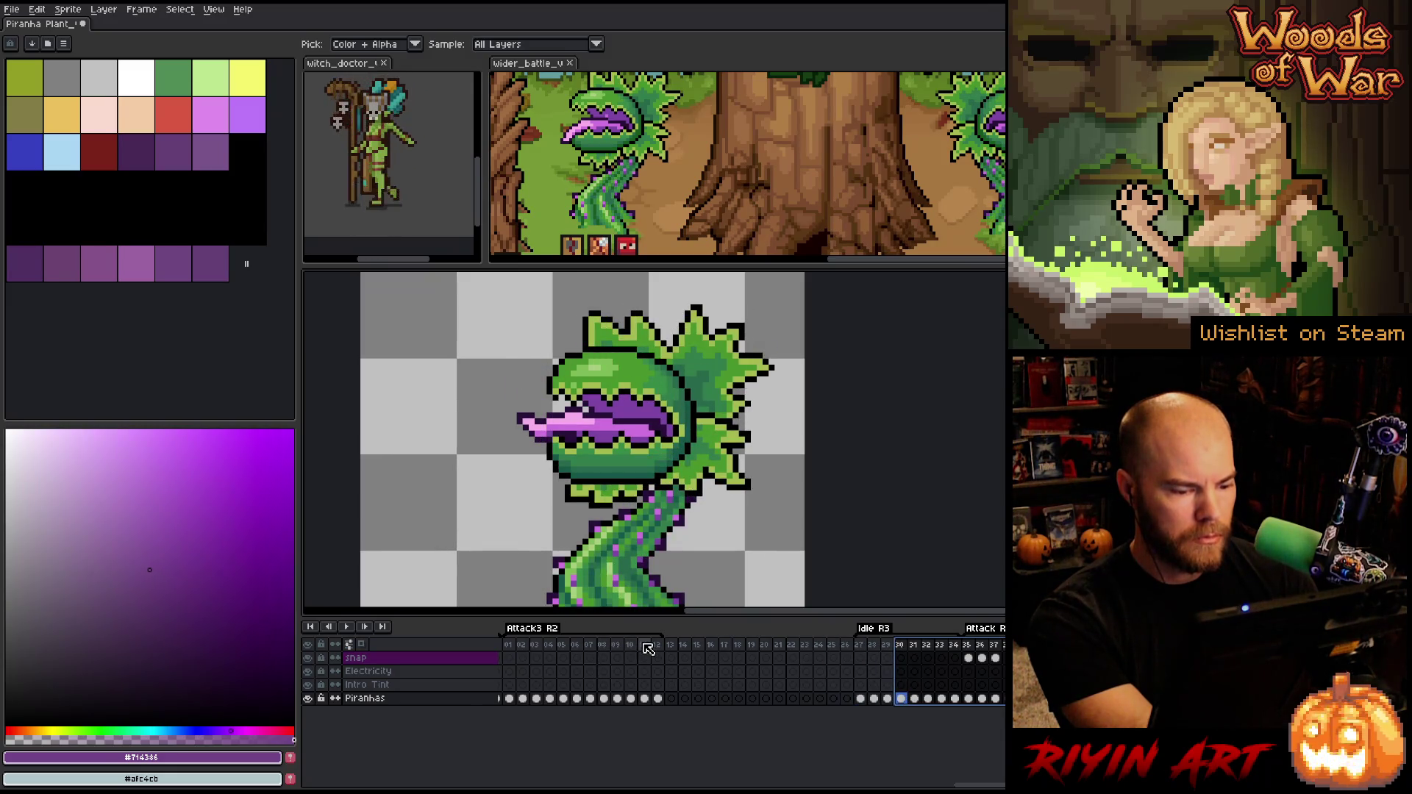
click(859, 645)
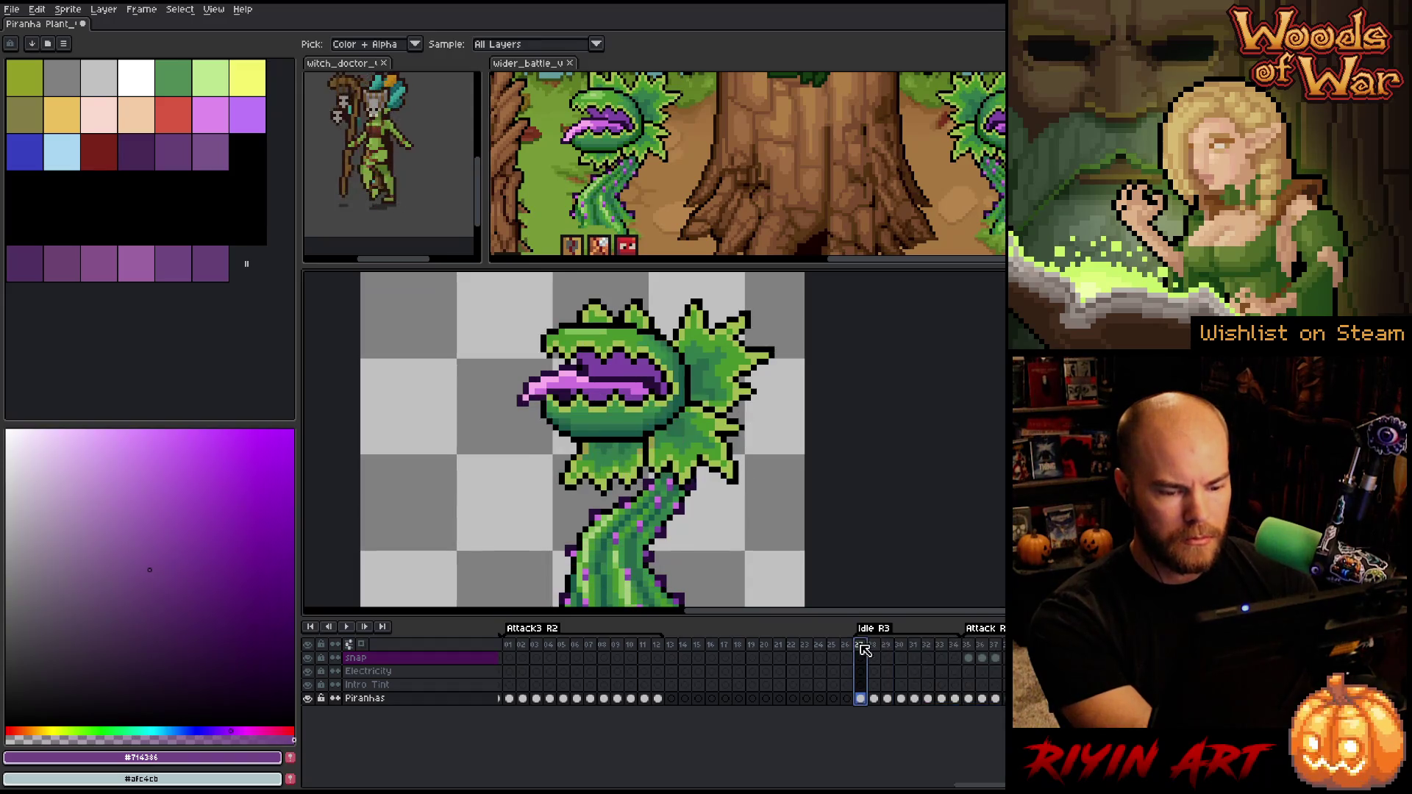
scroll(648, 491, down, 1)
scroll(658, 544, up, 1)
drag(804, 524, 792, 521)
key(Return)
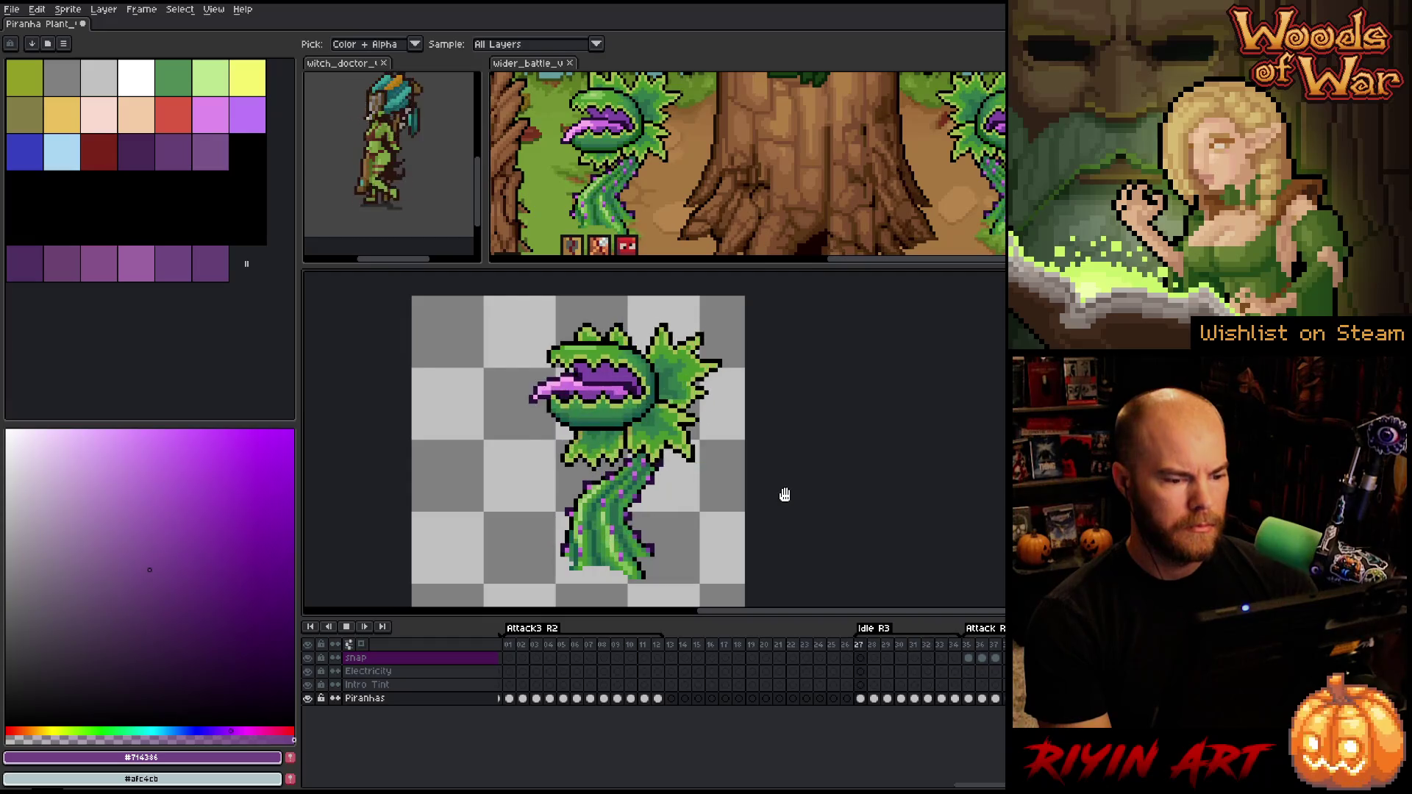
click(969, 641)
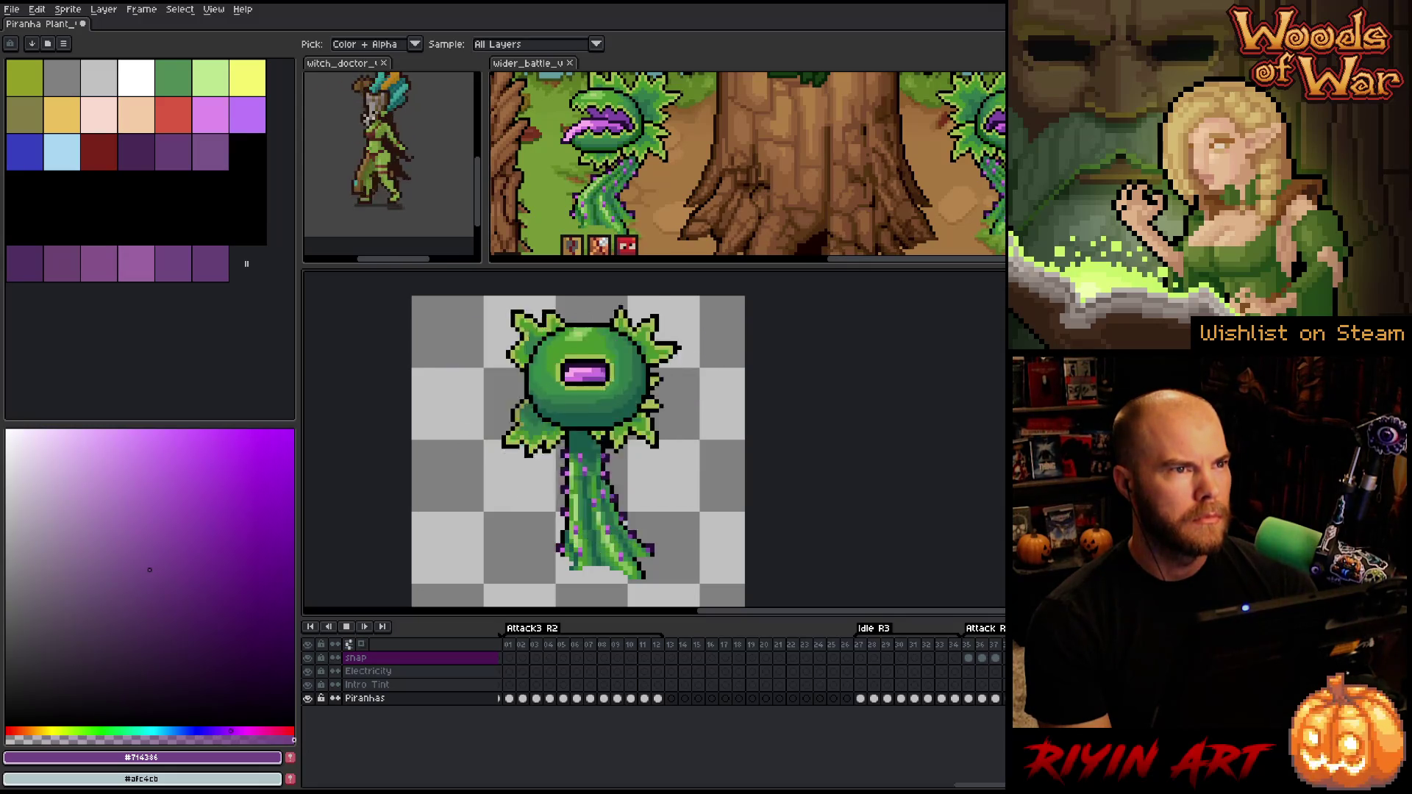
key(Return)
Play Idle R2 from frame 72, then the Attack R2 and Attack2 R2 loops
drag(988, 785, 741, 766)
click(602, 652)
key(Return)
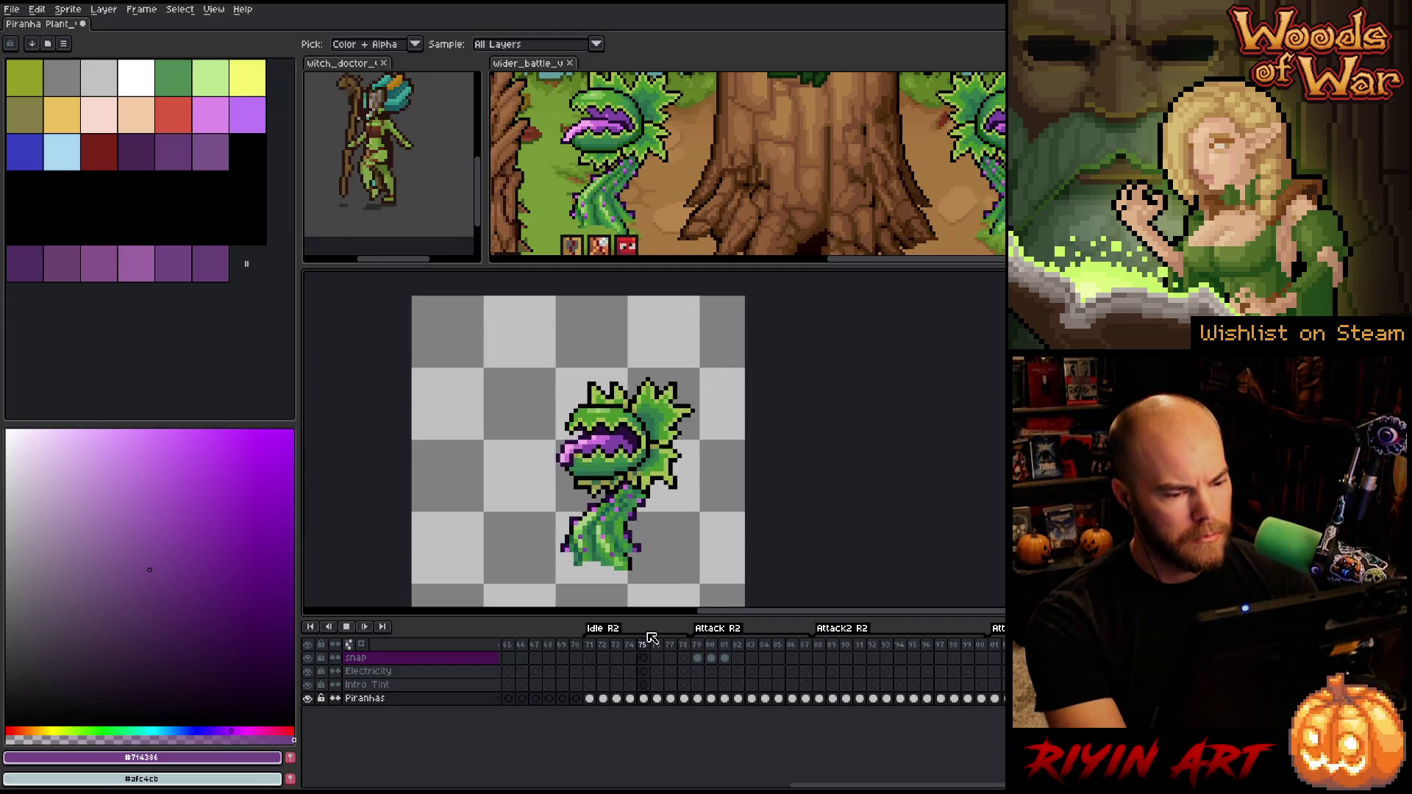
click(703, 649)
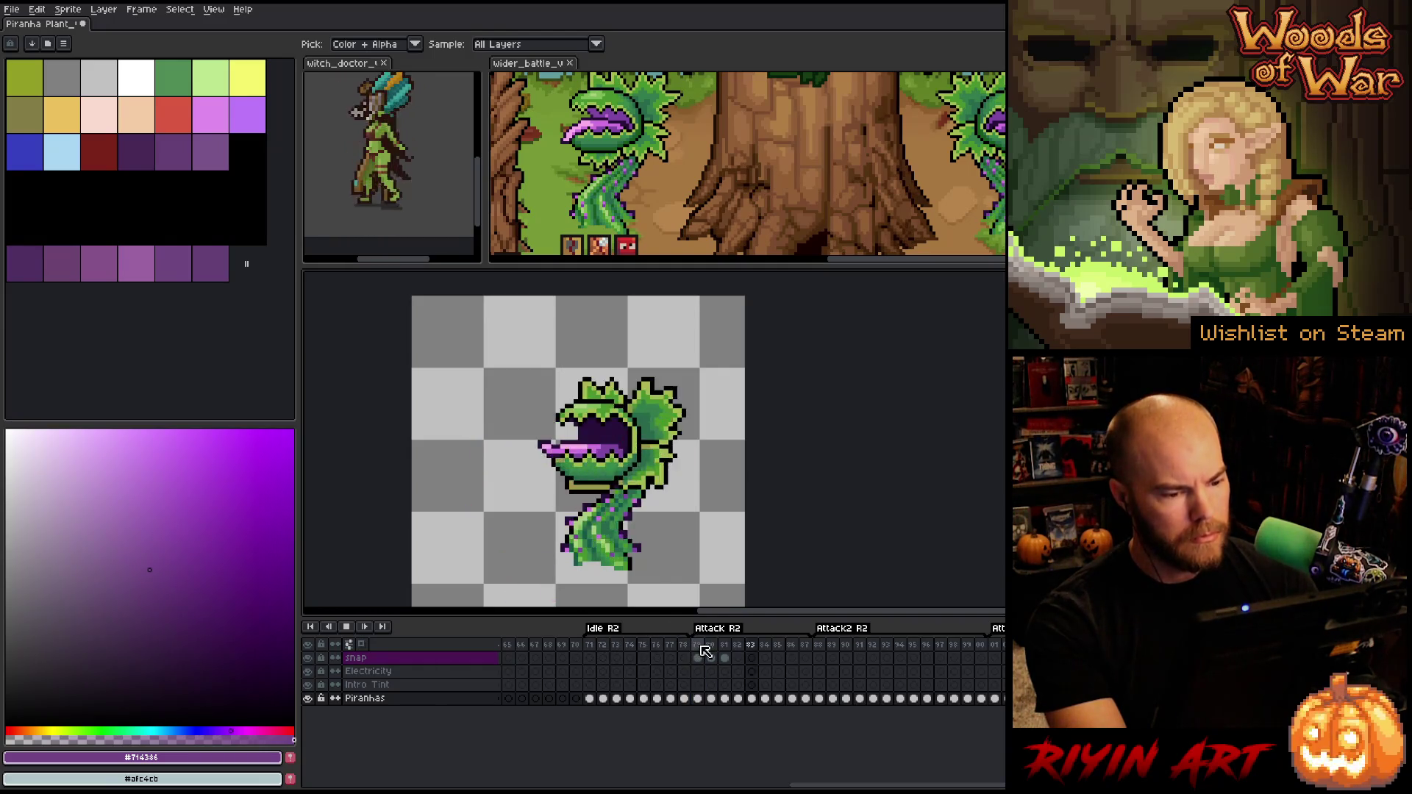
click(825, 647)
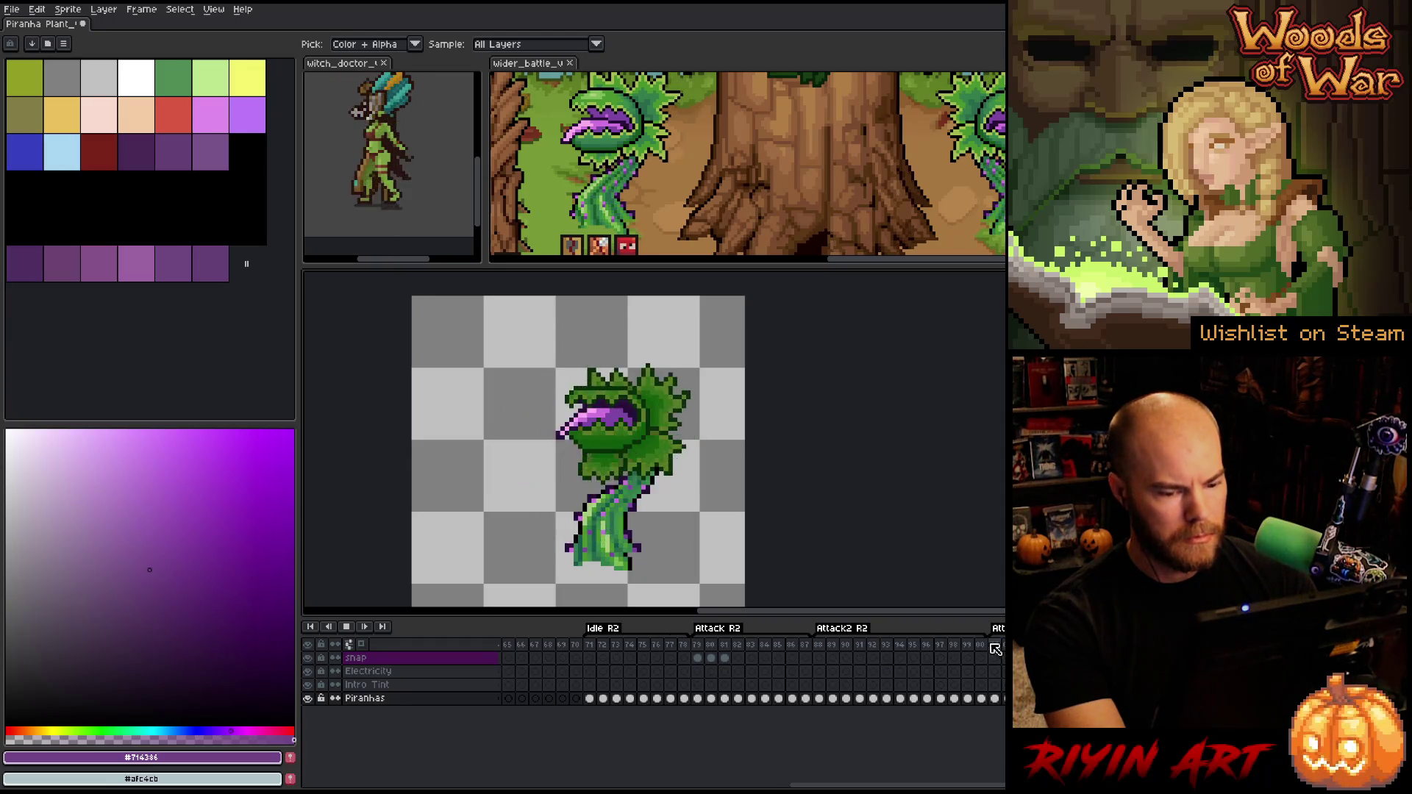
Select frames 5 to 10 and scrub to the frame 87 attack pose
mouse_move(930, 784)
mouse_down()
mouse_move(735, 784)
mouse_move(628, 762)
mouse_up()
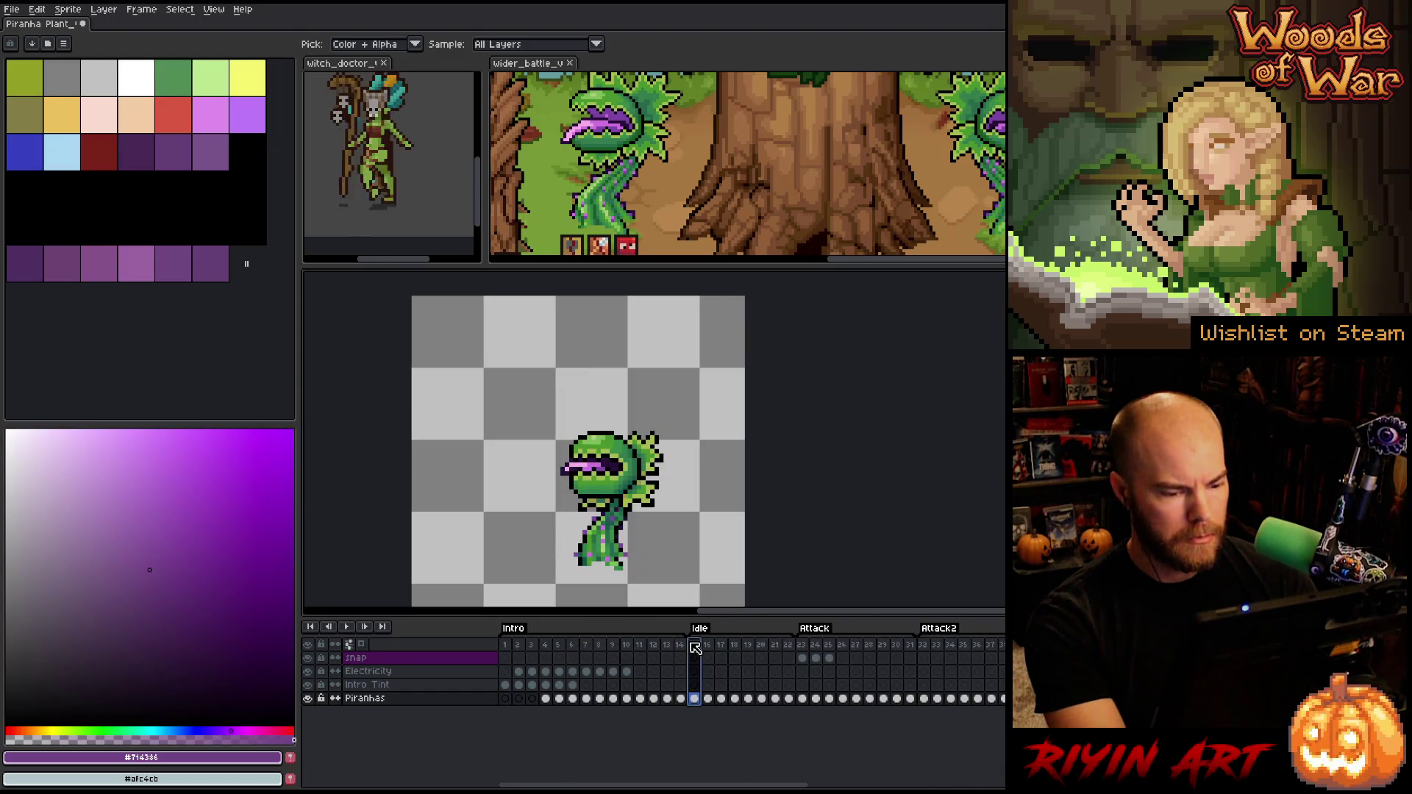
drag(558, 645, 1005, 647)
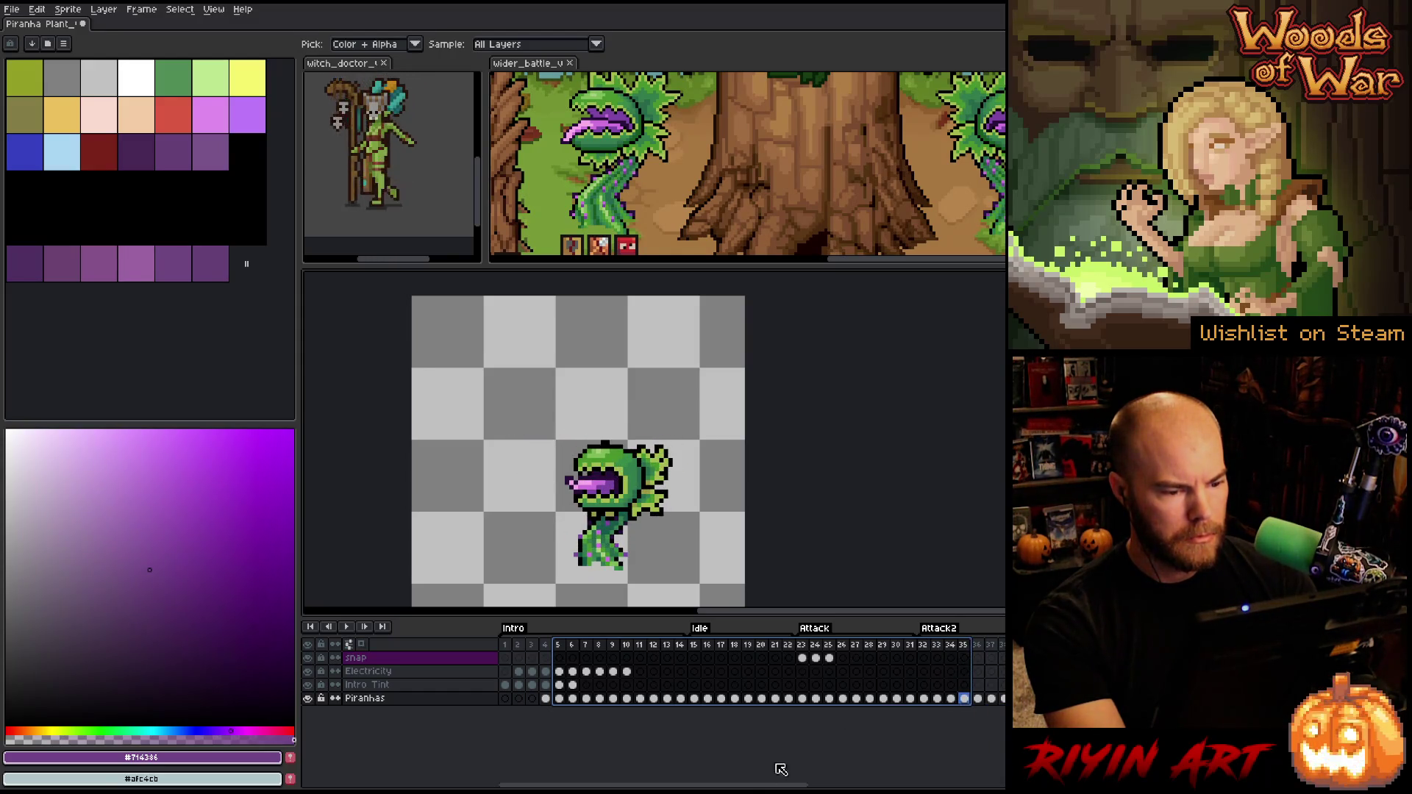
scroll(725, 786, right, 10)
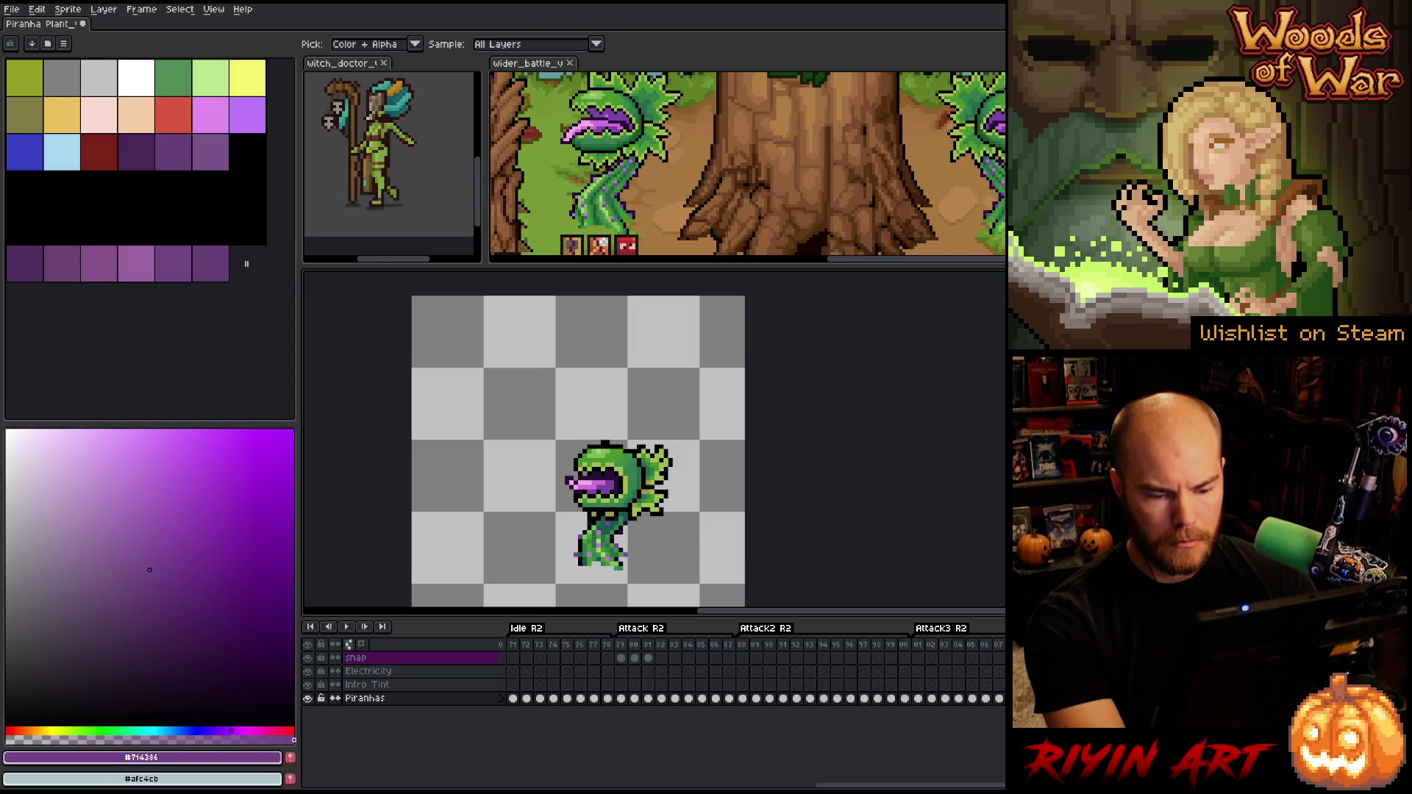
mouse_move(946, 699)
mouse_down()
mouse_move(732, 708)
mouse_move(750, 707)
mouse_up()
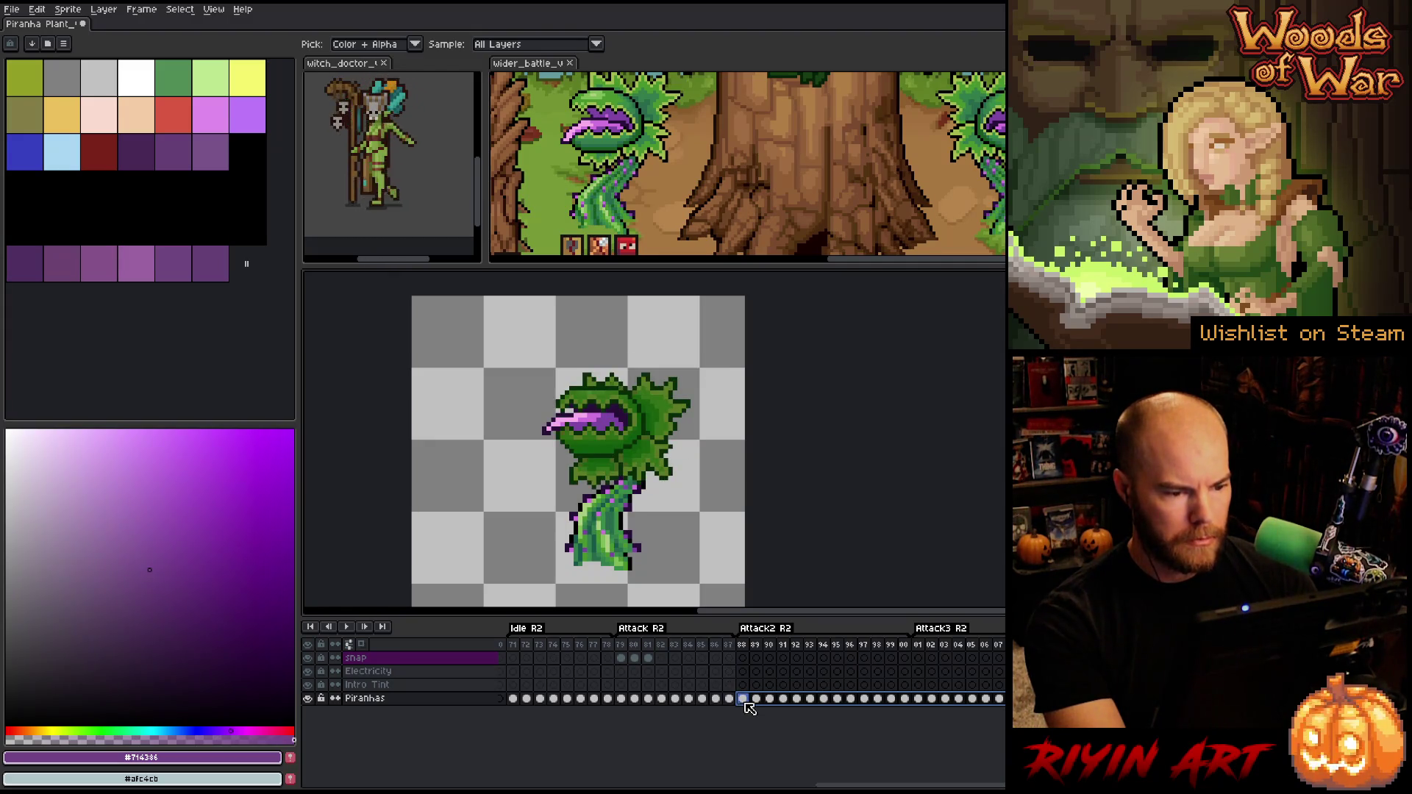
mouse_move(741, 707)
mouse_down()
mouse_move(534, 704)
mouse_move(857, 700)
mouse_move(755, 704)
mouse_up()
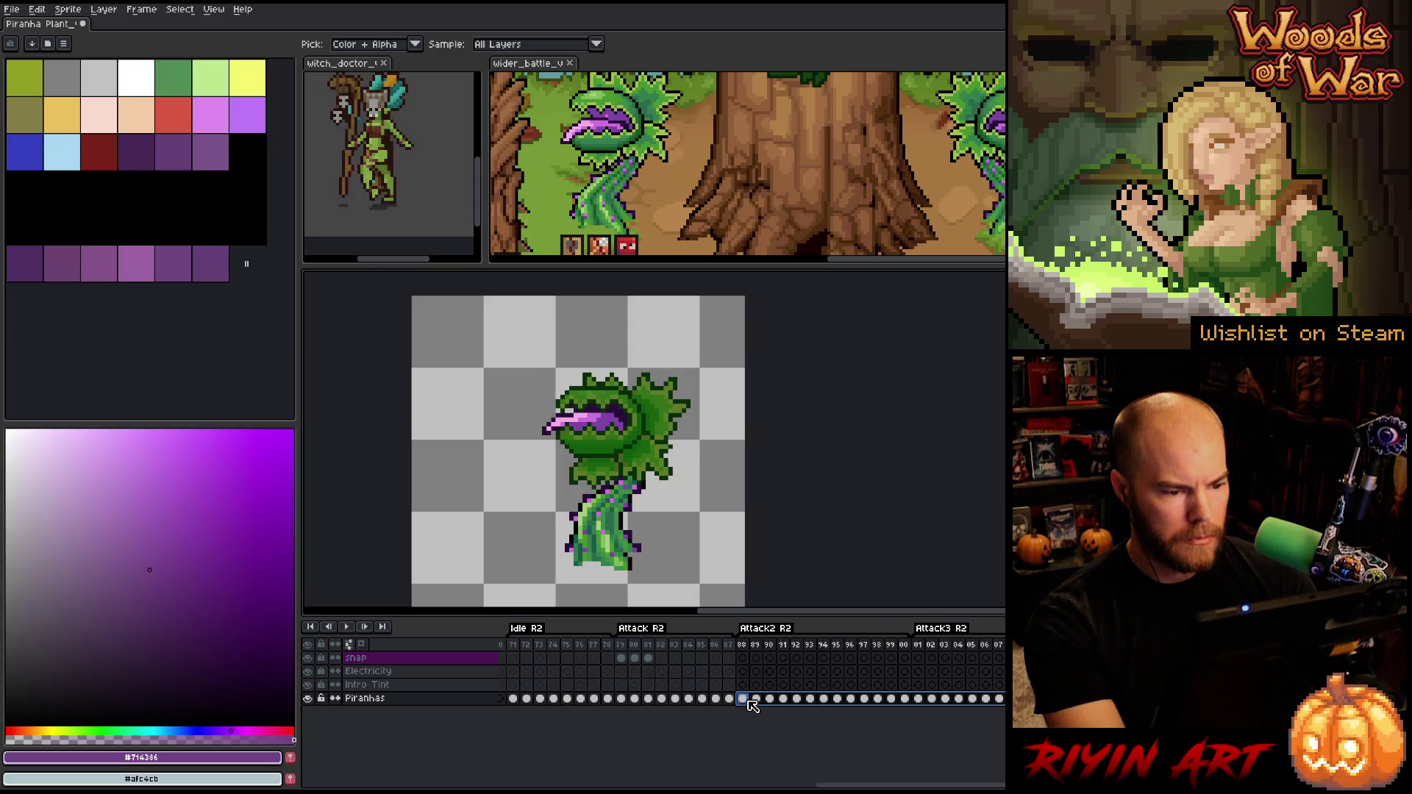
Turn the plant's dark green outline black using the reference's black
scroll(542, 356, up, 2)
scroll(567, 356, down, 1)
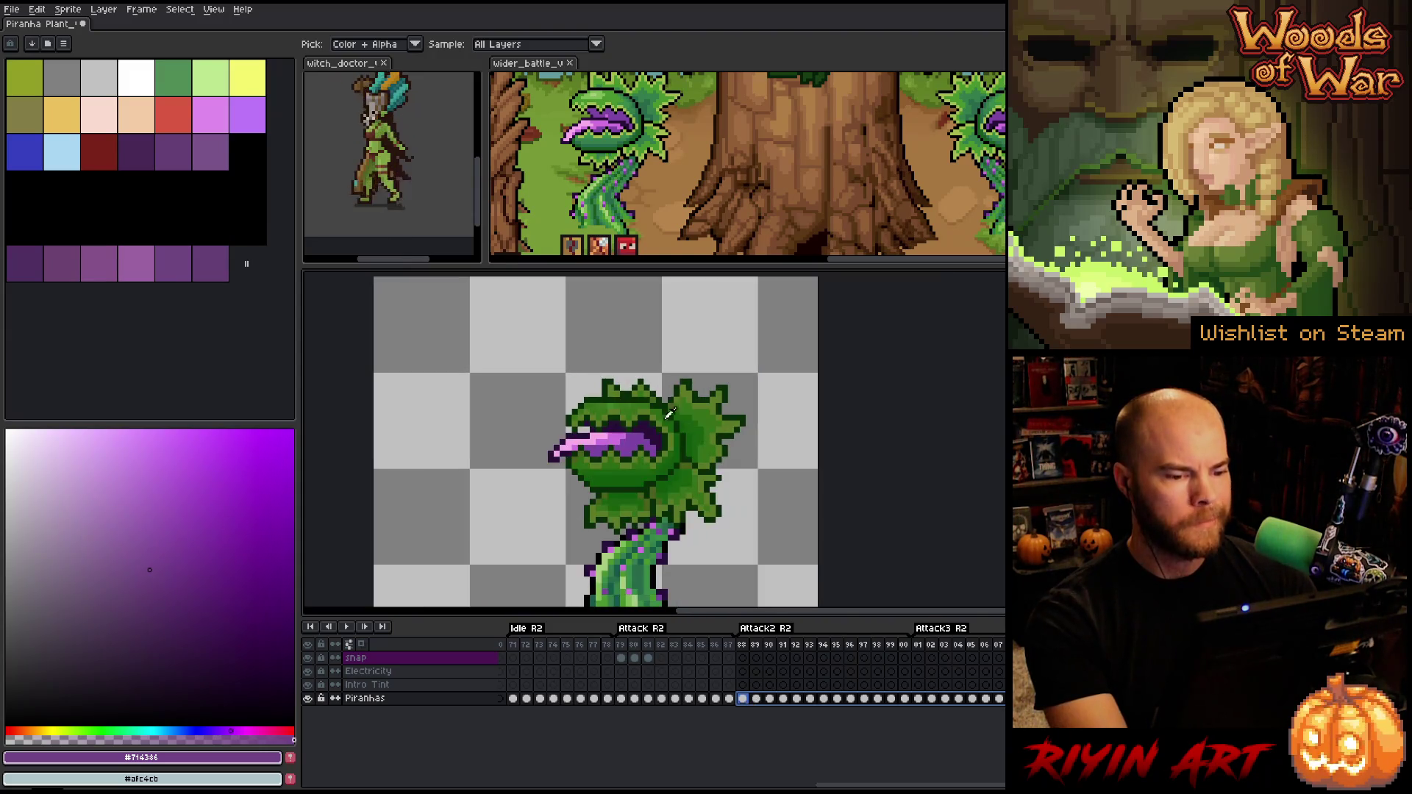
drag(727, 464, 704, 471)
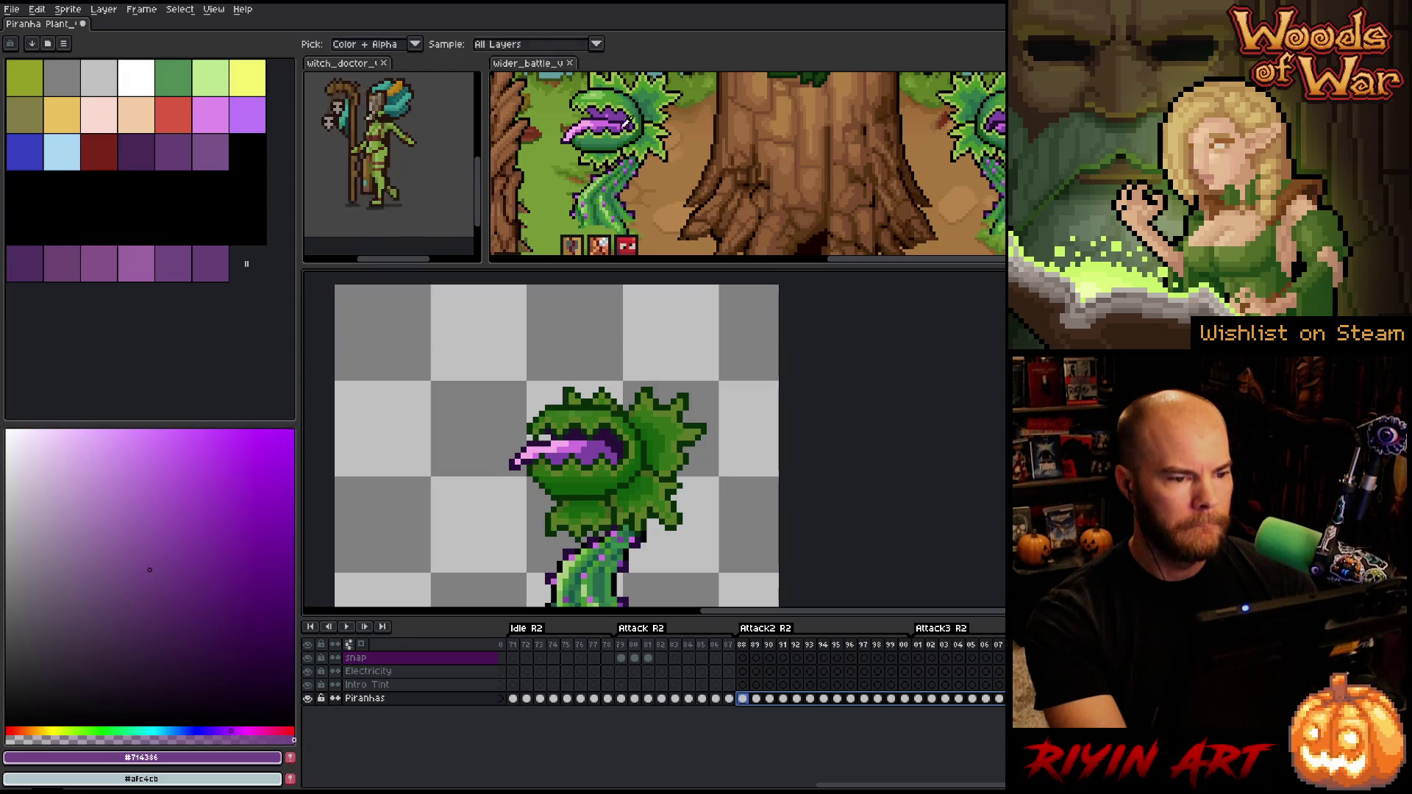
scroll(623, 99, down, 2)
scroll(624, 98, up, 1)
scroll(622, 83, up, 1)
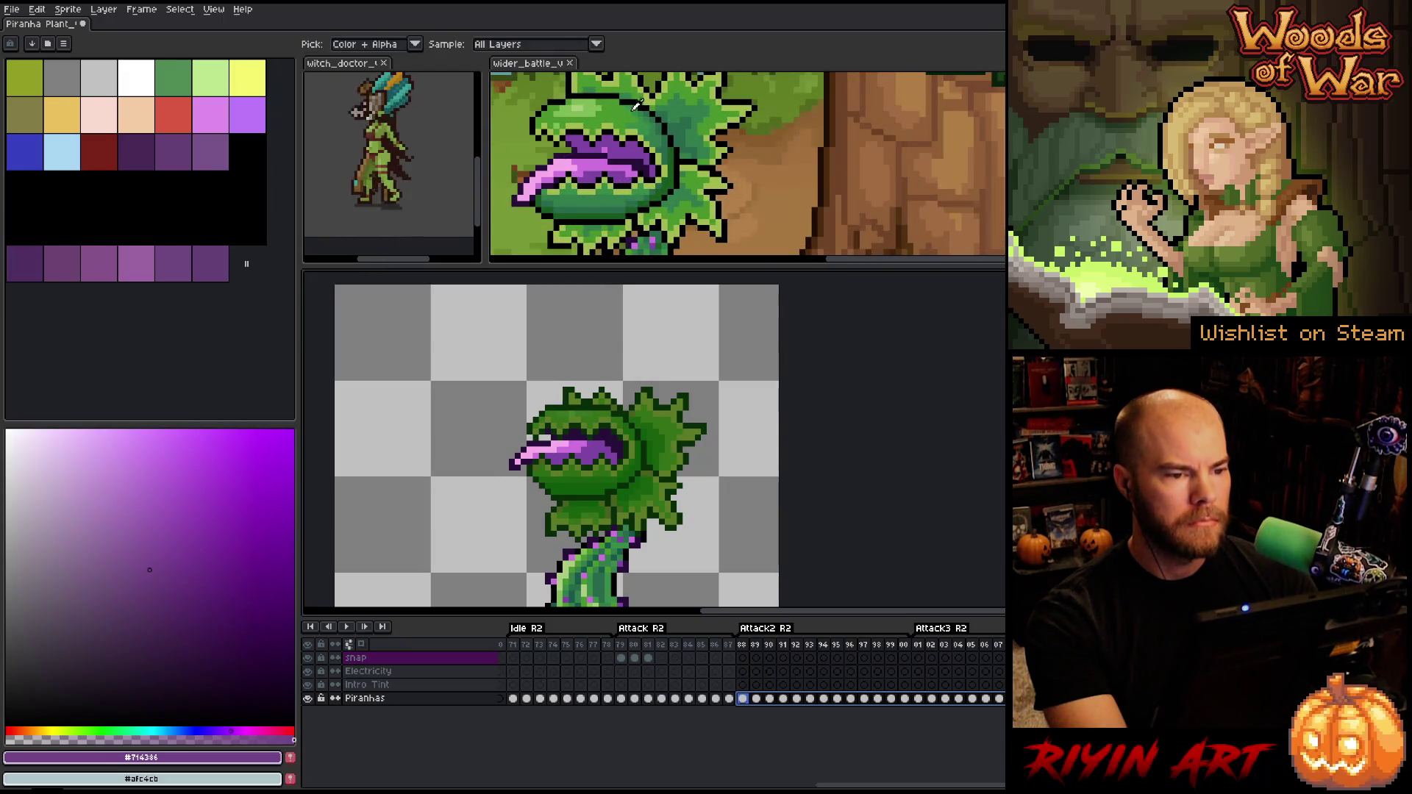
click(693, 391)
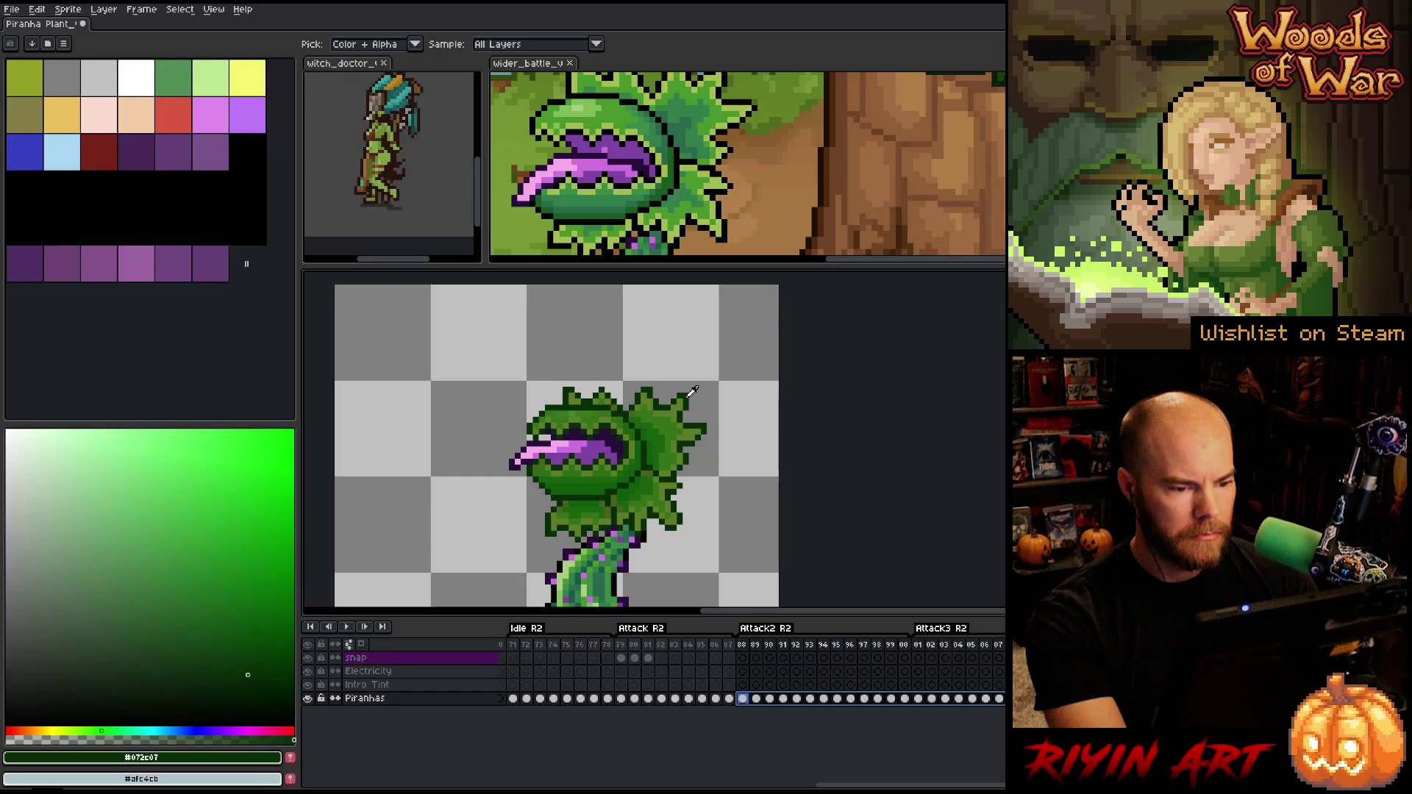
key(shift+r)
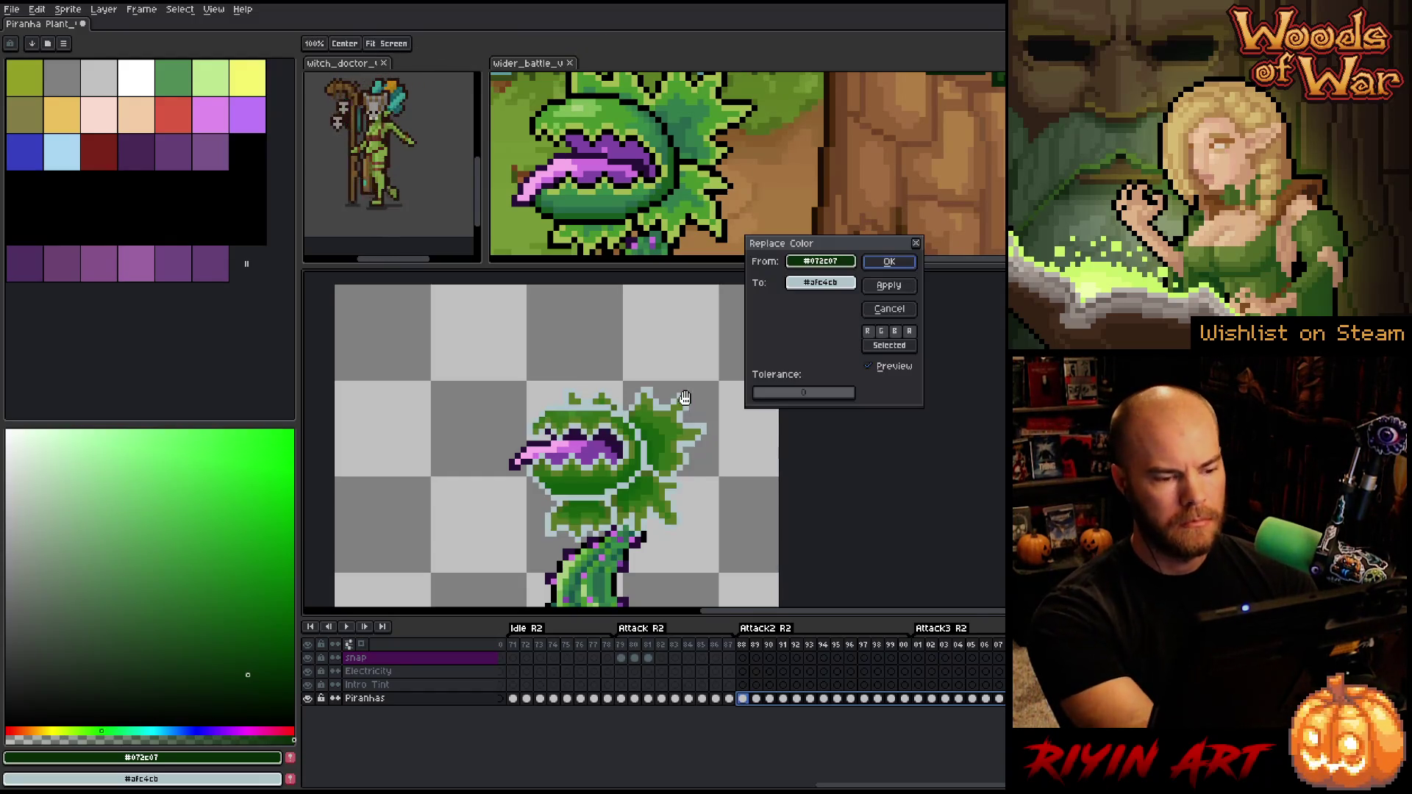
drag(817, 284, 726, 200)
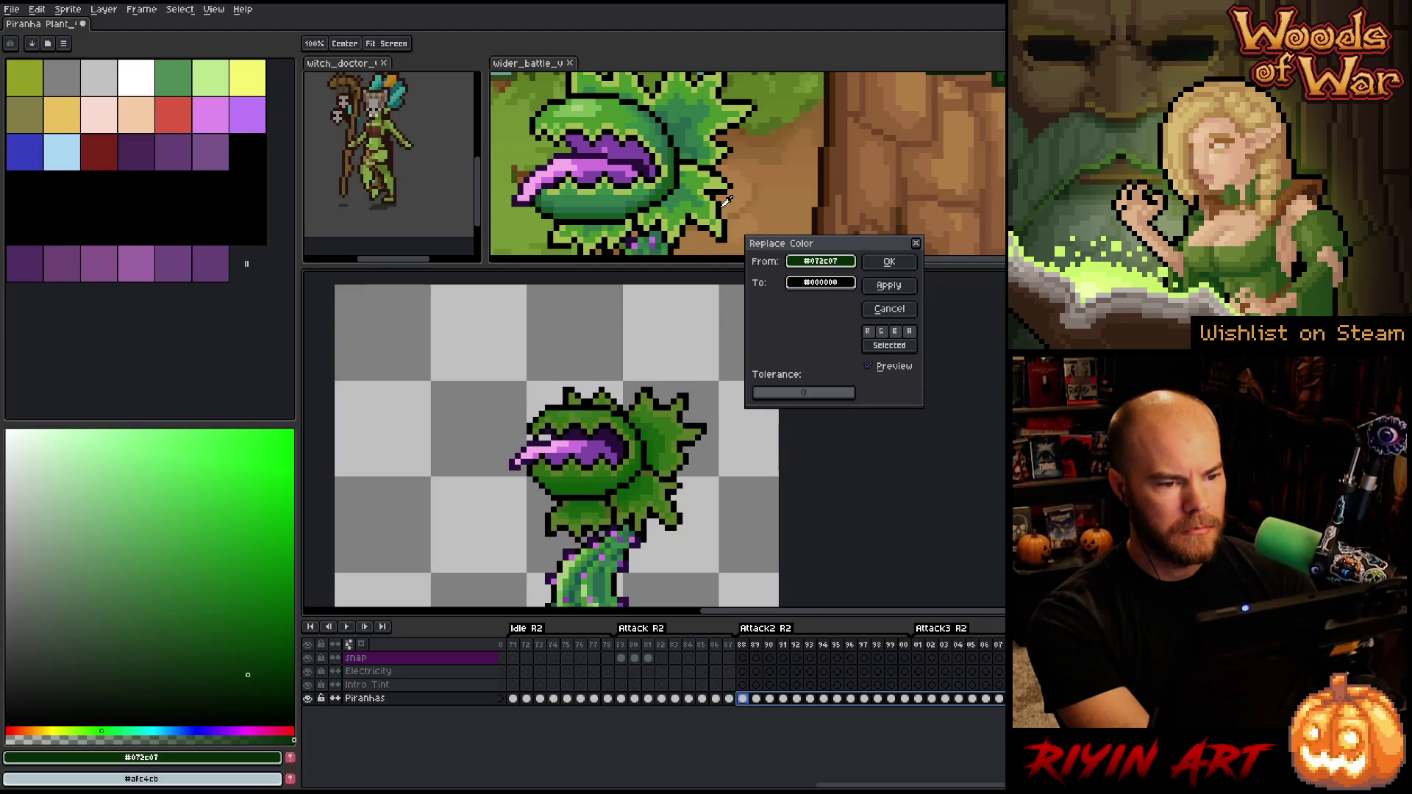
click(889, 259)
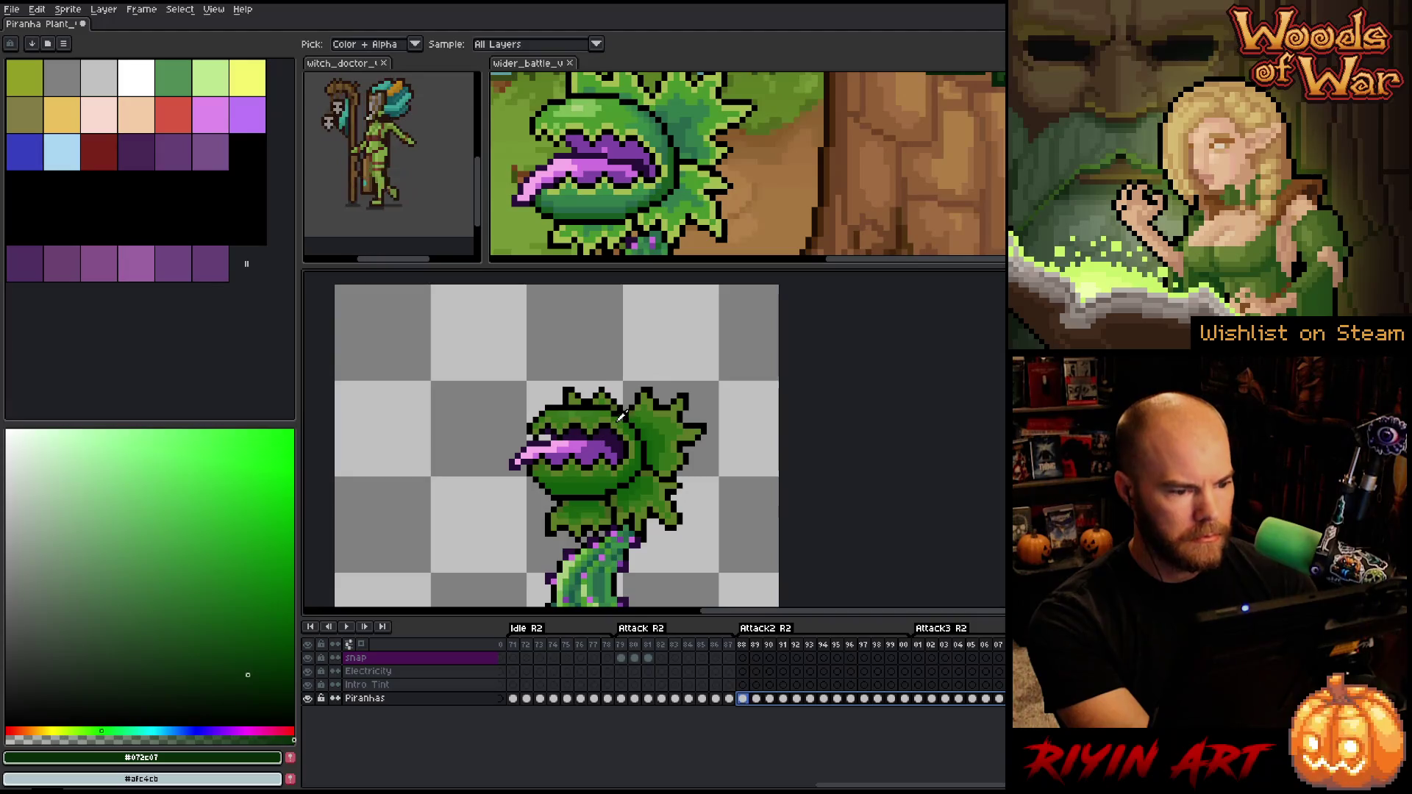
Replace bright green #41b326 with reference light green, and #3b7524 and #347018 with #43942c
click(576, 409)
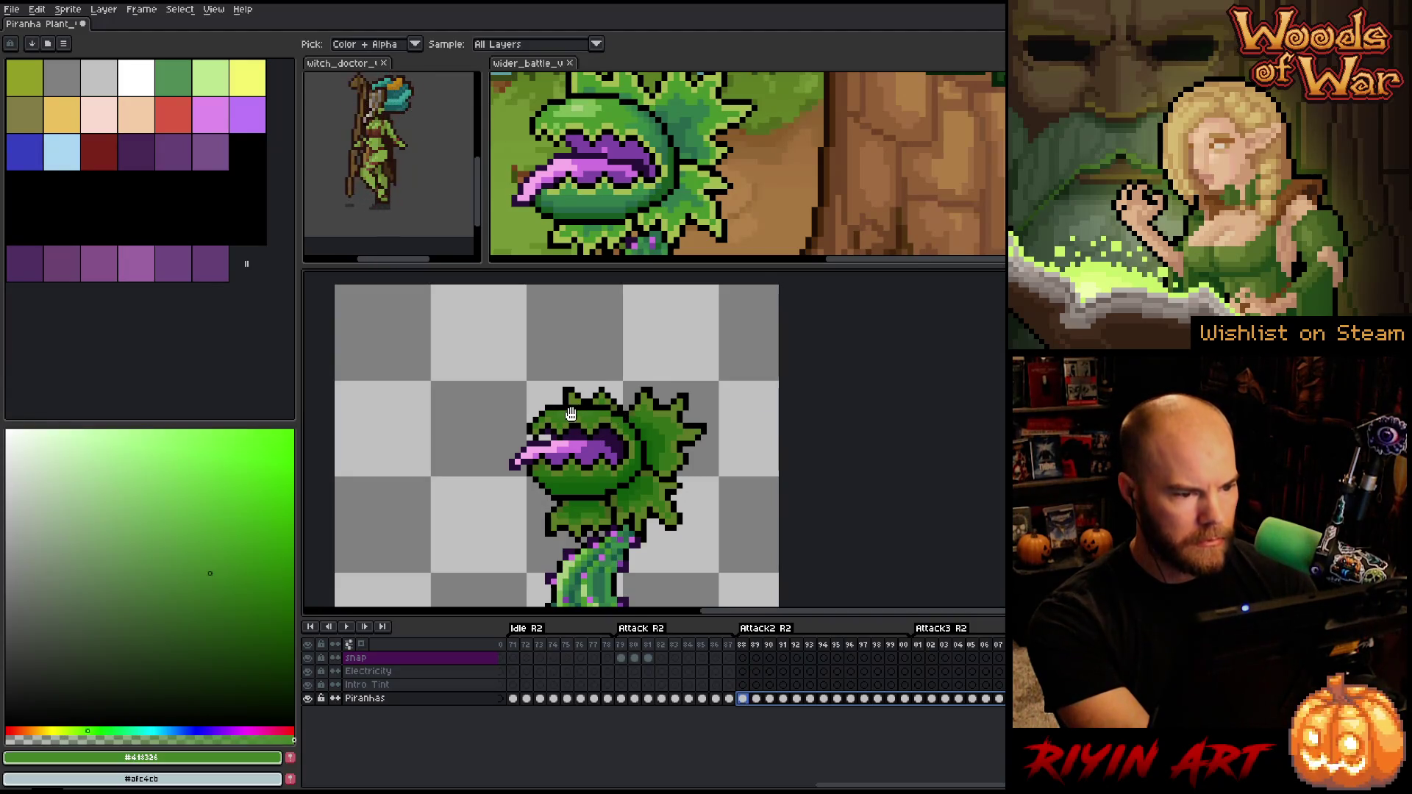
key(shift+r)
drag(816, 283, 584, 103)
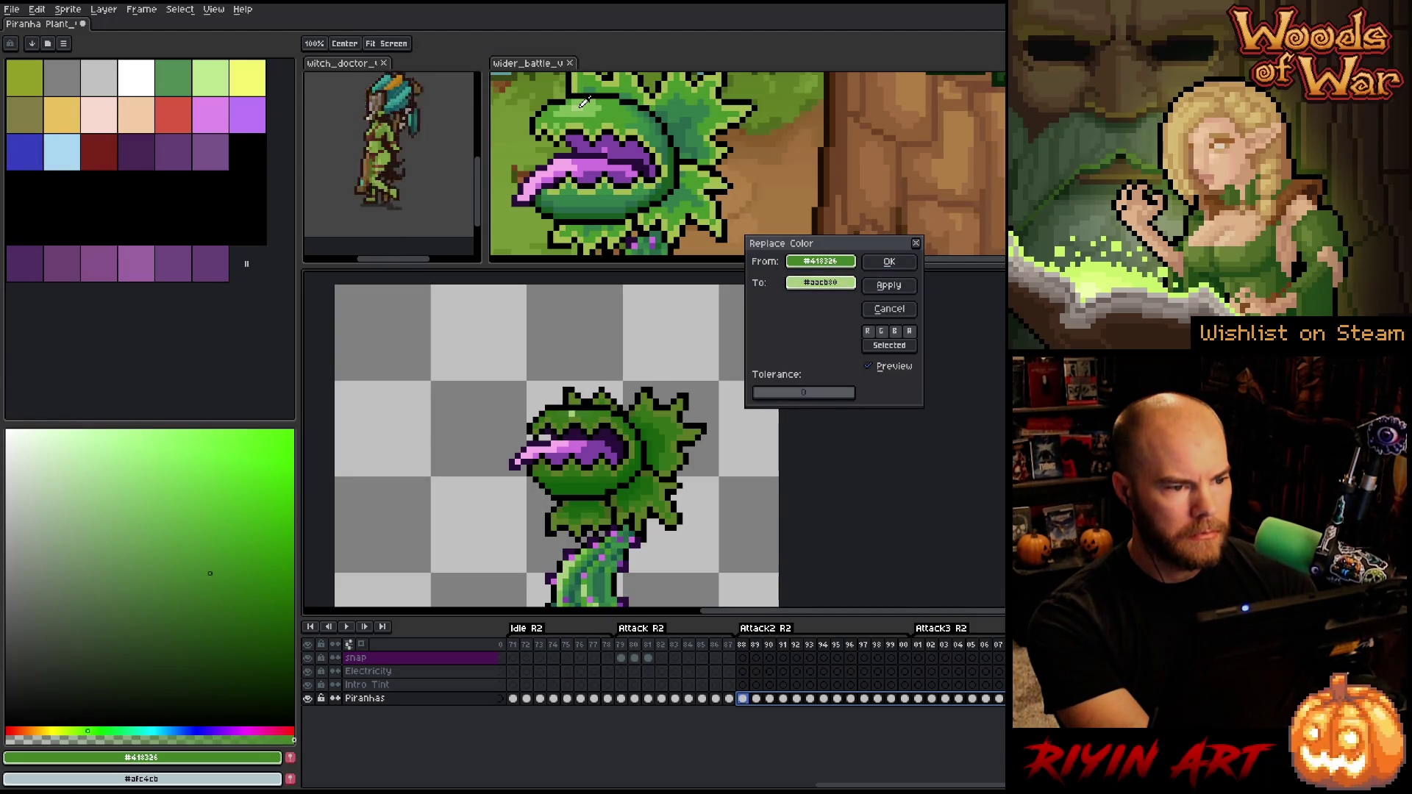
click(889, 261)
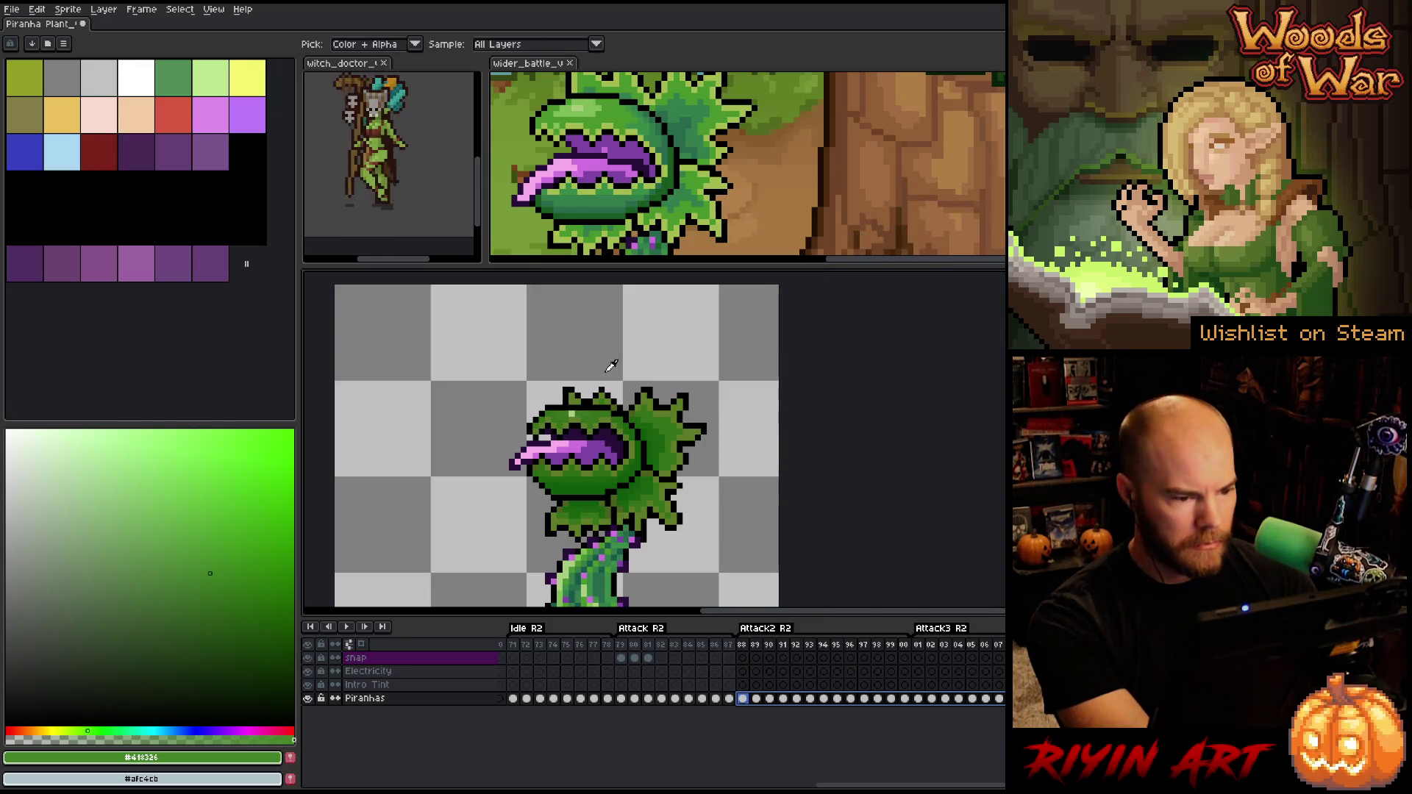
click(587, 408)
key(shift+r)
mouse_move(846, 283)
mouse_down()
mouse_move(816, 283)
mouse_move(592, 106)
mouse_up()
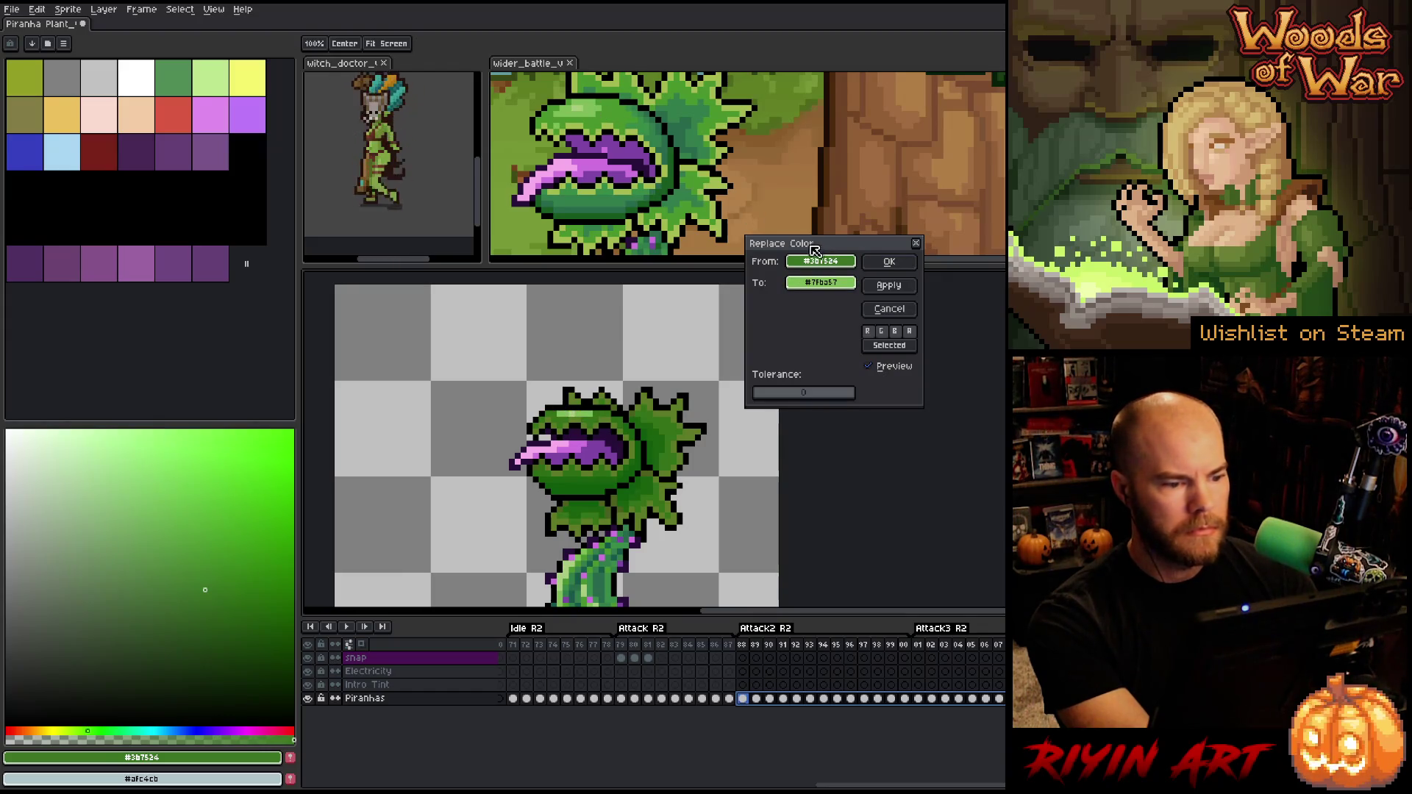
click(889, 262)
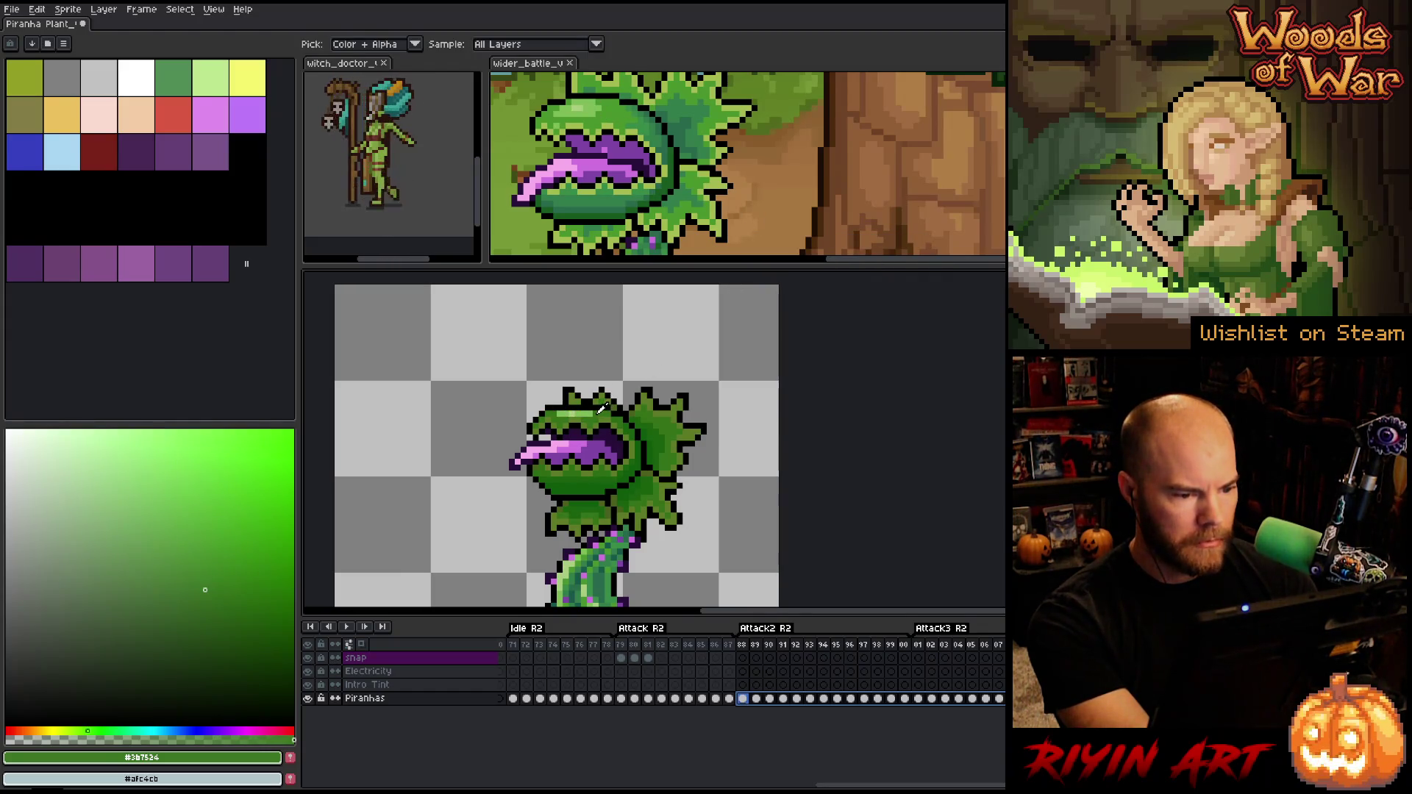
key(shift+r)
mouse_move(817, 283)
mouse_down()
mouse_move(706, 206)
mouse_move(617, 108)
mouse_up()
click(889, 262)
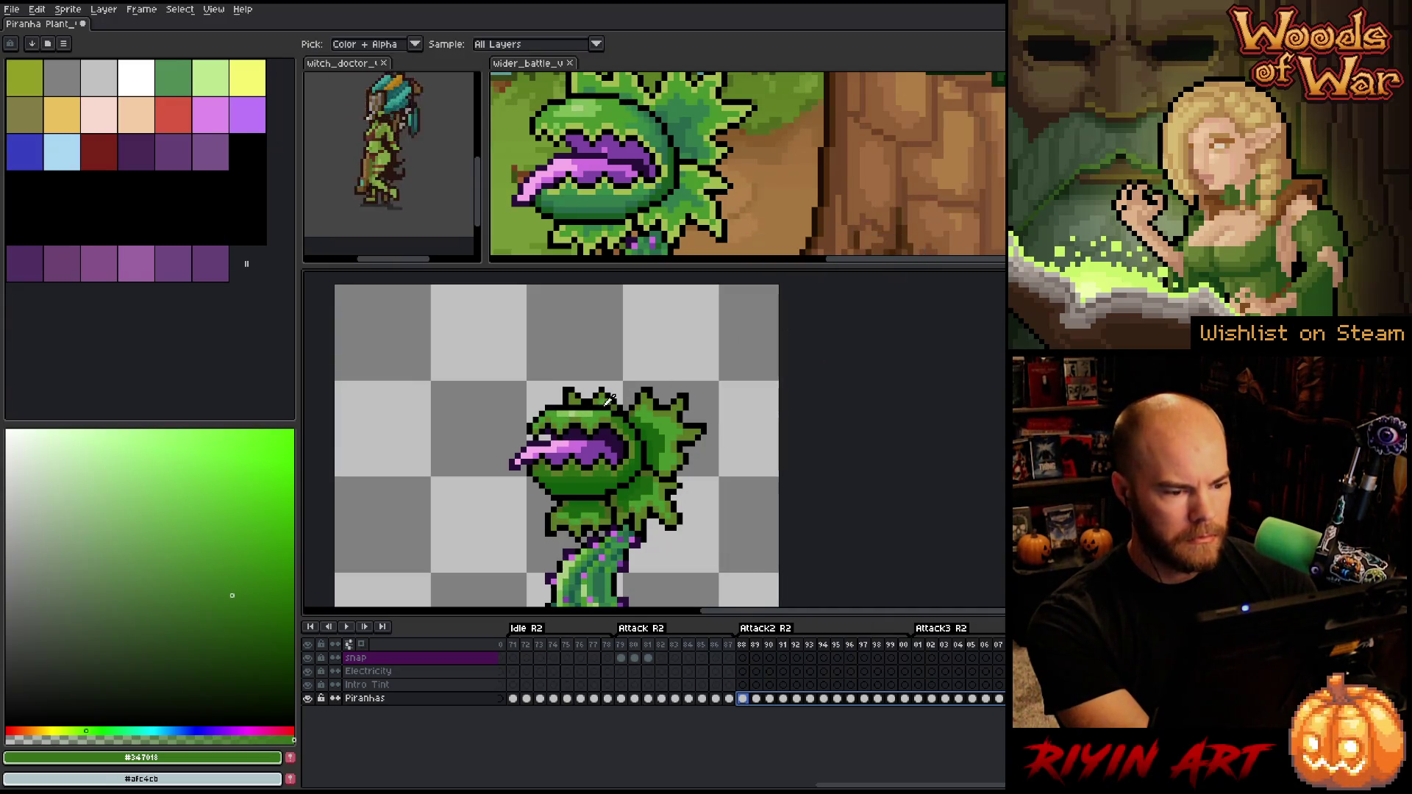
Swap olive green #5d7a25 for the reference's lighter #a3bb4f
click(608, 418)
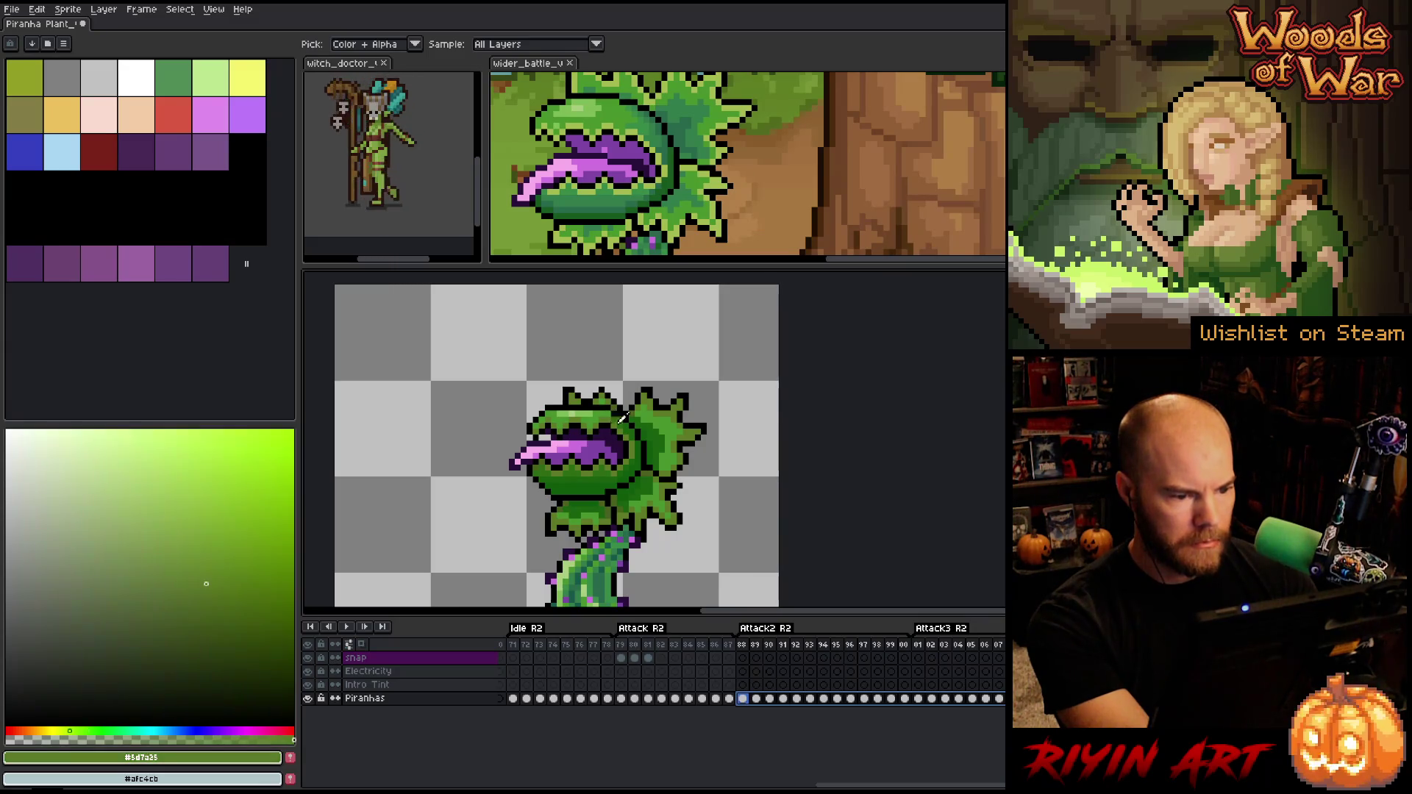
key(shift+r)
click(626, 99)
drag(629, 96, 639, 126)
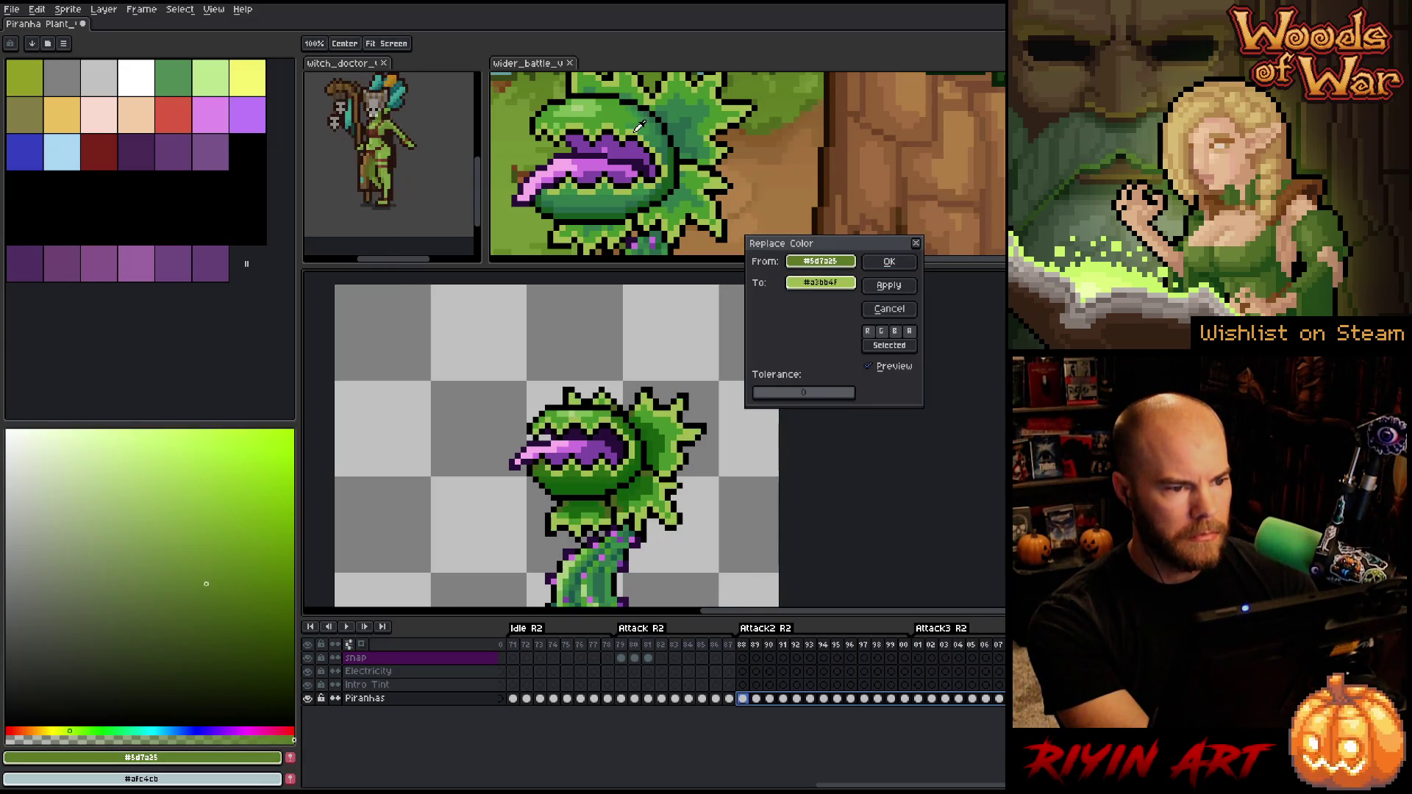
click(885, 266)
Swap #2c6b14 for #378d48 and set #1a610e to become #327c4b
click(622, 414)
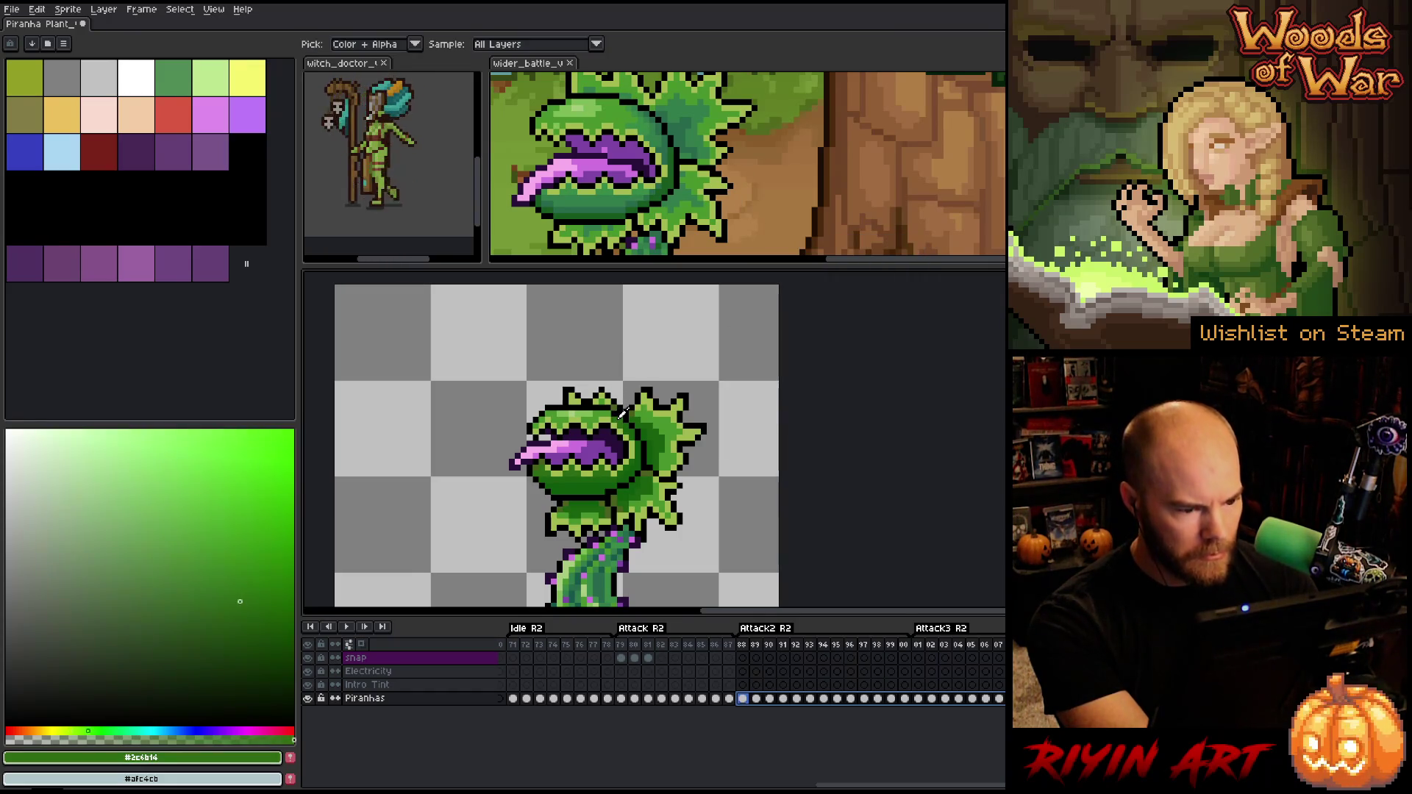
key(shift+r)
click(691, 161)
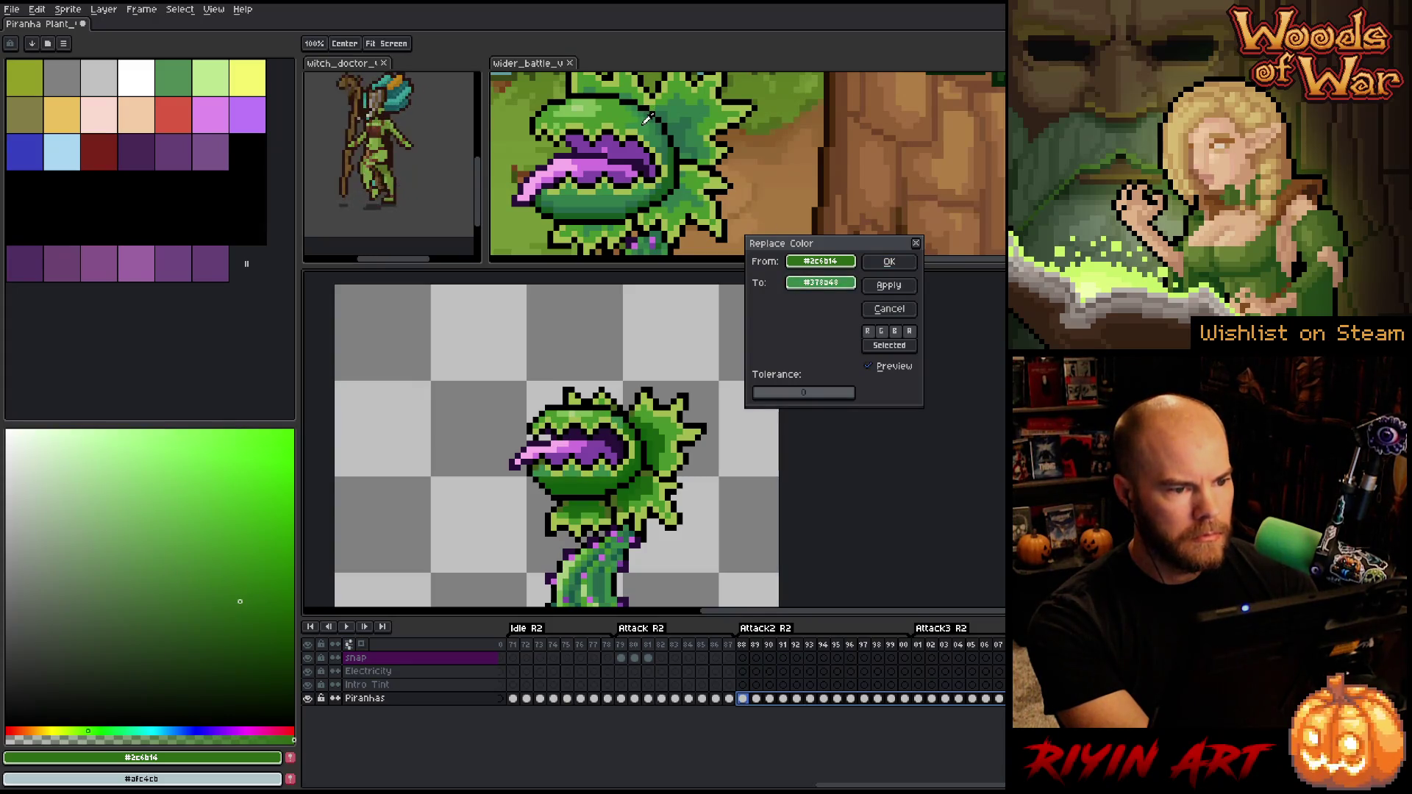
click(889, 262)
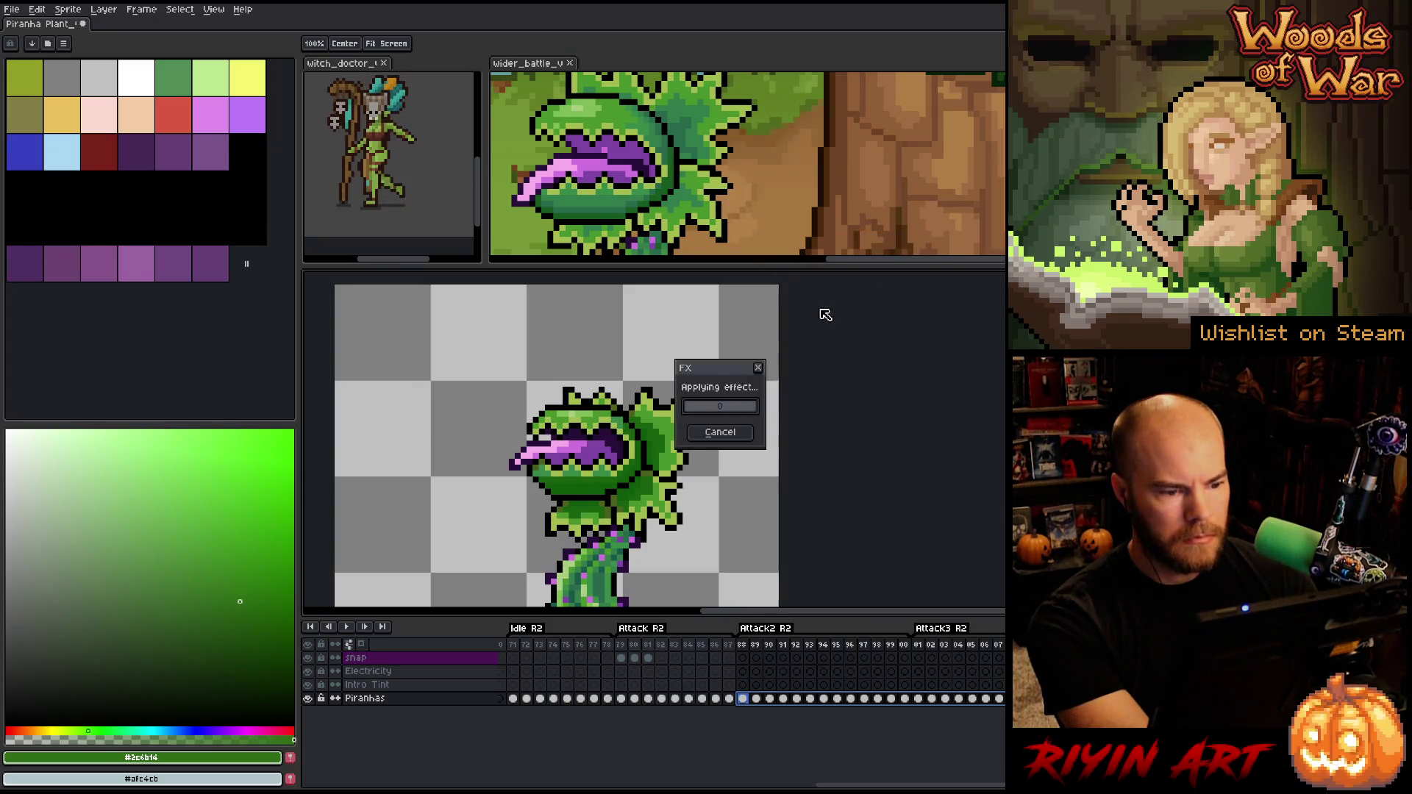
click(630, 425)
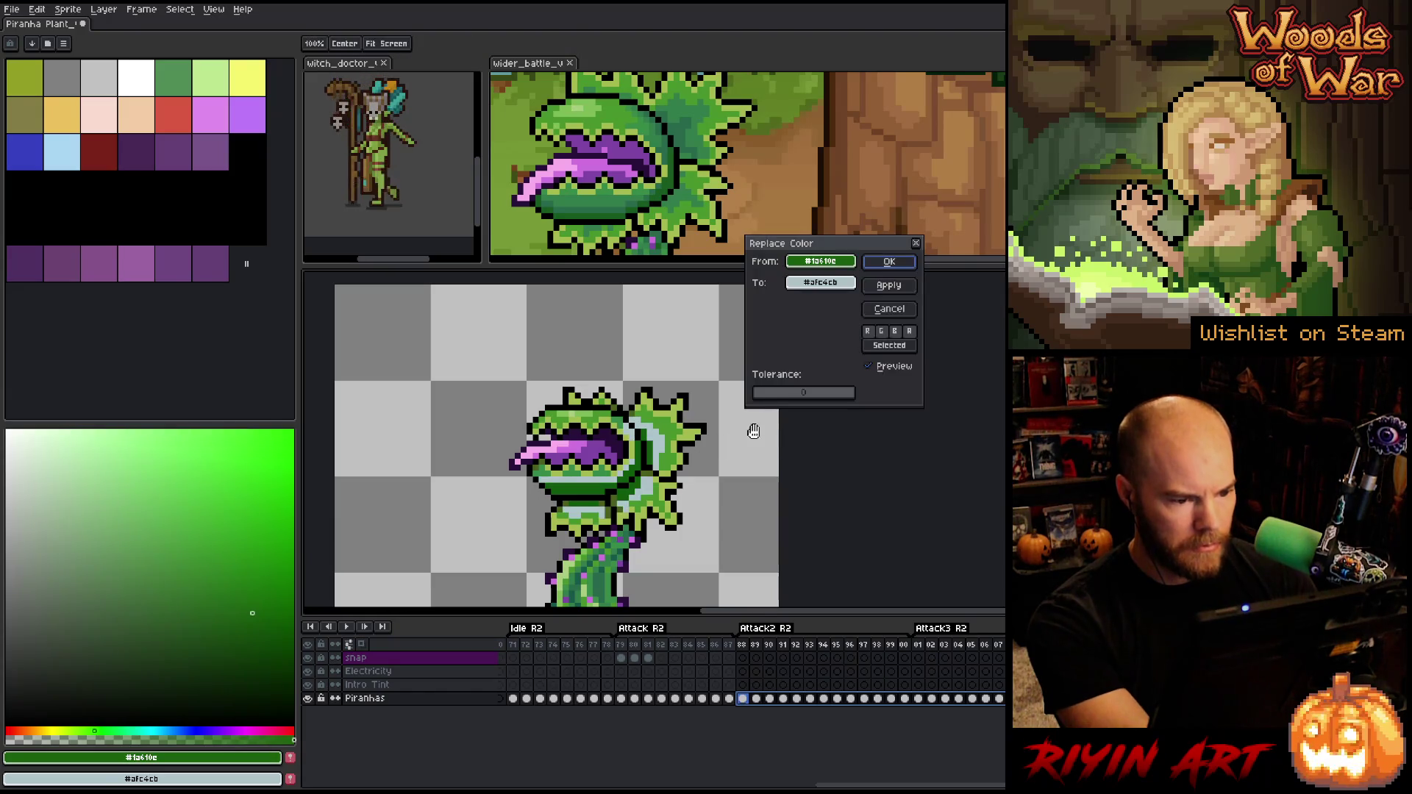
key(shift+r)
click(662, 135)
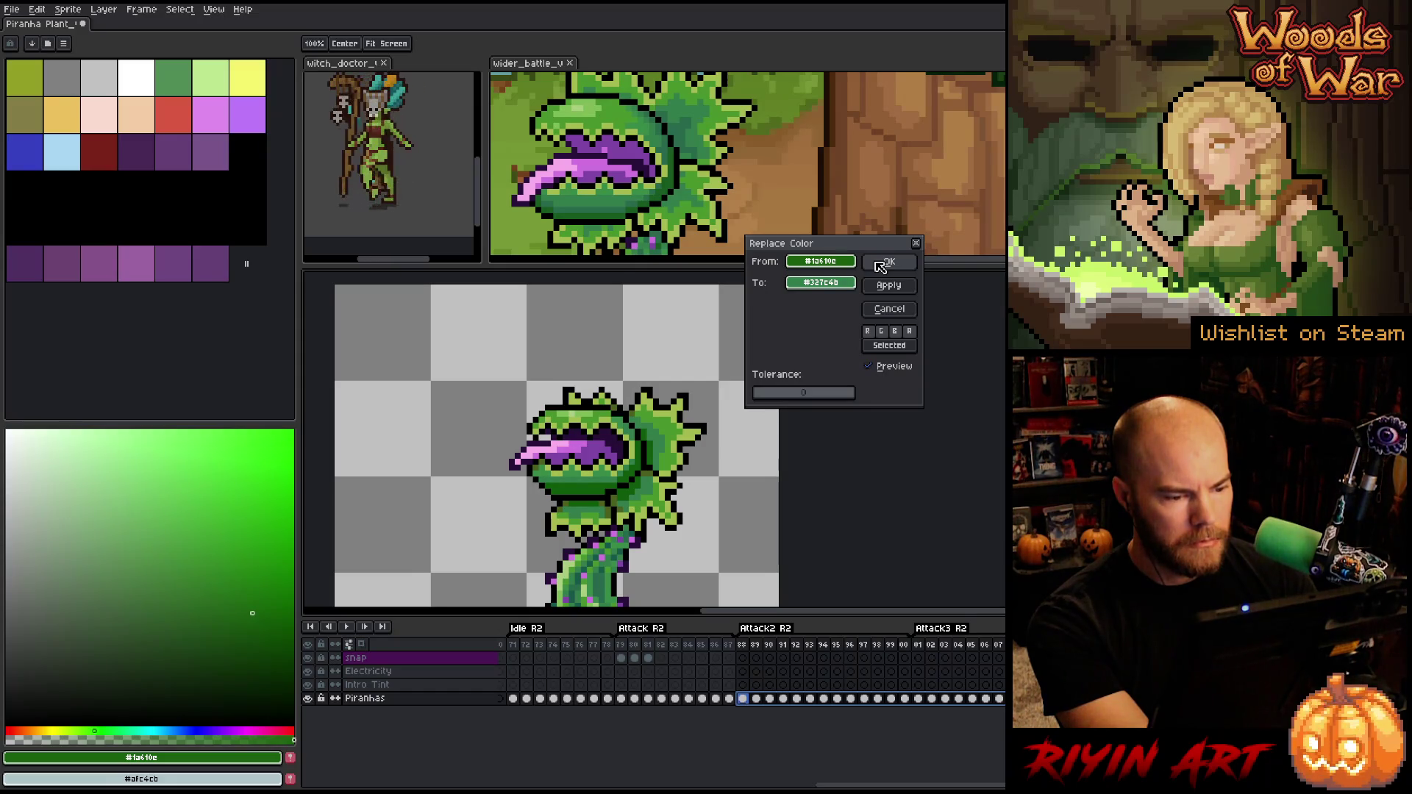
Apply #327c4b in place of #1a610e, then also swap #0f5a0c for #327c4b
click(880, 266)
alt+click(577, 485)
key(shift+r)
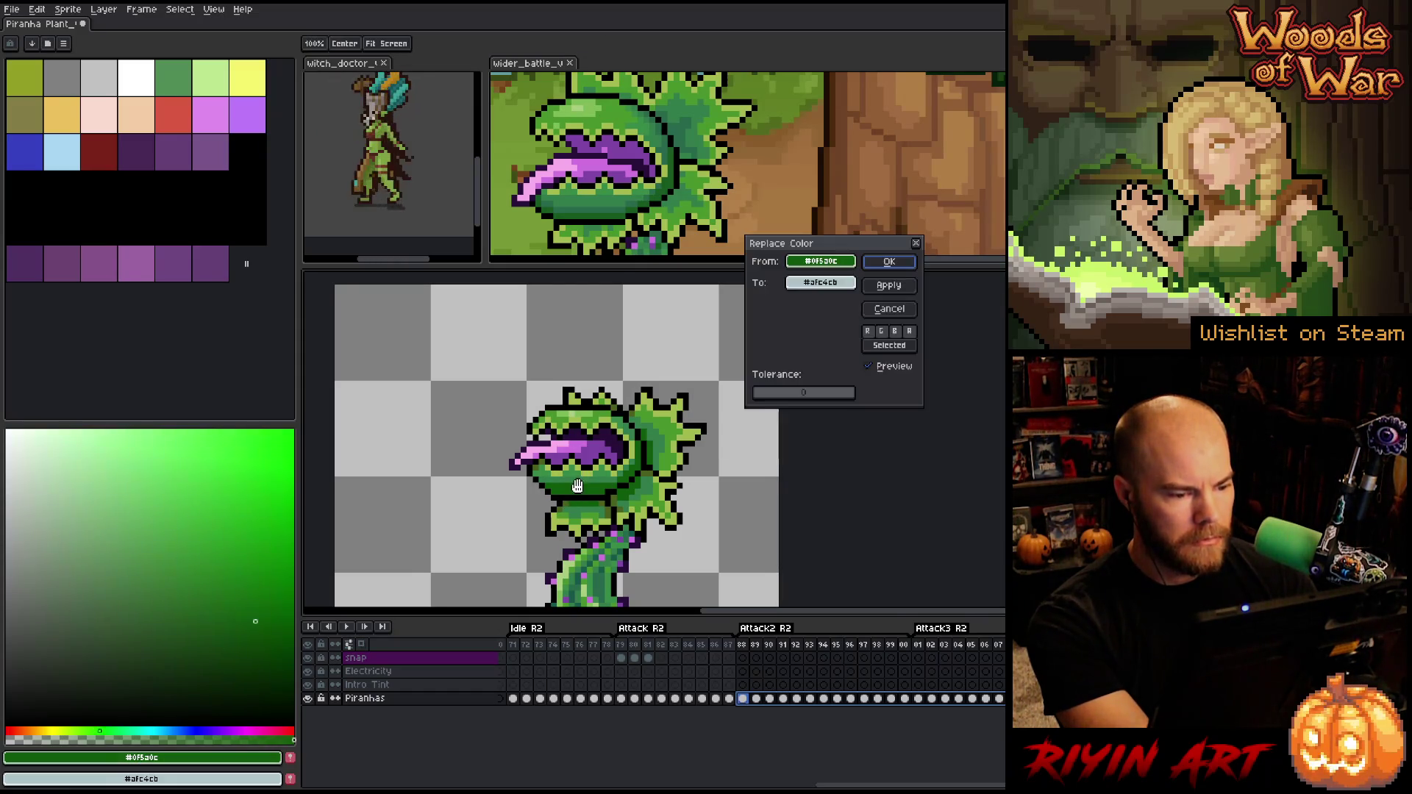
mouse_move(809, 284)
mouse_down()
mouse_move(660, 138)
mouse_move(677, 150)
mouse_up()
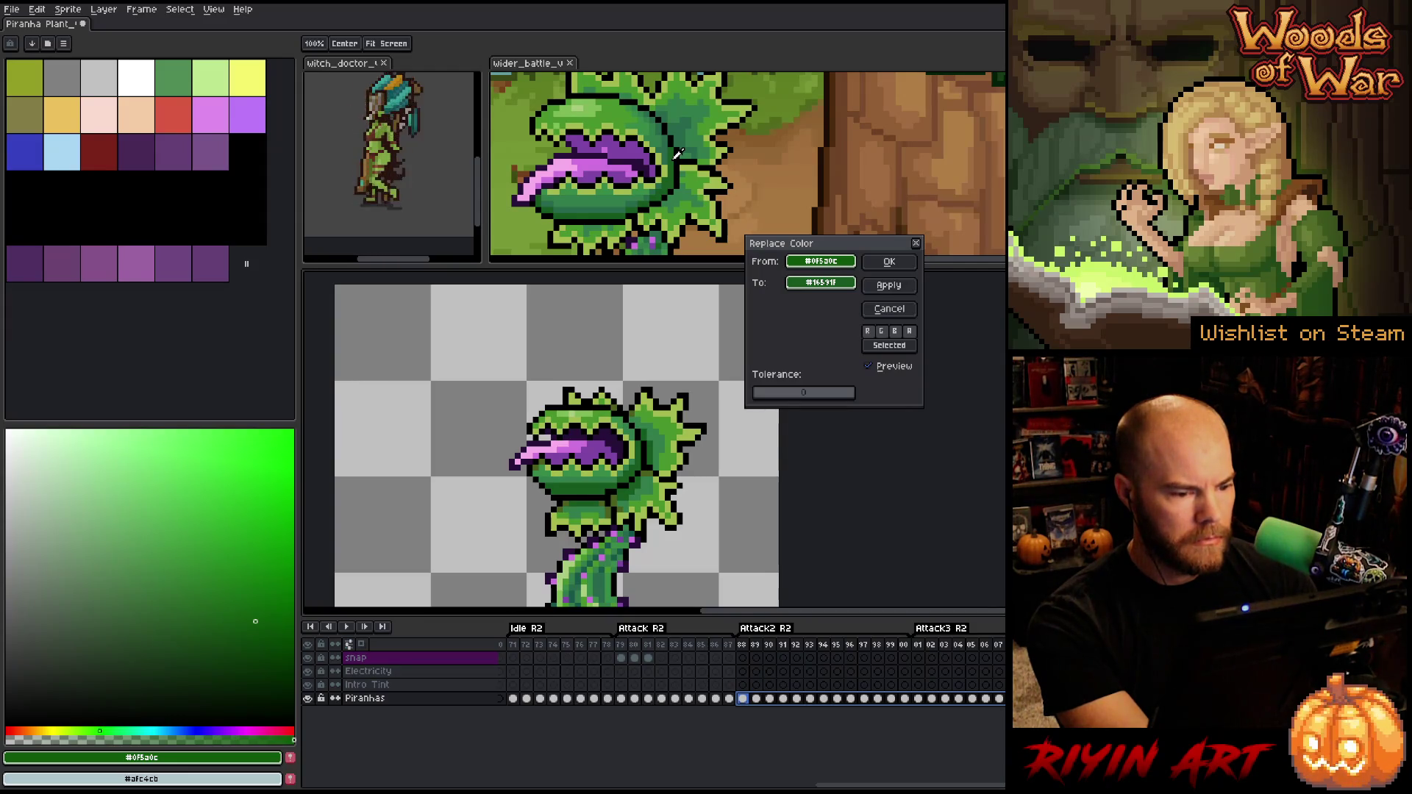
click(888, 265)
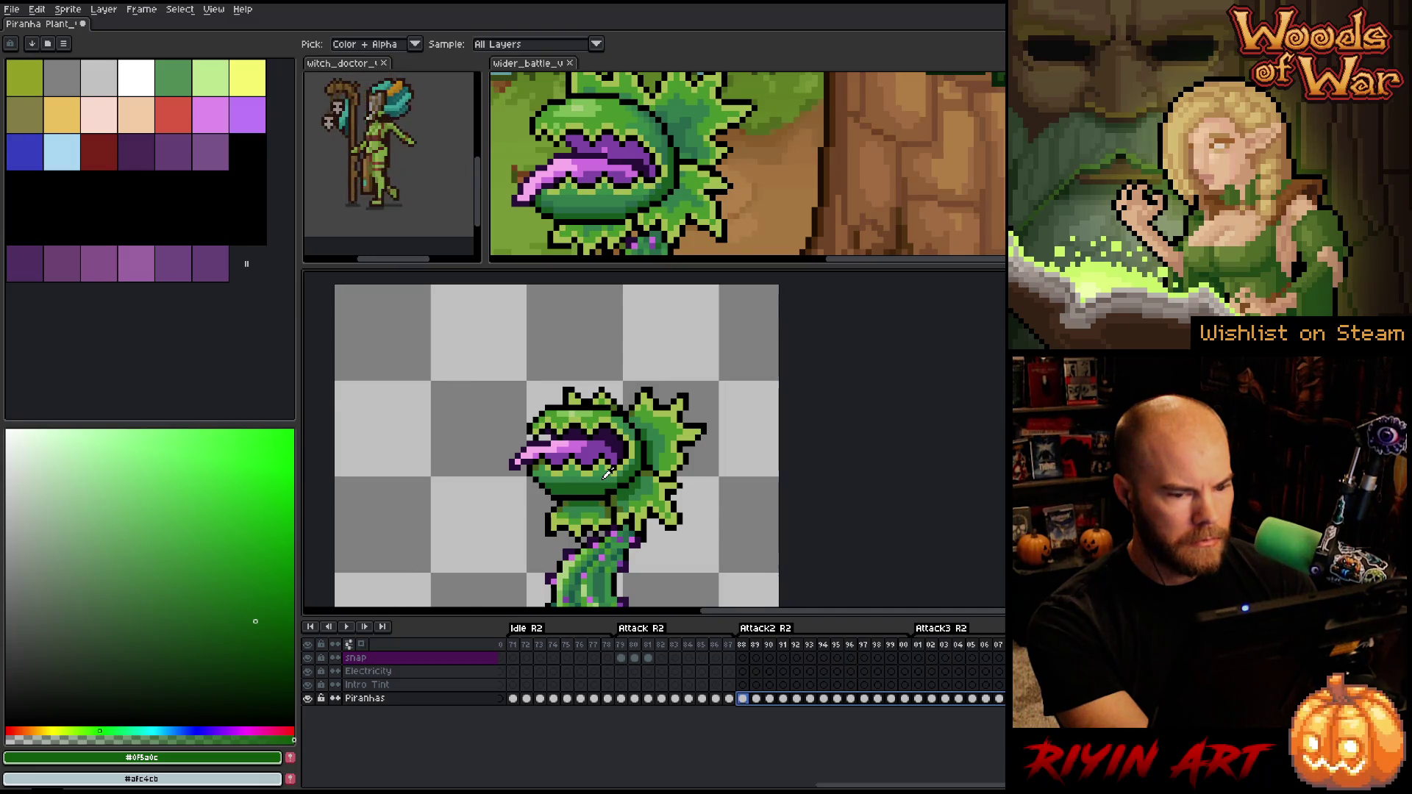
scroll(608, 473, down, 1)
Swap stem green #16591f for reference #28684b, after trying #165749 and transparency
scroll(605, 478, up, 2)
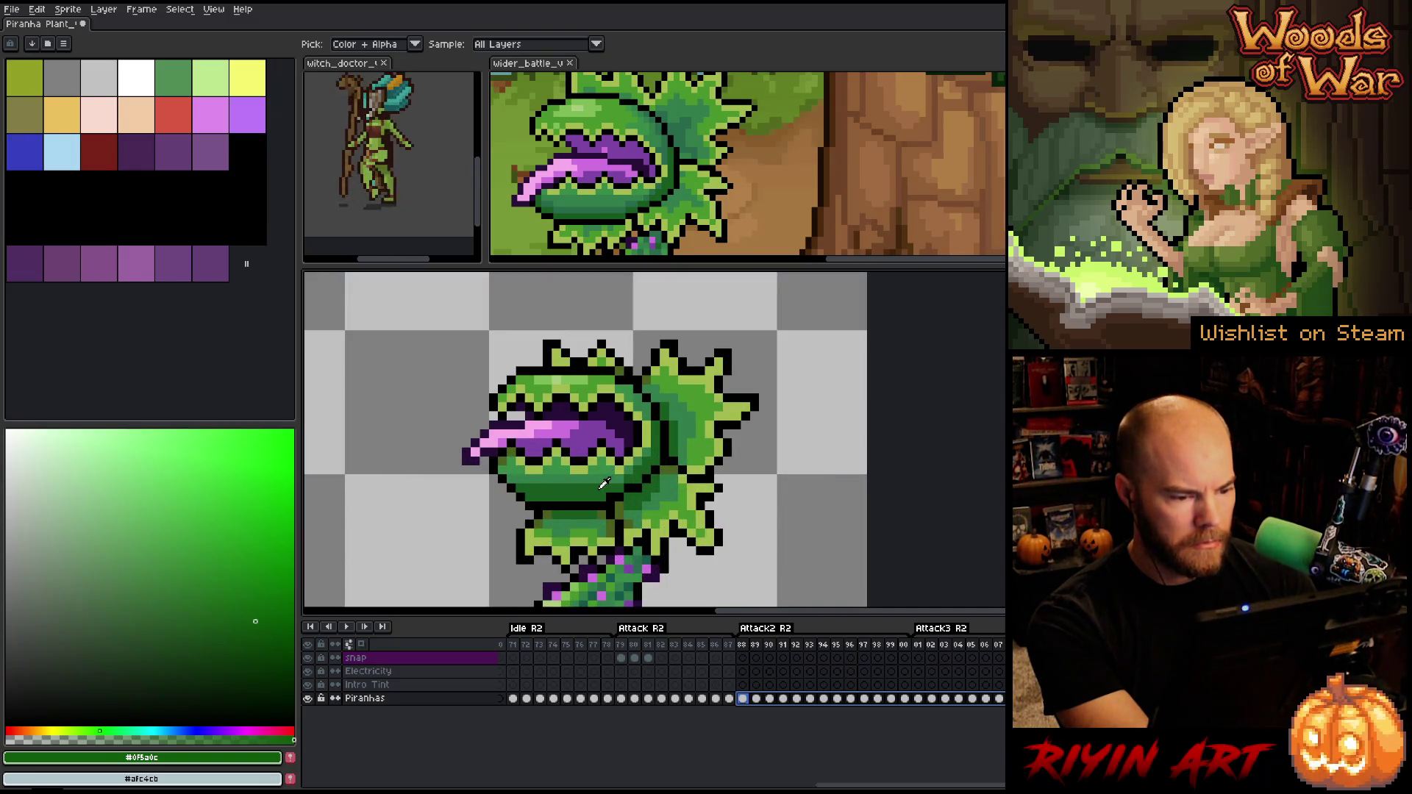
click(605, 483)
scroll(605, 483, down, 2)
key(shift+r)
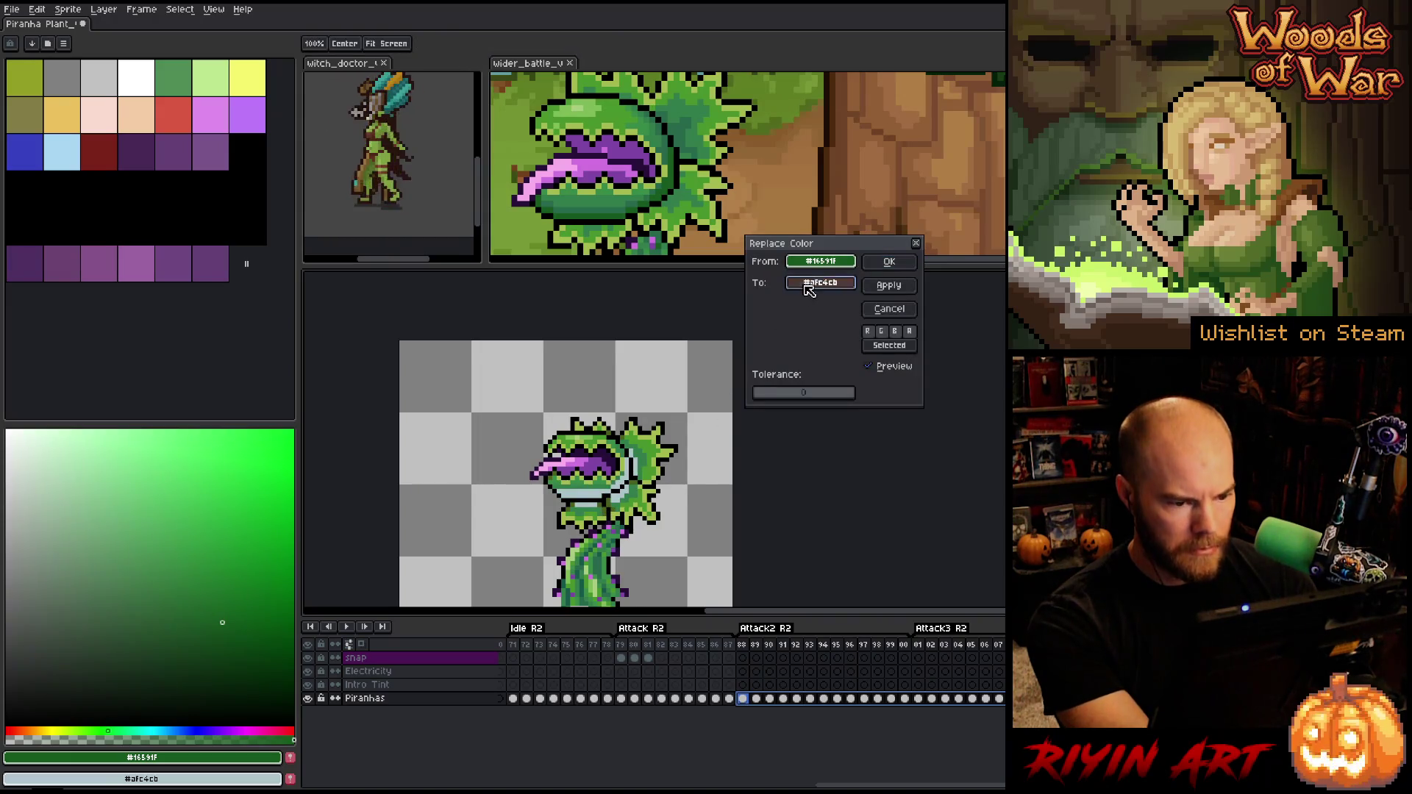
click(589, 552)
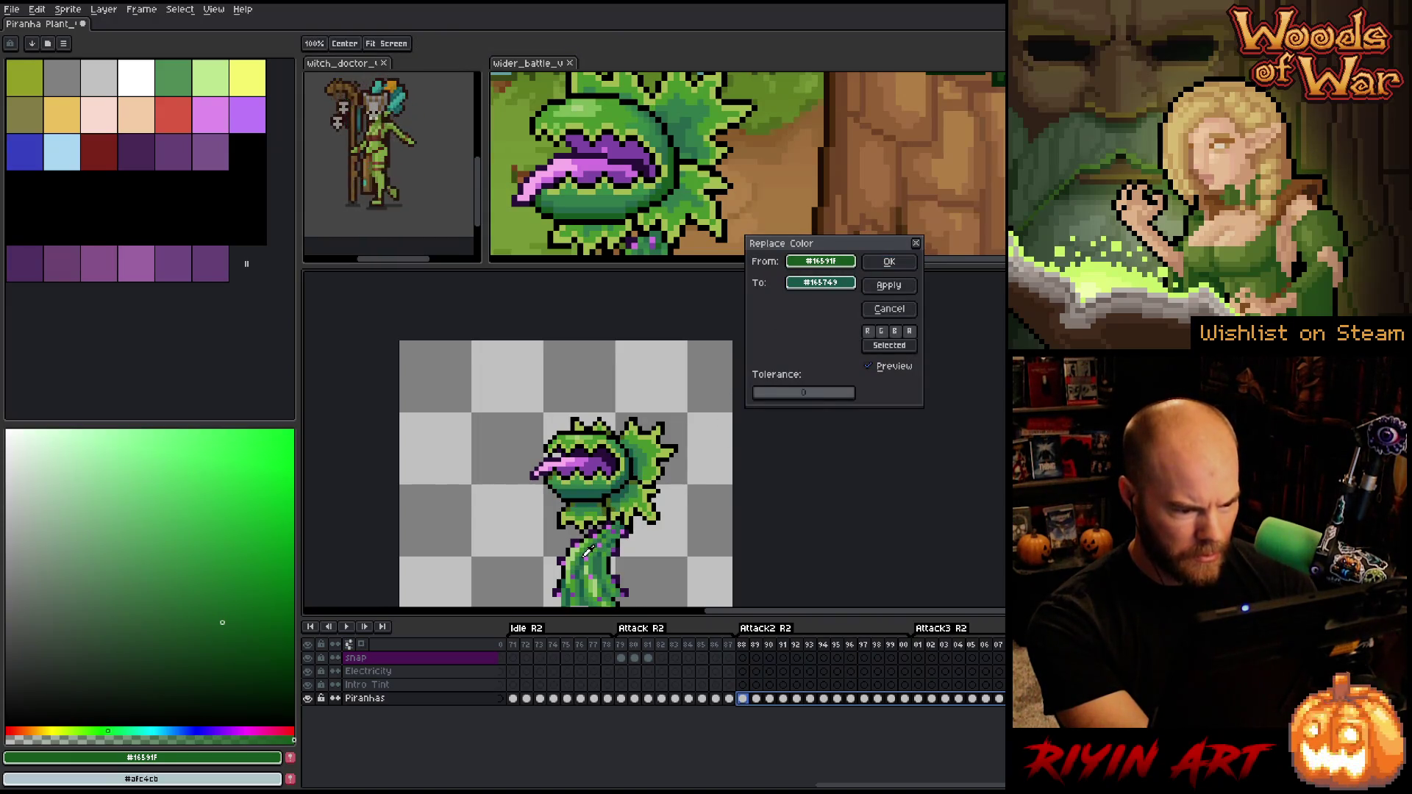
click(581, 276)
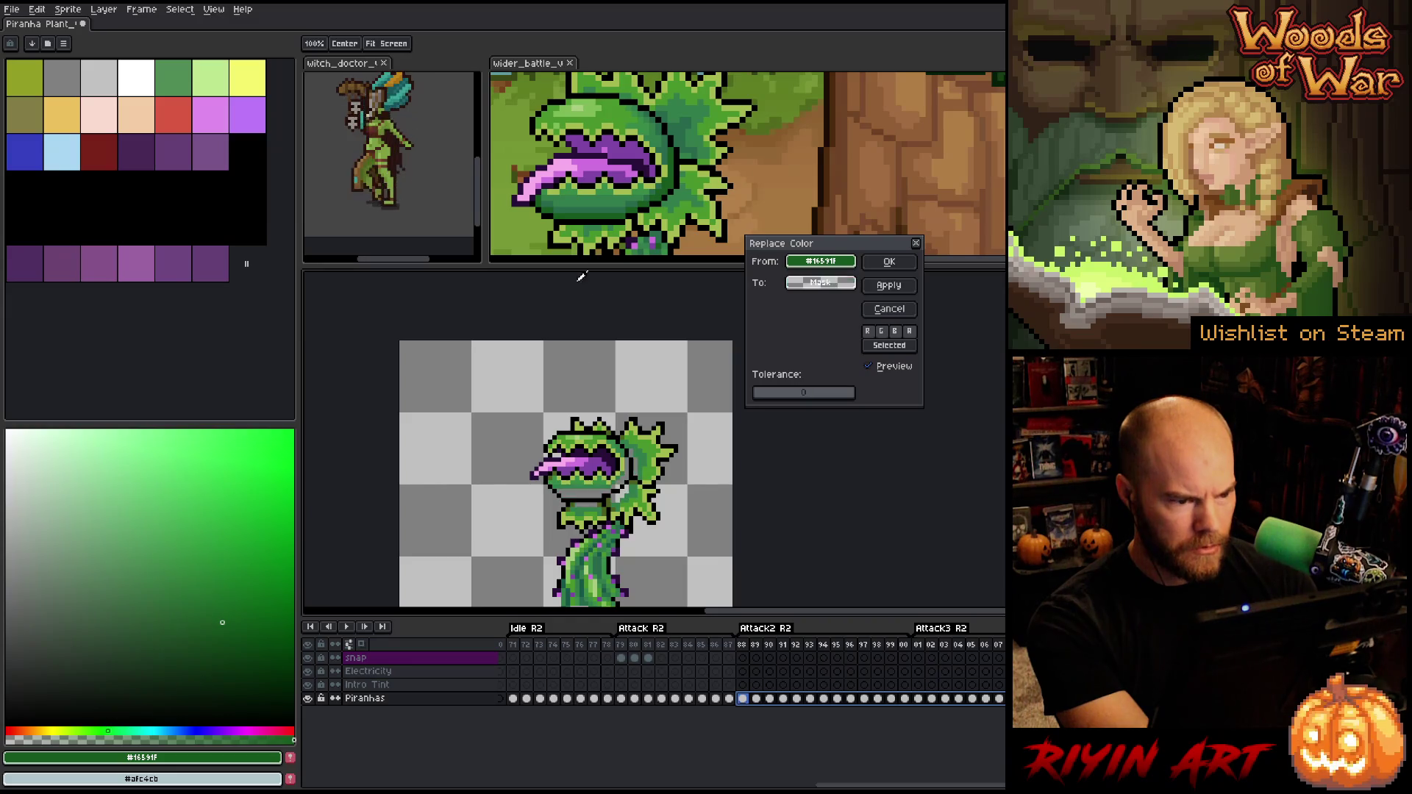
click(618, 203)
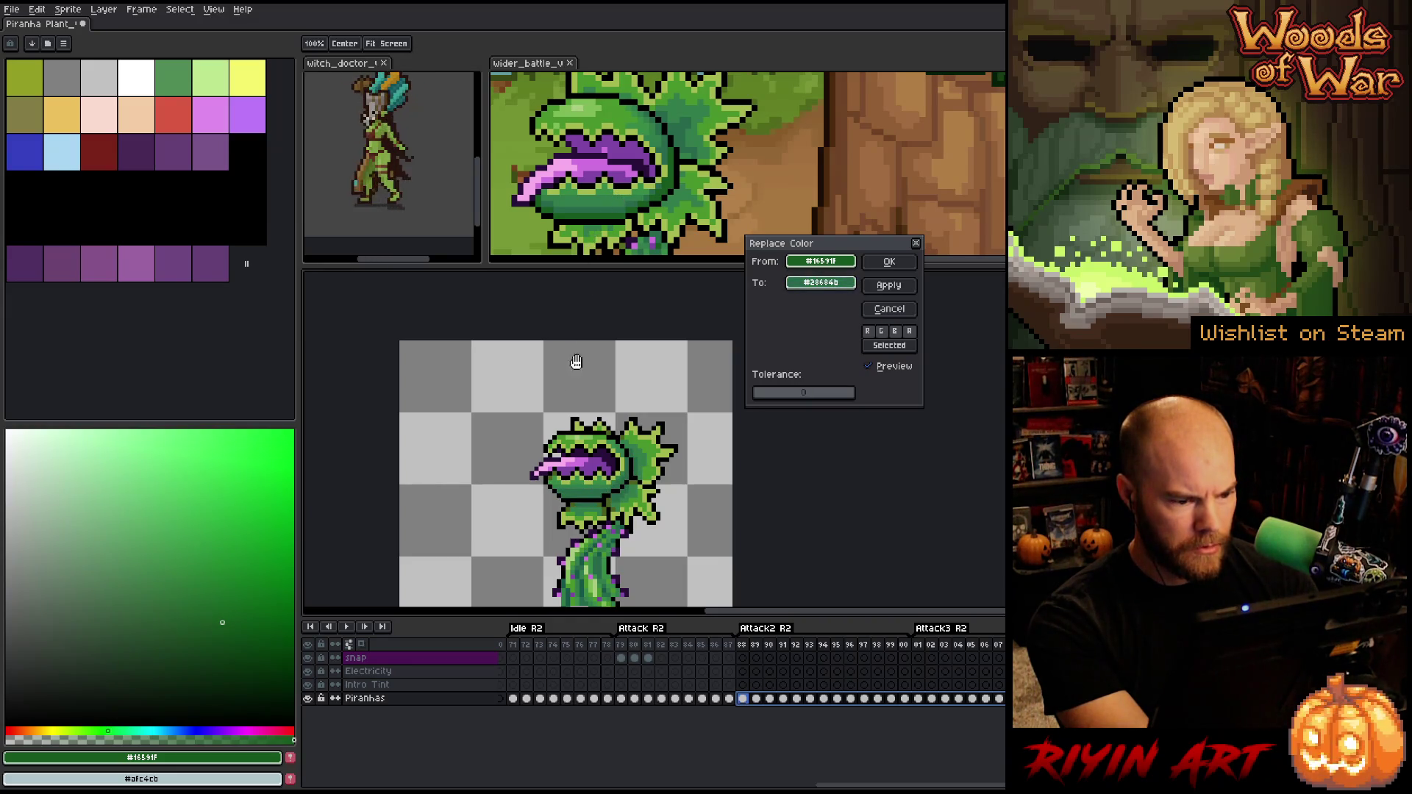
scroll(570, 472, down, 1)
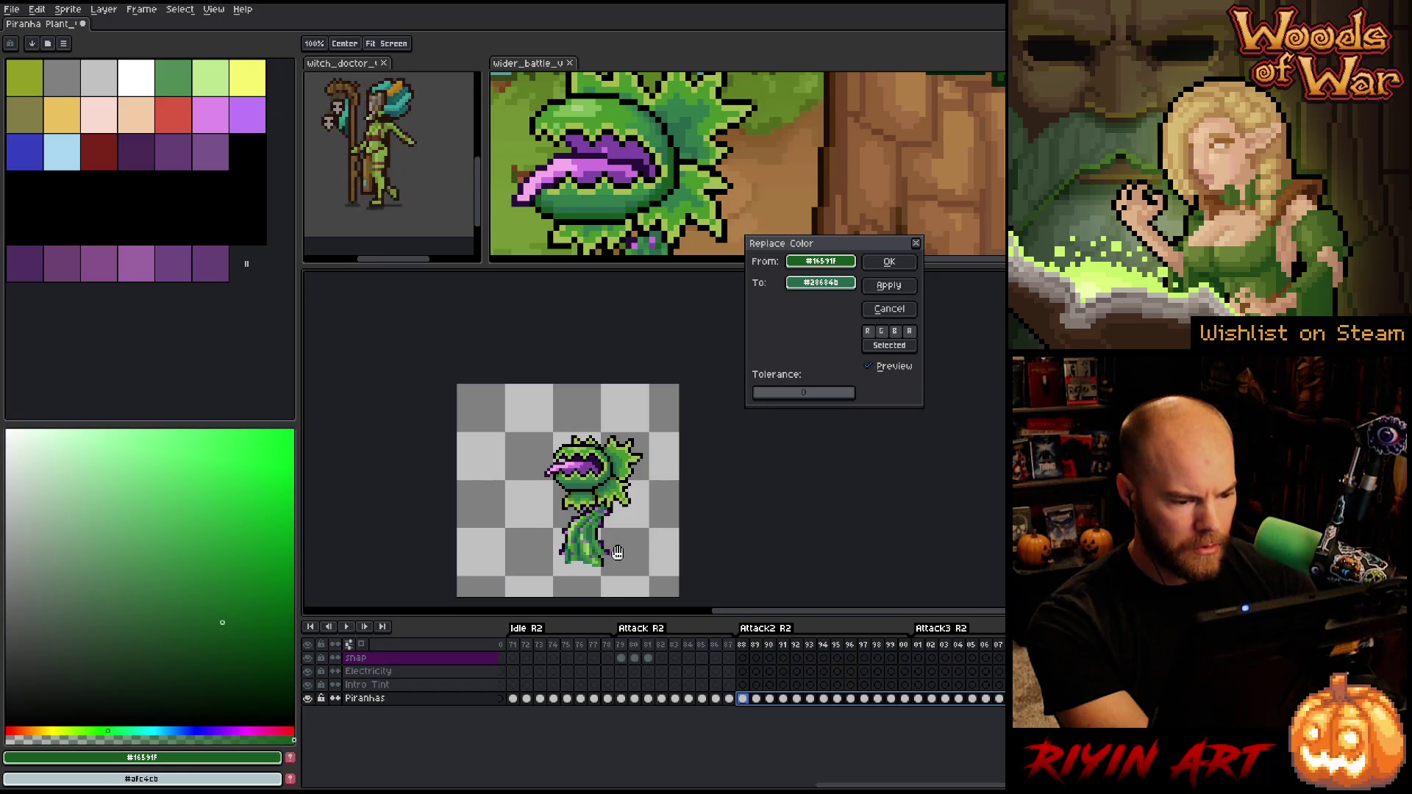
scroll(603, 552, up, 1)
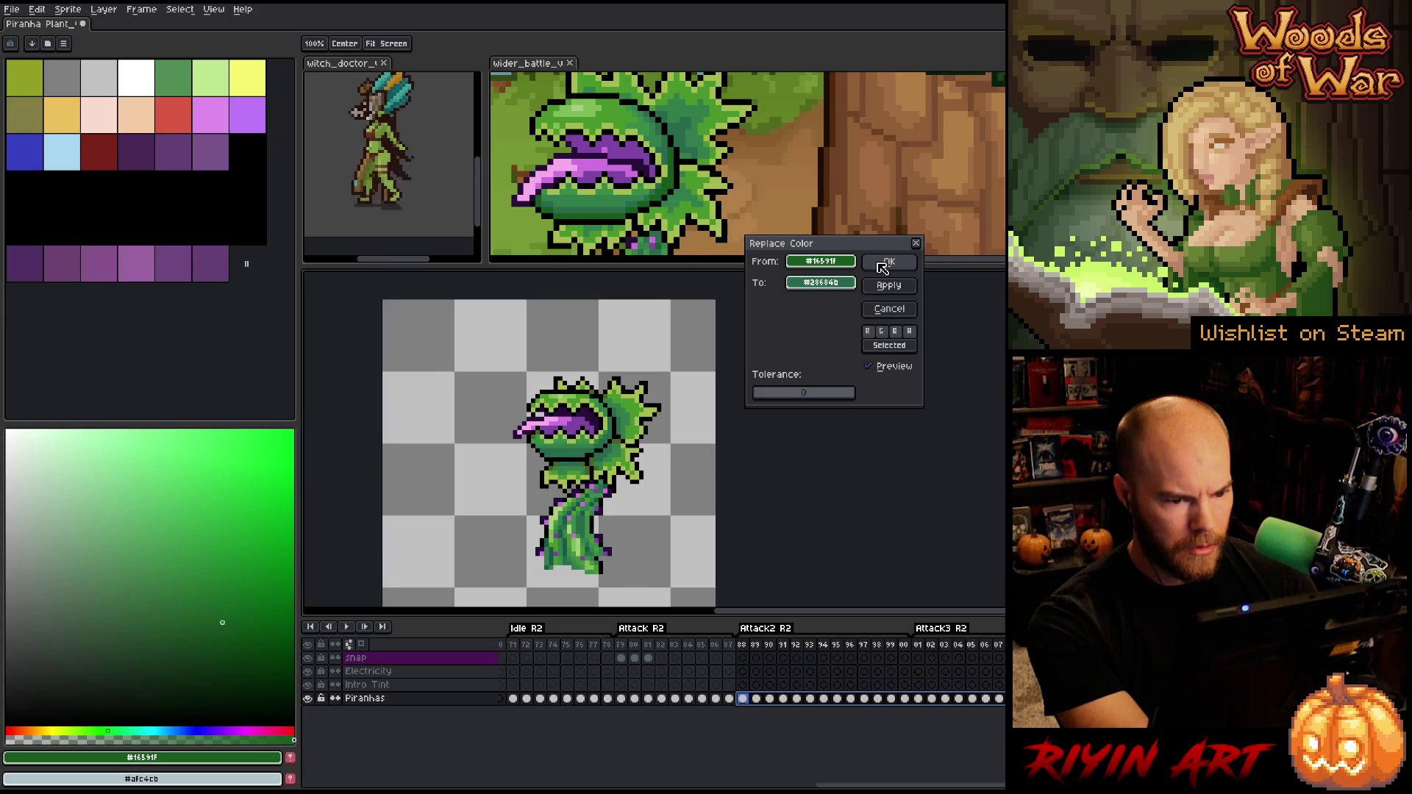
click(886, 262)
click(731, 648)
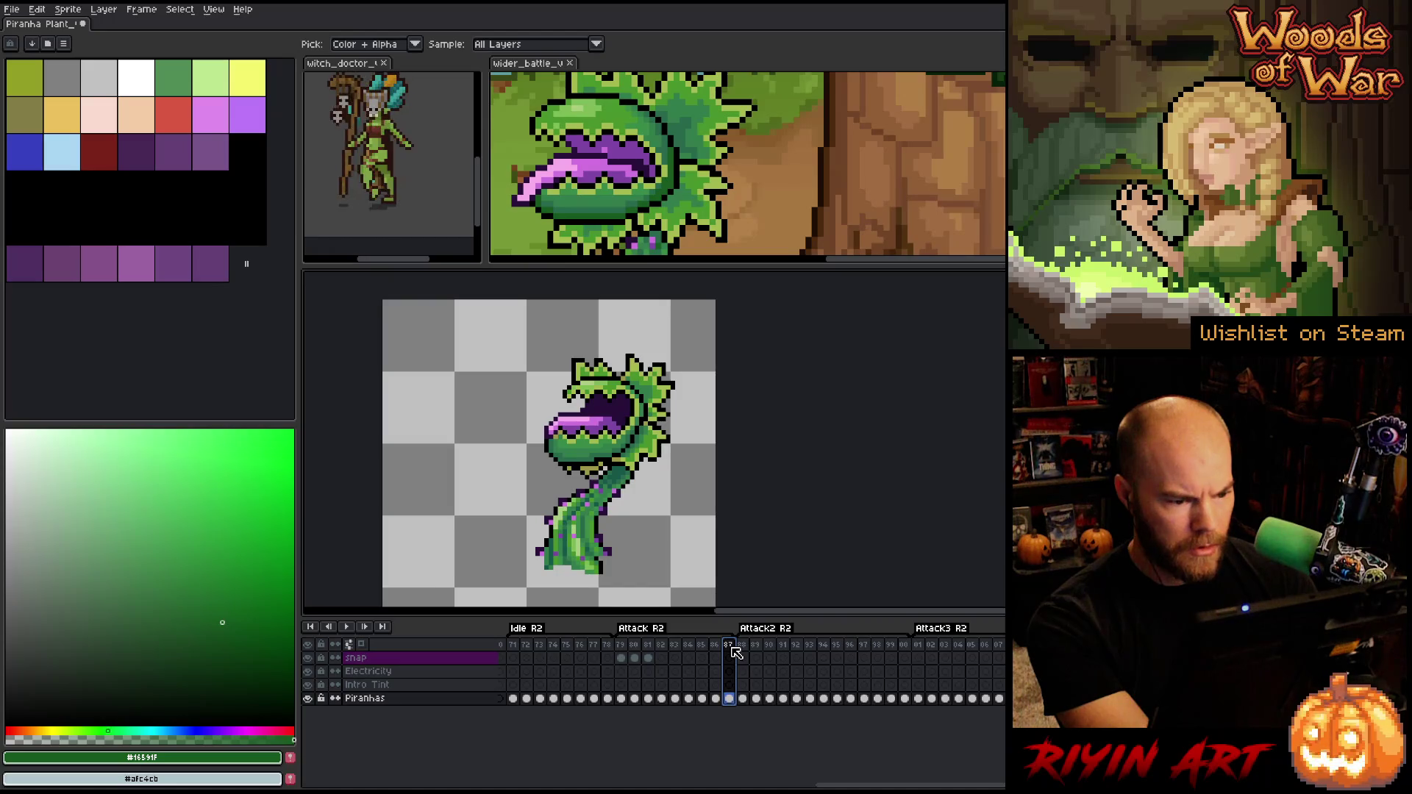
Compare frames 87 and 88 and preview the Attack2 R2 animation, stopping on frame 88
click(743, 648)
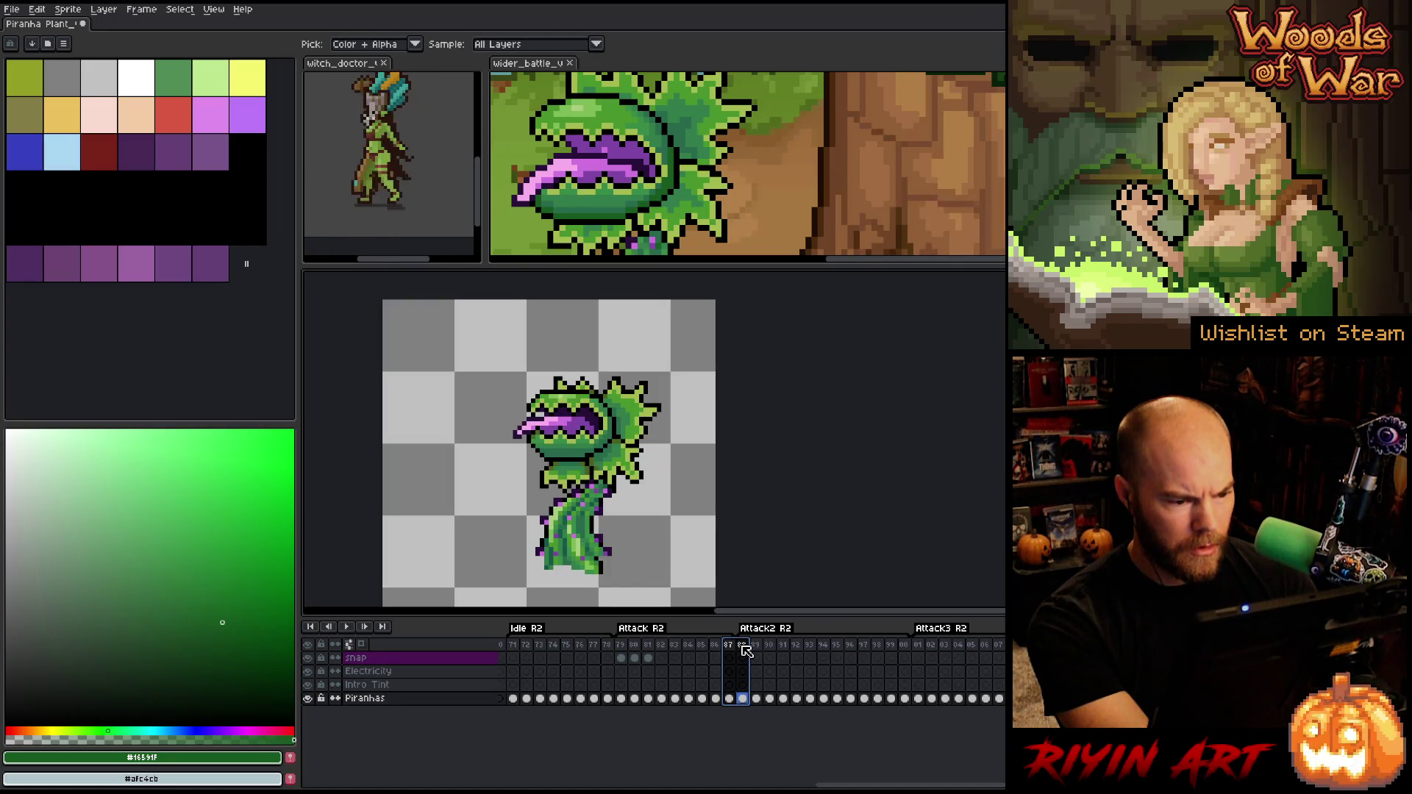
click(730, 647)
click(743, 648)
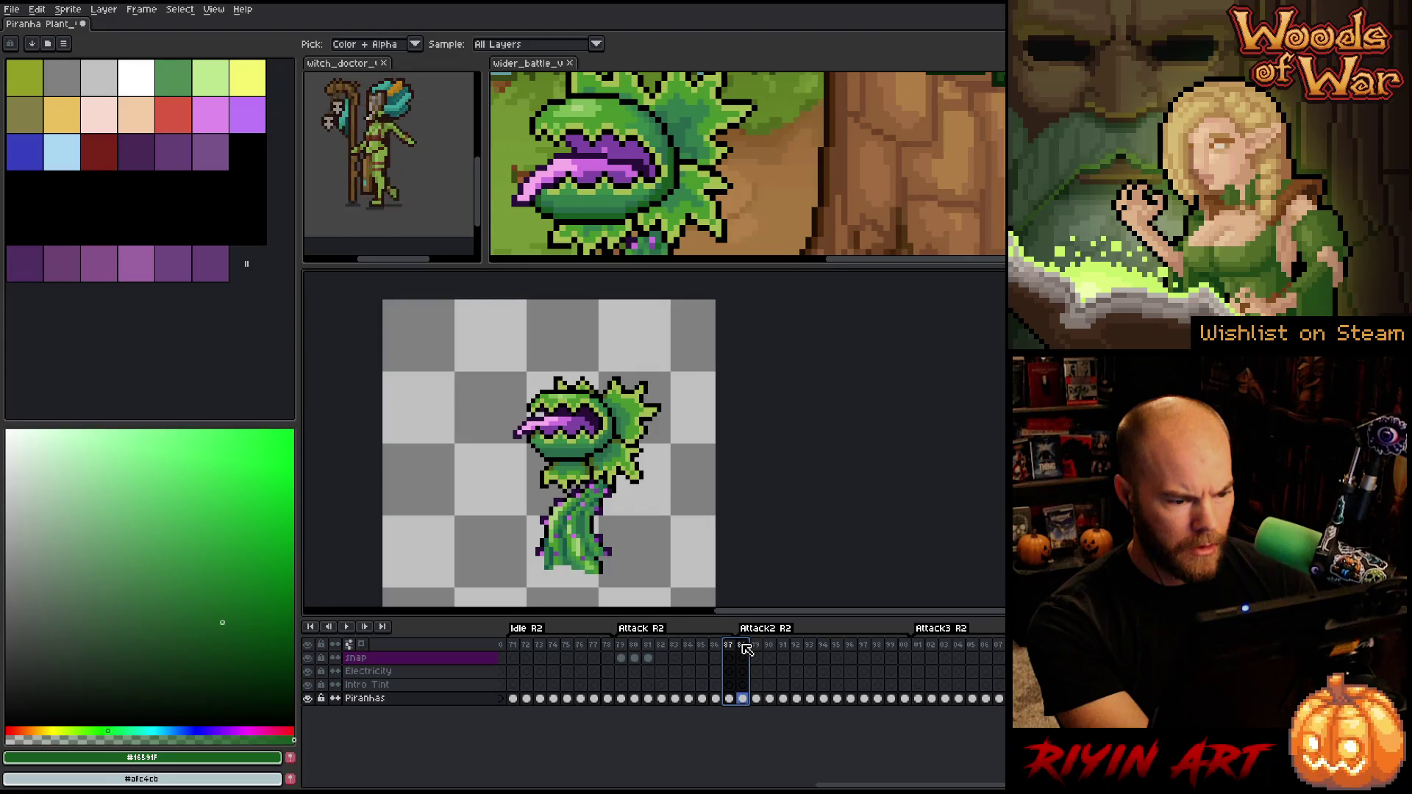
click(729, 647)
drag(734, 646, 749, 642)
click(736, 639)
click(736, 640)
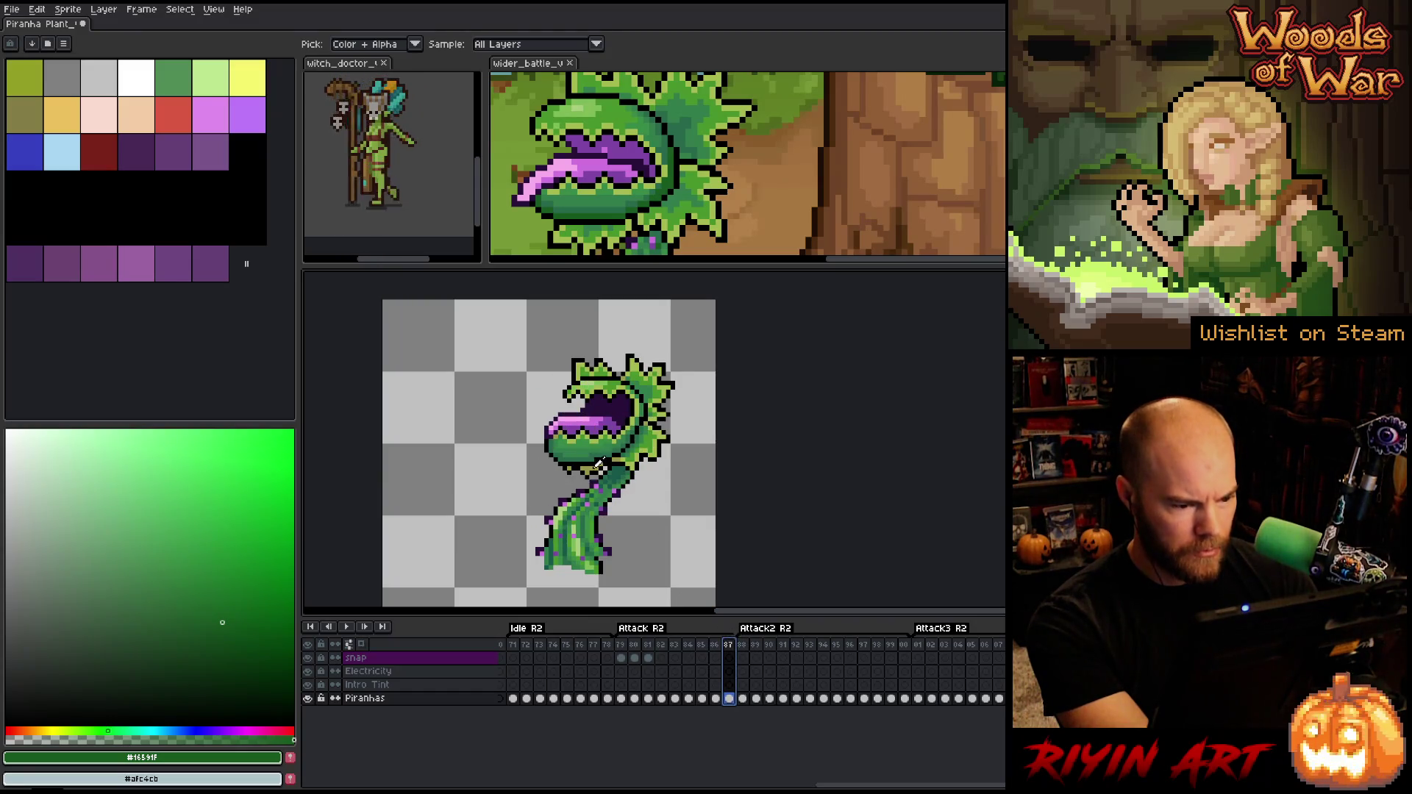
key(Return)
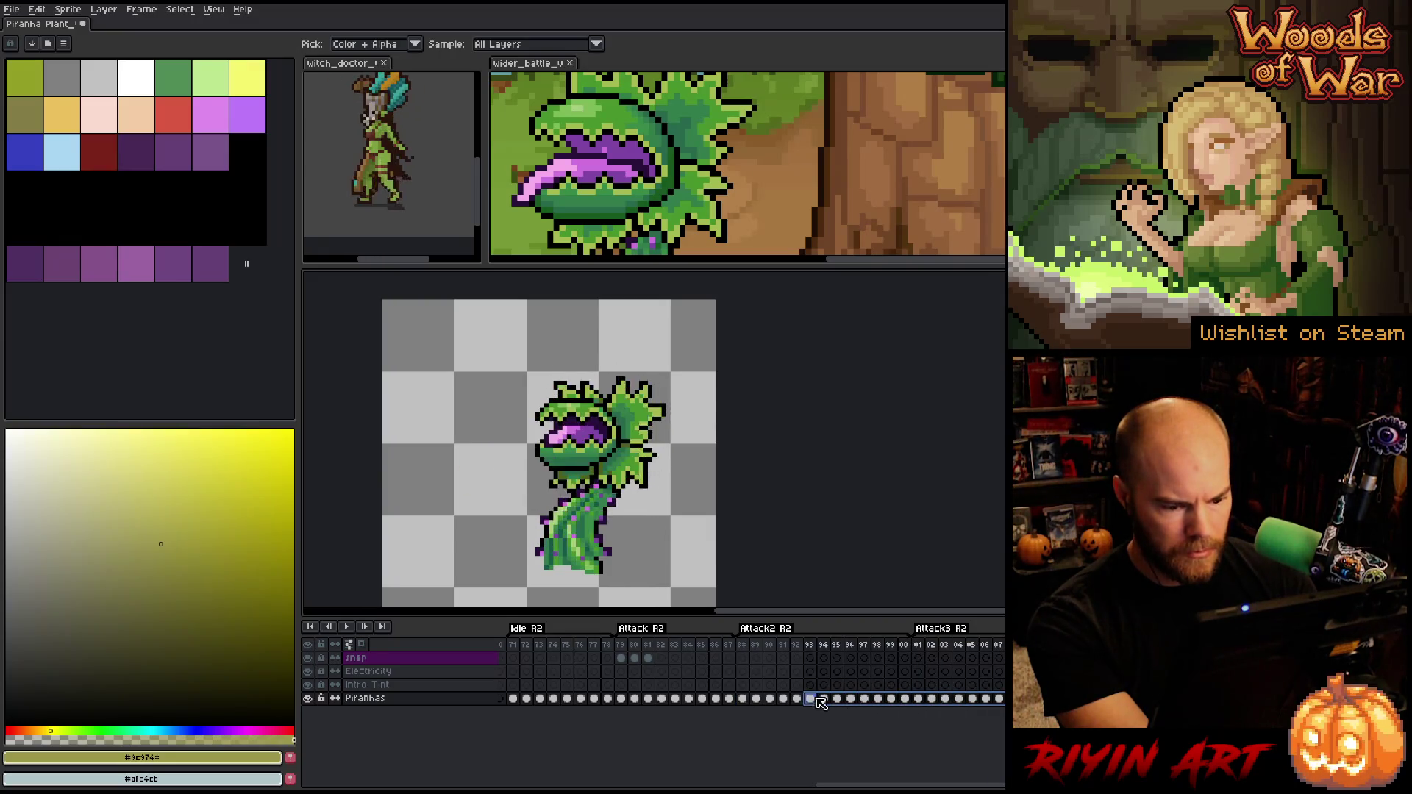
click(744, 700)
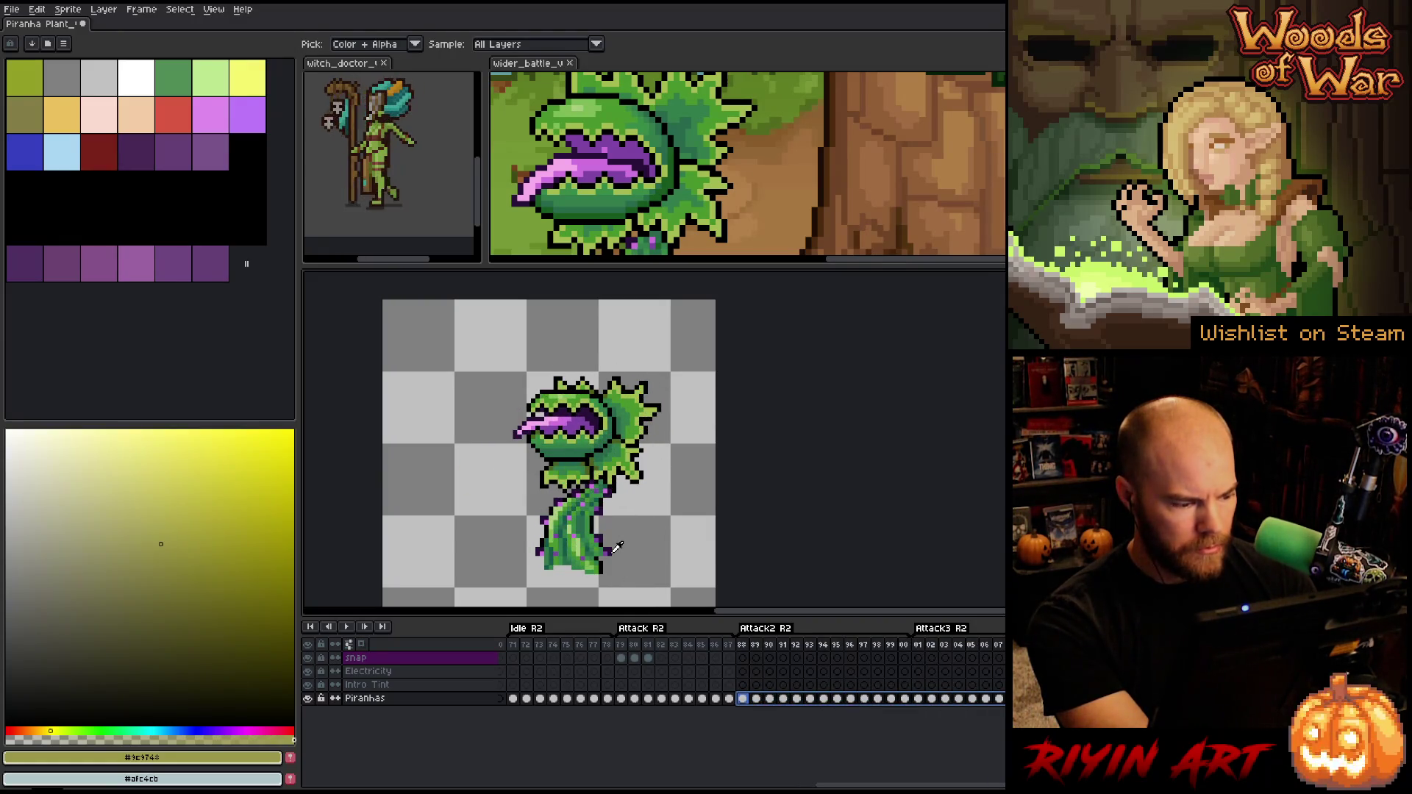
Replace the dark green #43601e with olive #9c9748, then select frames 88–97
key(x)
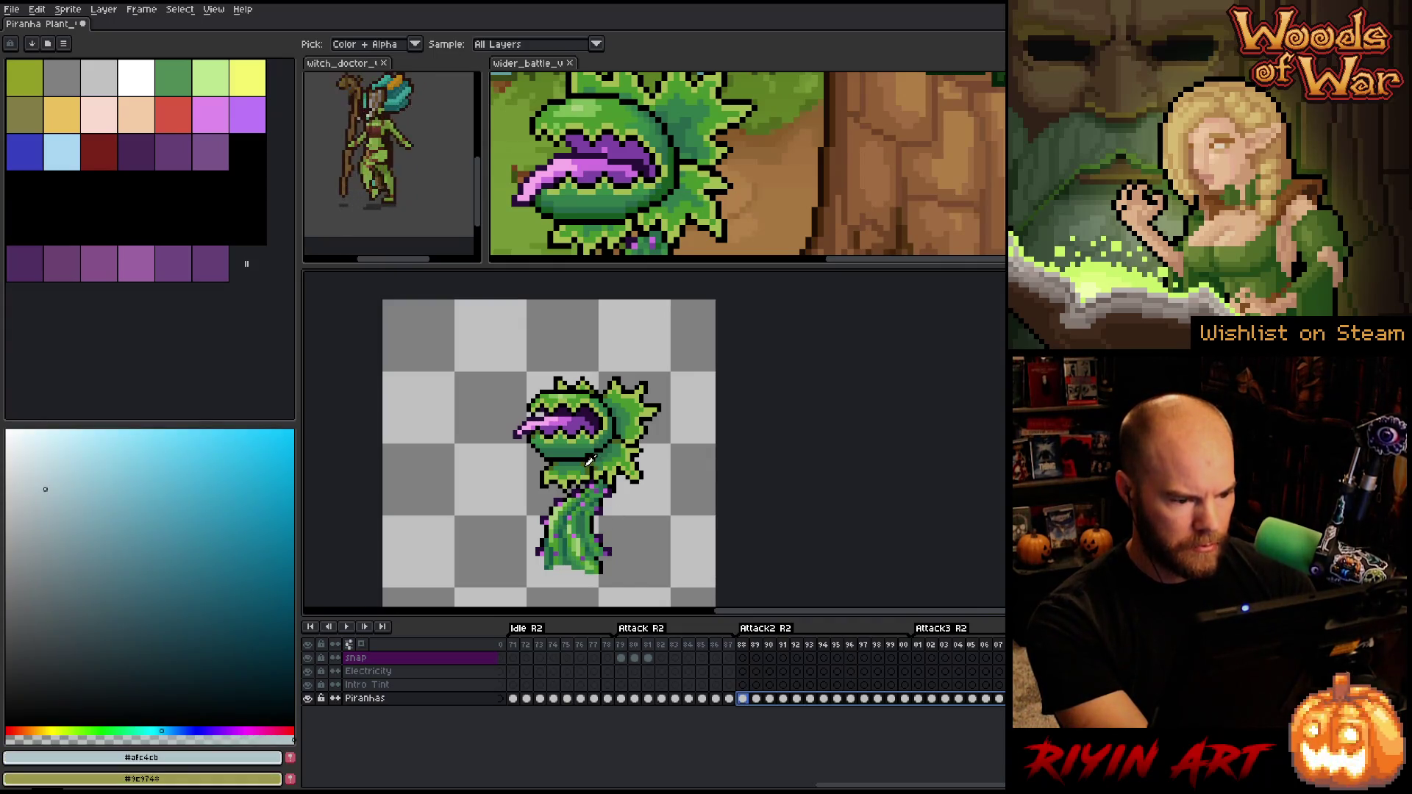
click(593, 464)
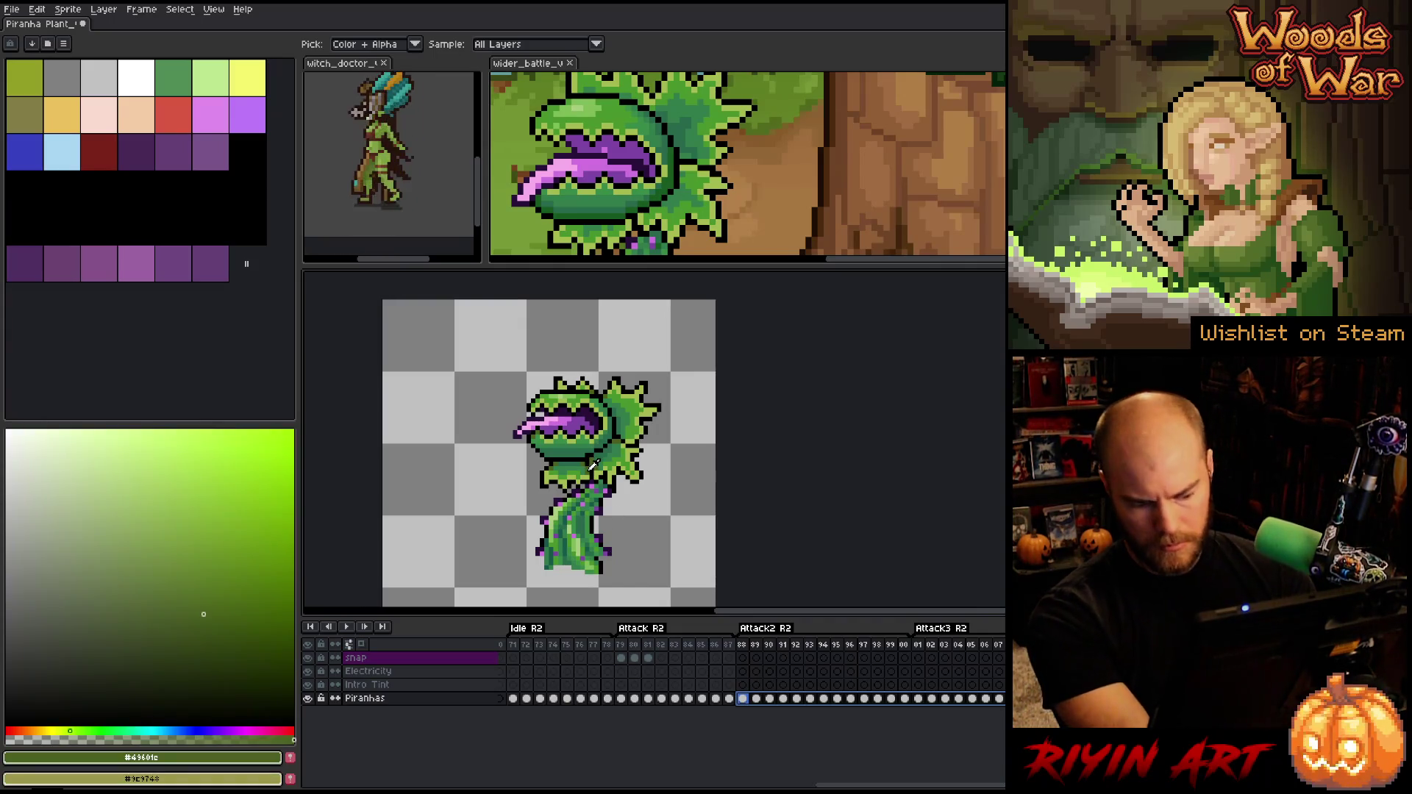
key(shift+r)
click(889, 262)
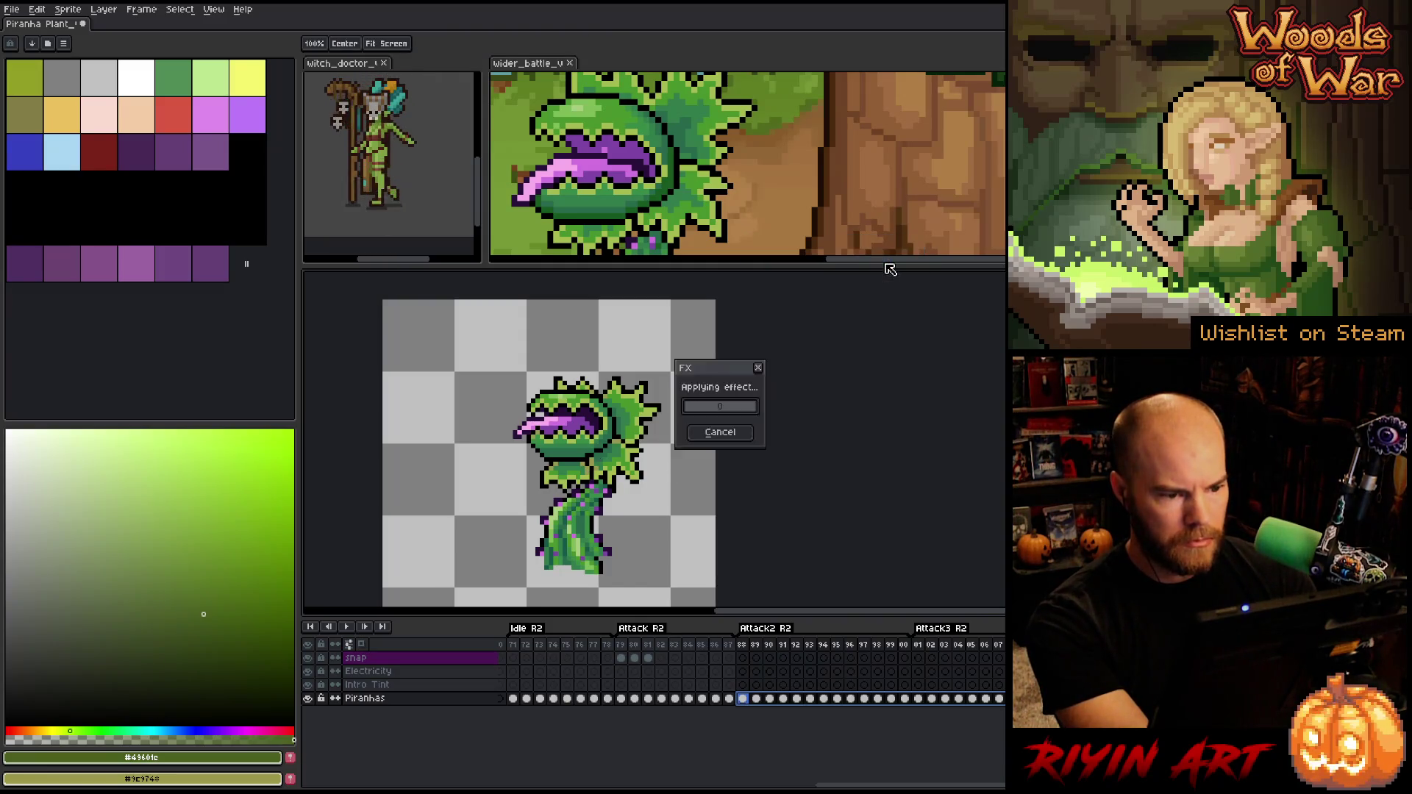
mouse_move(748, 647)
mouse_down()
mouse_move(886, 645)
mouse_move(854, 639)
mouse_move(917, 622)
mouse_up()
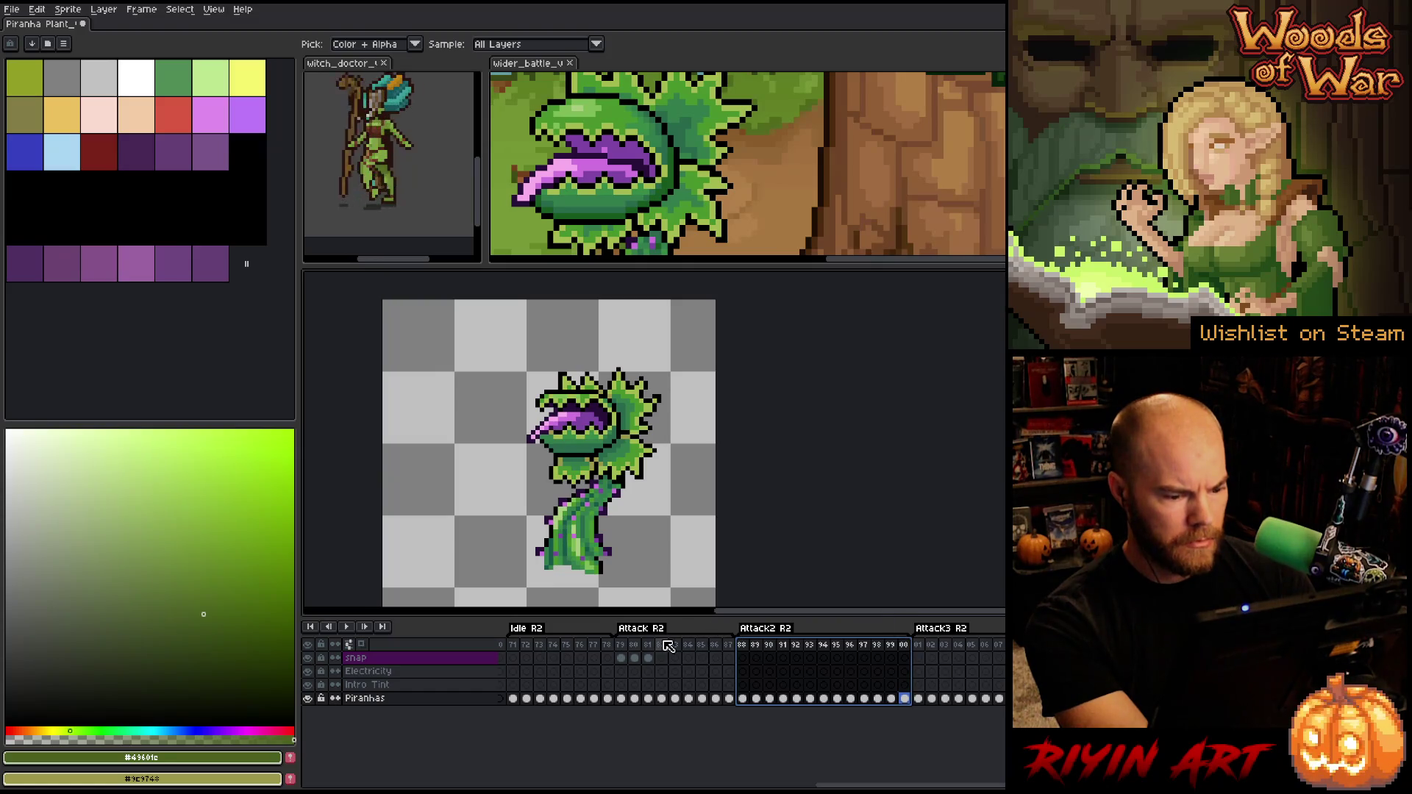
Select frames 82–91, play from frame 89, and zoom in and out to inspect the recolour
mouse_move(660, 646)
mouse_down()
mouse_move(808, 642)
mouse_move(712, 643)
mouse_move(758, 644)
mouse_up()
click(756, 645)
key(Return)
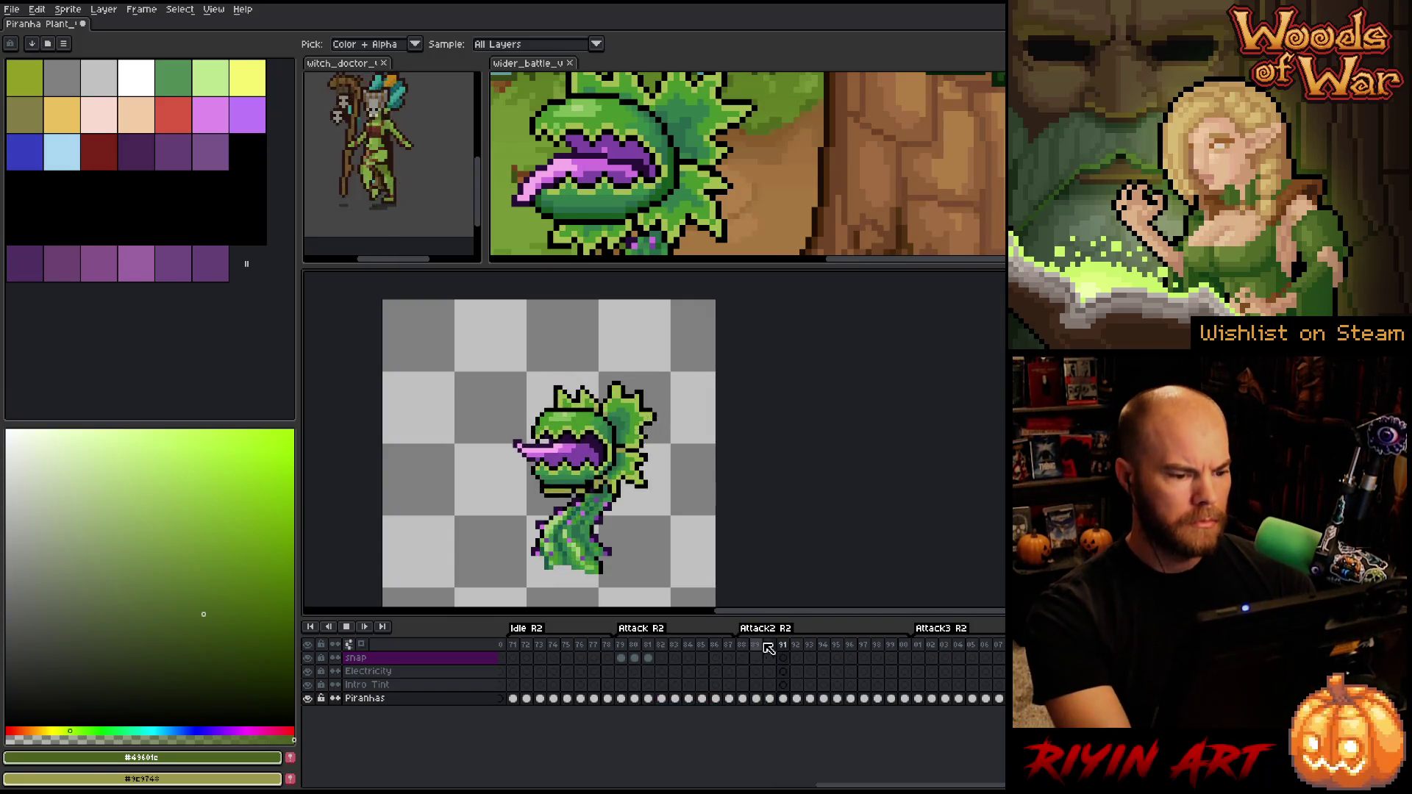
scroll(586, 523, down, 3)
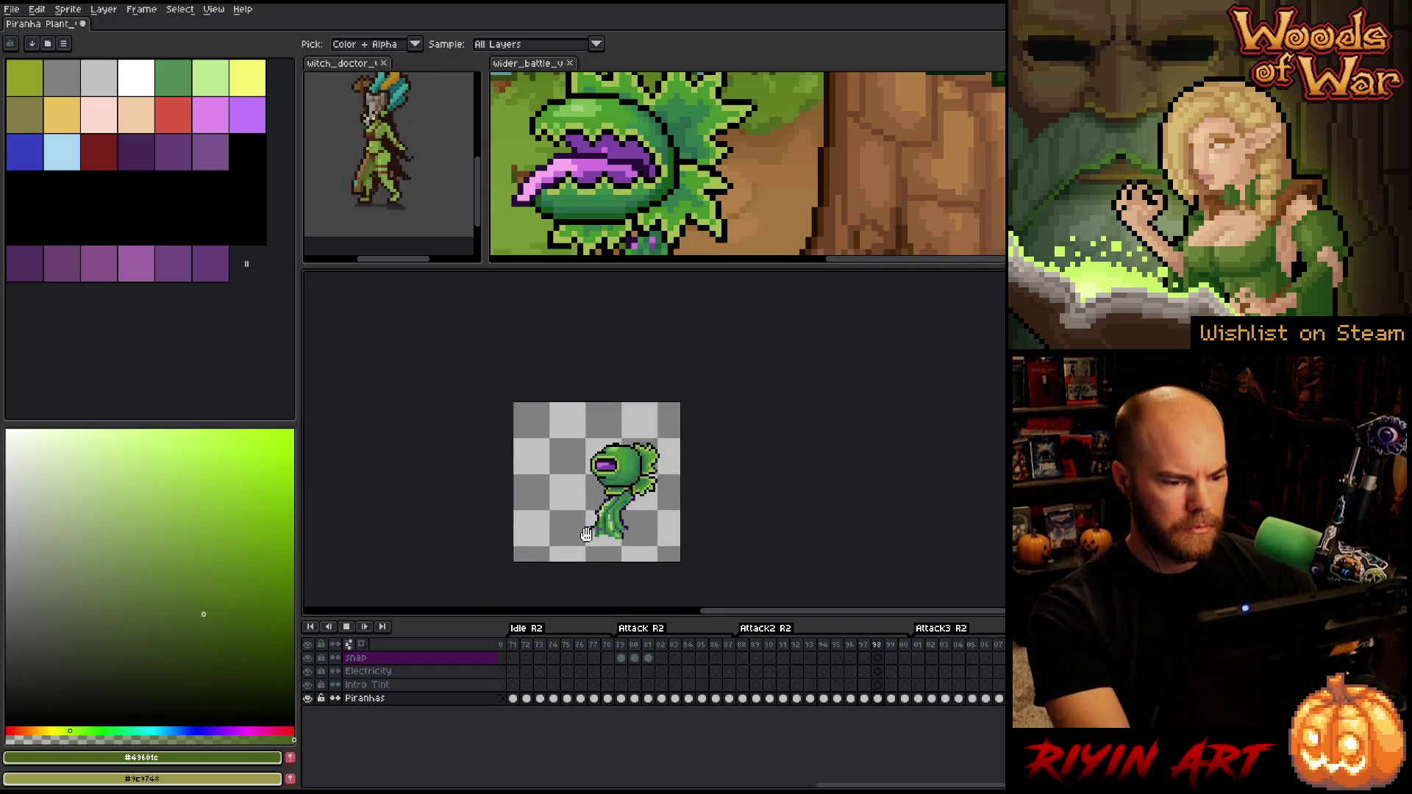
scroll(588, 529, up, 2)
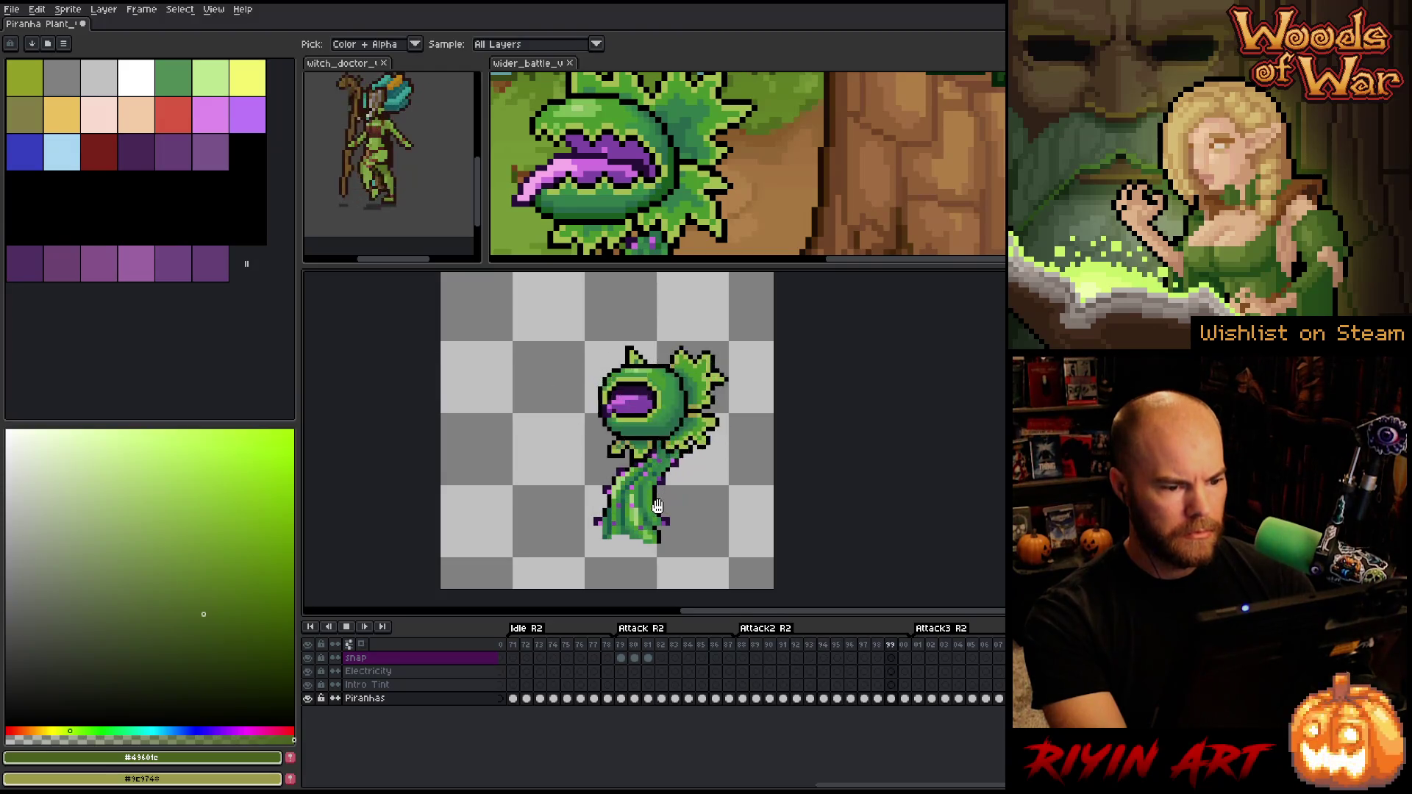
scroll(657, 420, up, 4)
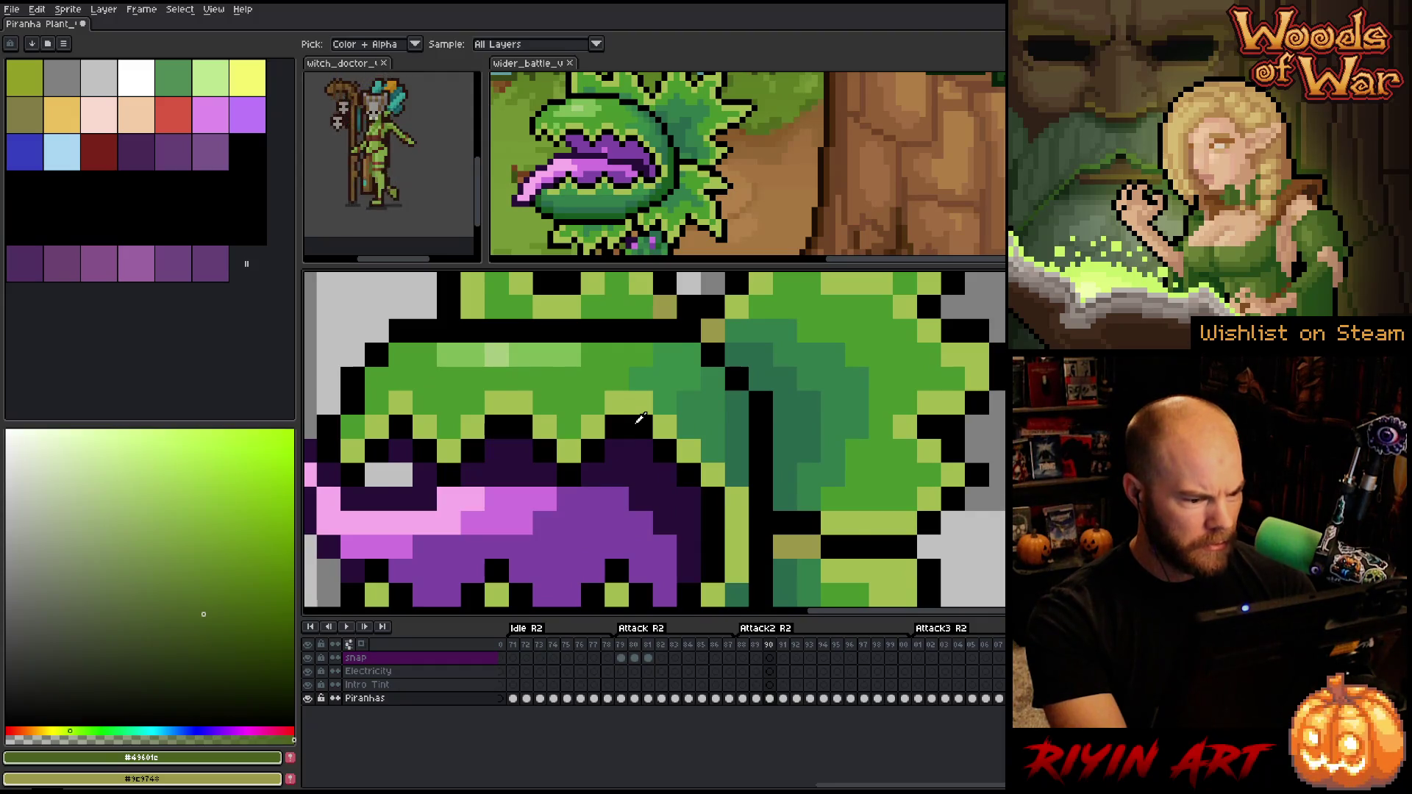
scroll(640, 418, down, 6)
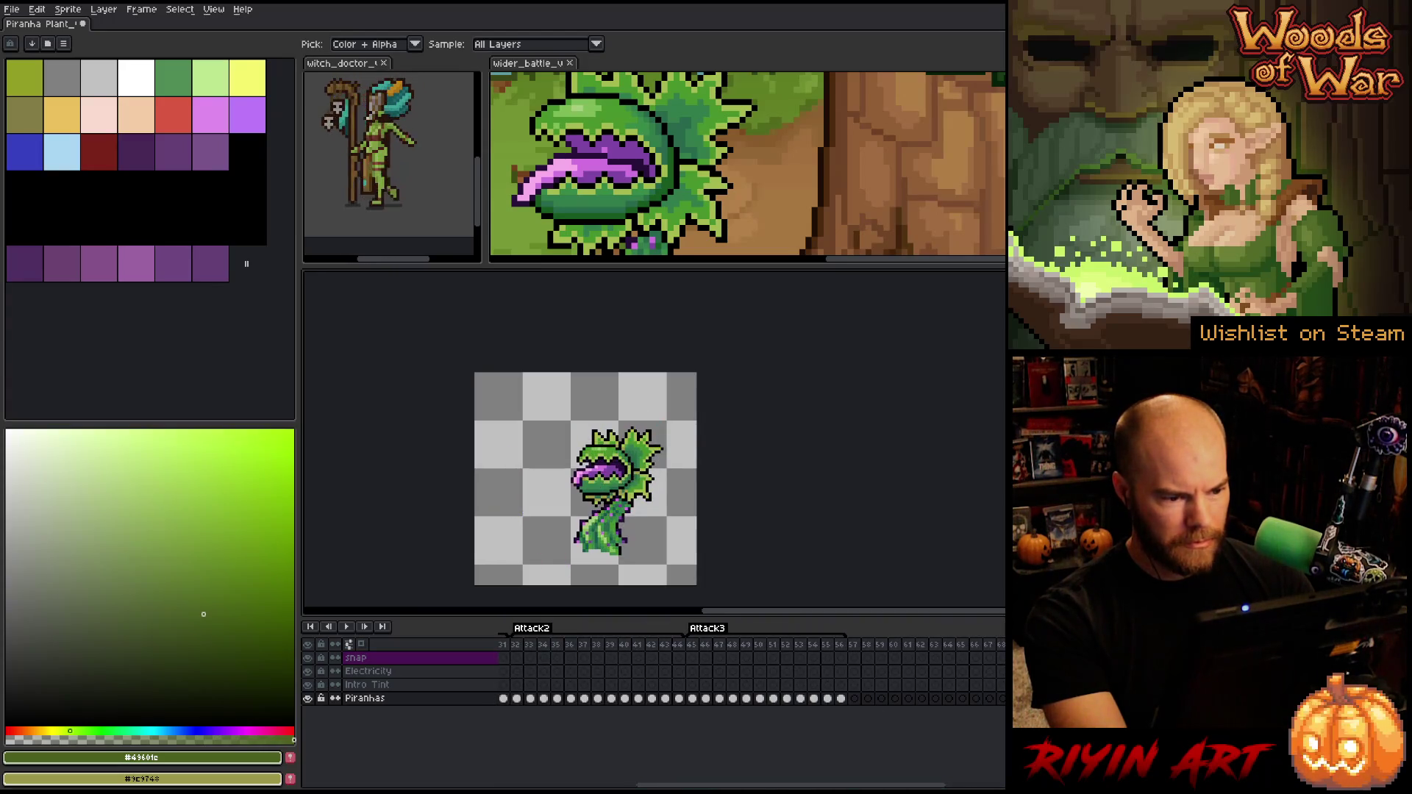
drag(890, 787, 750, 787)
Select frames from 16 onward and sample the mouth's purple #7f46a5
click(707, 647)
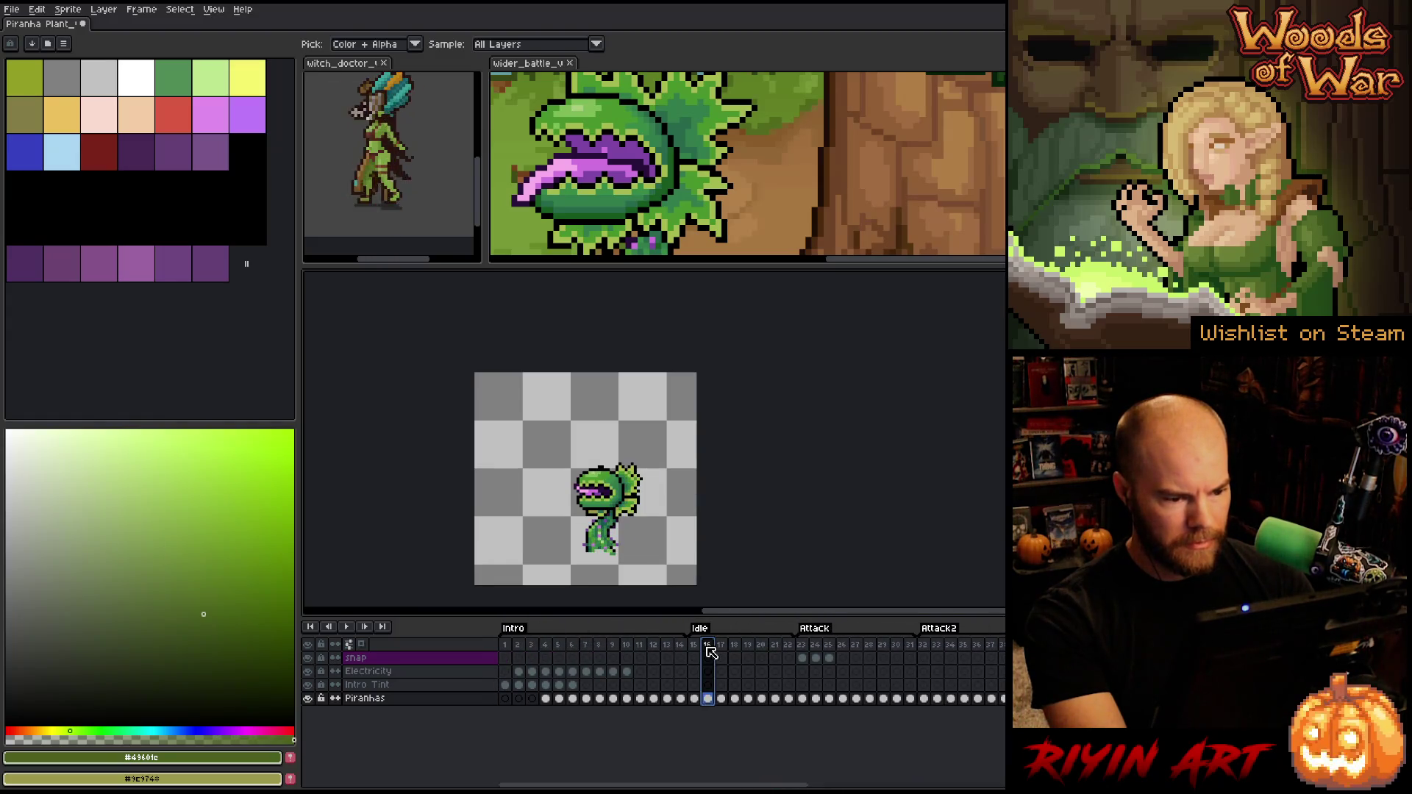
mouse_move(709, 648)
mouse_down()
mouse_move(1001, 647)
mouse_move(658, 628)
mouse_move(926, 648)
mouse_move(758, 657)
mouse_move(800, 649)
mouse_up()
scroll(517, 423, down, 2)
scroll(531, 433, up, 3)
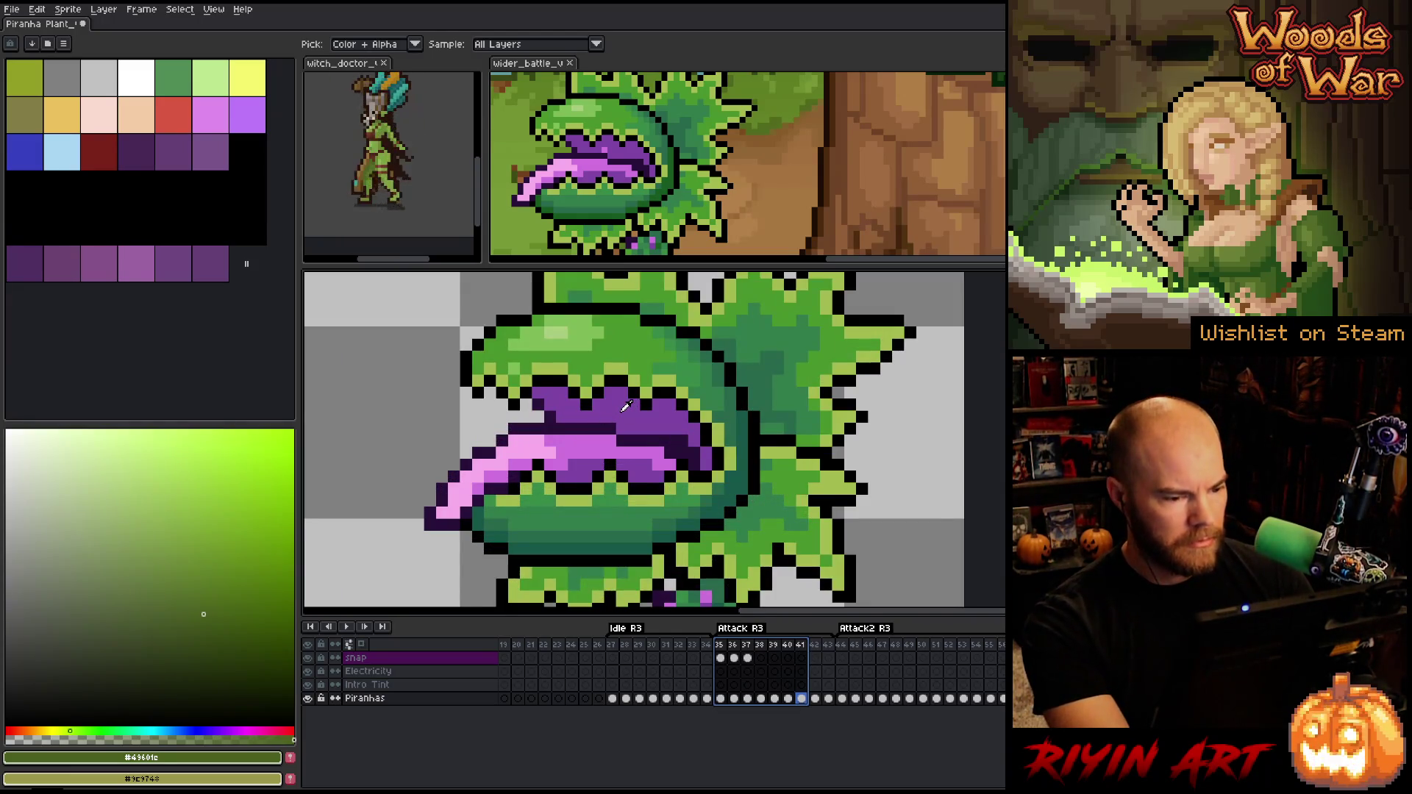
click(624, 409)
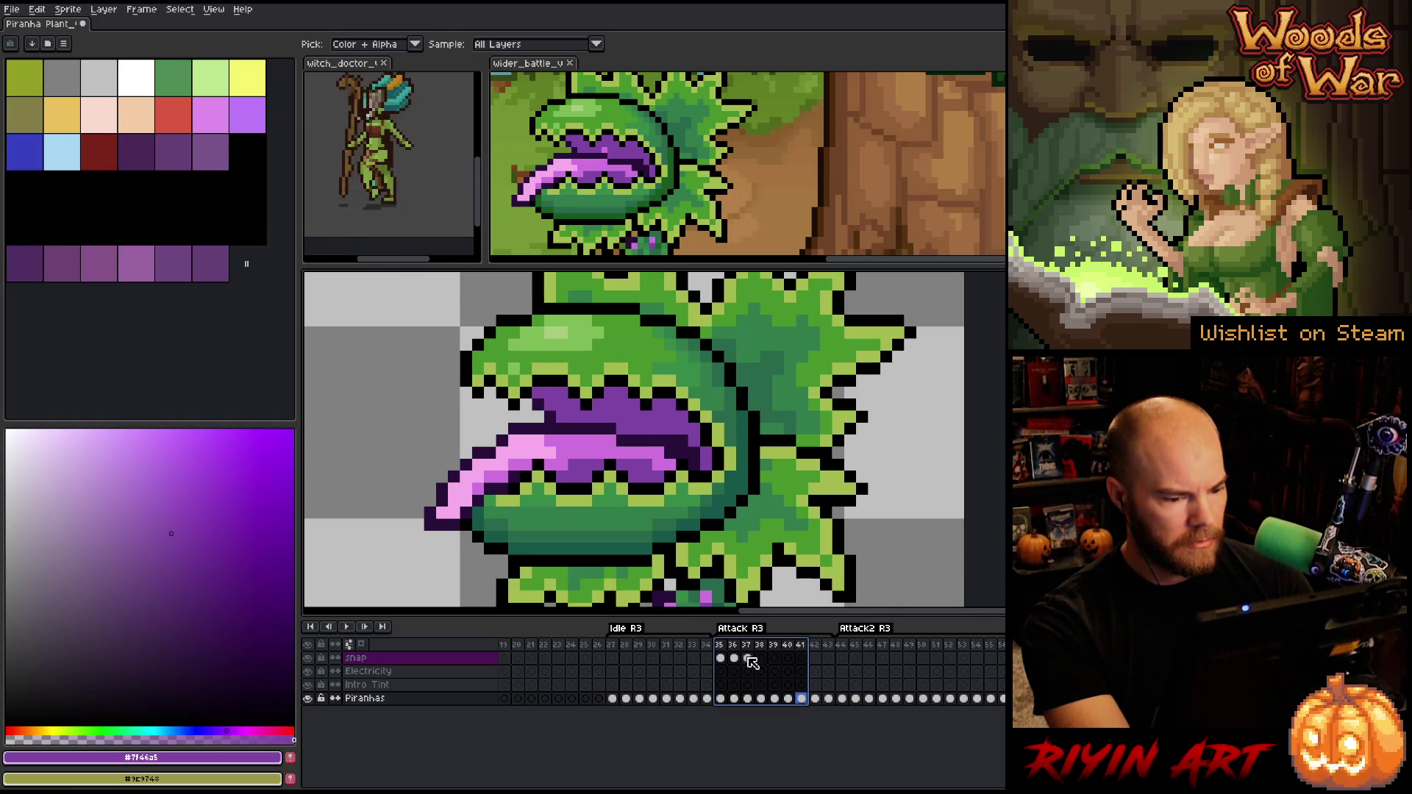
Go to frame 71, the start of Idle R2, and add a new layer above Piranhas
scroll(919, 776, right, 10)
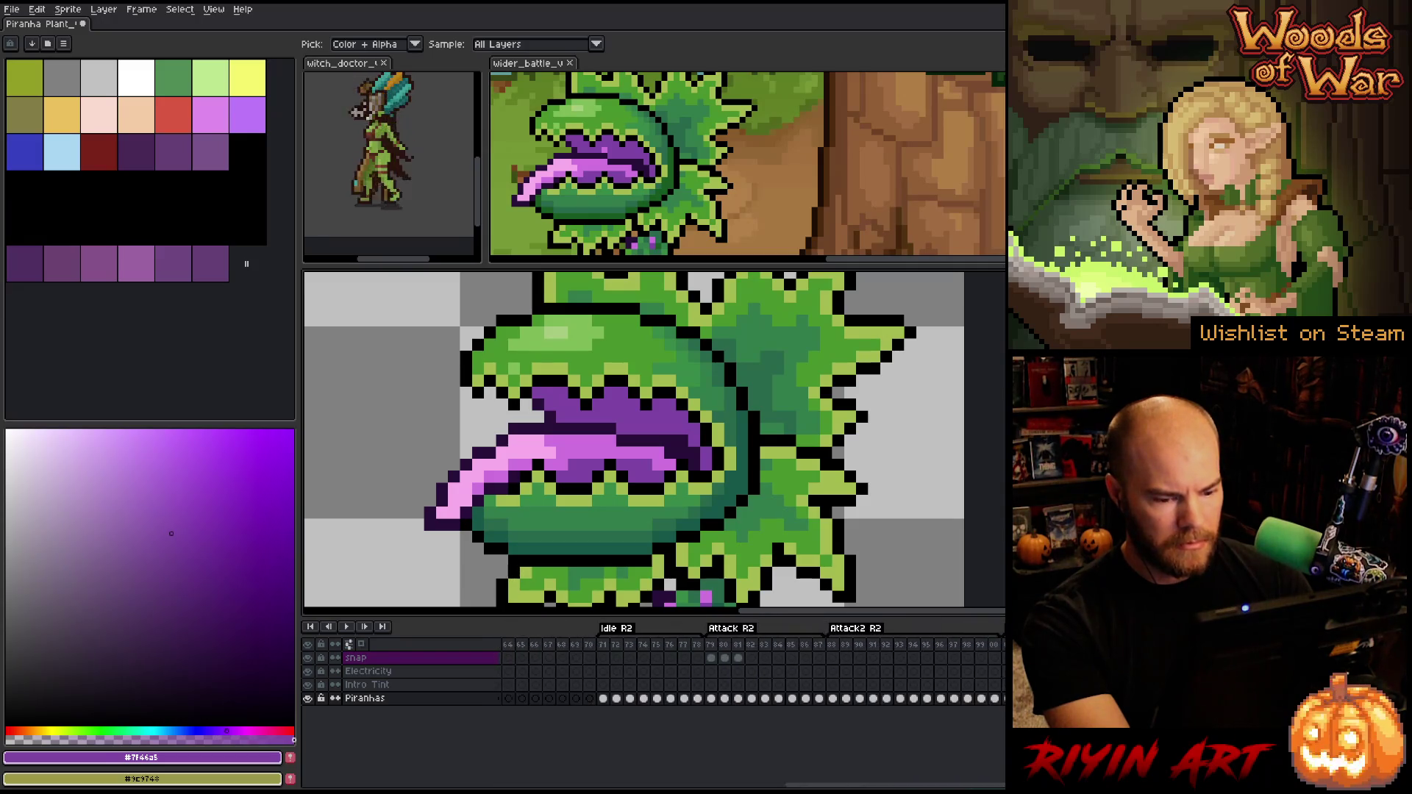
scroll(849, 707, left, 1)
click(841, 699)
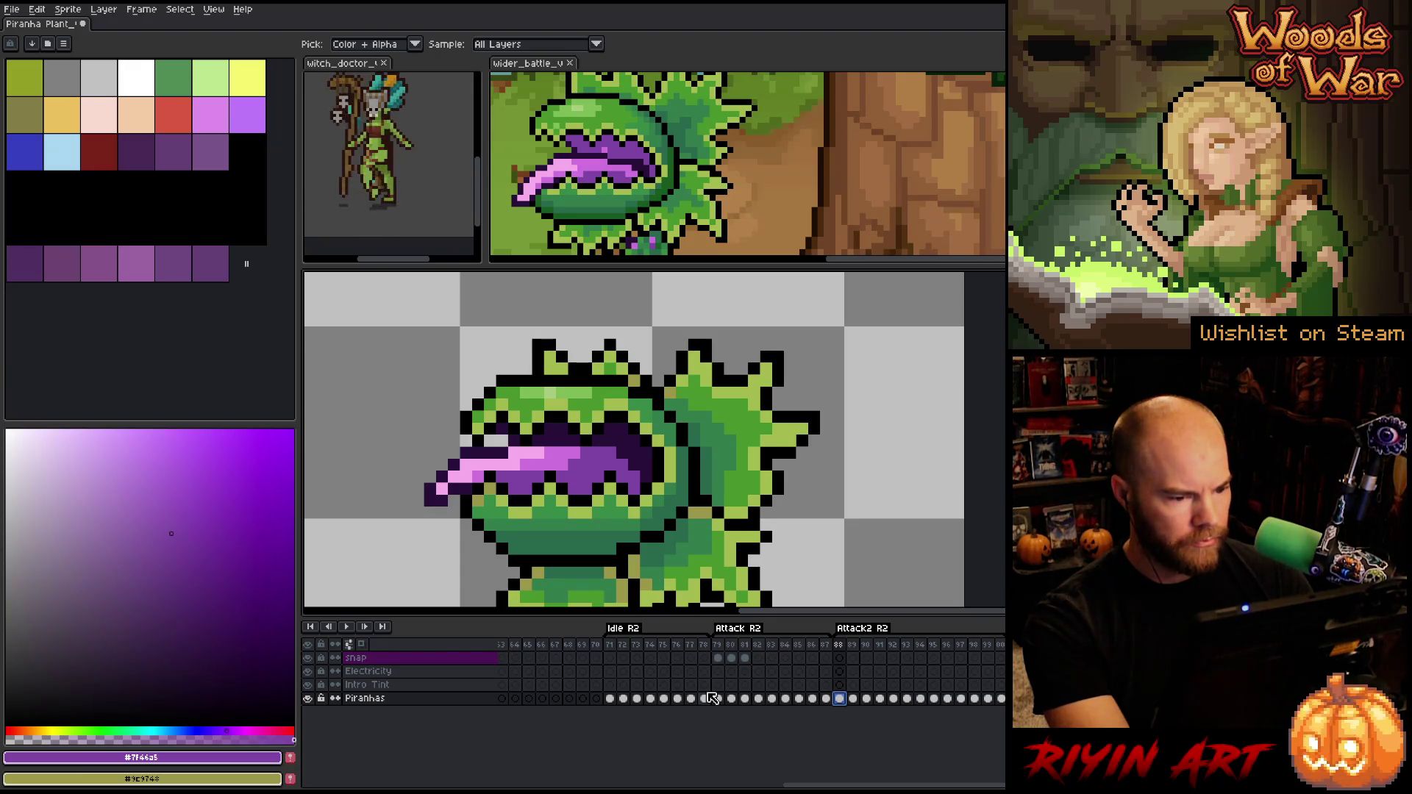
click(610, 699)
click(624, 699)
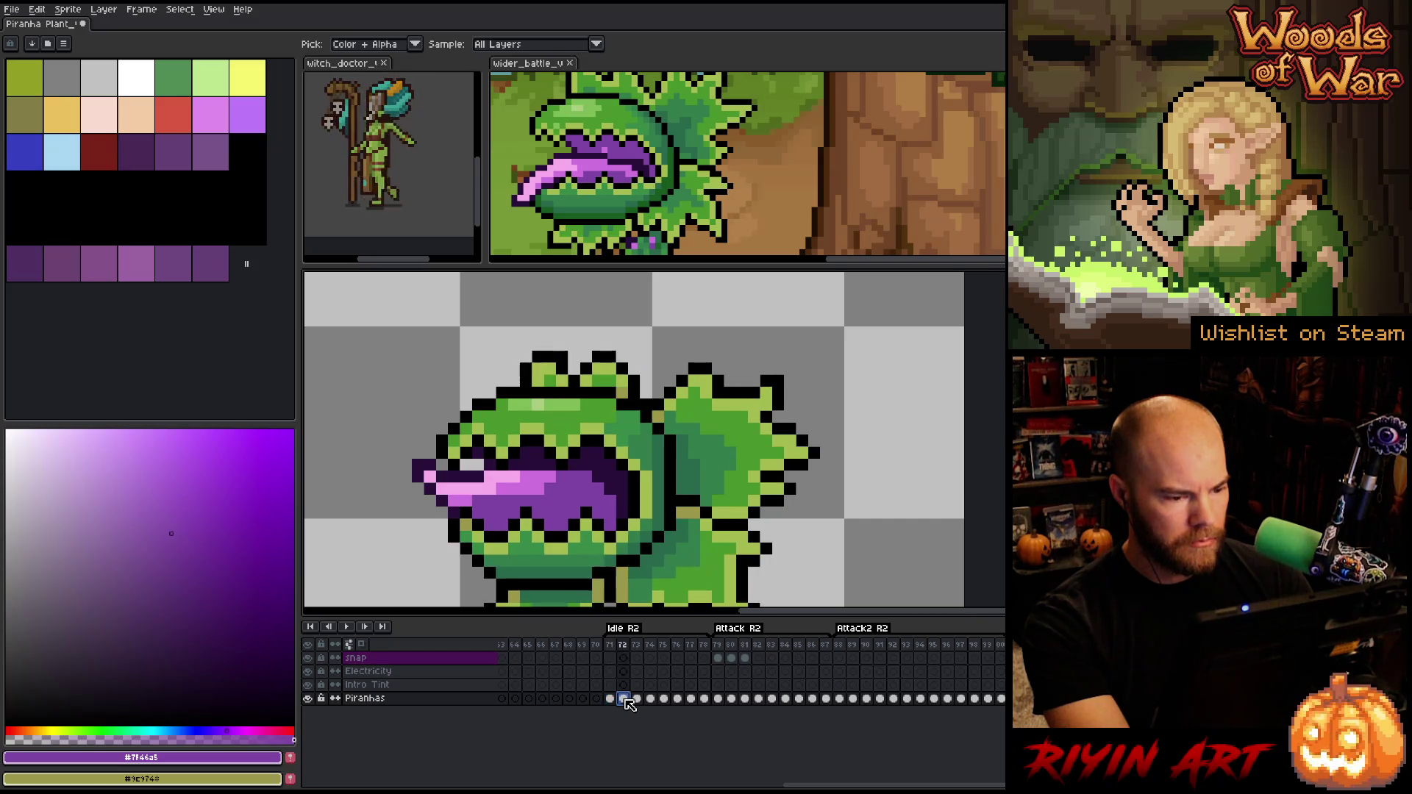
click(609, 699)
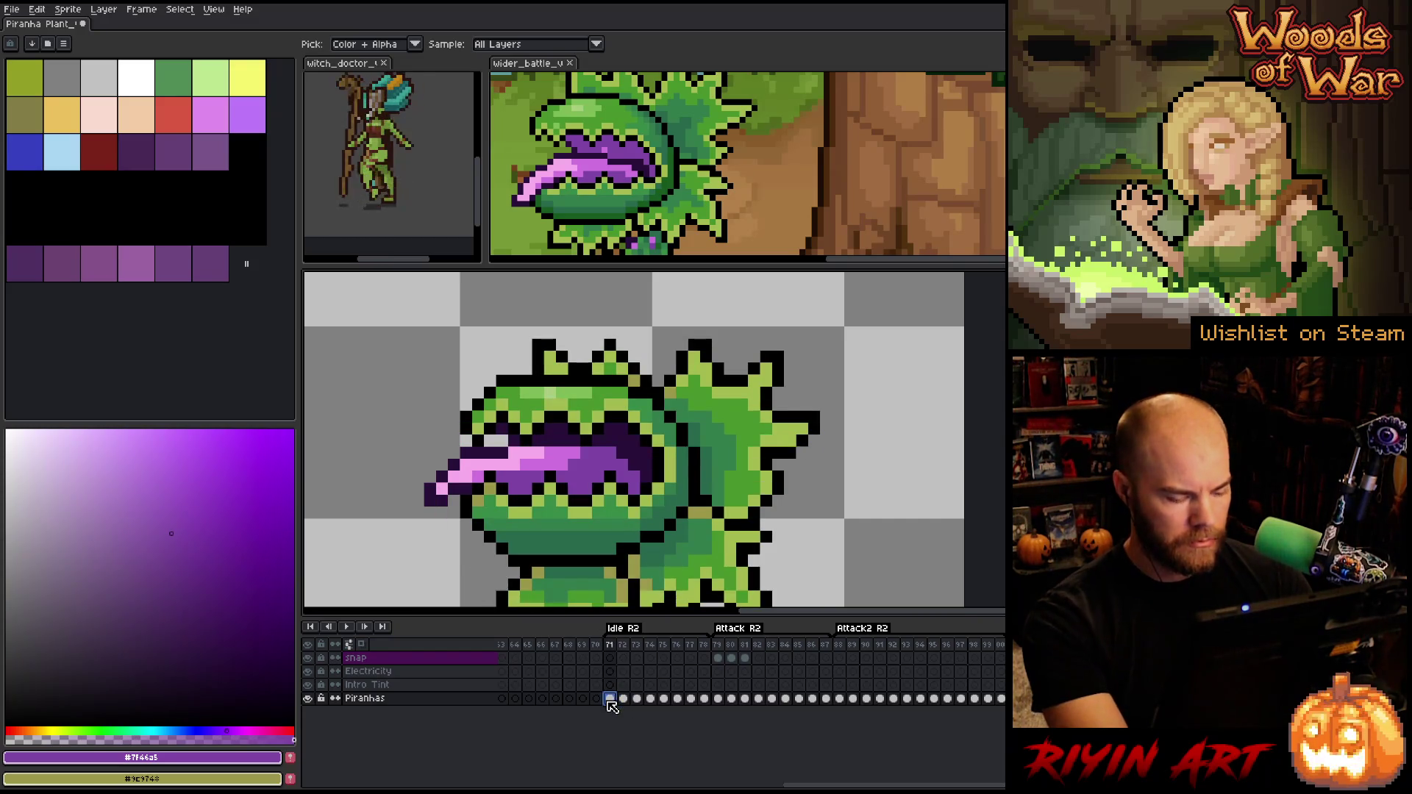
key(shift+n)
Draw test purple pixels with the pencil on Layer 1 in frames 71 and 72
click(609, 699)
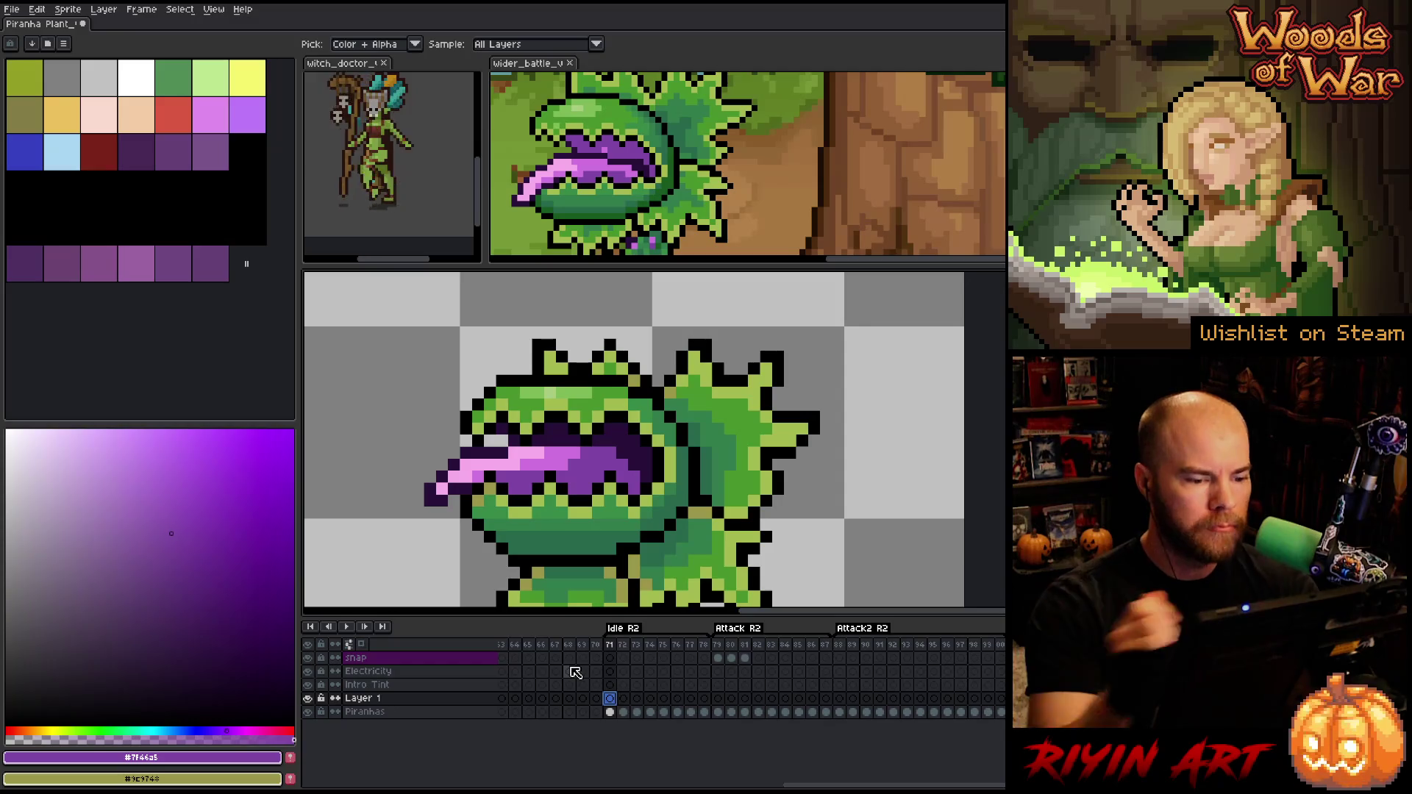
key(b)
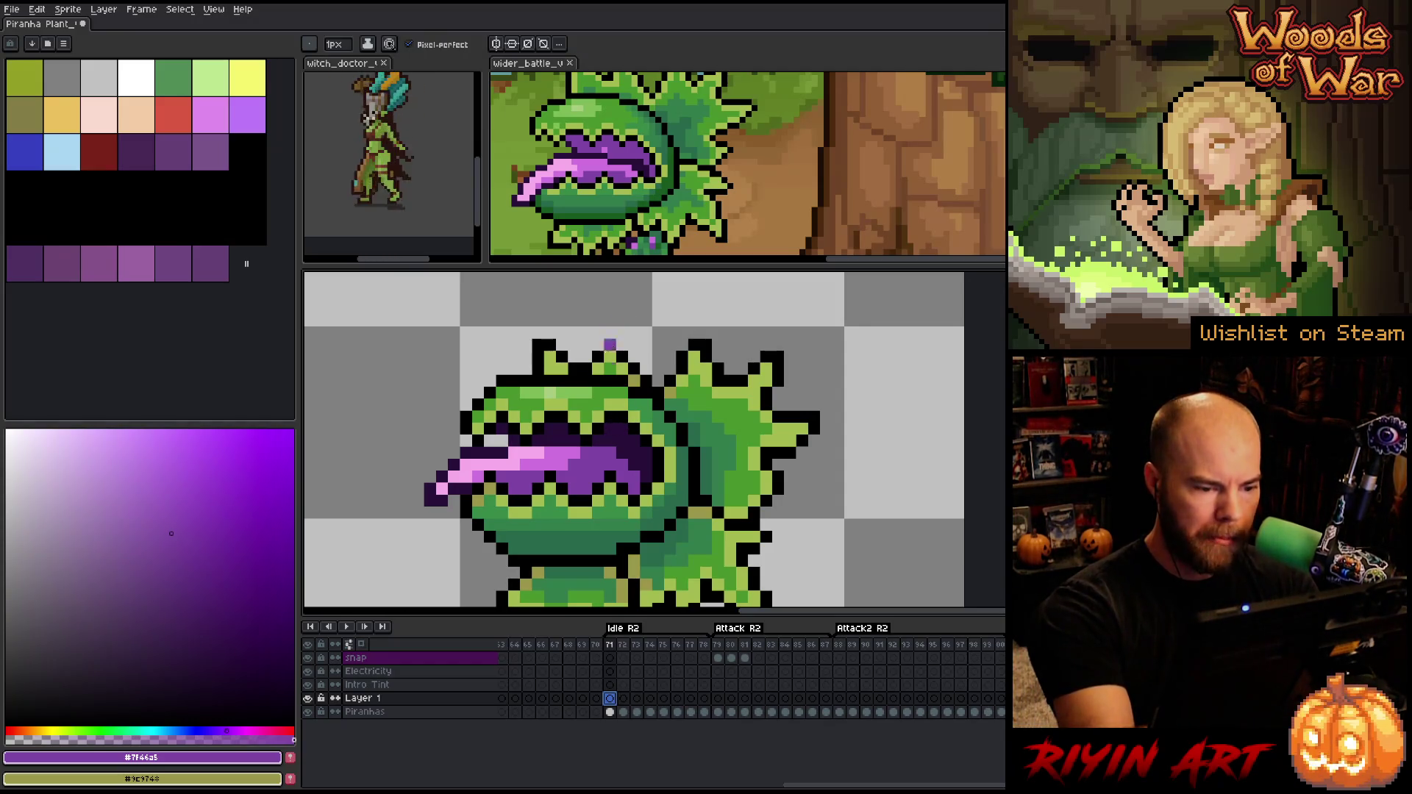
click(622, 428)
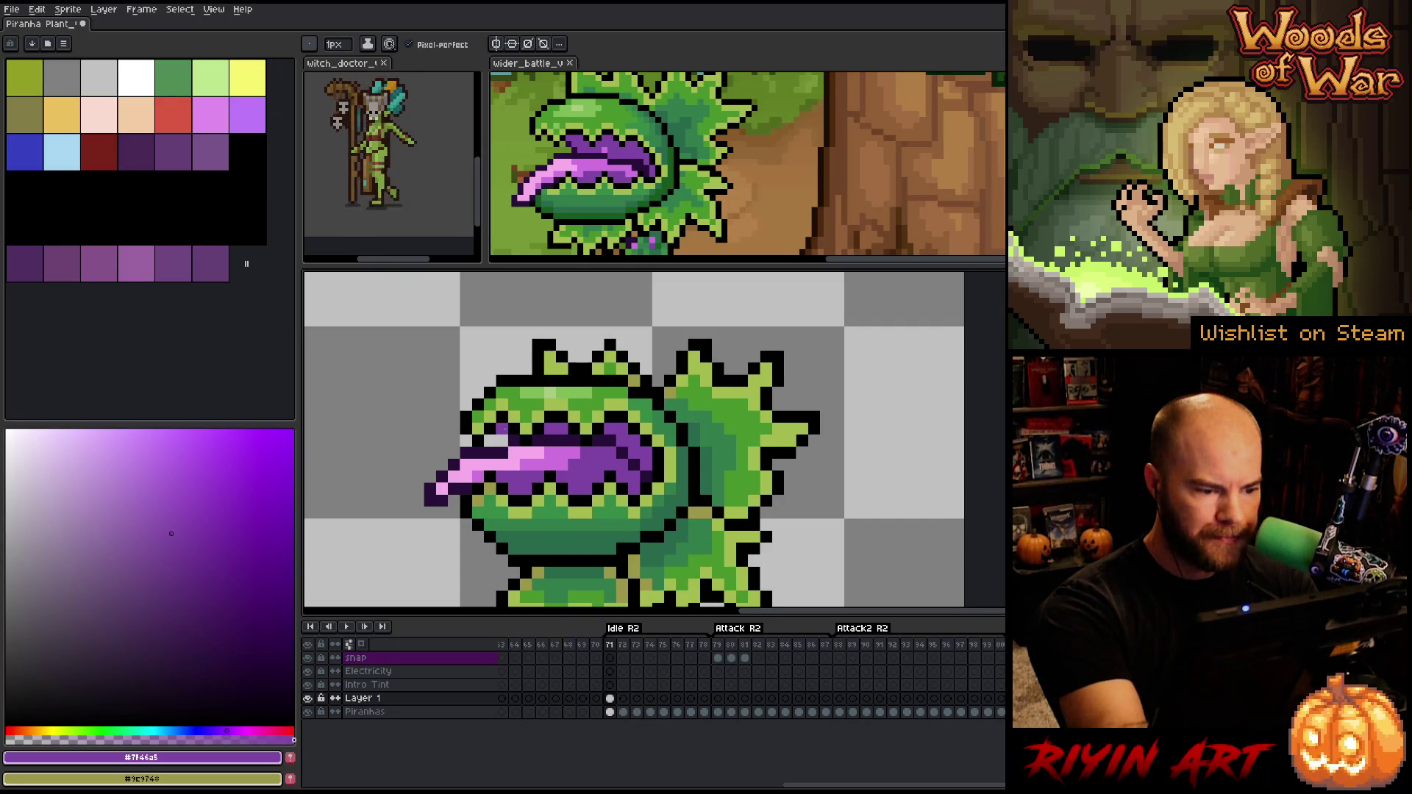
scroll(780, 426, down, 4)
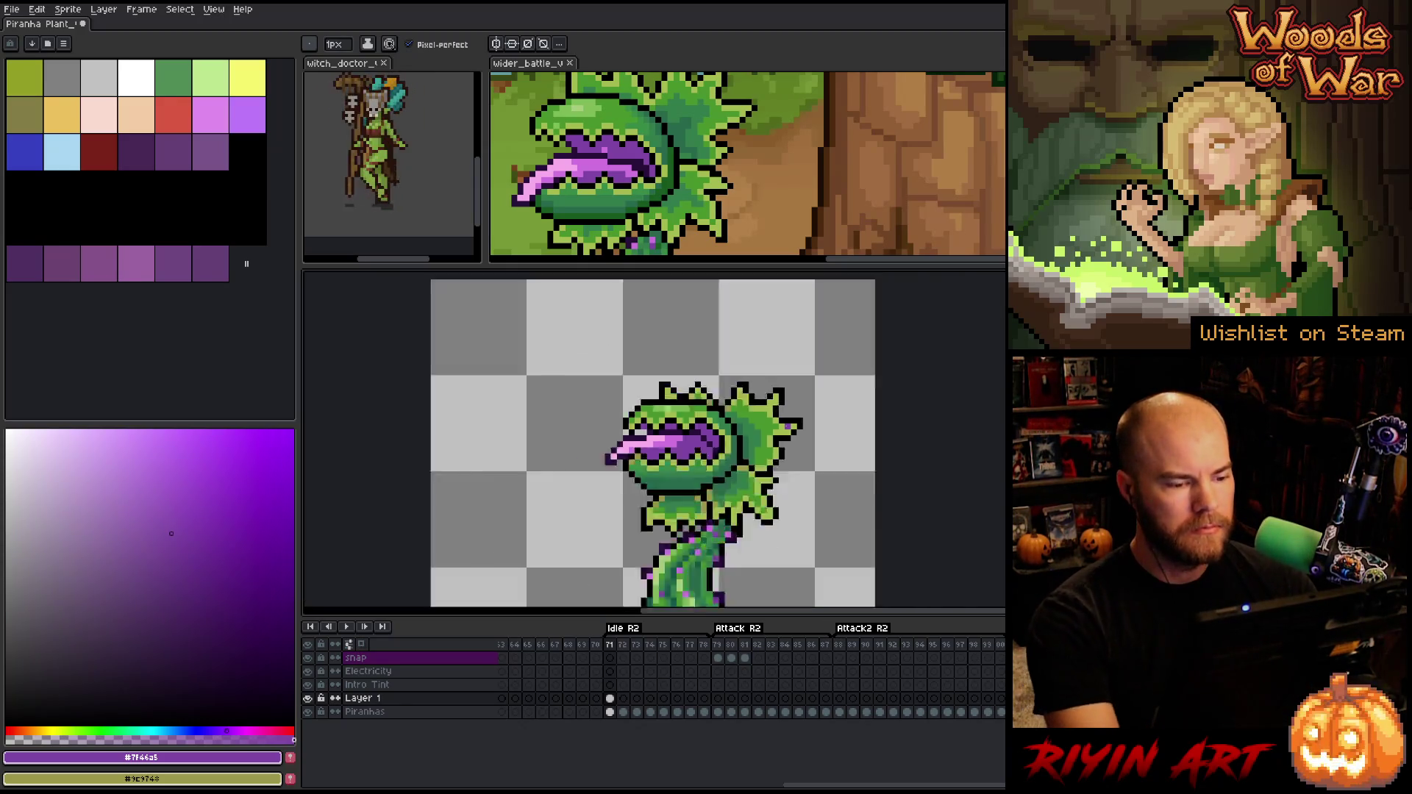
scroll(802, 445, up, 2)
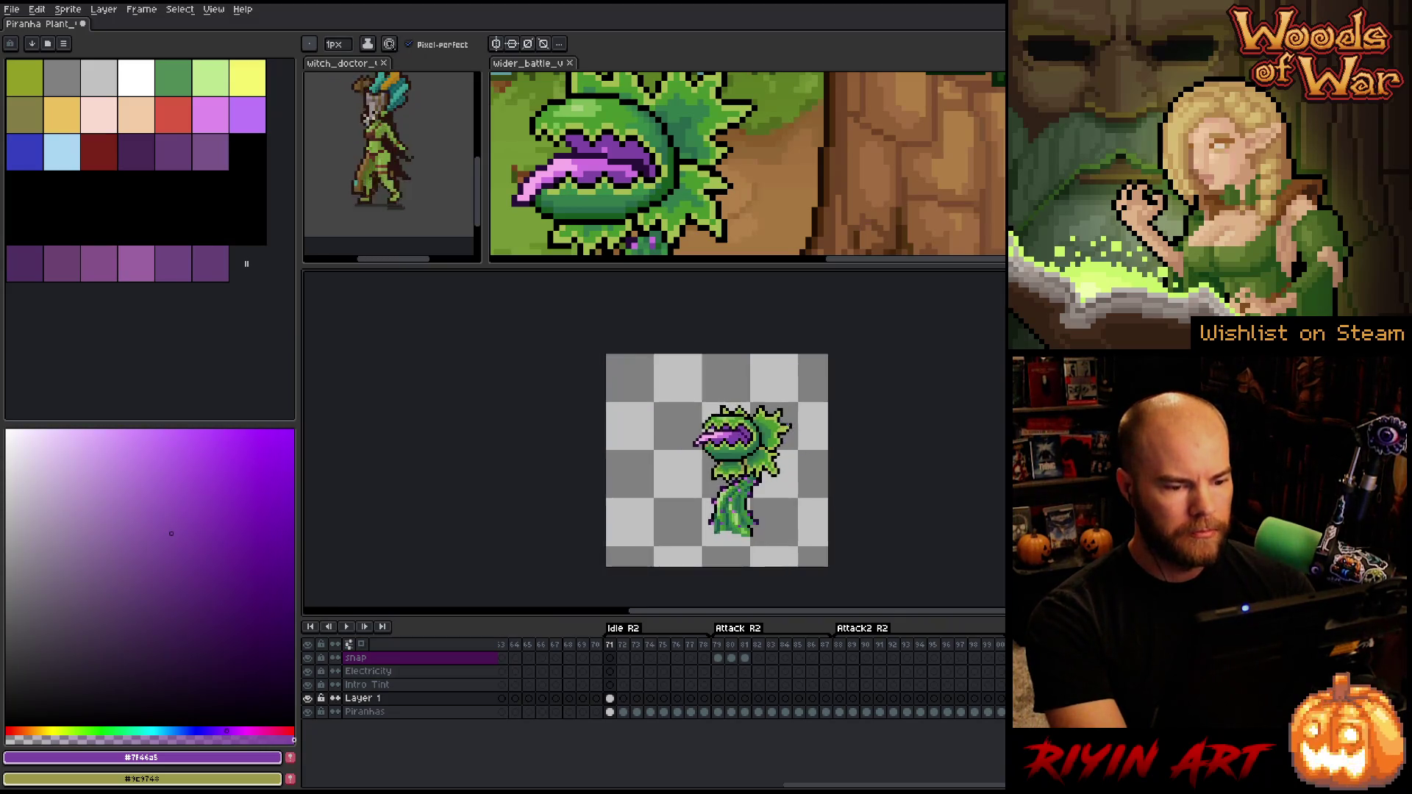
scroll(792, 435, down, 2)
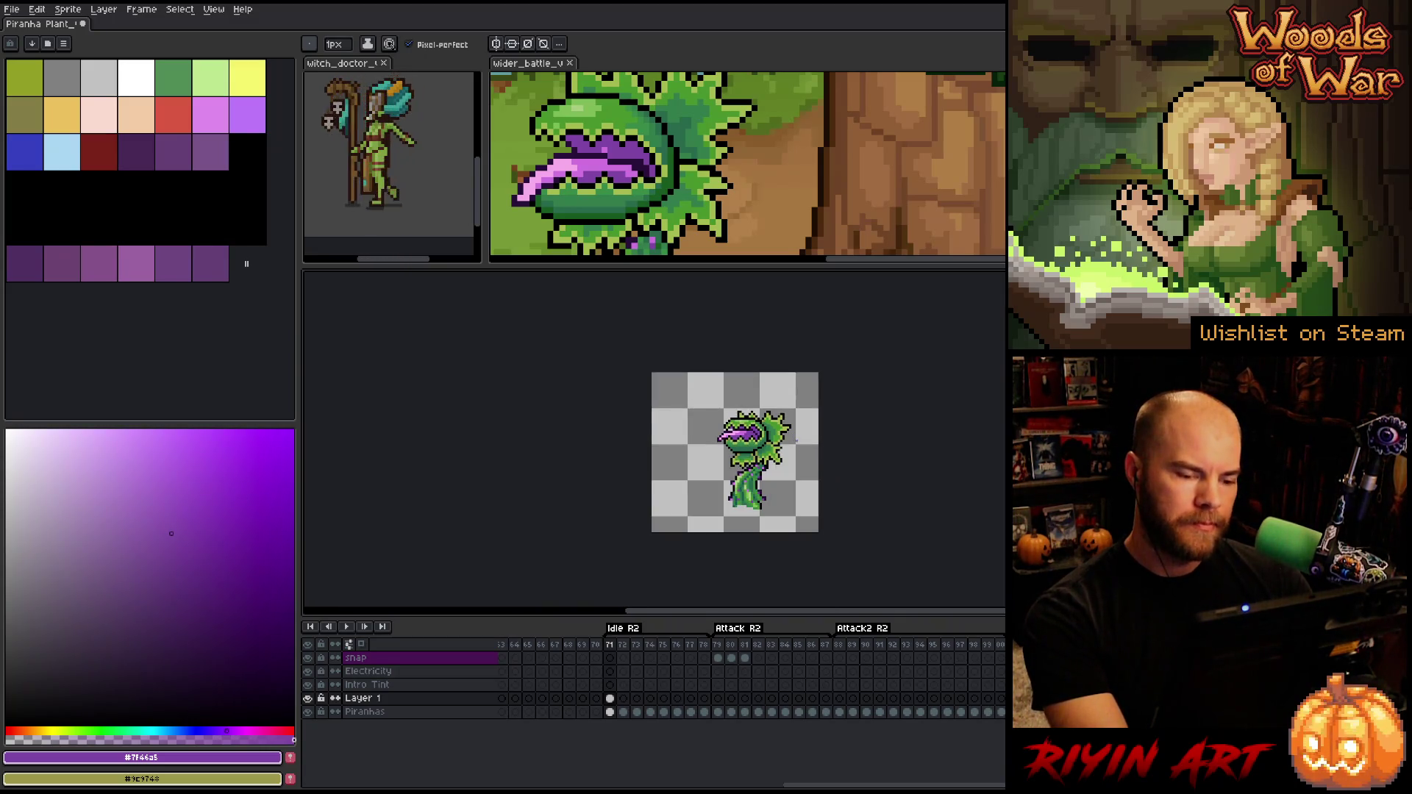
click(623, 699)
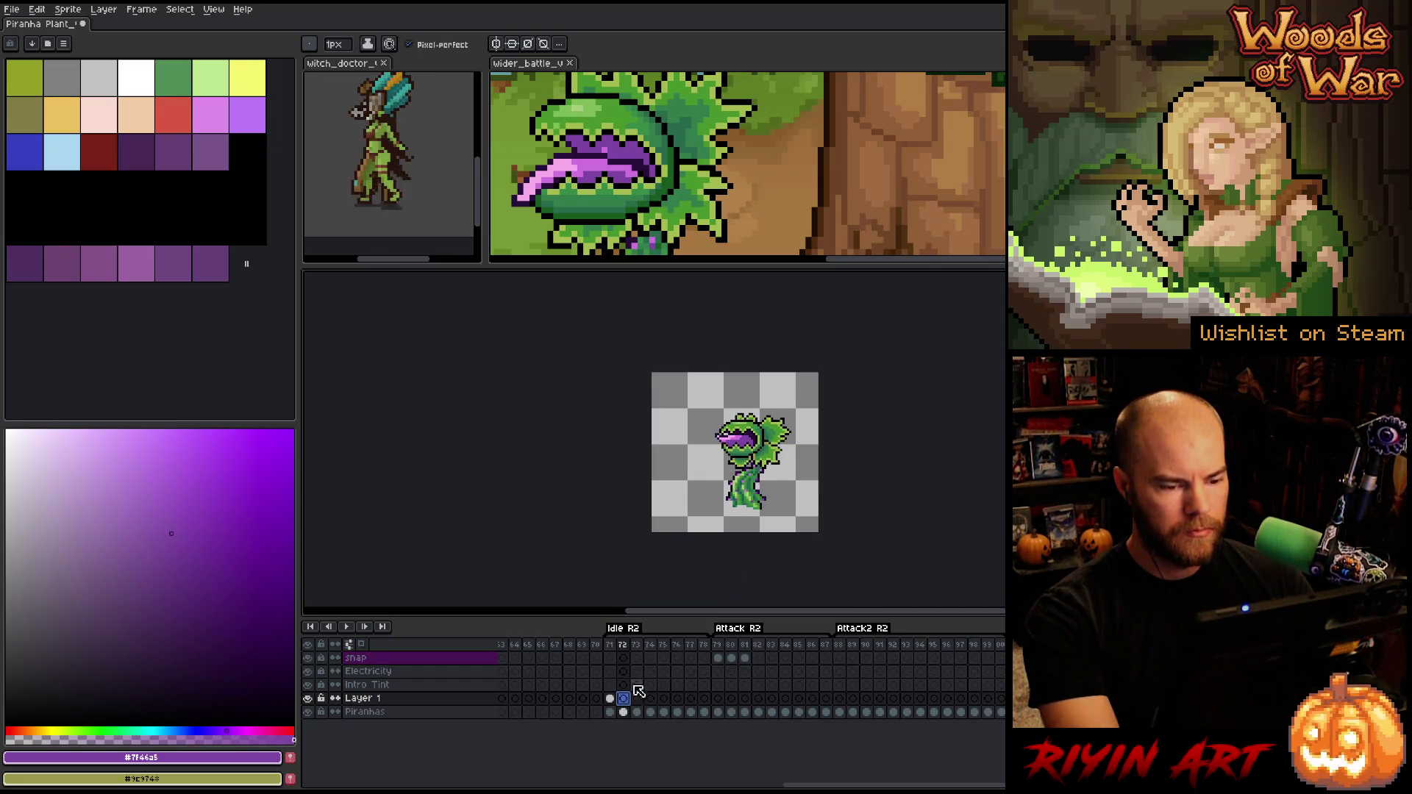
scroll(775, 410, up, 2)
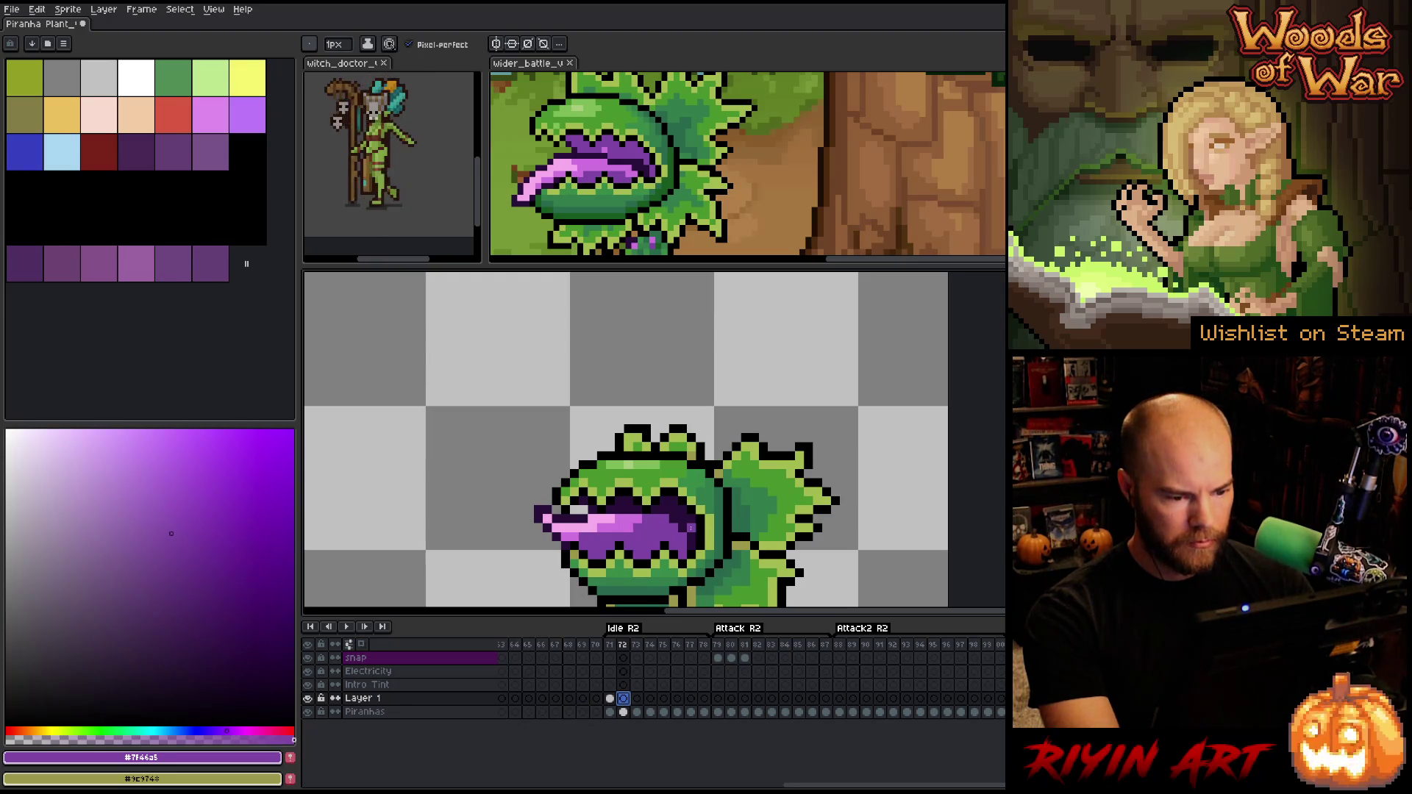
click(691, 527)
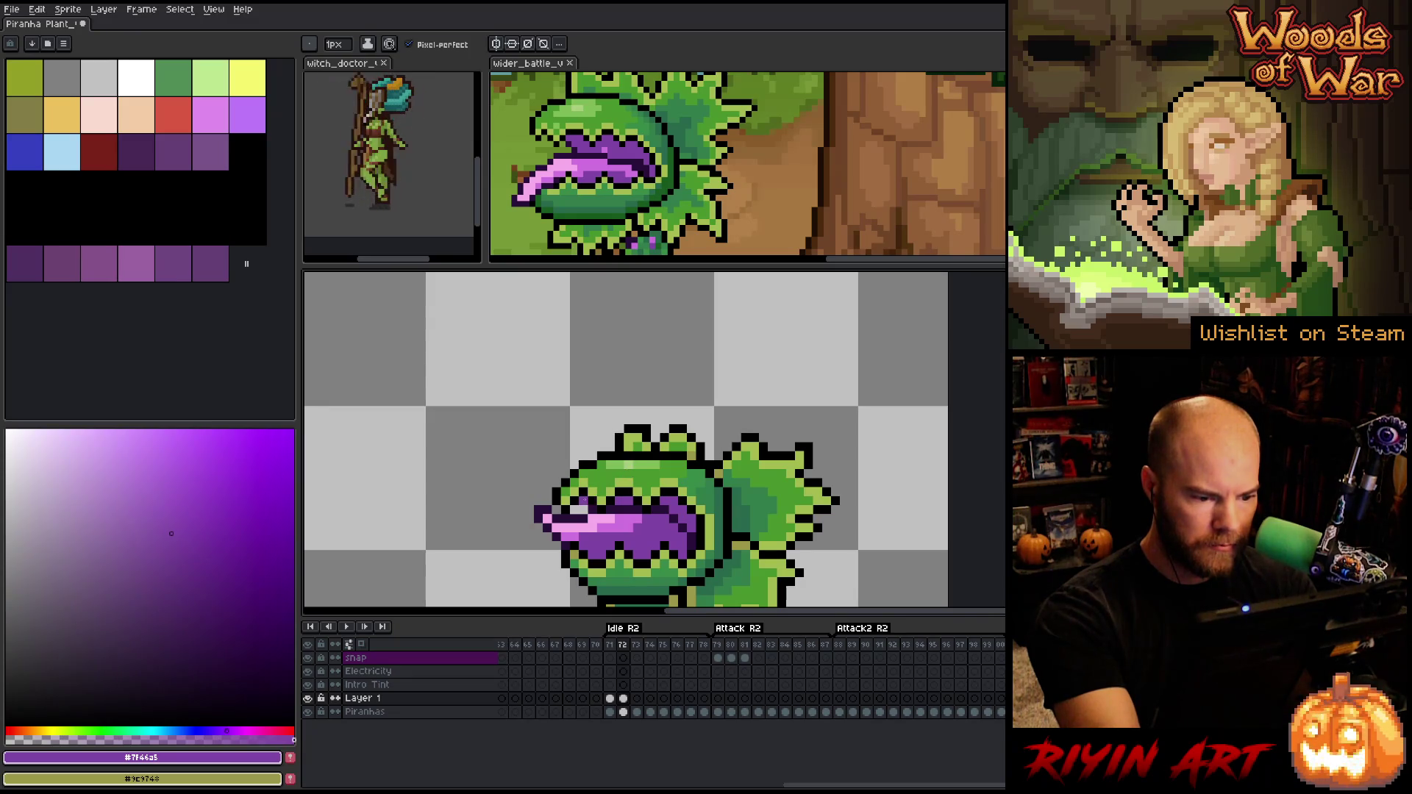
scroll(765, 481, down, 3)
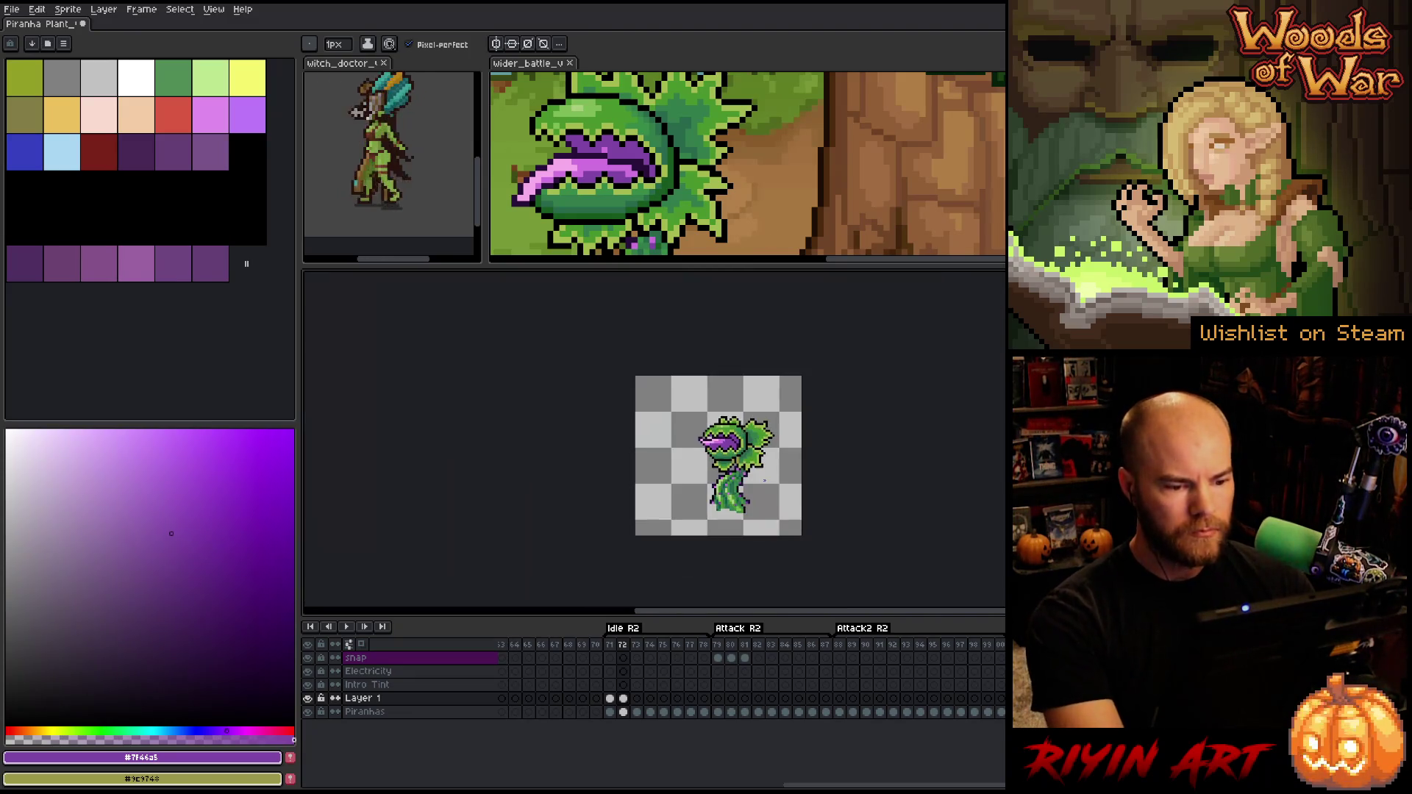
drag(788, 519, 691, 492)
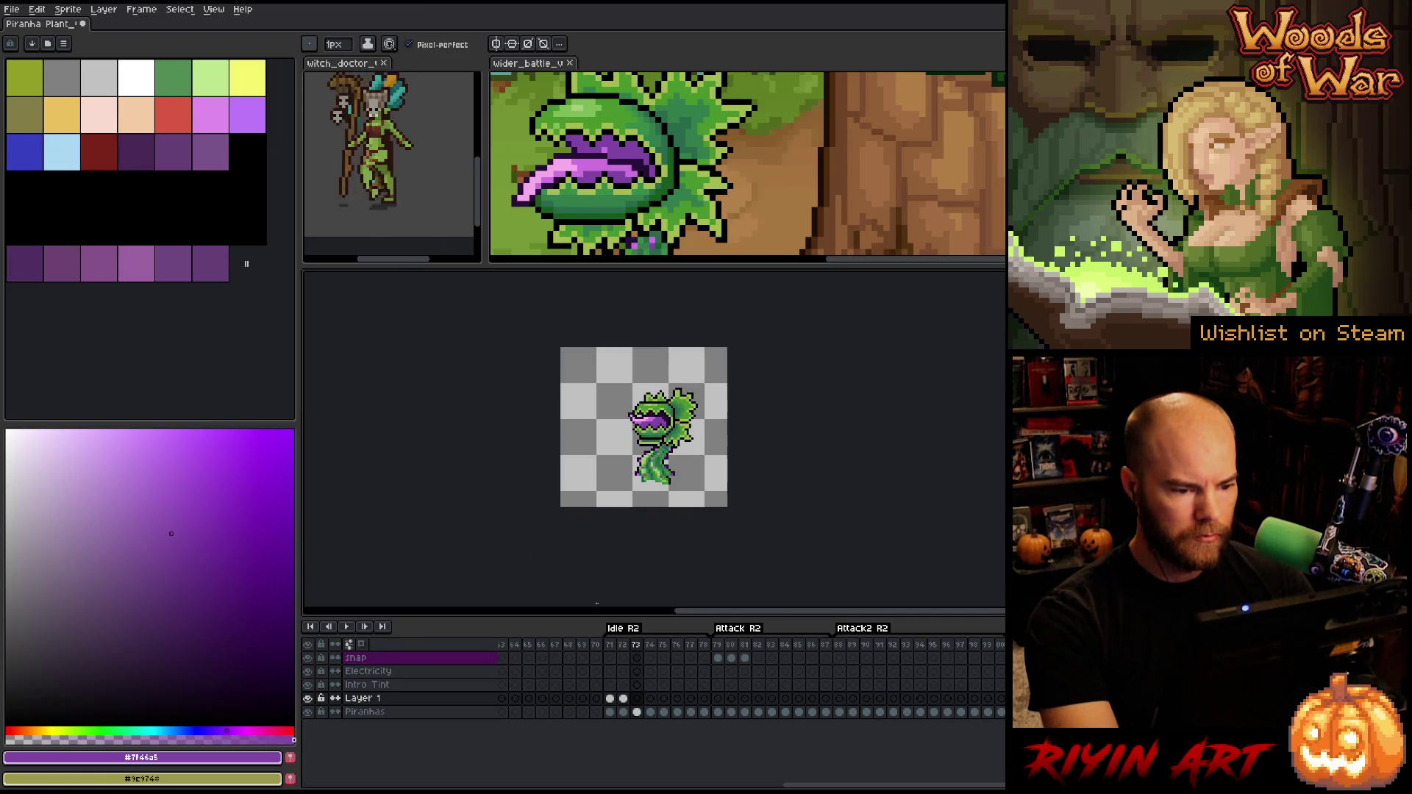
Delete Layer 1 from the timeline
key(Left)
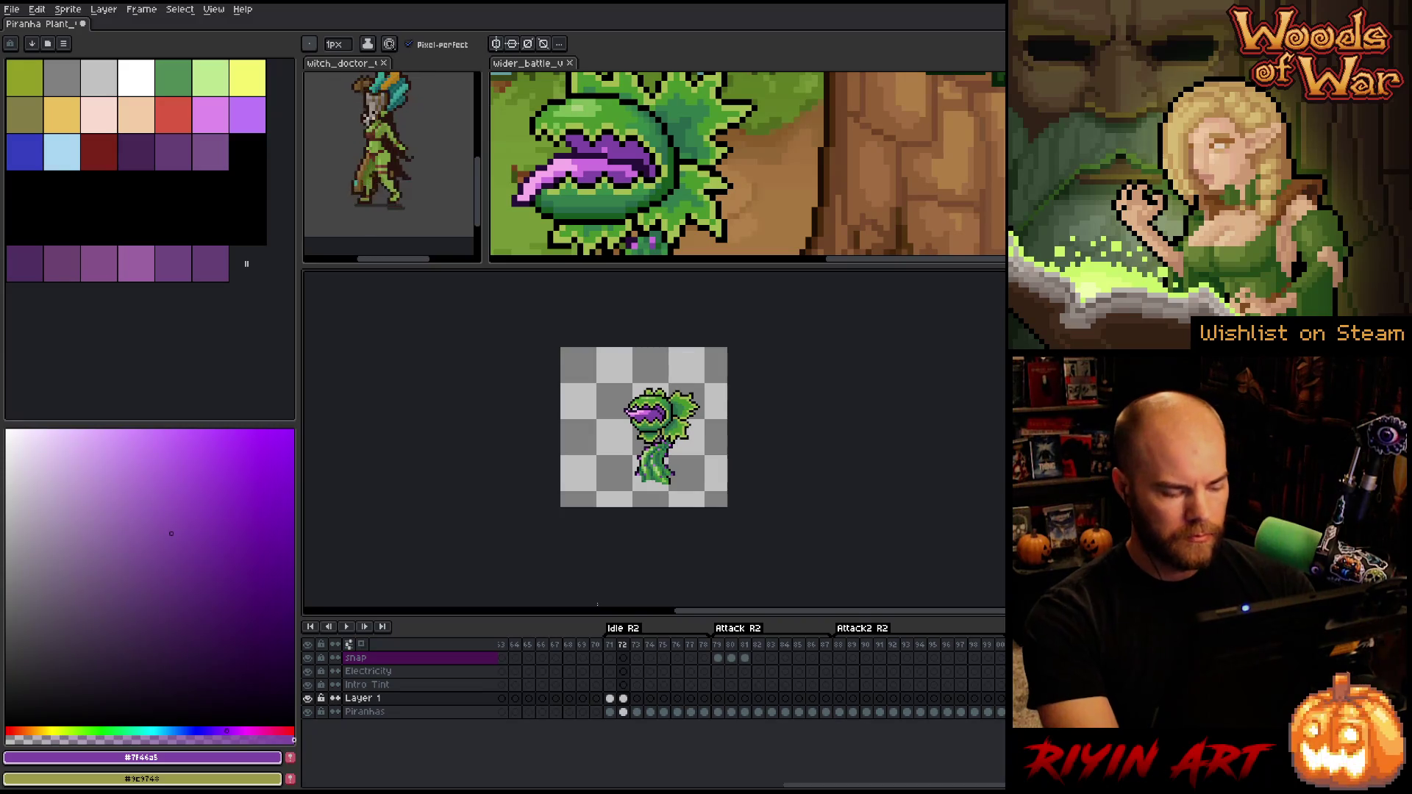
right_click(388, 698)
click(439, 729)
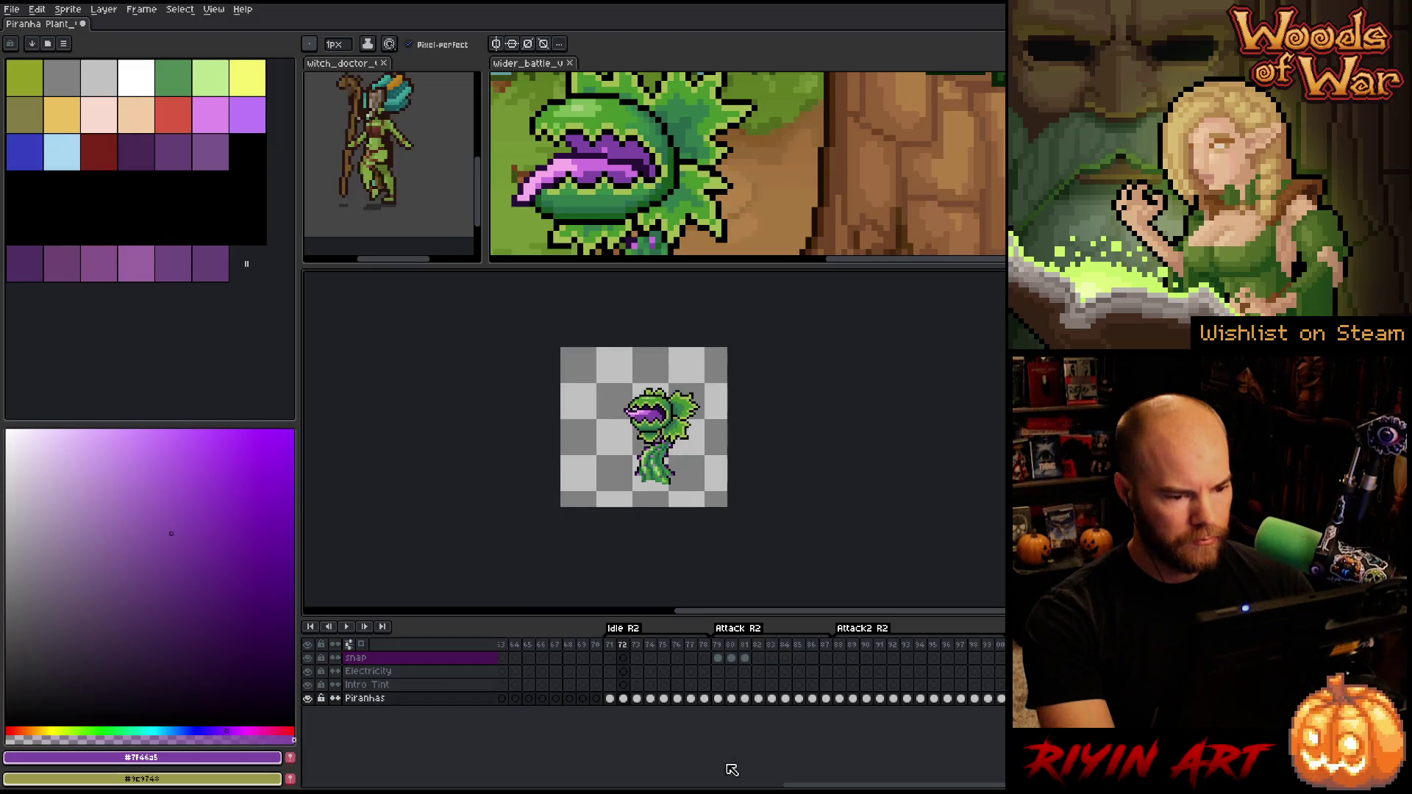
Go to frame 27 on the Piranhas layer and pick the dark purple #270f3a from the mouth
drag(878, 786, 756, 786)
click(697, 698)
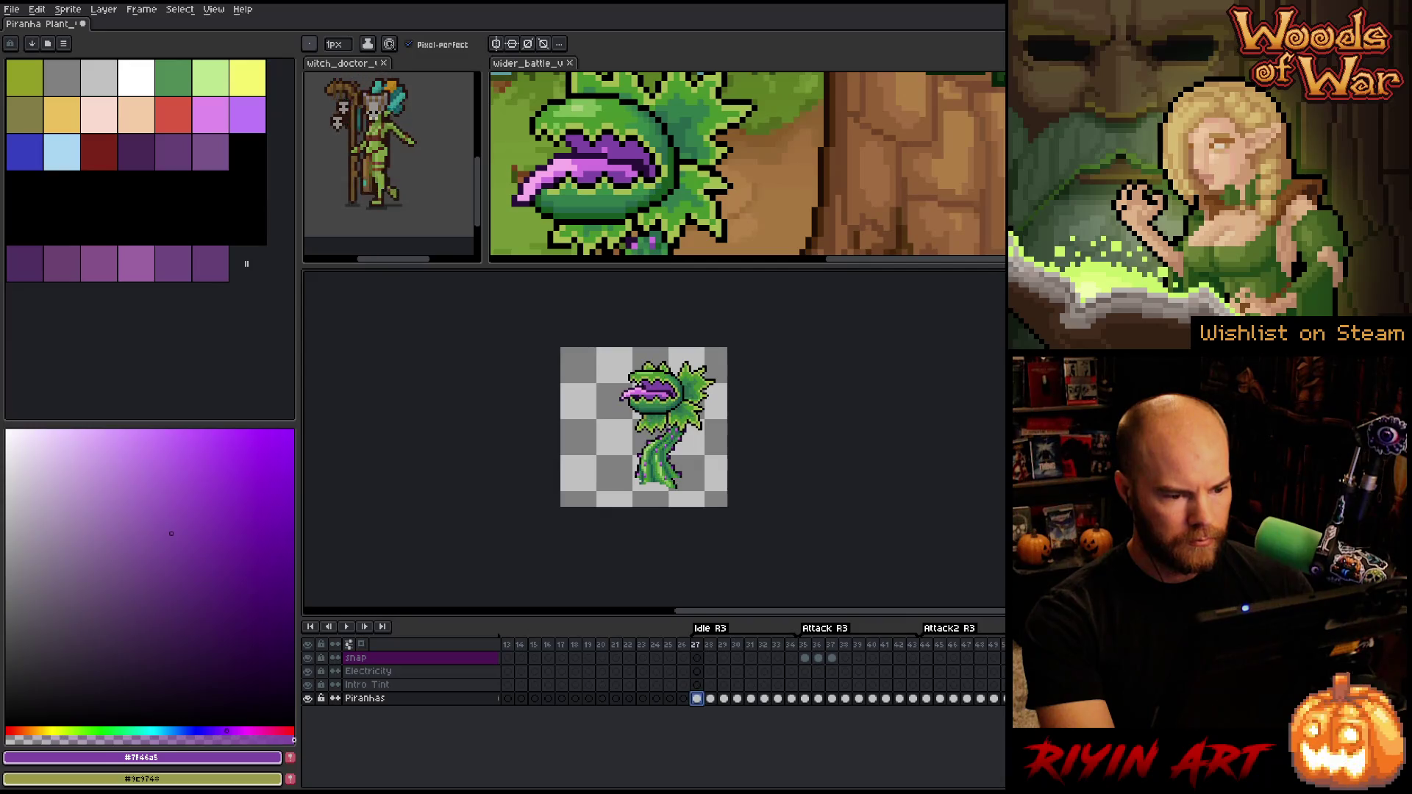
scroll(656, 331, up, 3)
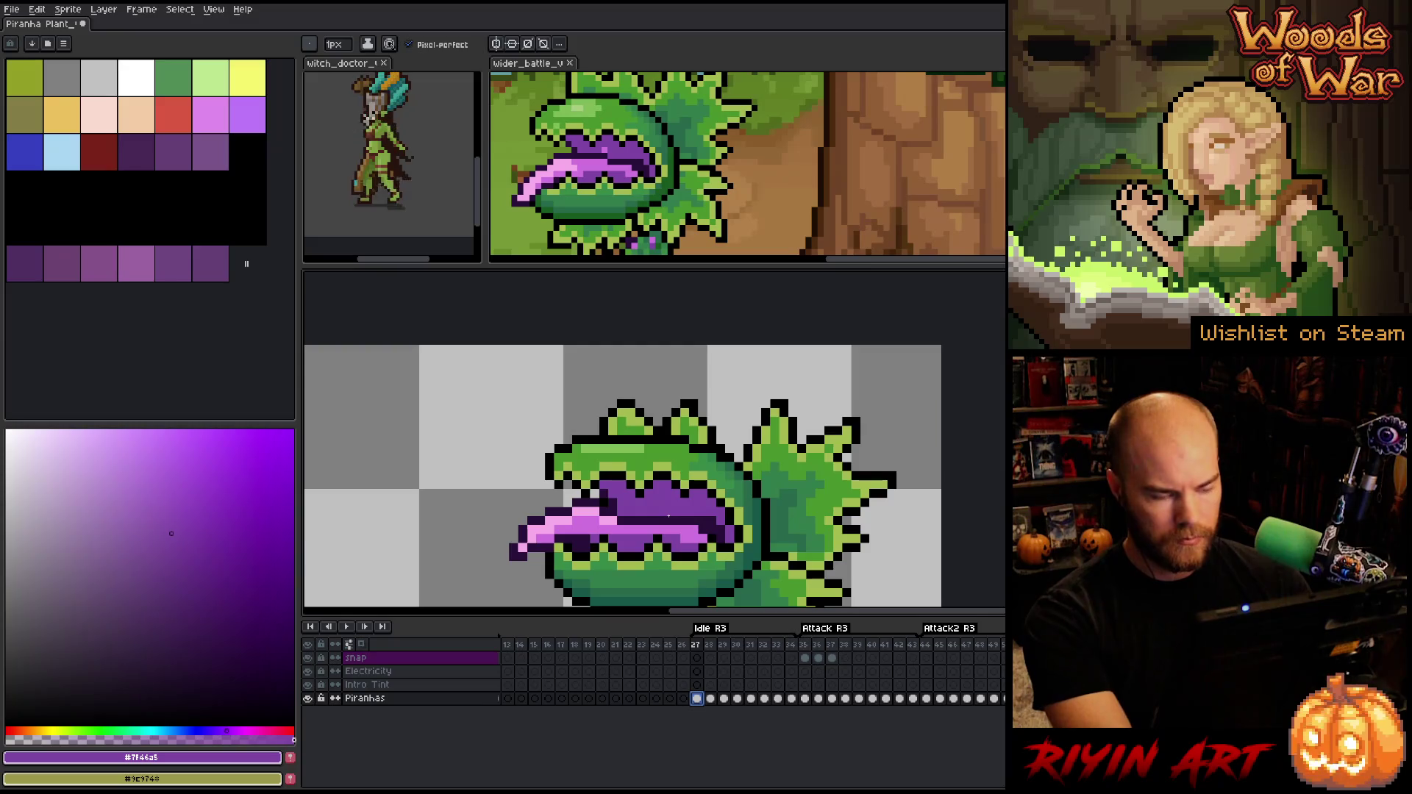
scroll(667, 519, down, 1)
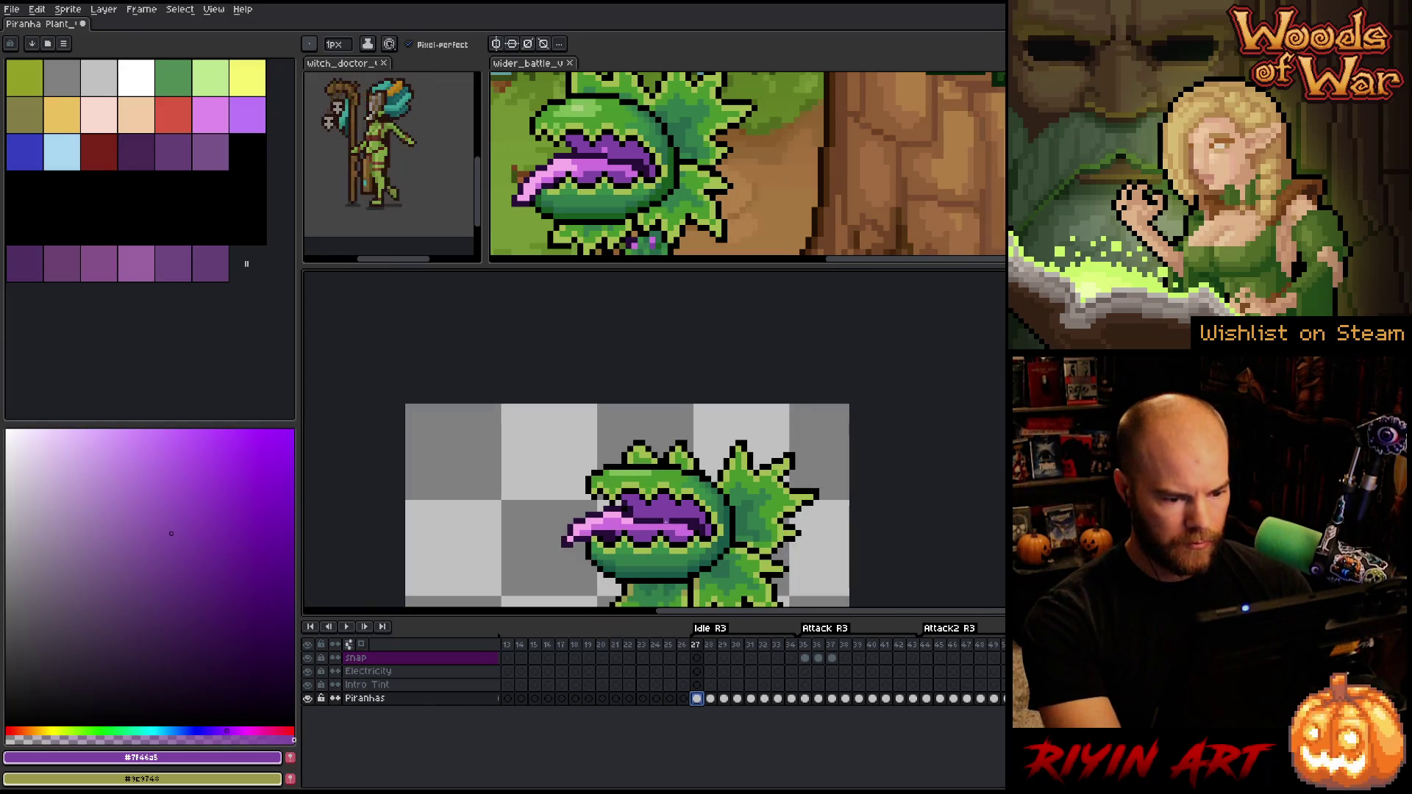
scroll(668, 521, up, 1)
alt+click(714, 519)
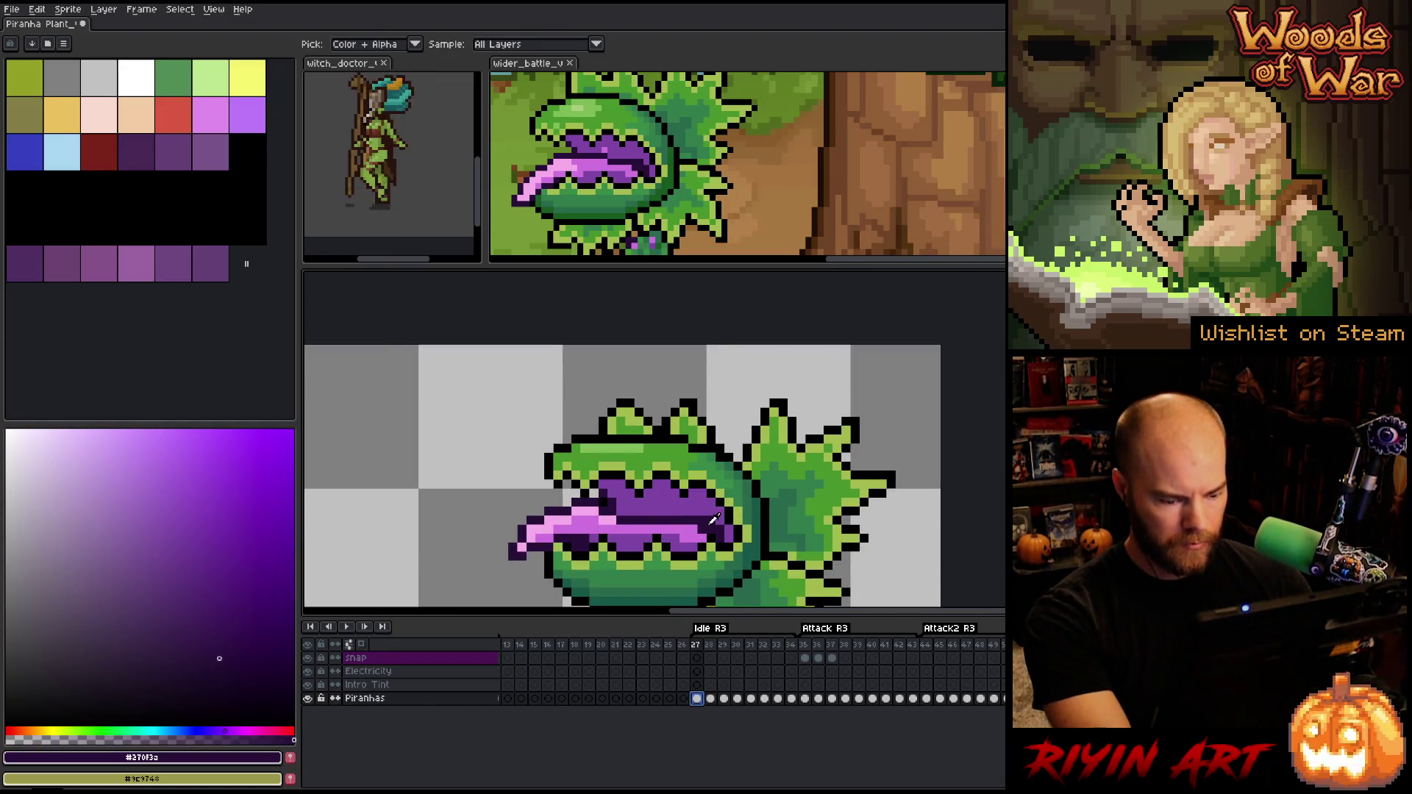
Paint-bucket the mouth interior with the dark purple and recentre the view
scroll(696, 504, up, 2)
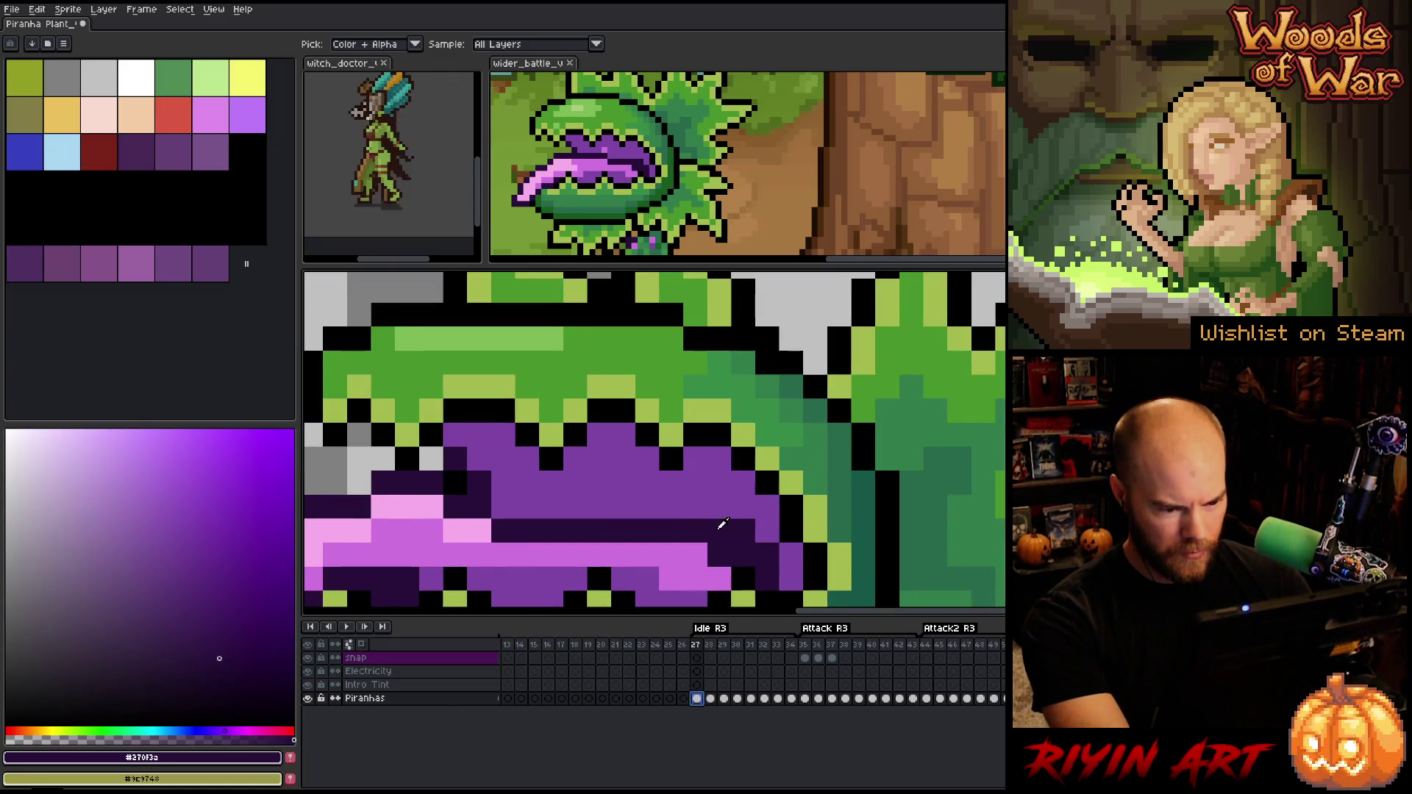
scroll(724, 526, down, 2)
key(g)
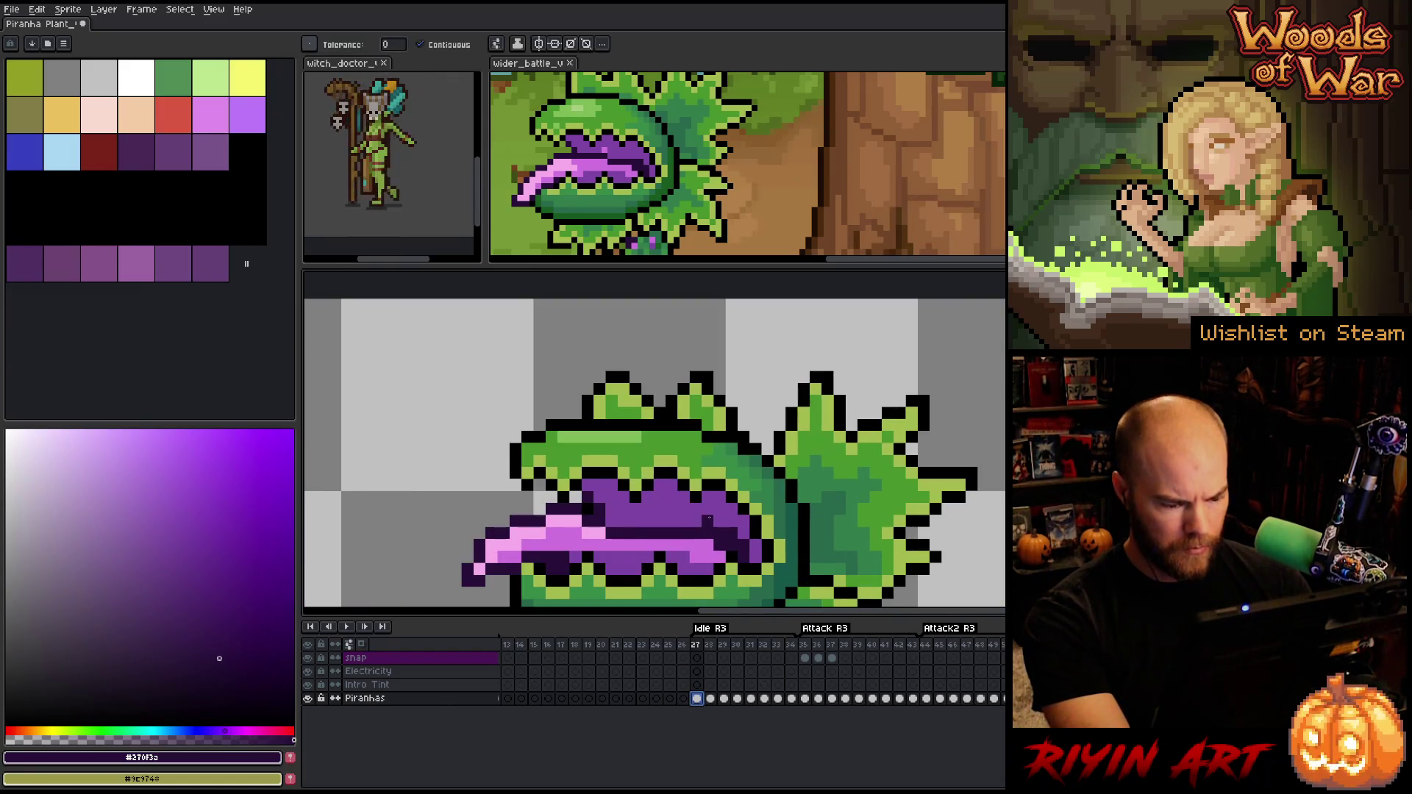
click(709, 517)
scroll(758, 553, down, 4)
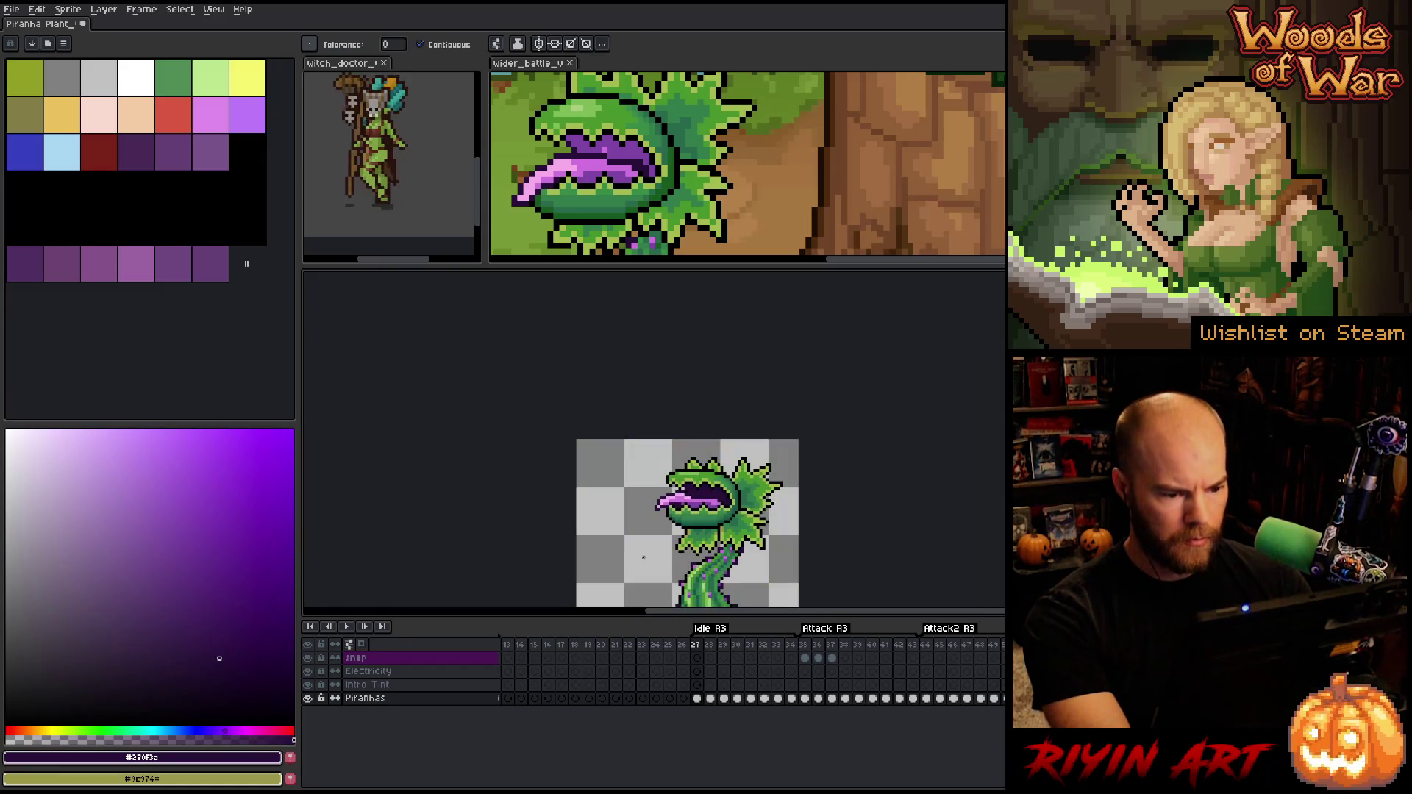
key(h)
drag(687, 474, 687, 452)
key(g)
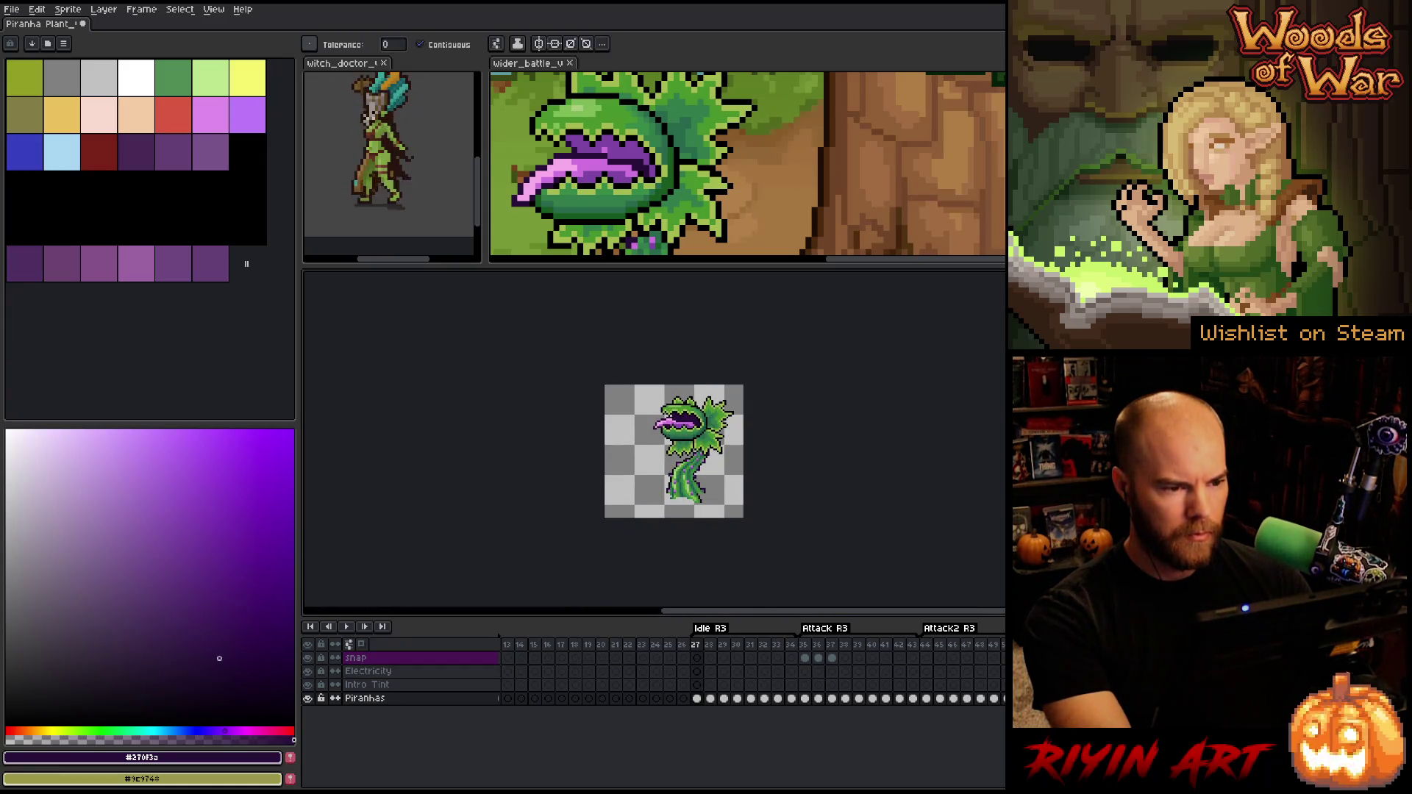
Compare the filled frame 27 pose against frame 28
scroll(689, 431, up, 2)
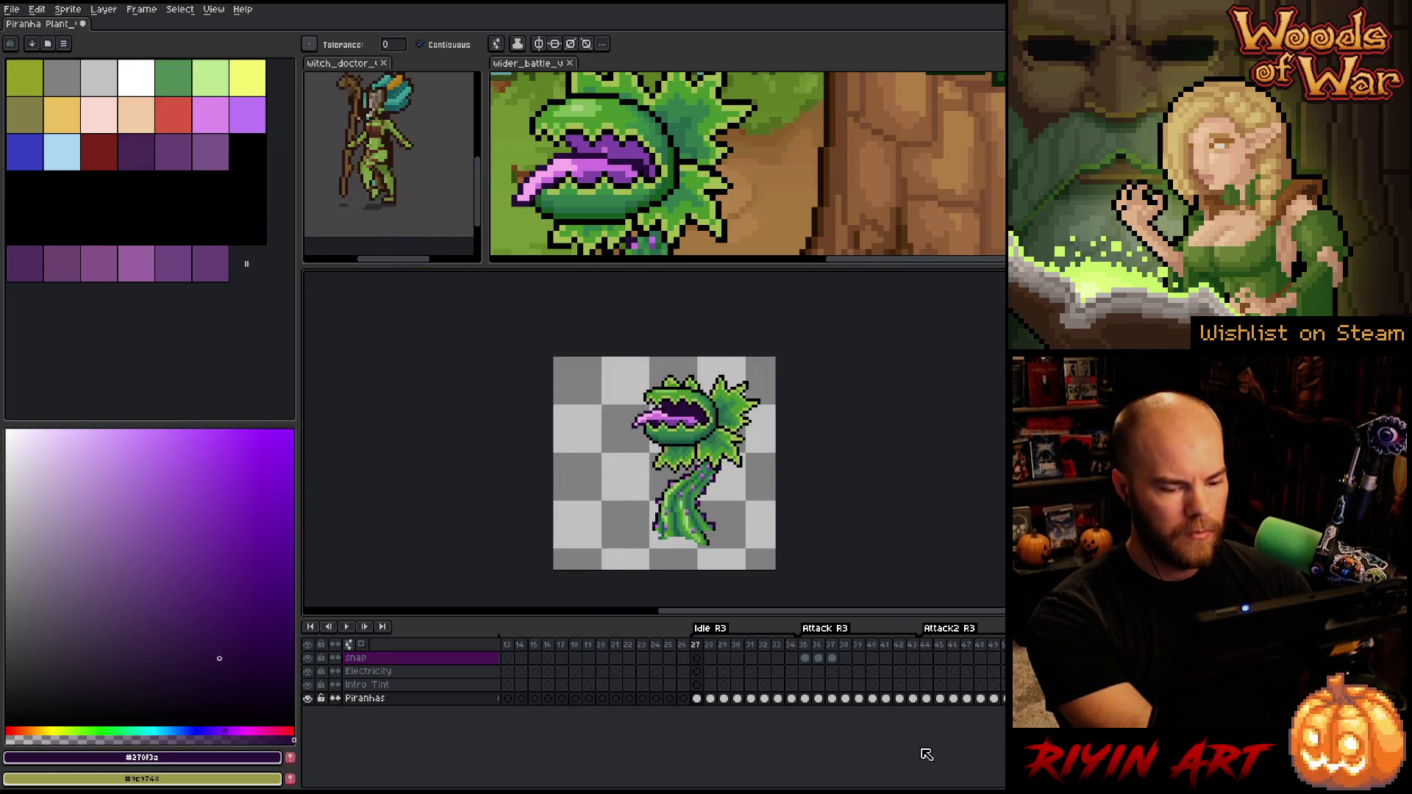
click(710, 645)
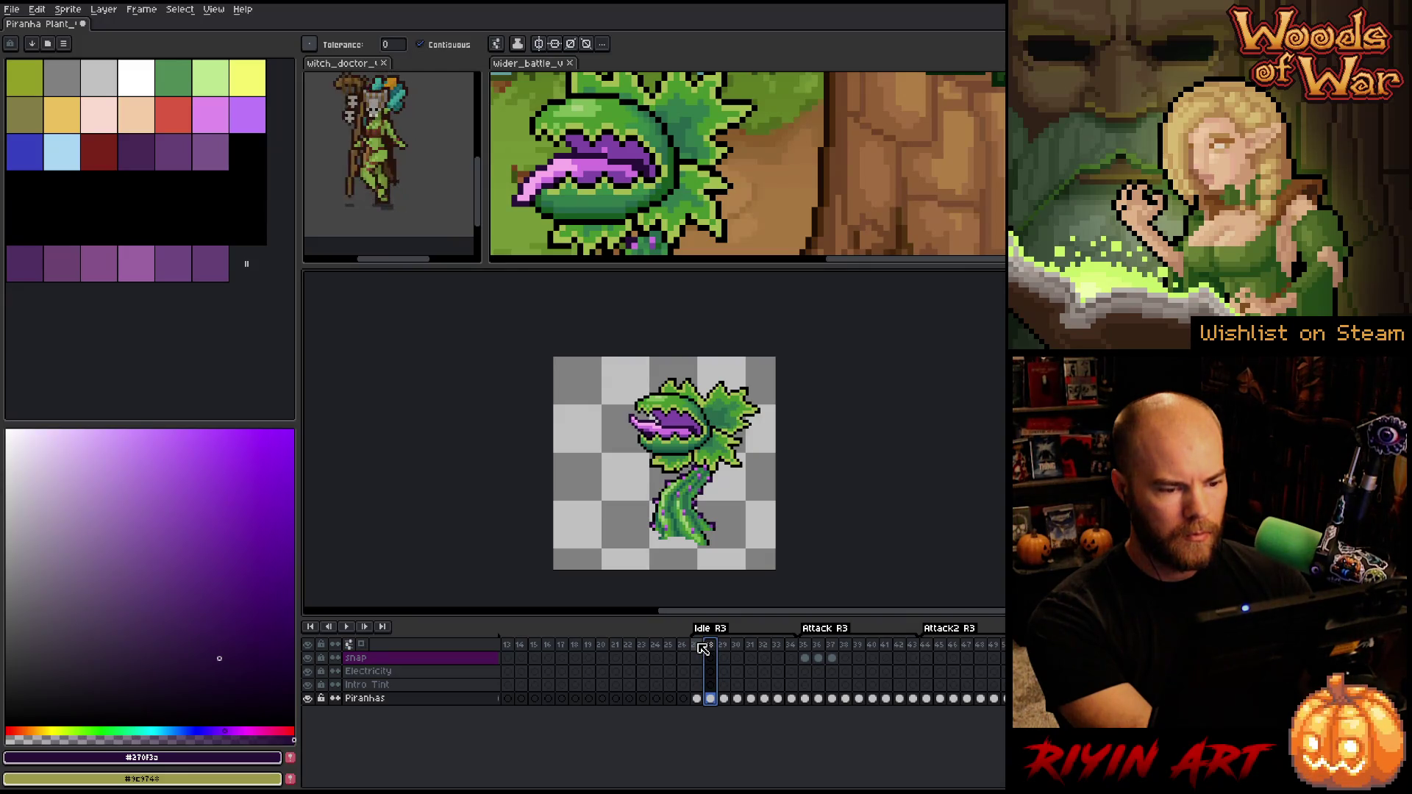
click(697, 645)
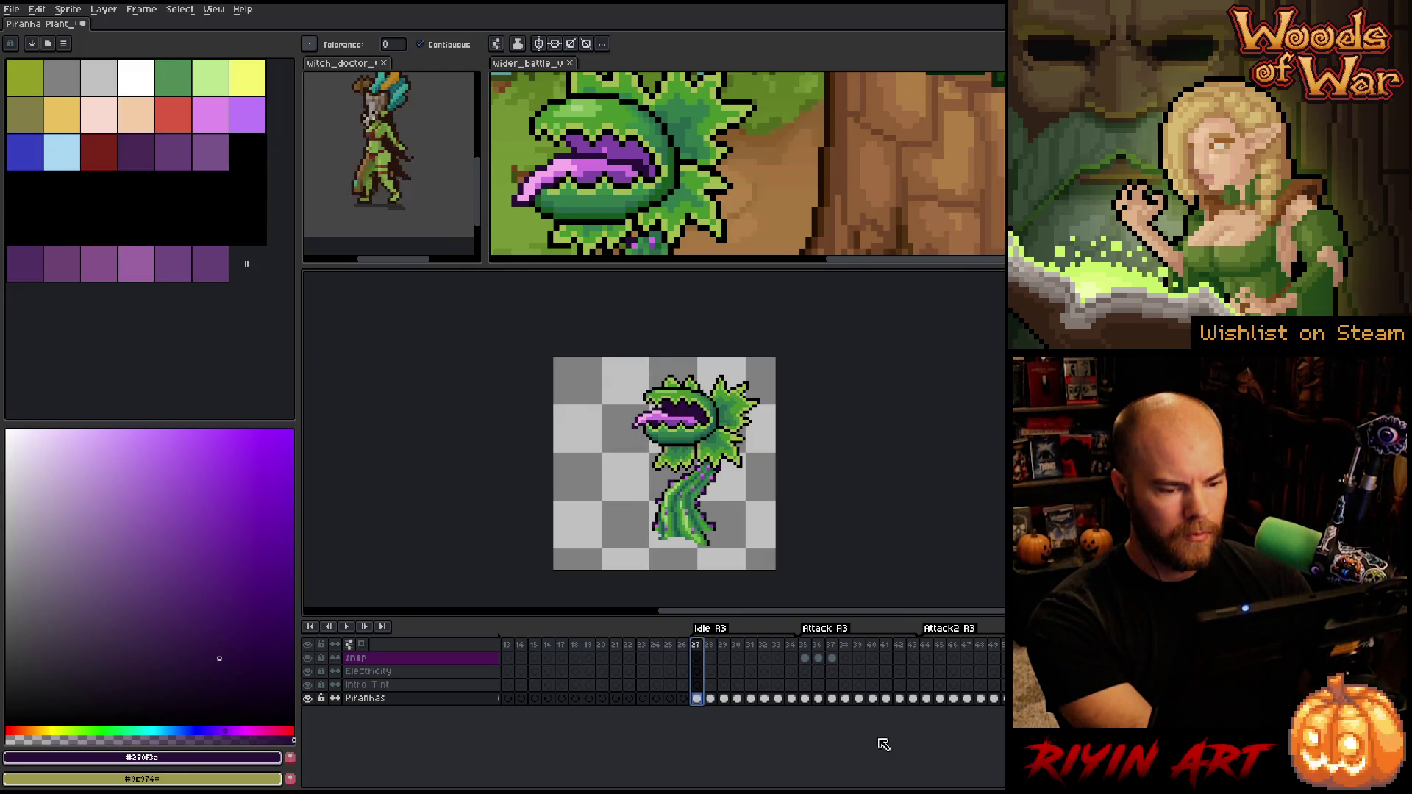
scroll(837, 718, right, 10)
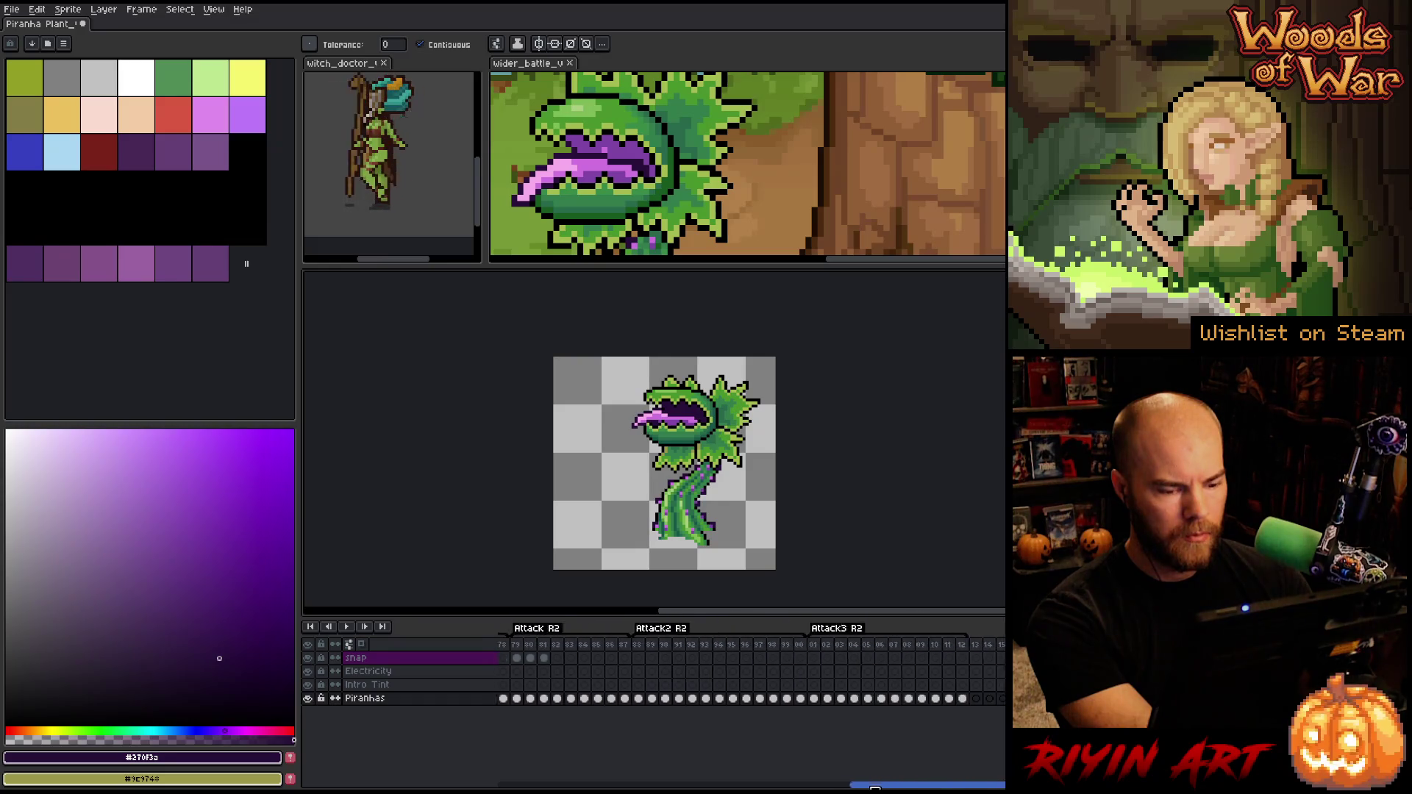
click(834, 647)
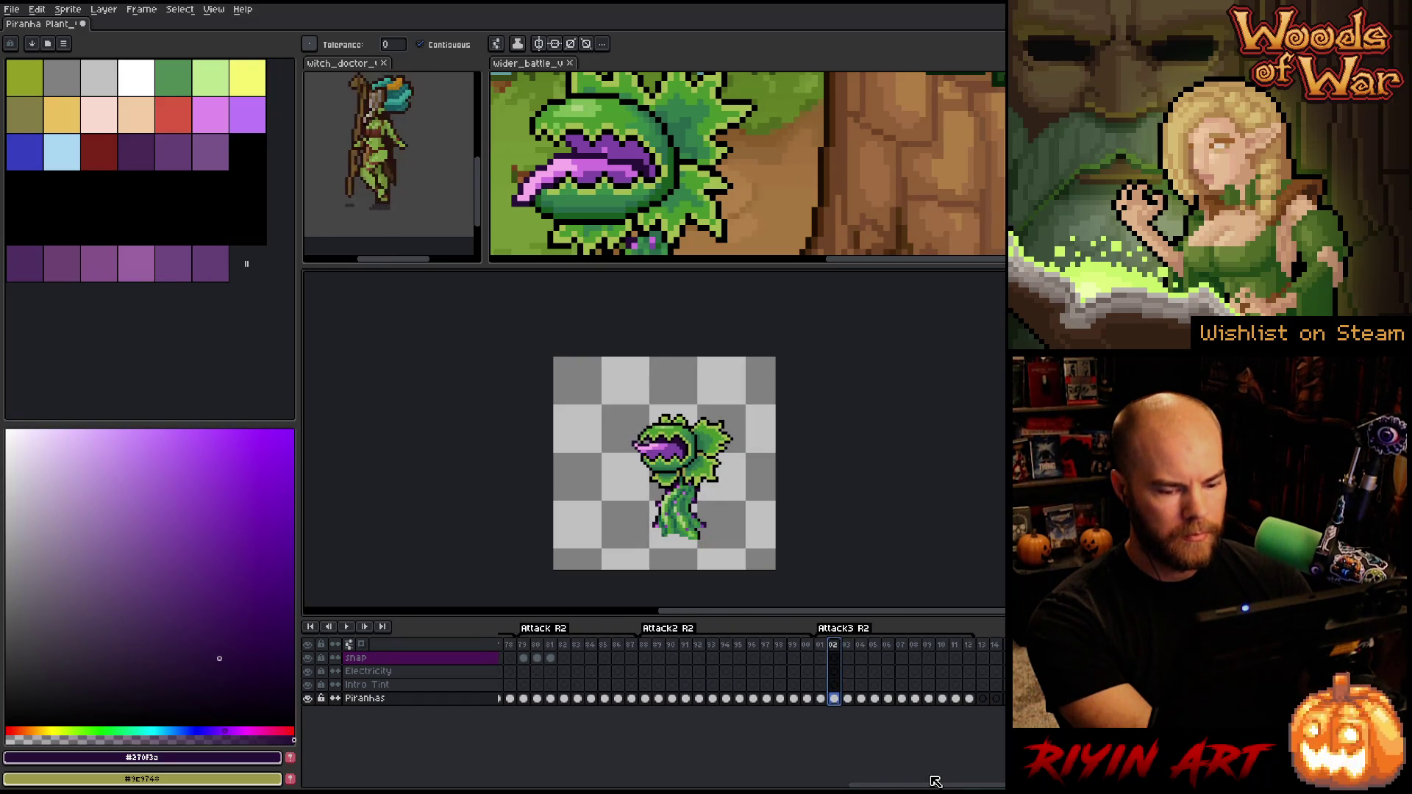
scroll(824, 706, right, 5)
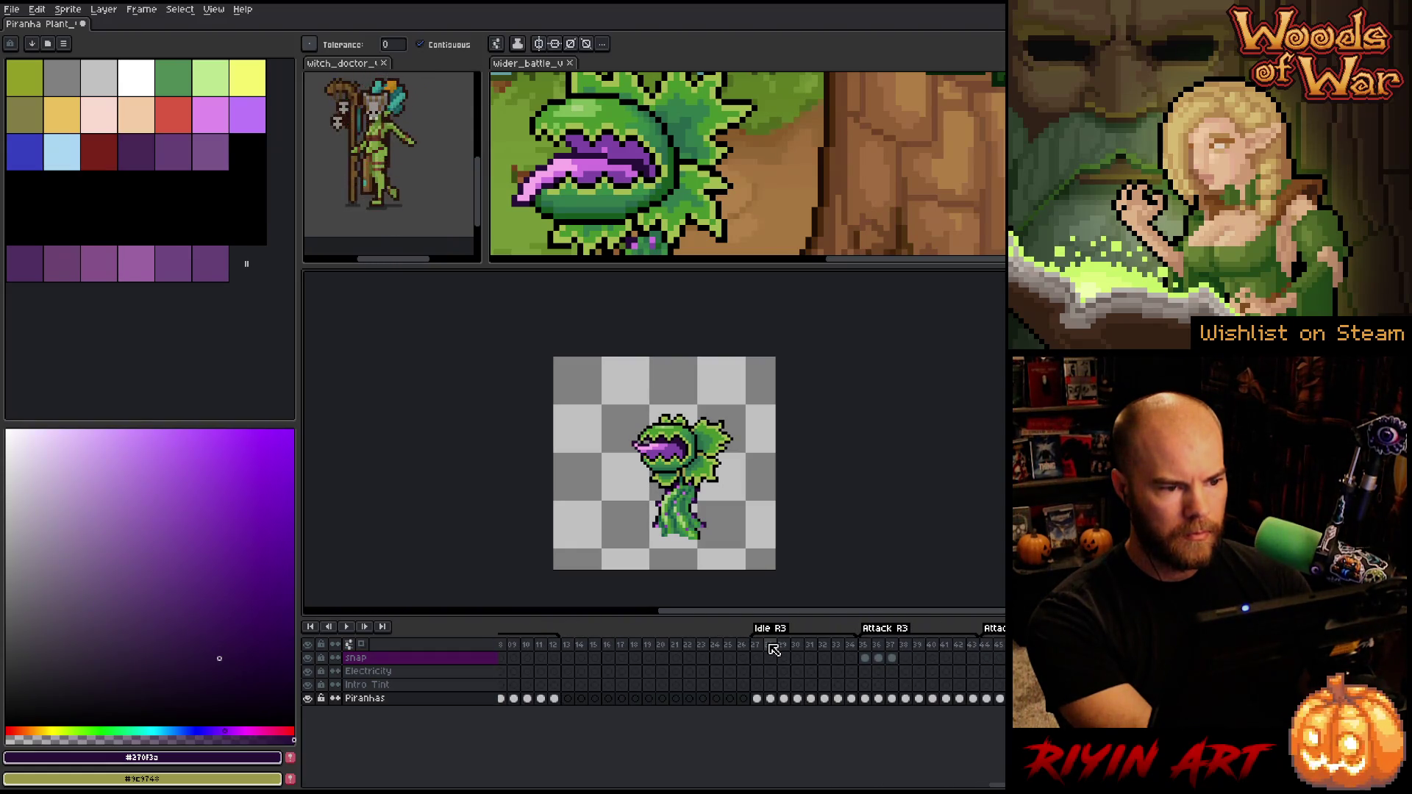
click(770, 645)
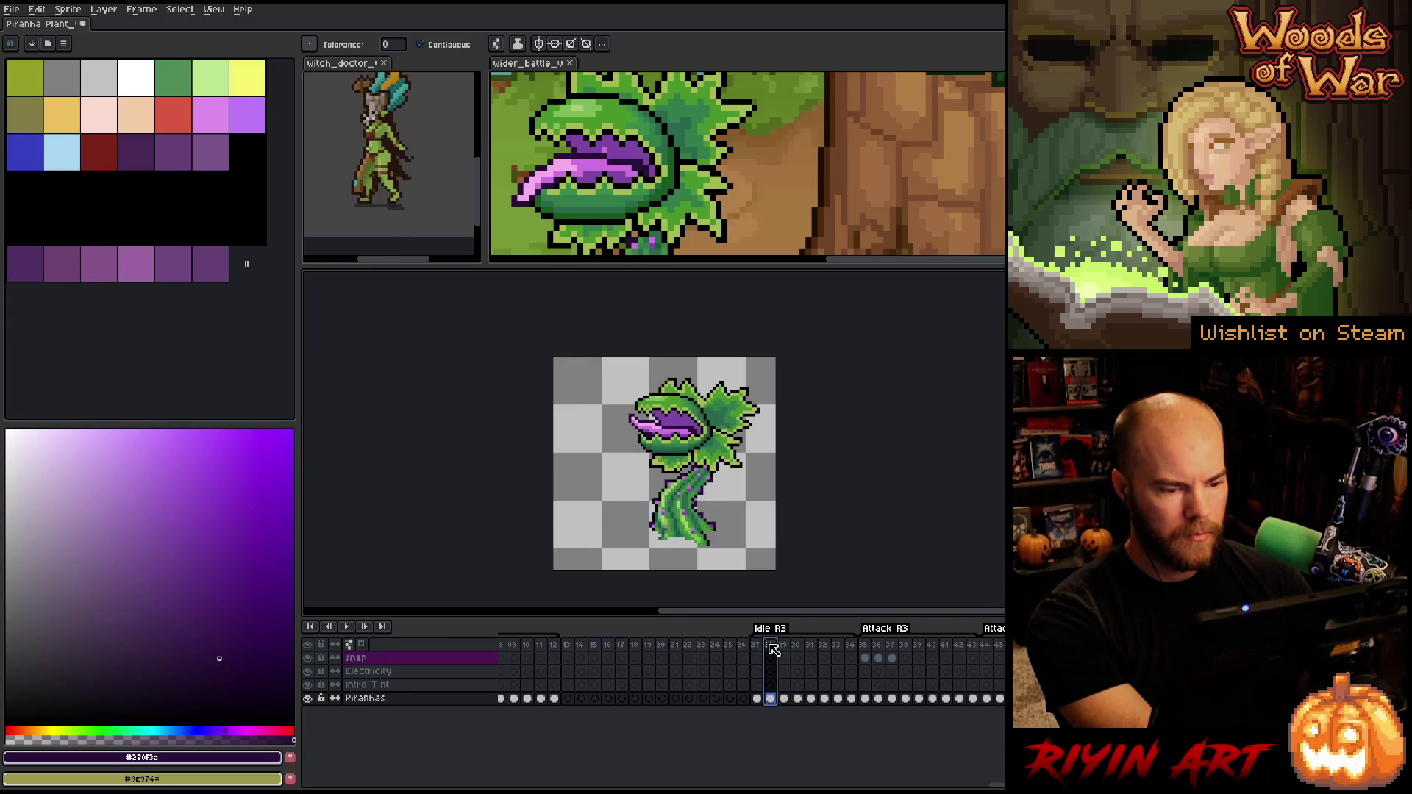
scroll(642, 484, down, 1)
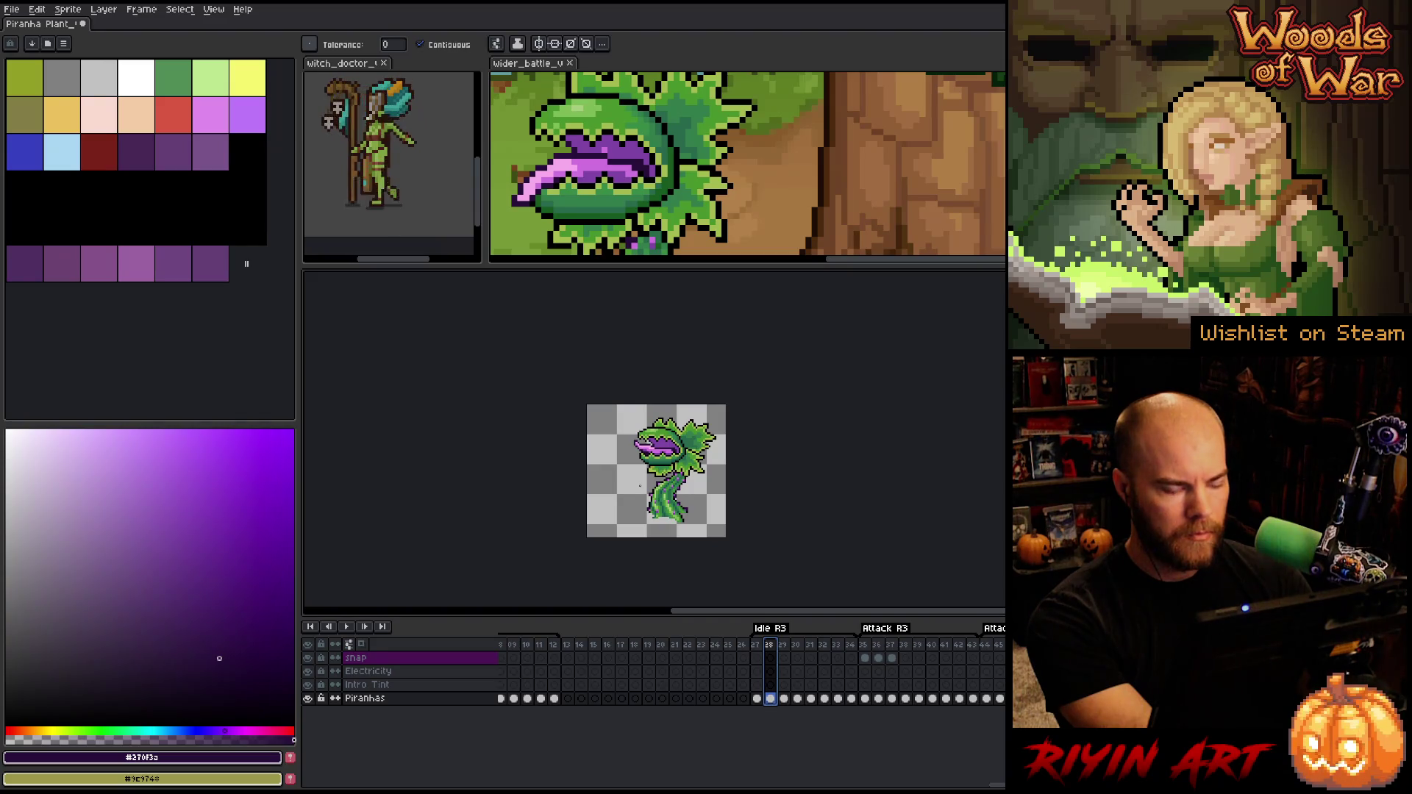
scroll(640, 485, up, 2)
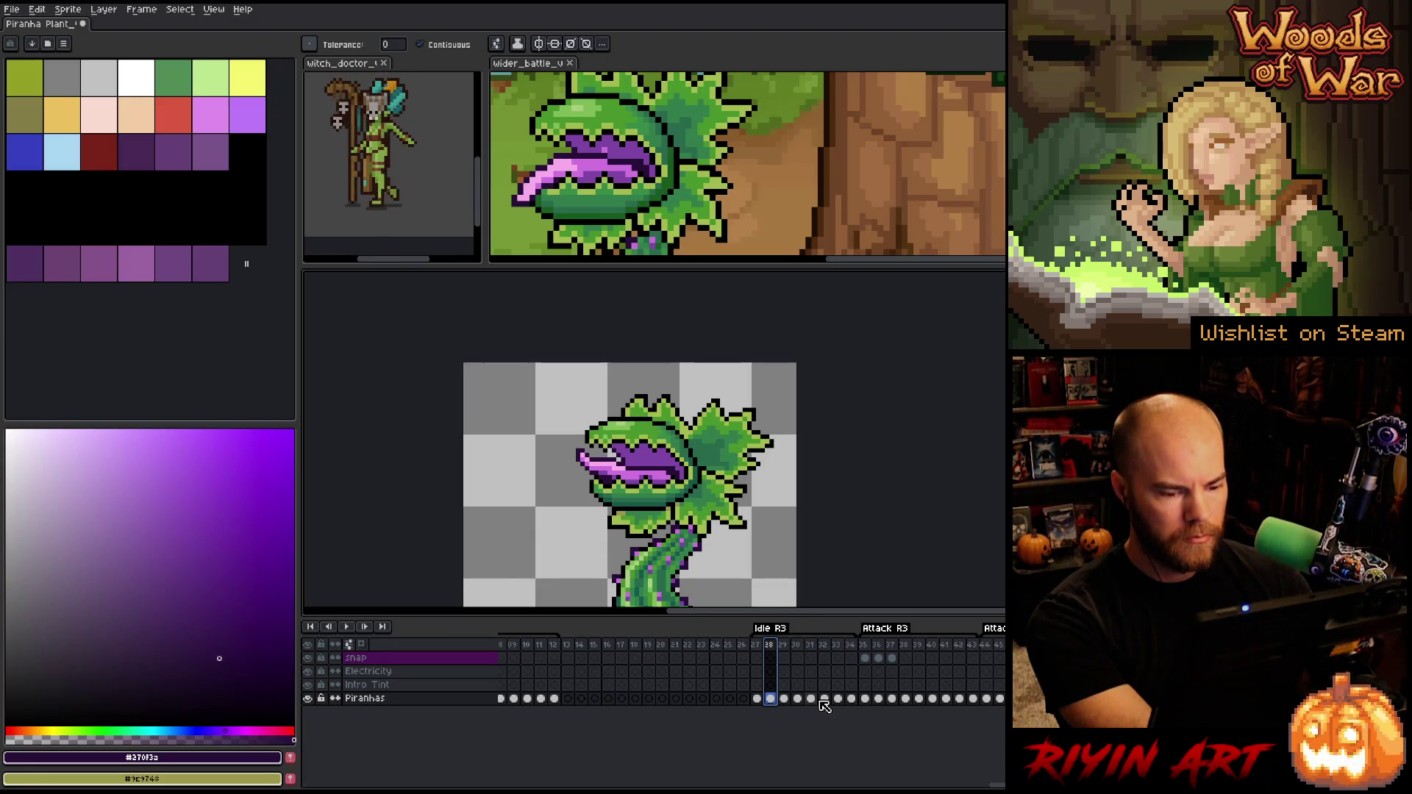
click(757, 698)
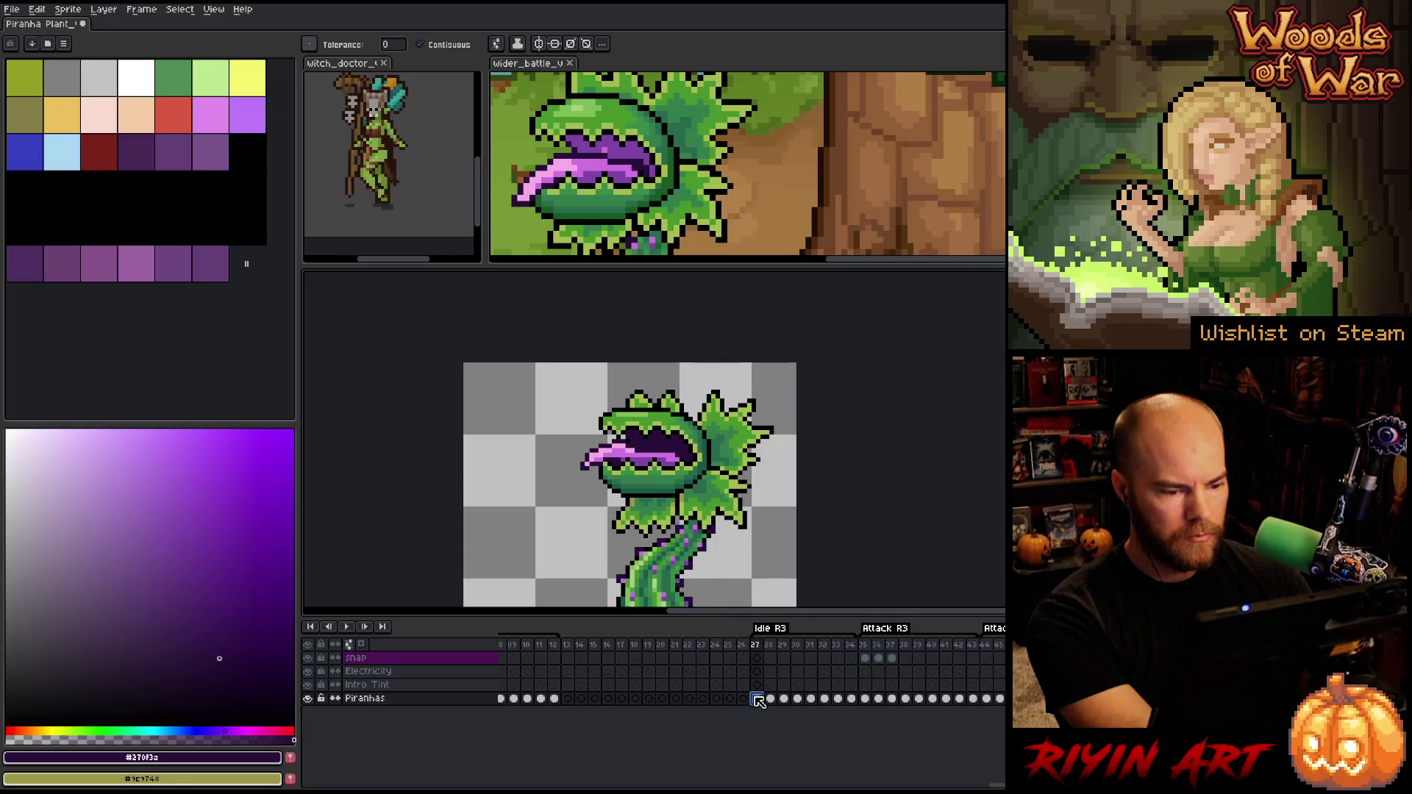
scroll(652, 477, down, 2)
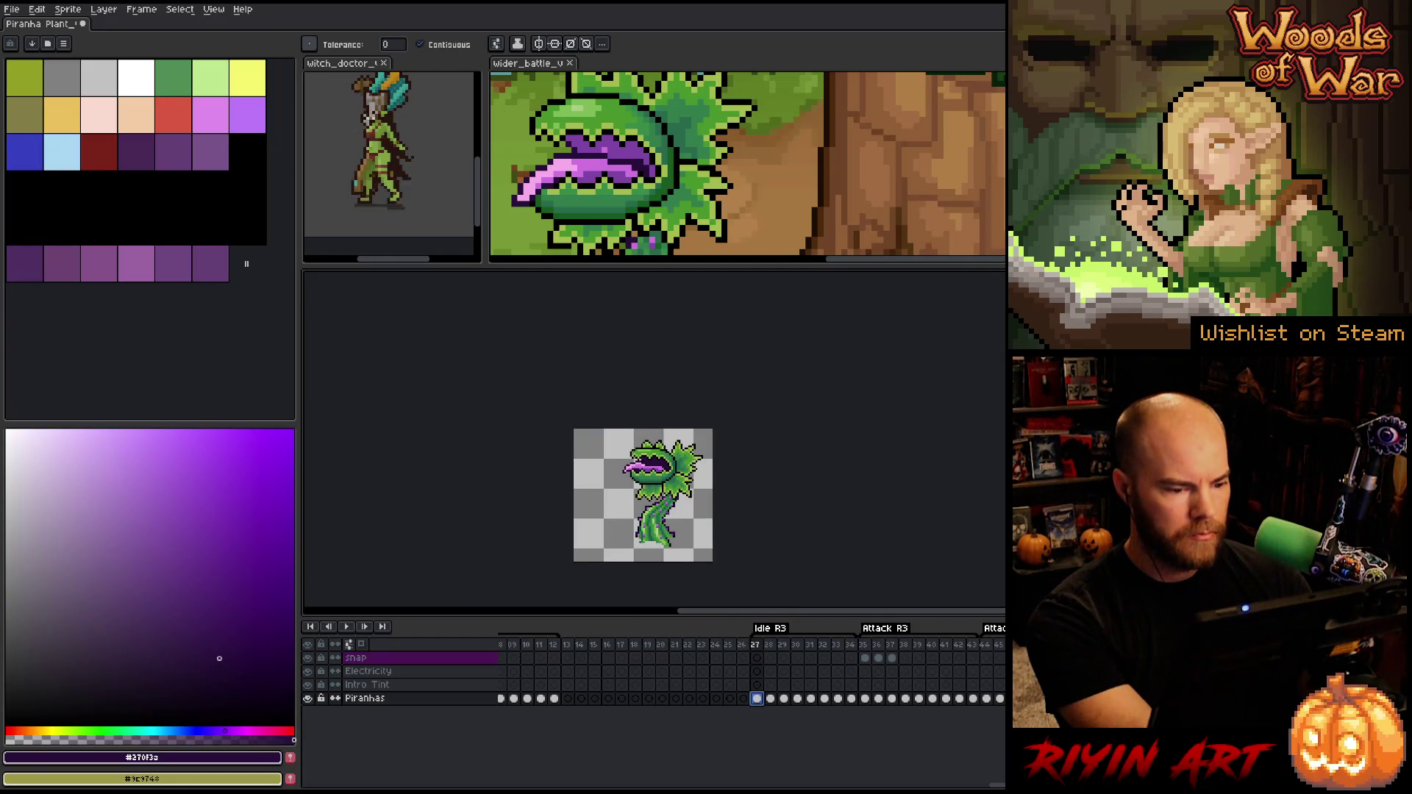
click(776, 699)
click(758, 700)
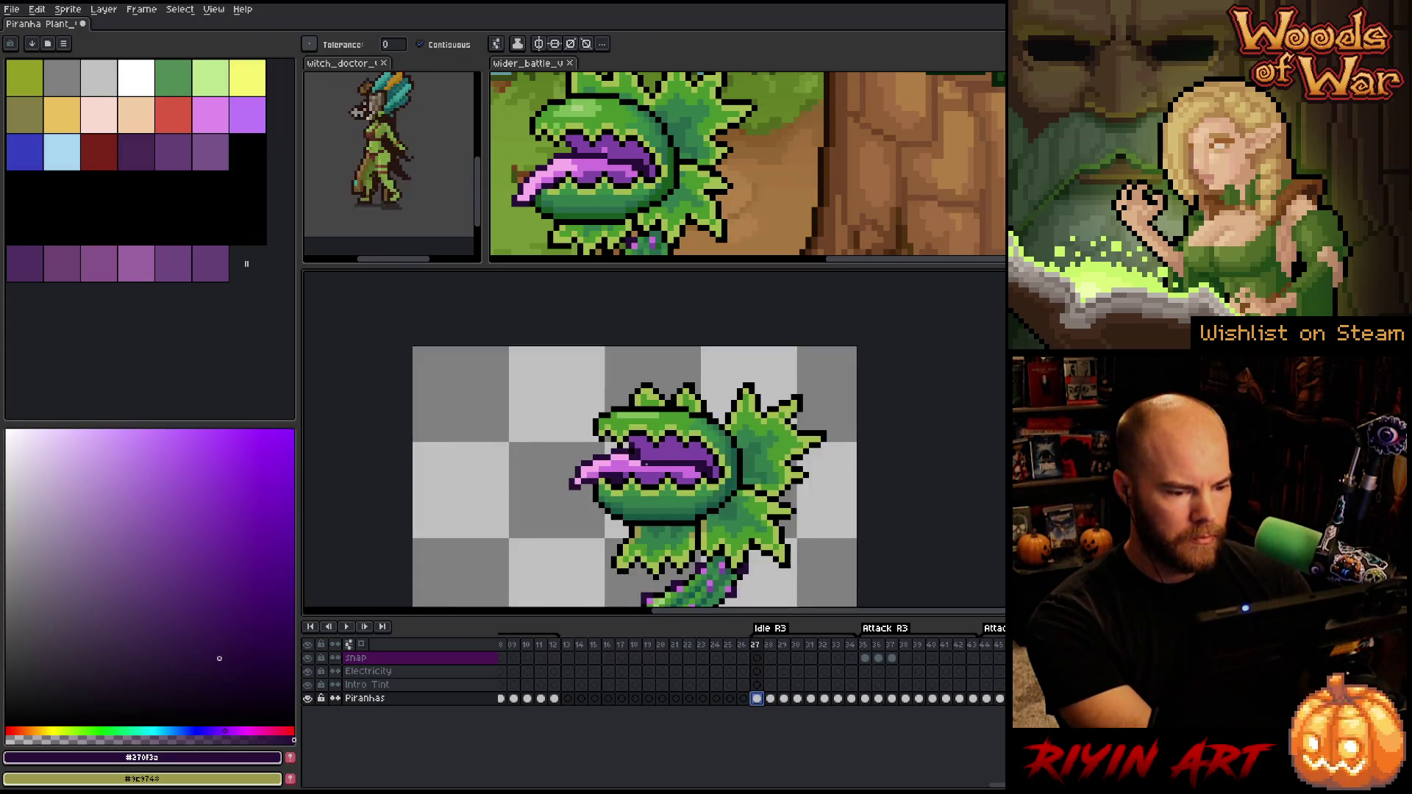
scroll(646, 465, up, 3)
key(v)
Add a new empty layer above Piranhas and scroll the timeline
key(shift+n)
key(w)
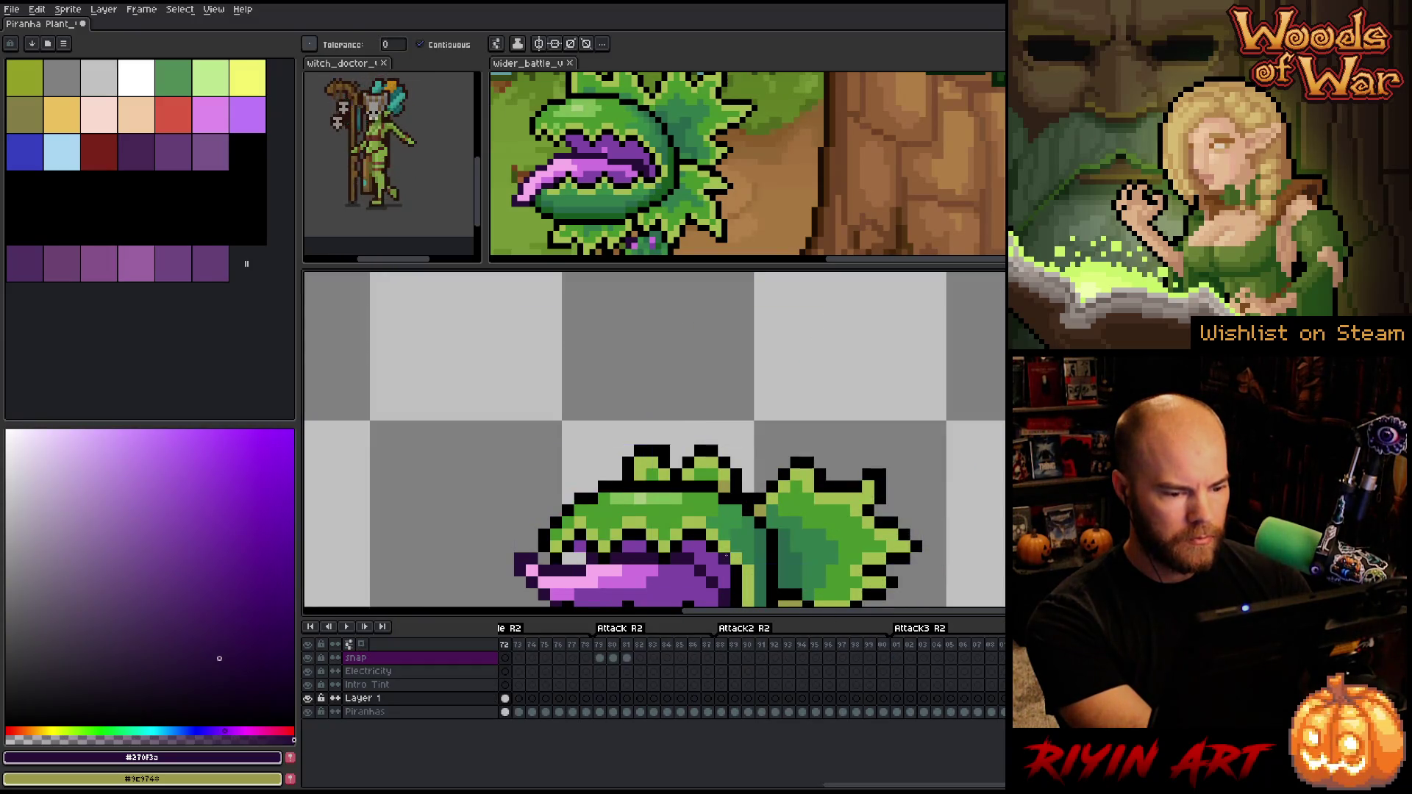
scroll(729, 534, down, 4)
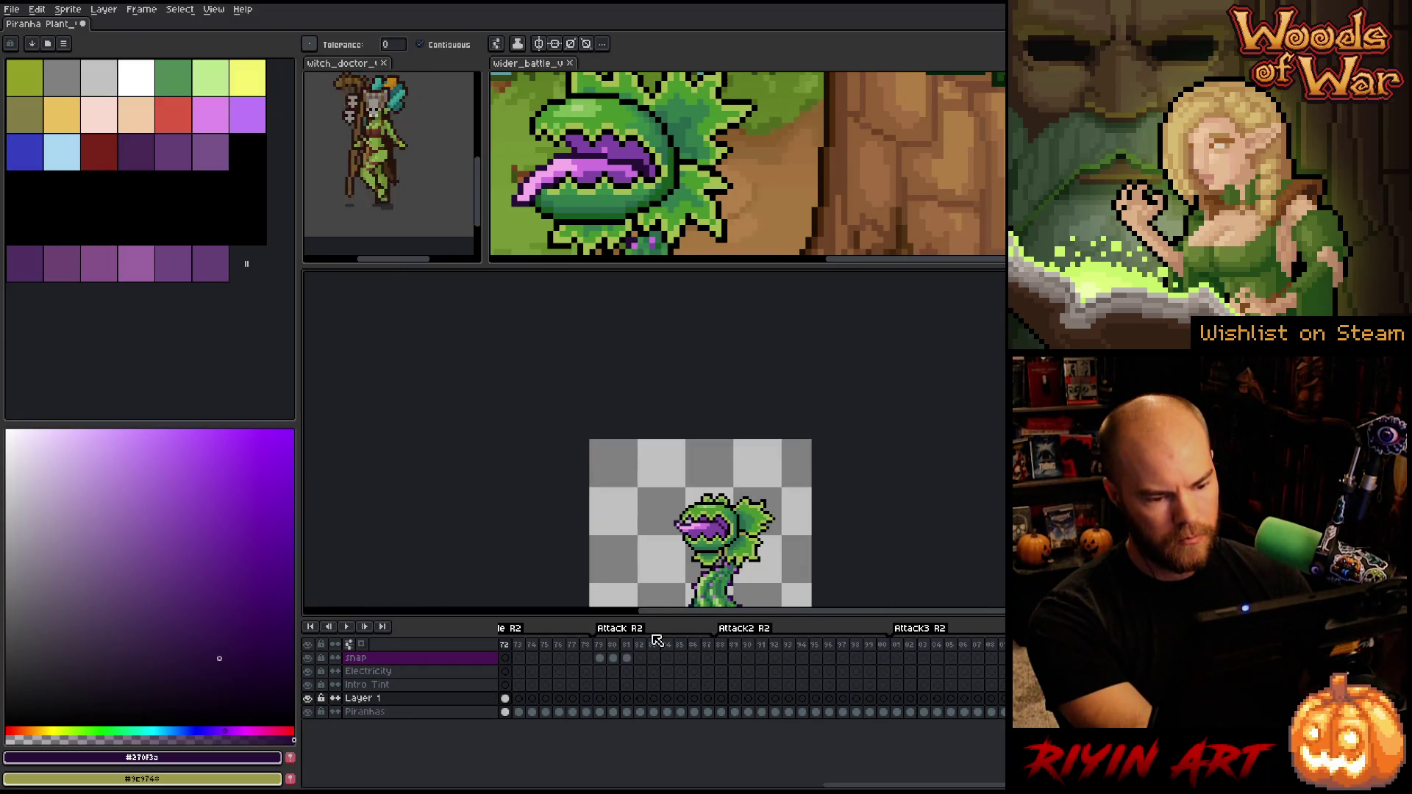
scroll(617, 614, down, 1)
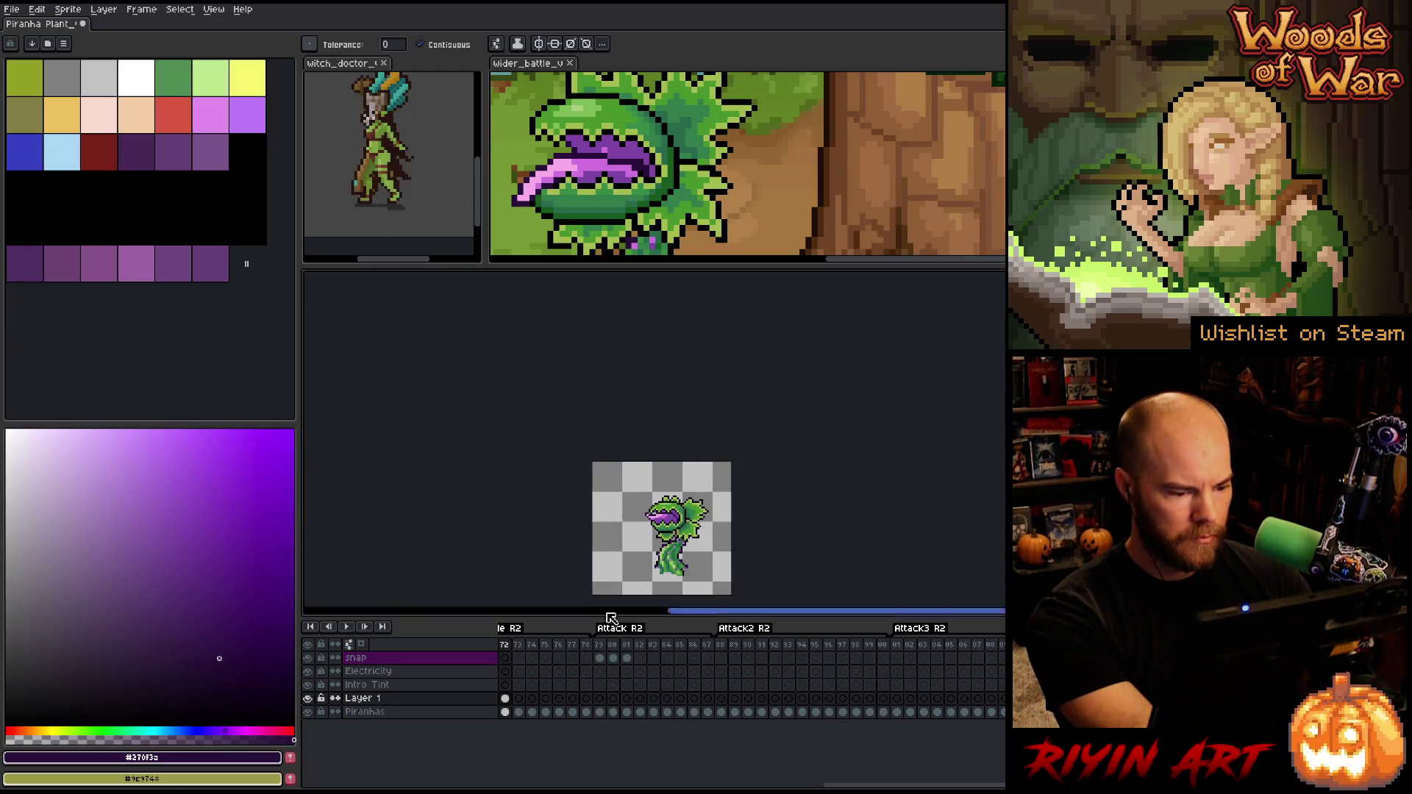
drag(877, 785, 788, 787)
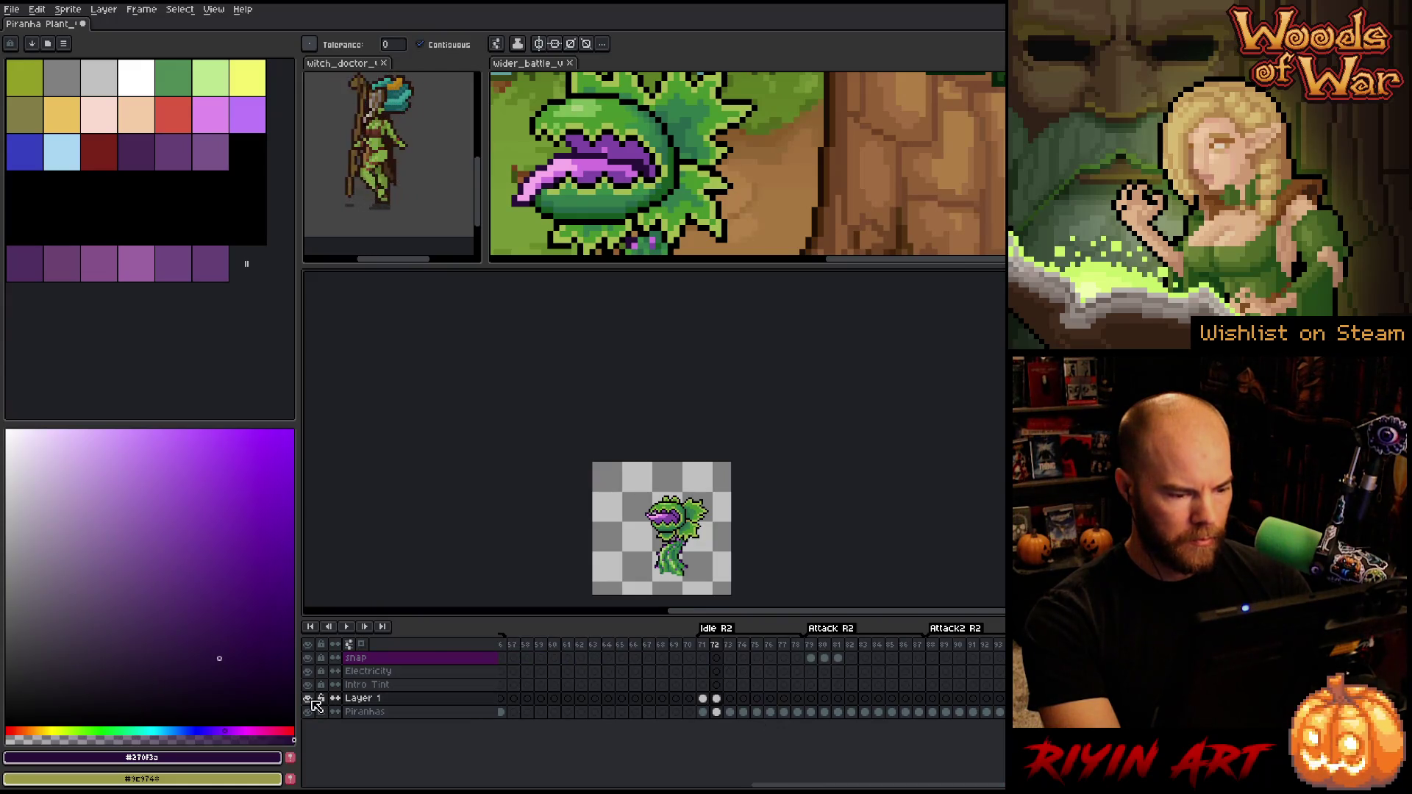
drag(706, 786, 853, 784)
Select frames from 89, play and stop the animation, then jump to Idle R3 frame 28
drag(762, 644, 1006, 645)
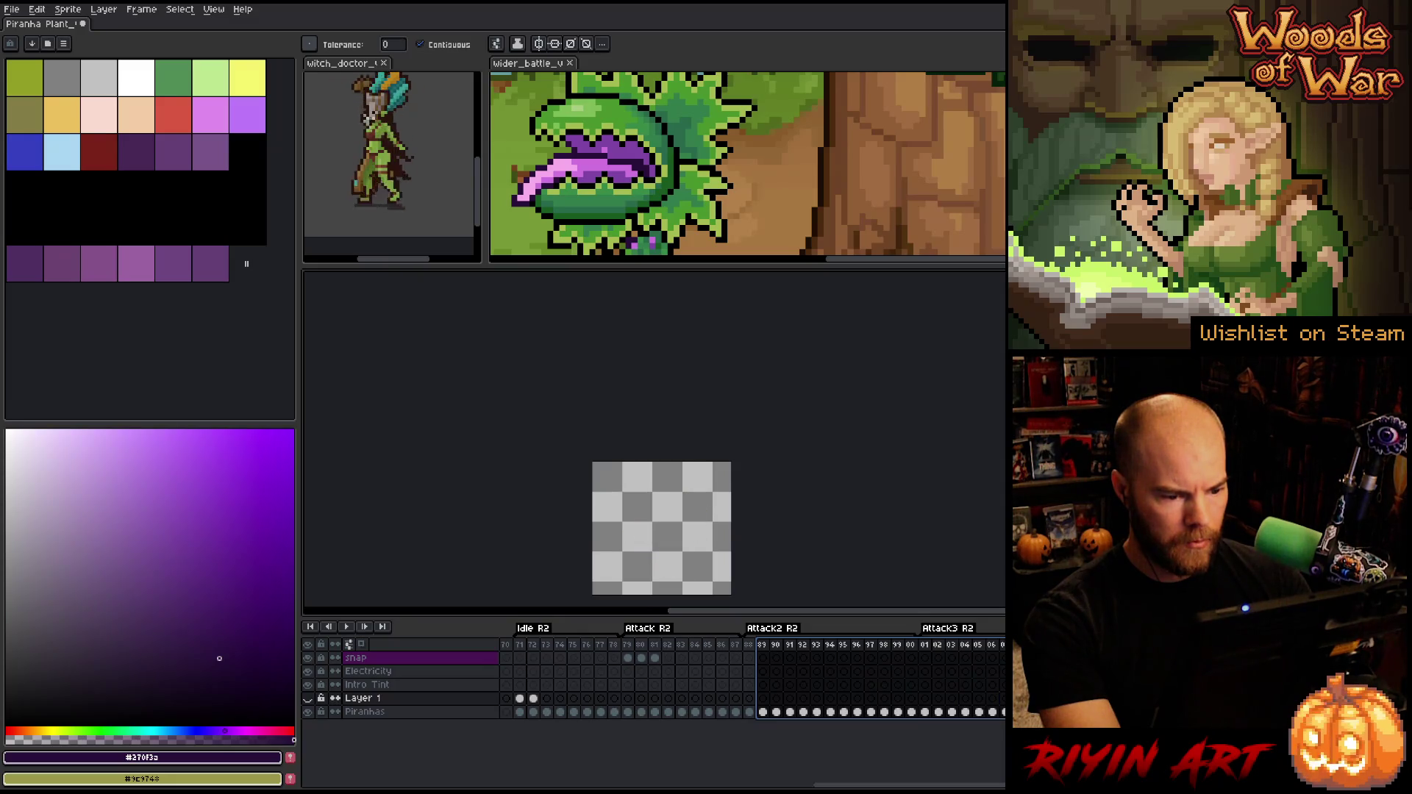
click(976, 646)
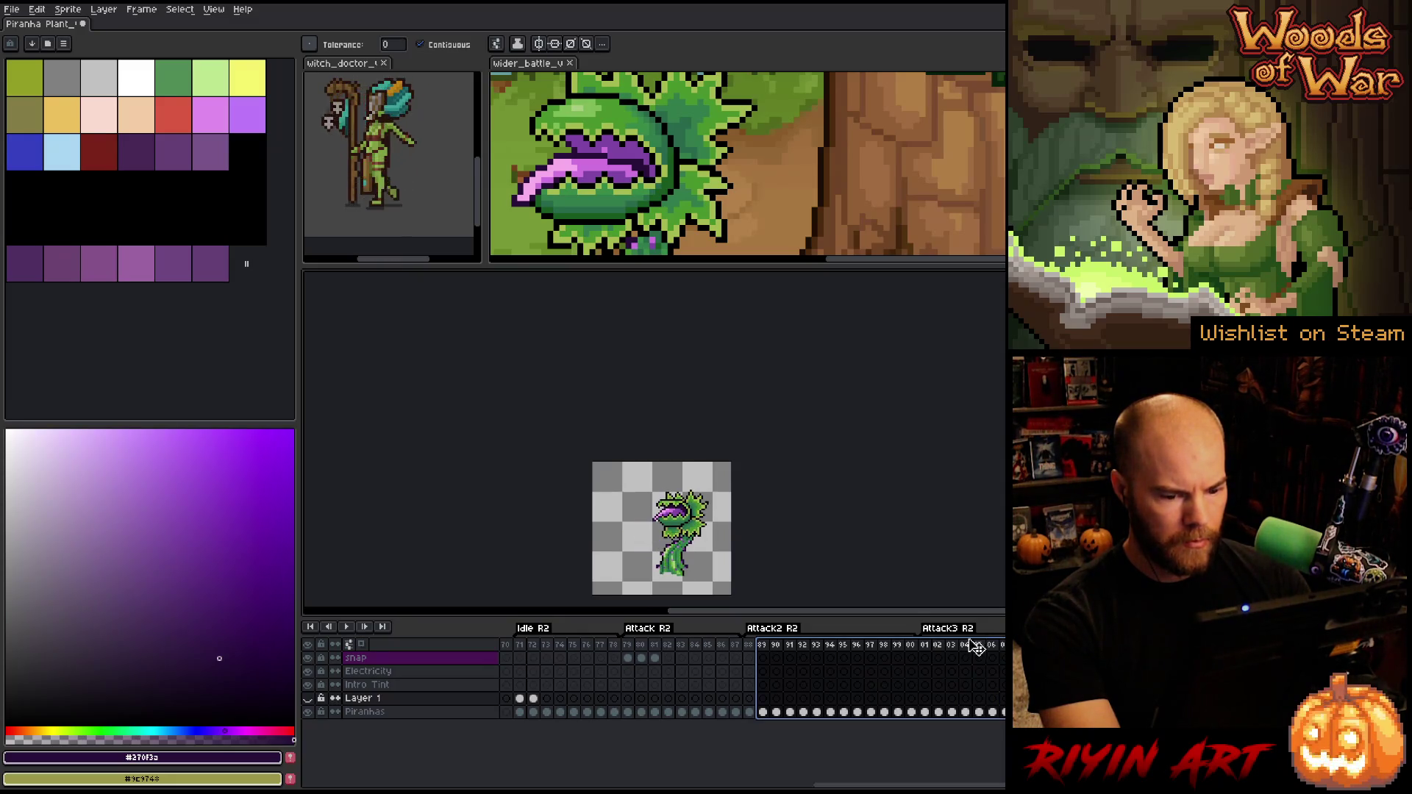
key(Return)
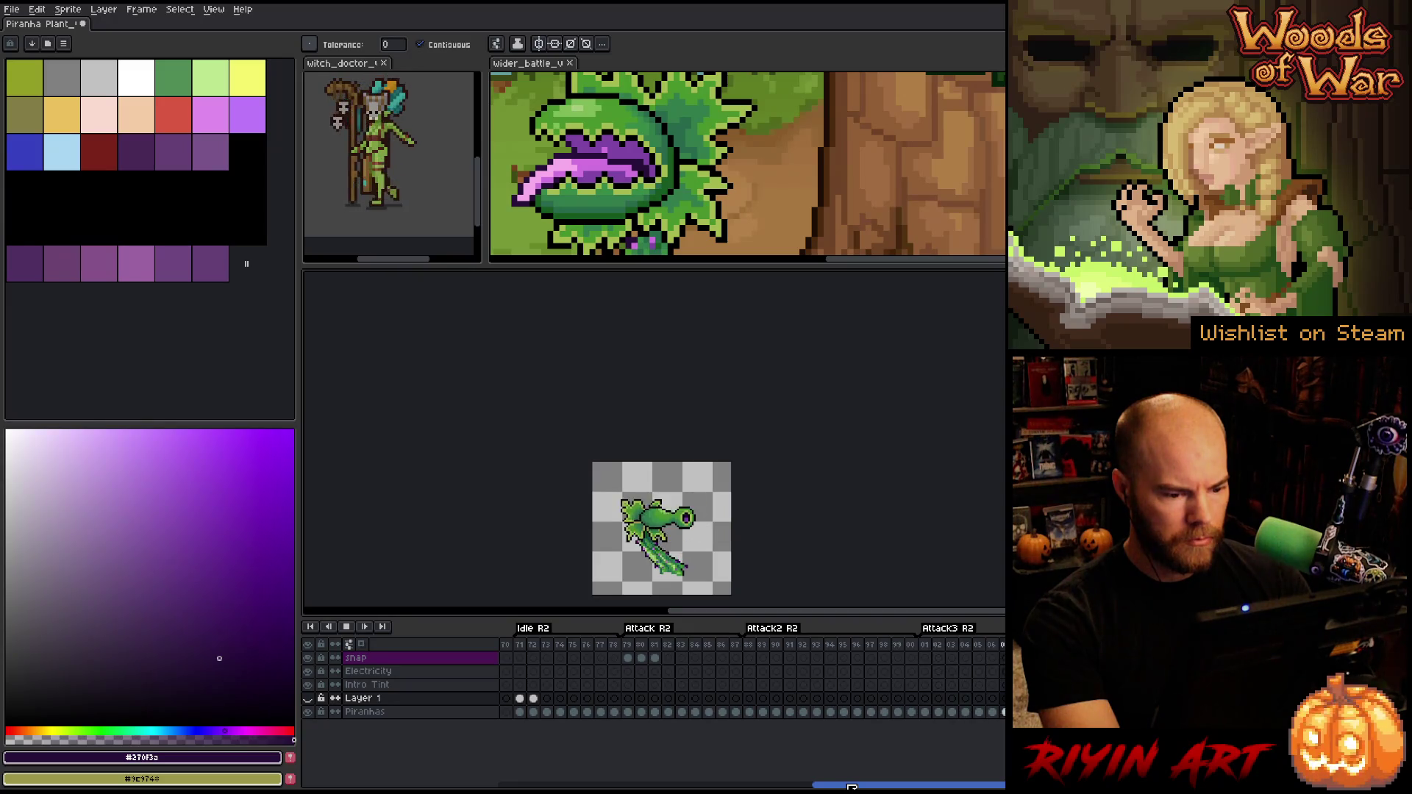
key(Return)
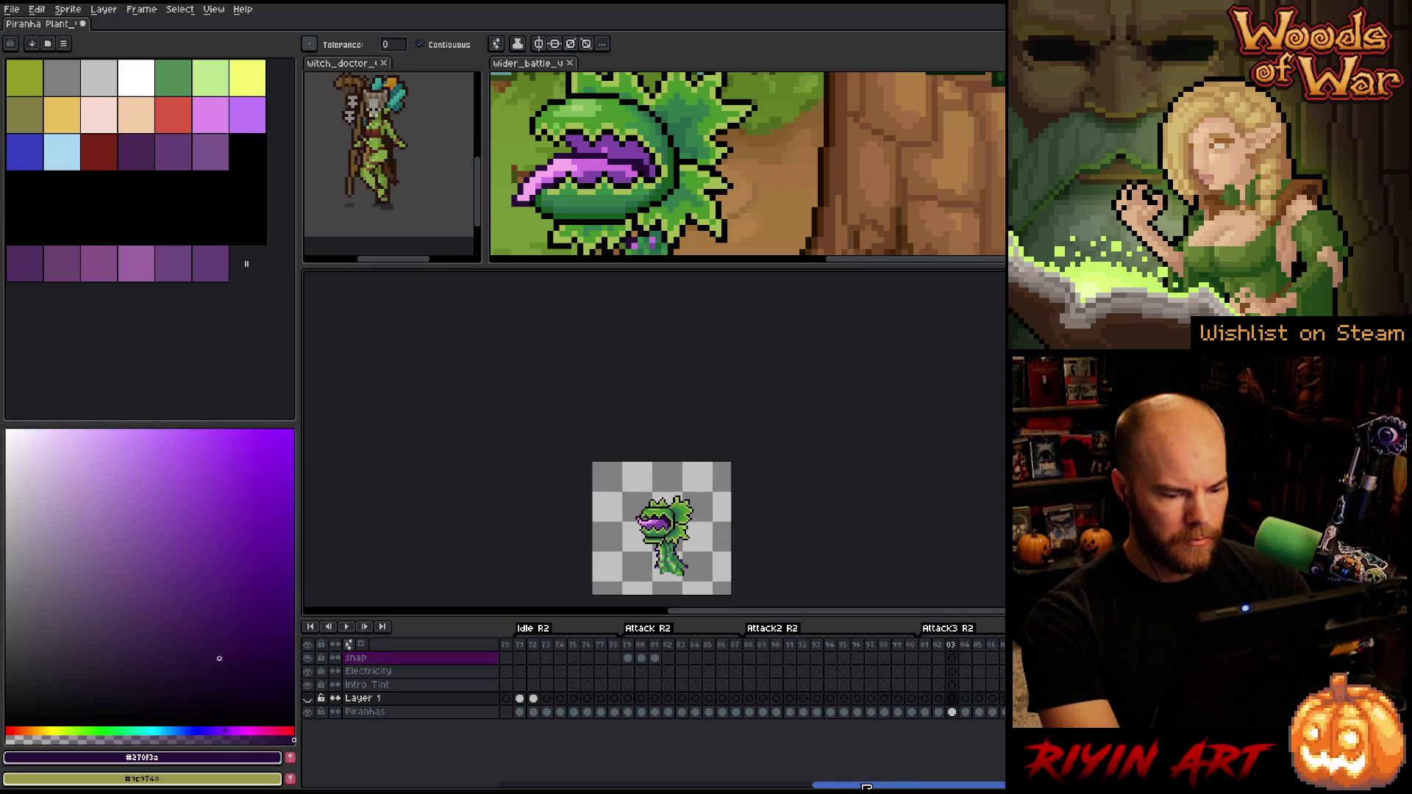
scroll(896, 662, right, 5)
click(894, 644)
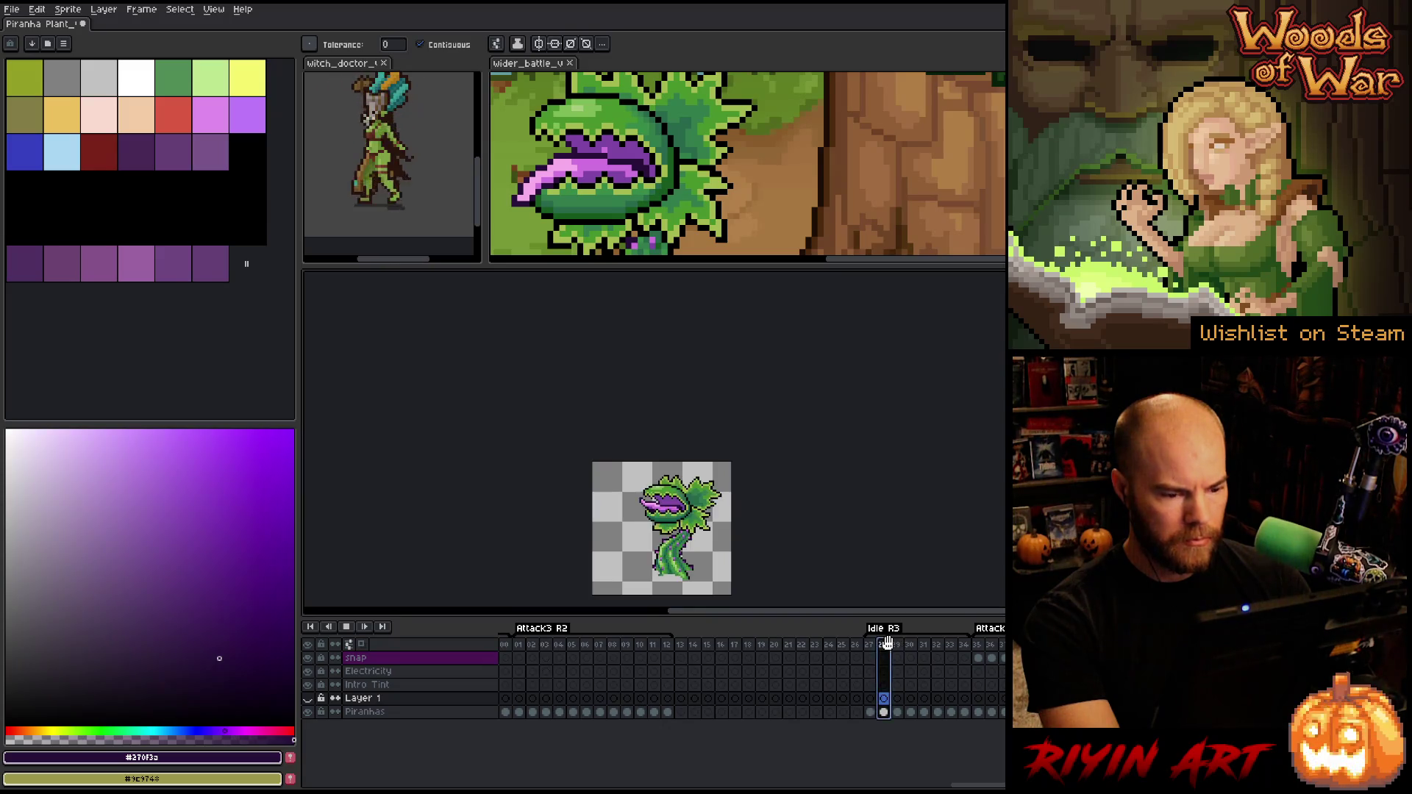
Play the animation, zooming to inspect, and stop on frame 27
key(Return)
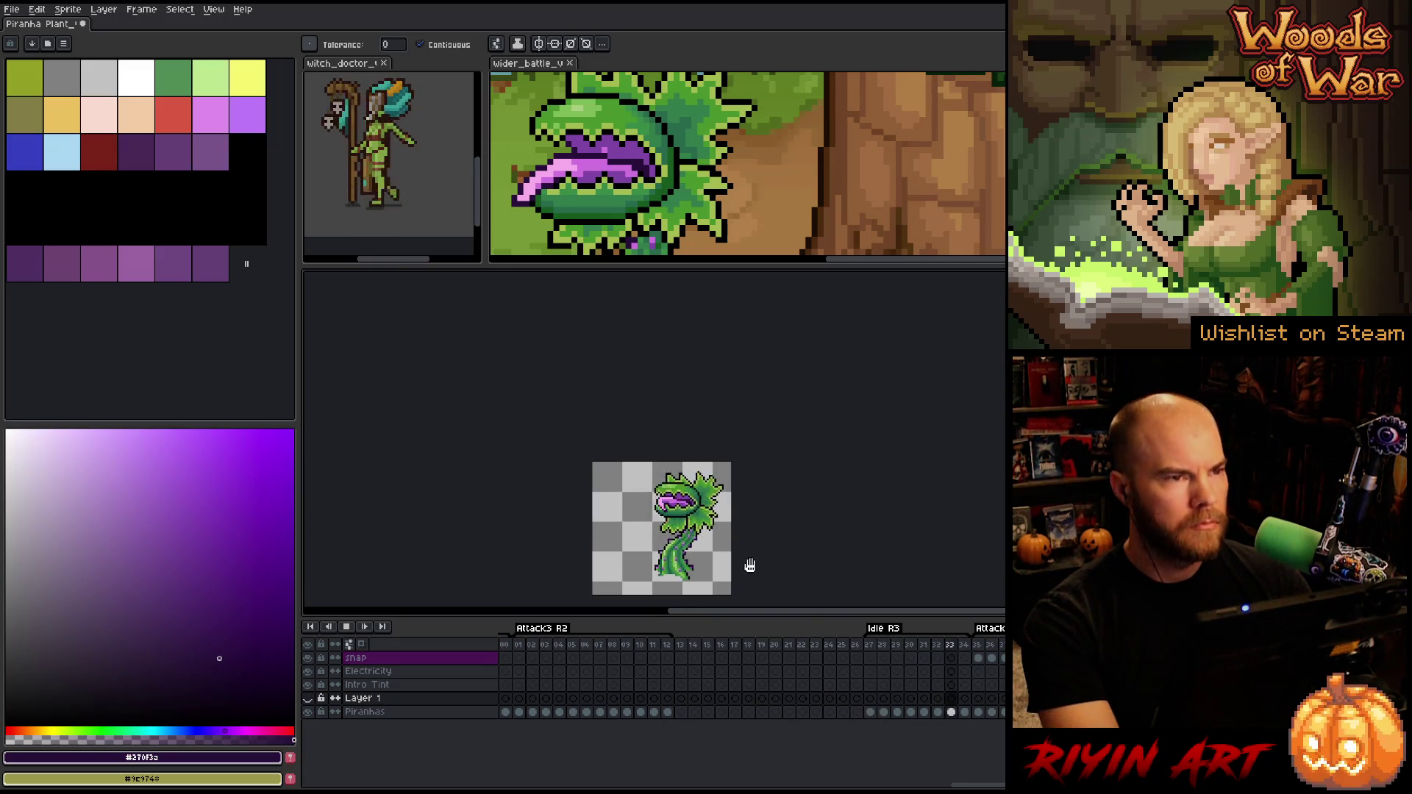
scroll(746, 565, up, 2)
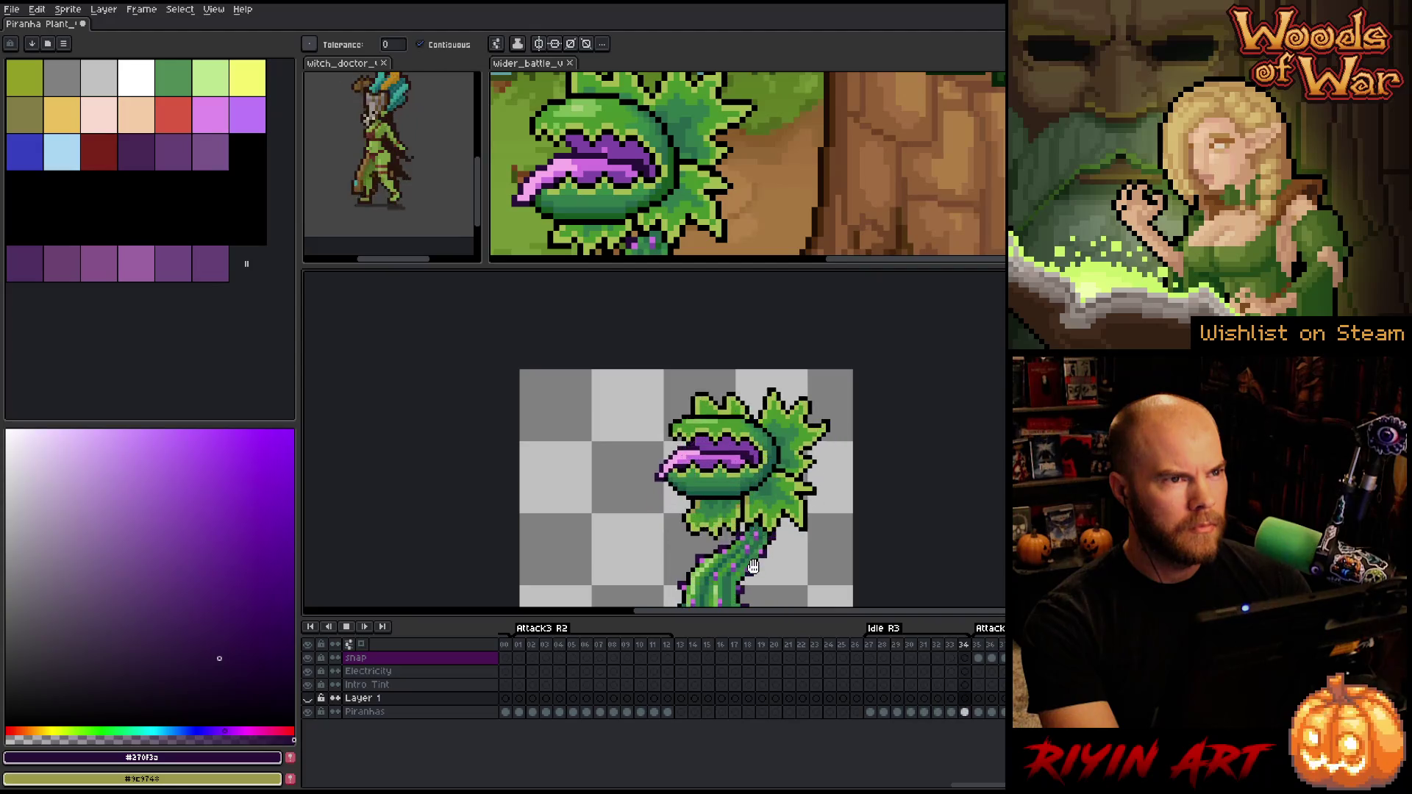
scroll(753, 564, down, 2)
scroll(753, 565, up, 2)
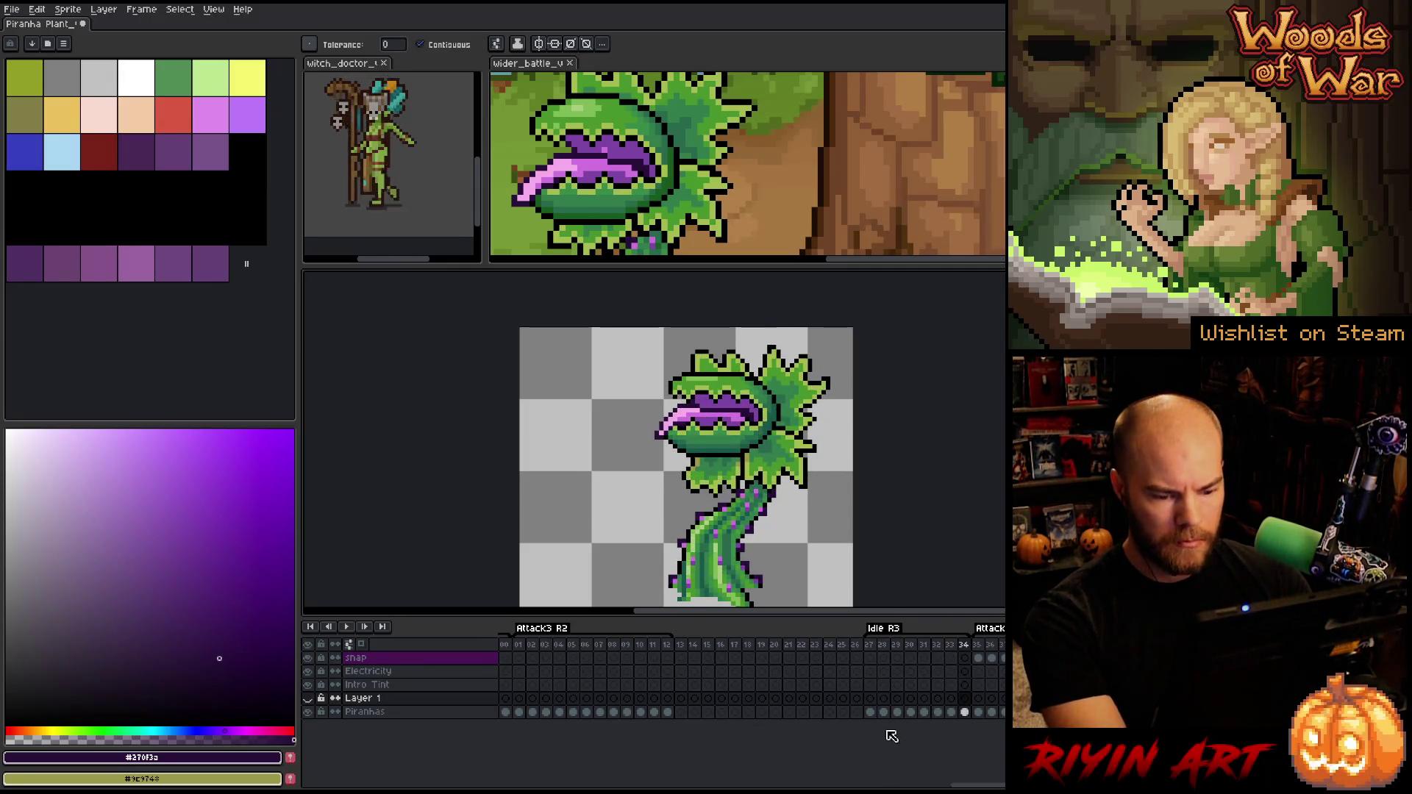
click(870, 712)
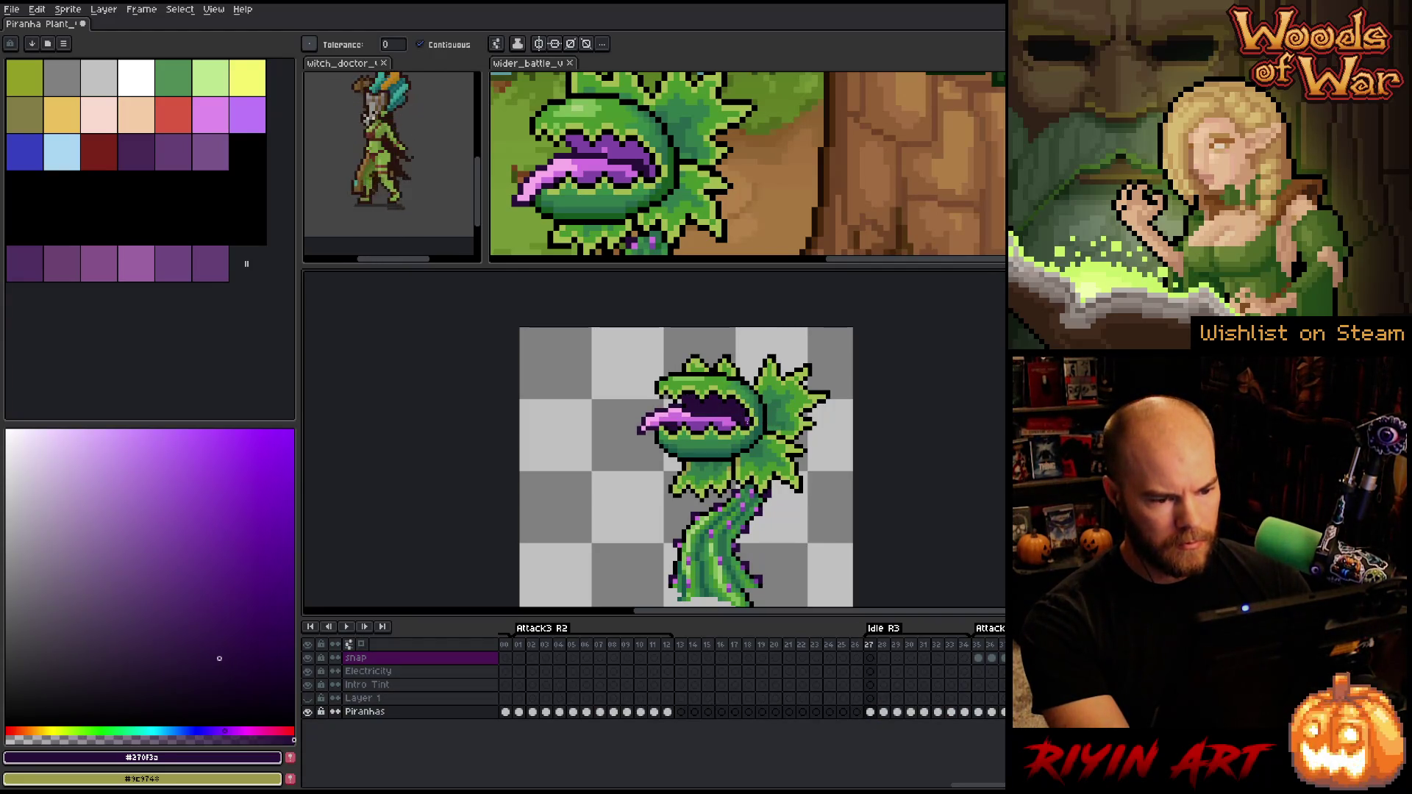
Step through Idle R3 frames 28–34, zooming out, then play the Idle R3 loop again
key(Right)
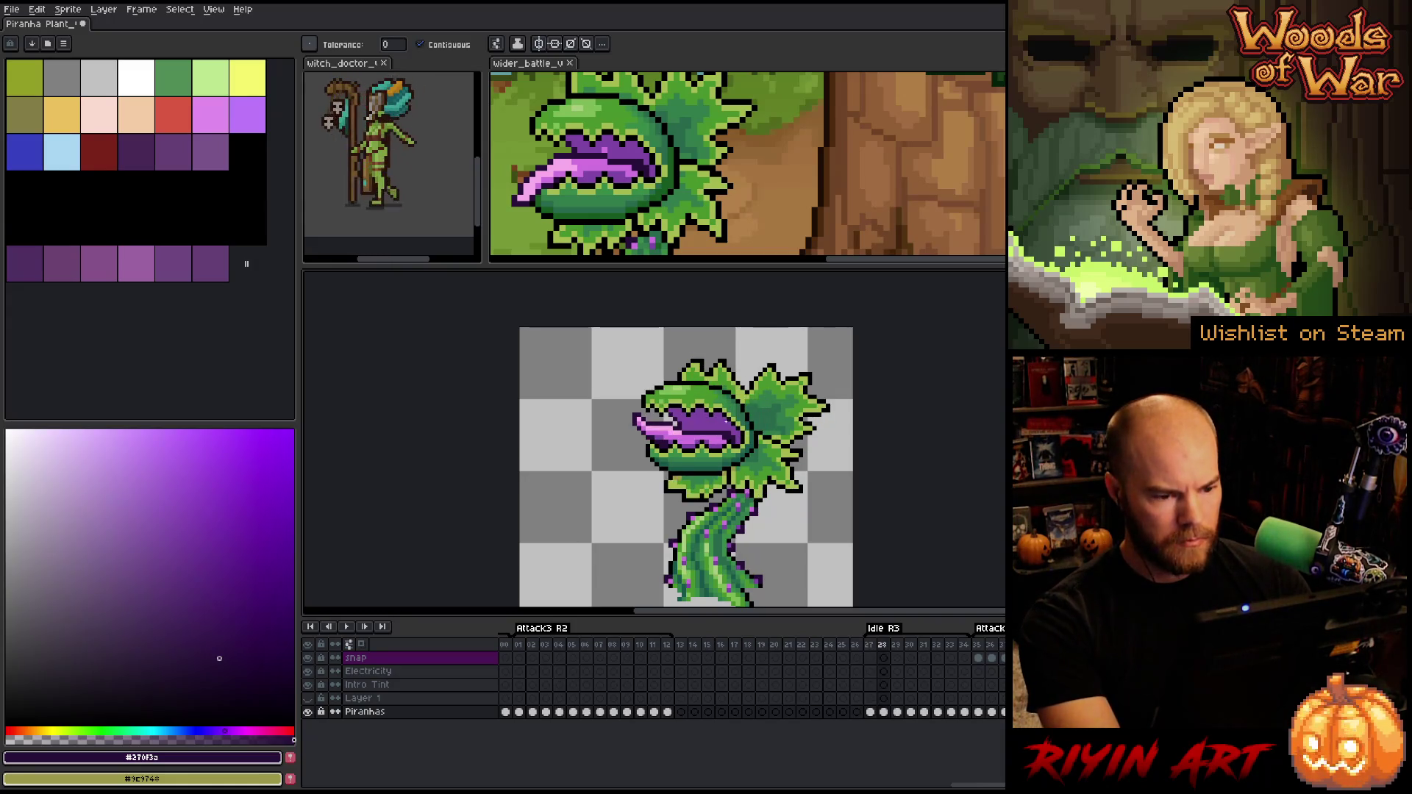
key(Right)
key(Right)
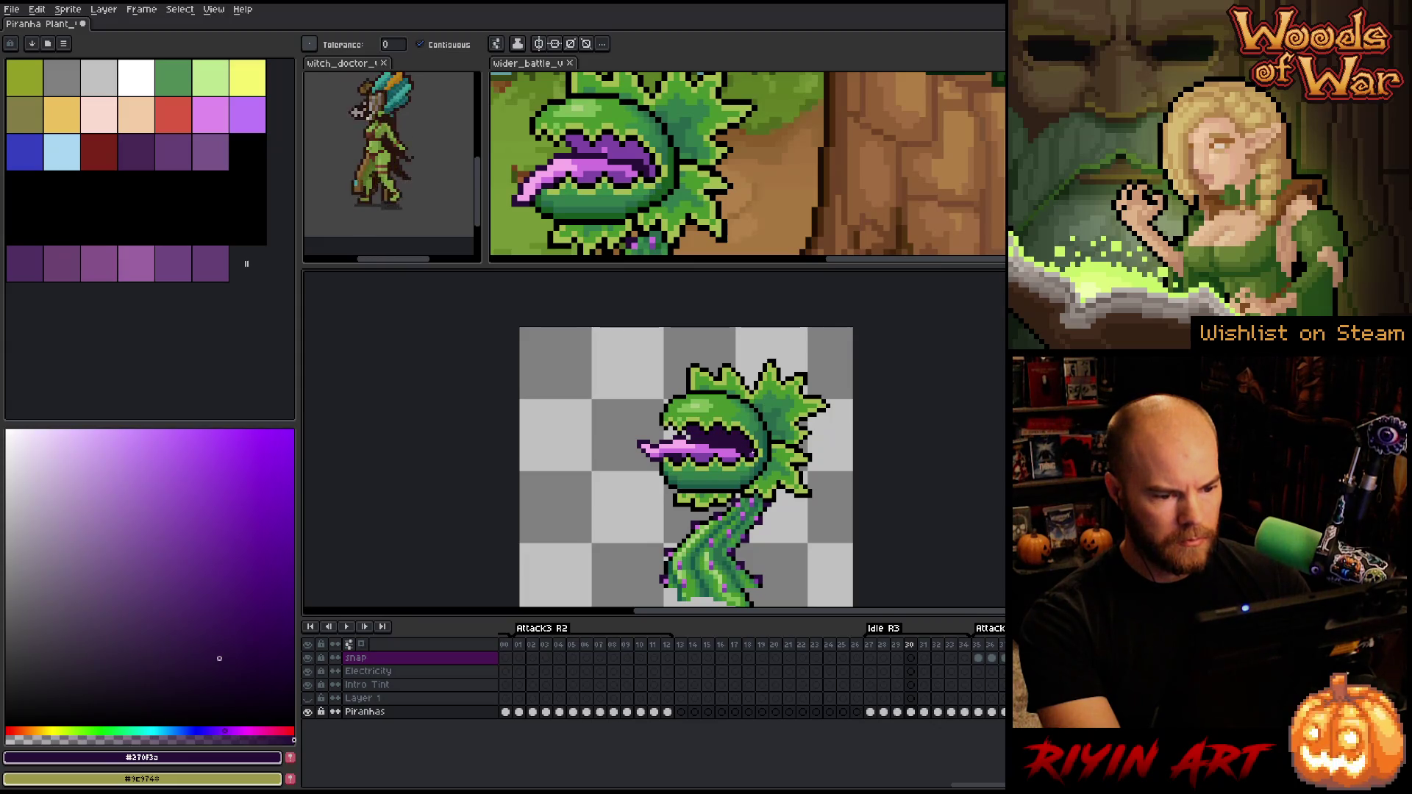
key(Right)
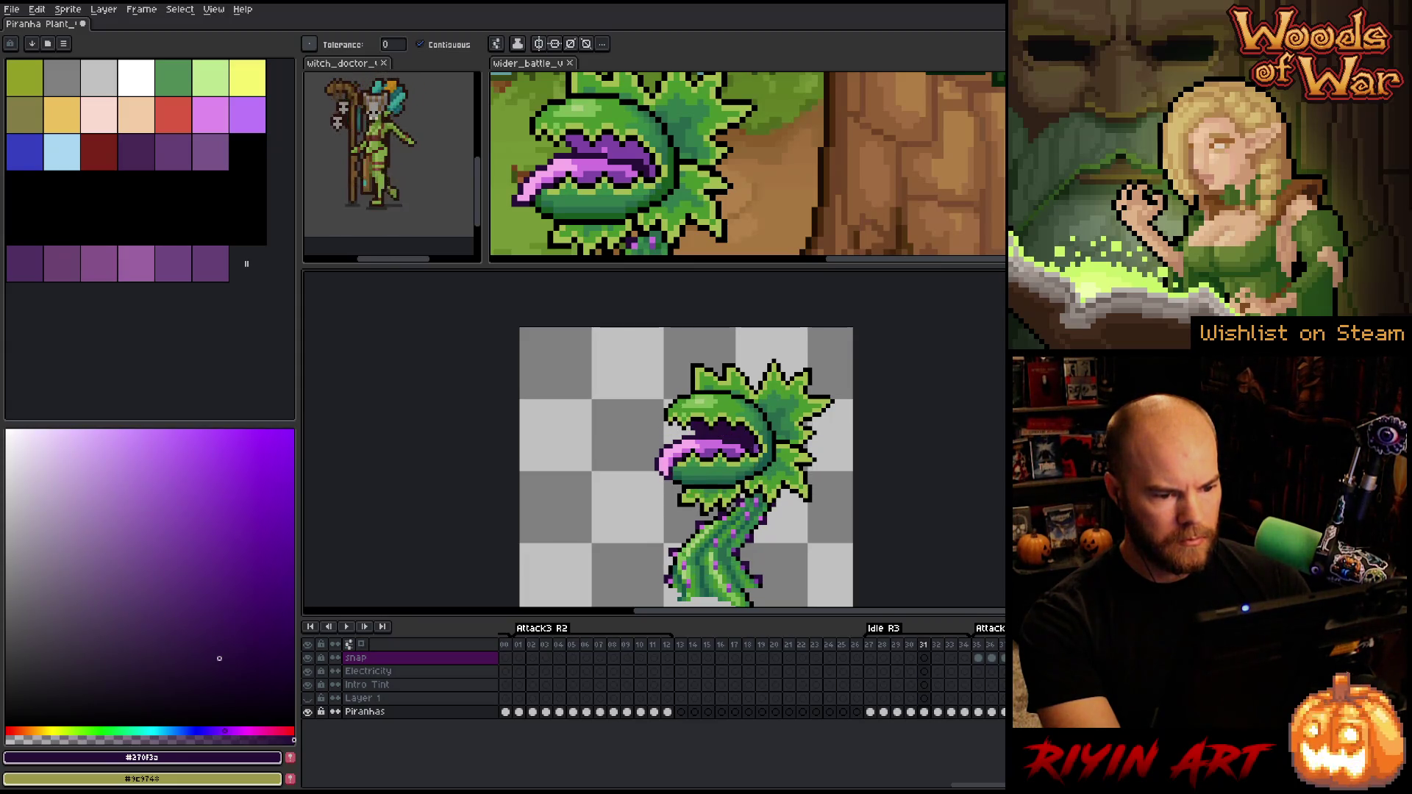
key(1)
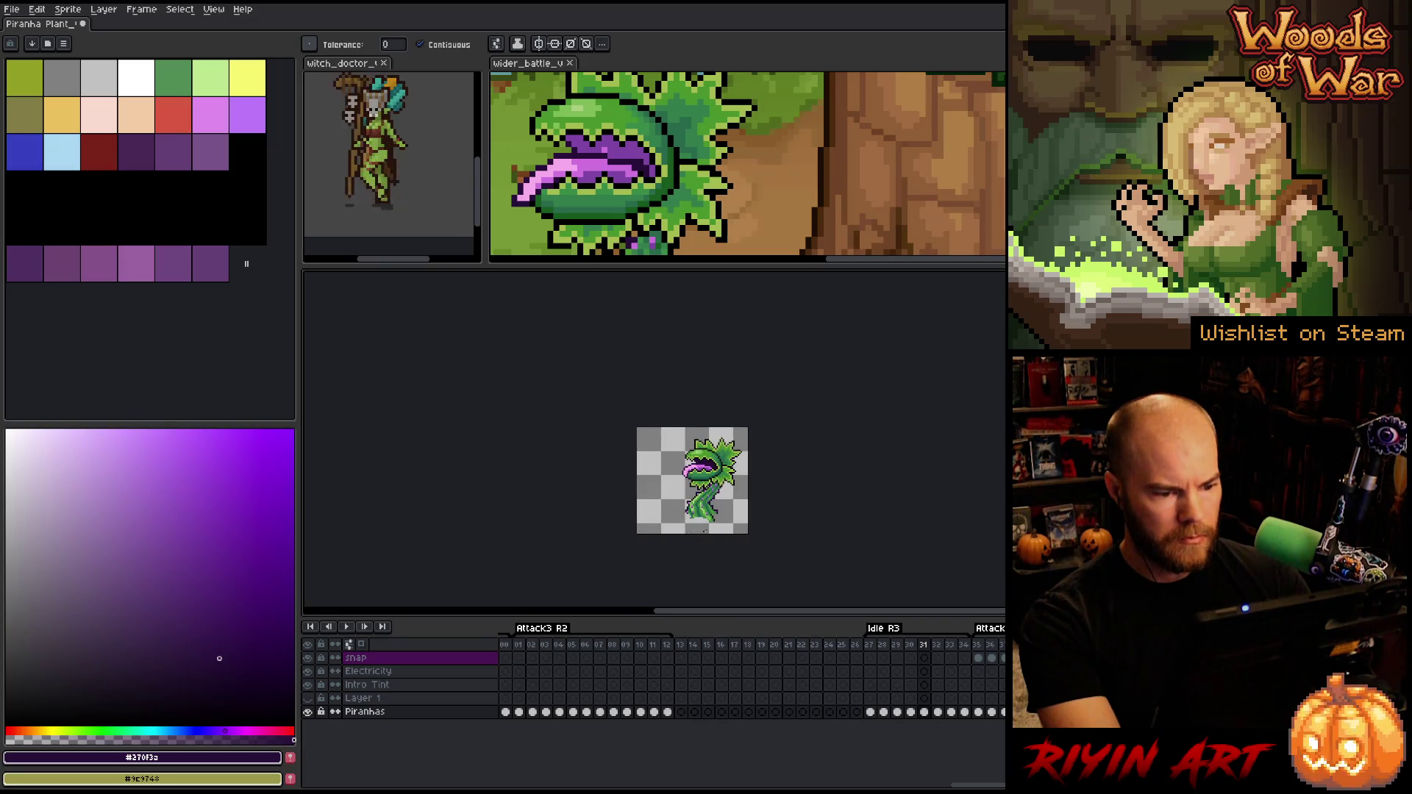
scroll(722, 502, up, 2)
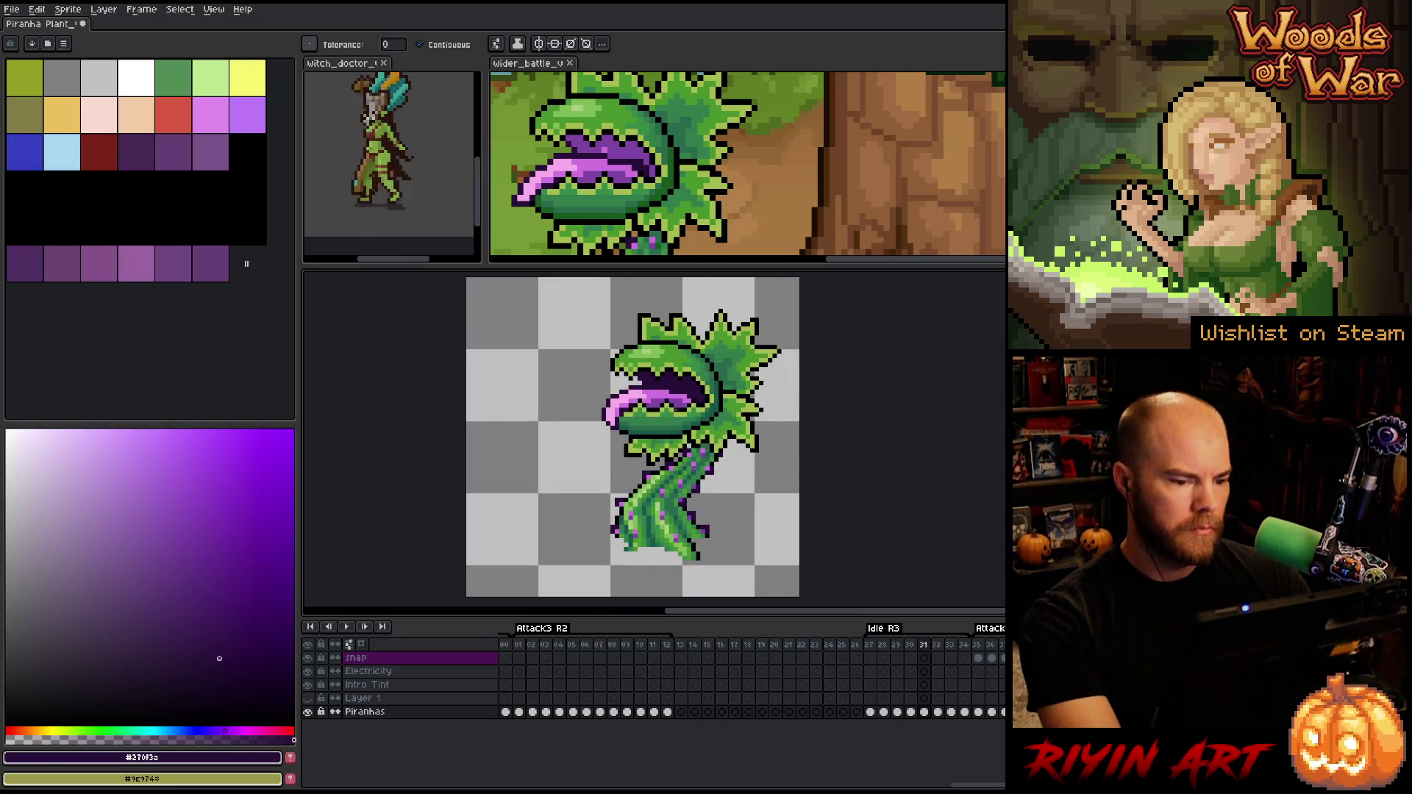
key(Right)
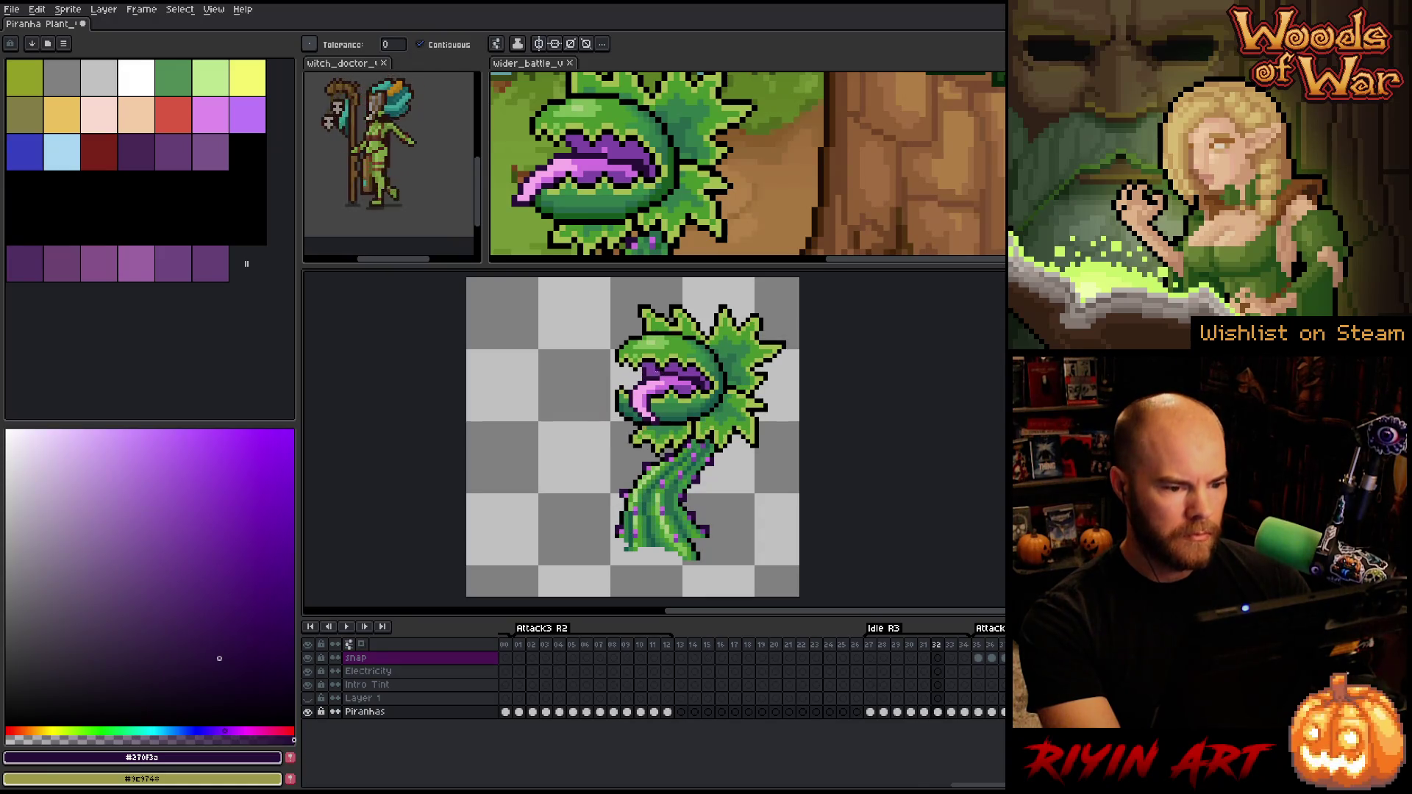
key(Right)
key(Right)
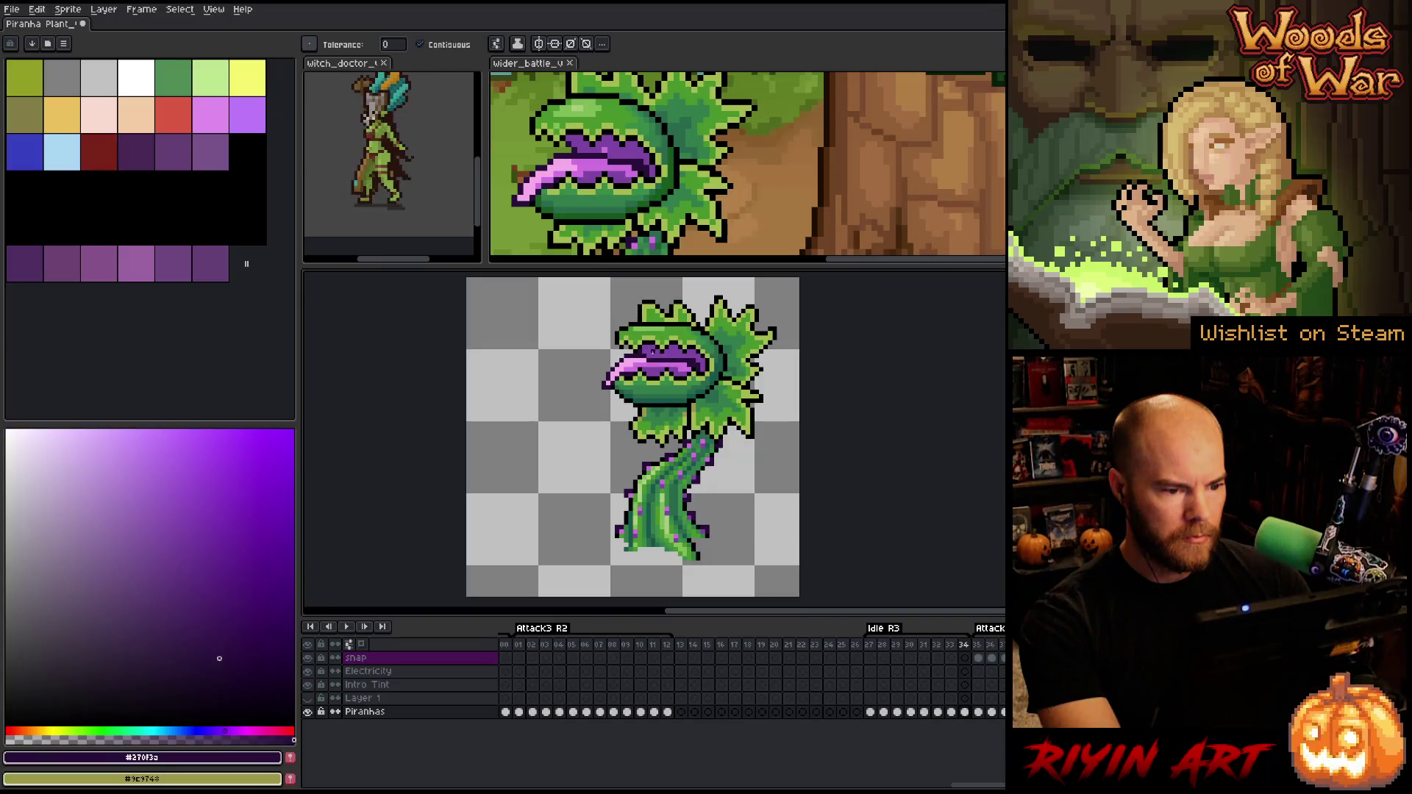
key(Right)
key(Return)
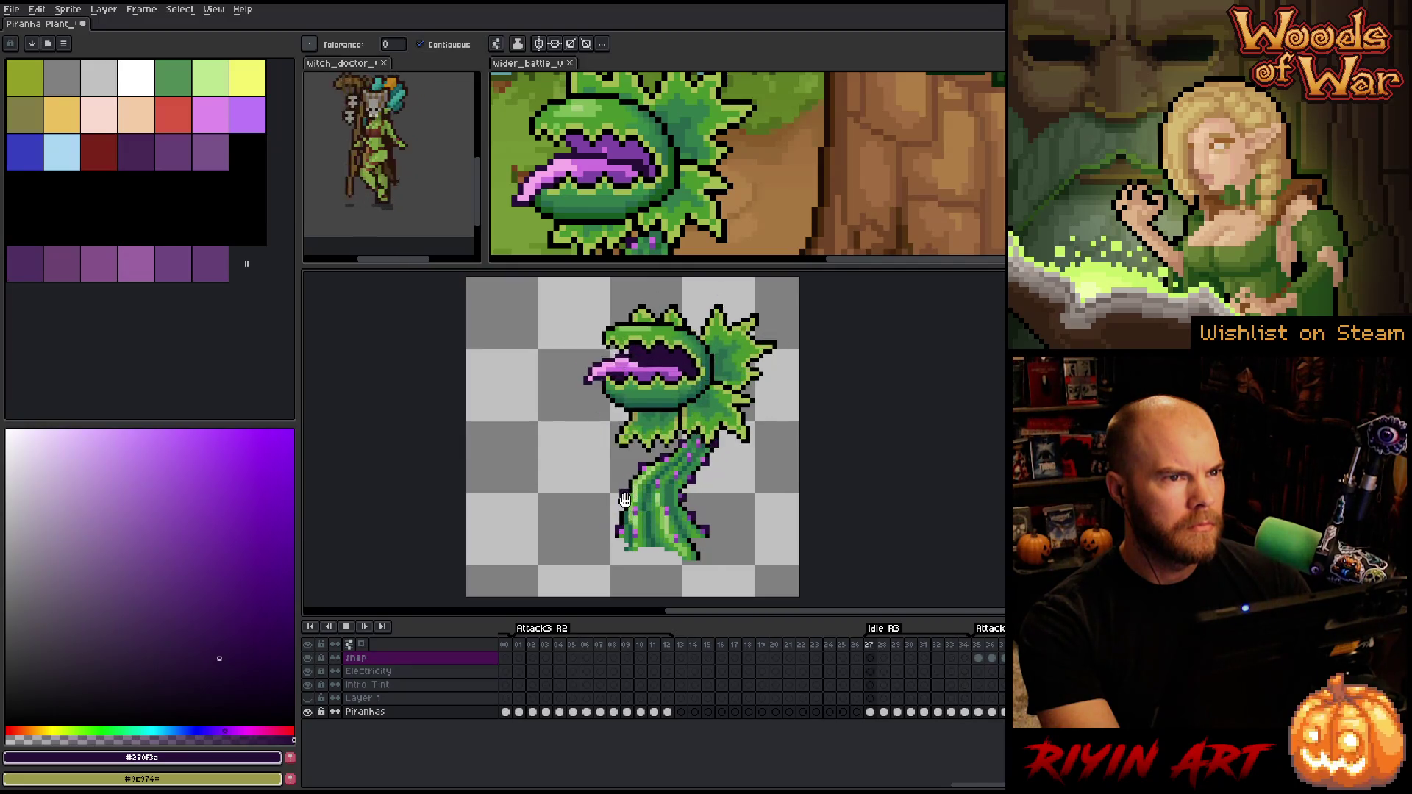
Bucket-fill a later frame's mouth interior with darker purple, then play and stop from frame 35
click(986, 646)
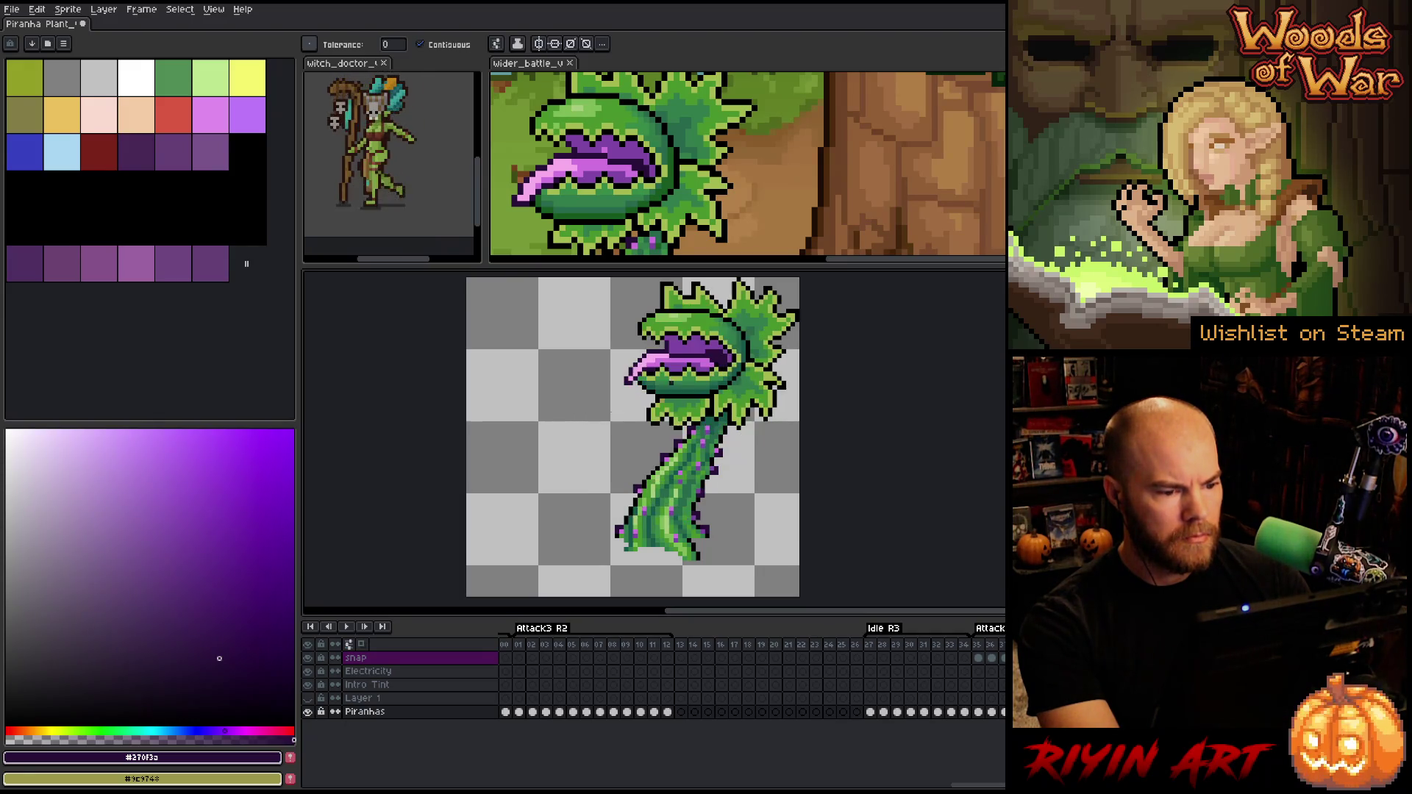
click(680, 346)
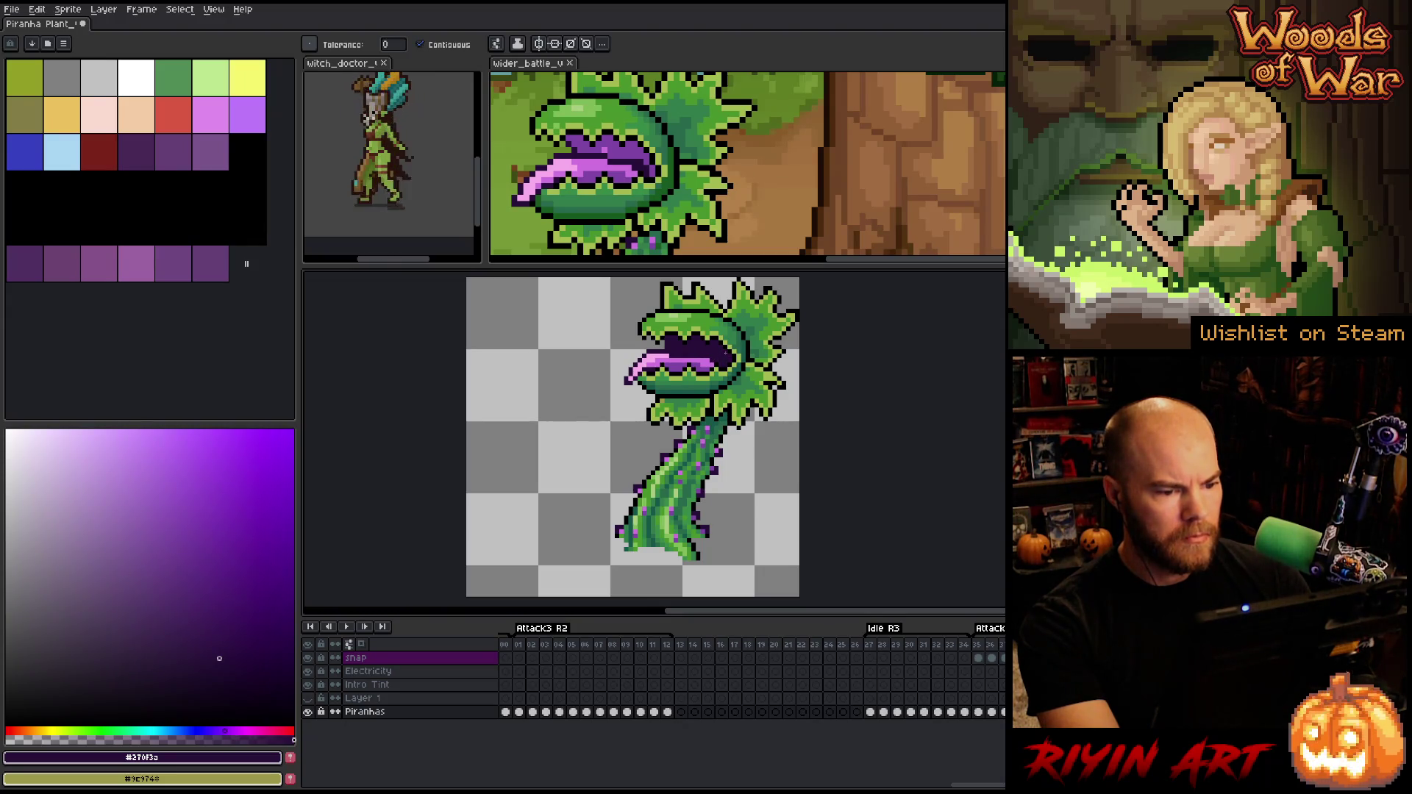
key(Right)
key(Return)
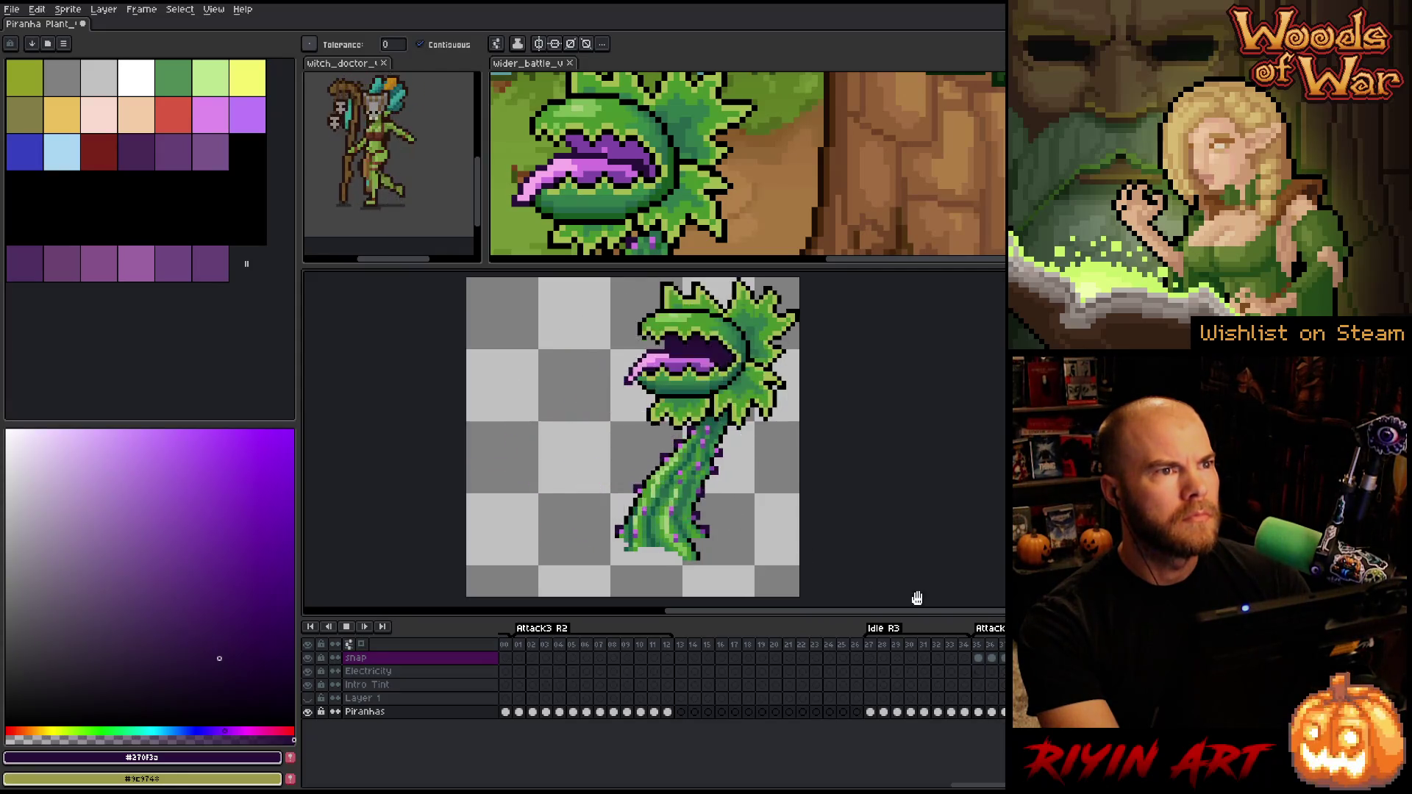
key(Return)
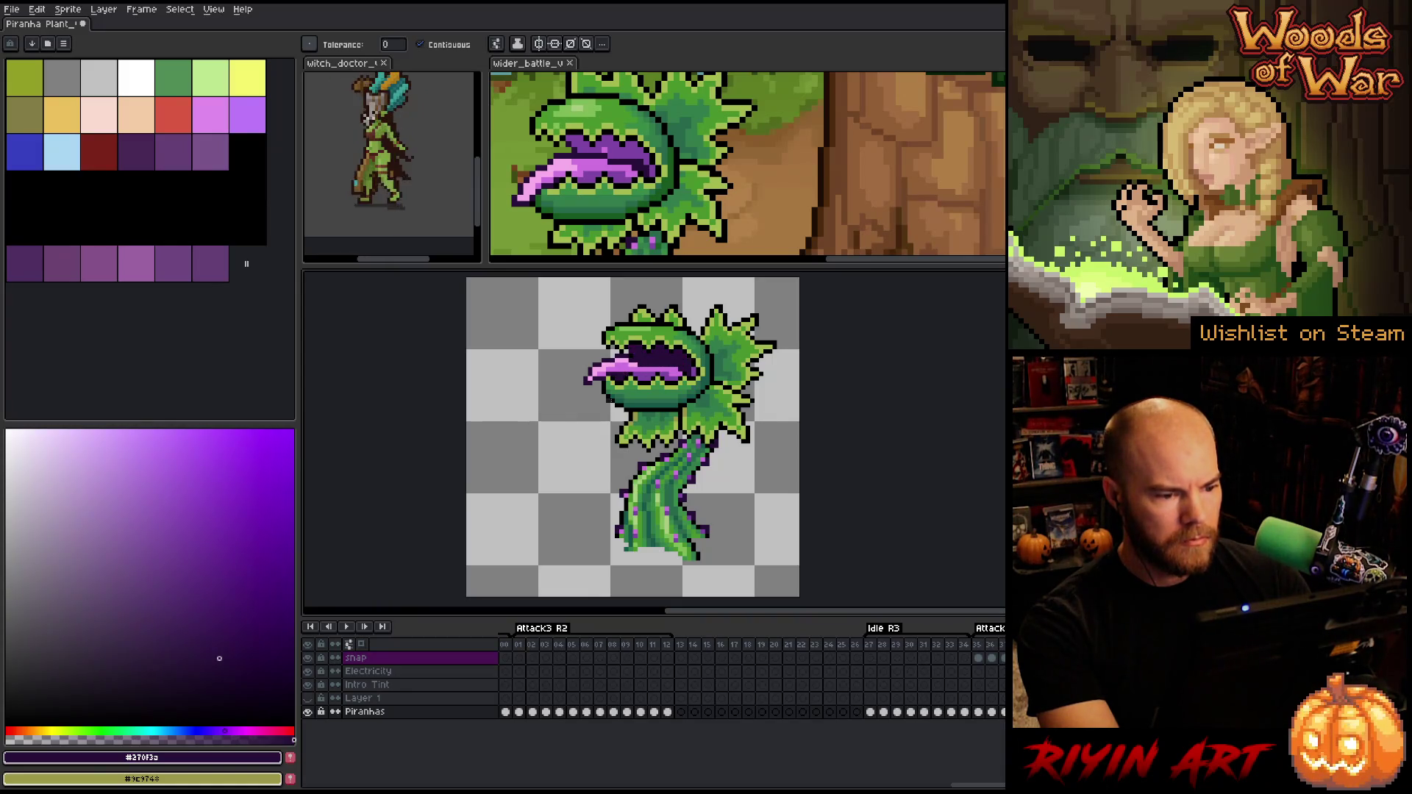
Bucket-fill the mouth interior darker purple on four consecutive frames, then replay the animation
key(Right)
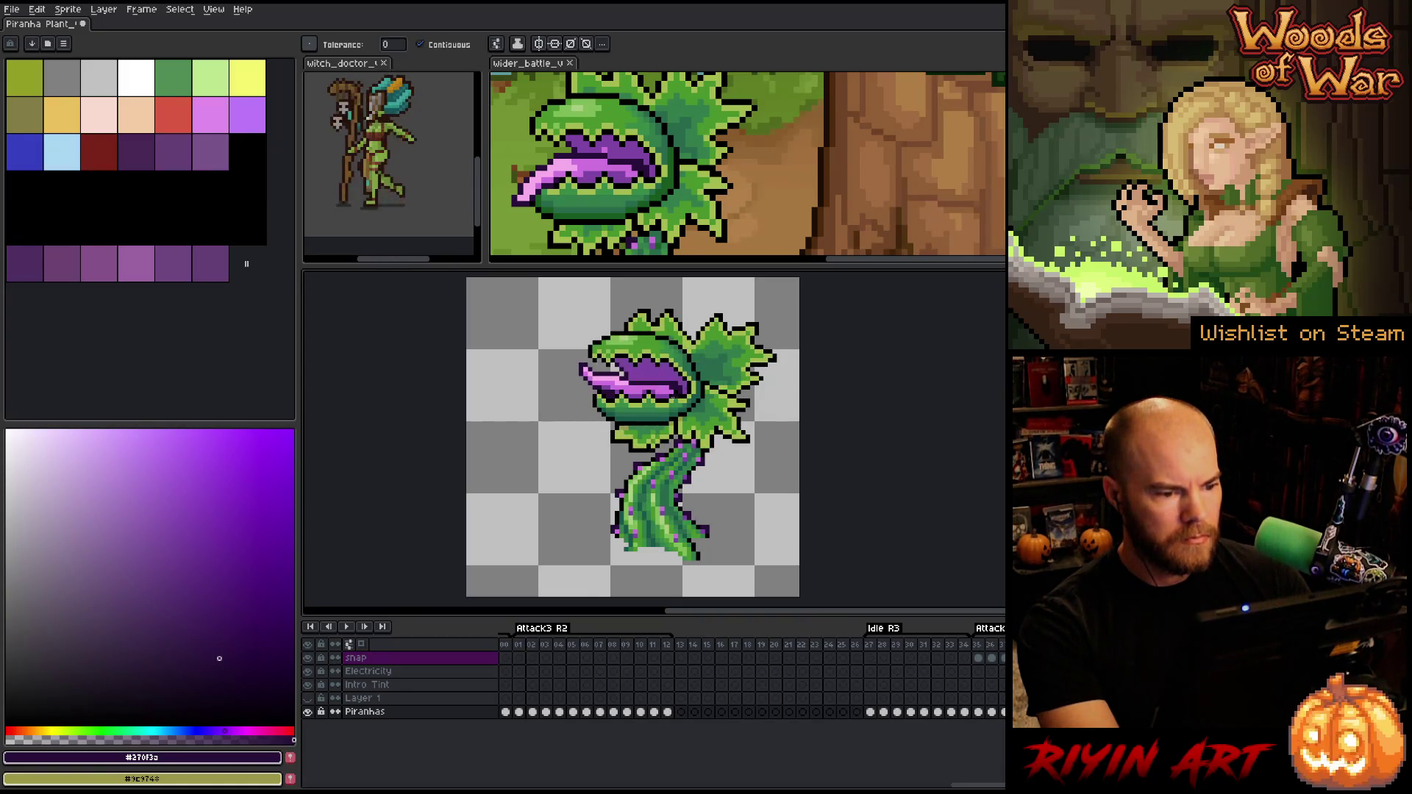
click(644, 377)
key(Right)
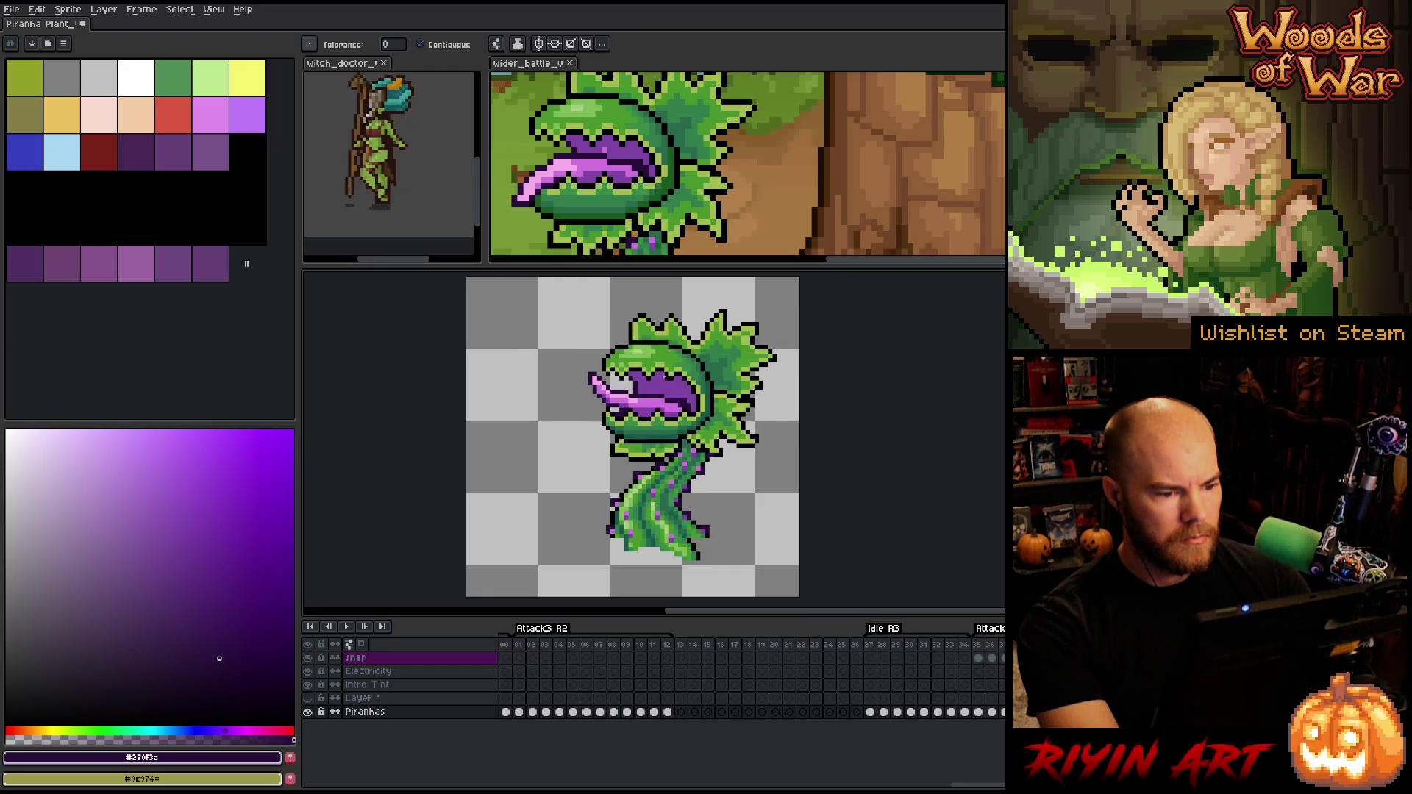
click(662, 386)
key(Right)
click(671, 385)
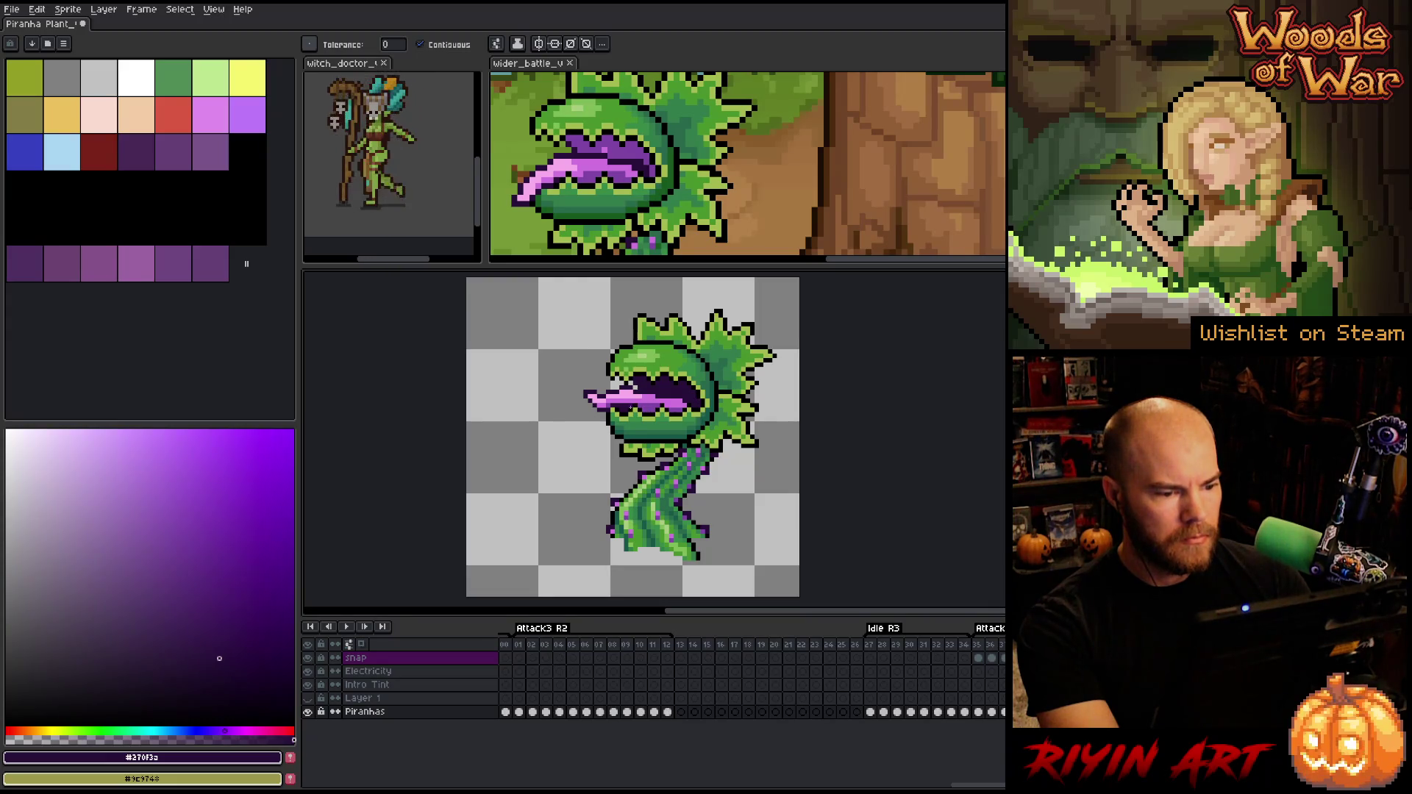
key(Right)
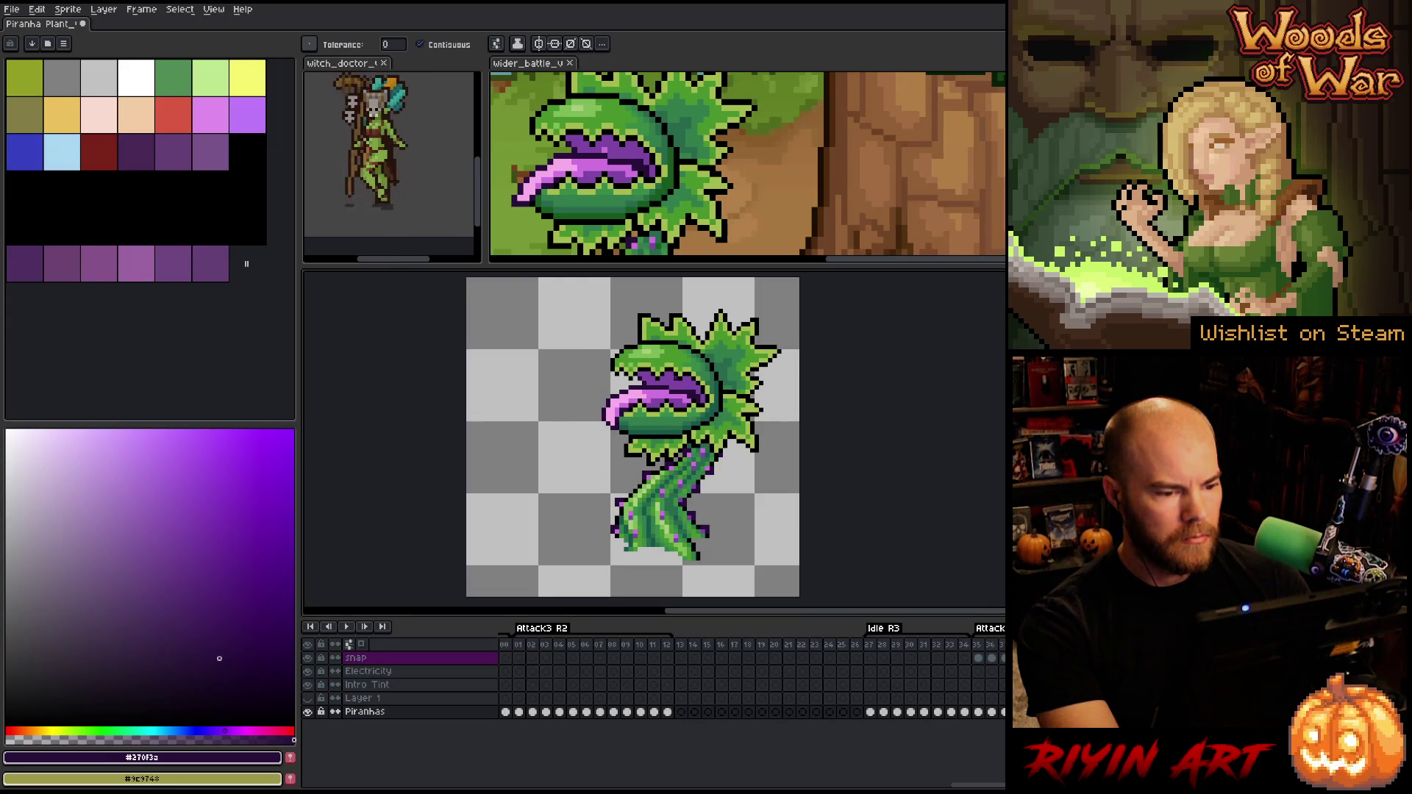
click(676, 383)
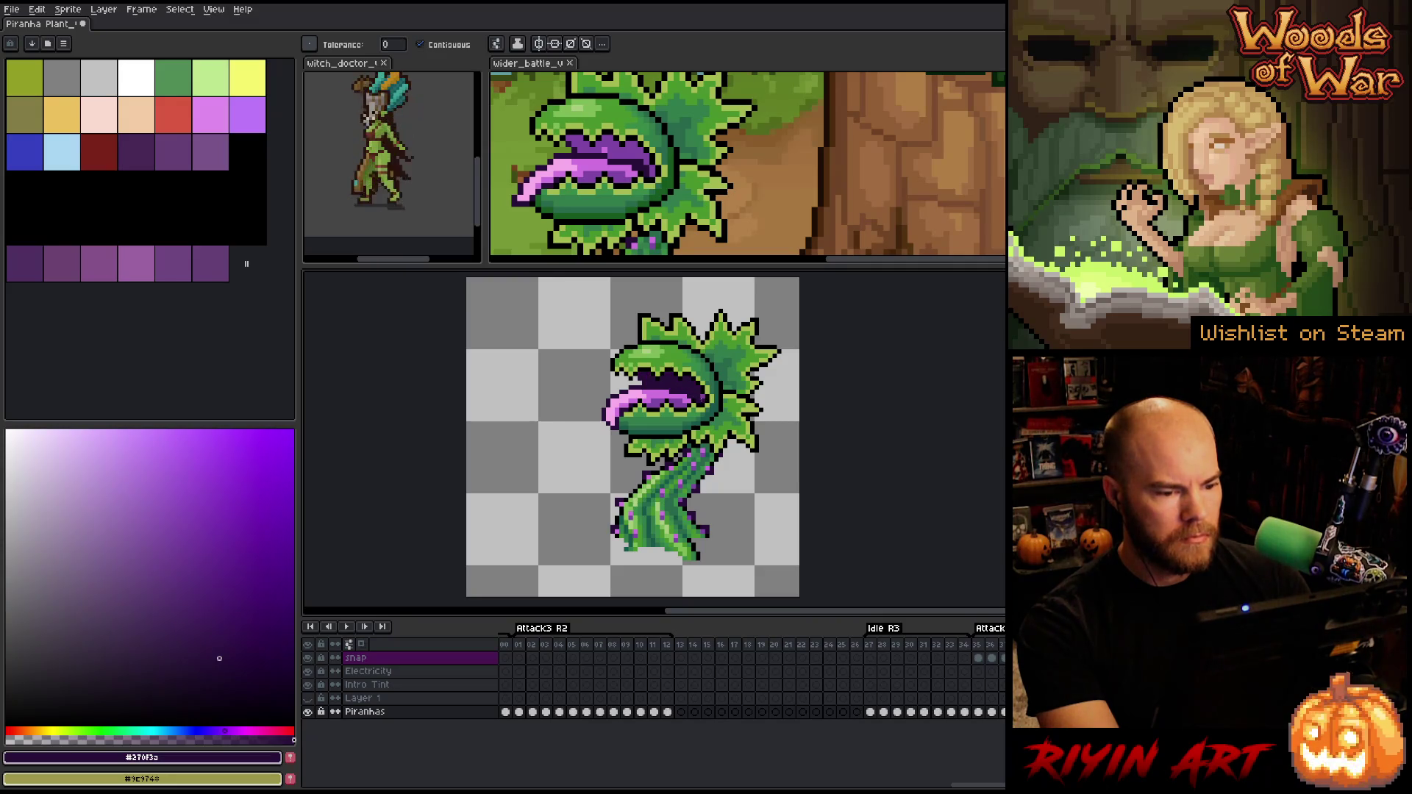
key(Right)
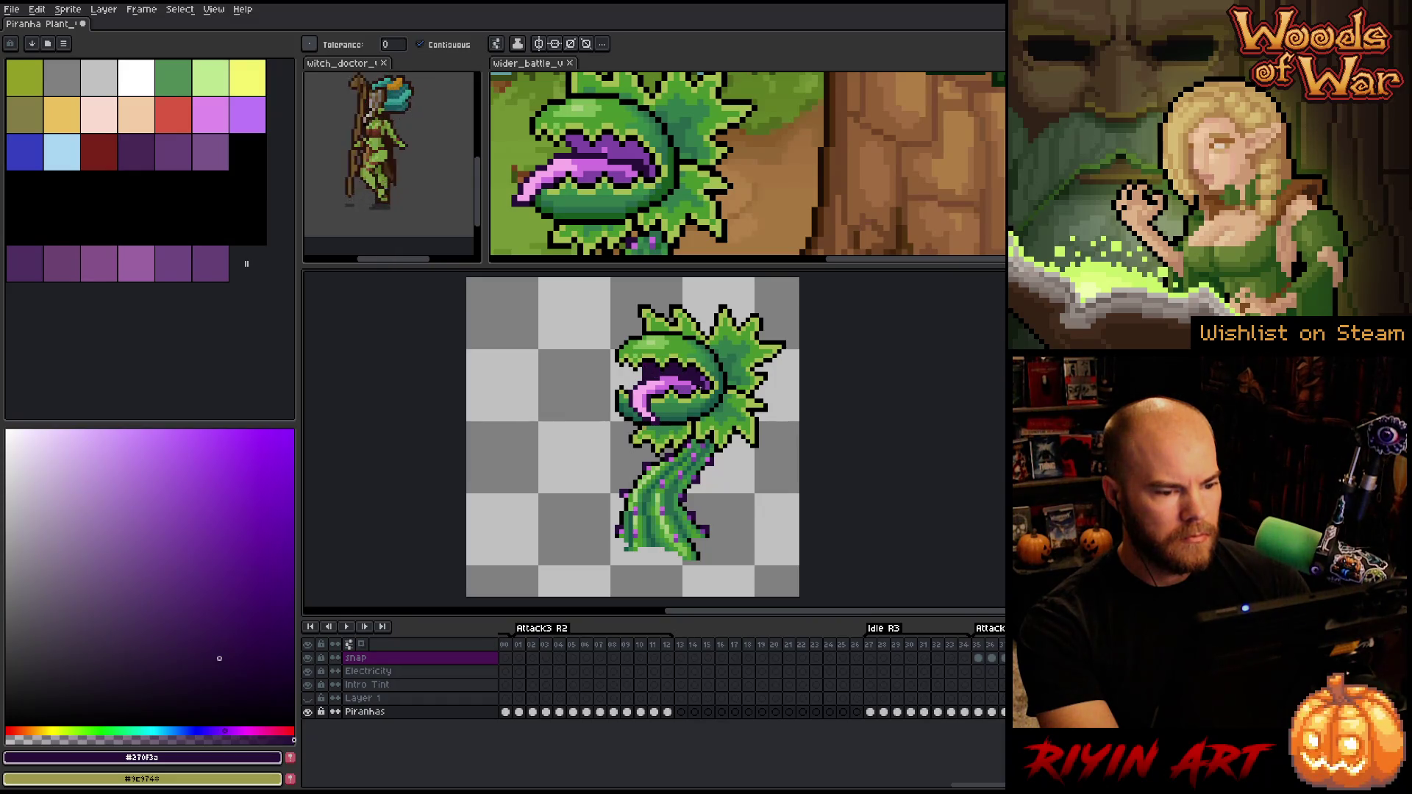
key(Right)
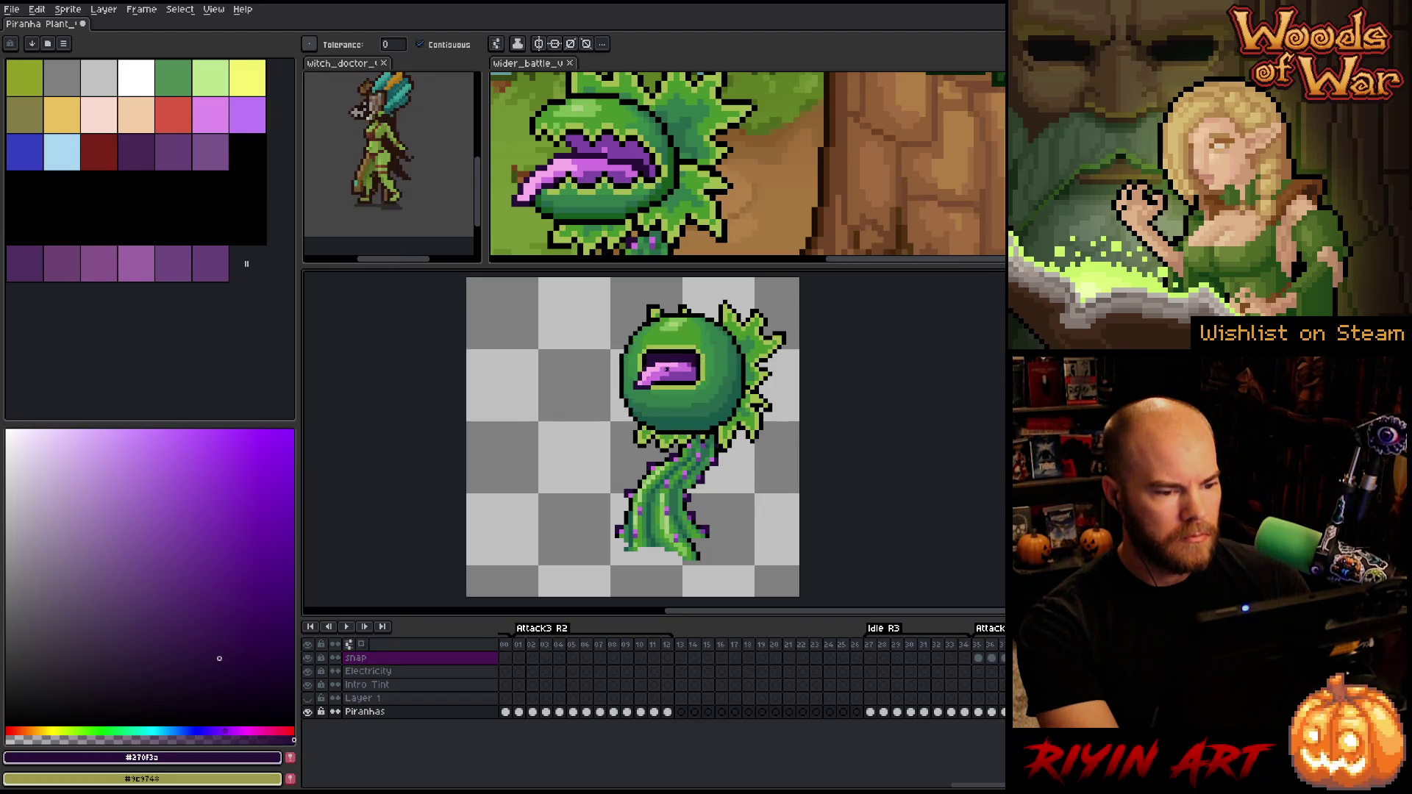
key(Return)
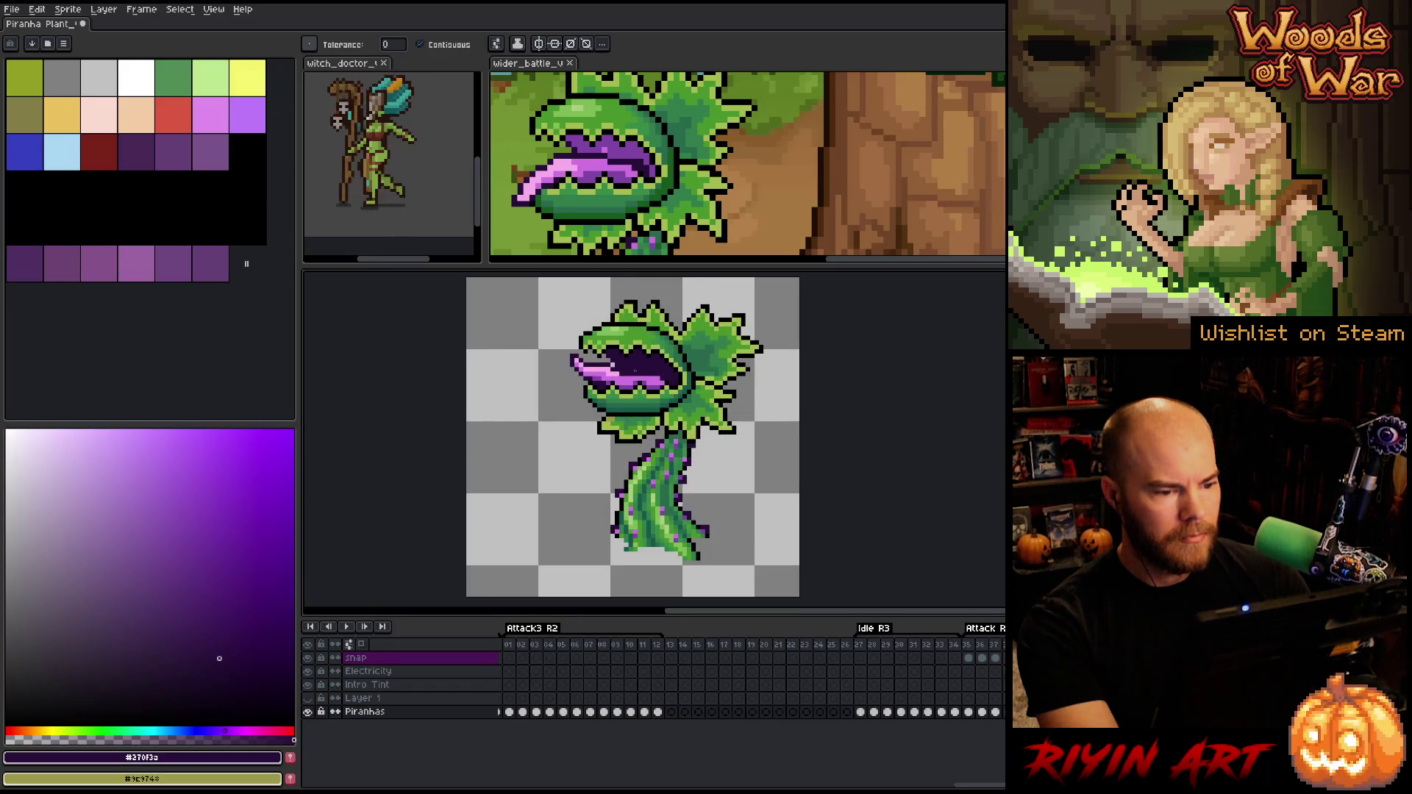
key(Return)
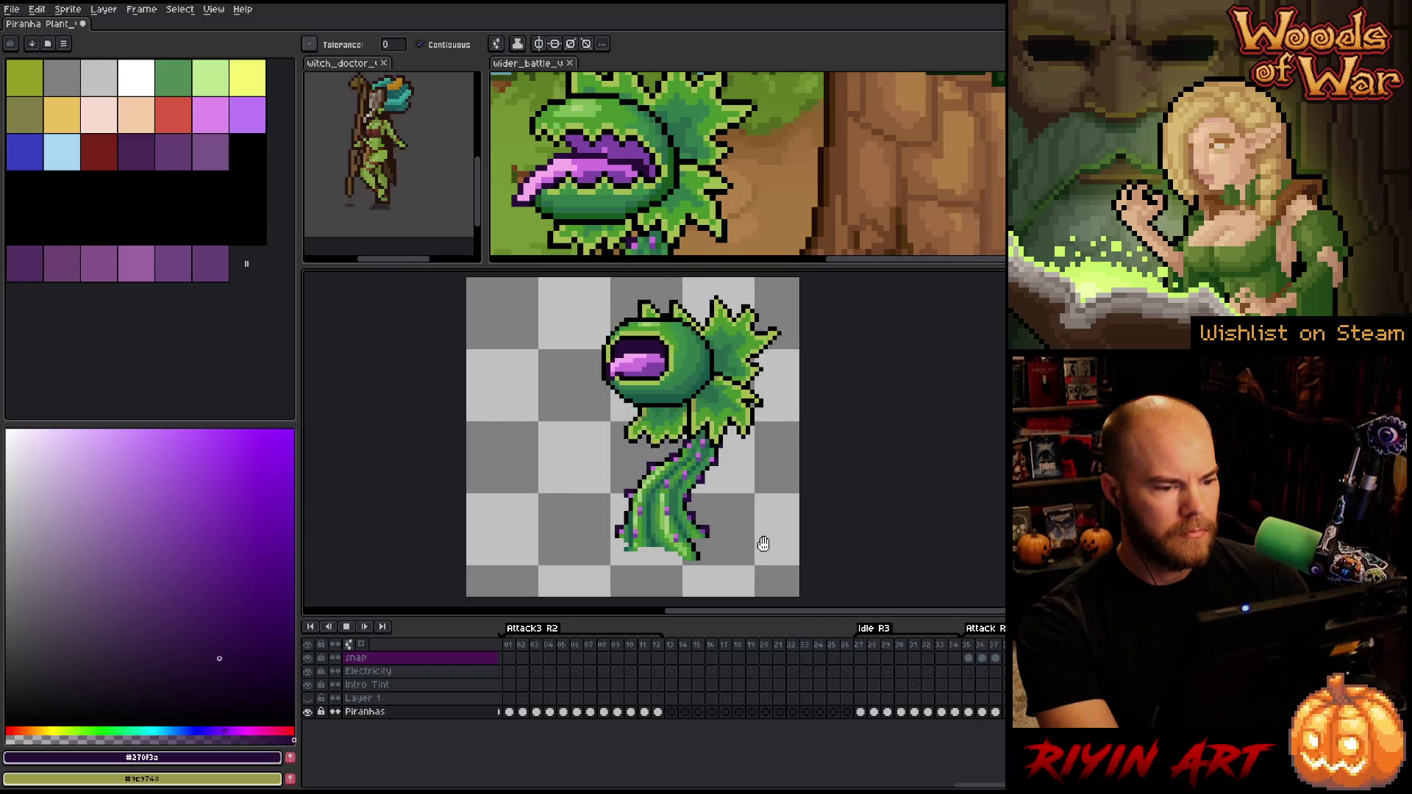
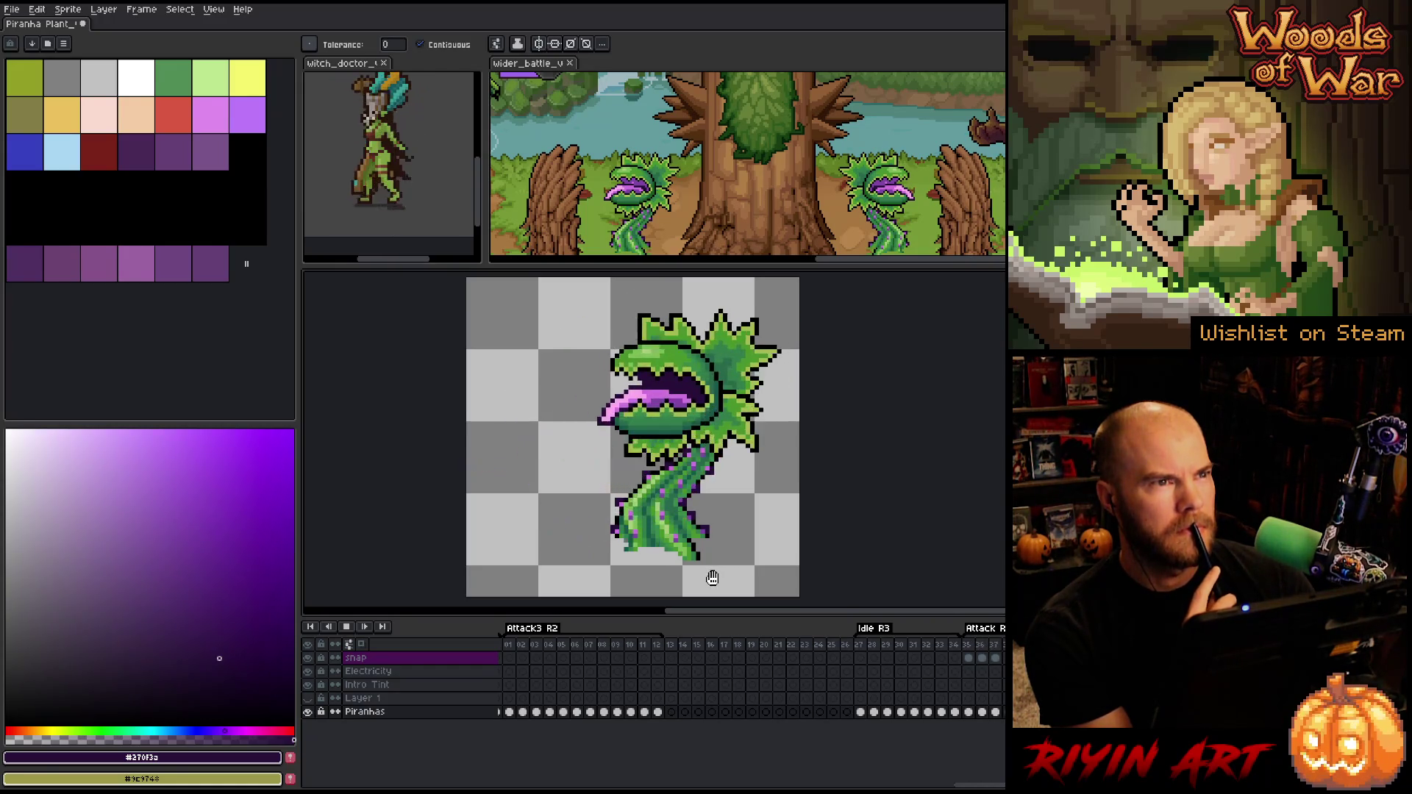
Play the piranha plant animation, zooming and recentring the sprite, then stop on frame 2
scroll(573, 551, down, 2)
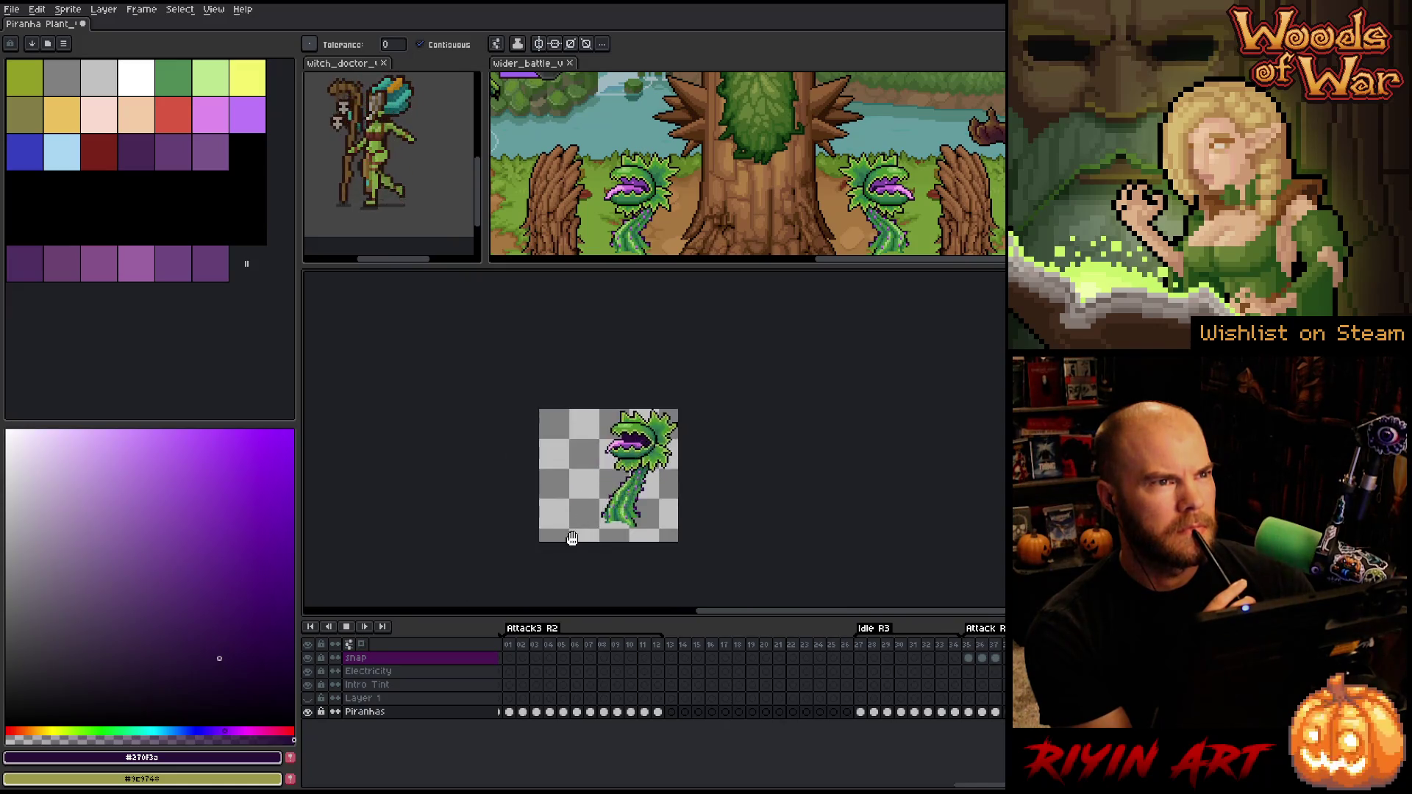
scroll(571, 548, up, 2)
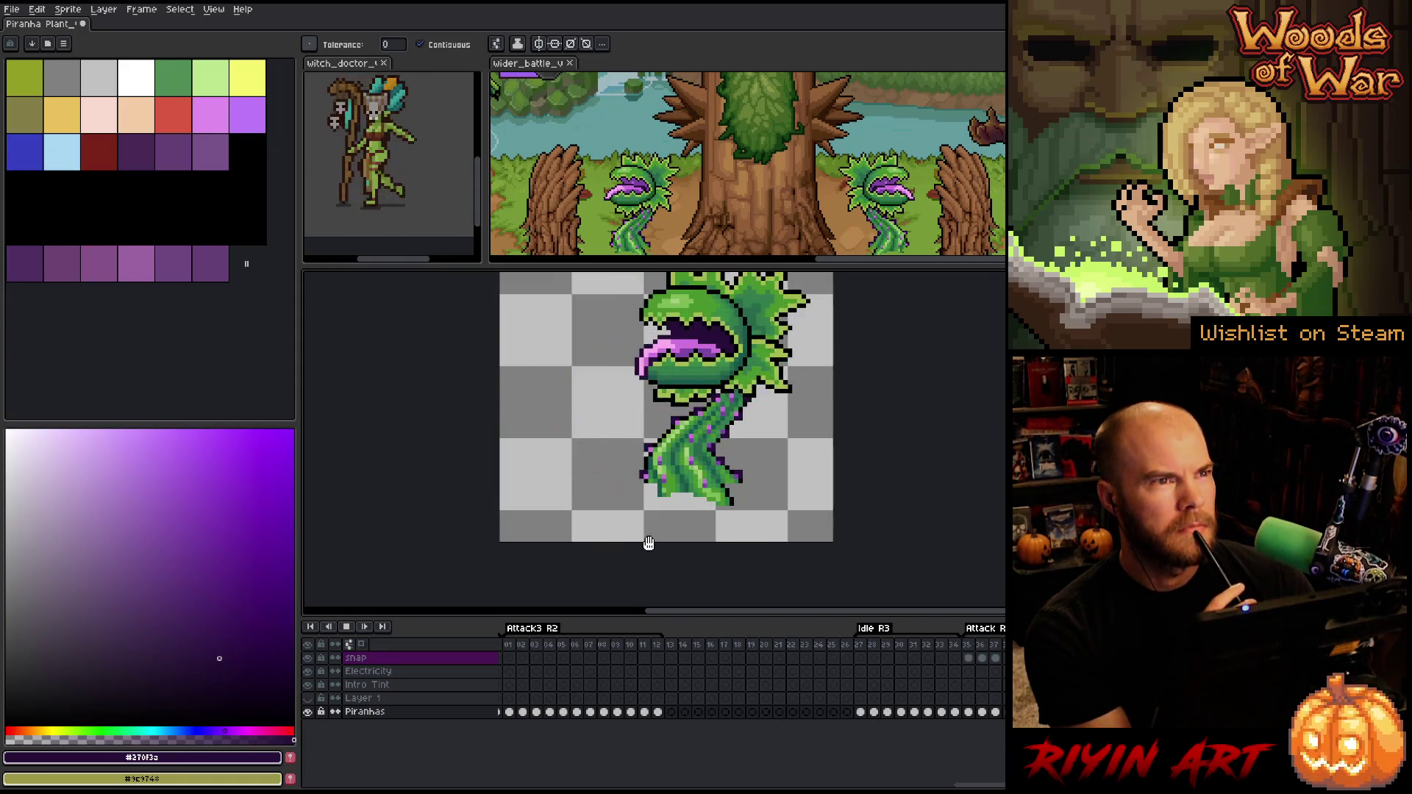
scroll(649, 542, down, 2)
scroll(715, 506, up, 1)
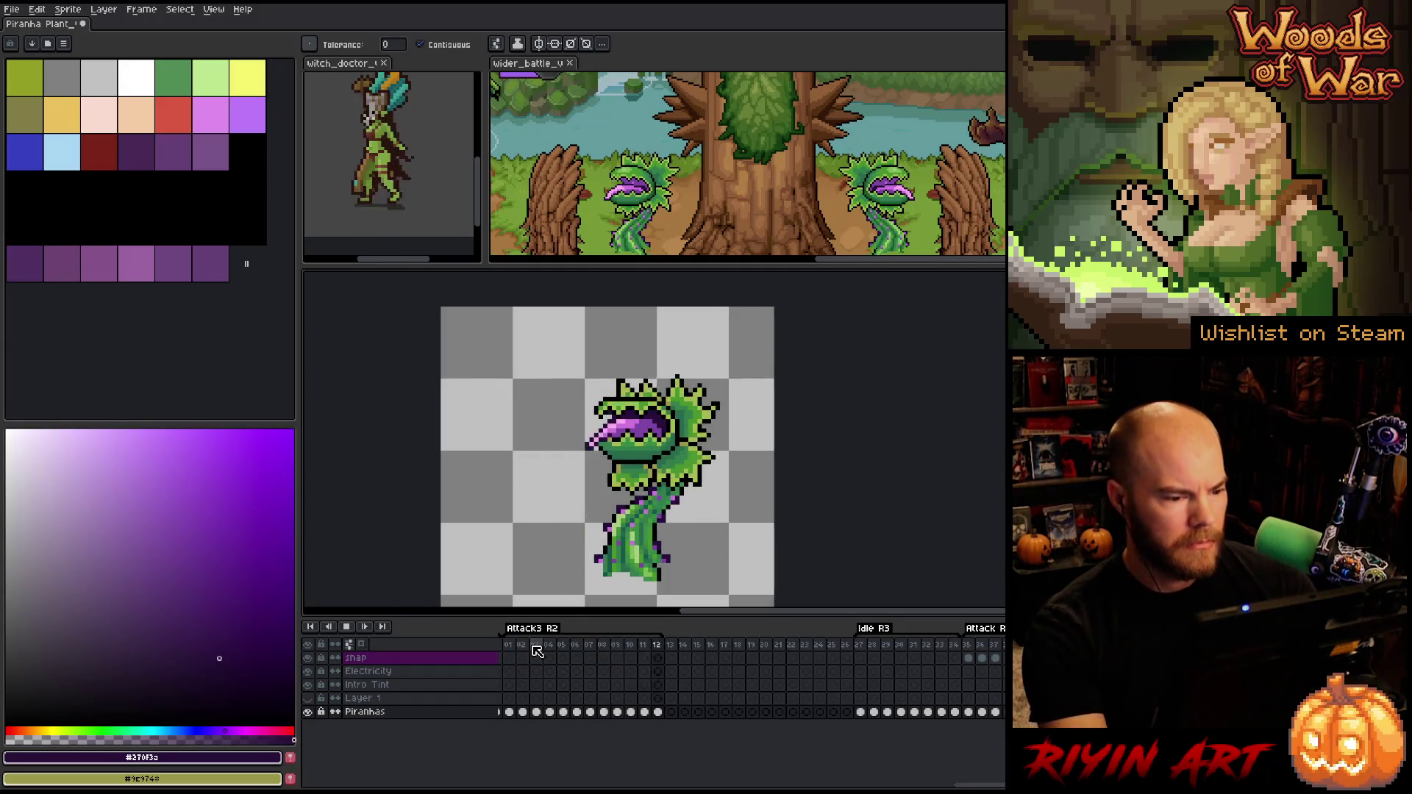
scroll(649, 421, up, 3)
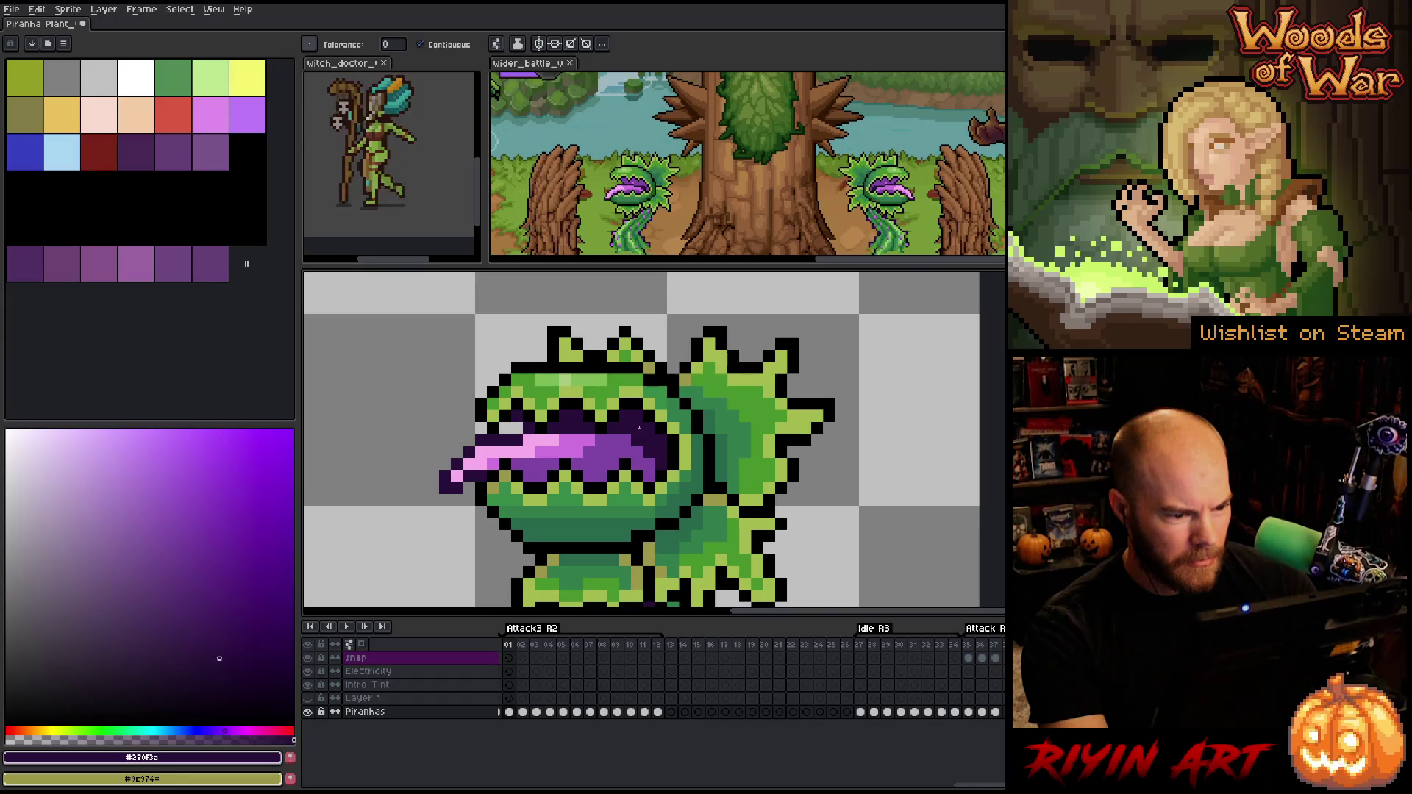
key(Return)
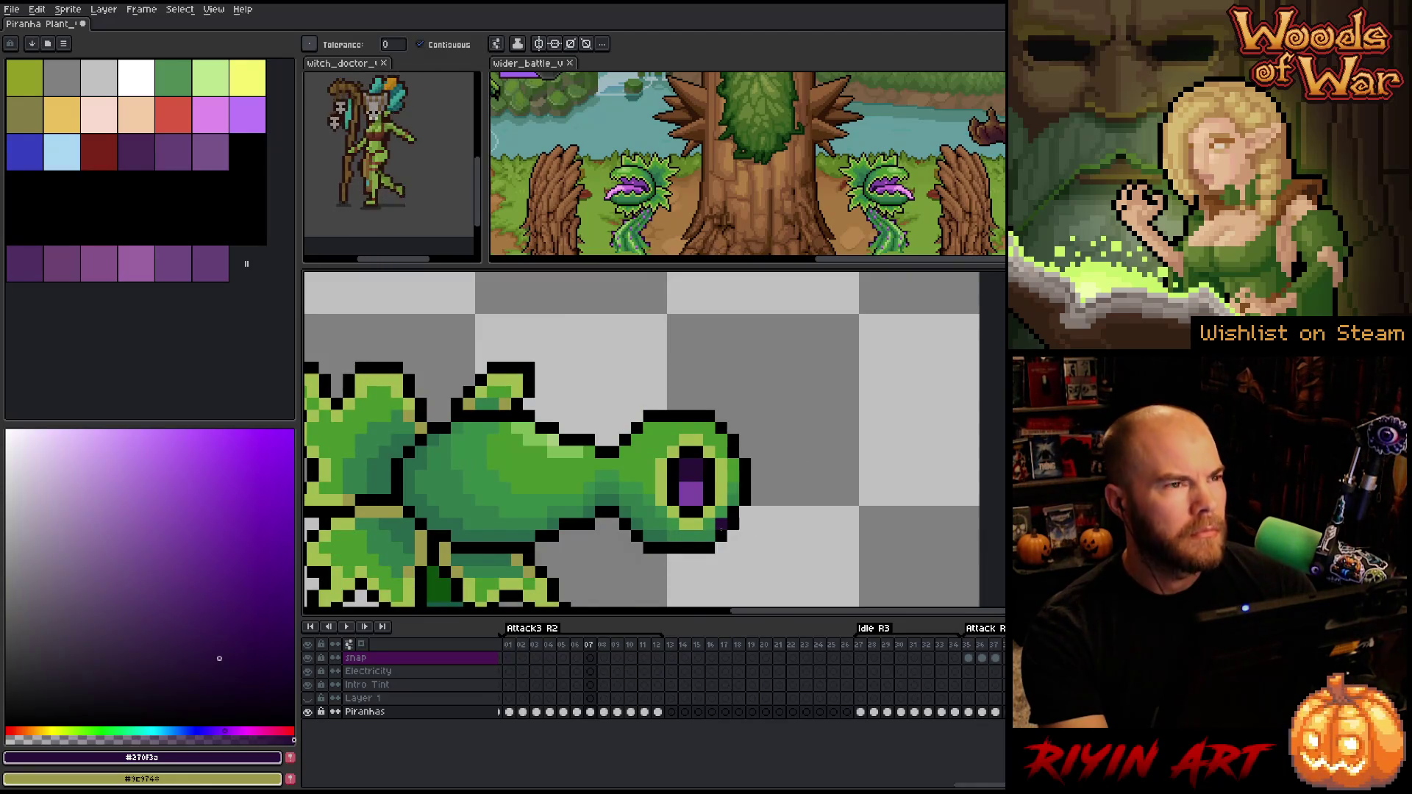
scroll(728, 551, down, 5)
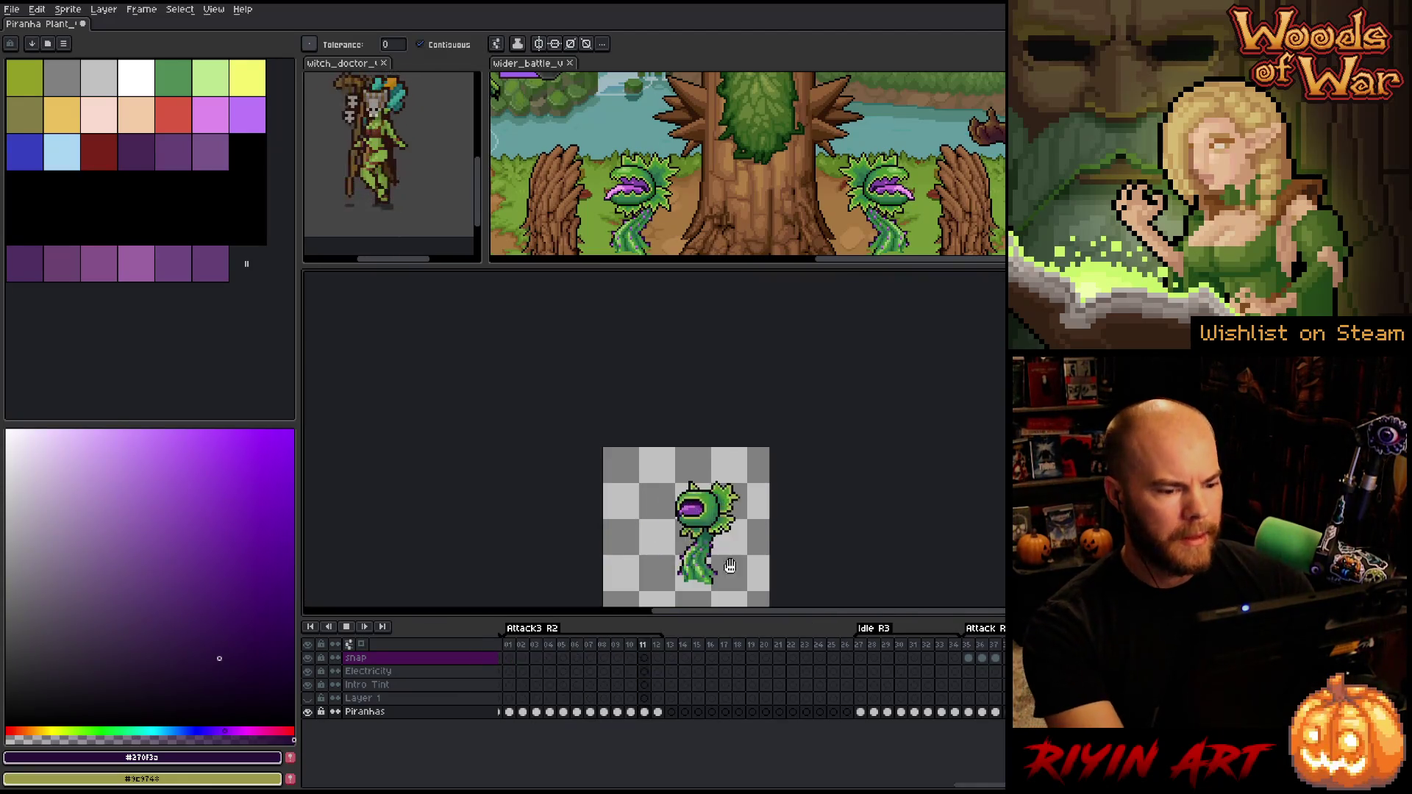
drag(731, 565, 580, 491)
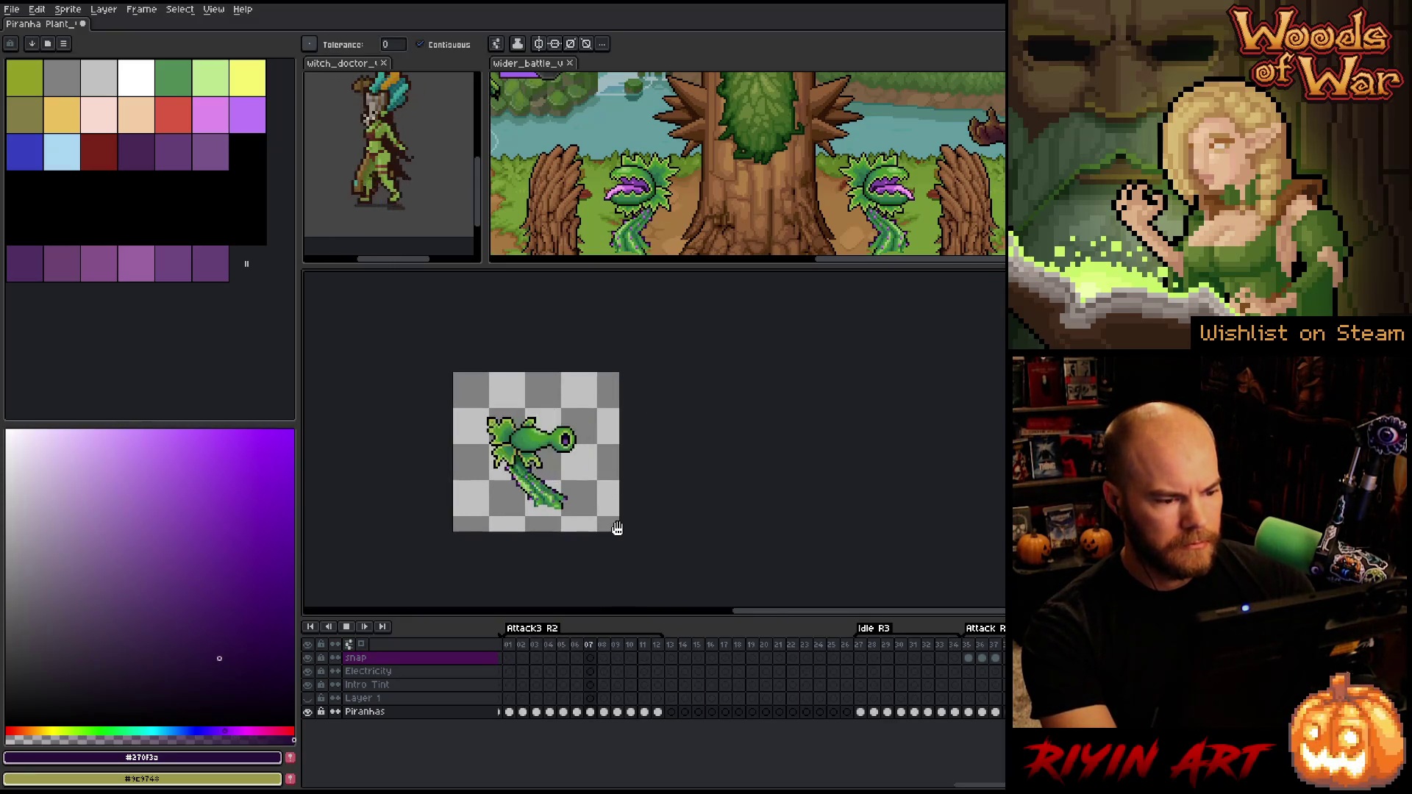
key(Return)
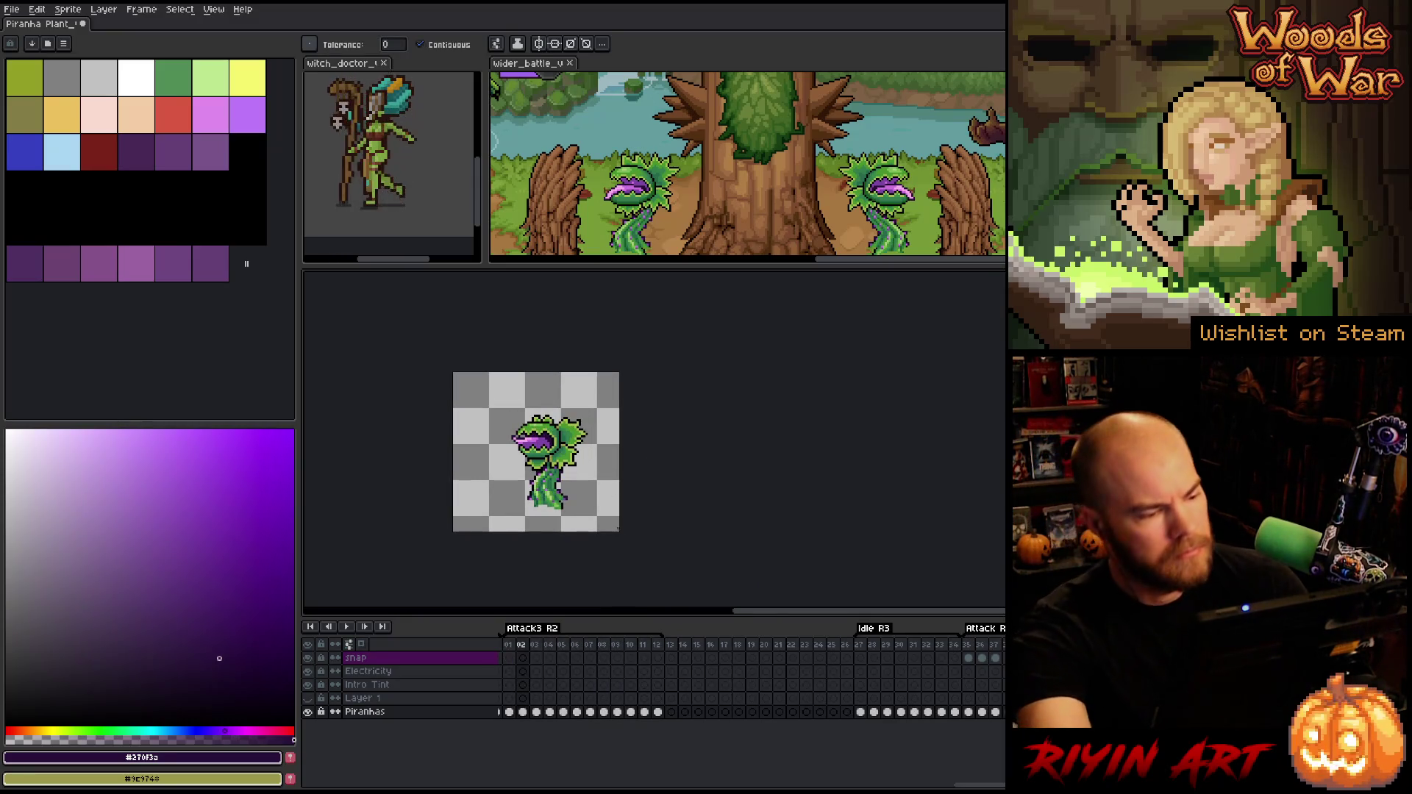
Save the sprite as Piranha Plant_v15.aseprite
click(12, 10)
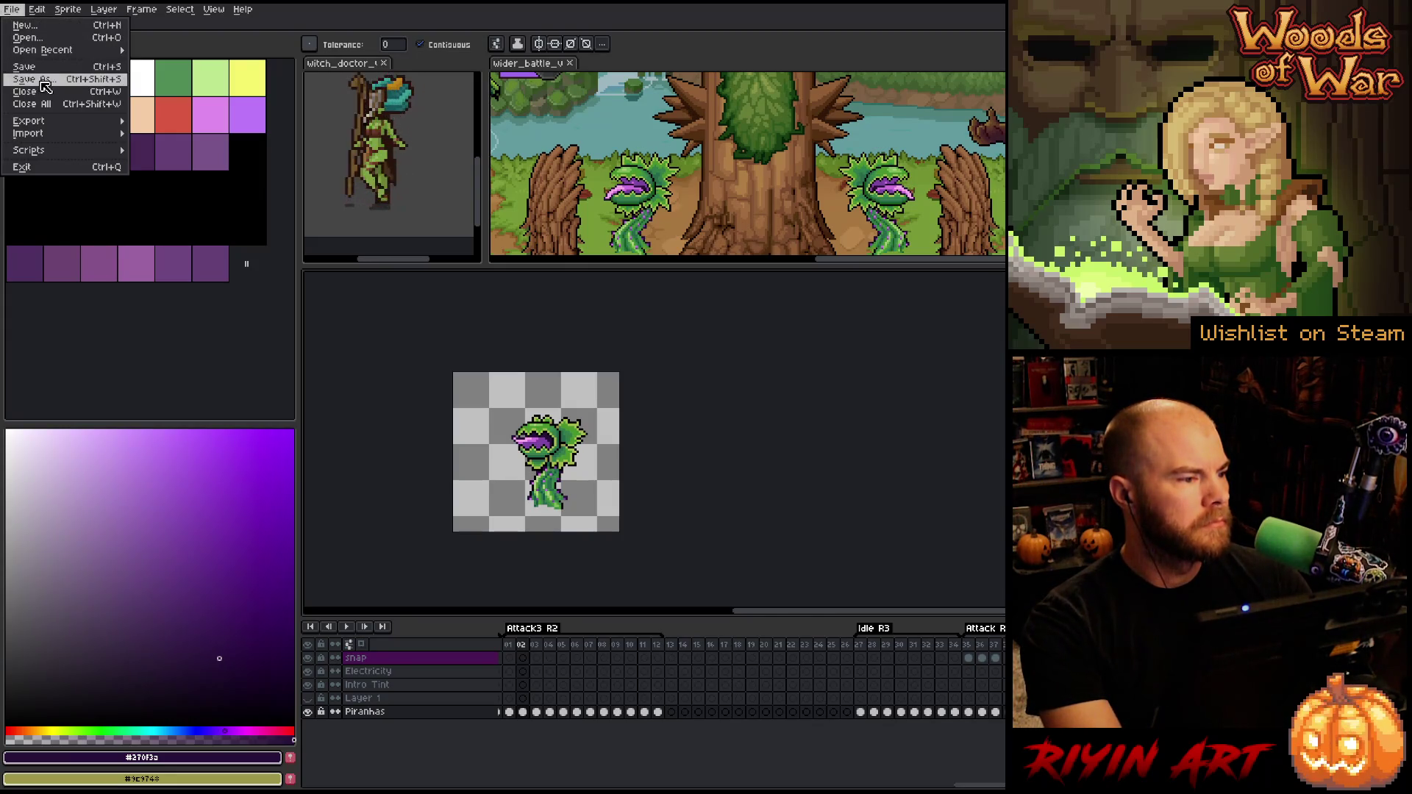
click(33, 79)
click(515, 503)
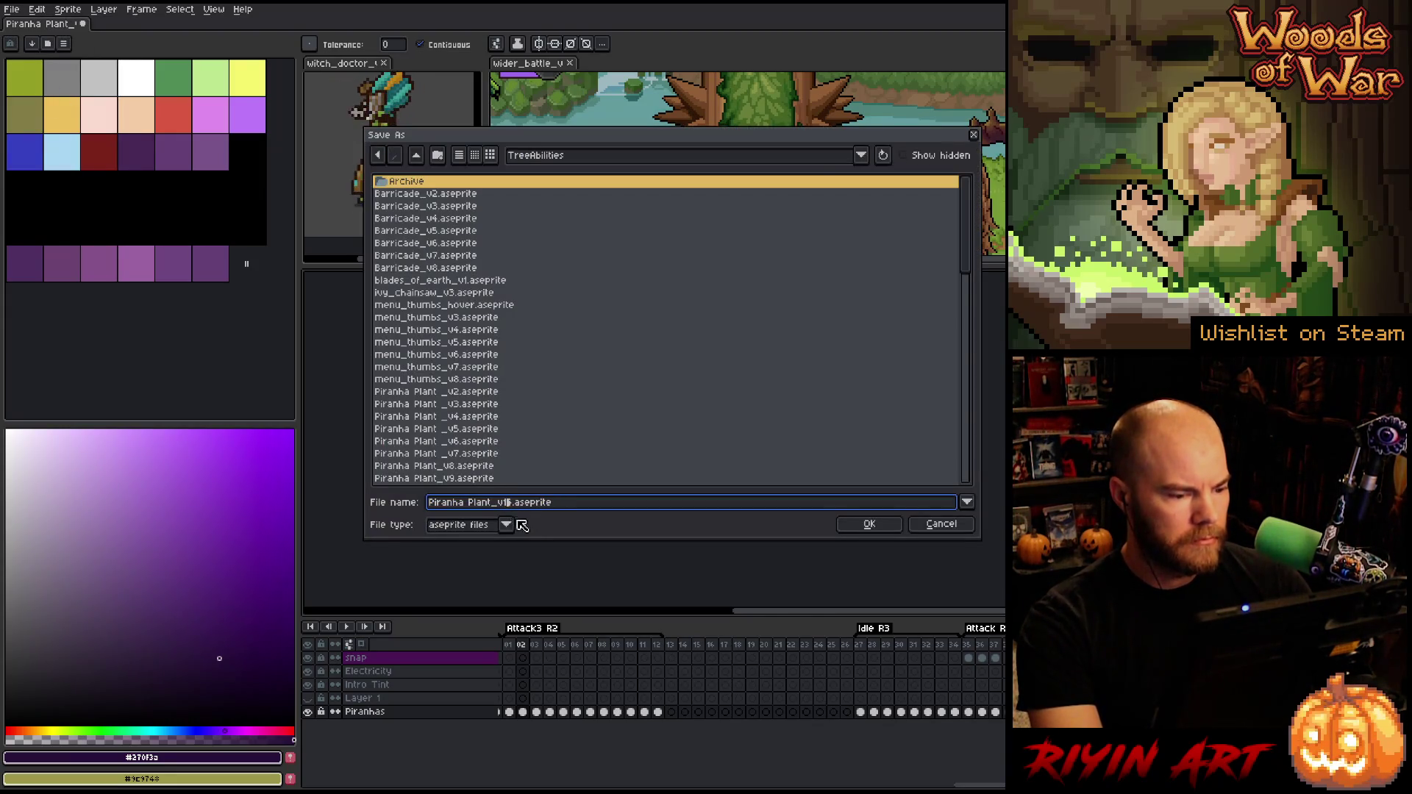
key(BackSpace)
text(5)
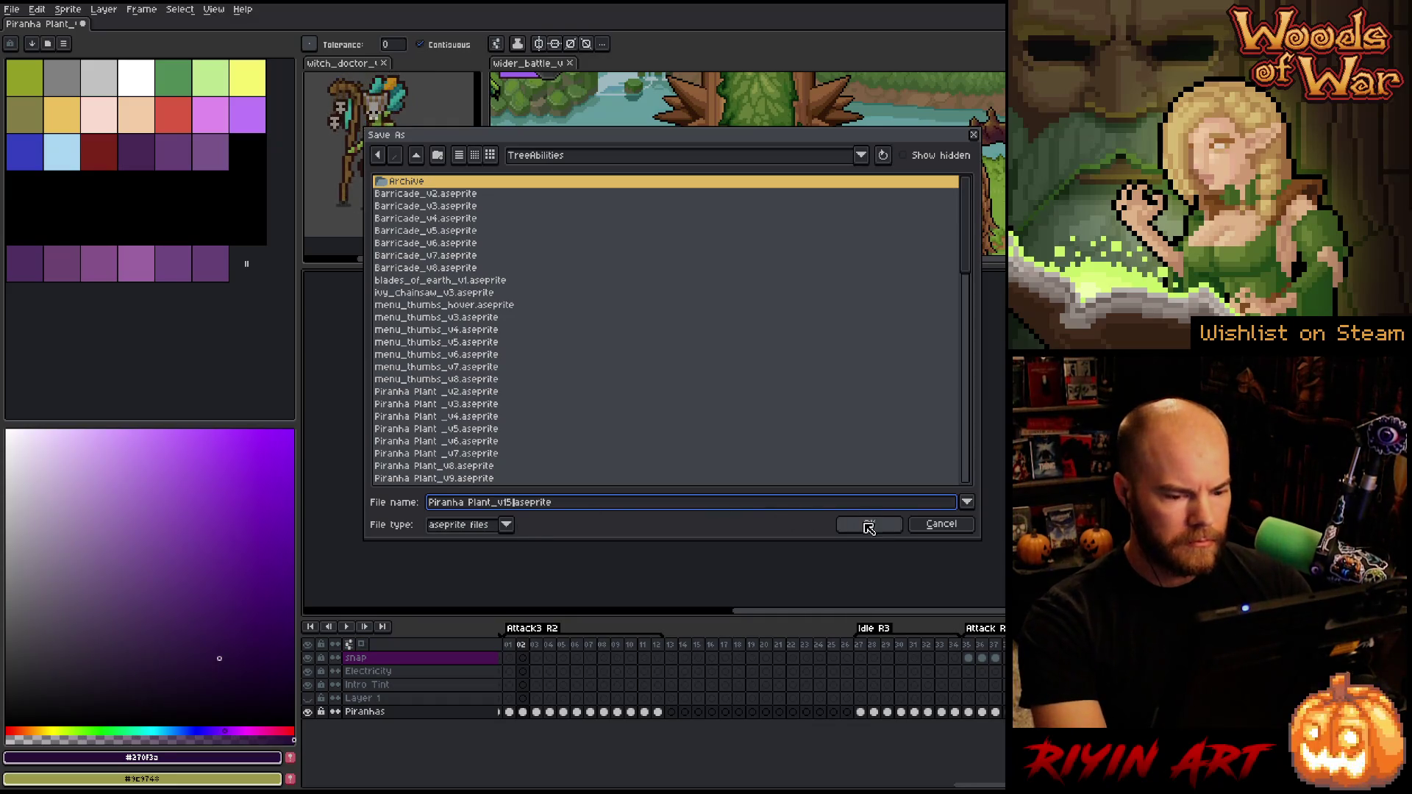
click(862, 523)
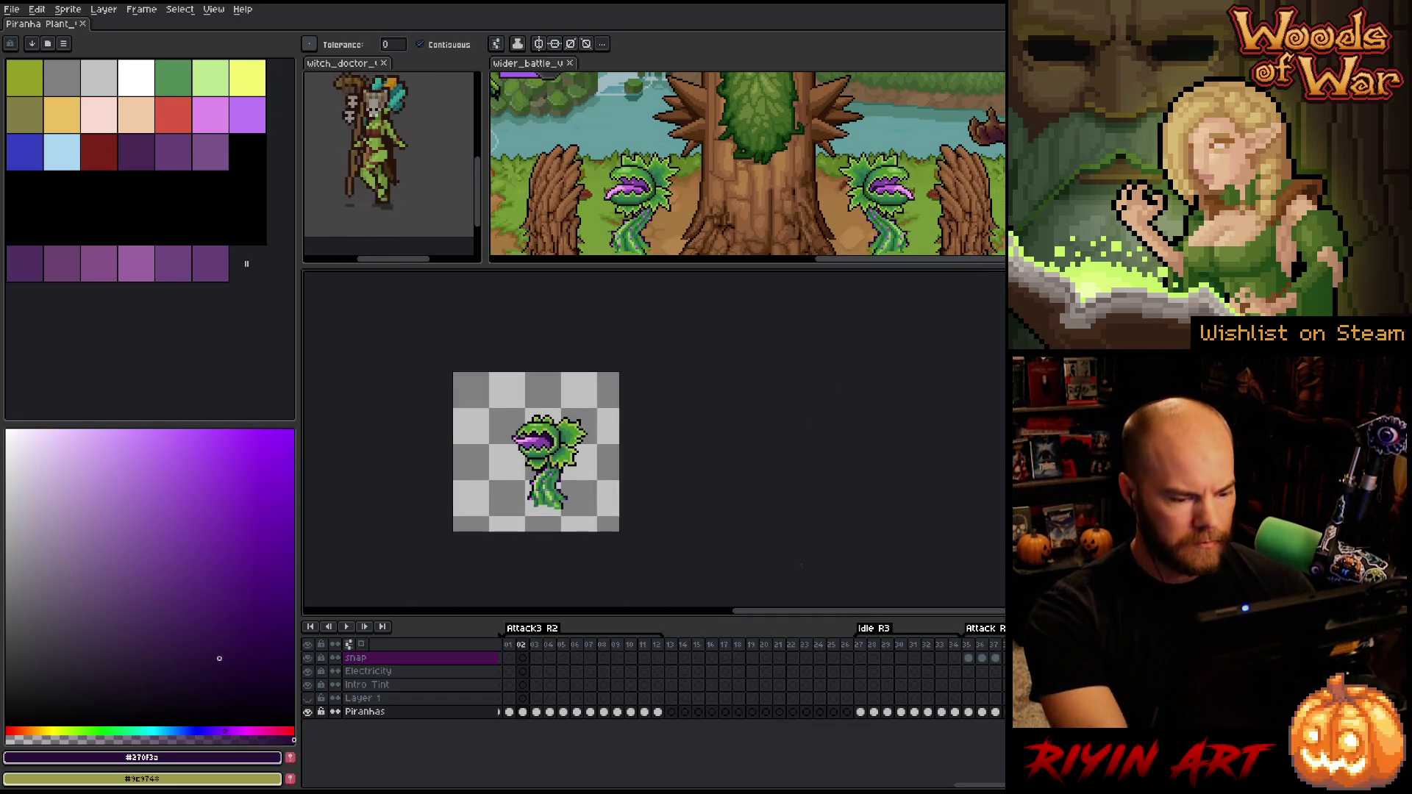
drag(980, 787, 375, 786)
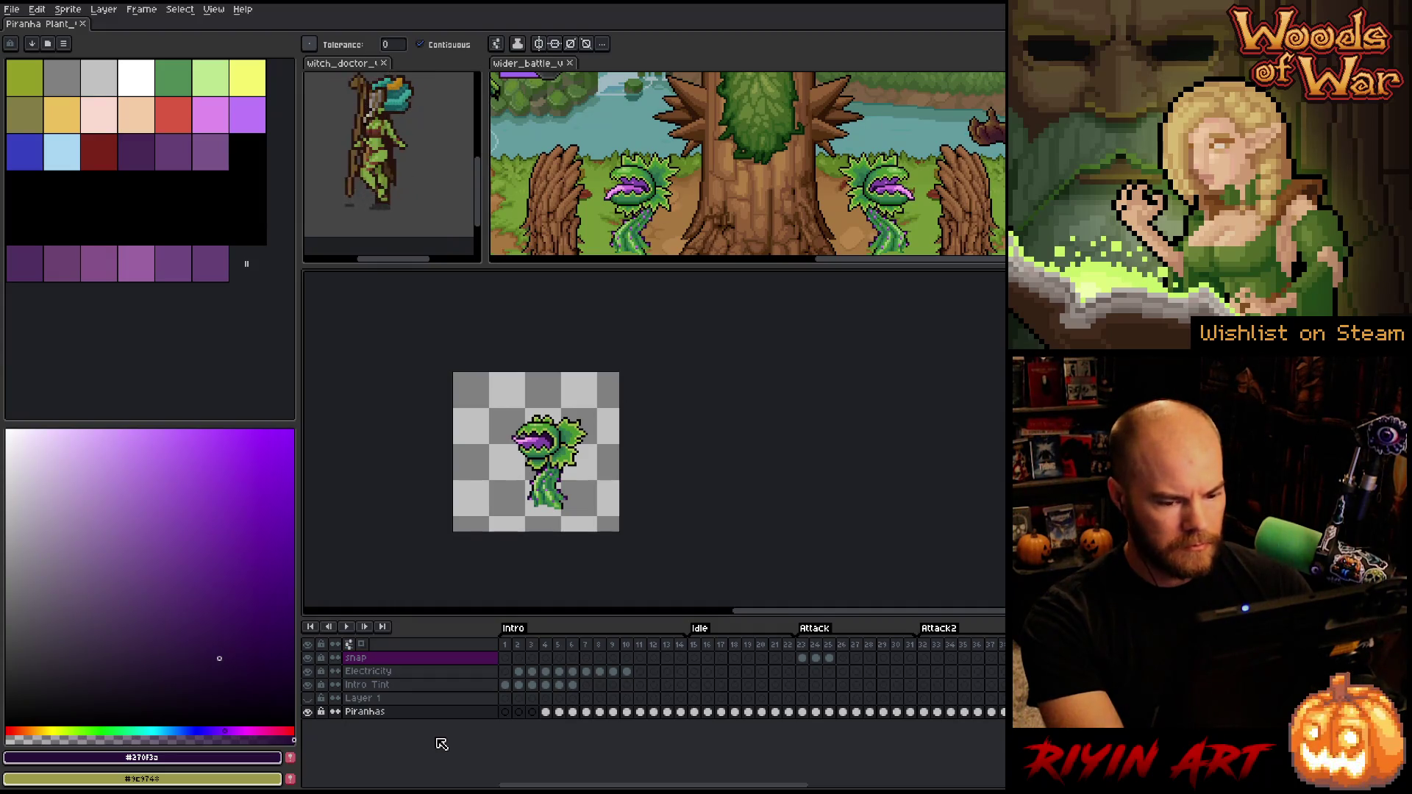
Delete the empty Layer 1 from the sprite
click(382, 700)
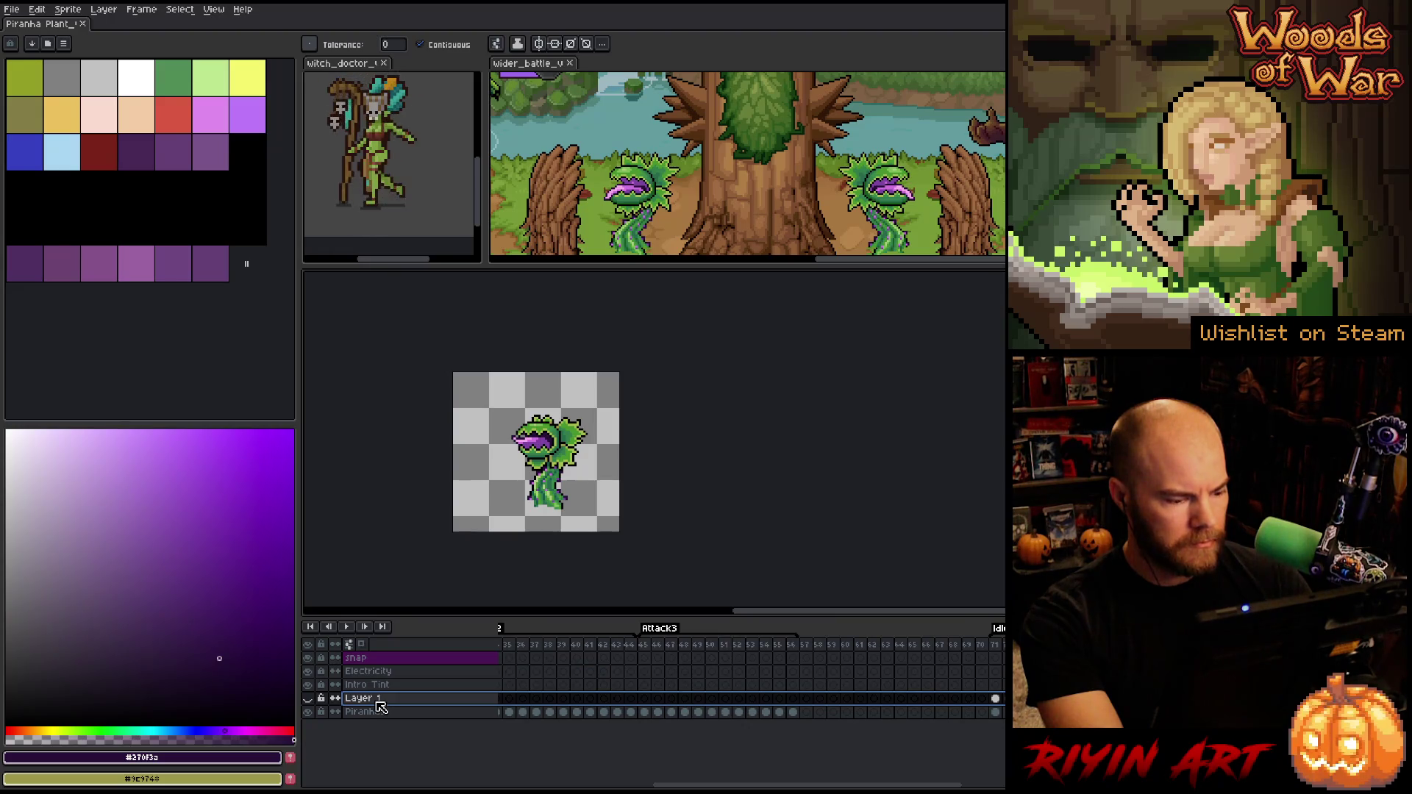
click(999, 652)
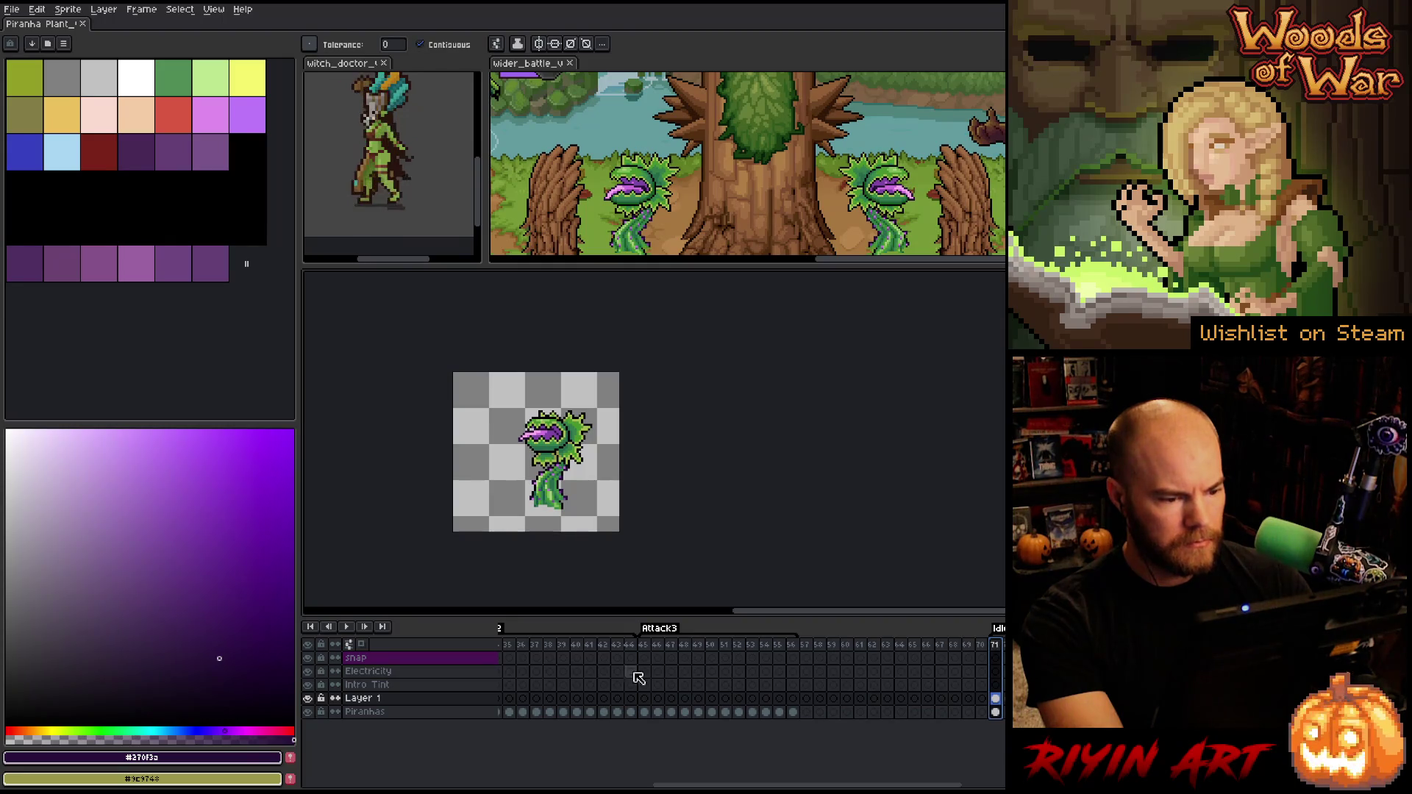
right_click(387, 704)
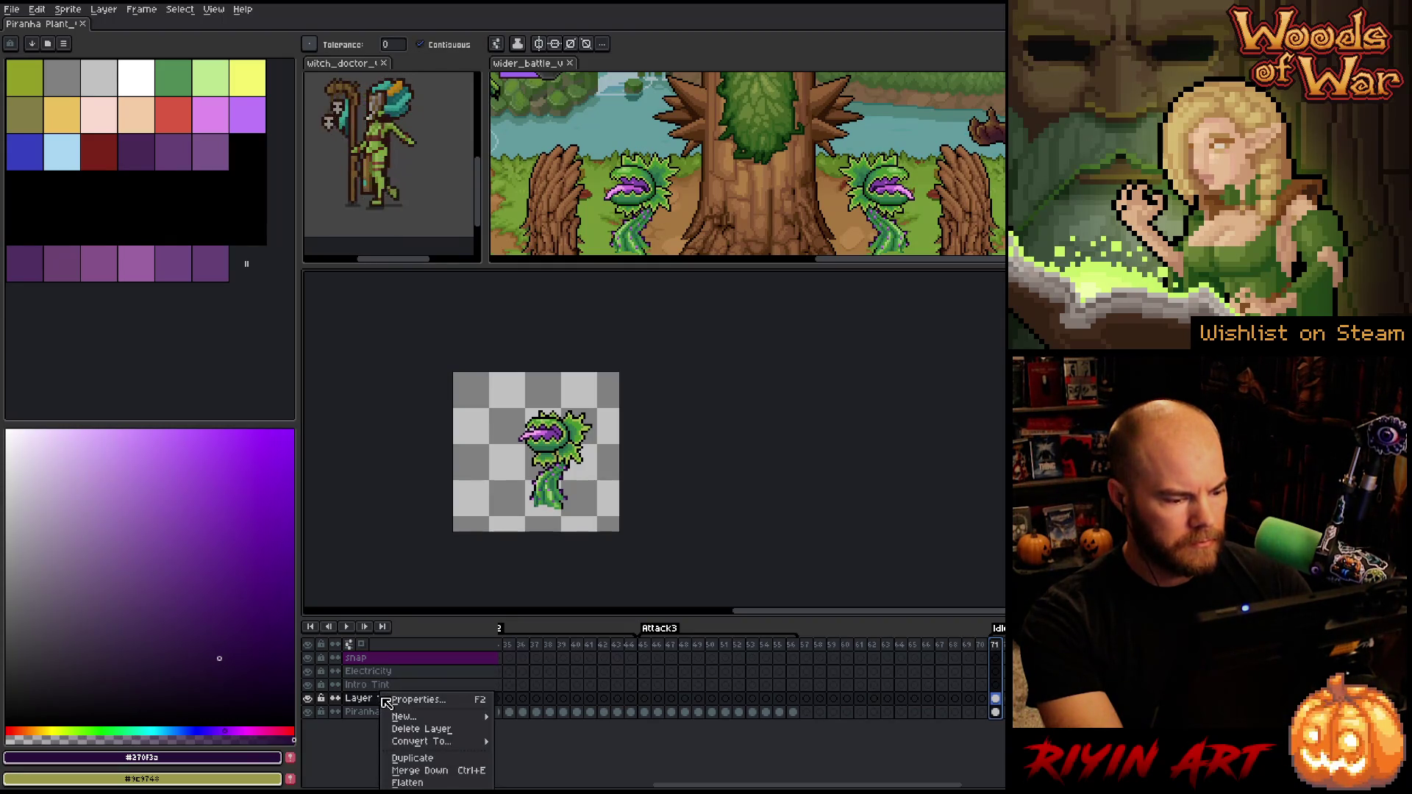
click(408, 737)
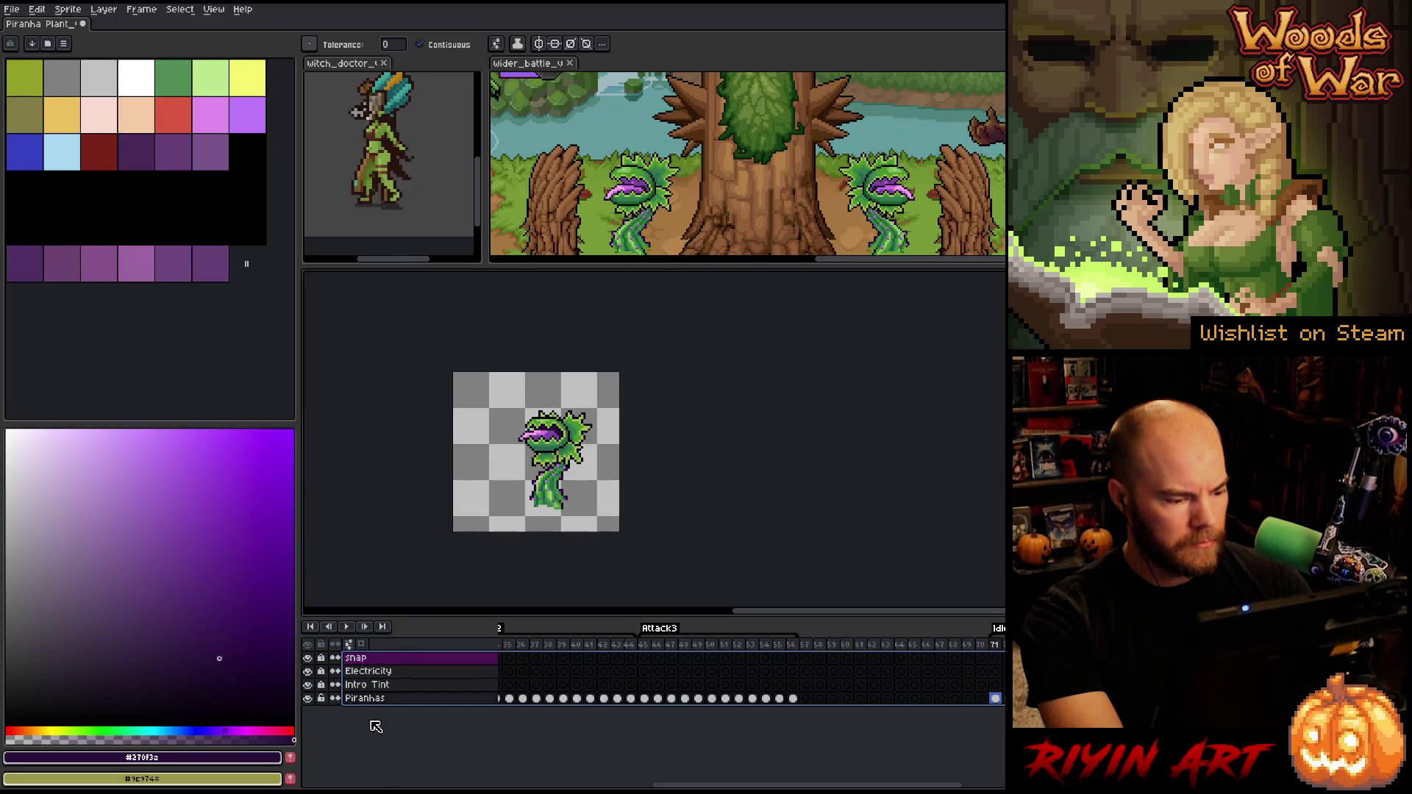
Select cels across the remaining four layers and play the animation
drag(368, 698, 375, 667)
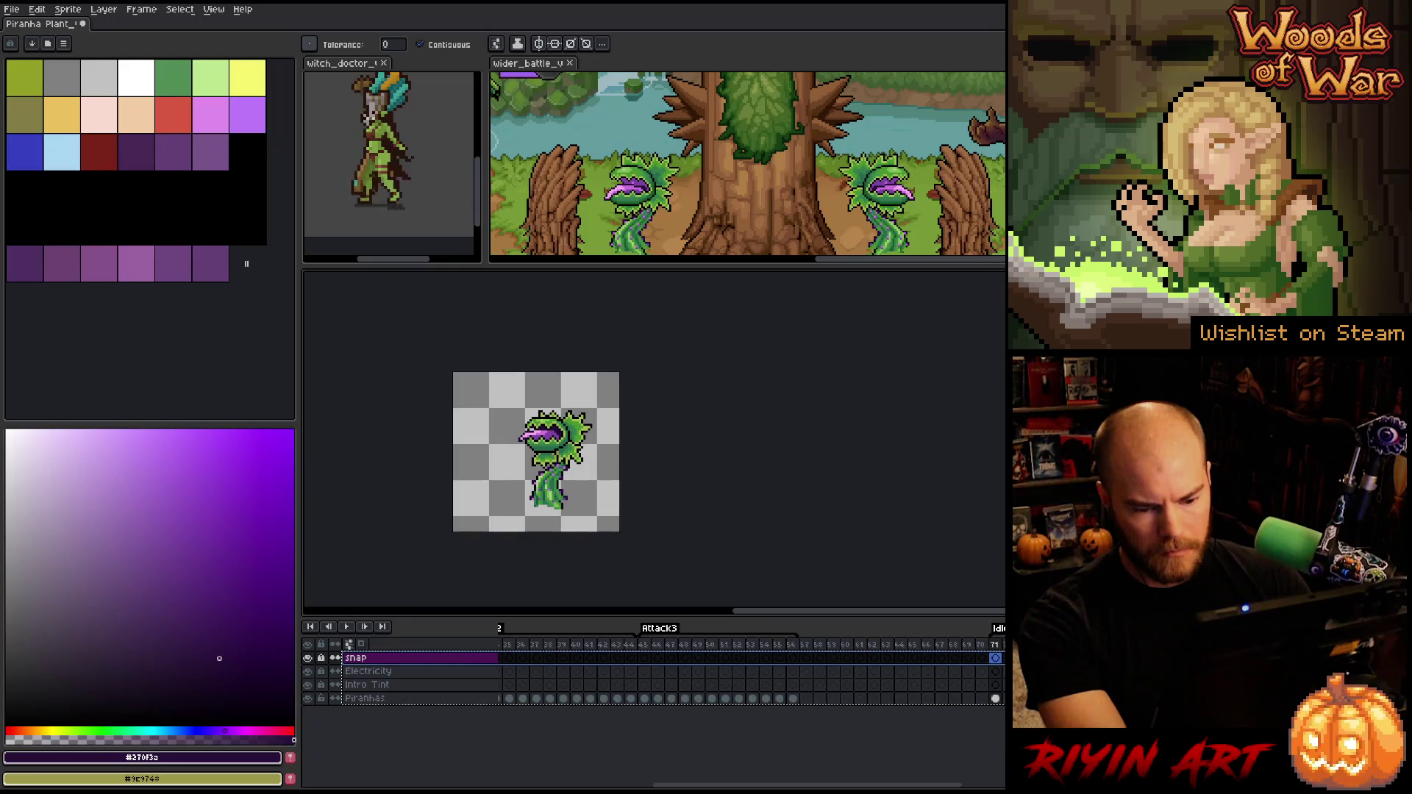
key(Return)
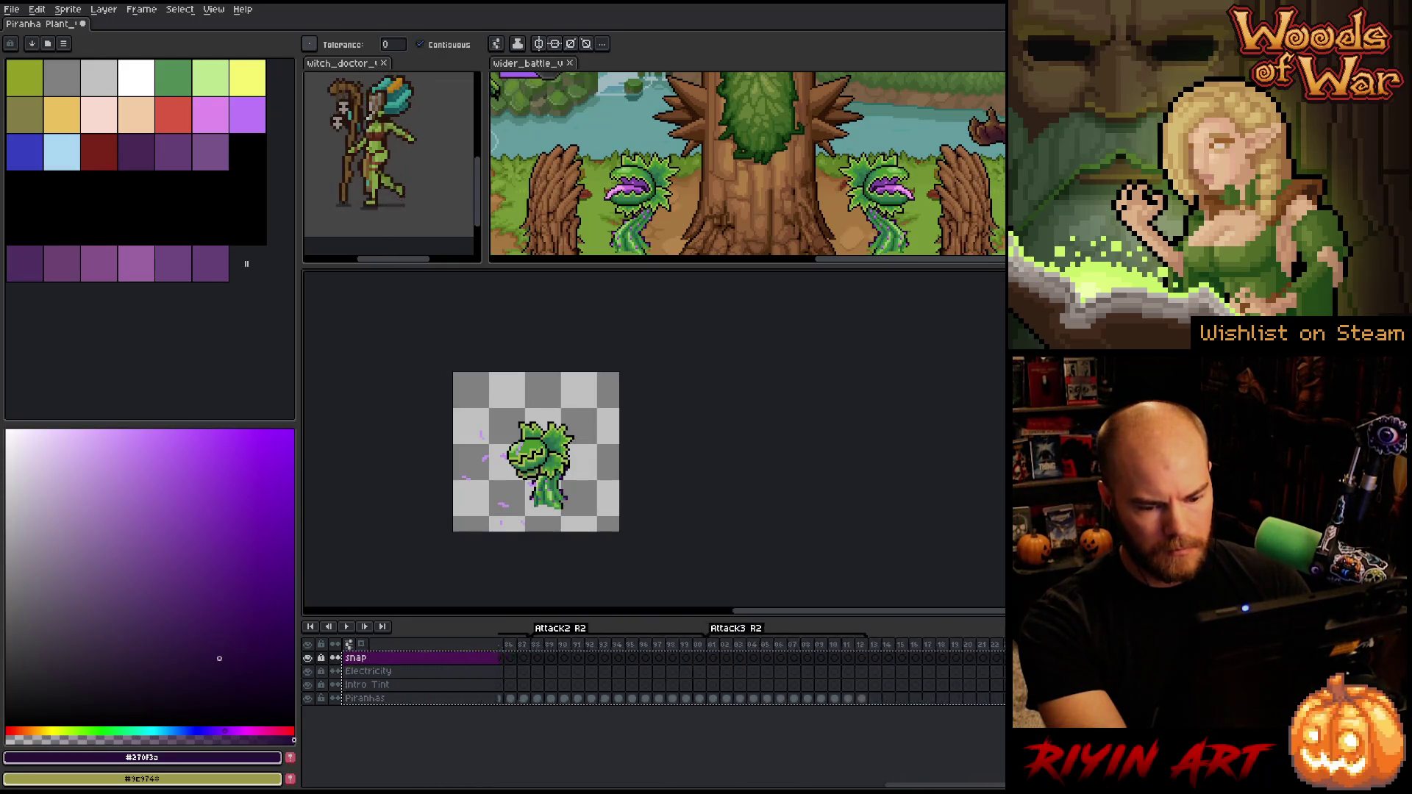
drag(802, 780, 716, 780)
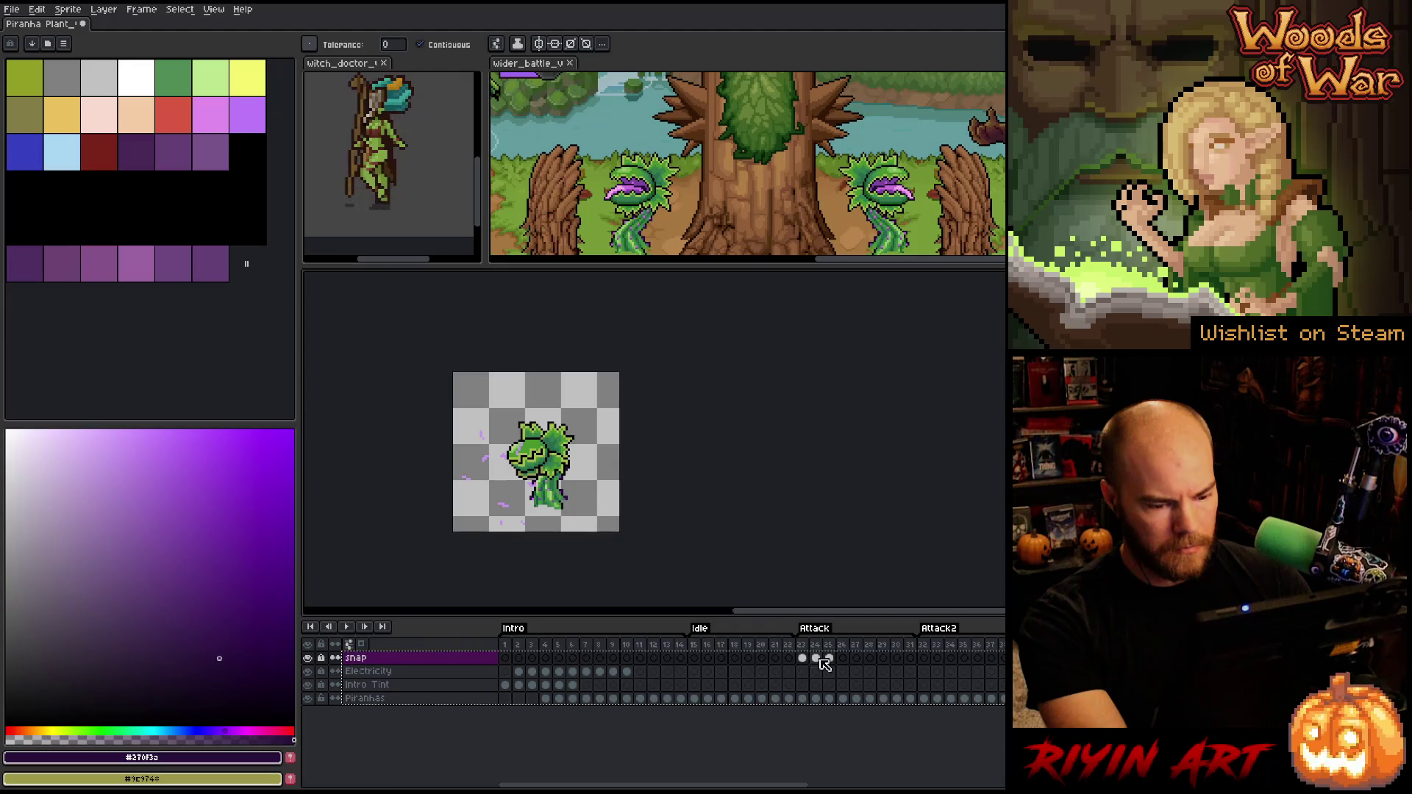
drag(802, 659, 1004, 658)
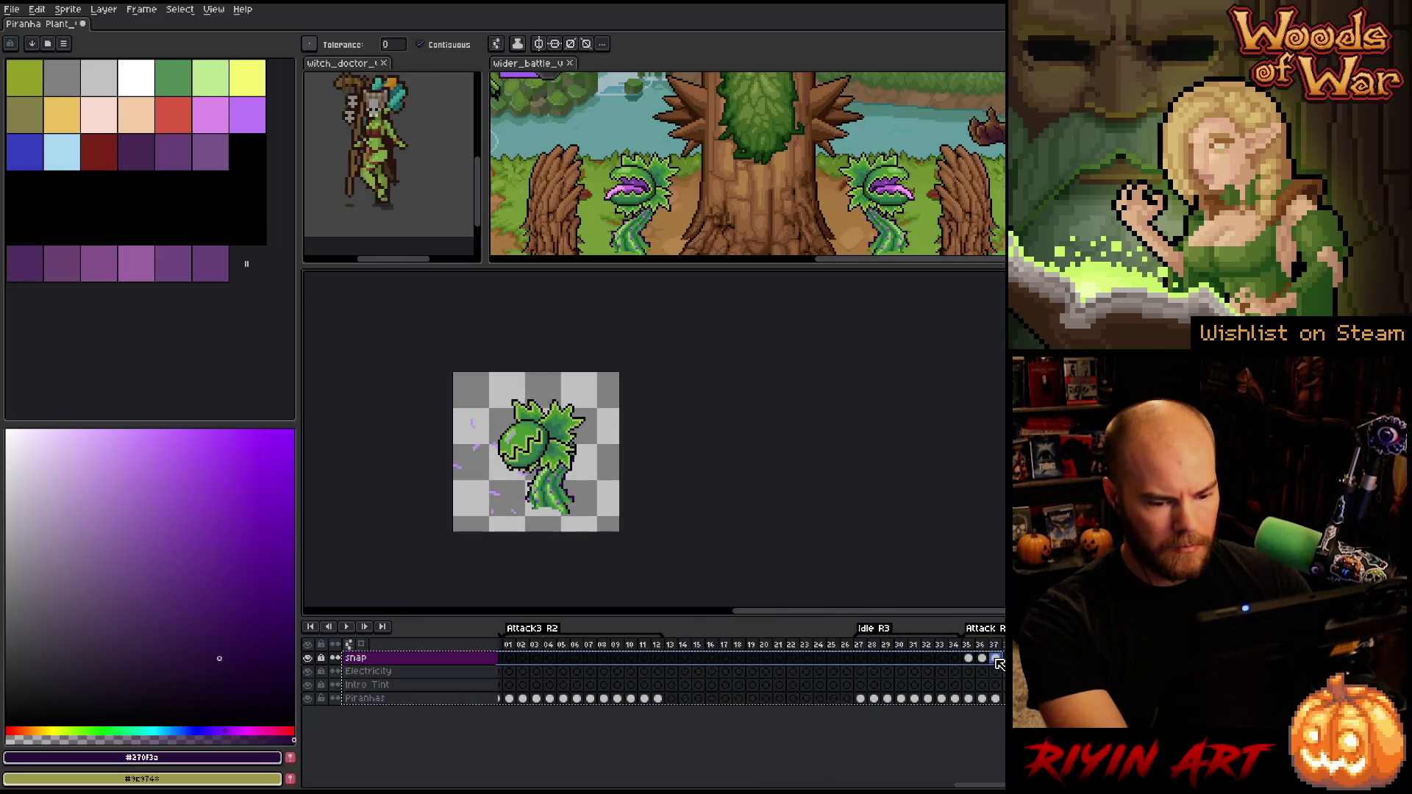
scroll(485, 448, up, 5)
Sample the purple spark and green plant colours from the canvas
key(i)
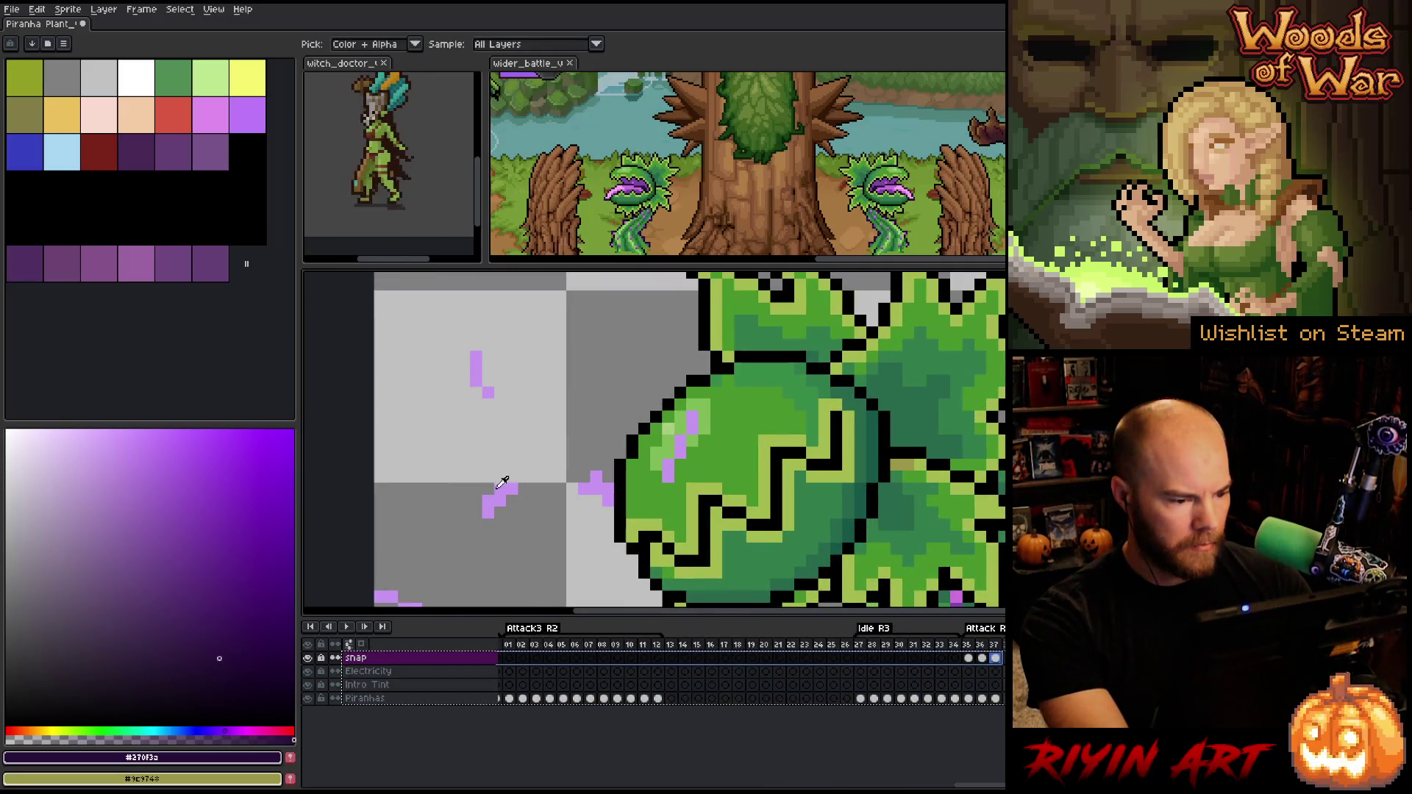
click(508, 487)
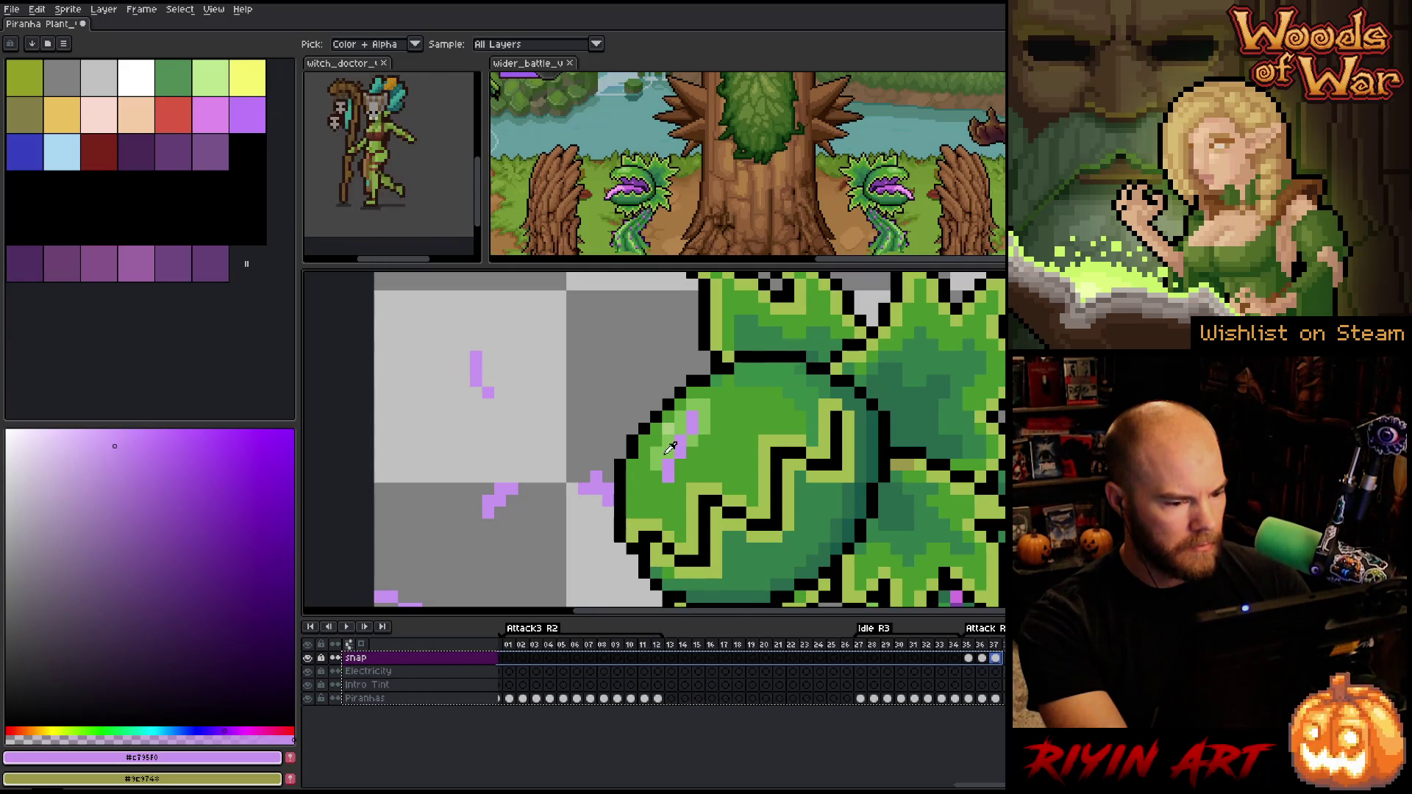
click(667, 451)
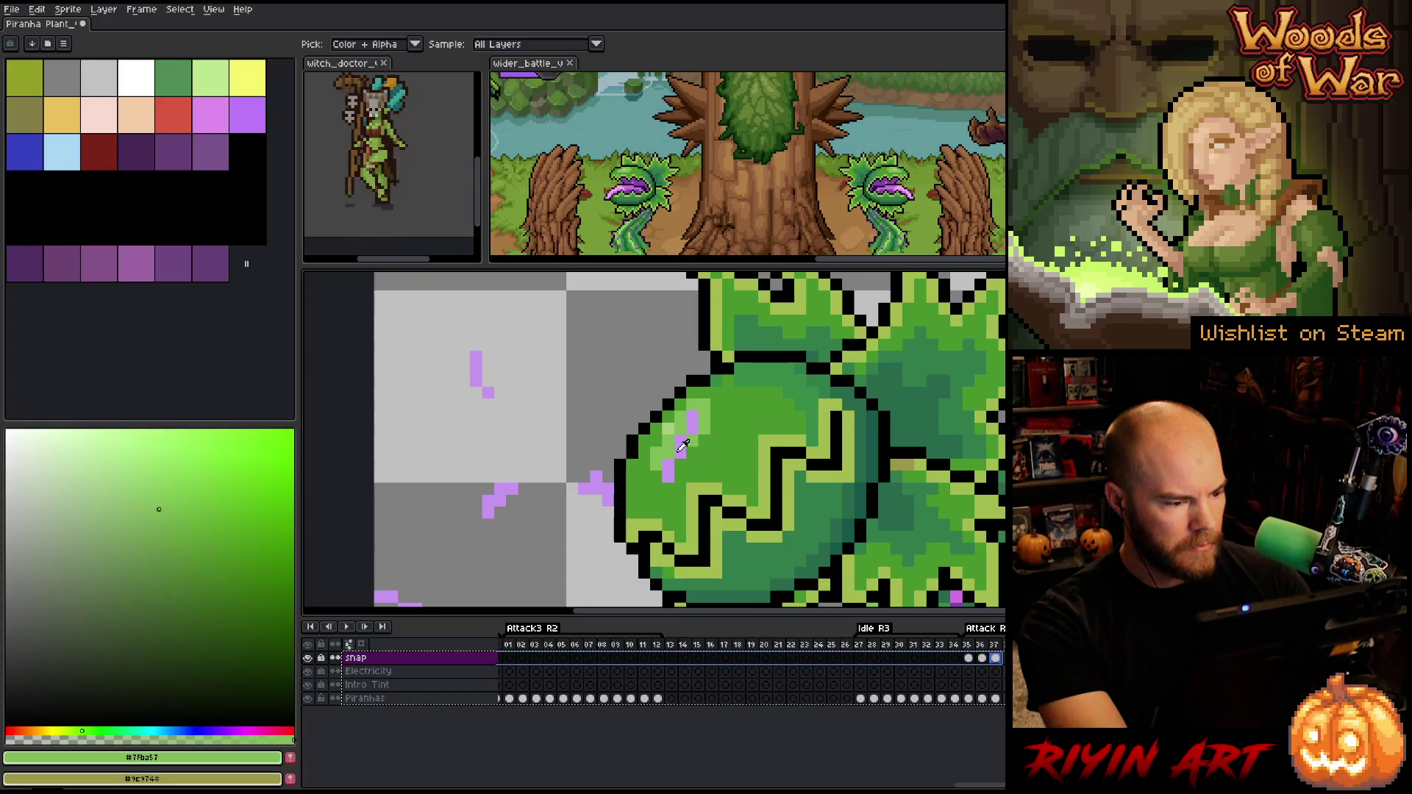
click(679, 449)
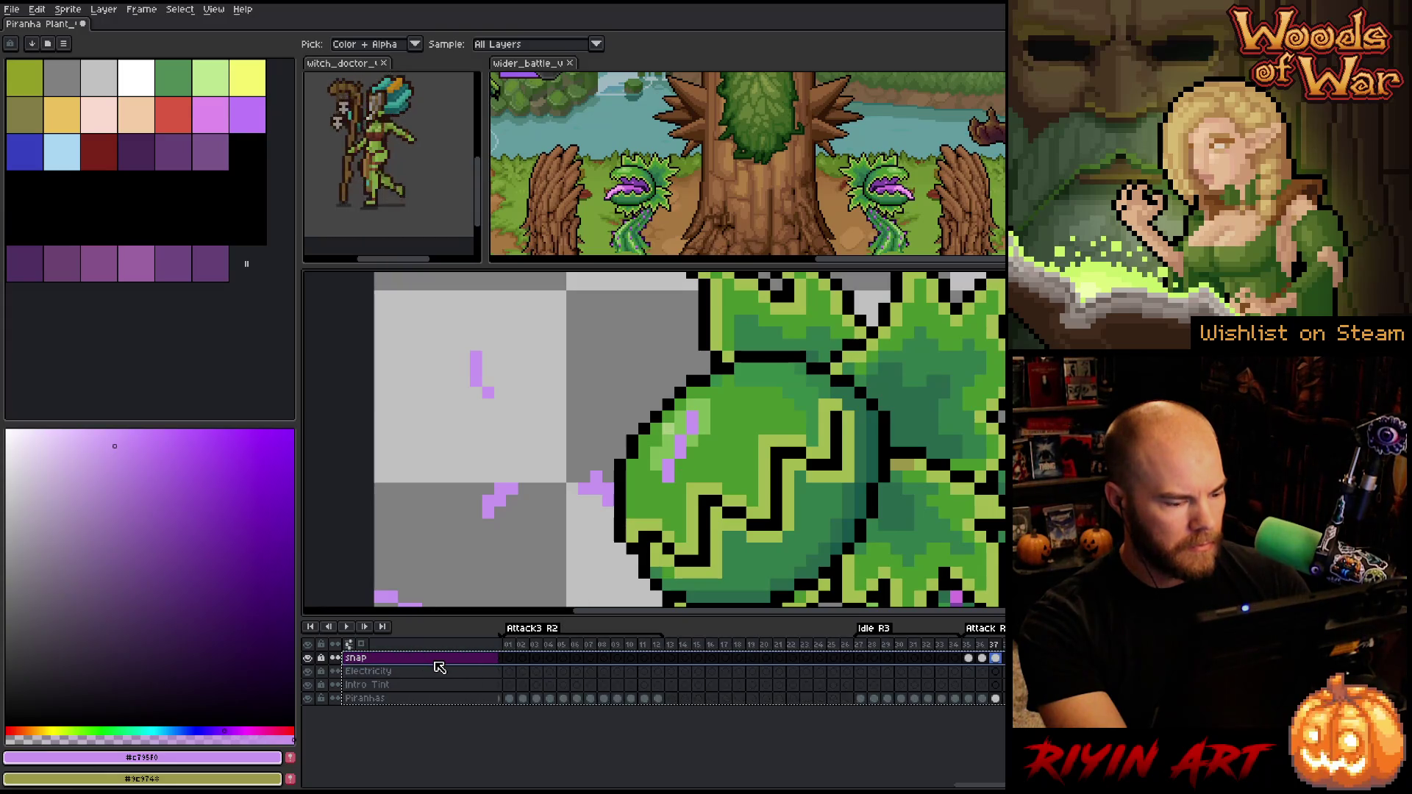
Add a new layer above snap set to Color blend mode
key(shift+n)
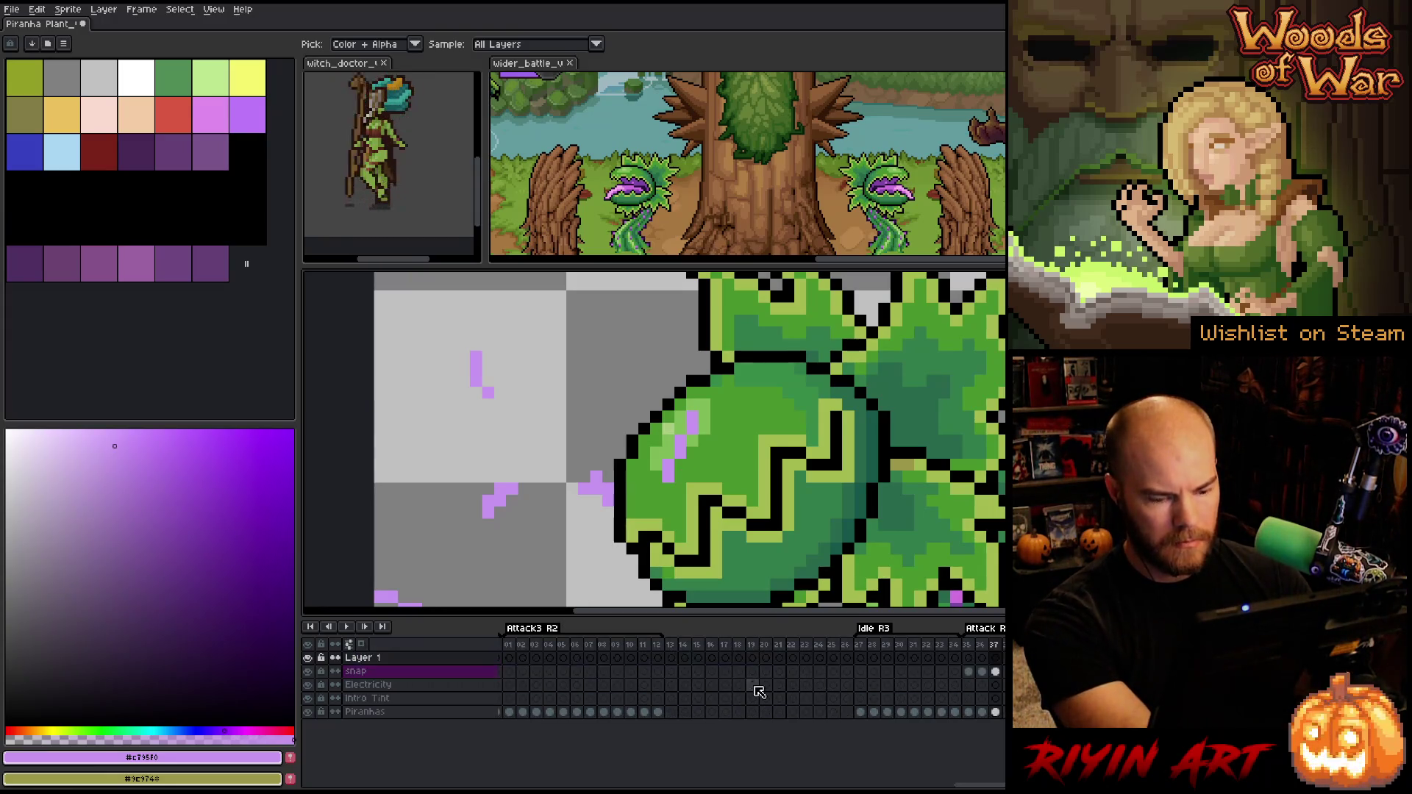
key(shift+p)
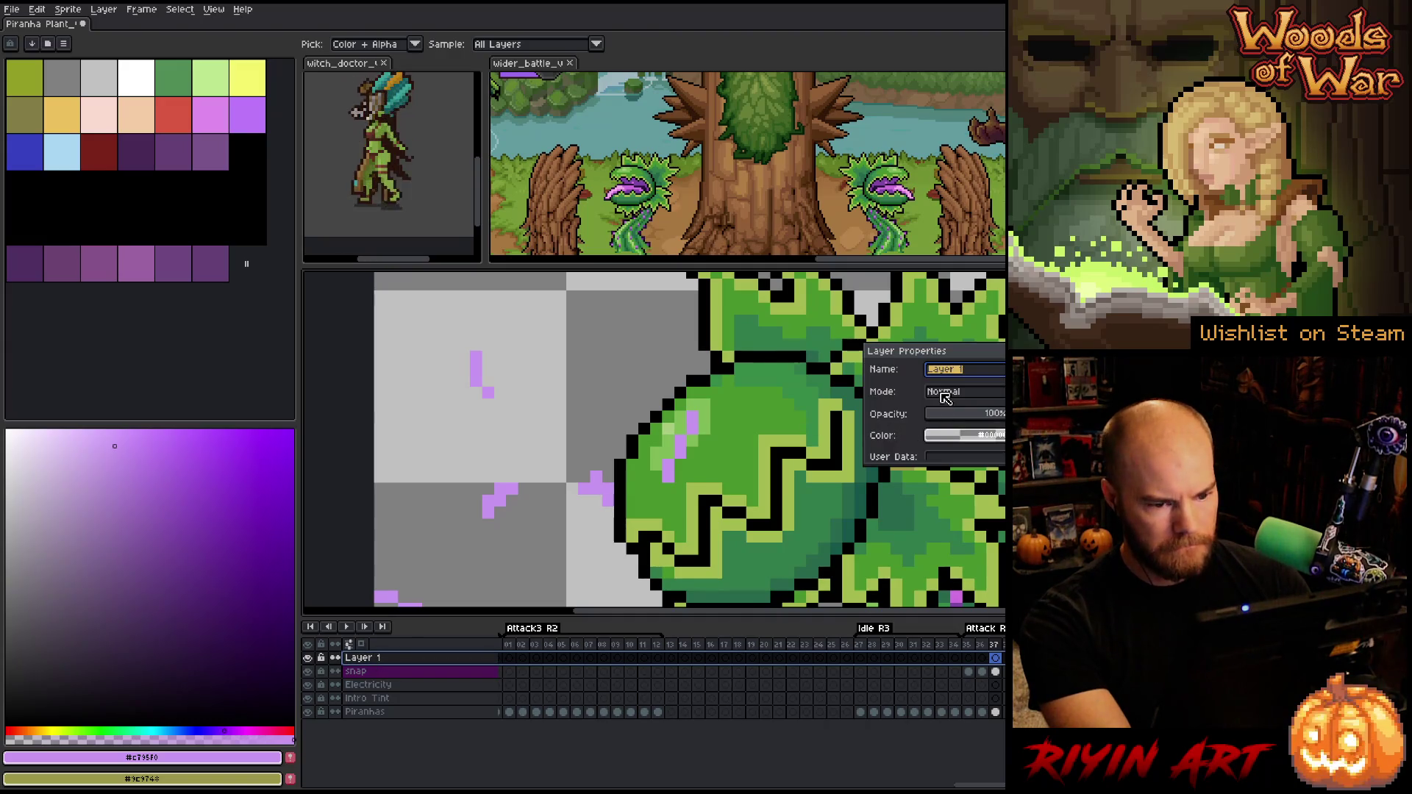
click(947, 396)
click(953, 627)
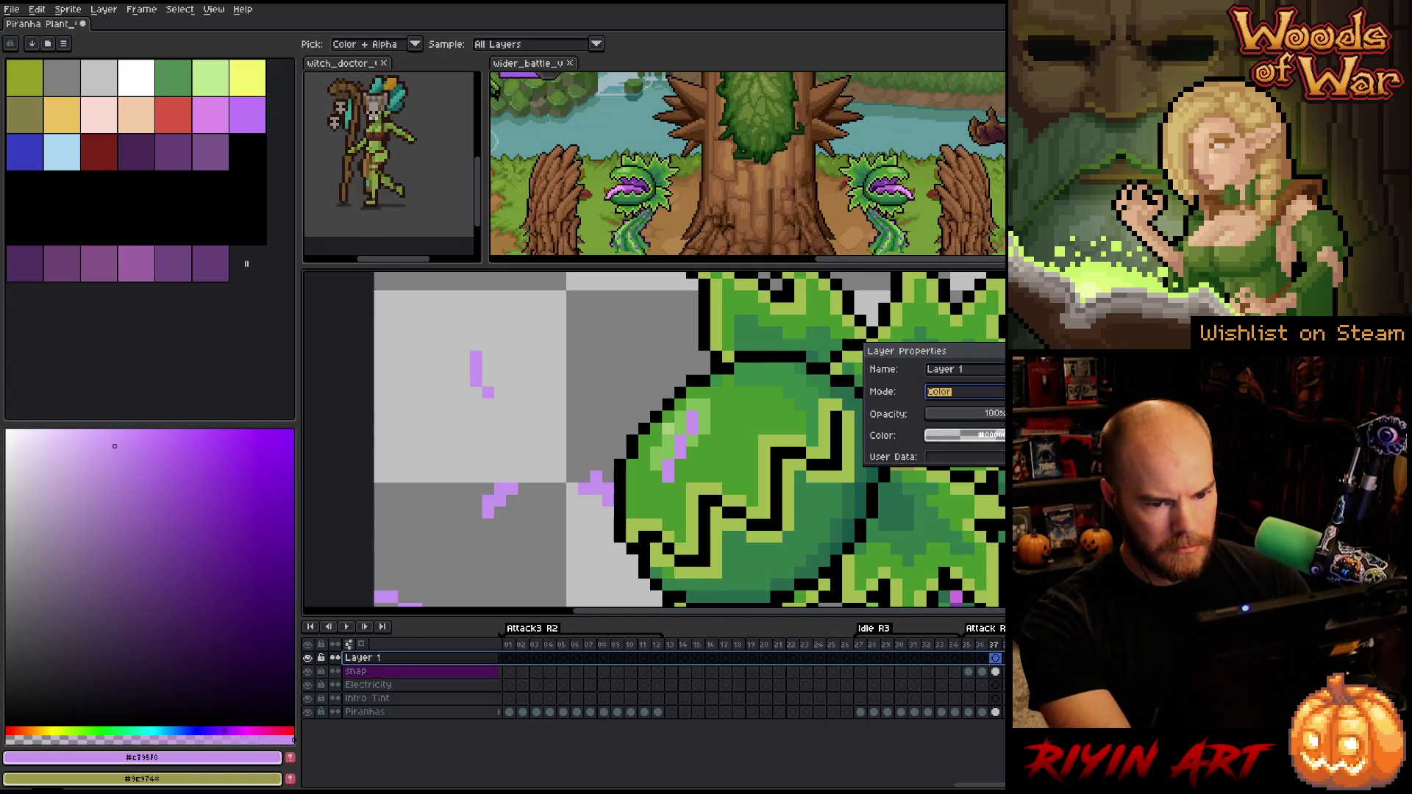
key(Return)
Fill a rectangle over the plant's mouth with white for a greyscale value check
click(137, 77)
key(m)
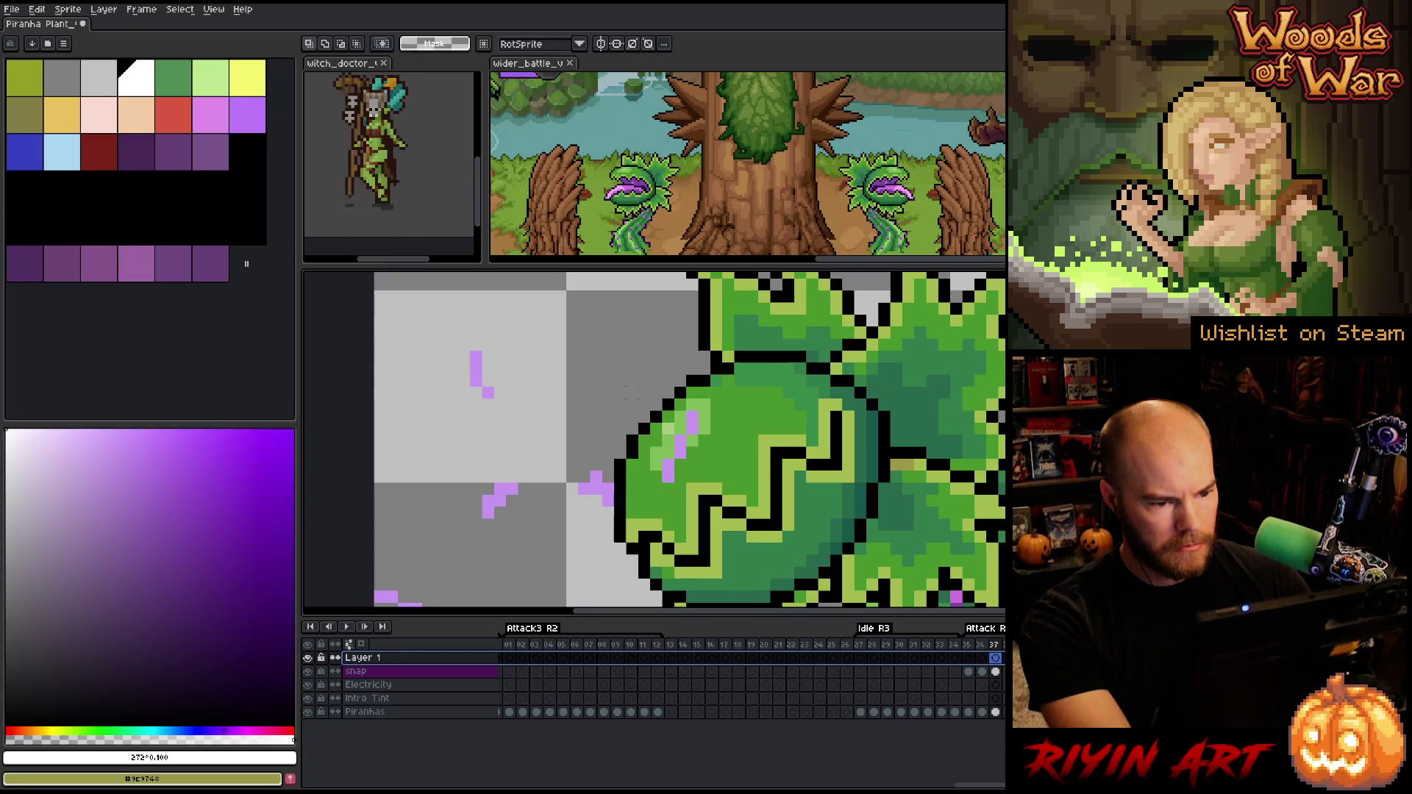
drag(603, 388, 746, 526)
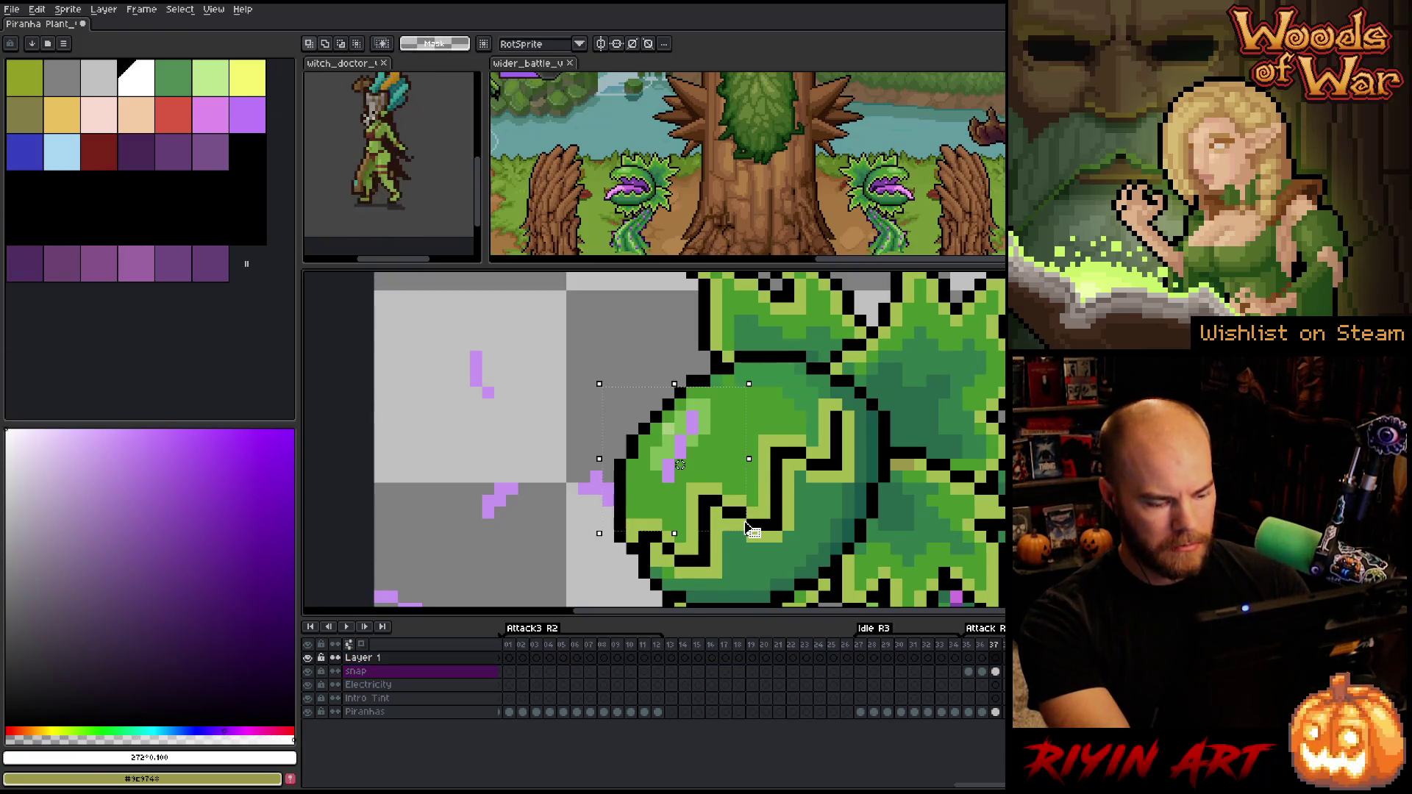
key(g)
click(701, 440)
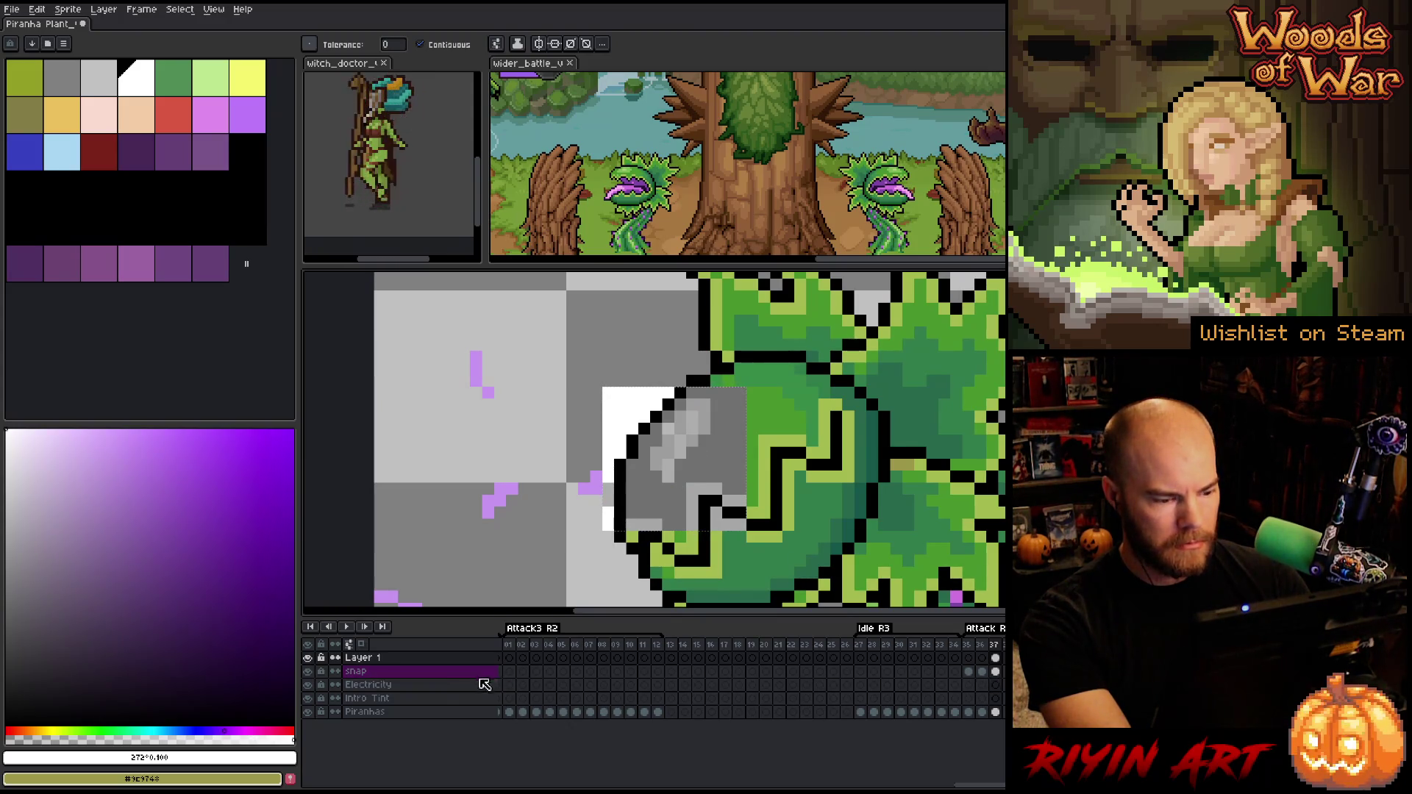
Select the snap layer and bring up its Hue/Saturation adjustment
click(455, 672)
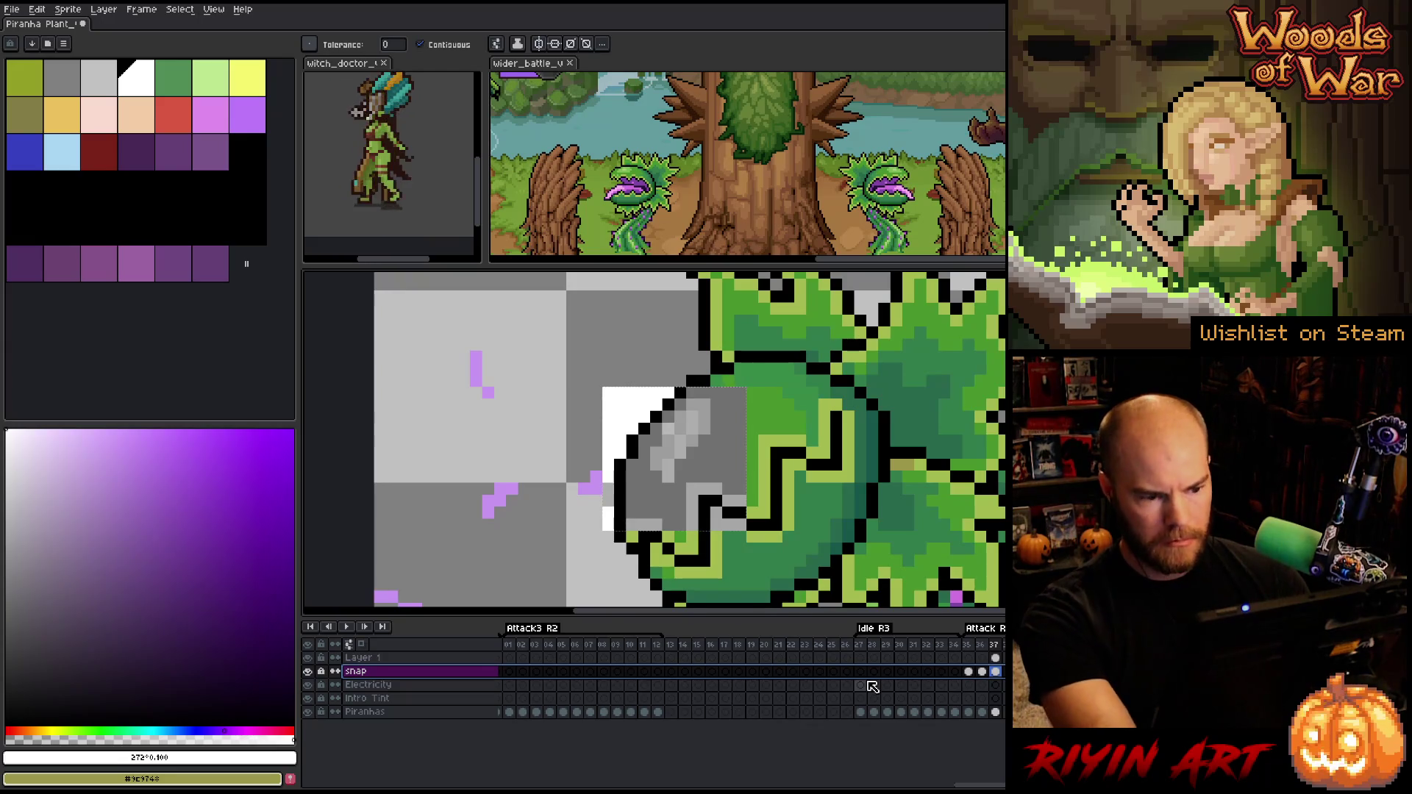
key(shift+p)
click(769, 664)
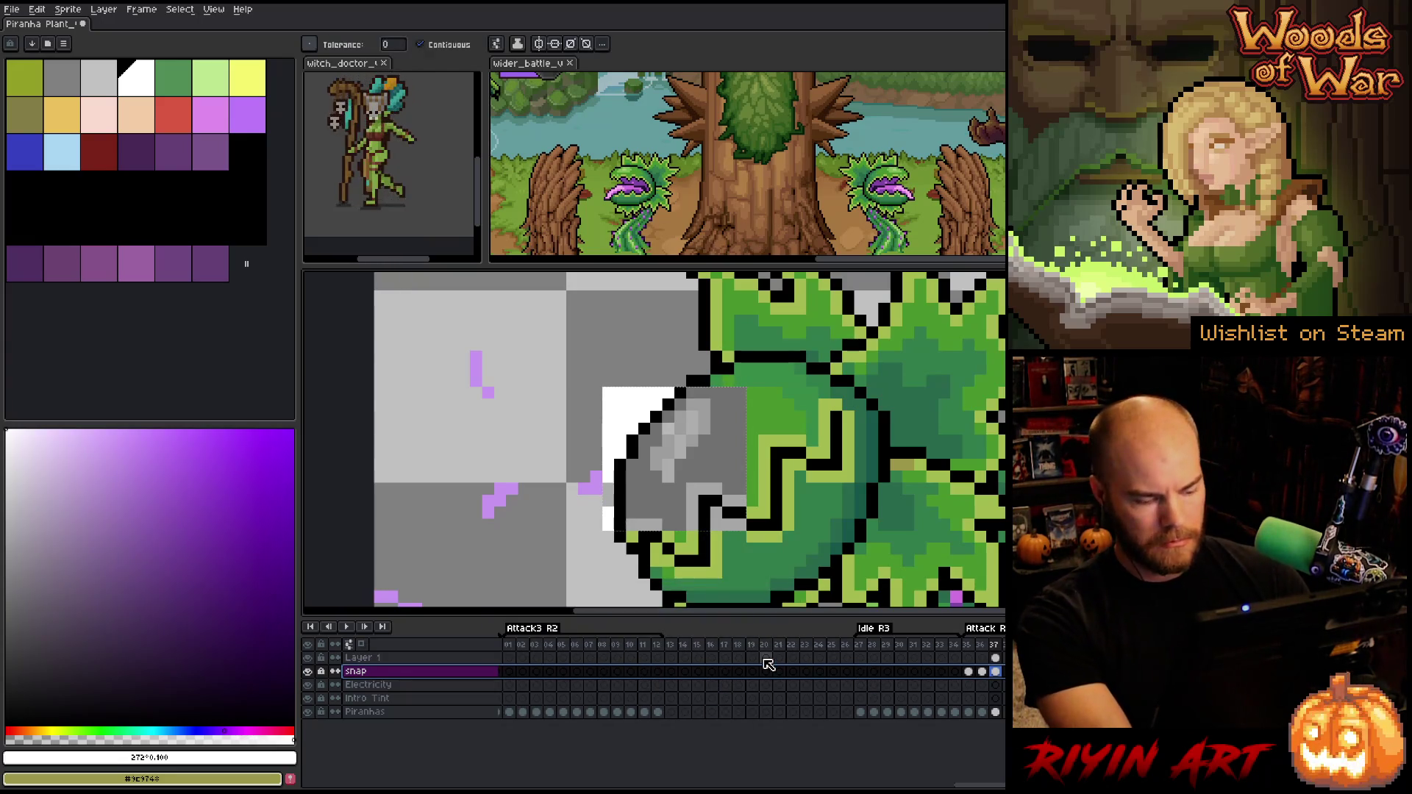
key(ctrl+u)
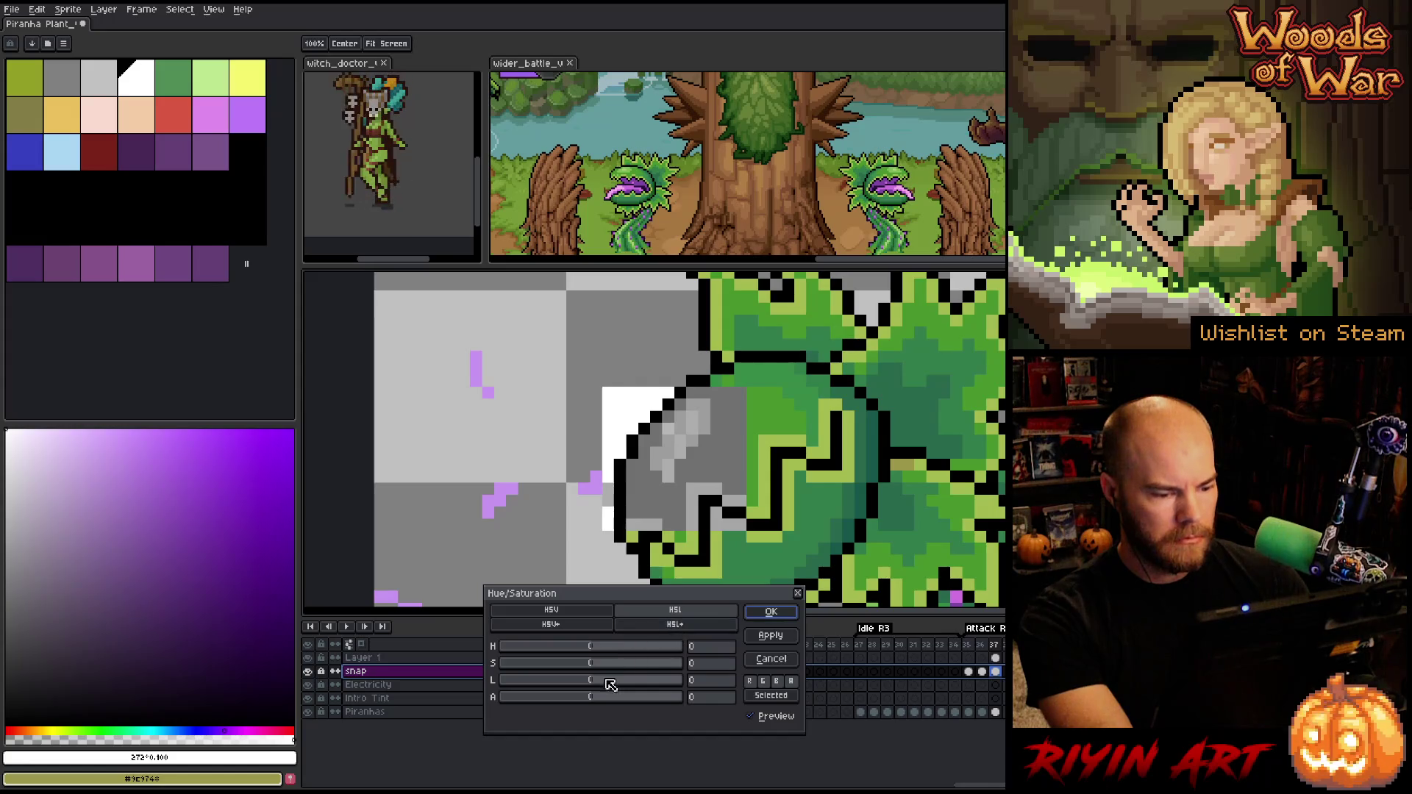
Preview hue, saturation and lightness shifts, settling on hue 125, saturation 18, lightness -5
drag(605, 684, 624, 685)
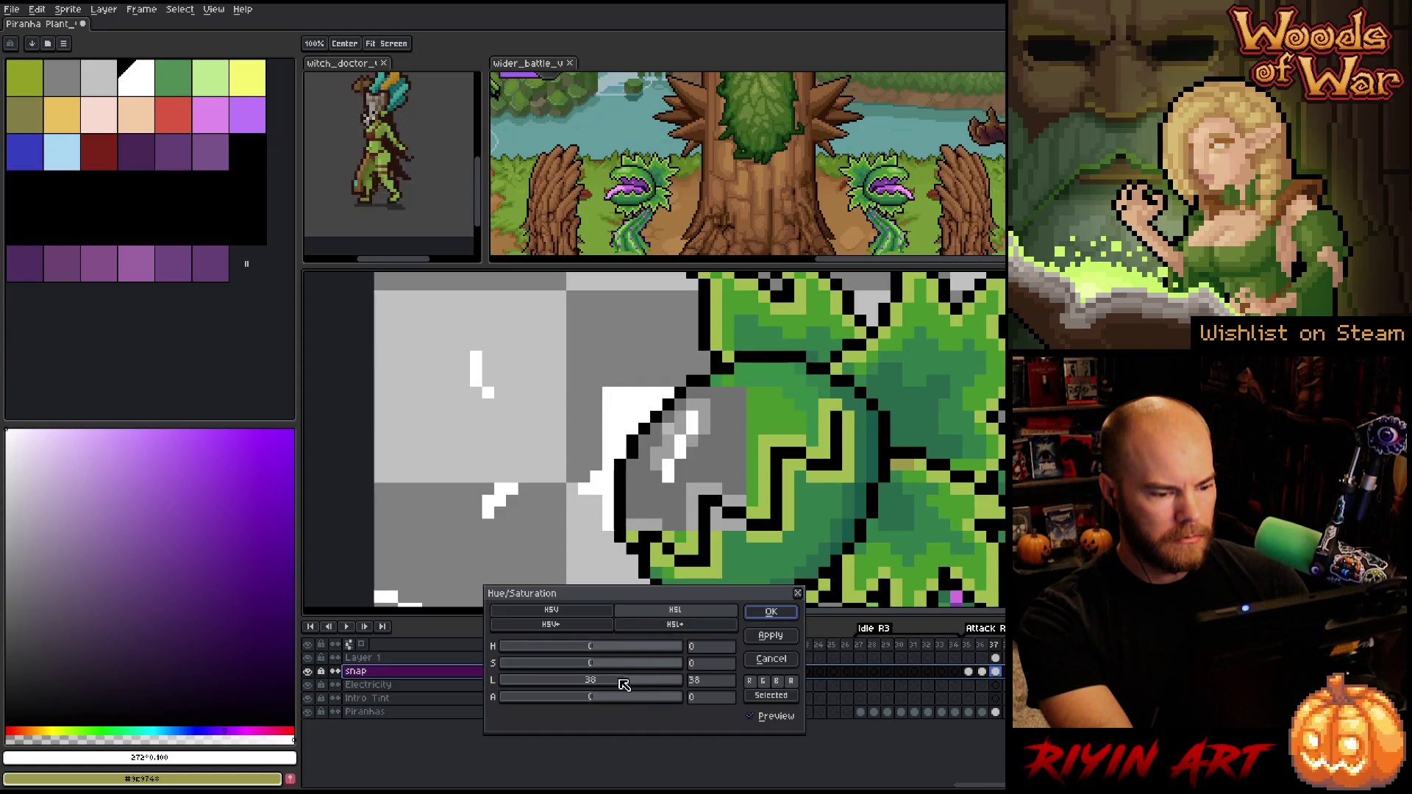
scroll(617, 686, down, 5)
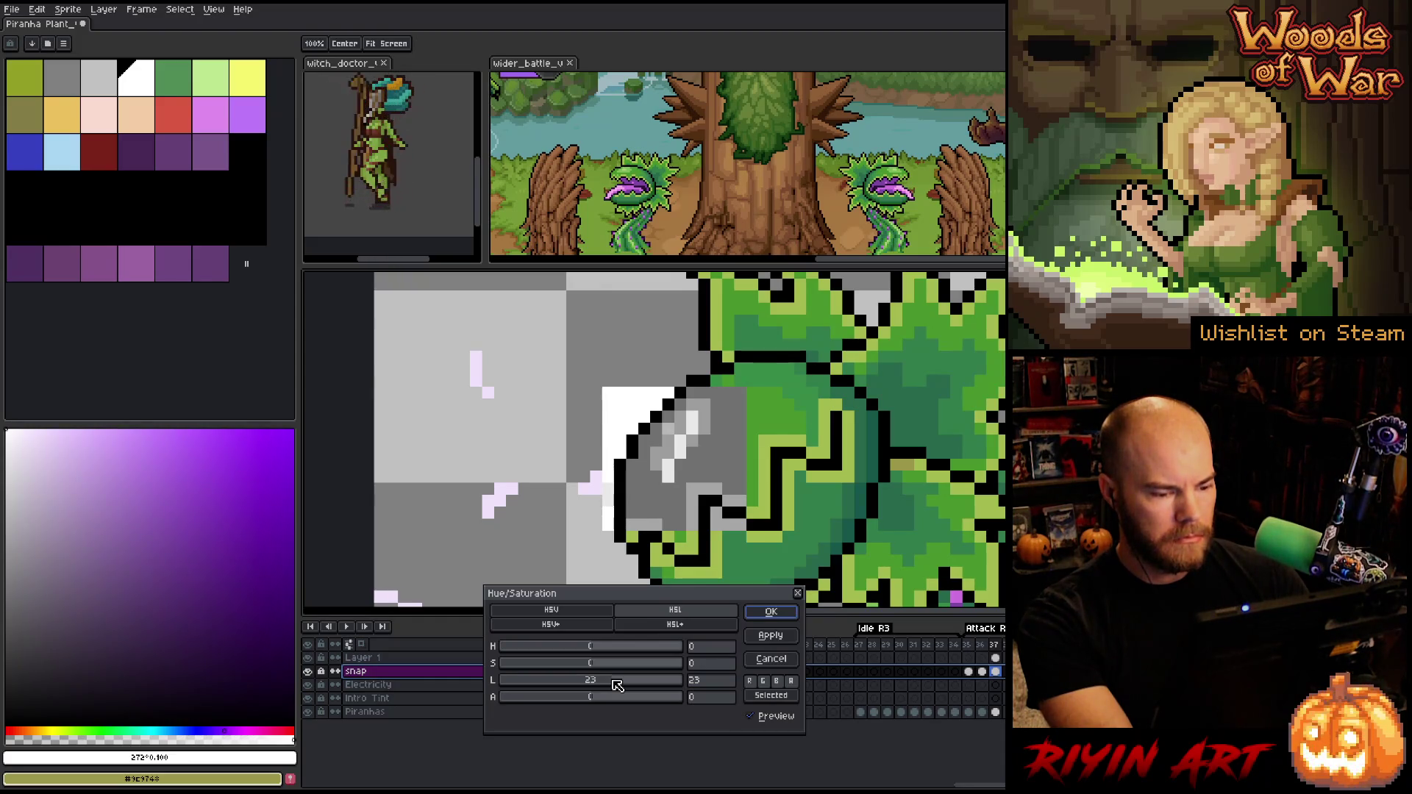
mouse_move(620, 686)
mouse_down()
mouse_move(640, 681)
mouse_move(603, 684)
mouse_move(548, 653)
mouse_move(489, 656)
mouse_move(663, 655)
mouse_up()
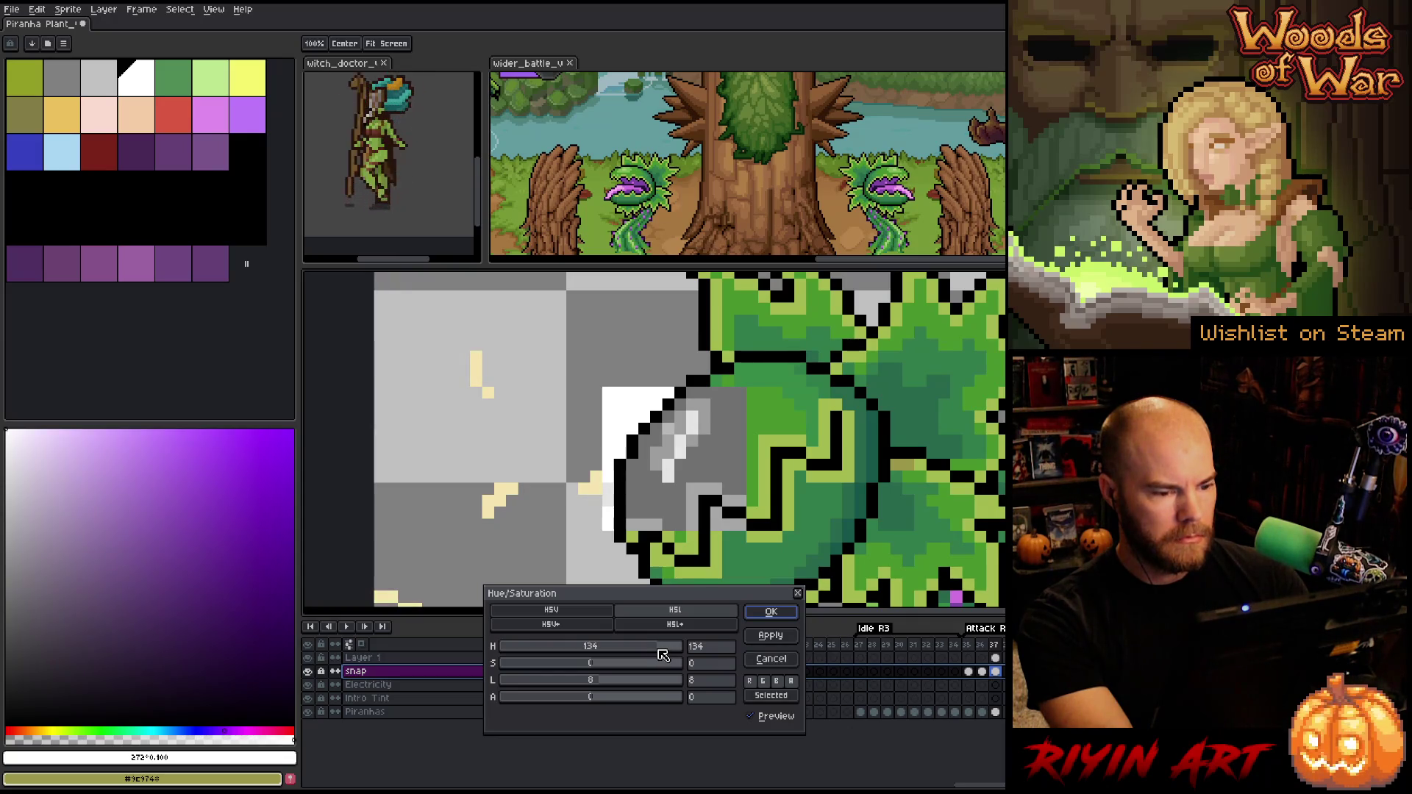
drag(662, 655, 697, 657)
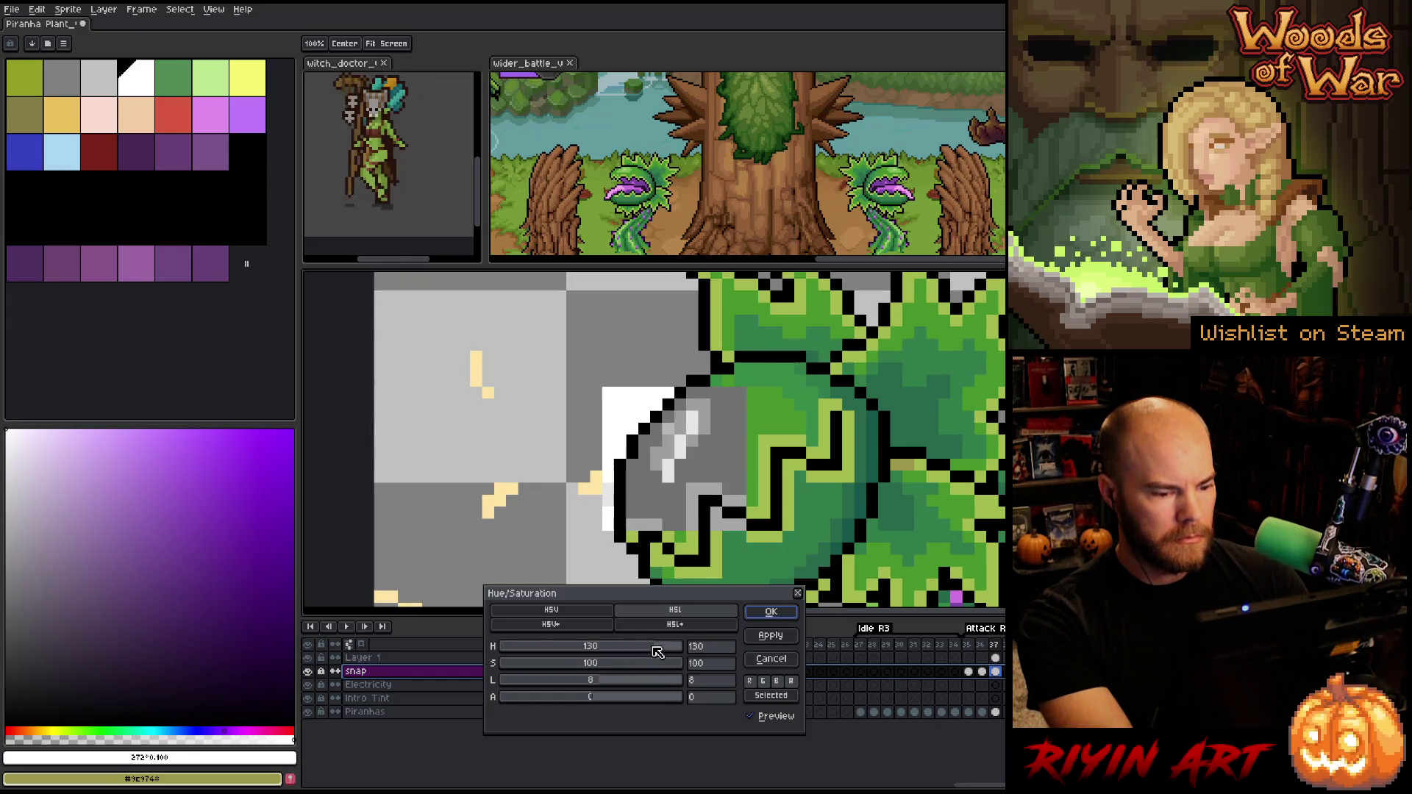
drag(604, 684, 599, 684)
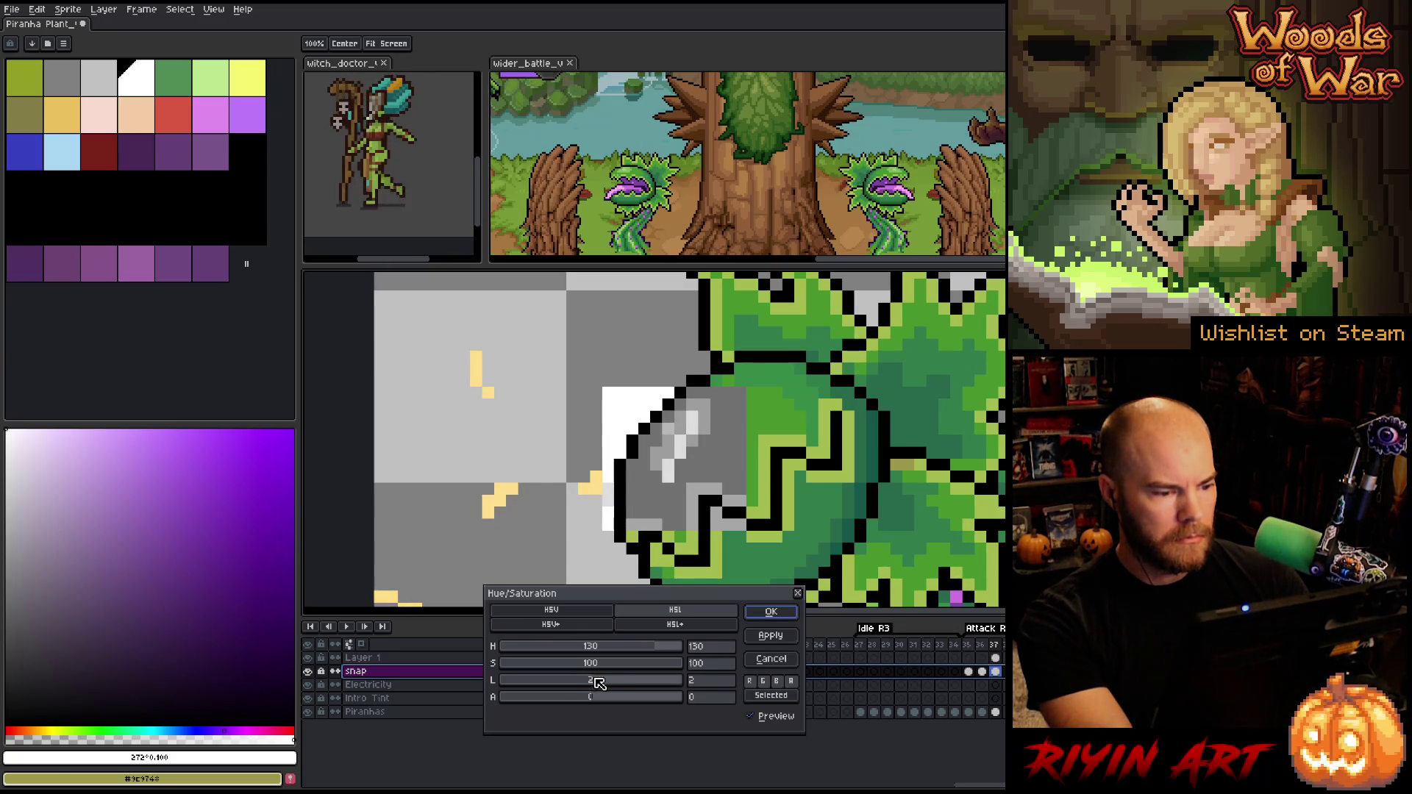
click(668, 651)
mouse_move(667, 651)
mouse_down()
mouse_move(641, 654)
mouse_move(659, 651)
mouse_up()
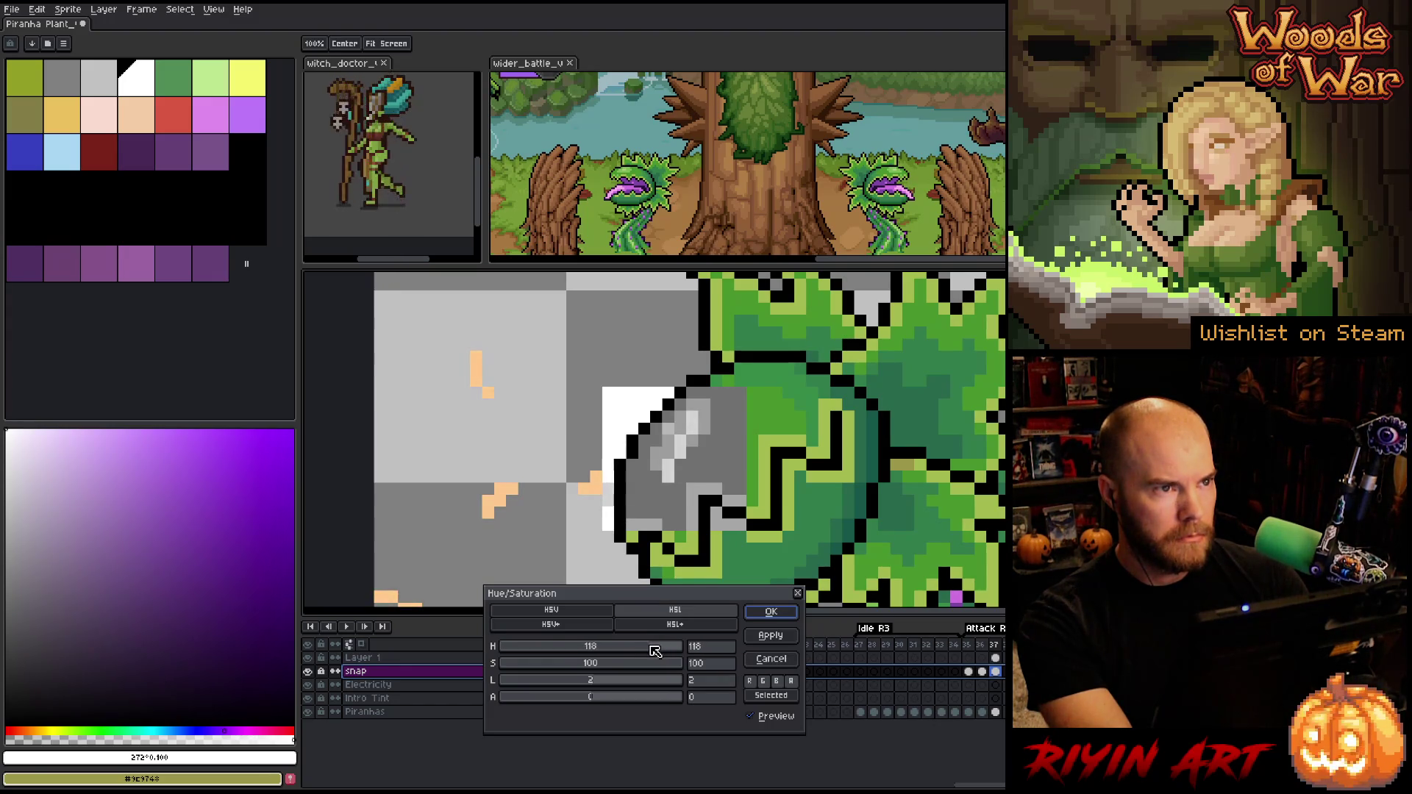
drag(659, 650, 645, 658)
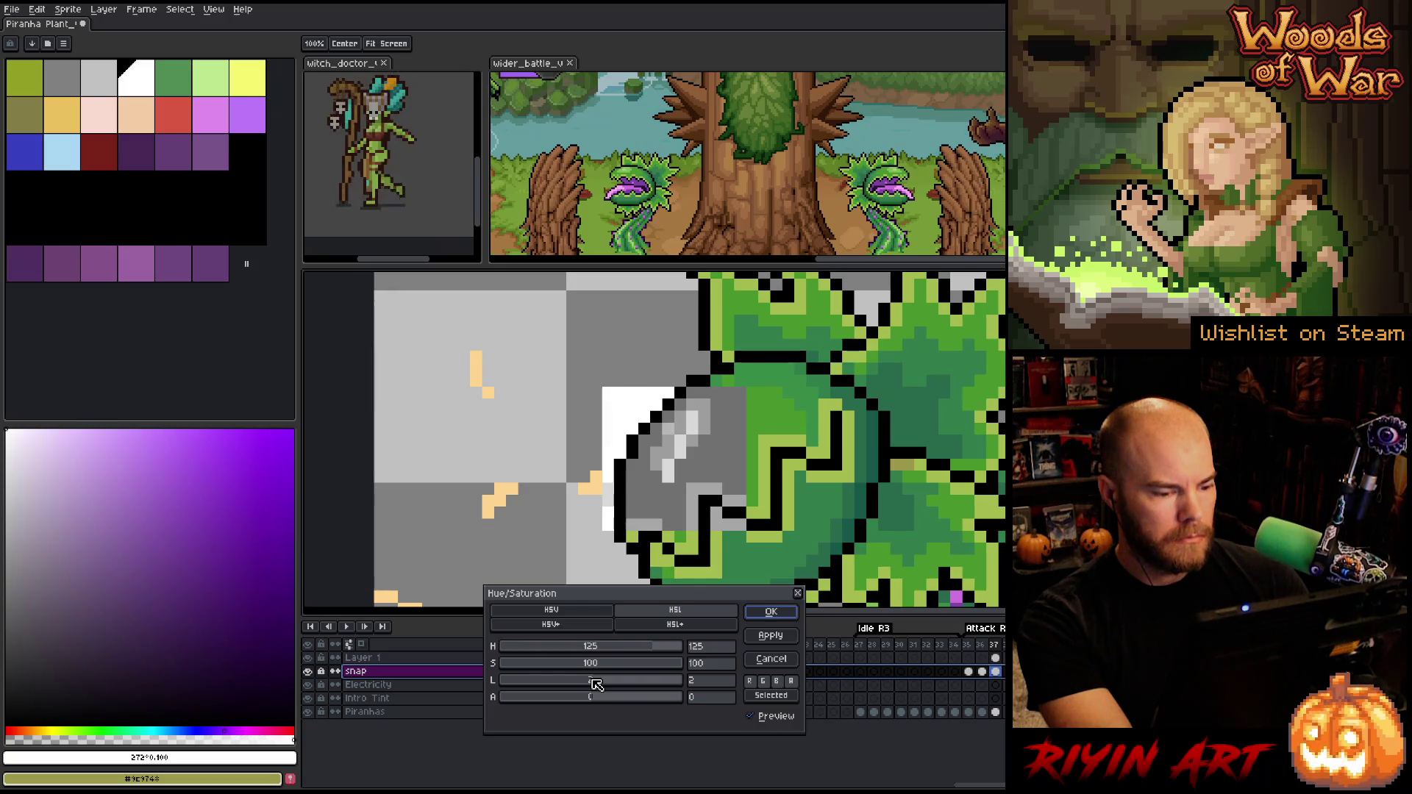
drag(602, 684, 593, 684)
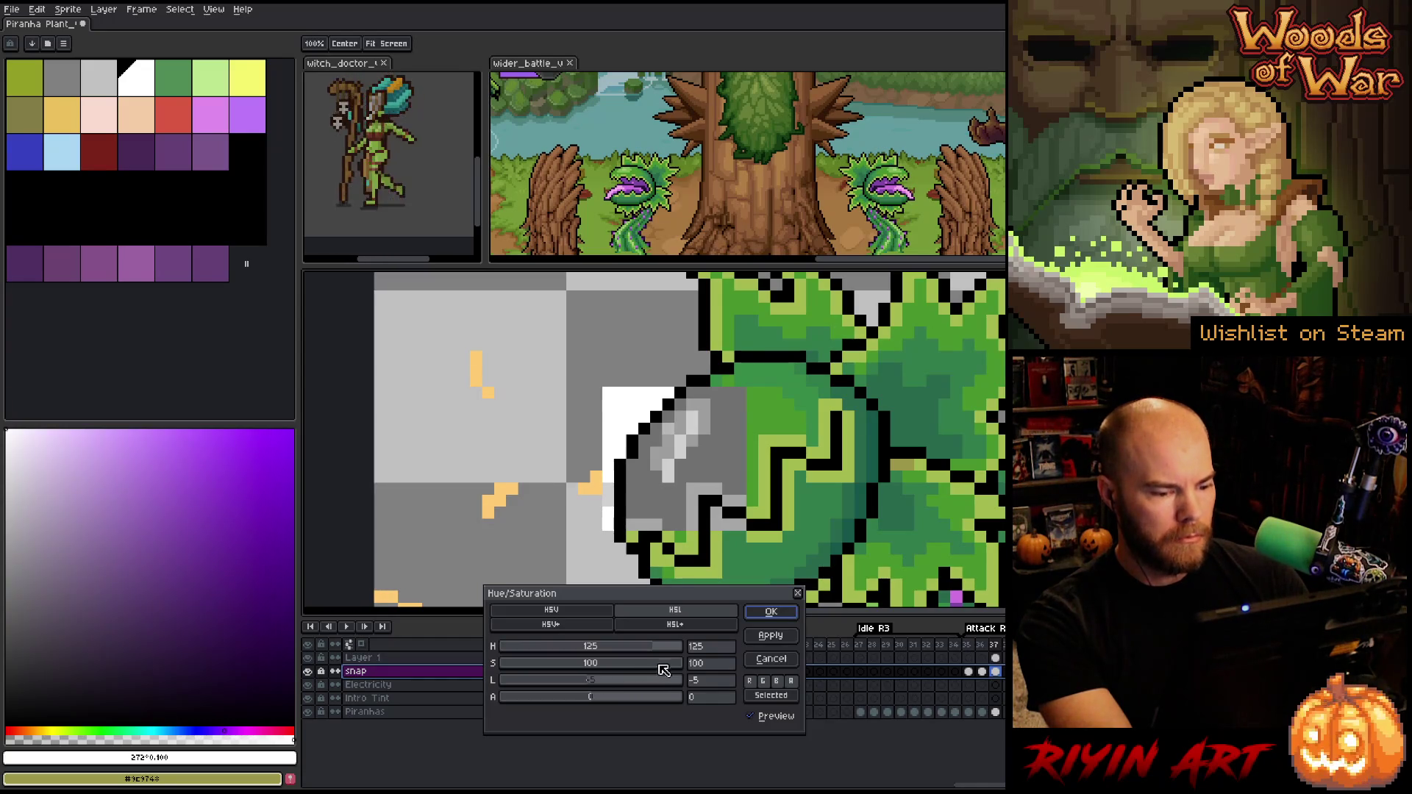
drag(679, 663, 613, 664)
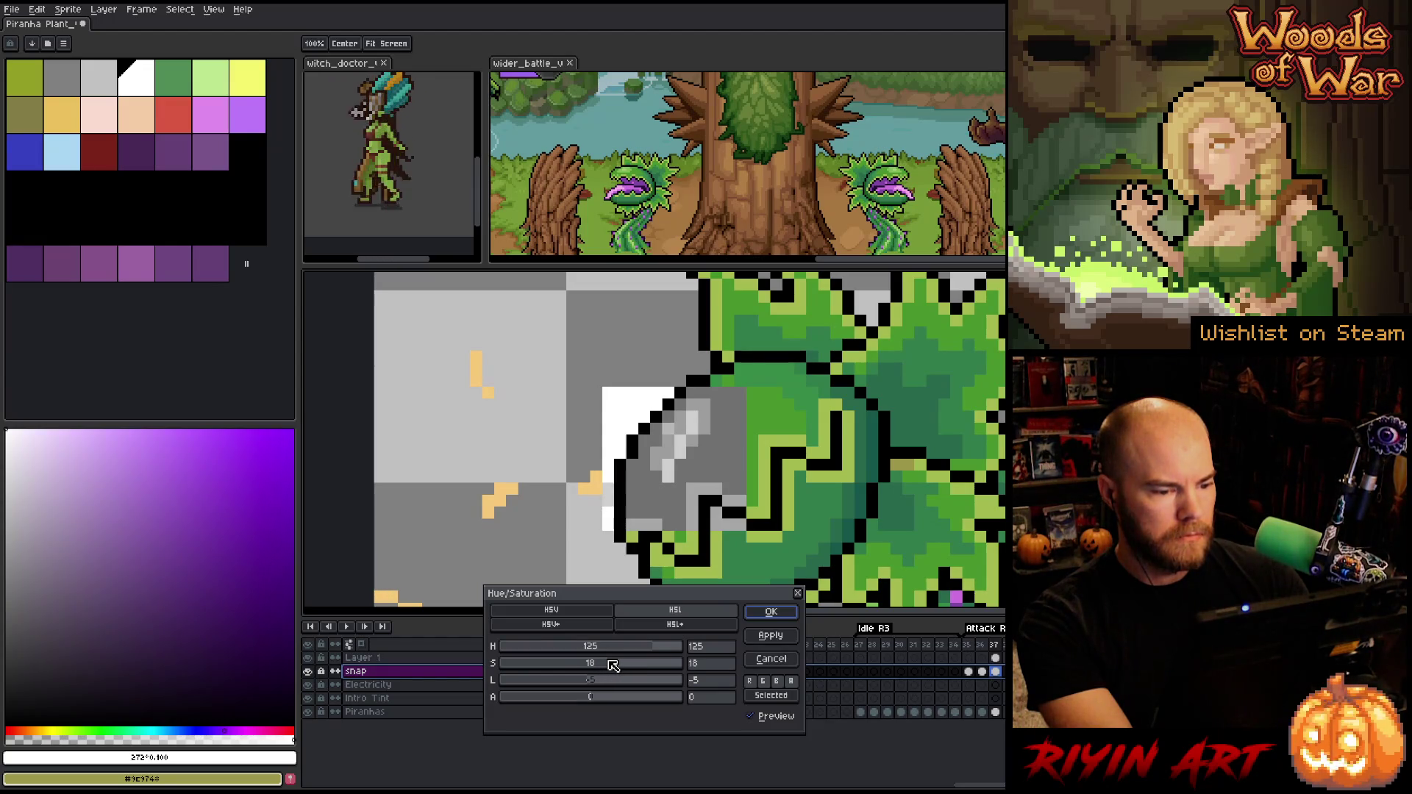
click(762, 615)
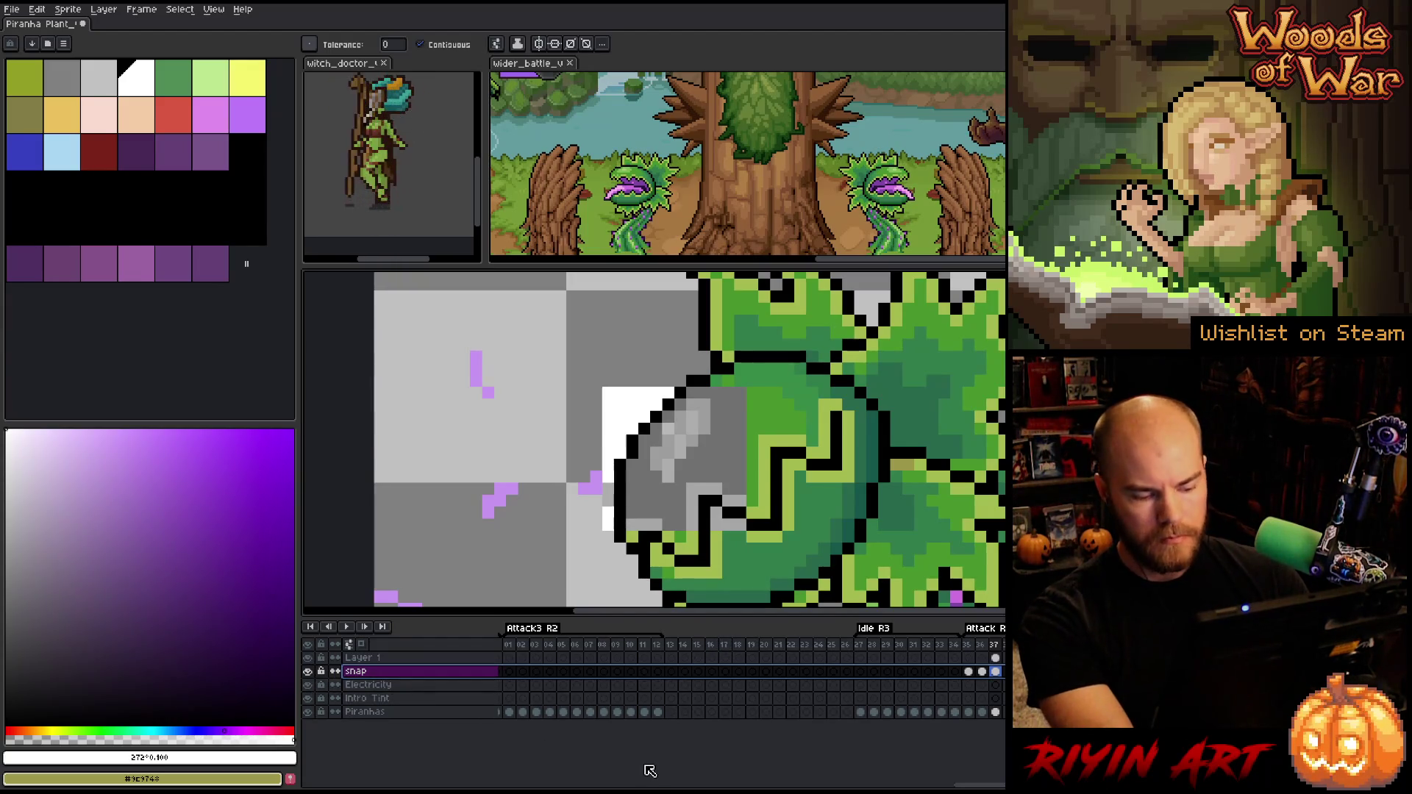
Apply a second Hue/Saturation pass at hue 127, saturation 44, lightness -4 for pale orange
key(ctrl+u)
click(652, 653)
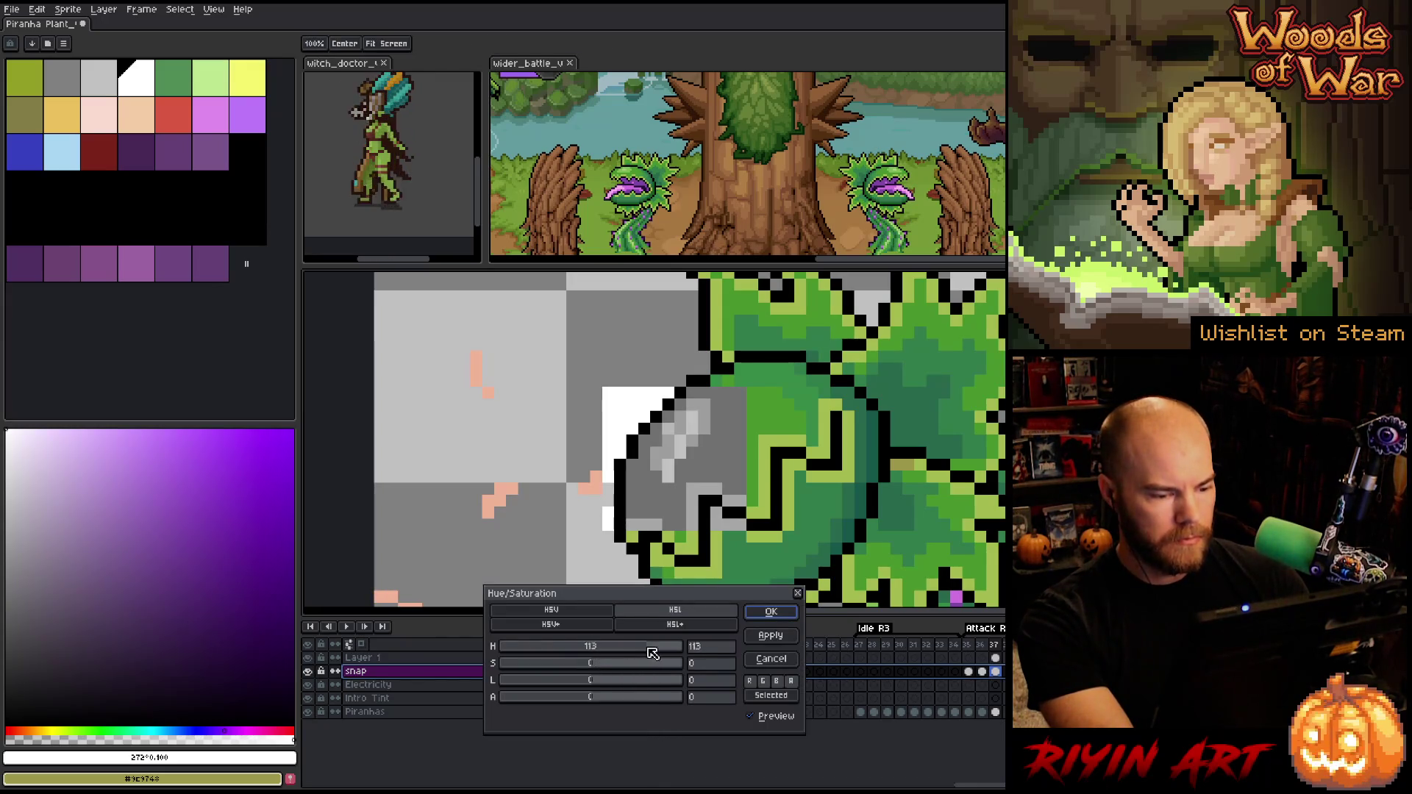
drag(652, 654, 657, 653)
click(658, 662)
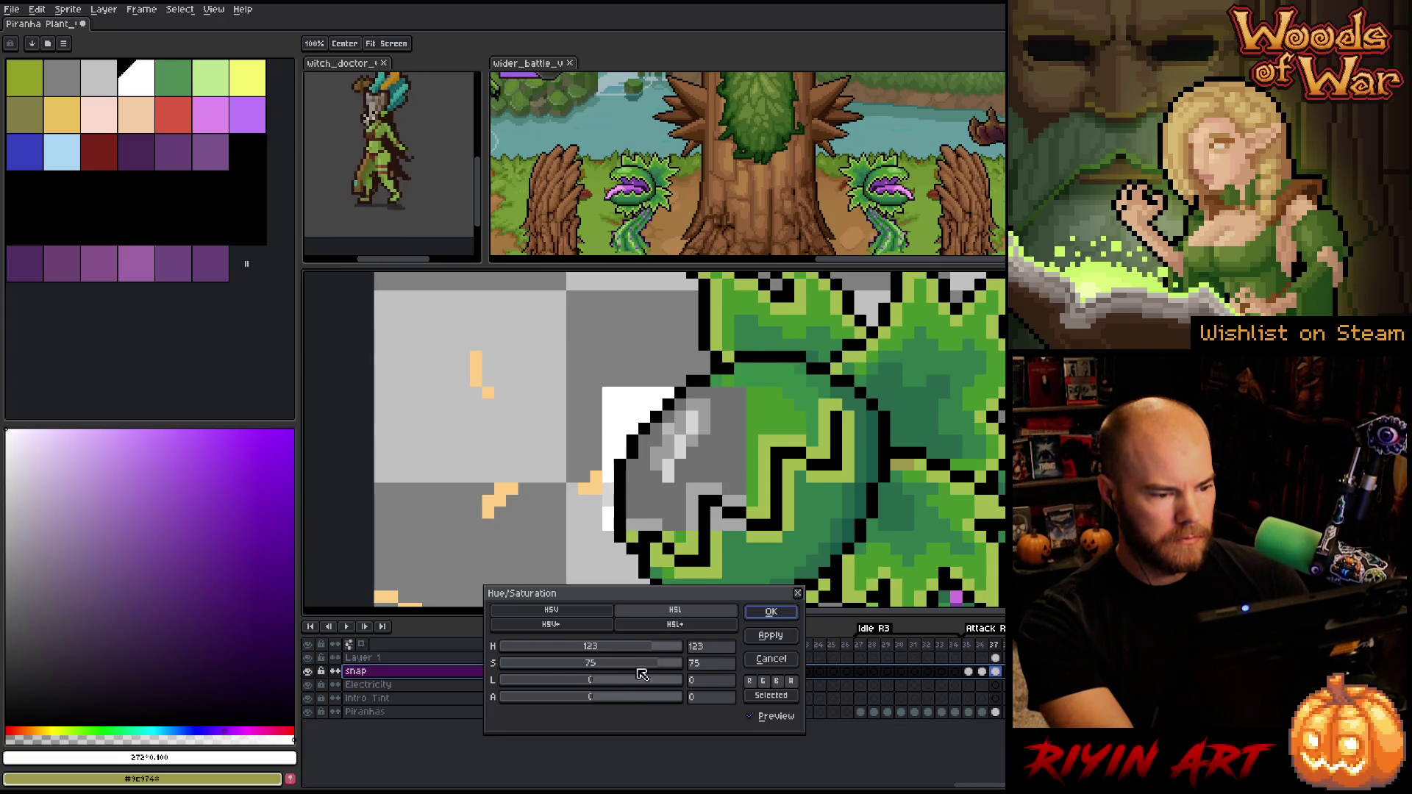
click(660, 653)
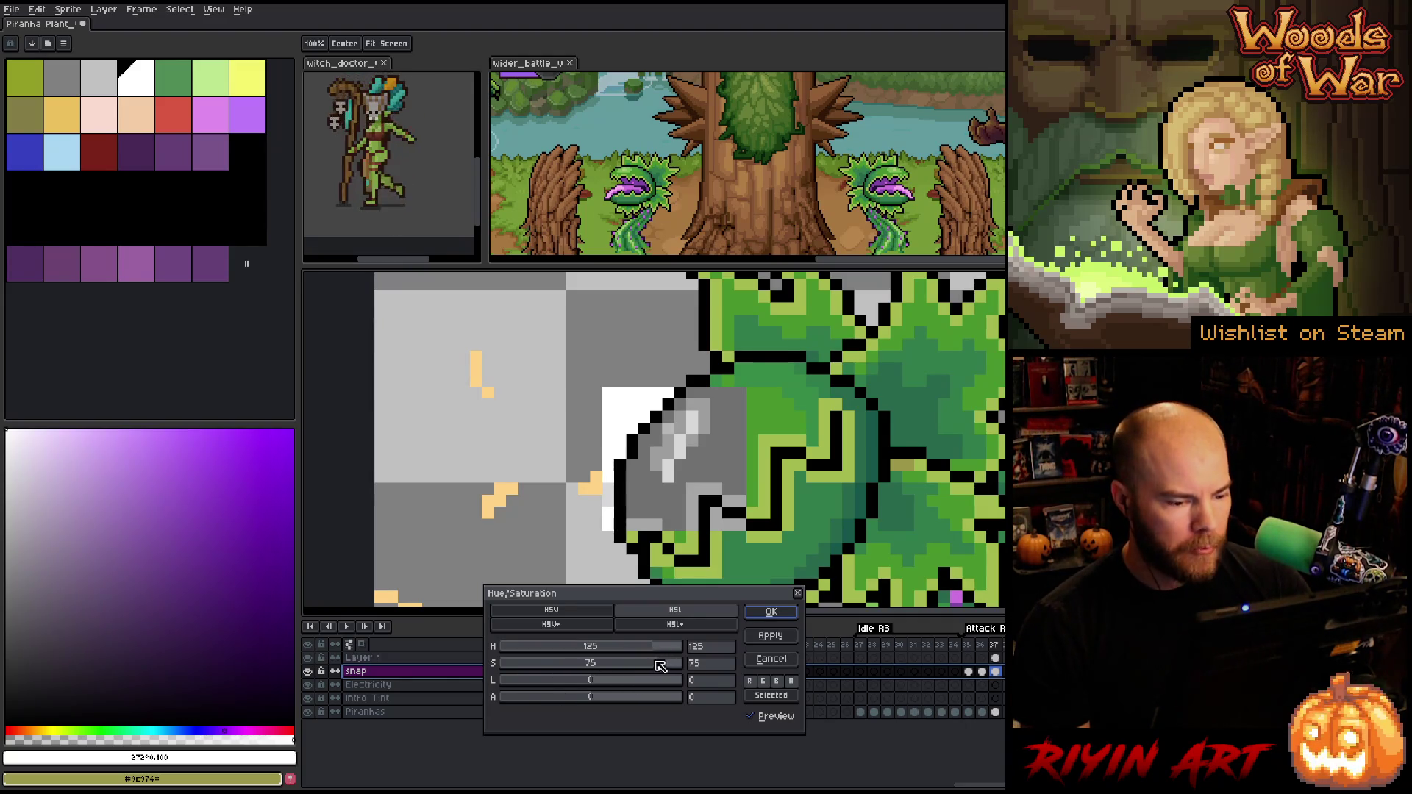
mouse_move(666, 665)
mouse_down()
mouse_move(695, 664)
mouse_move(660, 654)
mouse_up()
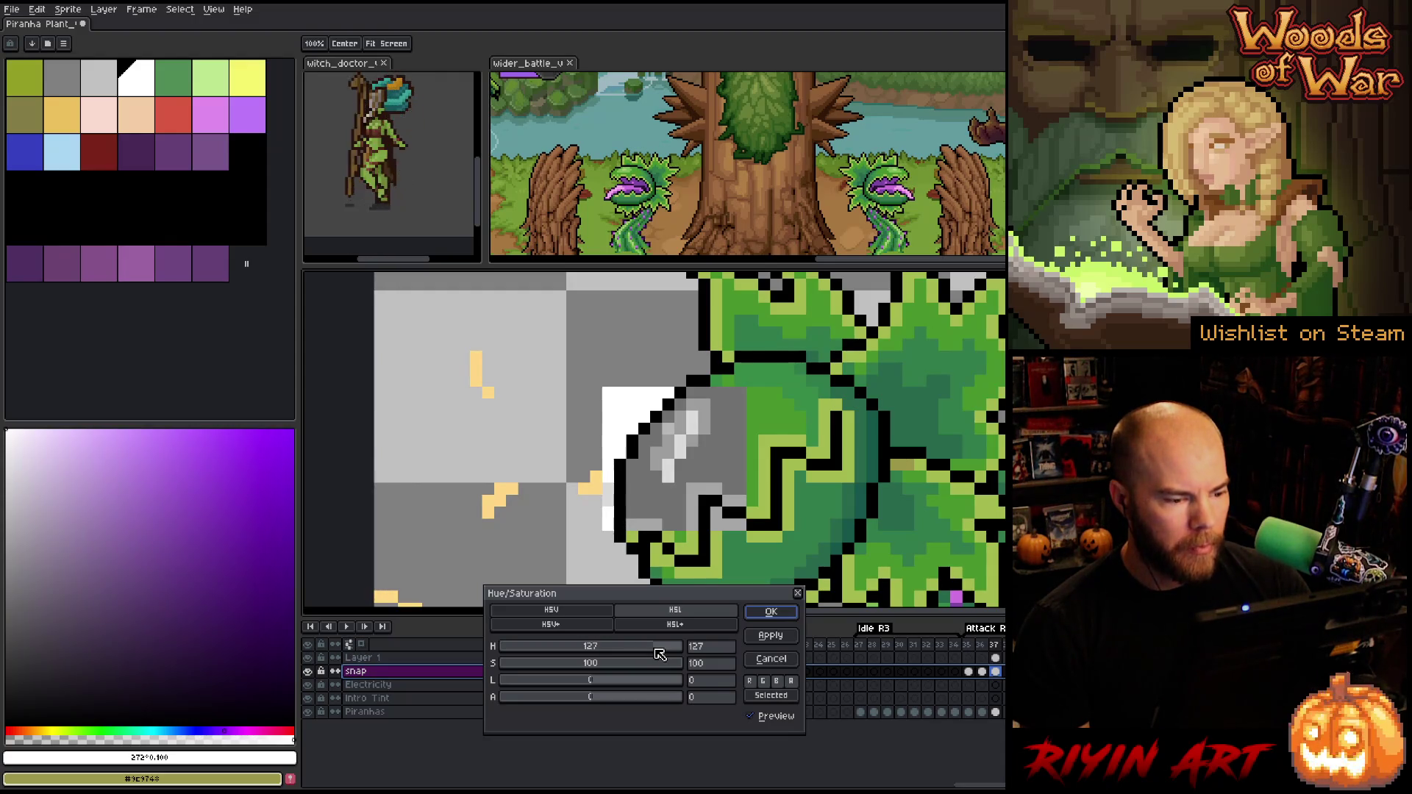
drag(658, 655, 657, 655)
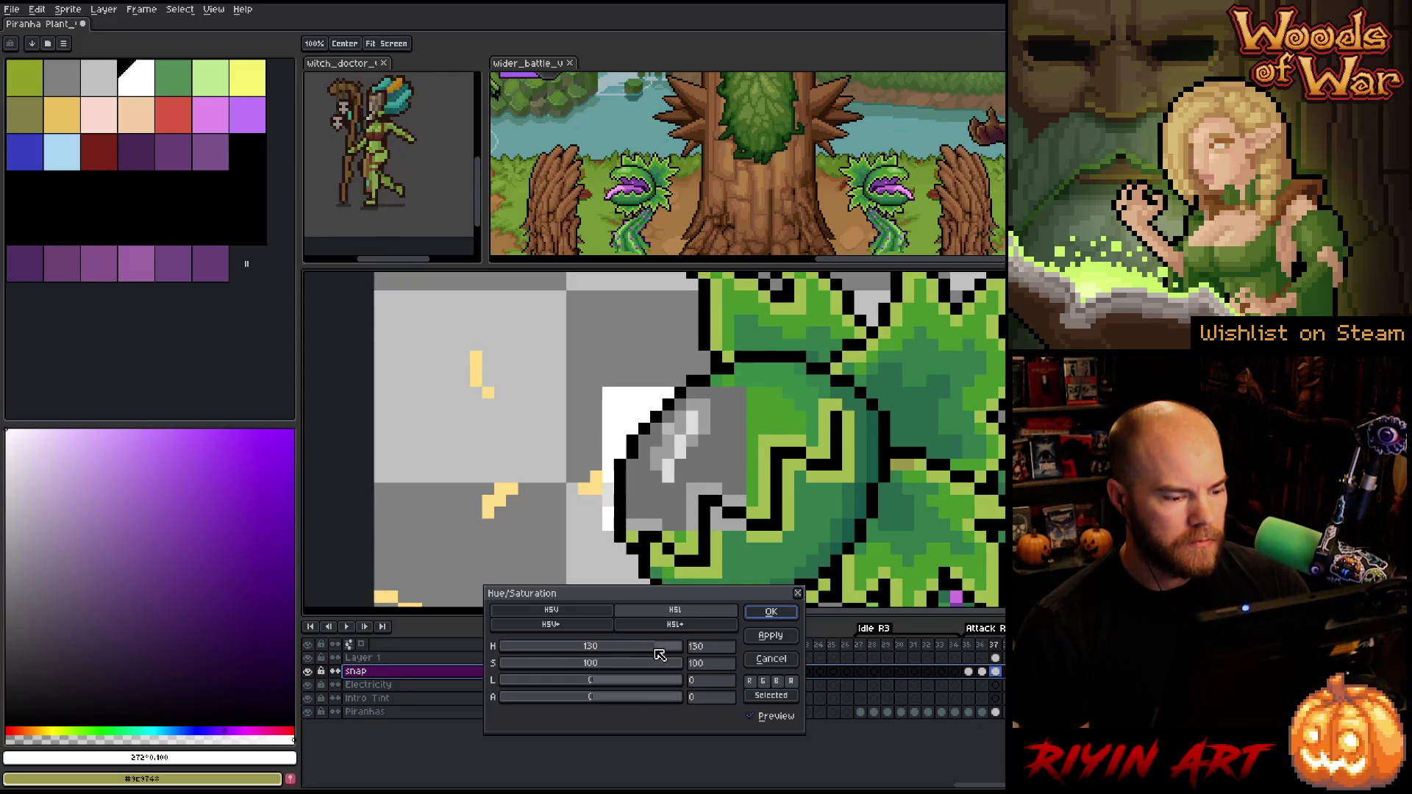
drag(592, 683, 590, 683)
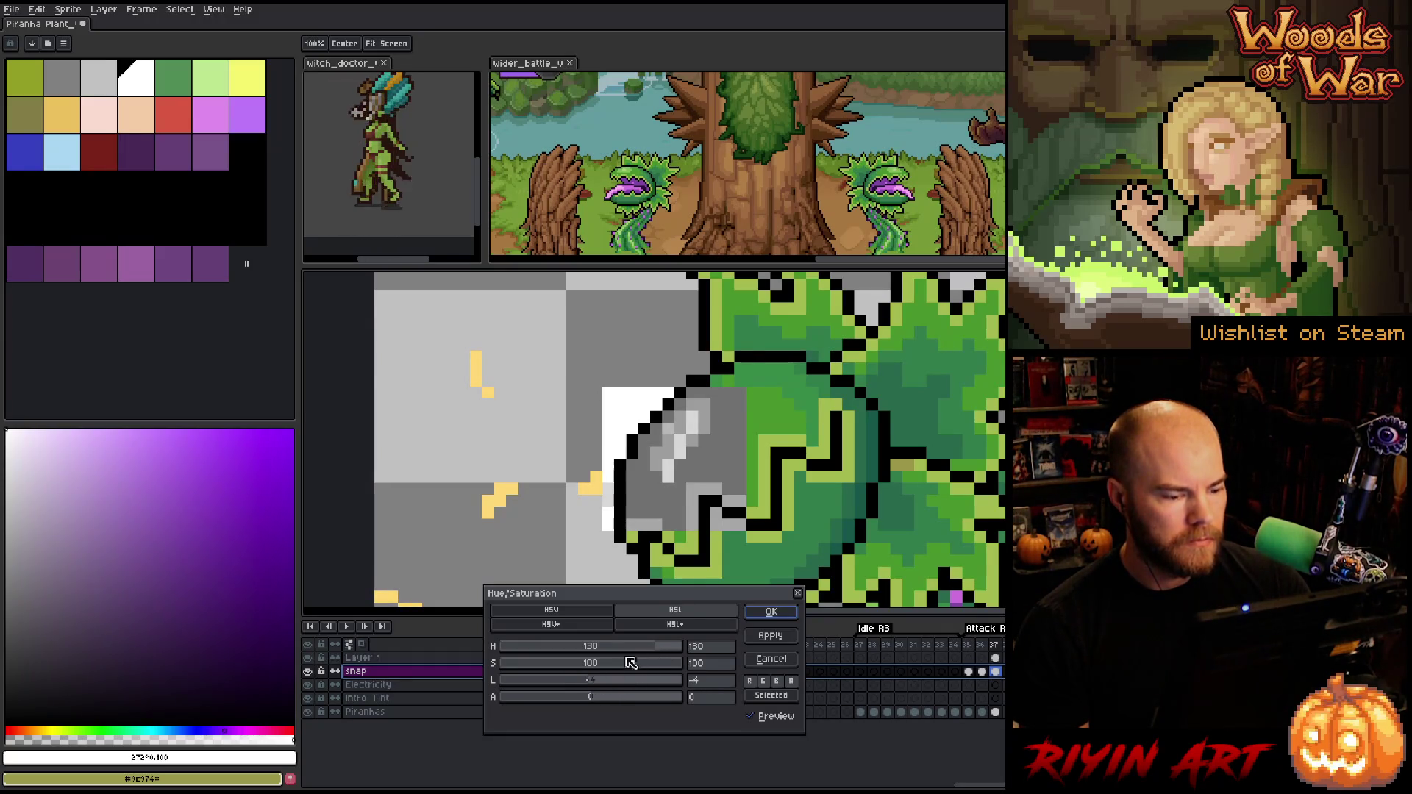
drag(660, 651, 655, 650)
drag(655, 650, 659, 651)
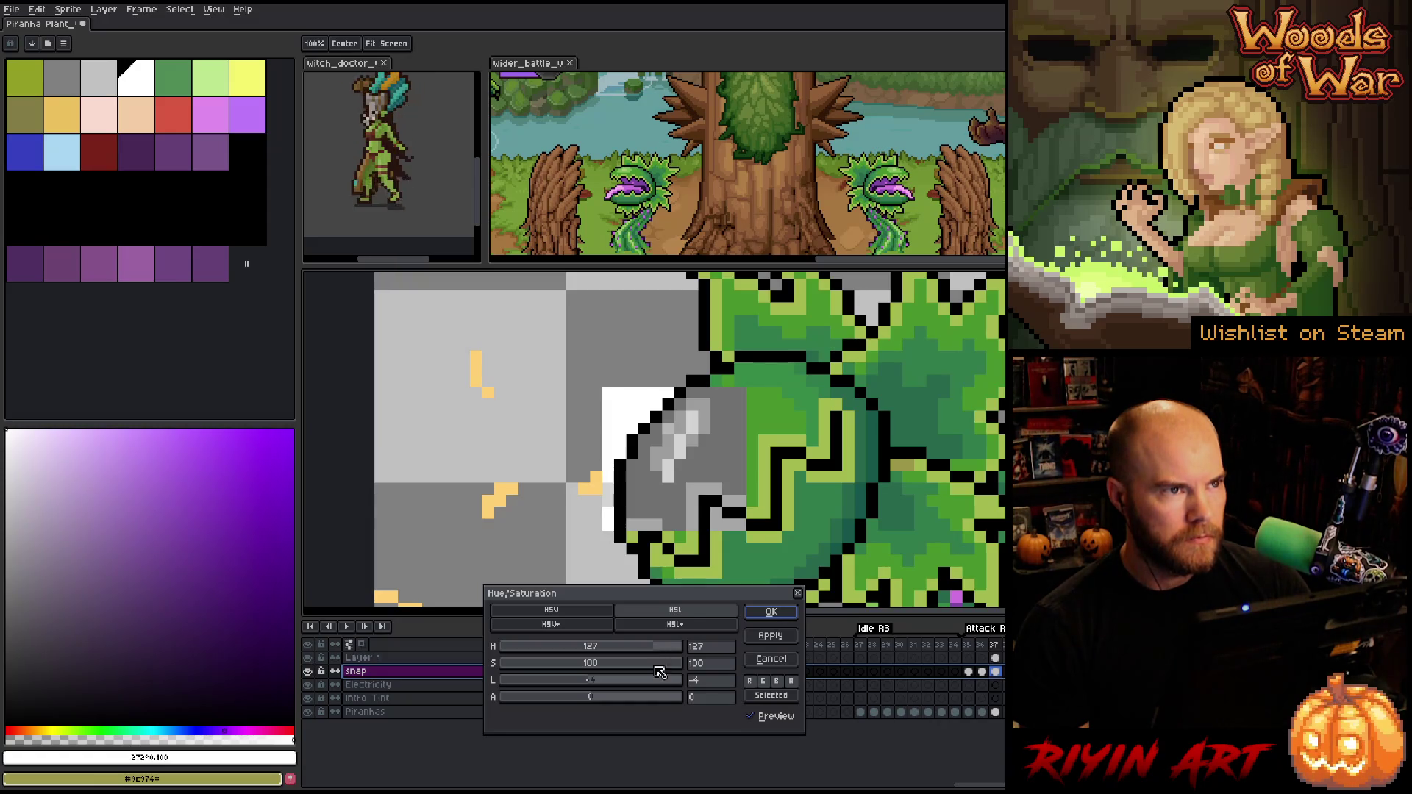
drag(620, 664, 611, 666)
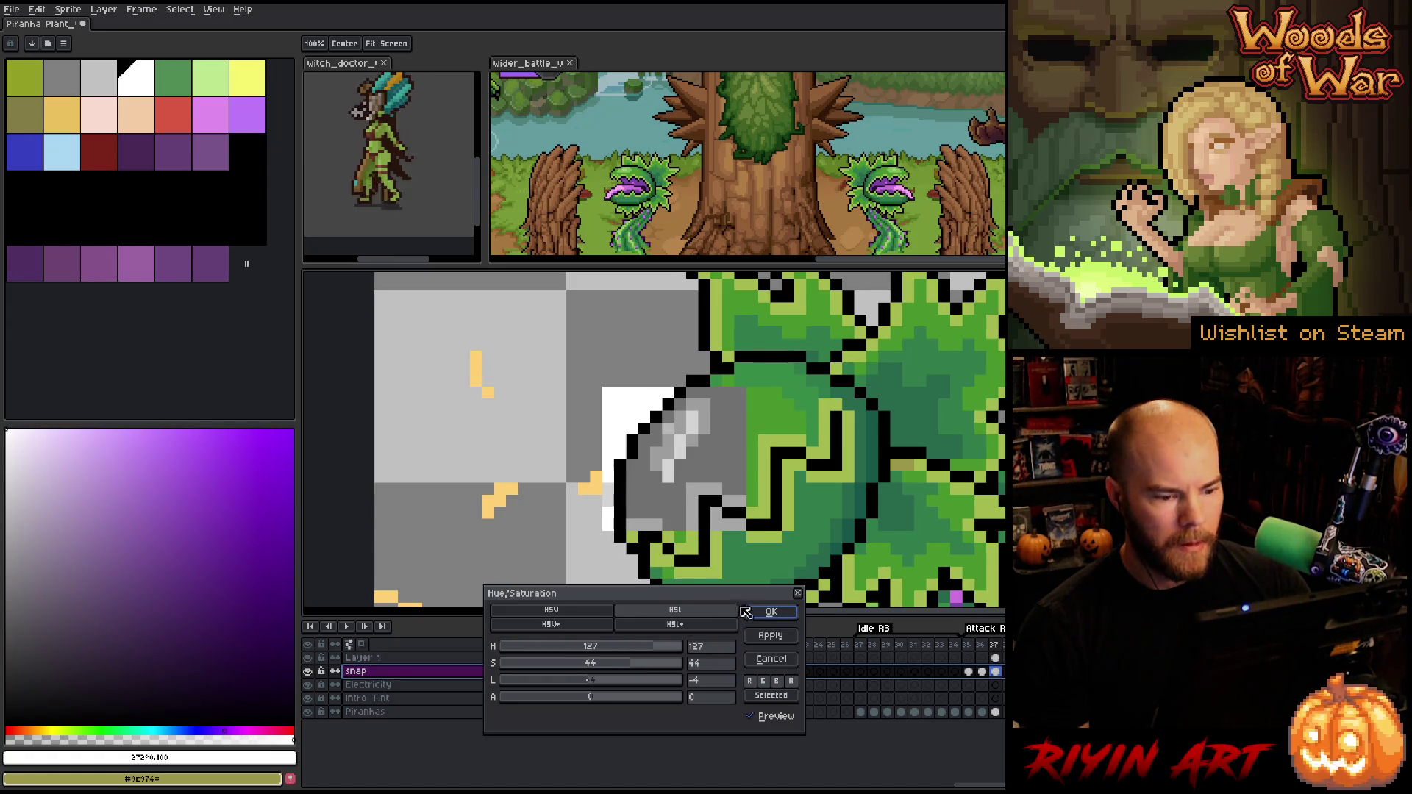
click(771, 612)
Delete Layer 1 with its grey overlay and play the animation with the plant centred
right_click(424, 661)
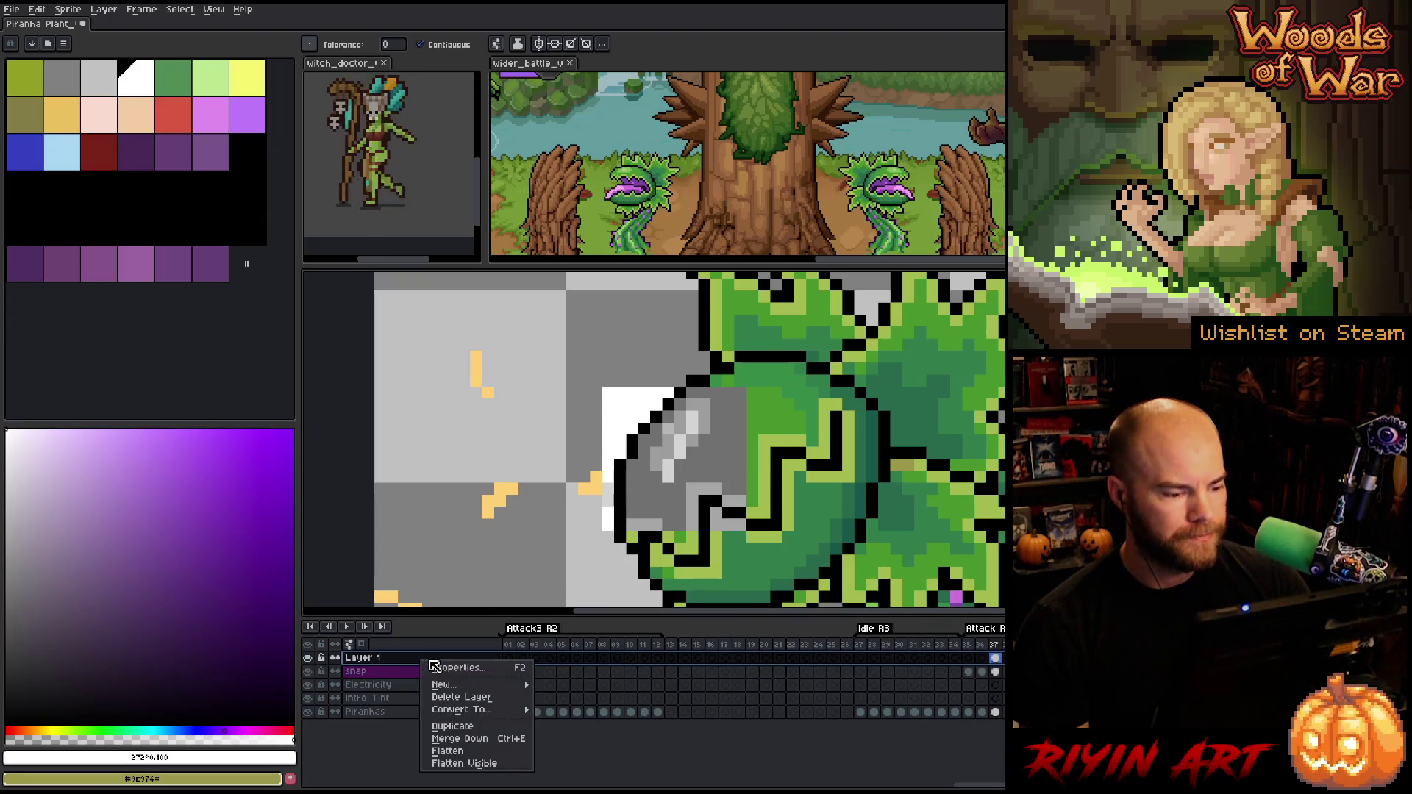
click(452, 706)
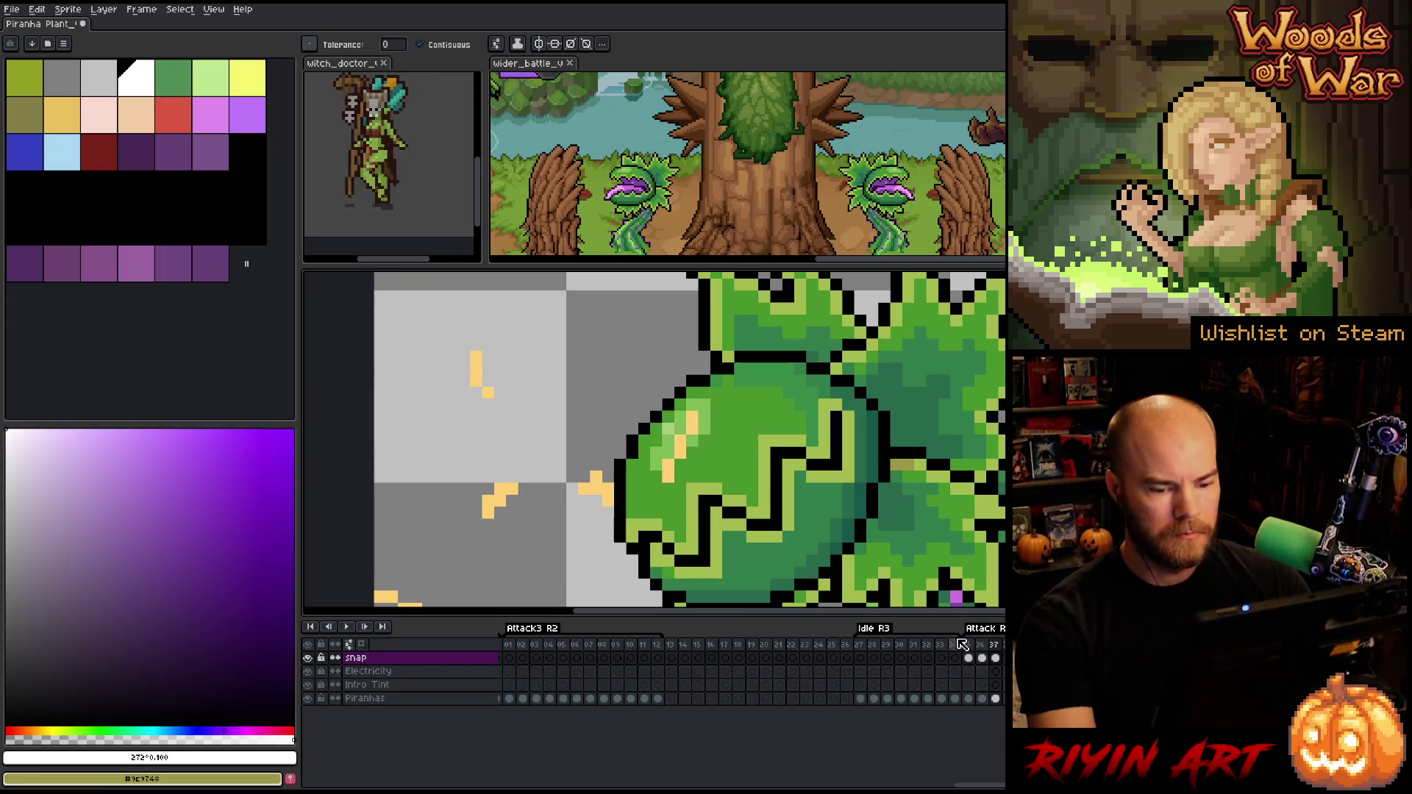
key(Return)
scroll(801, 567, down, 3)
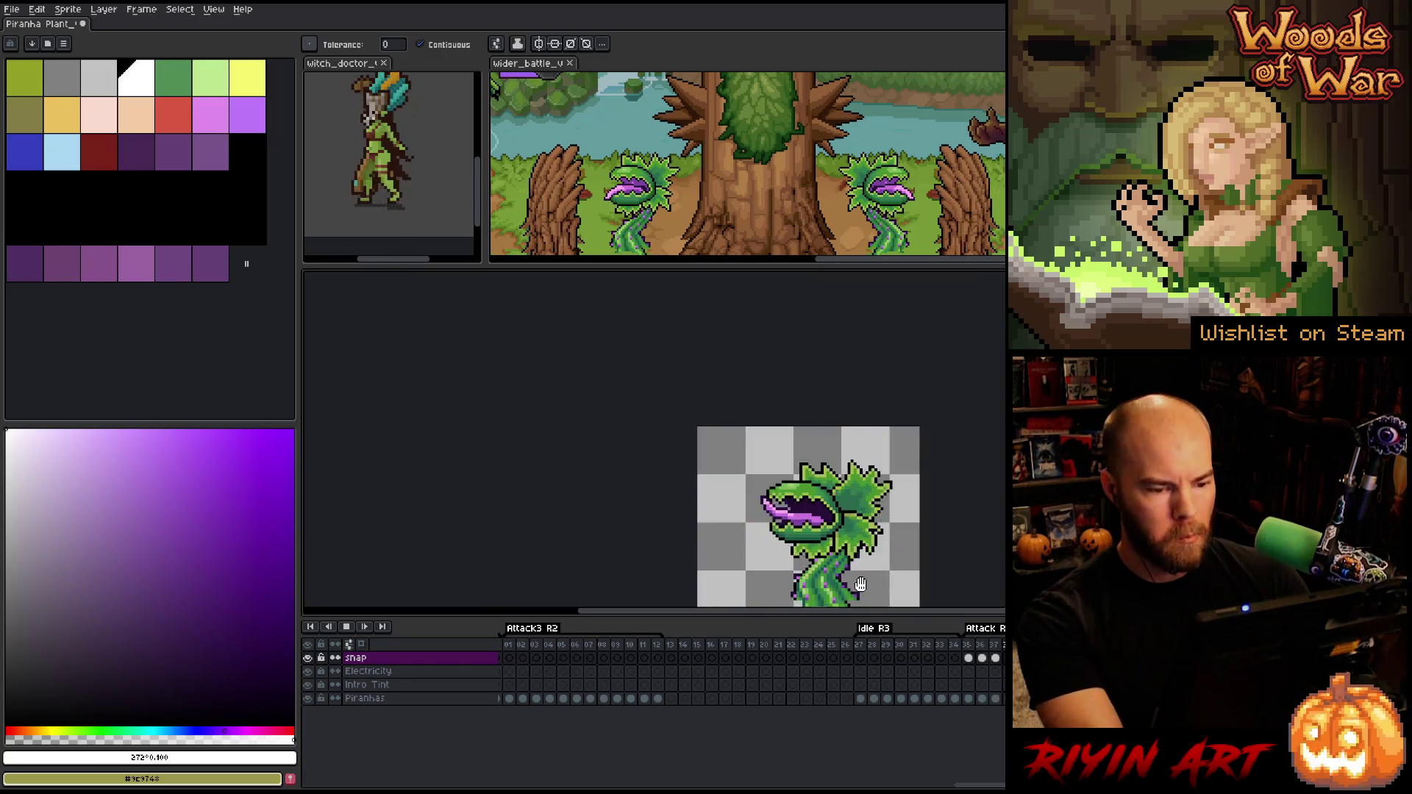
drag(801, 567, 615, 491)
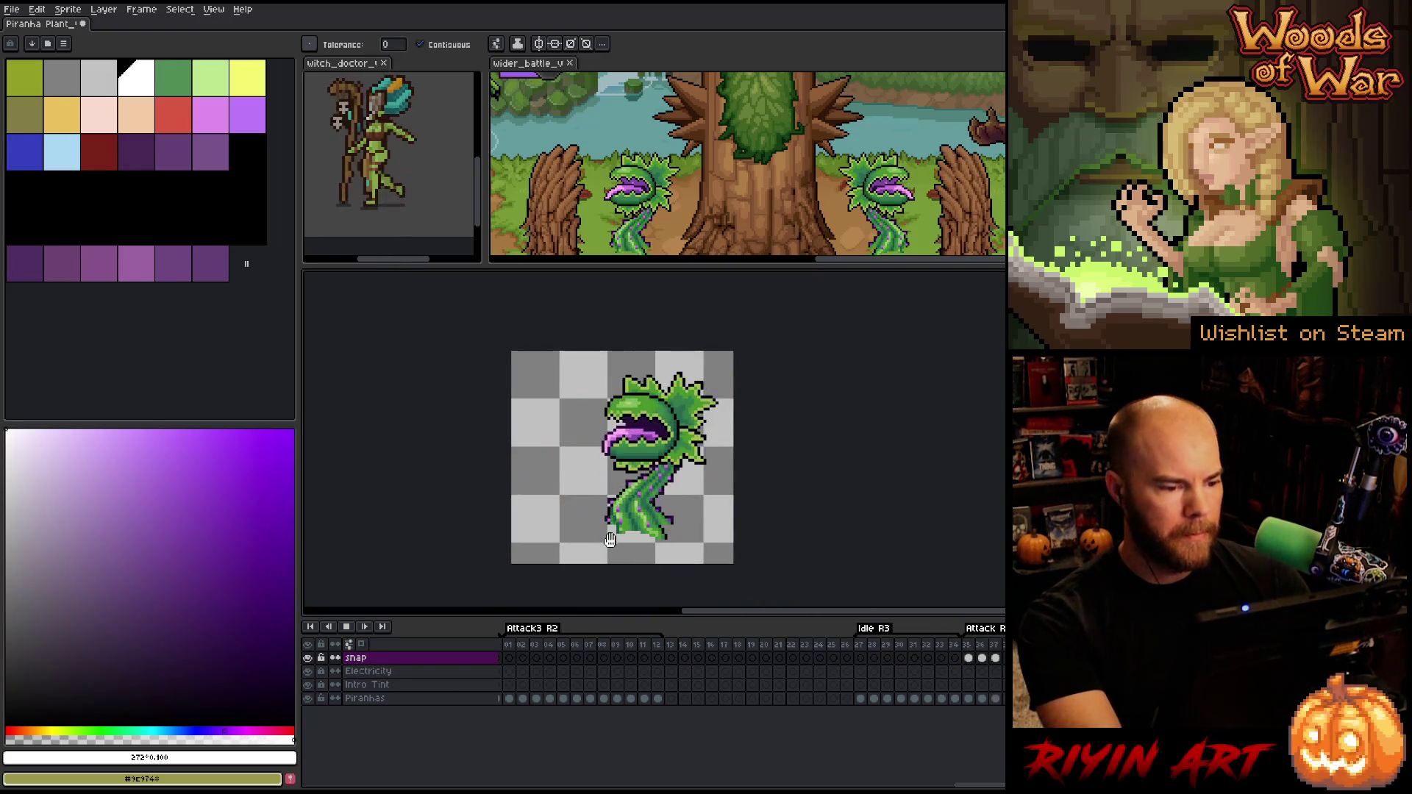
scroll(622, 527, up, 1)
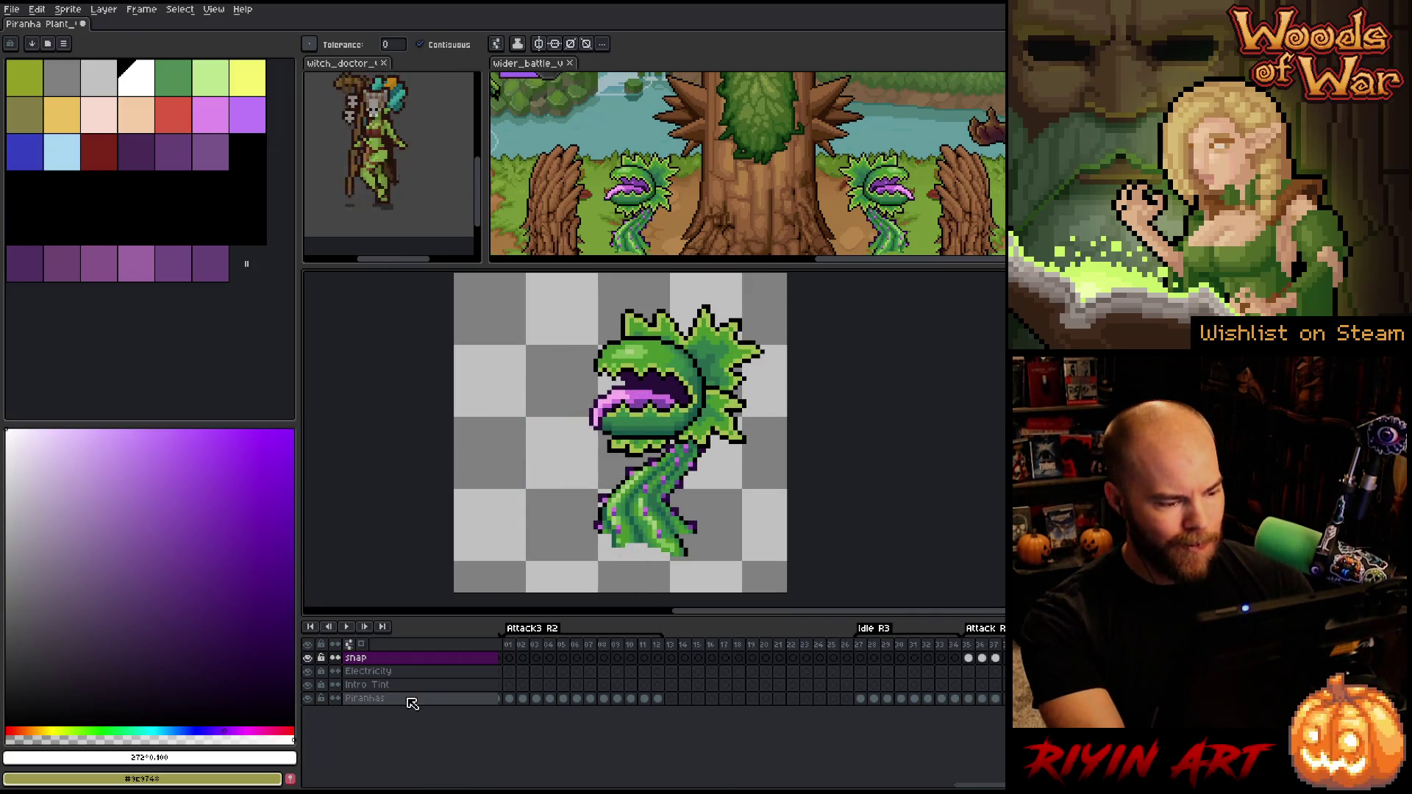
Select the snap, Electricity, Intro Tint and Piranhas layers, save, and paste a duplicate set
drag(410, 699, 397, 662)
key(ctrl+s)
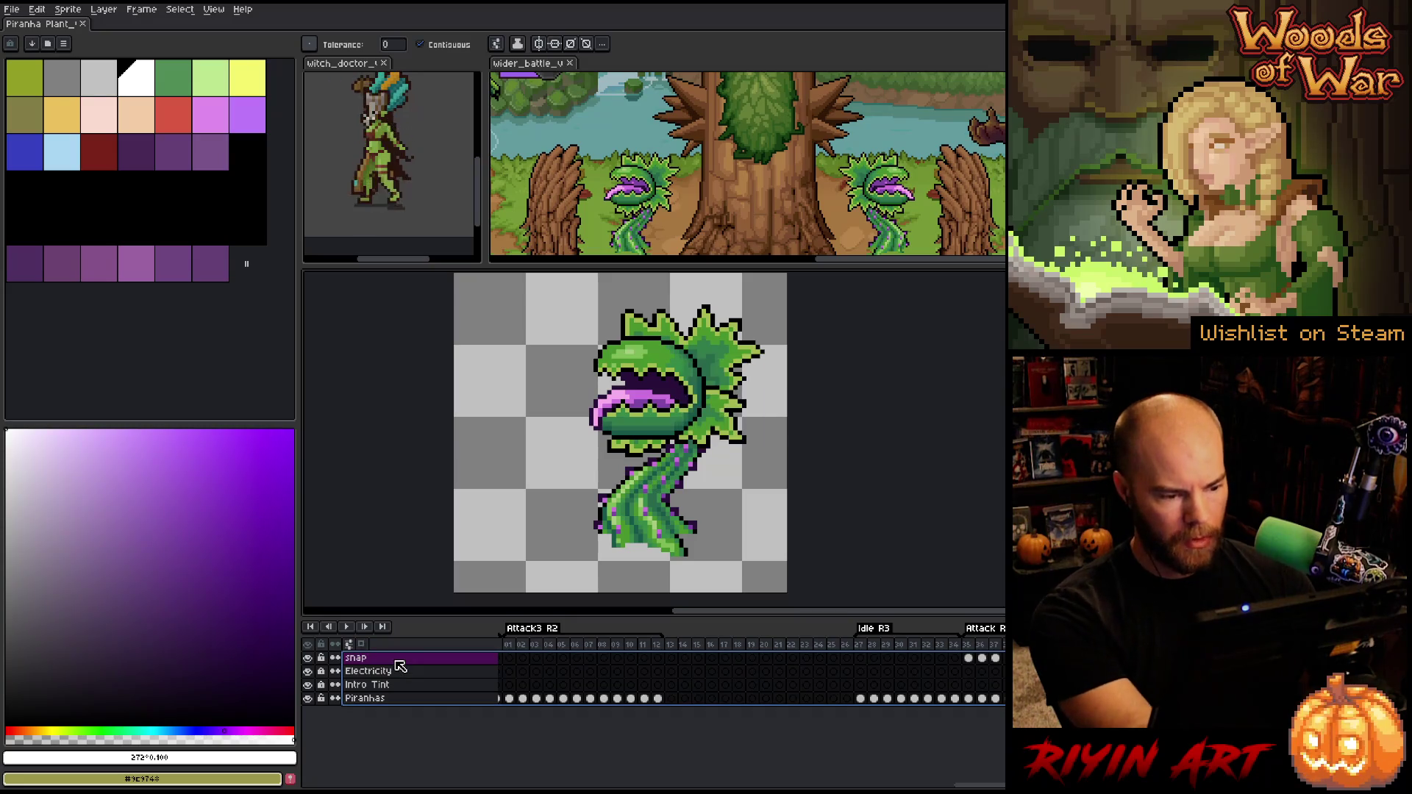
key(ctrl+c)
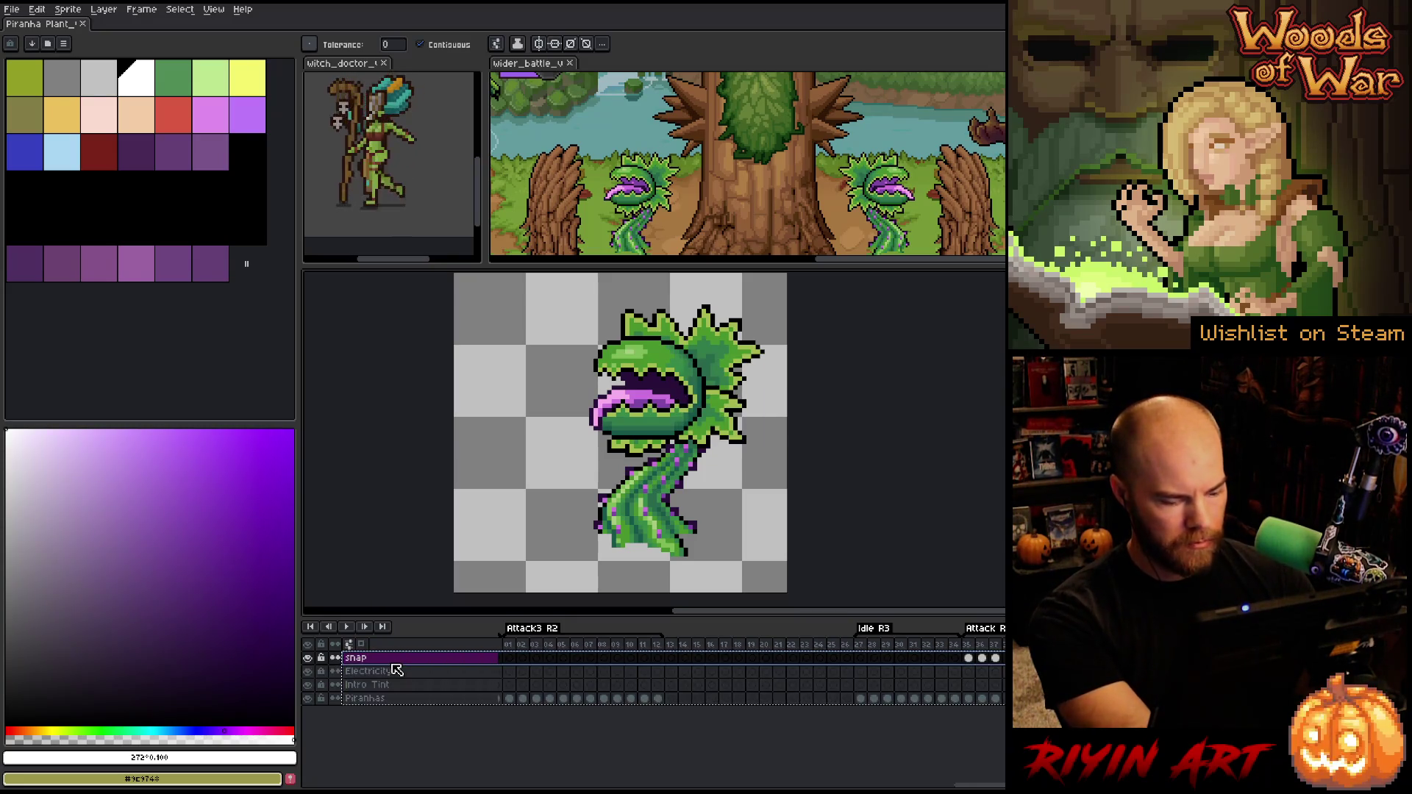
key(ctrl+v)
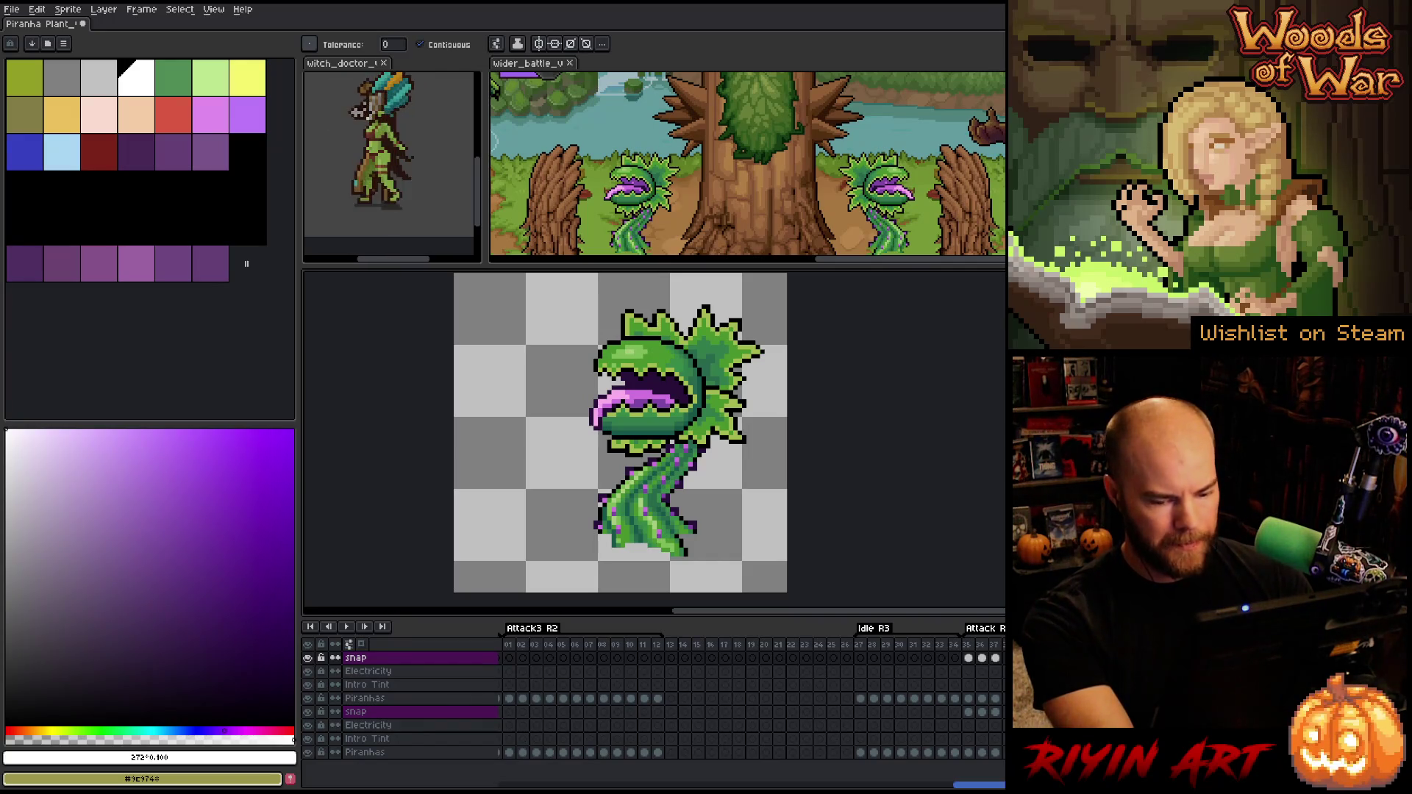
Move the duplicate cels onto the original layers at frame 69 and delete the four duplicate layers
scroll(548, 695, right, 5)
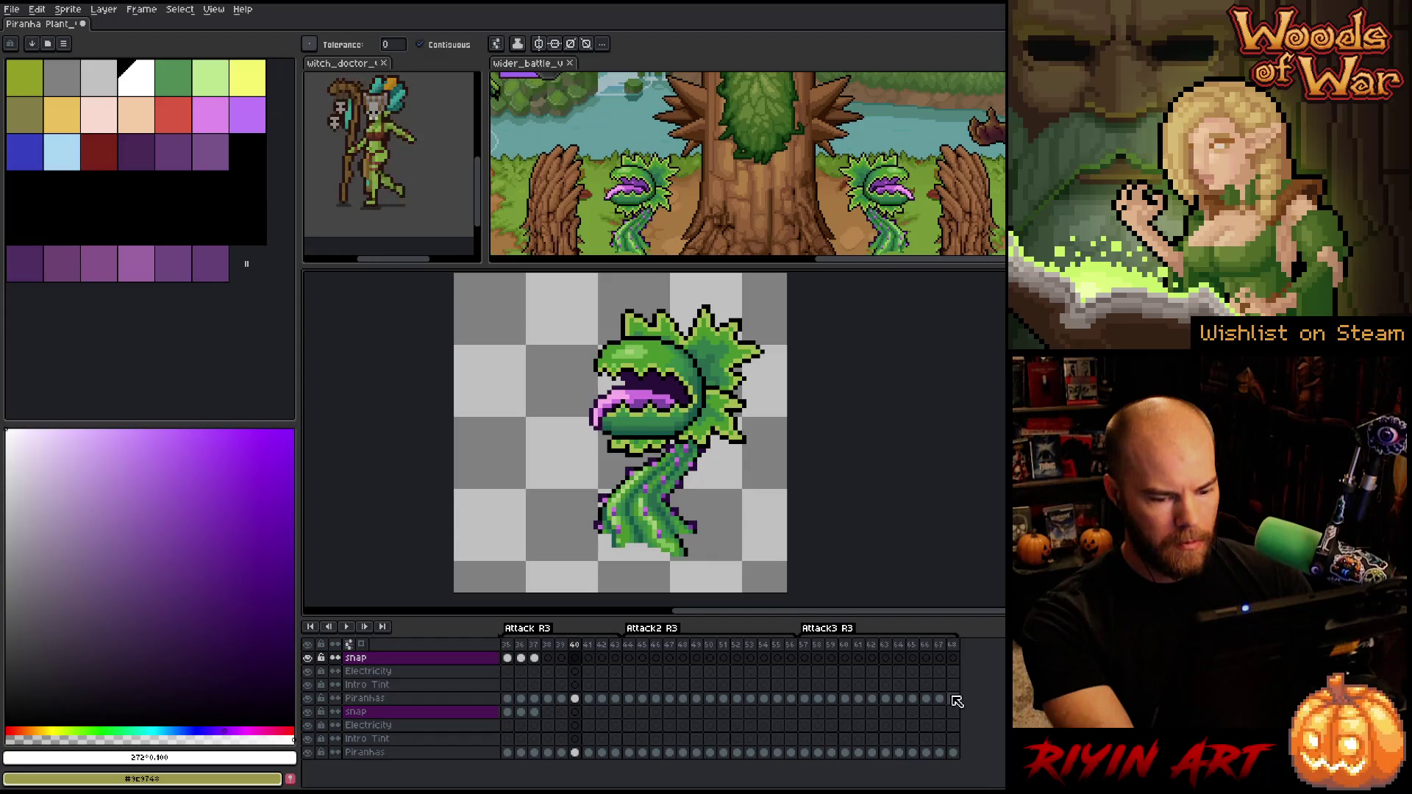
key(Home)
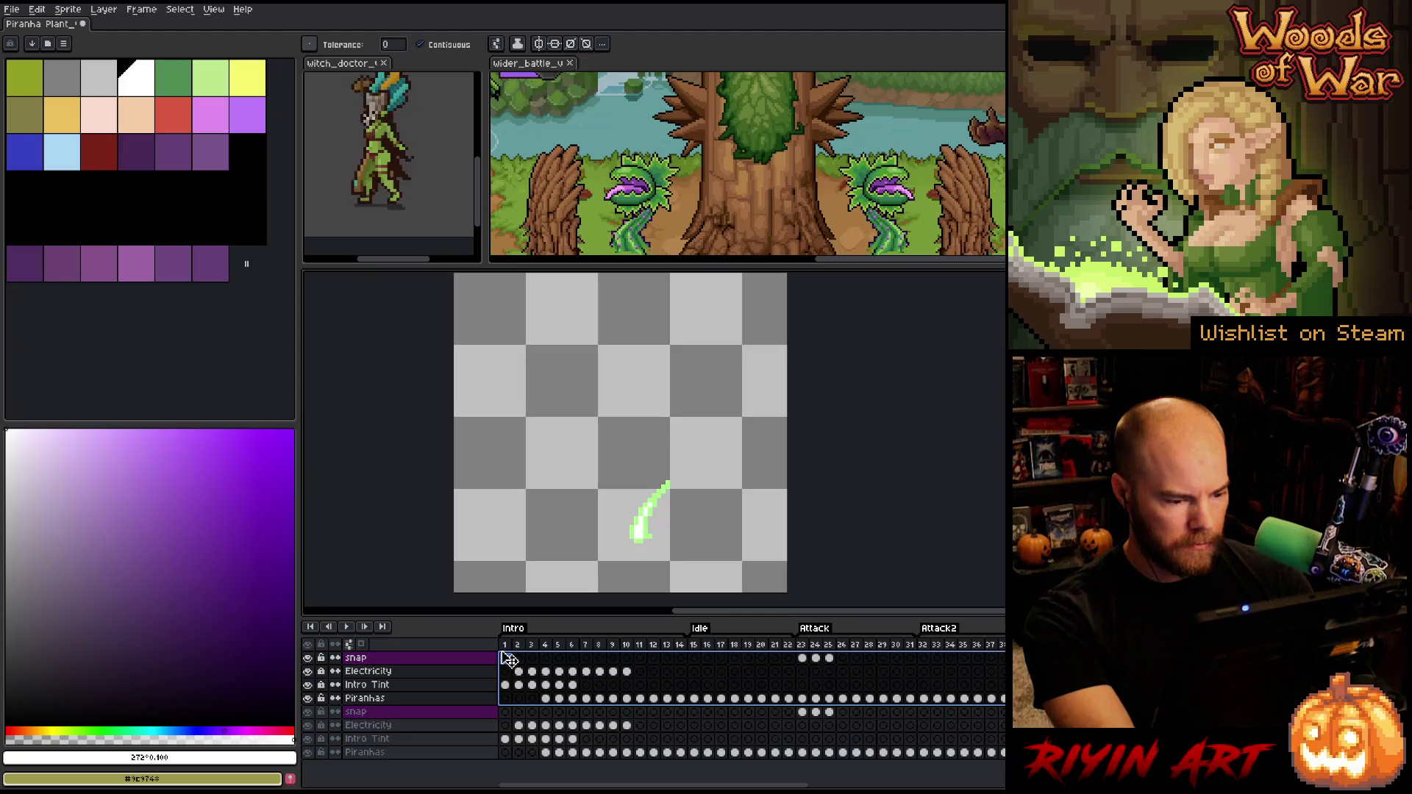
scroll(509, 659, right, 10)
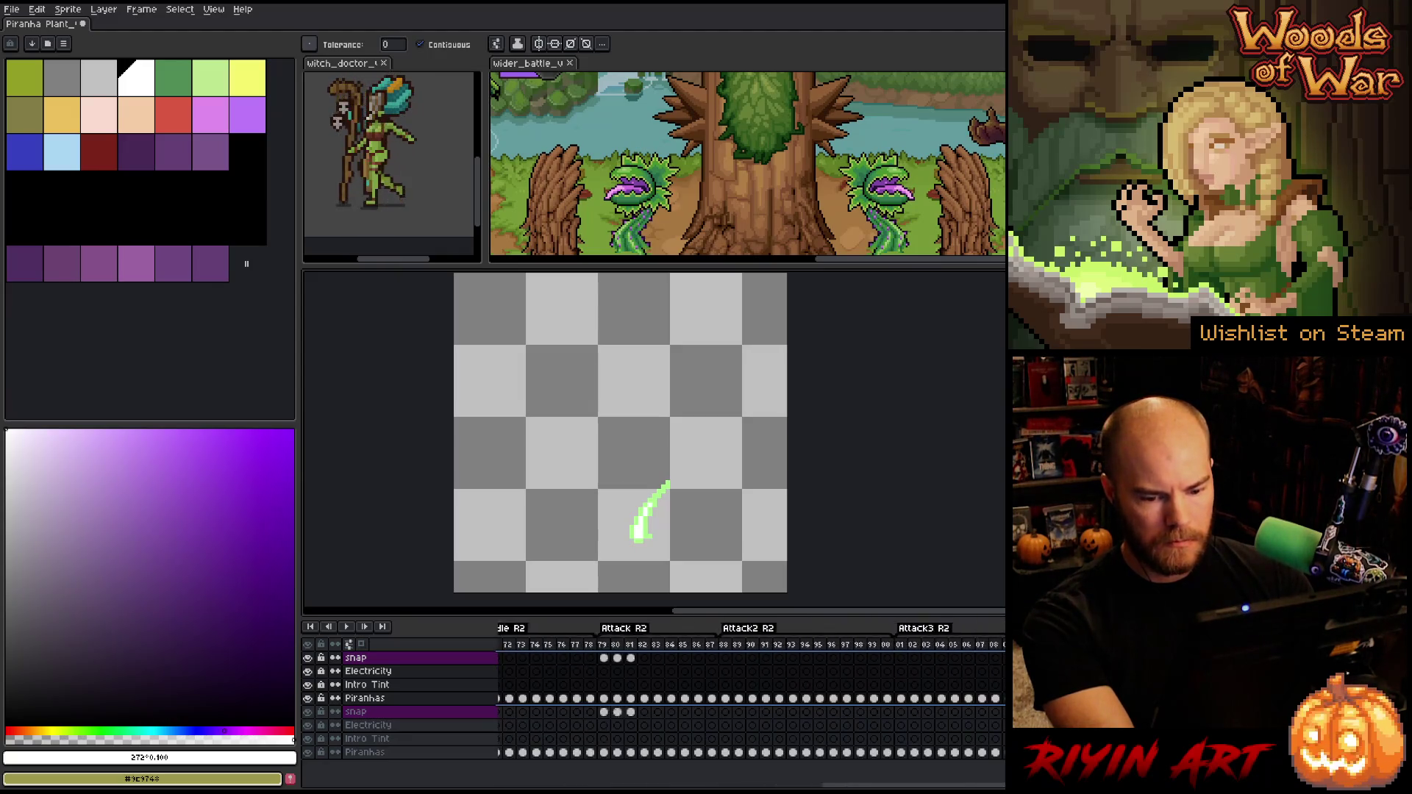
drag(1001, 735, 972, 733)
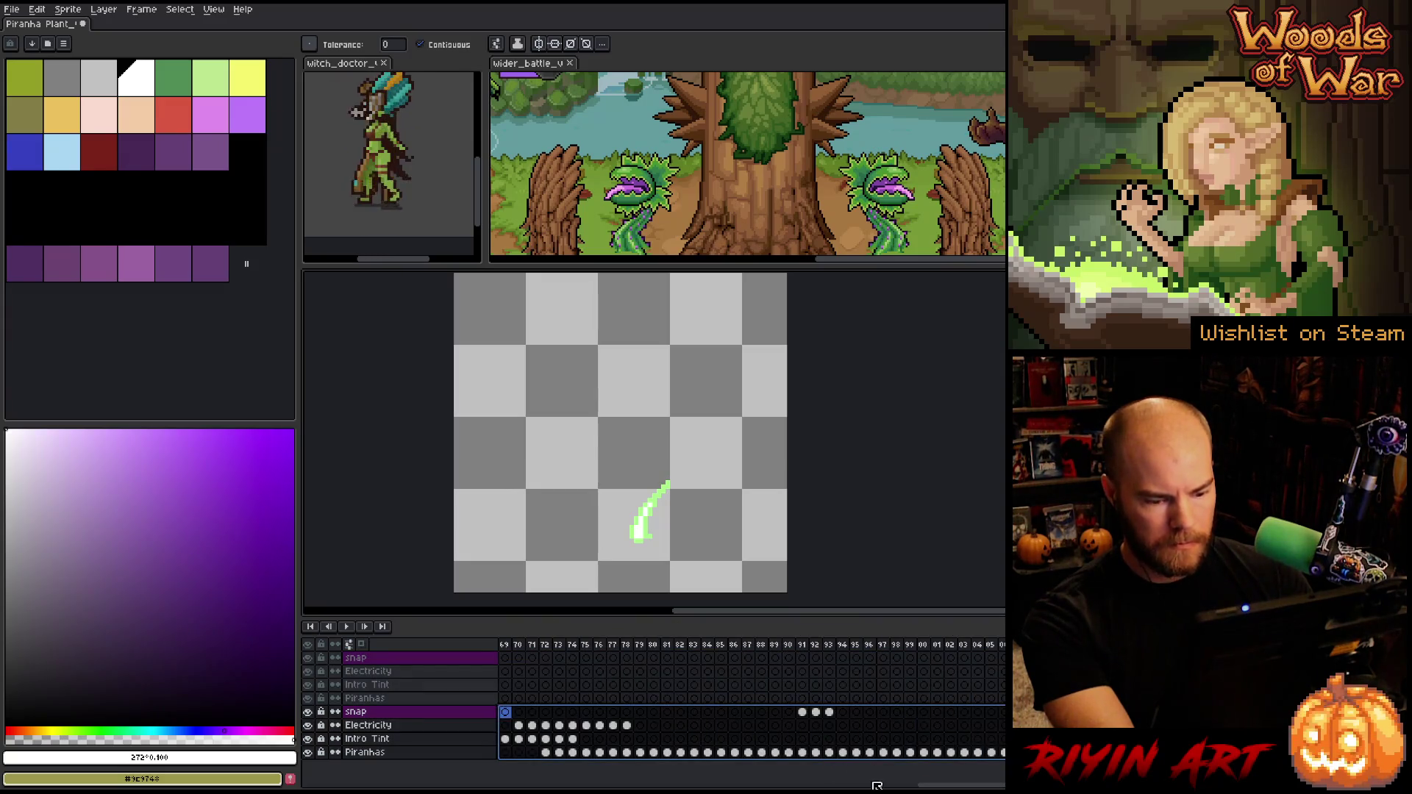
scroll(751, 698, left, 5)
scroll(750, 698, right, 8)
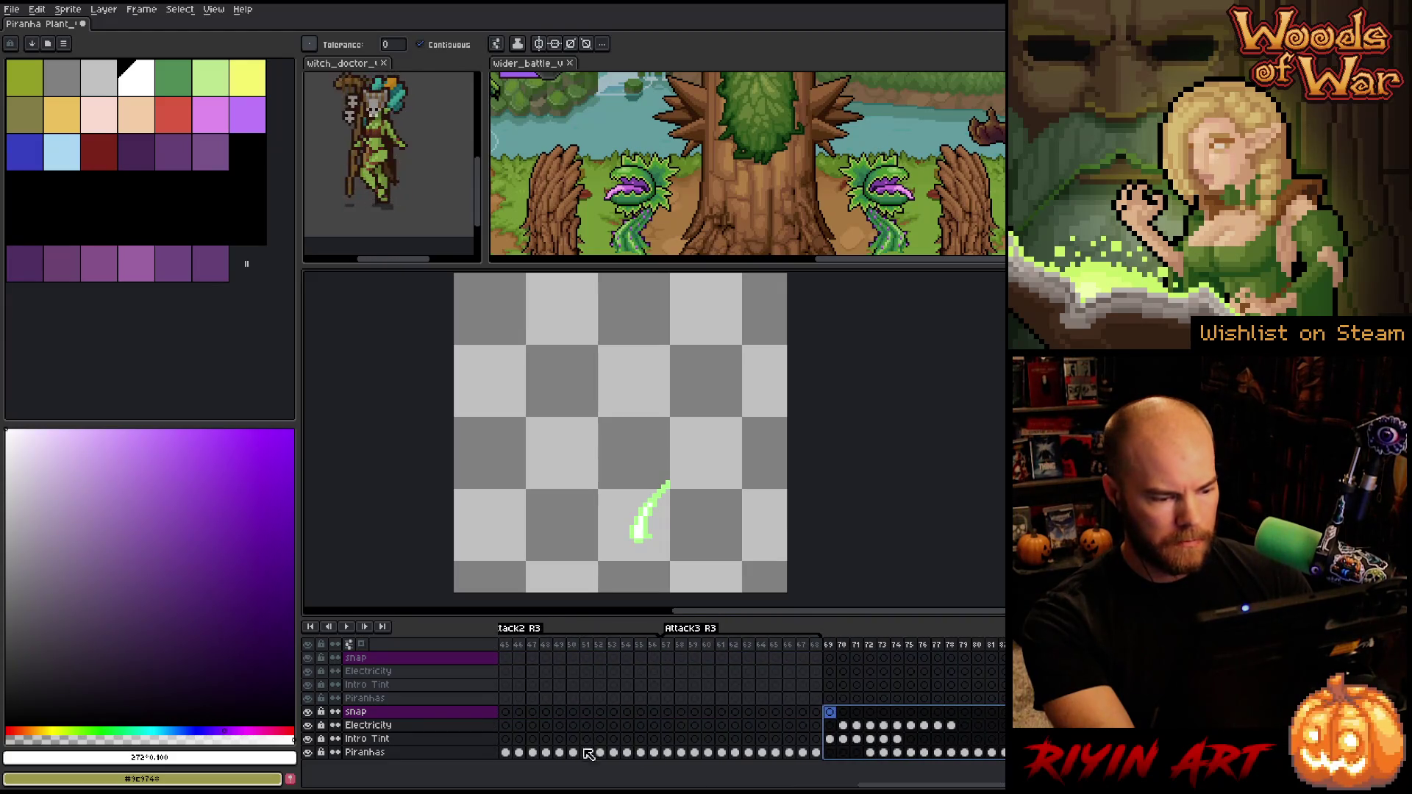
drag(393, 708, 397, 652)
right_click(397, 664)
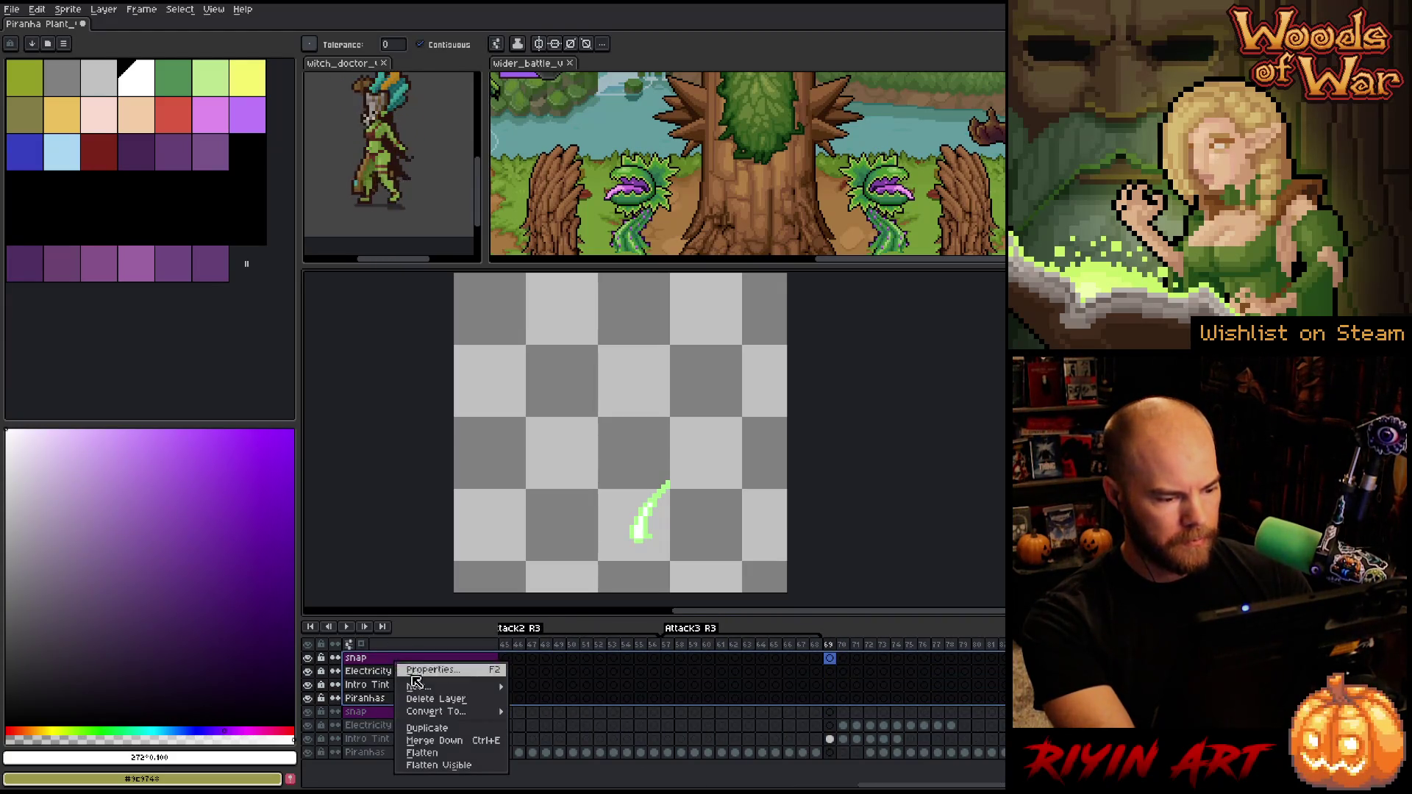
click(447, 700)
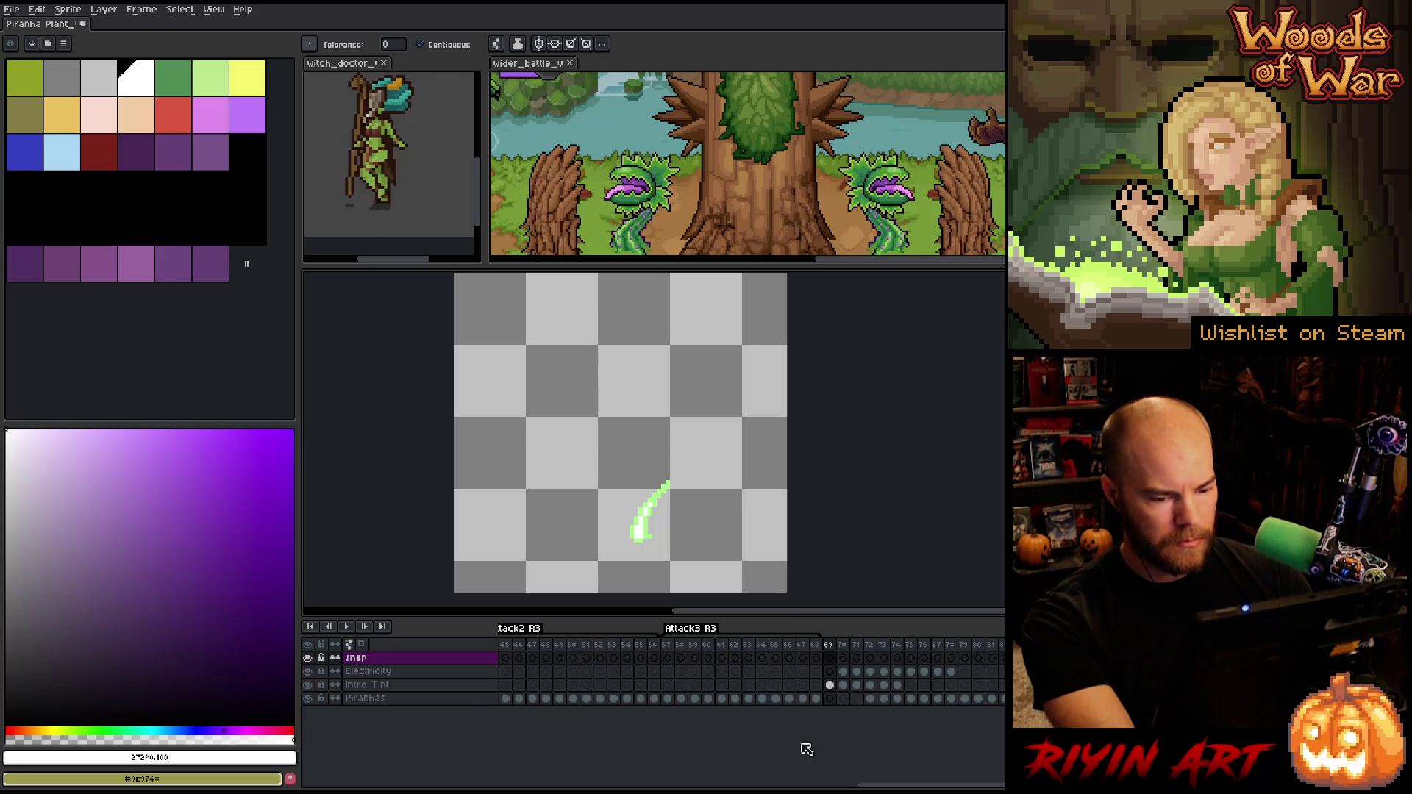
Play the animation from frame 72 and hide the Intro Tint layer
scroll(896, 787, right, 5)
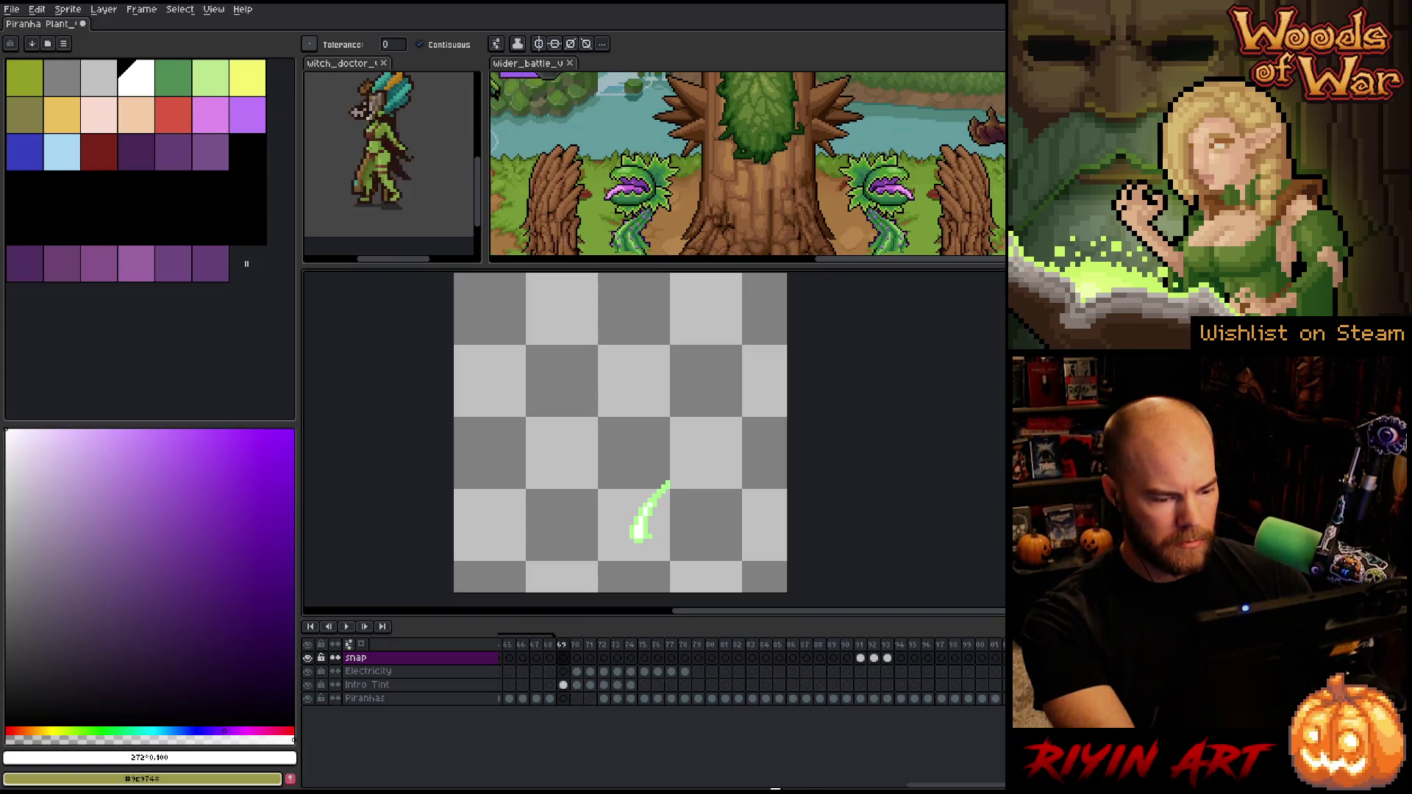
click(606, 699)
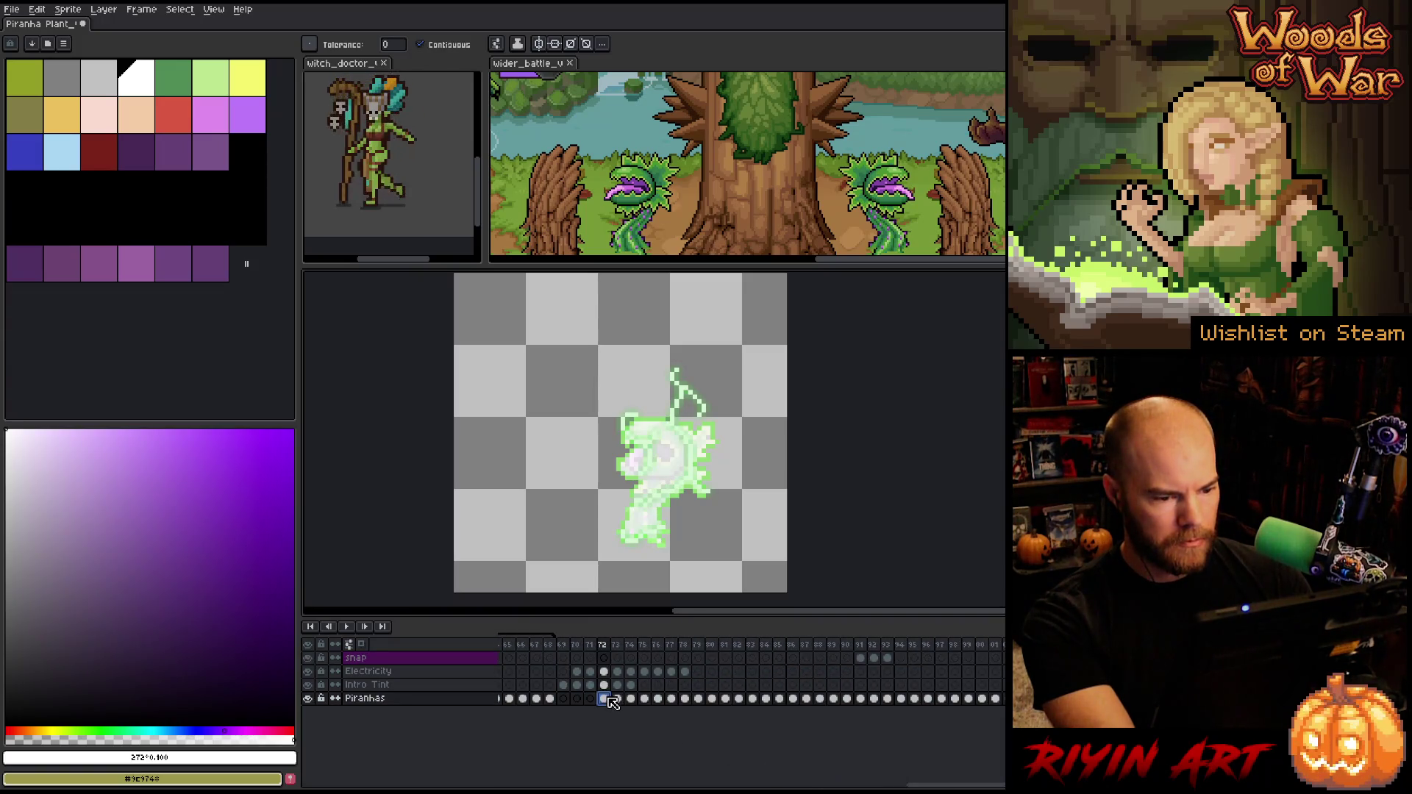
key(Return)
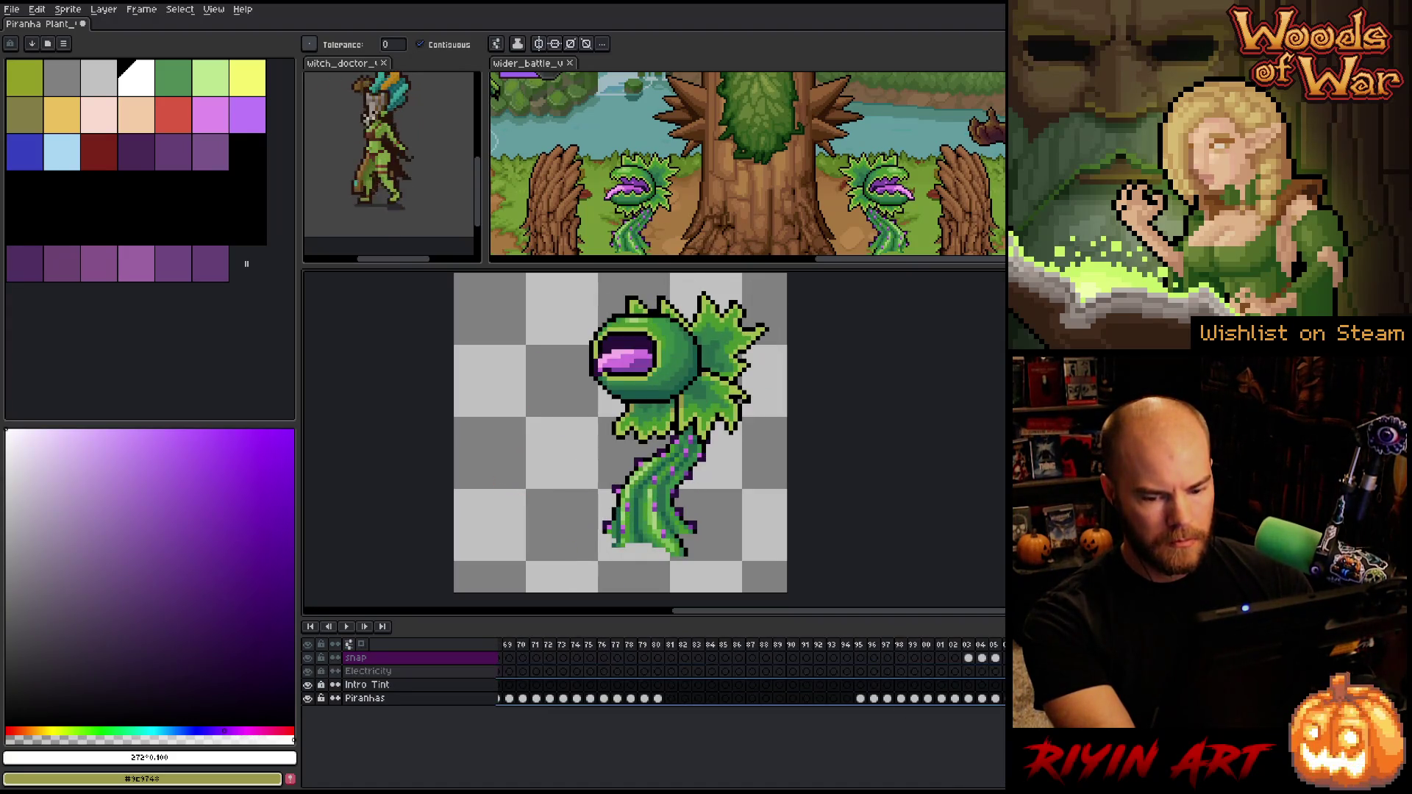
click(307, 685)
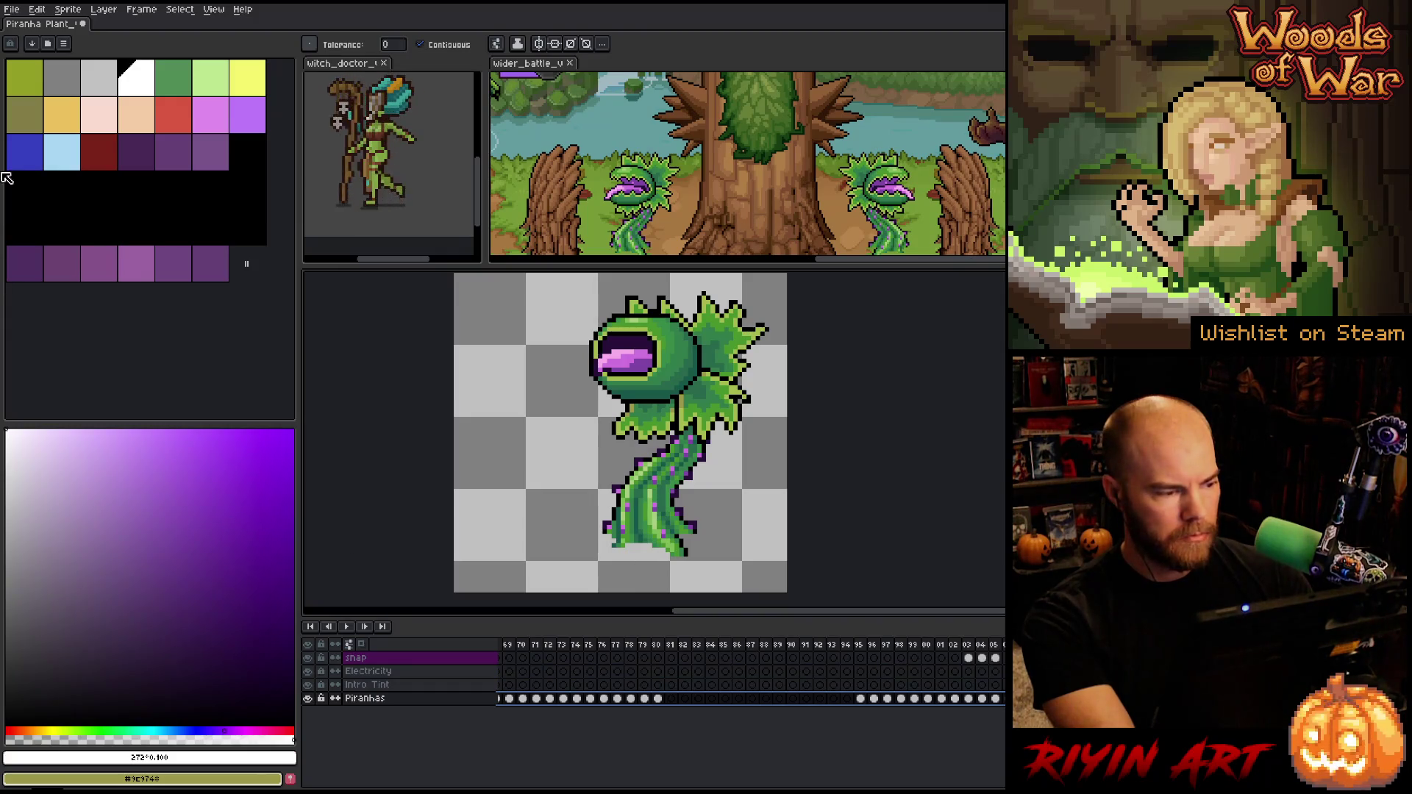
key(shift+o)
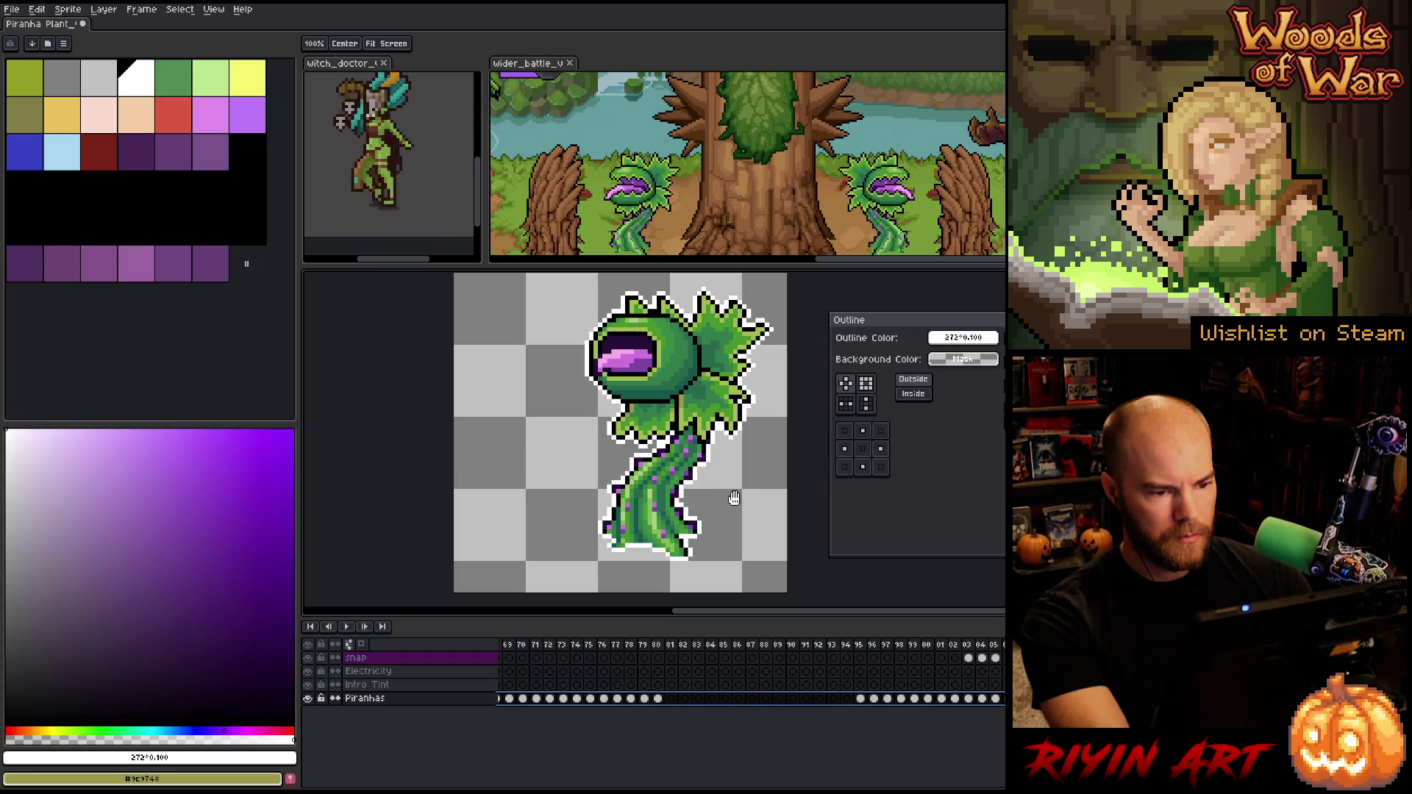
Apply the white outline, preview it in playback, then select the snap layer's snap frame
key(Return)
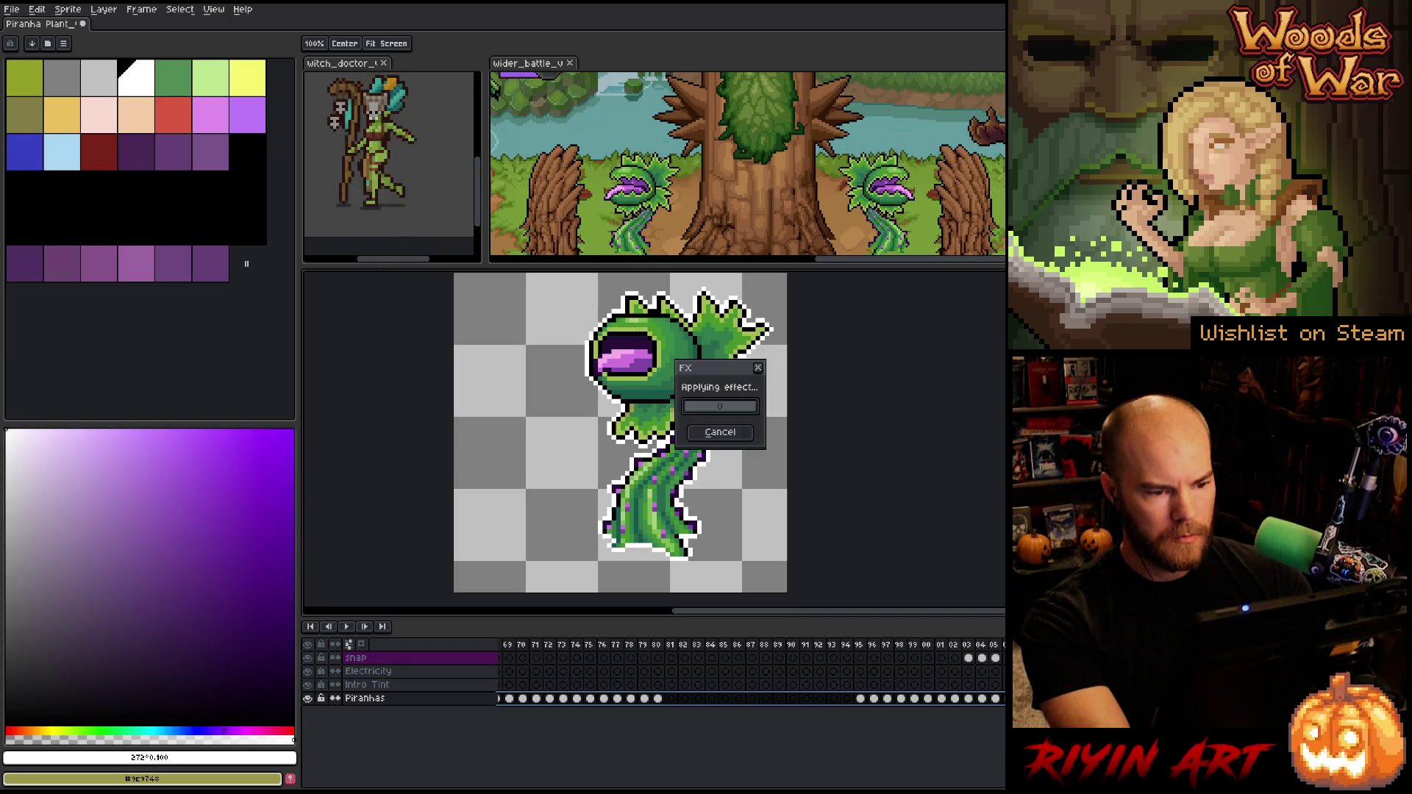
key(Return)
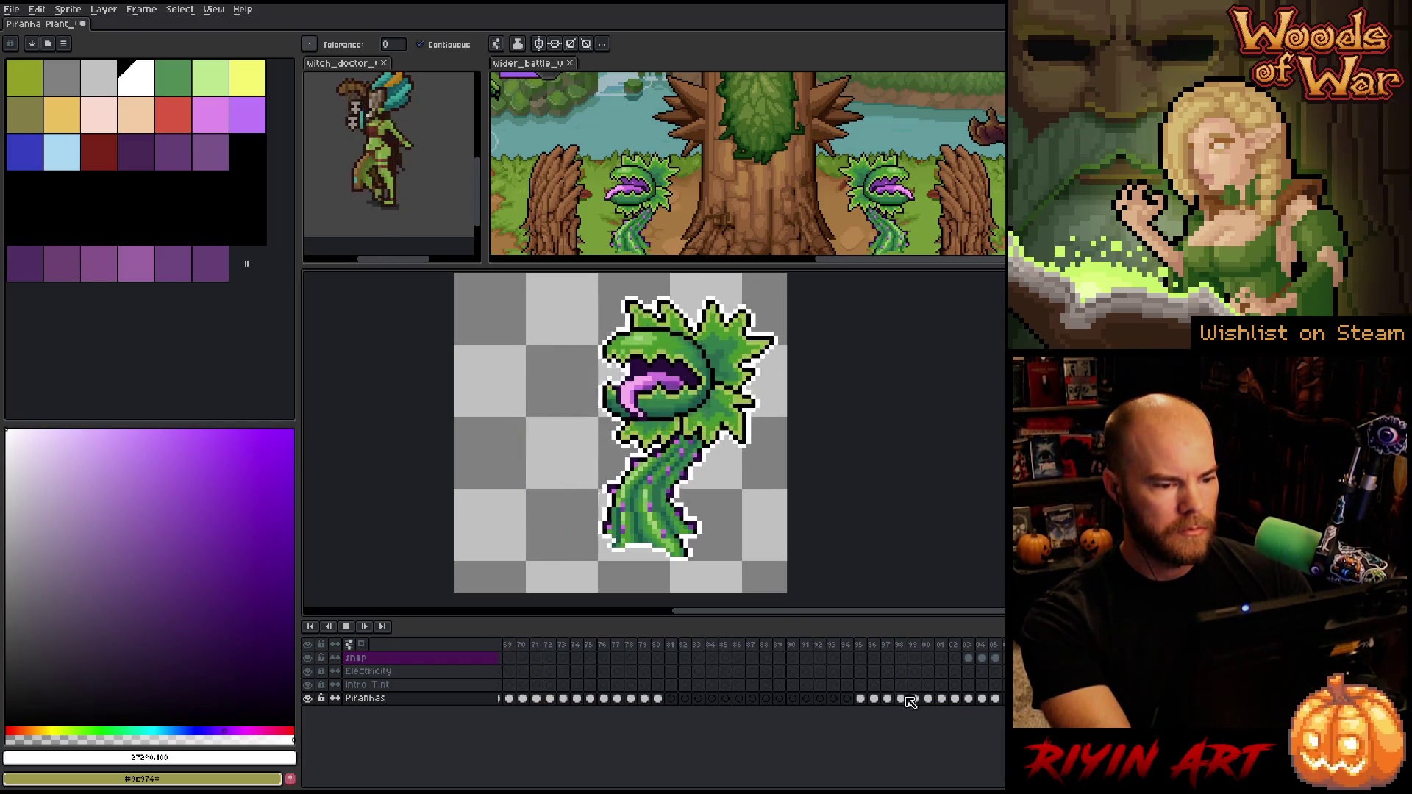
key(Return)
scroll(736, 673, right, 2)
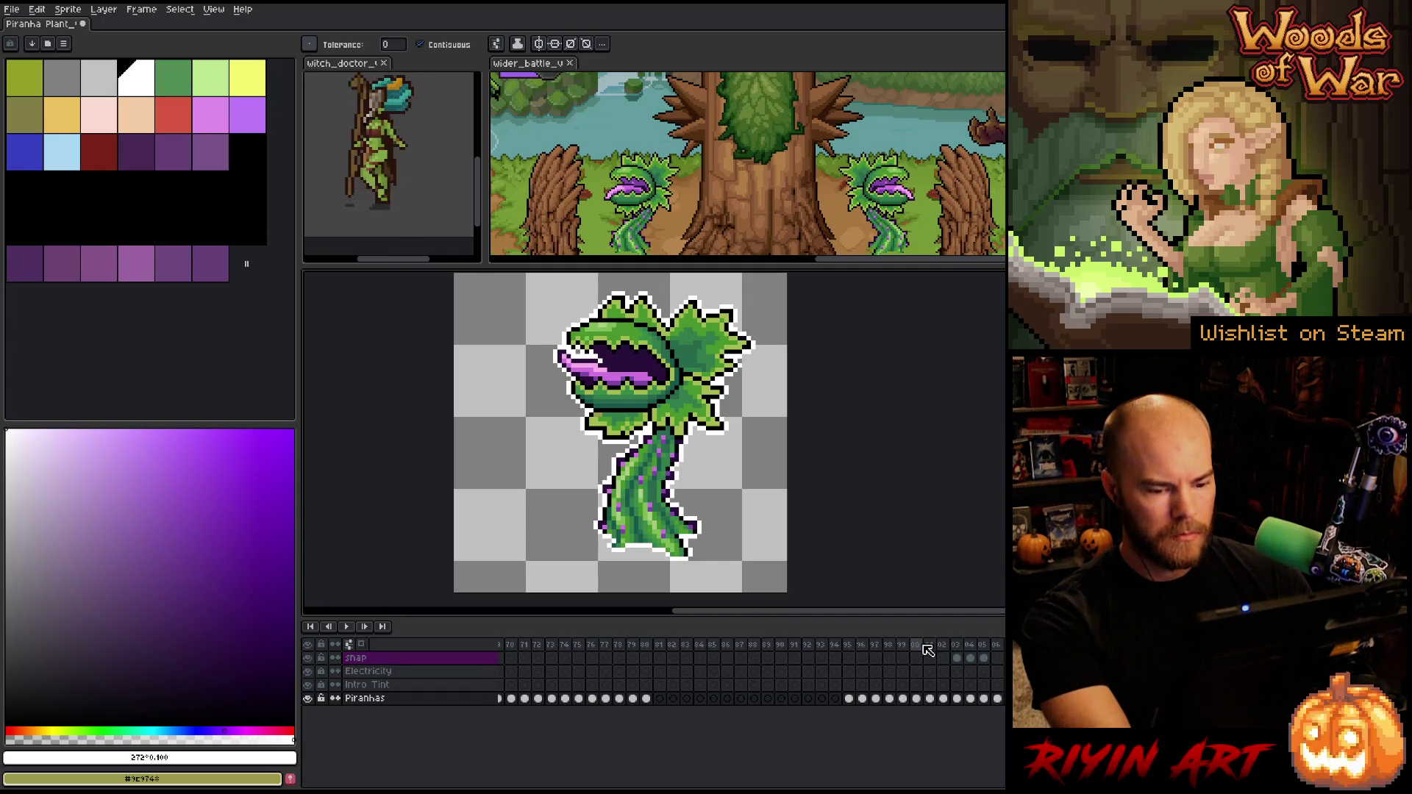
click(984, 658)
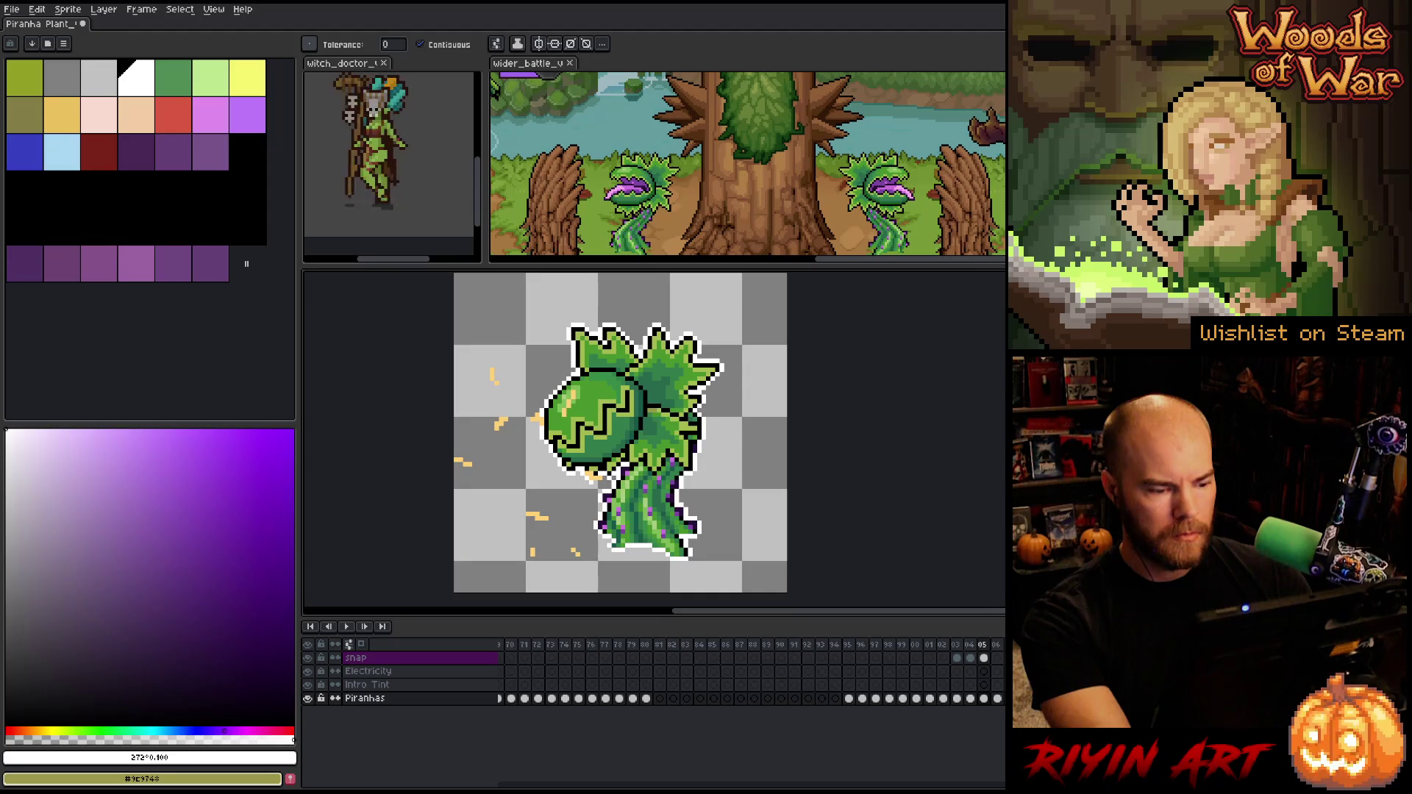
click(440, 659)
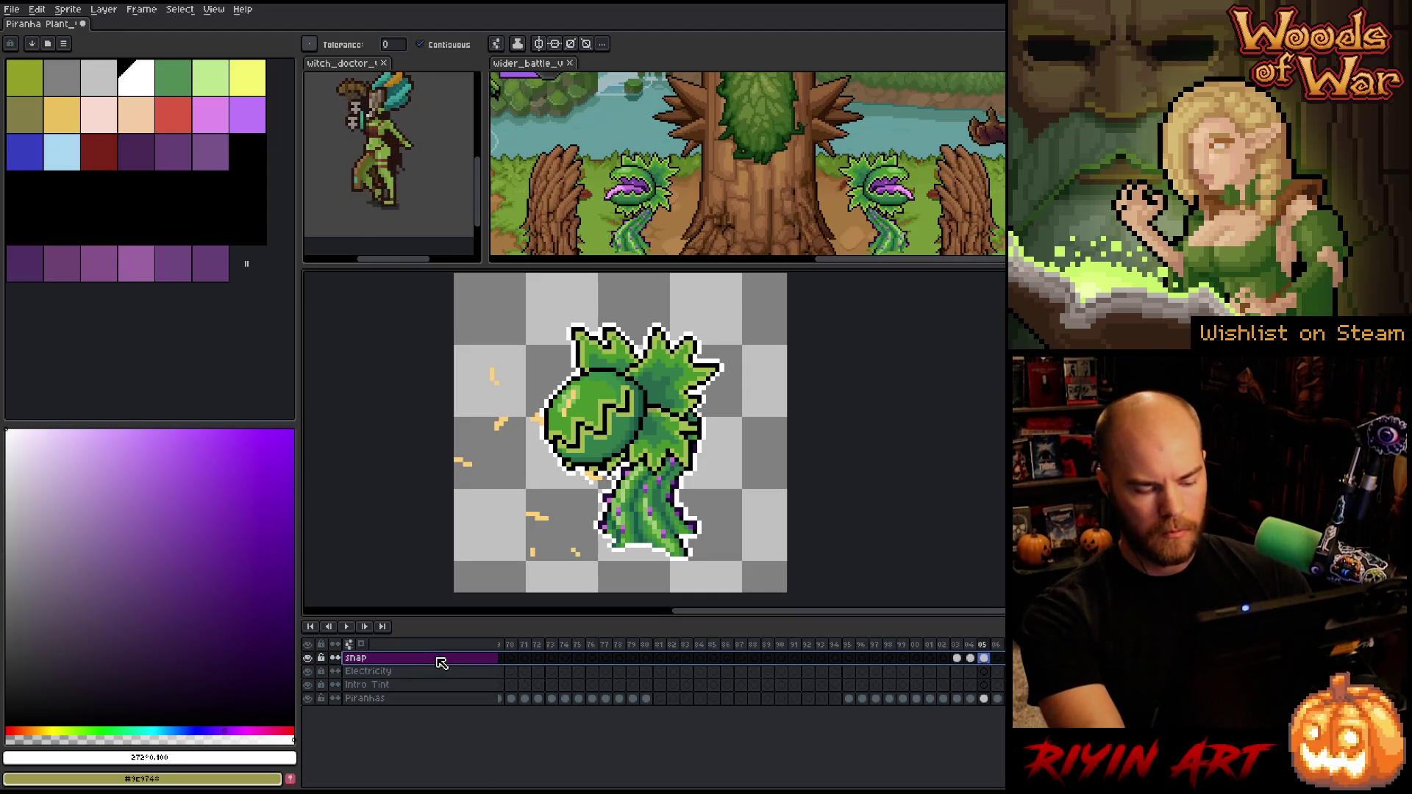
Lighten the snap layer's sparks and shift their hue by 6 to golden yellow
key(ctrl+u)
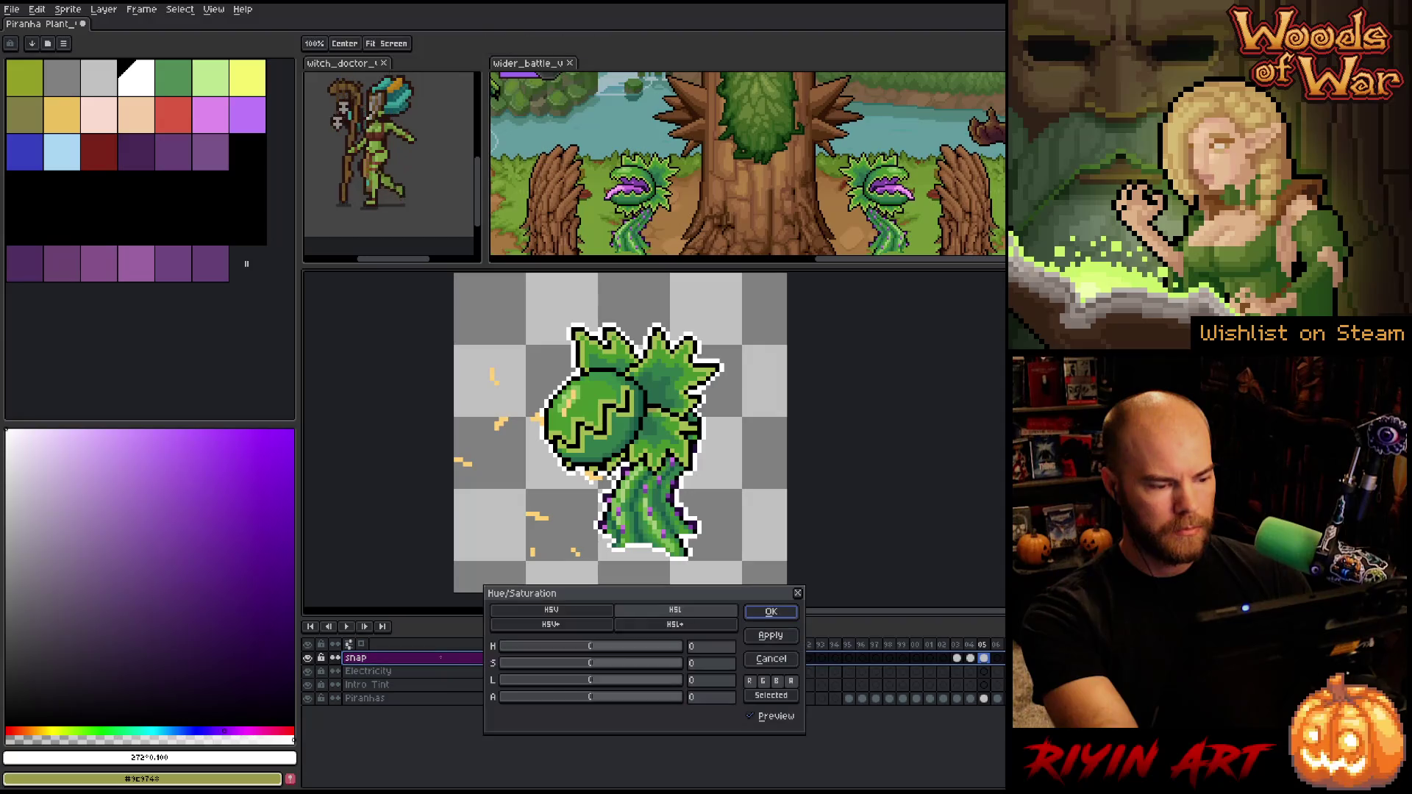
click(610, 684)
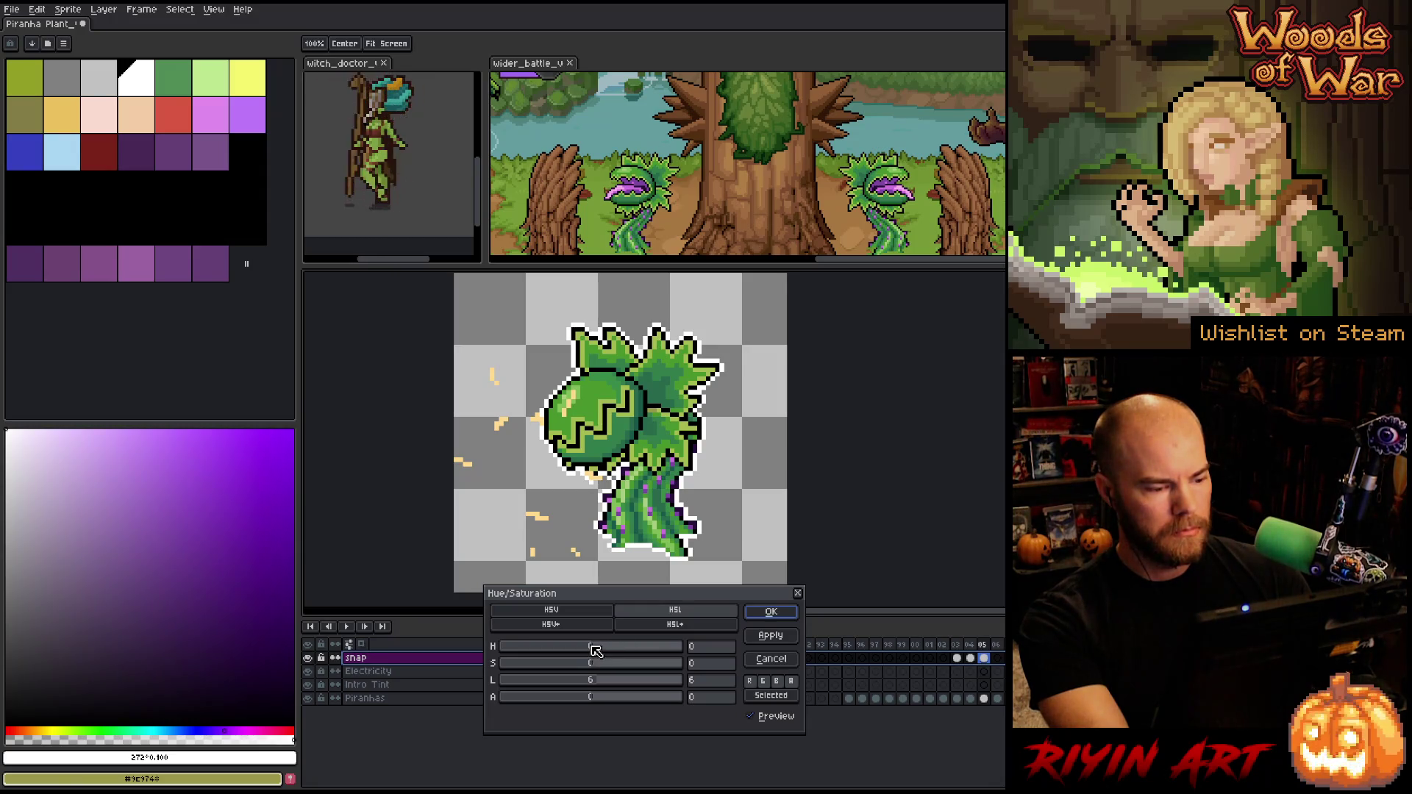
mouse_move(594, 650)
mouse_down()
mouse_move(519, 648)
mouse_move(706, 645)
mouse_move(622, 641)
mouse_up()
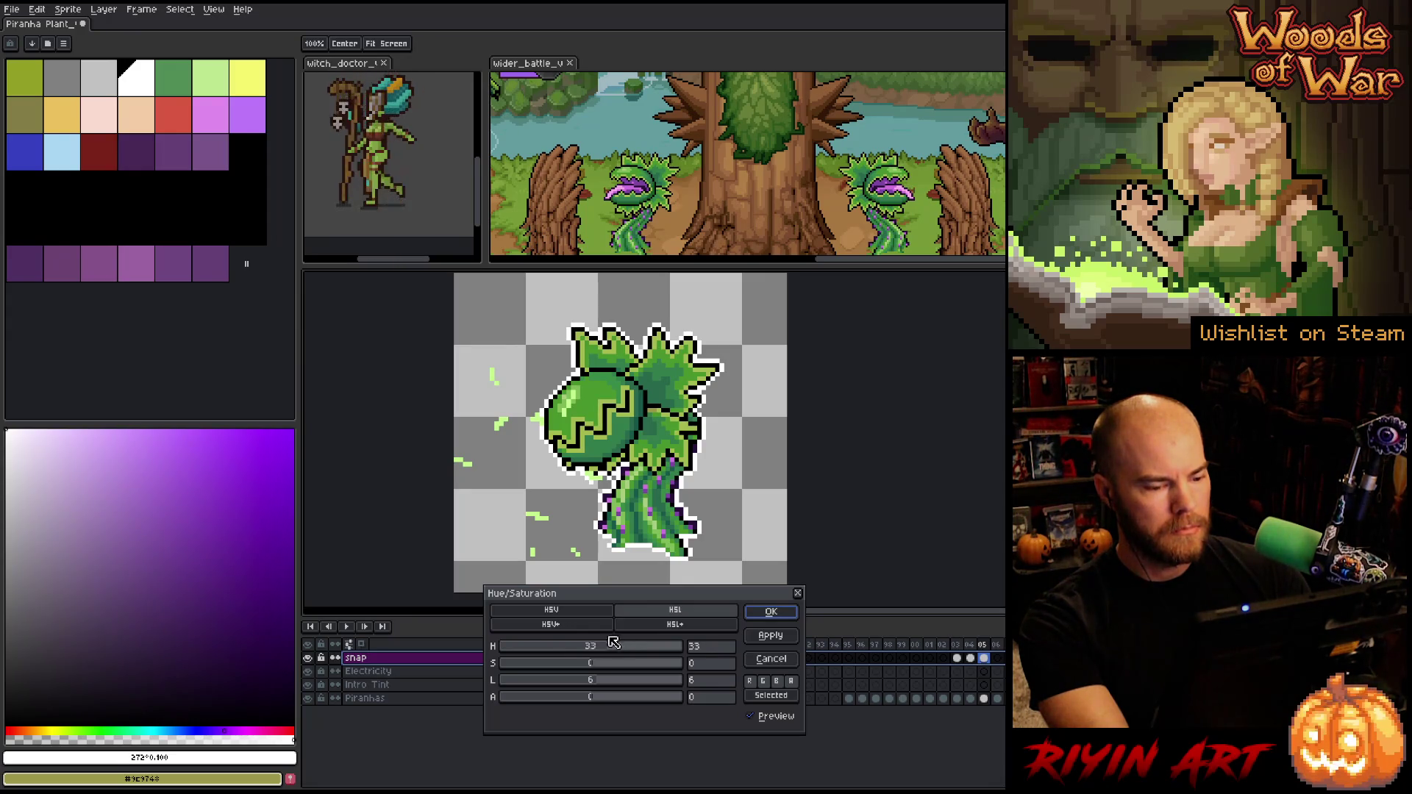
drag(614, 642, 601, 648)
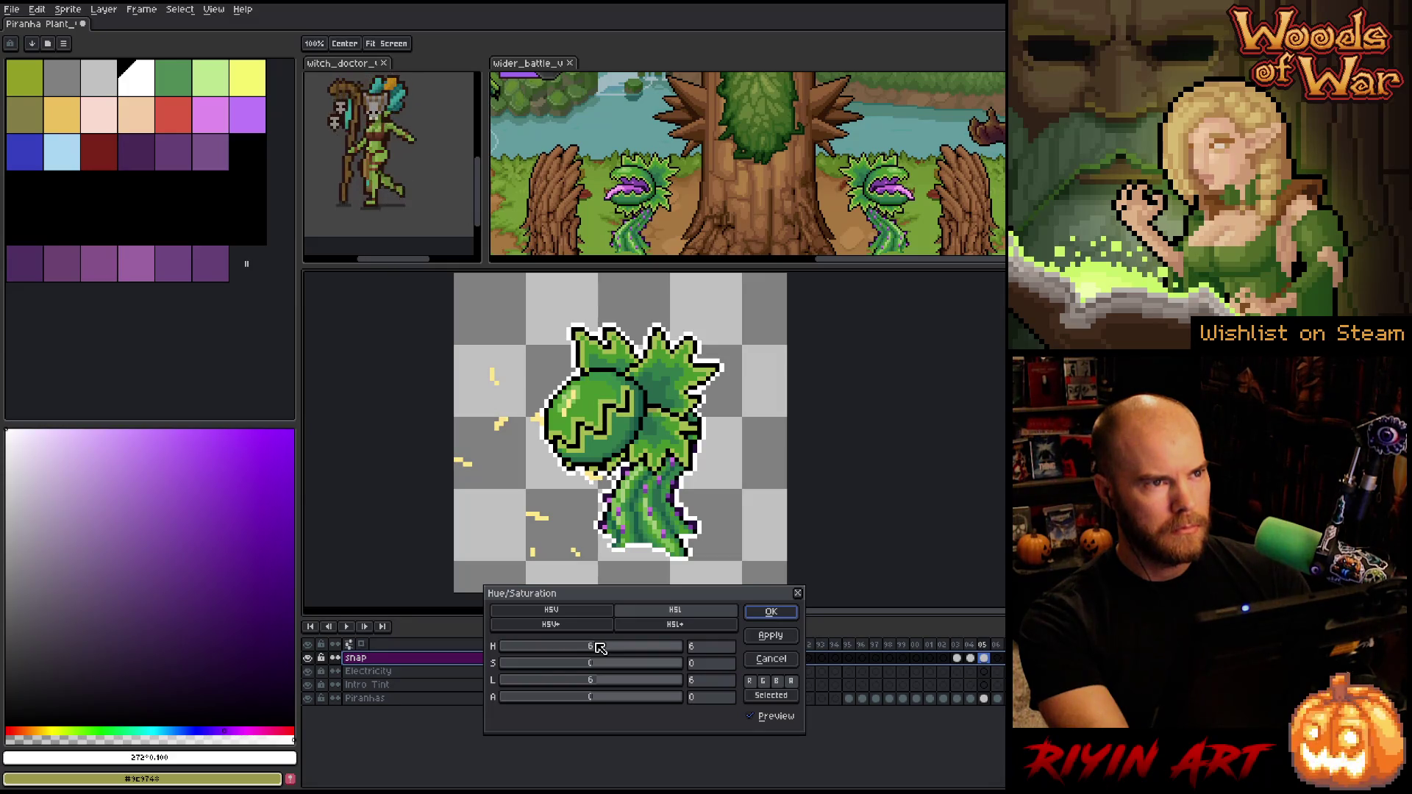
click(771, 611)
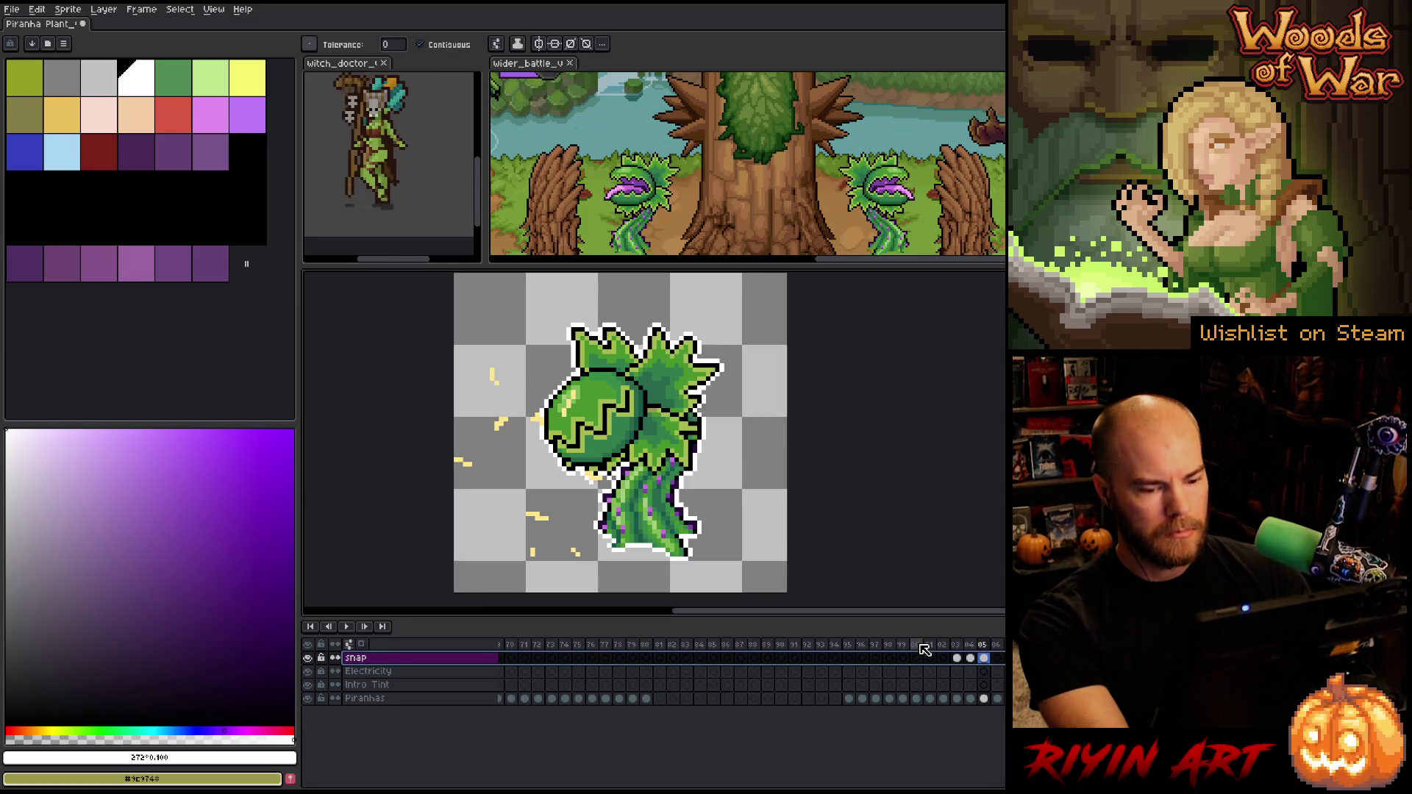
Play and stop the animation, then scrub to frame 47's electricity pose
key(Return)
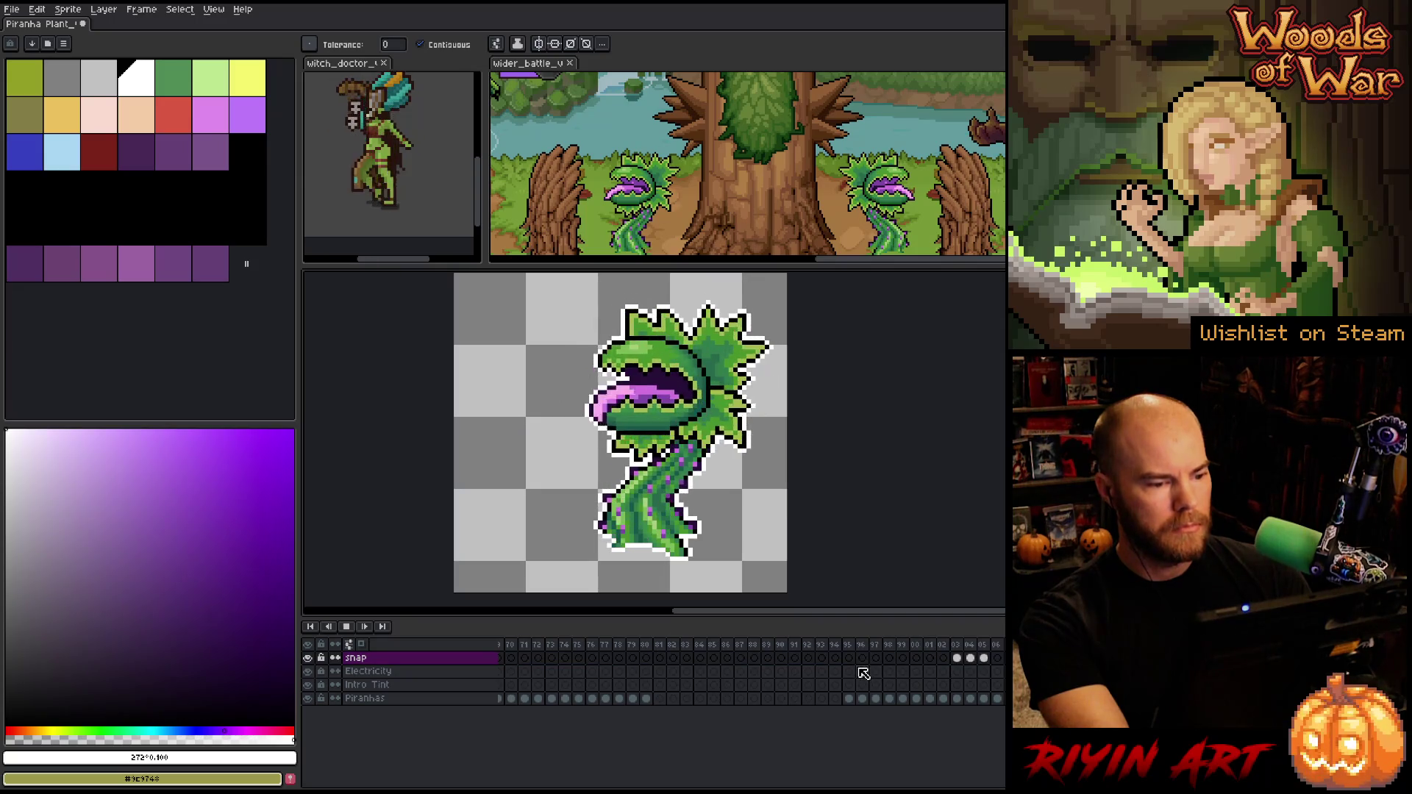
key(Return)
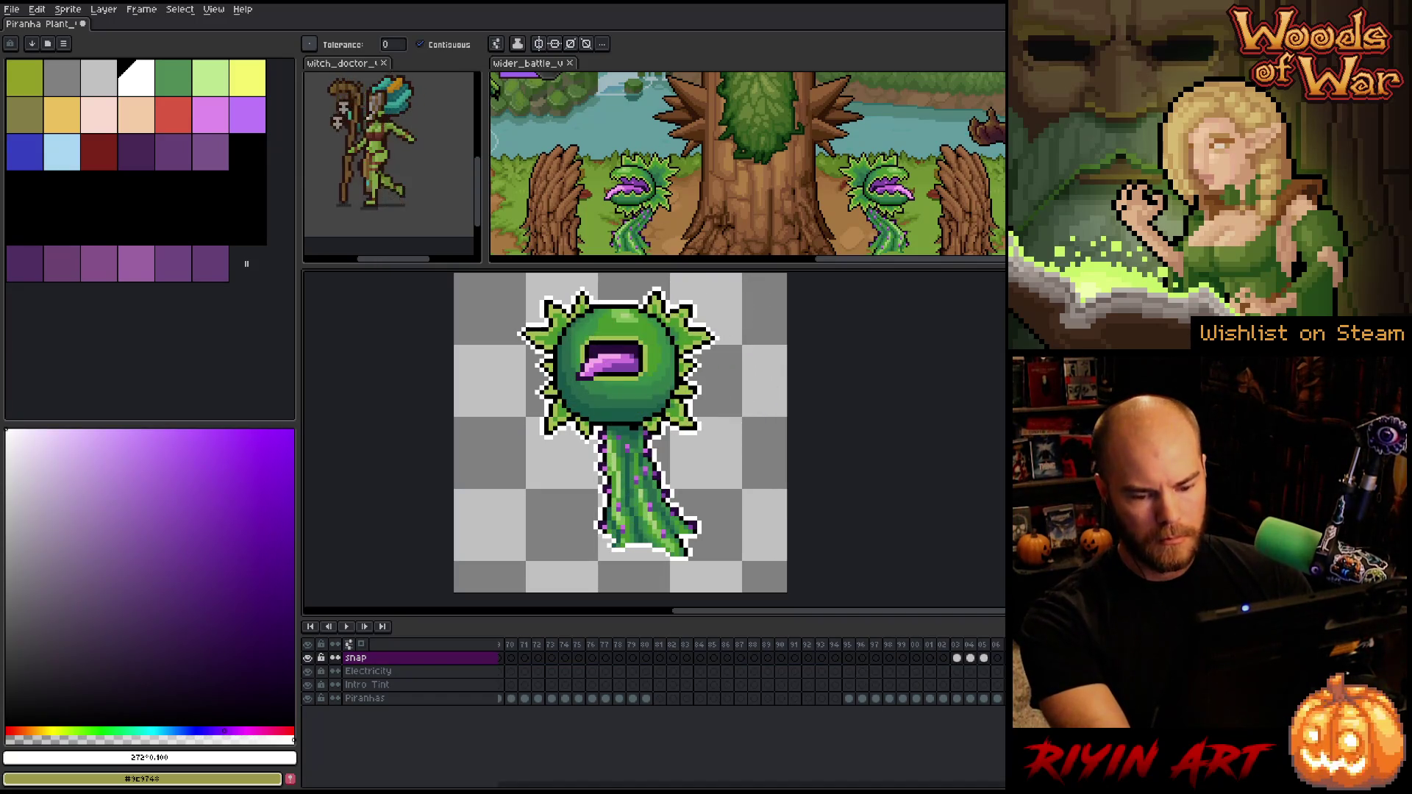
scroll(750, 677, left, 5)
mouse_move(1001, 658)
mouse_down()
mouse_move(625, 657)
mouse_move(654, 657)
mouse_up()
click(722, 662)
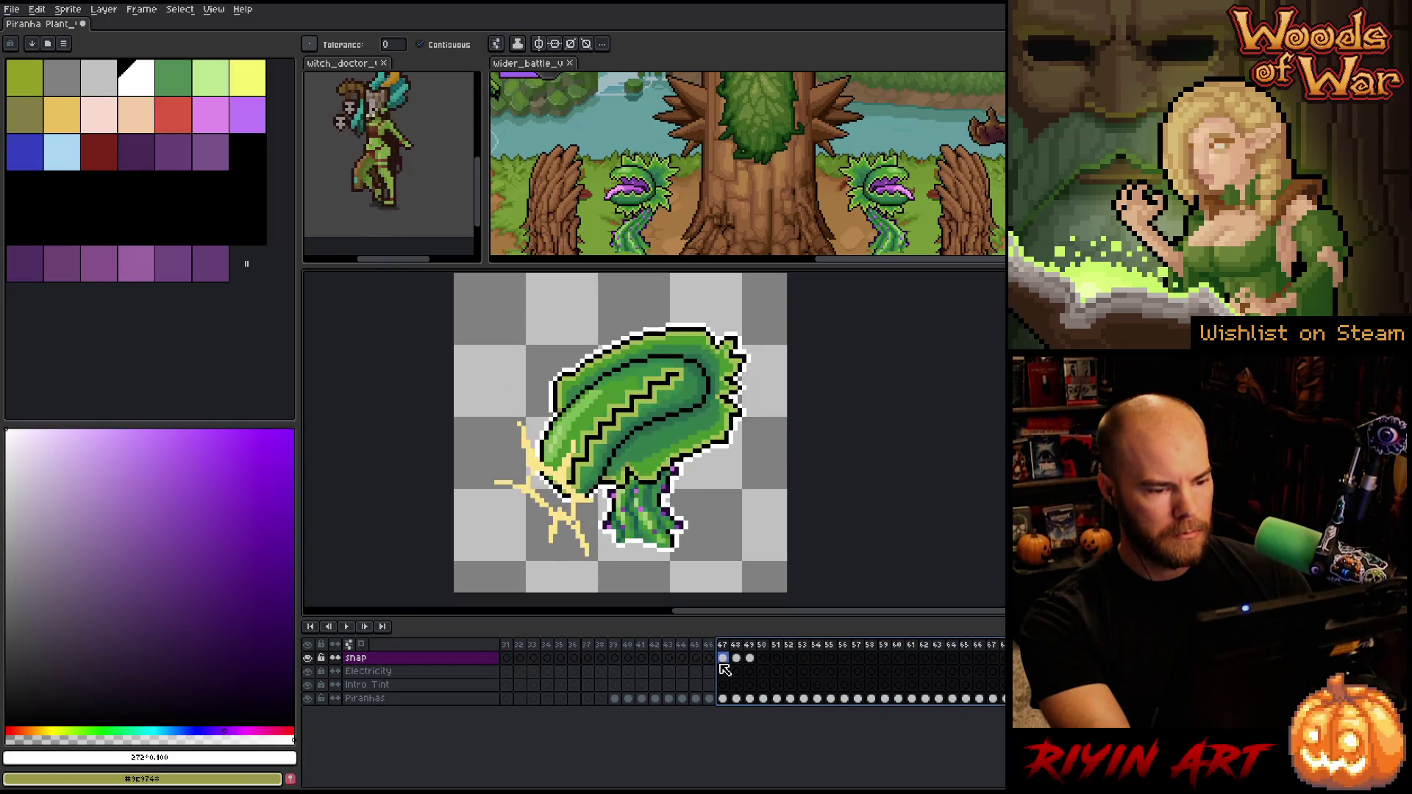
Step backward four frames through the animation with the Left arrow key
scroll(751, 677, right, 13)
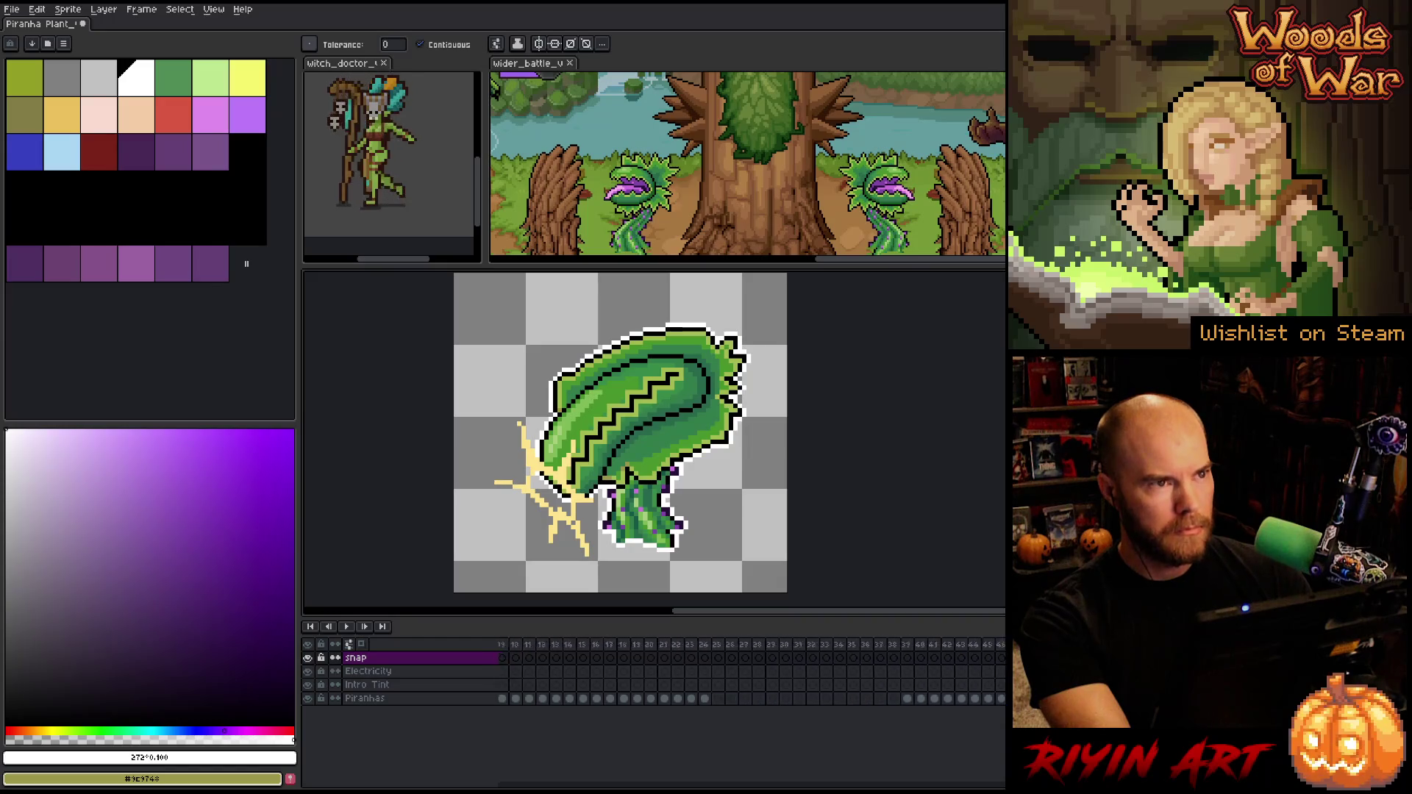
scroll(750, 676, left, 3)
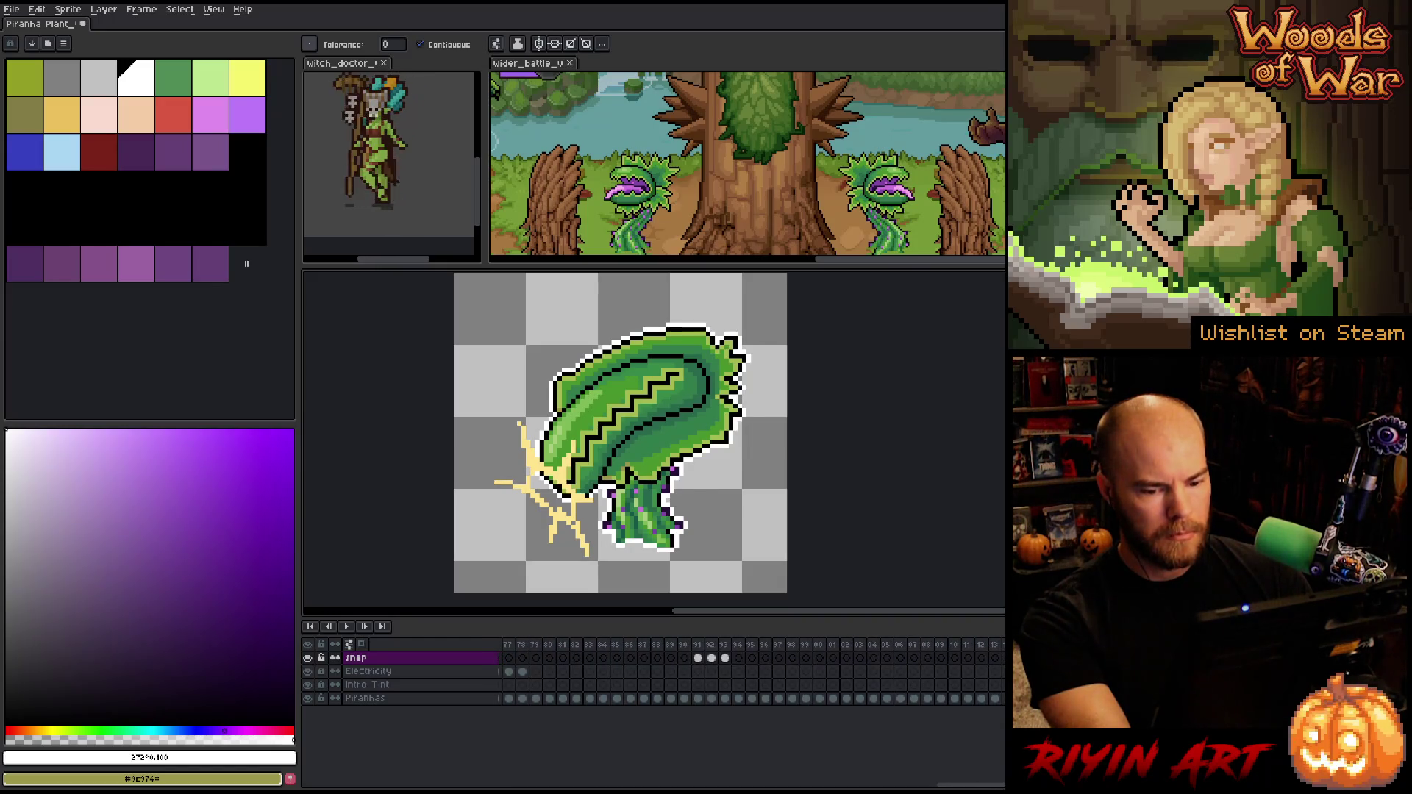
key(Left)
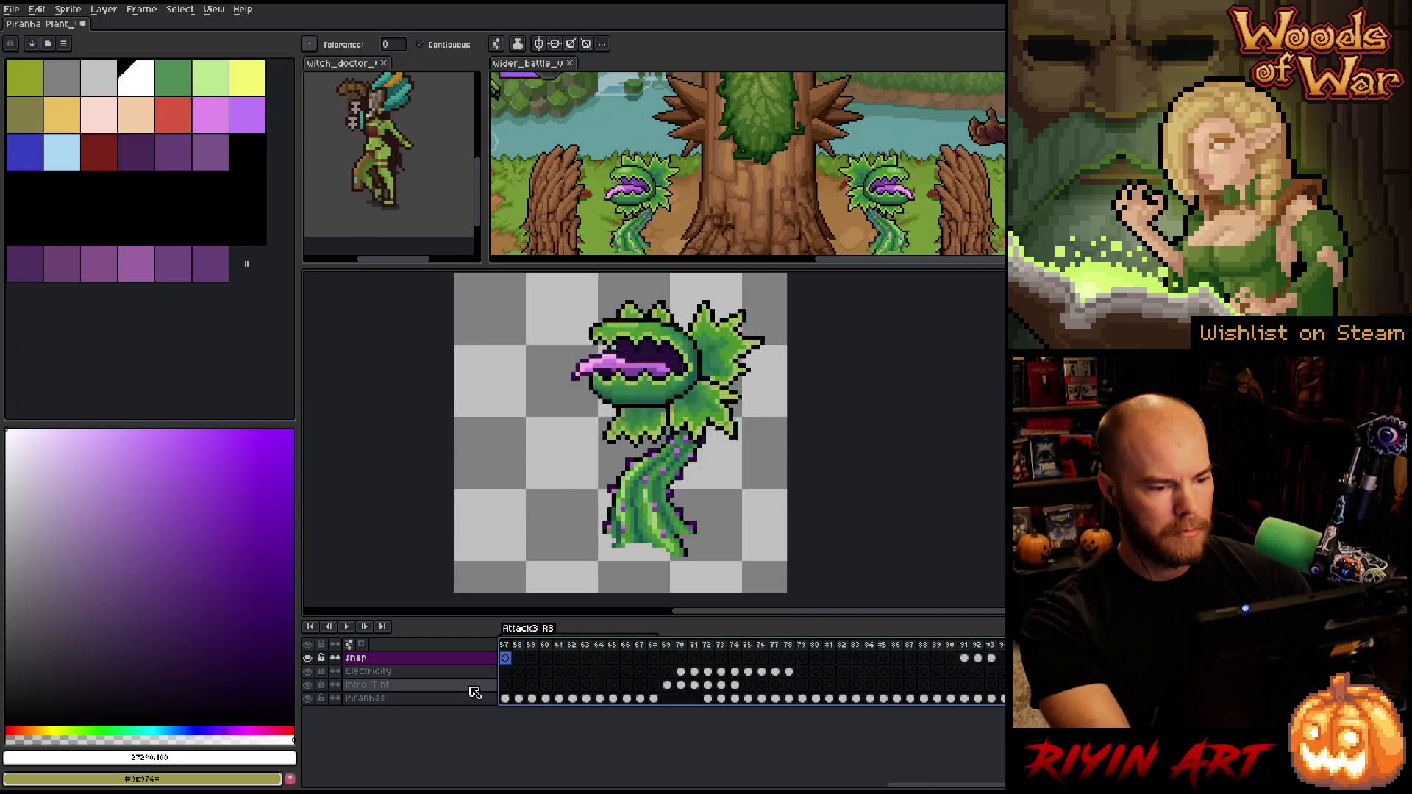
key(Left)
key(Left)
key(Left)
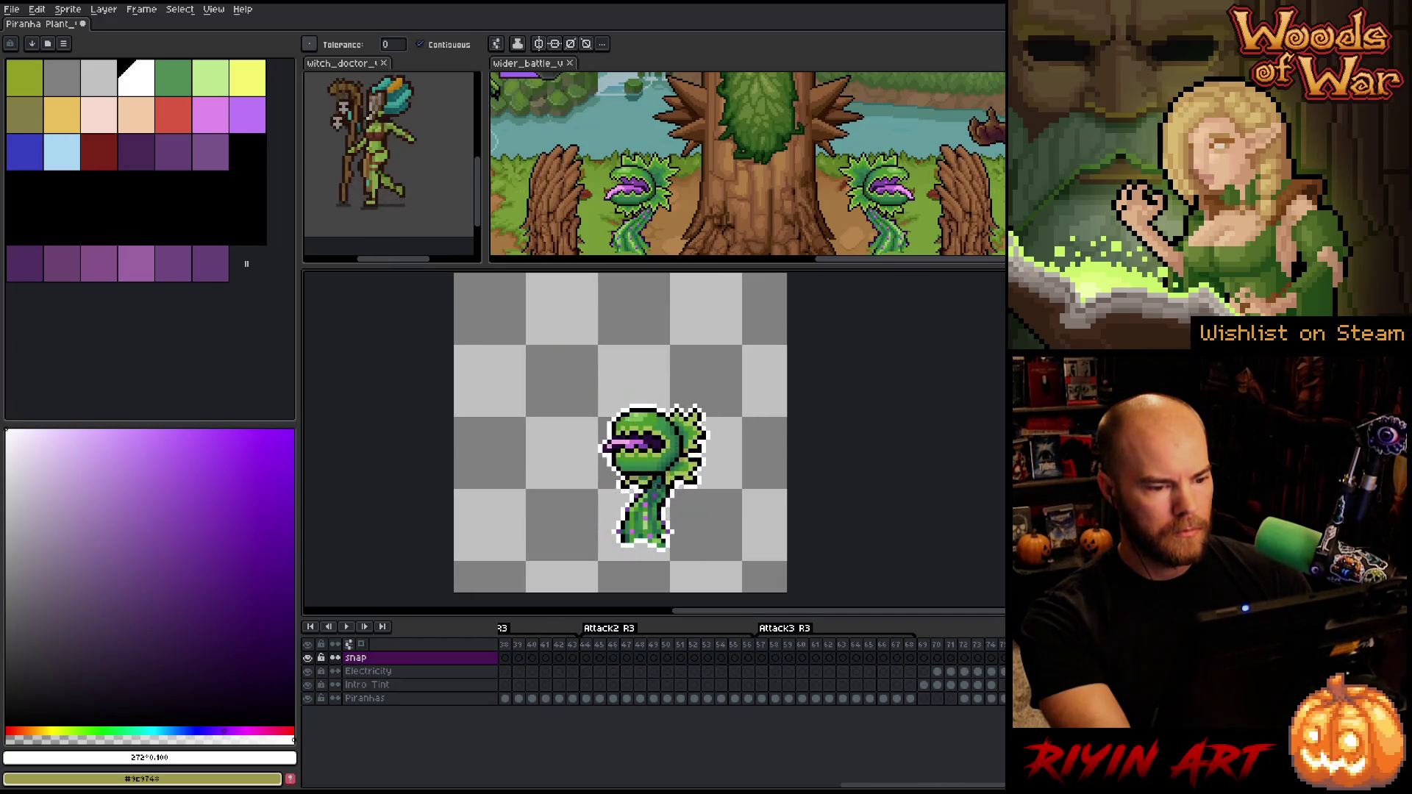
key(Left)
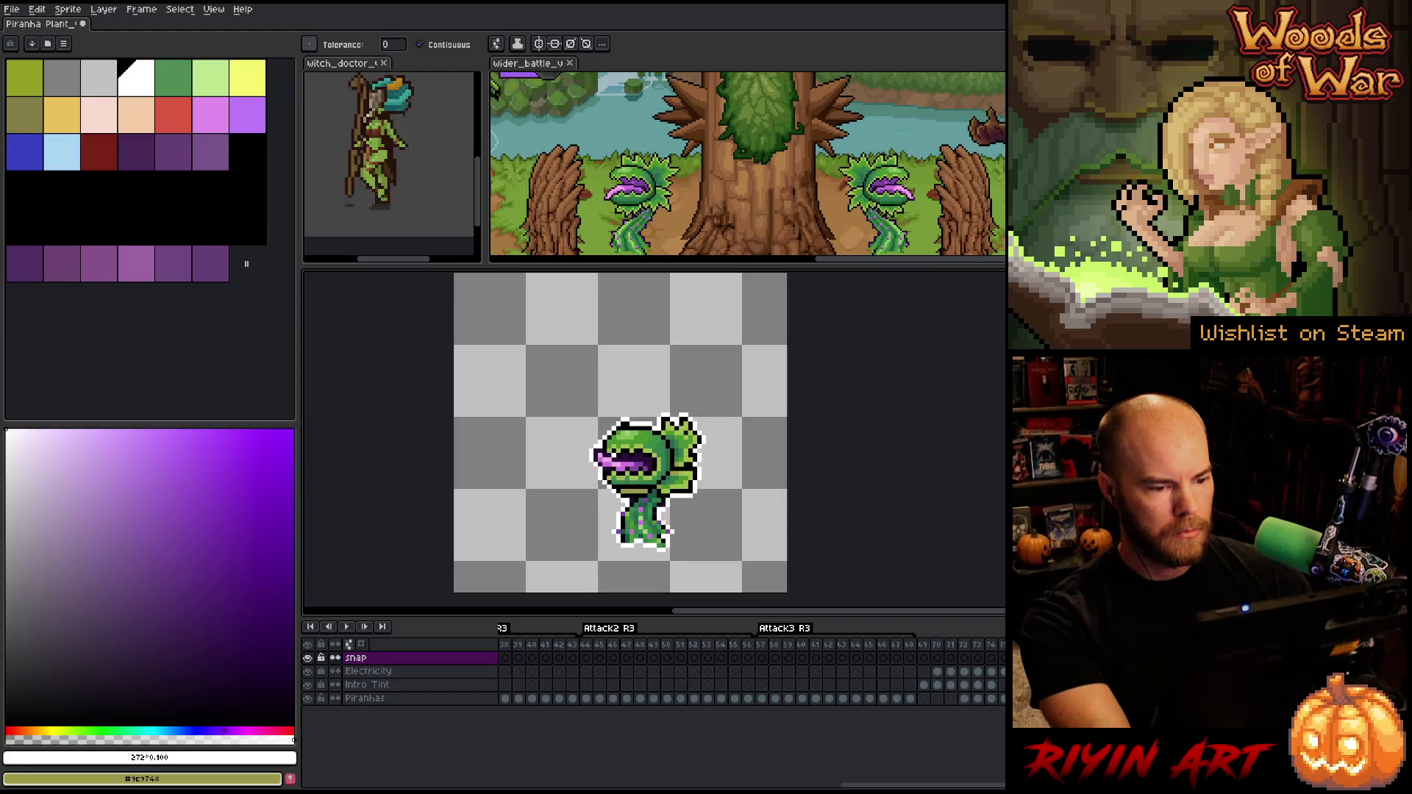
key(Left)
key(Left)
key(Left)
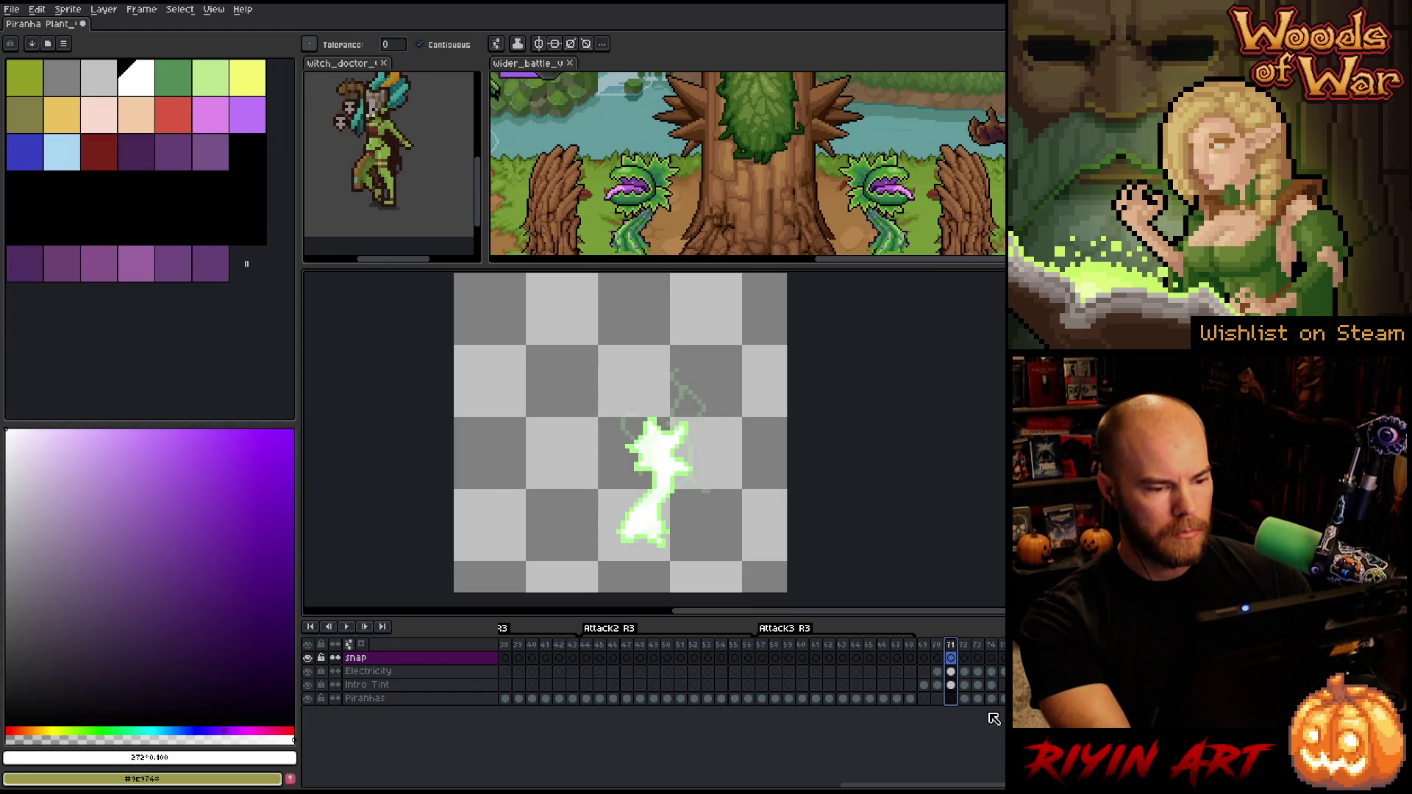
Jump to the Idle frames, play the animation, and stop it on frame 16
drag(971, 785, 654, 785)
click(812, 650)
click(721, 647)
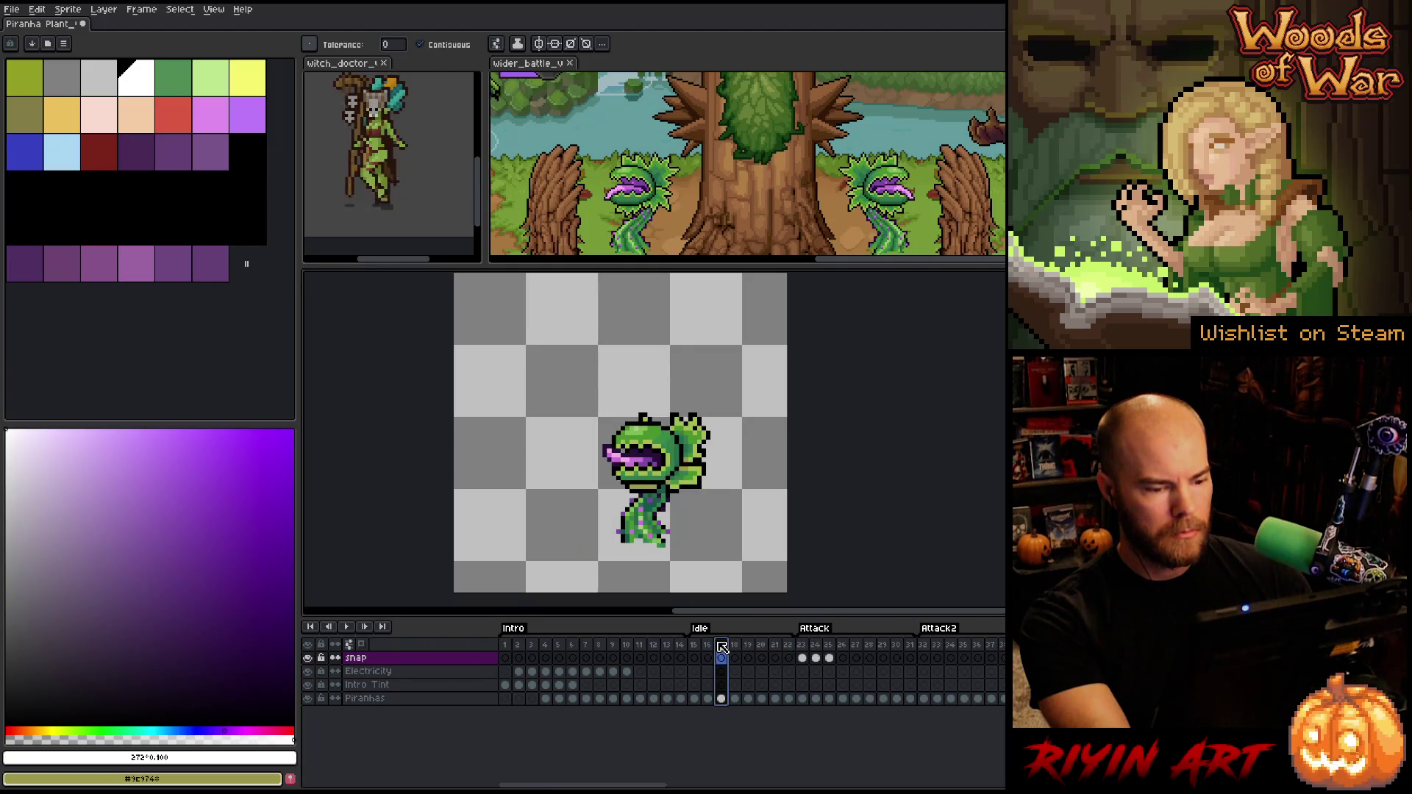
click(802, 654)
key(Return)
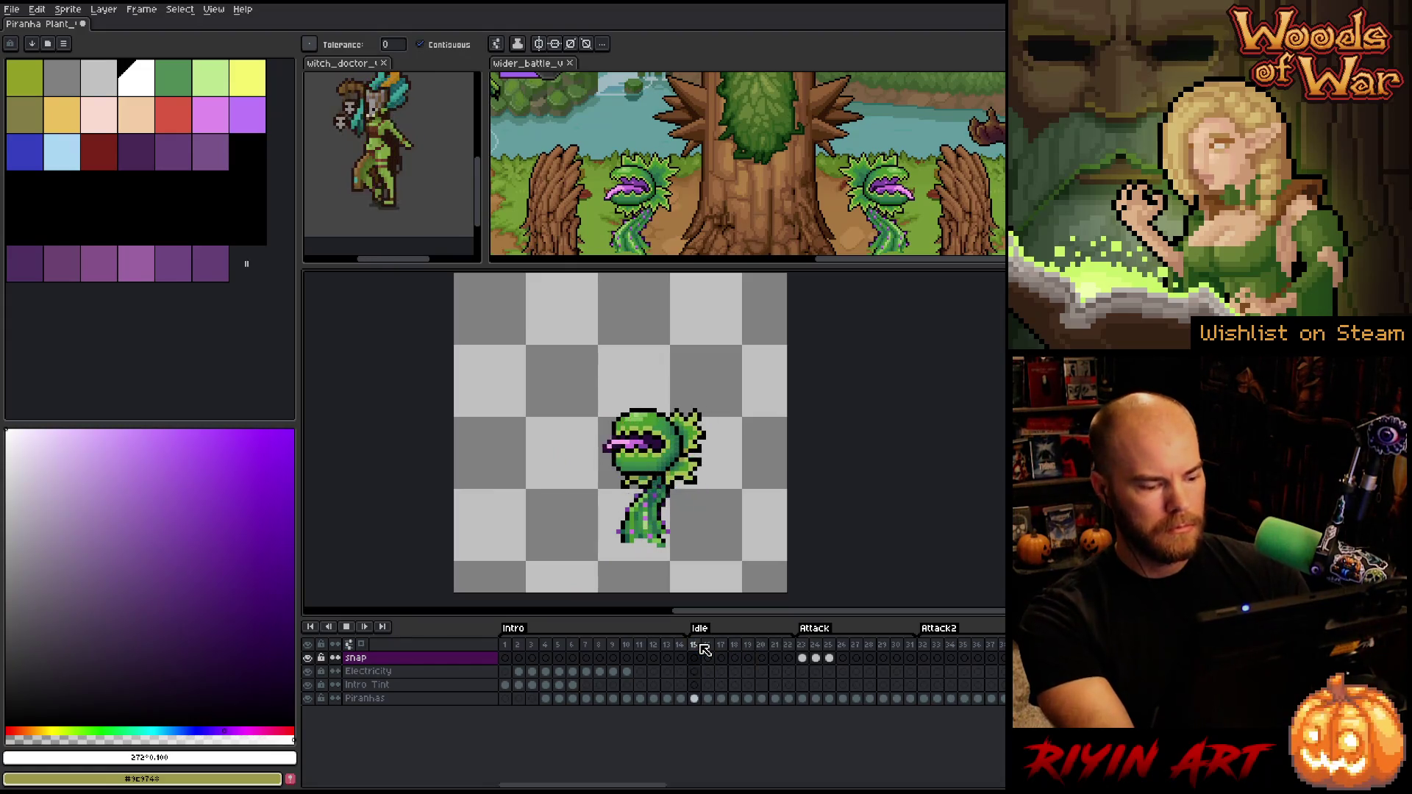
click(705, 649)
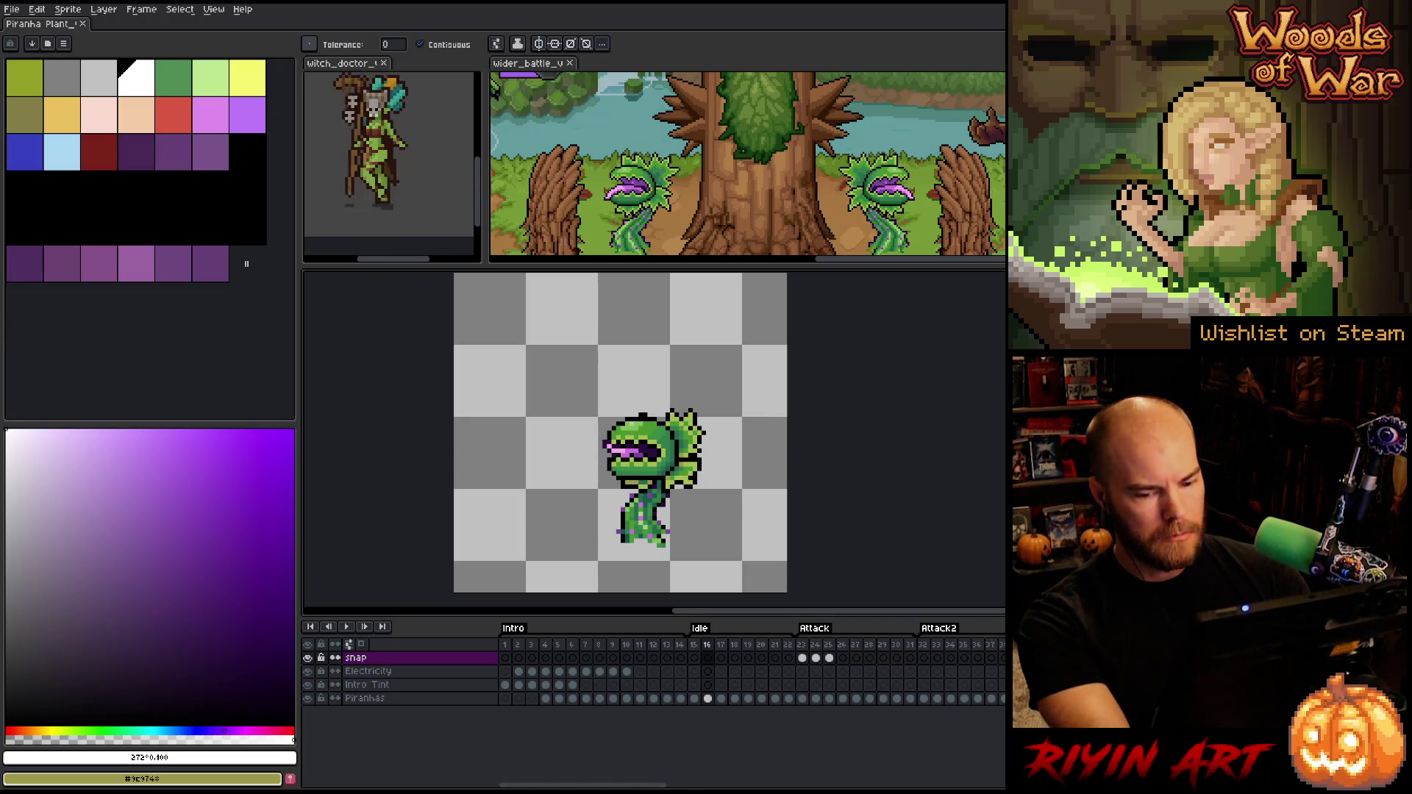
click(12, 8)
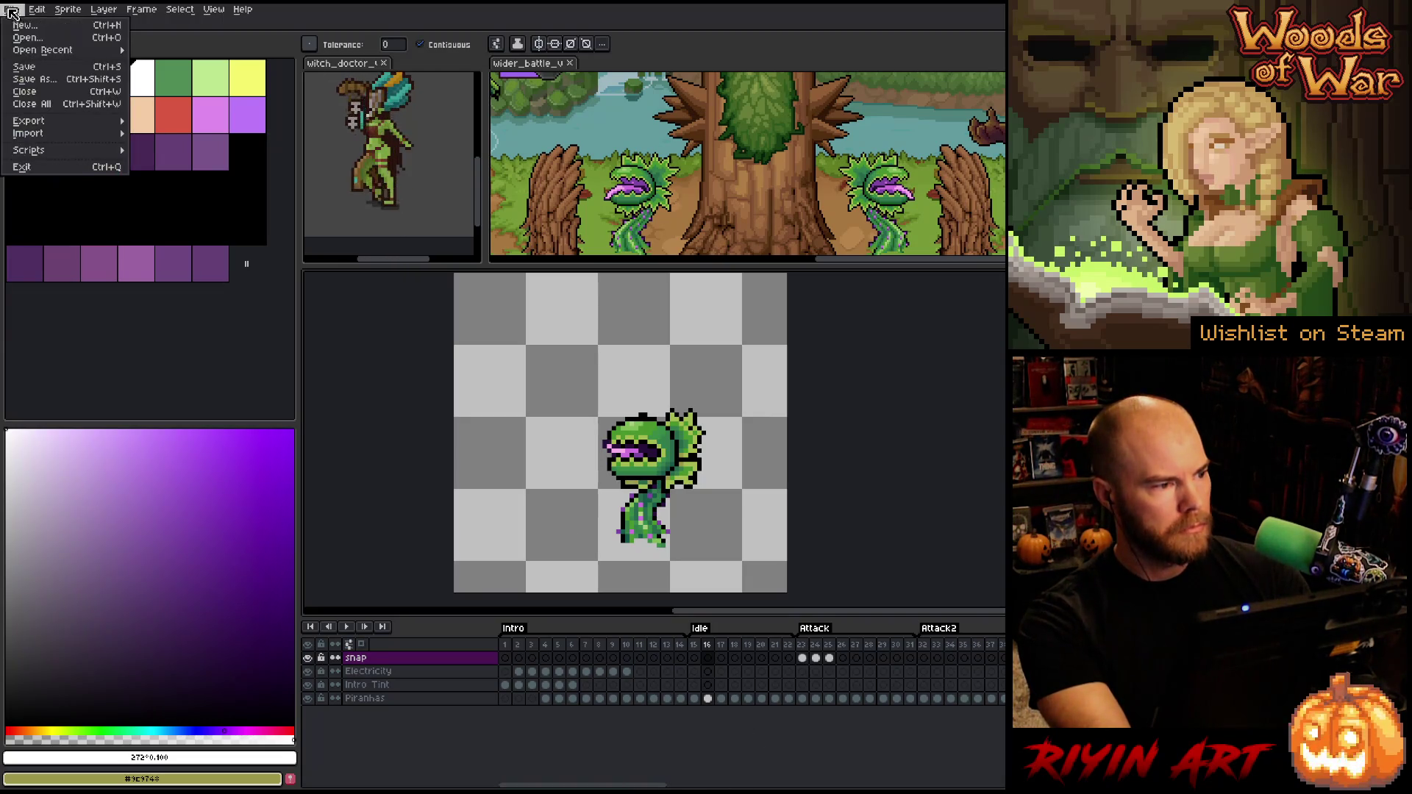
mouse_move(51, 120)
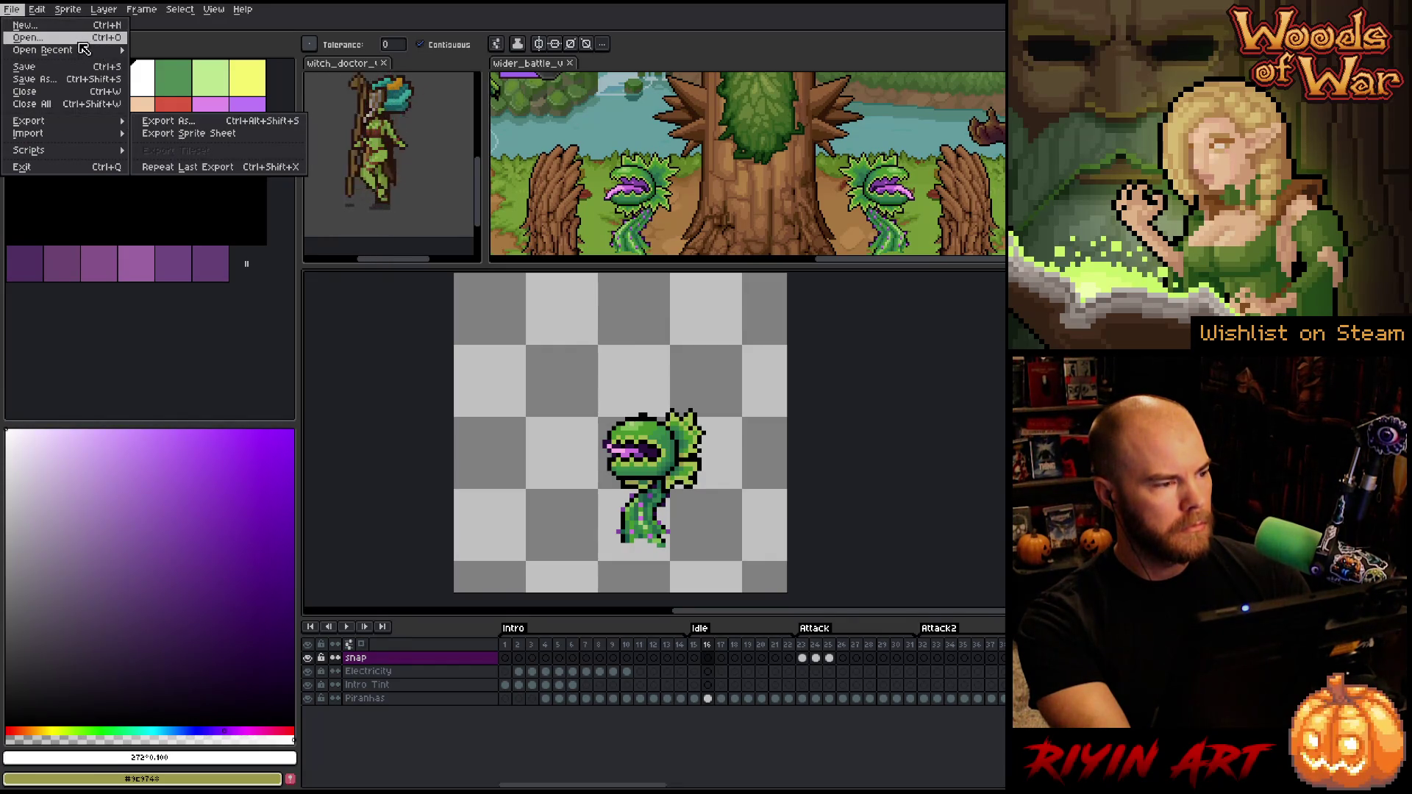
click(30, 38)
click(565, 159)
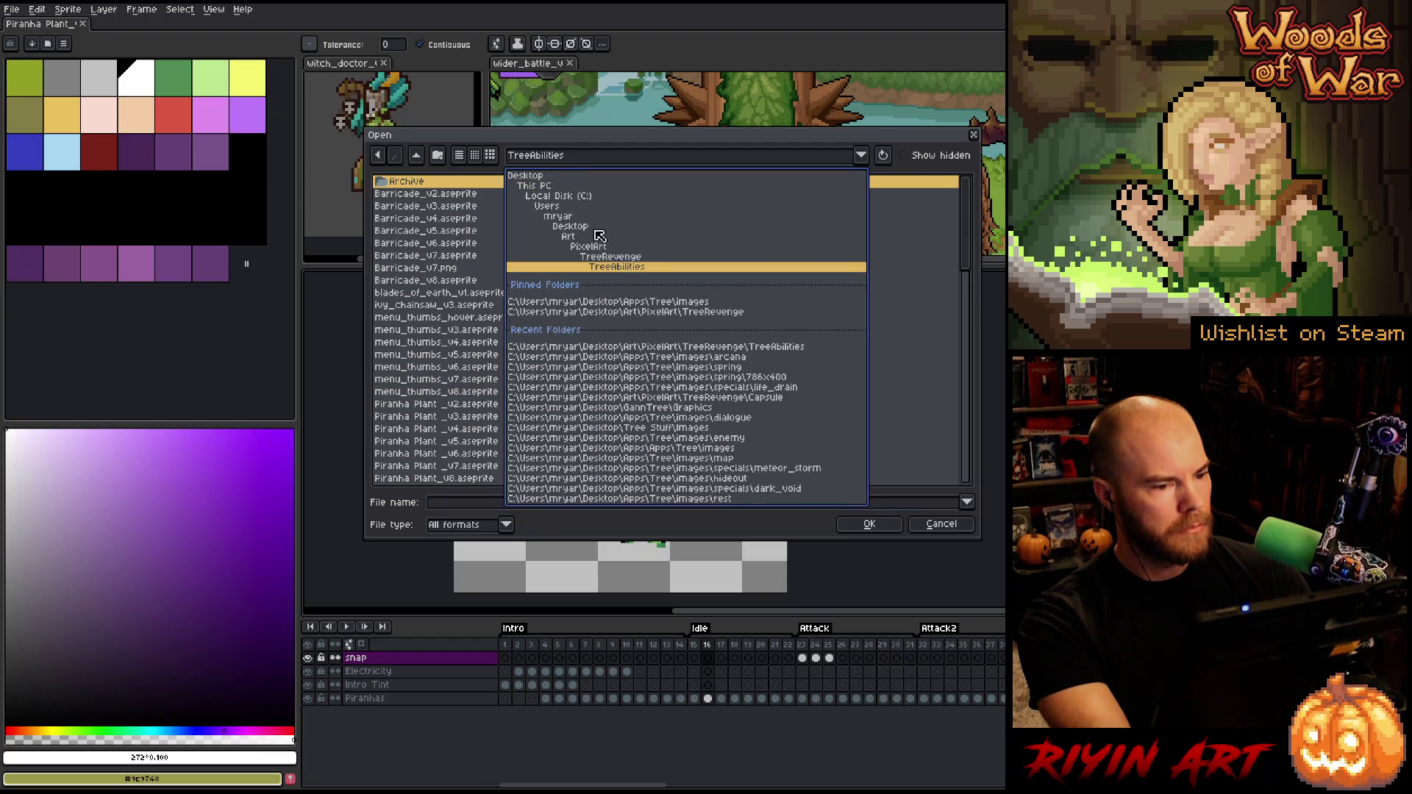
click(630, 302)
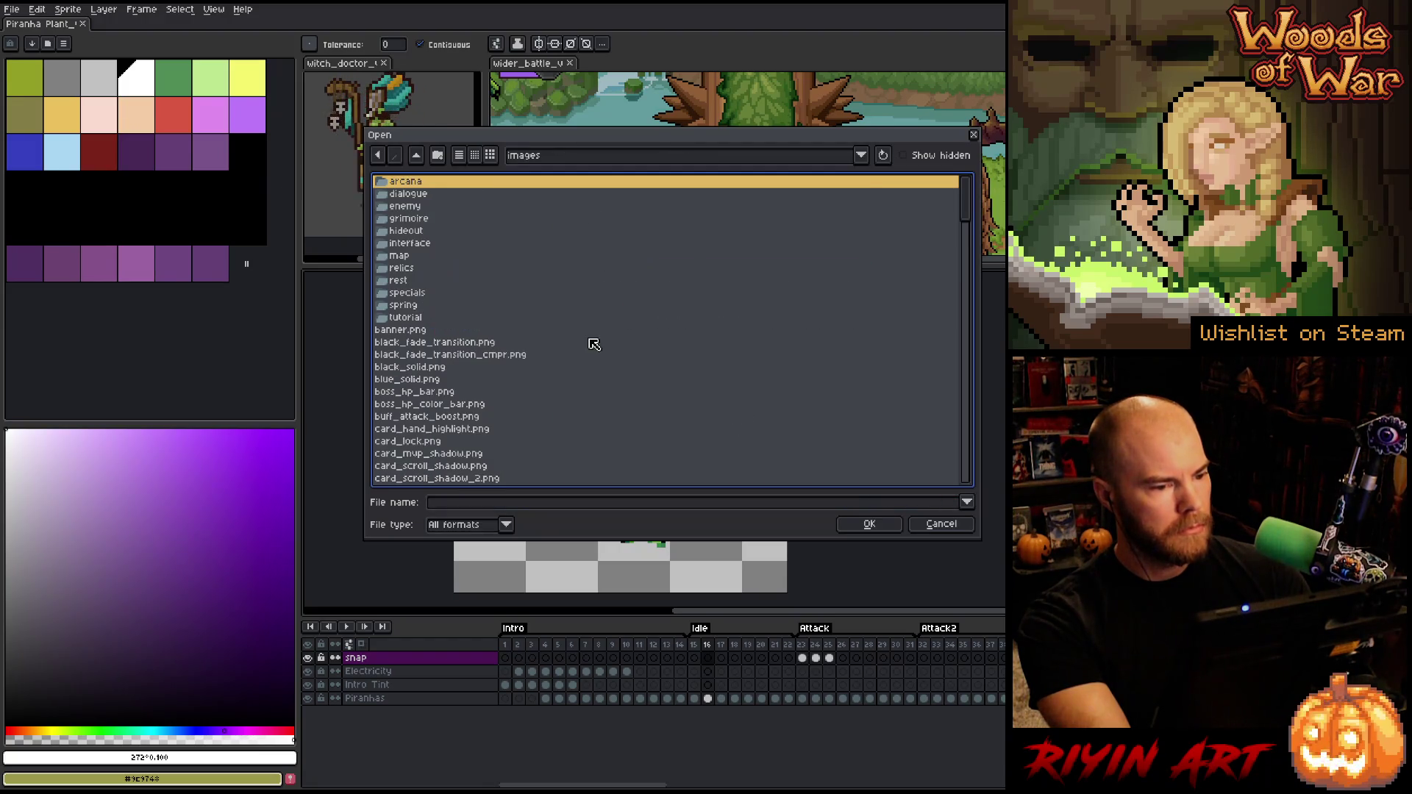
double_click(407, 182)
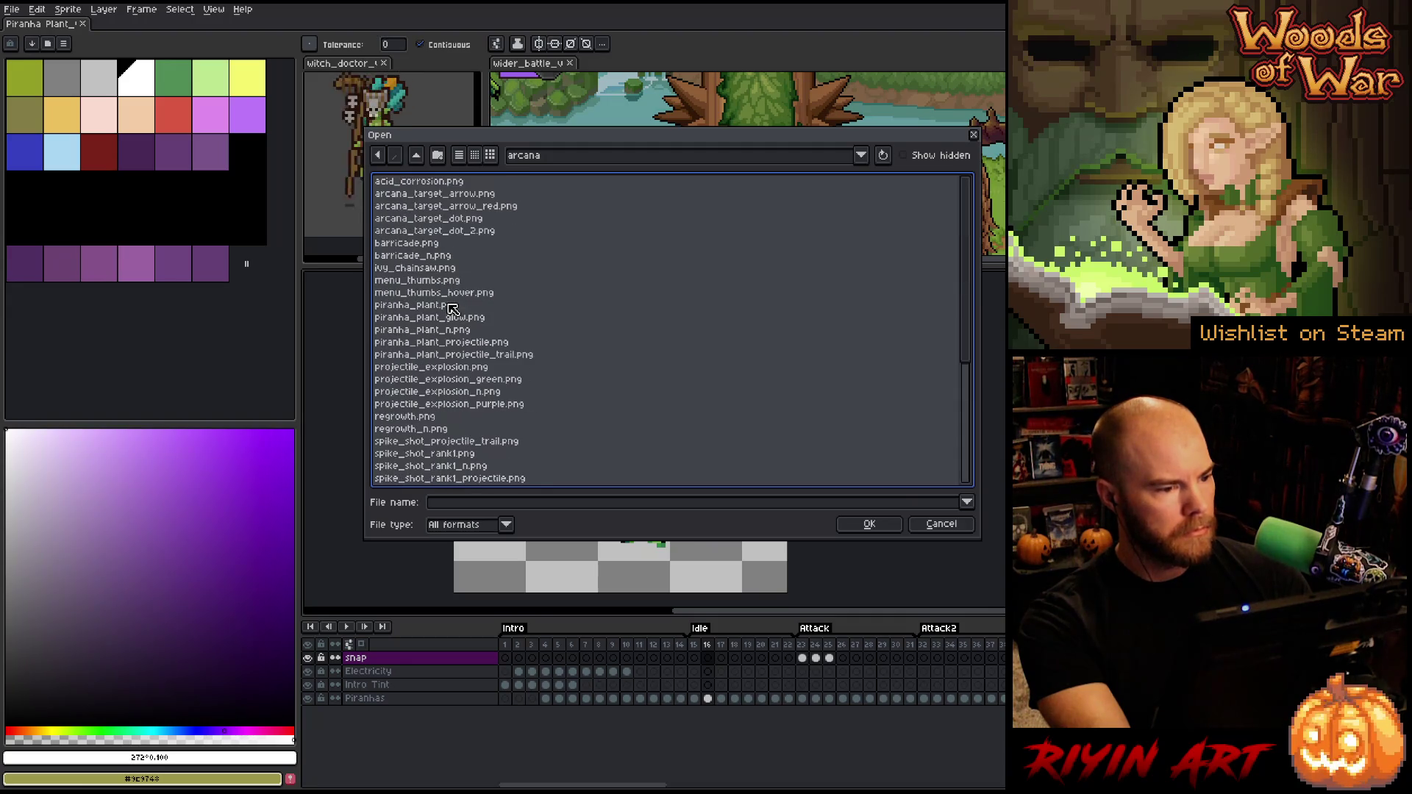
click(474, 321)
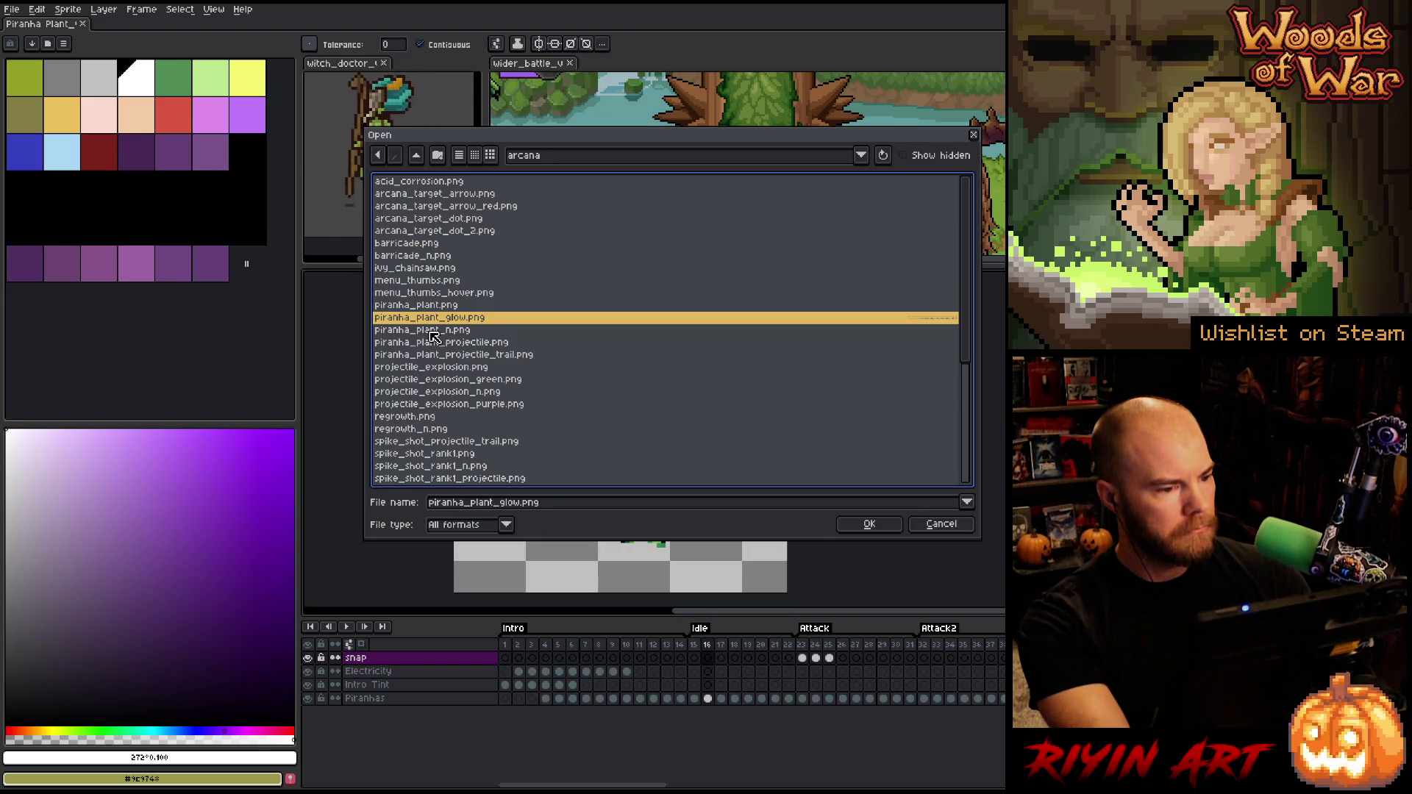
double_click(425, 308)
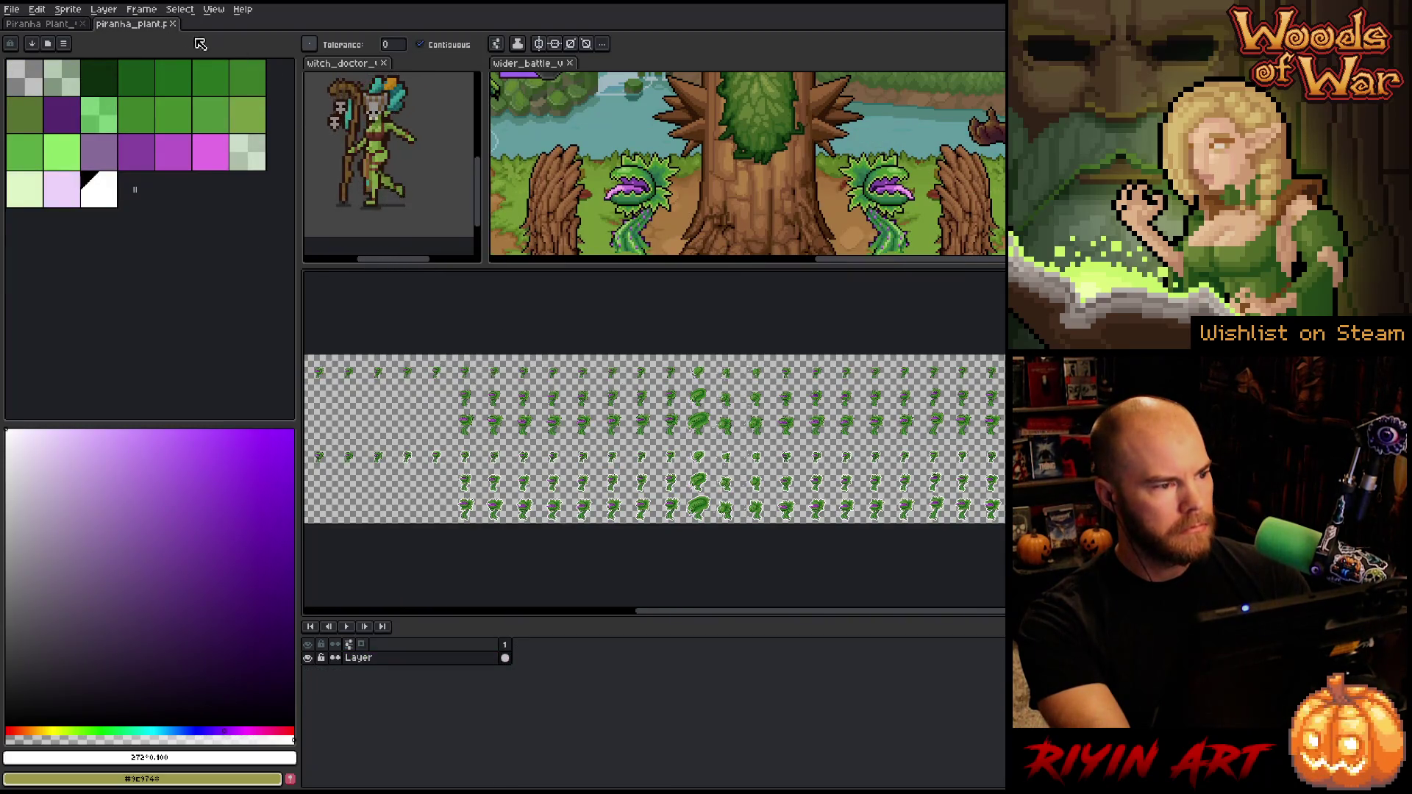
click(173, 24)
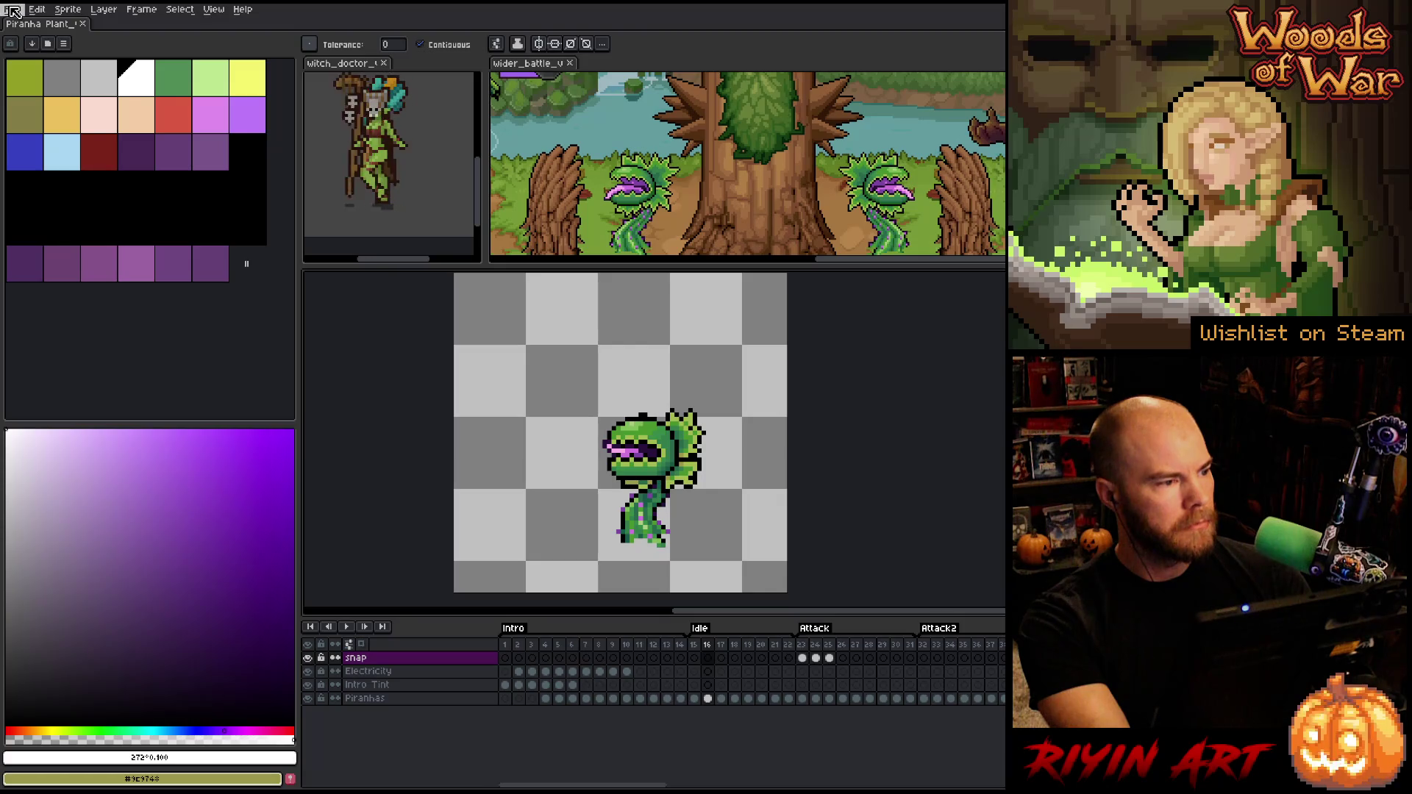
Export the sprite sheet after checking the output path, confirming overwrite of arcana/piranha_plant.png
click(13, 10)
mouse_move(121, 121)
click(221, 150)
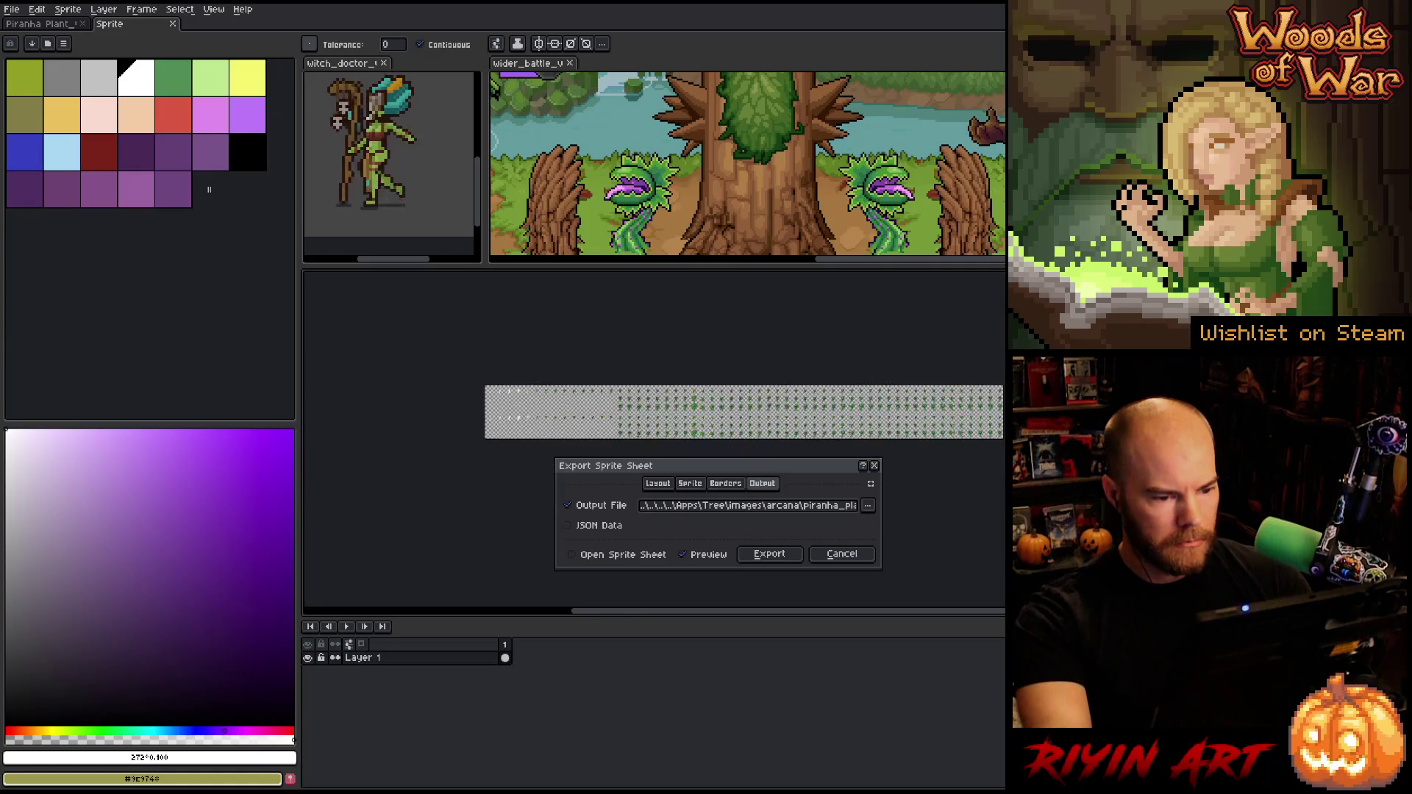
scroll(655, 442, up, 3)
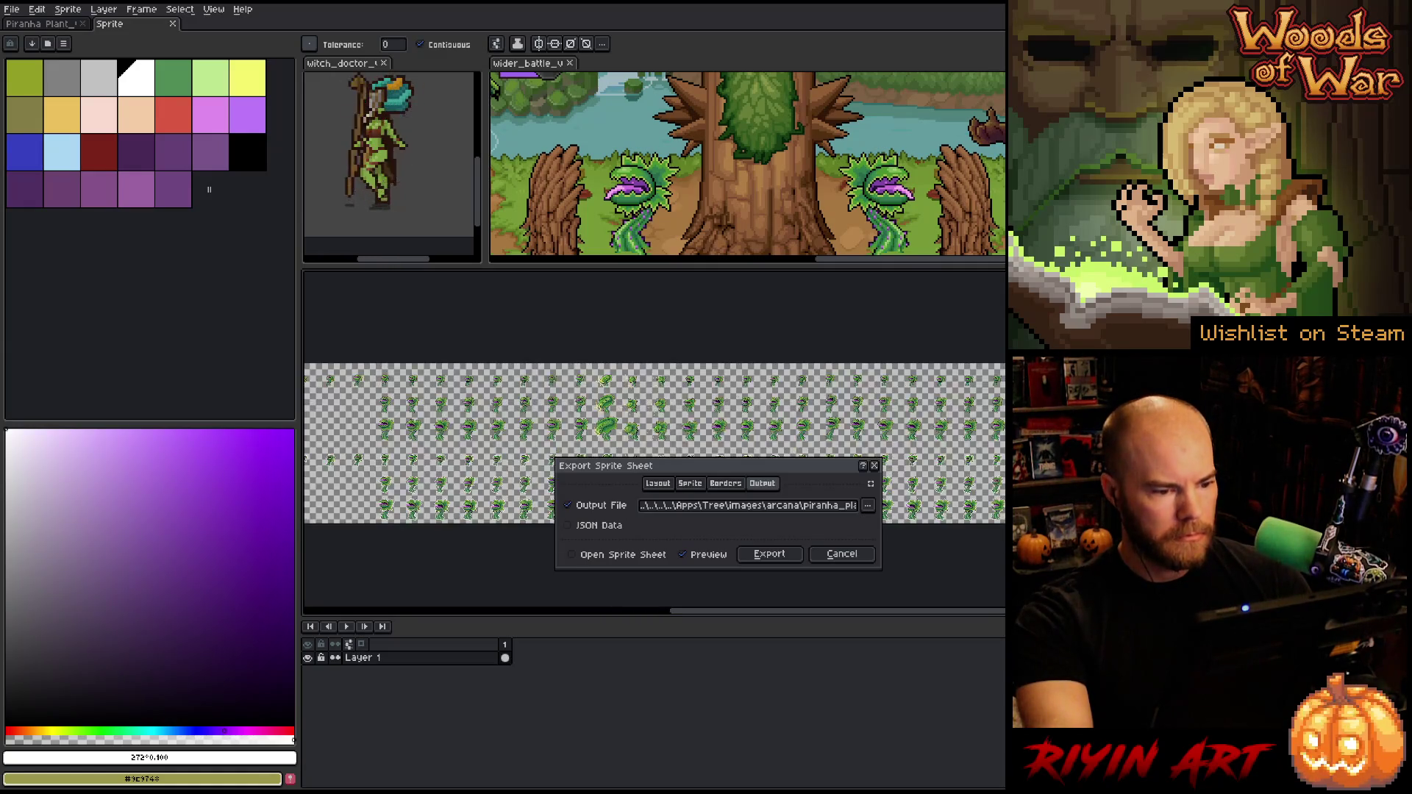
scroll(655, 456, up, 2)
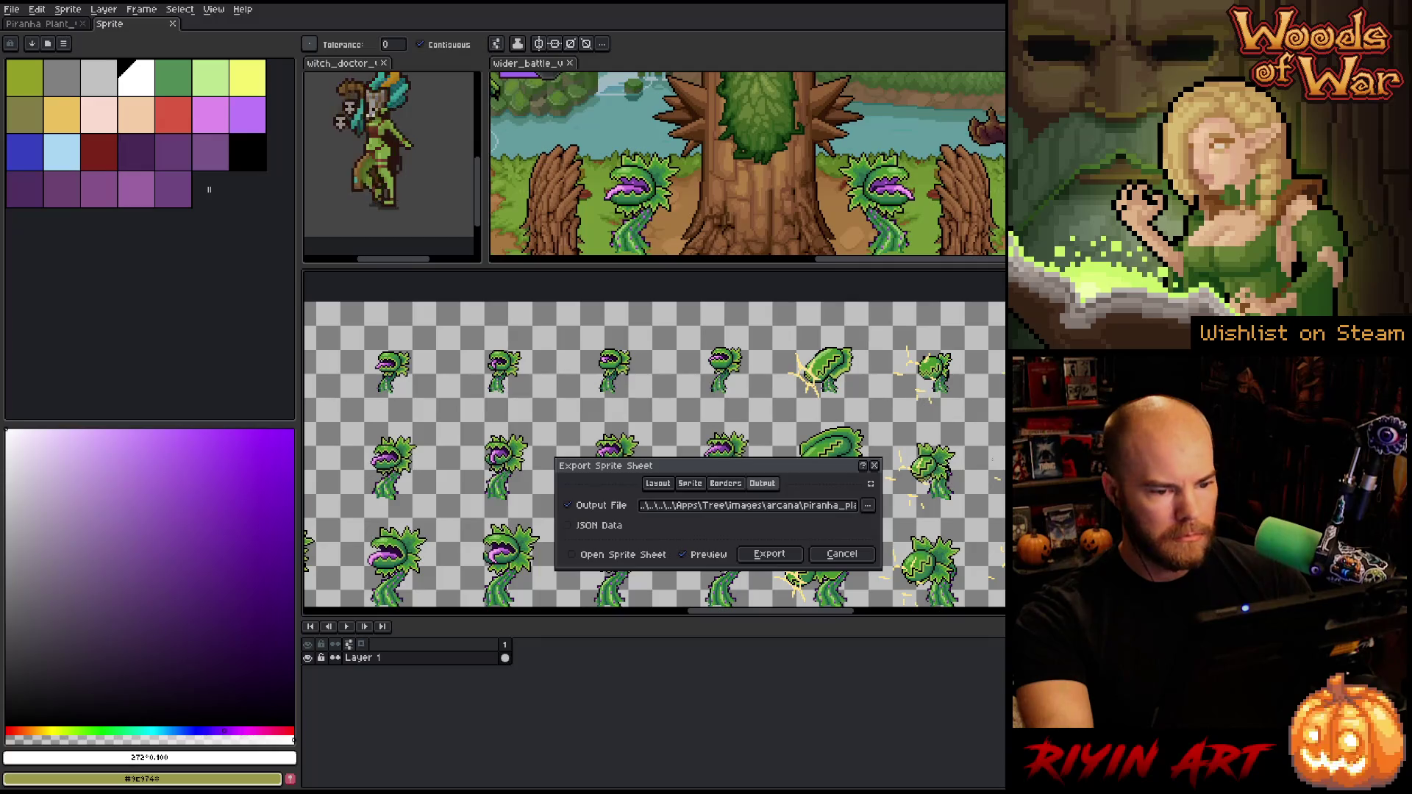
scroll(654, 456, down, 1)
scroll(655, 456, up, 2)
scroll(655, 456, down, 4)
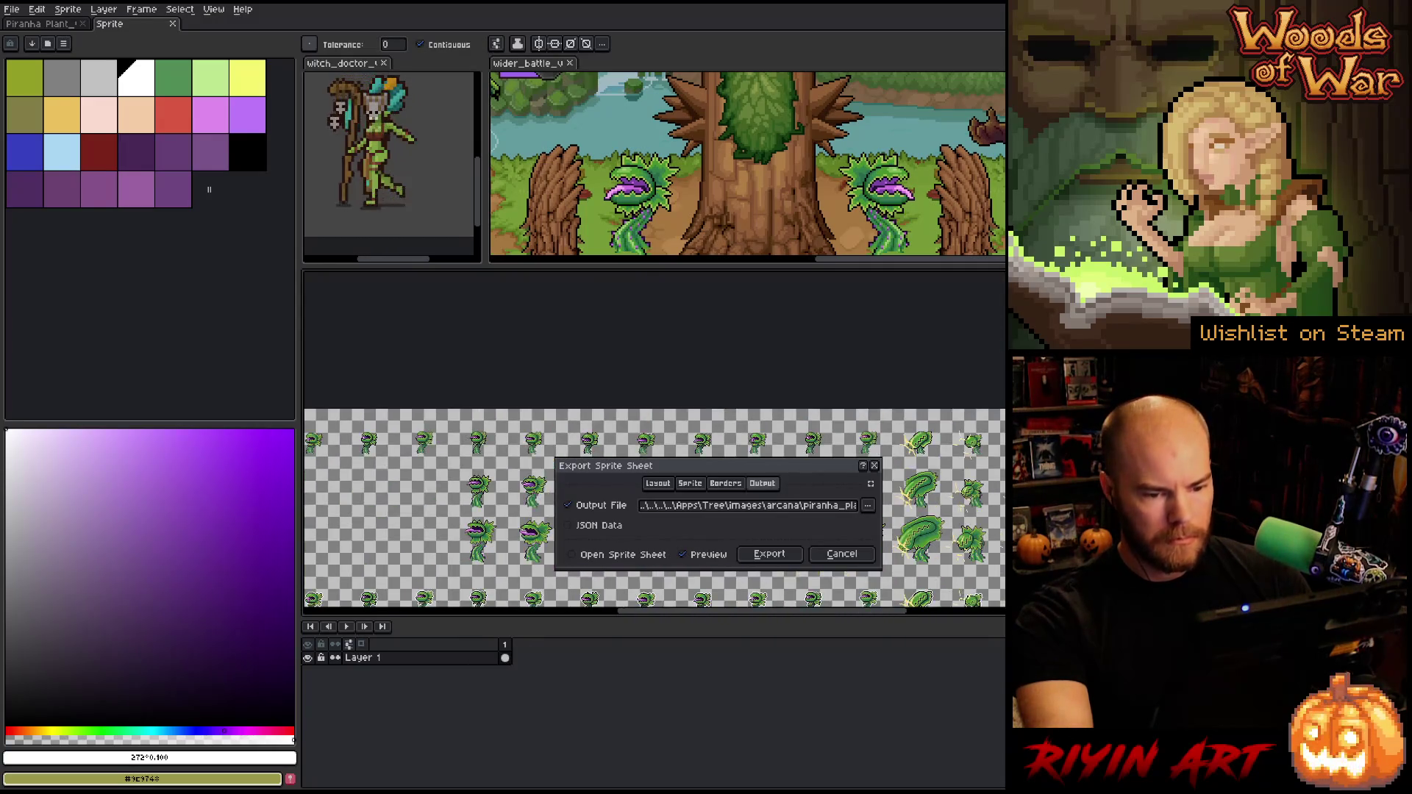
scroll(655, 456, down, 2)
scroll(654, 456, up, 5)
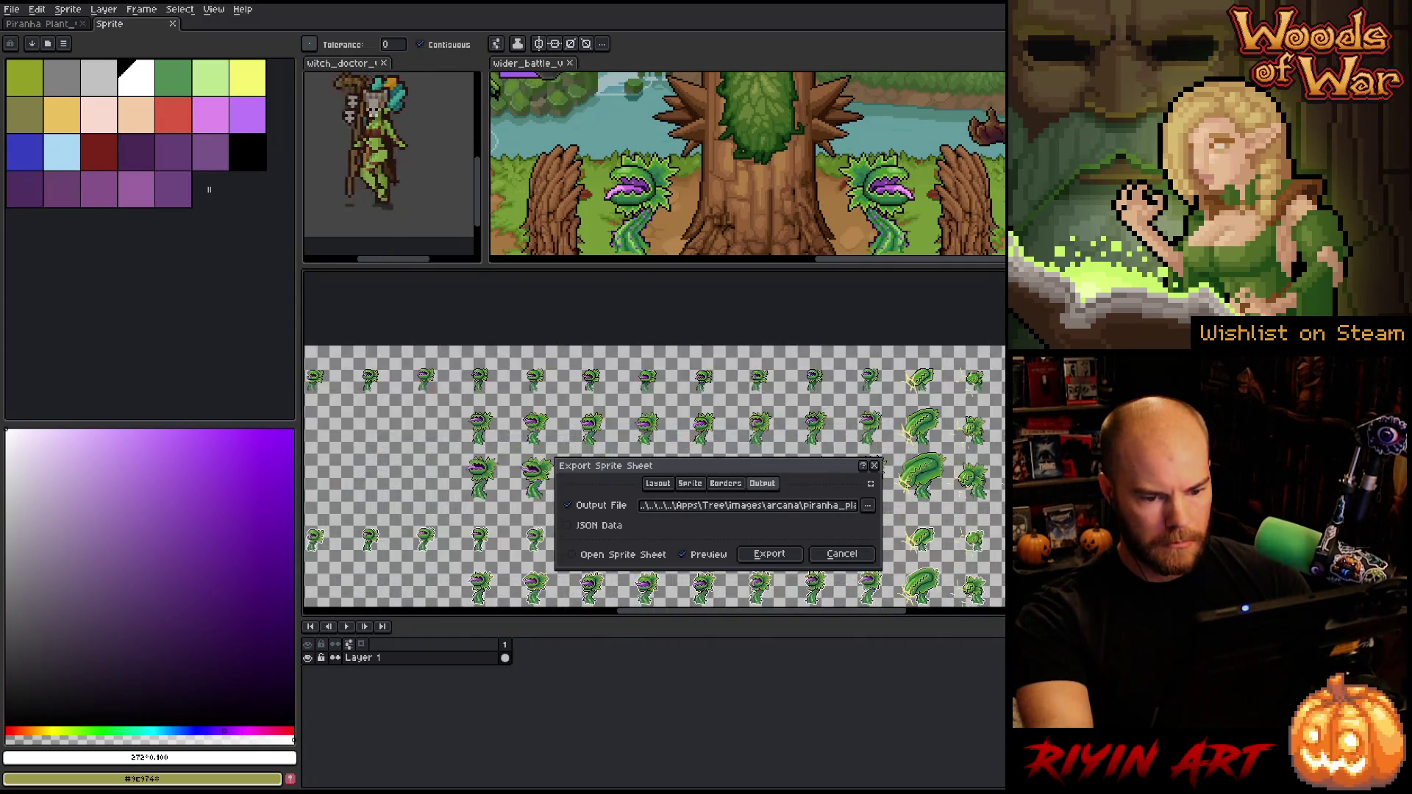
scroll(655, 456, up, 1)
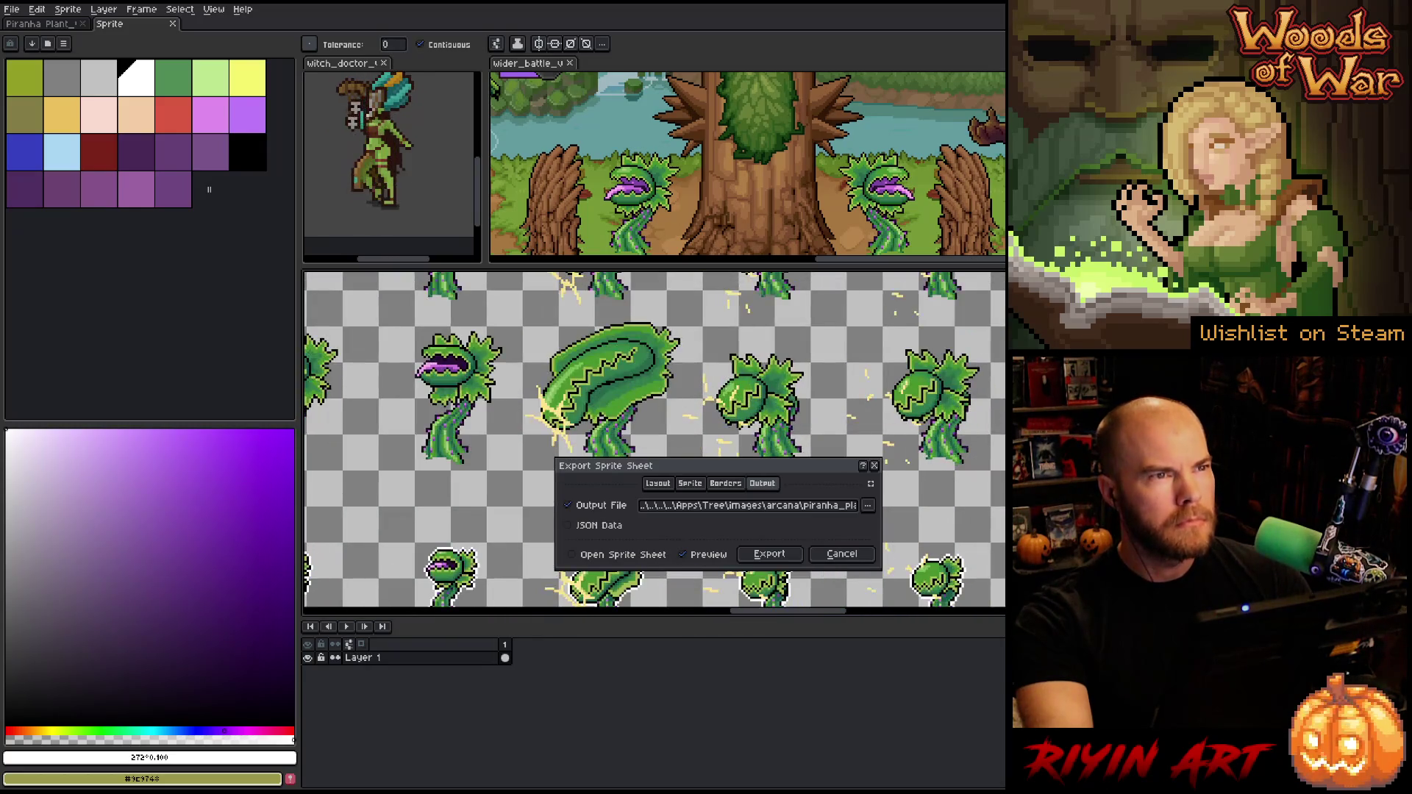
scroll(654, 456, down, 3)
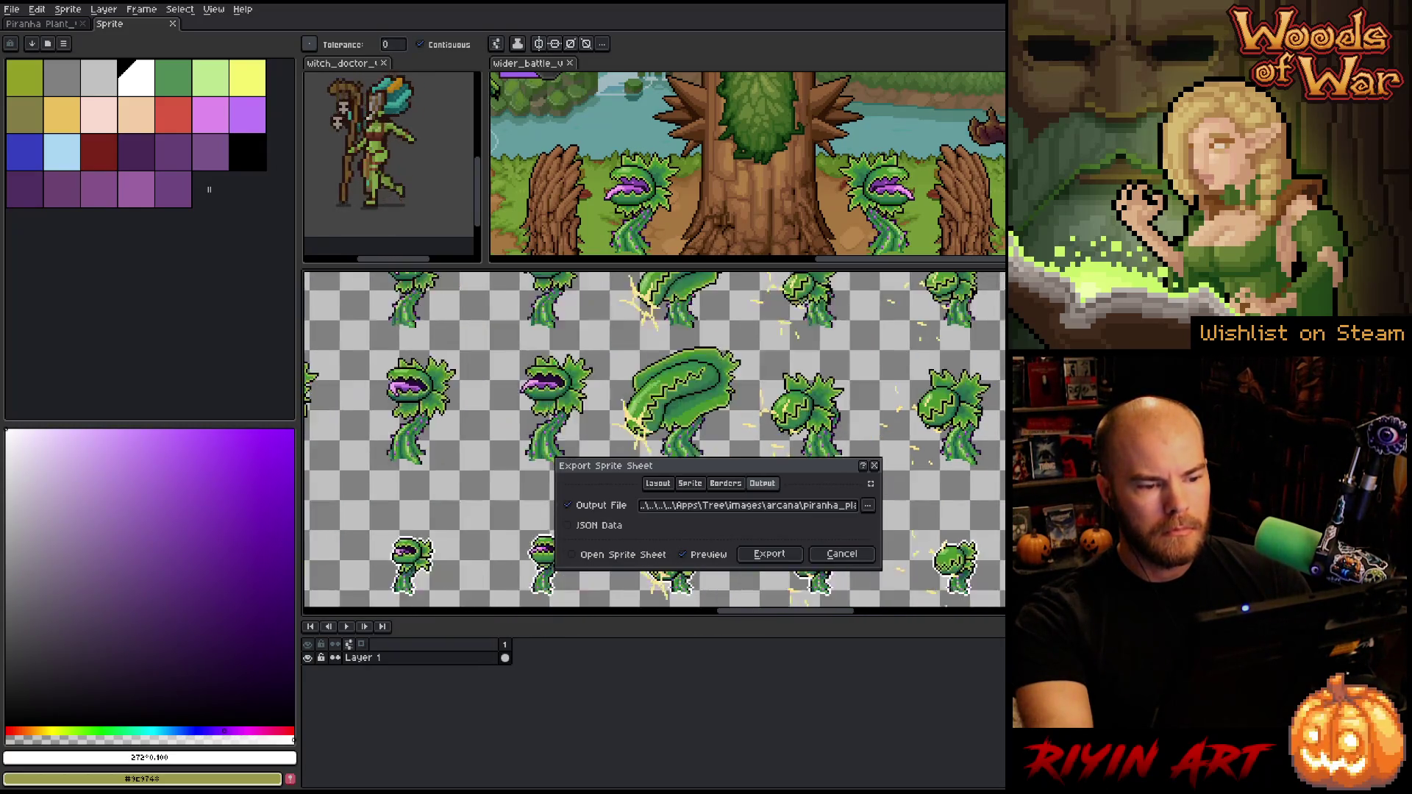
drag(778, 513, 835, 506)
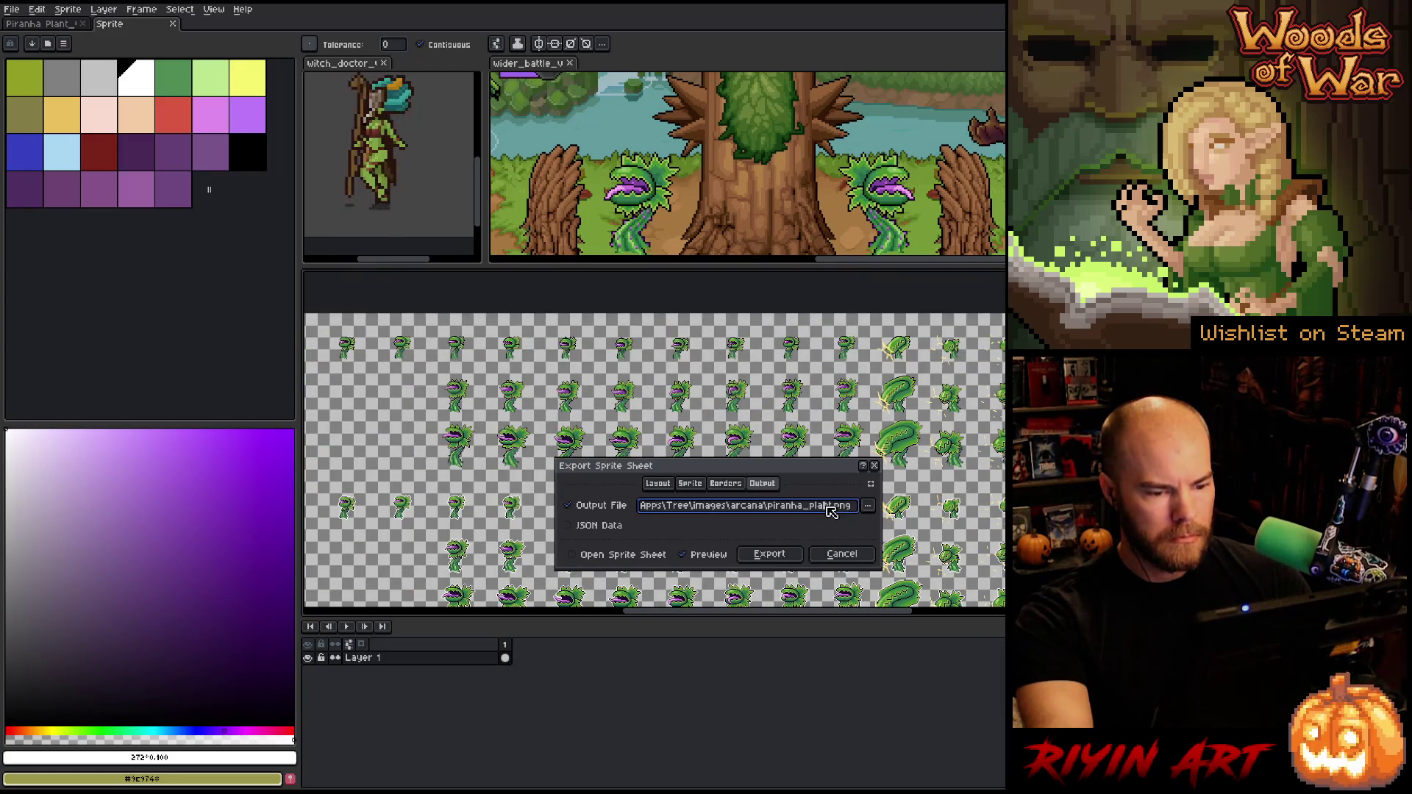
click(786, 556)
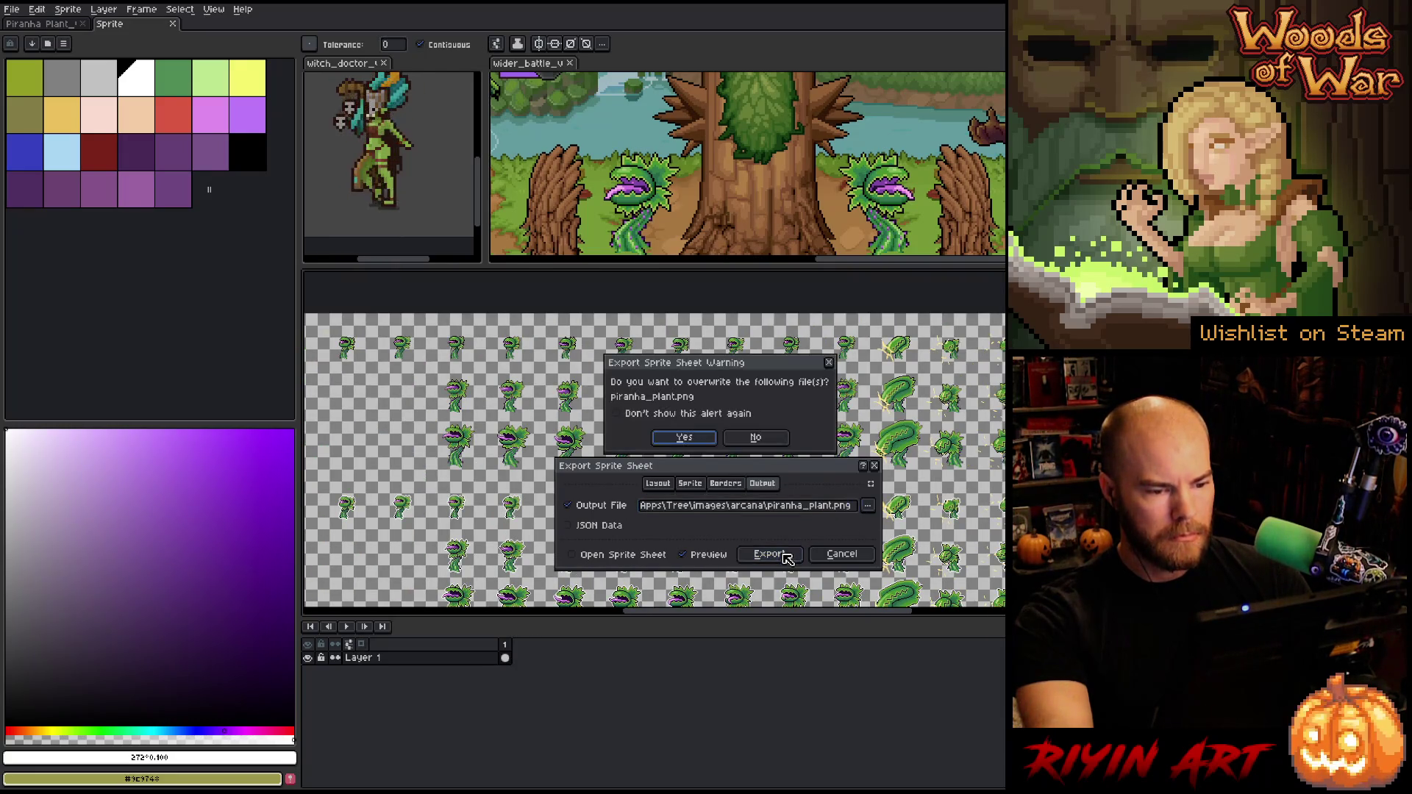
key(Return)
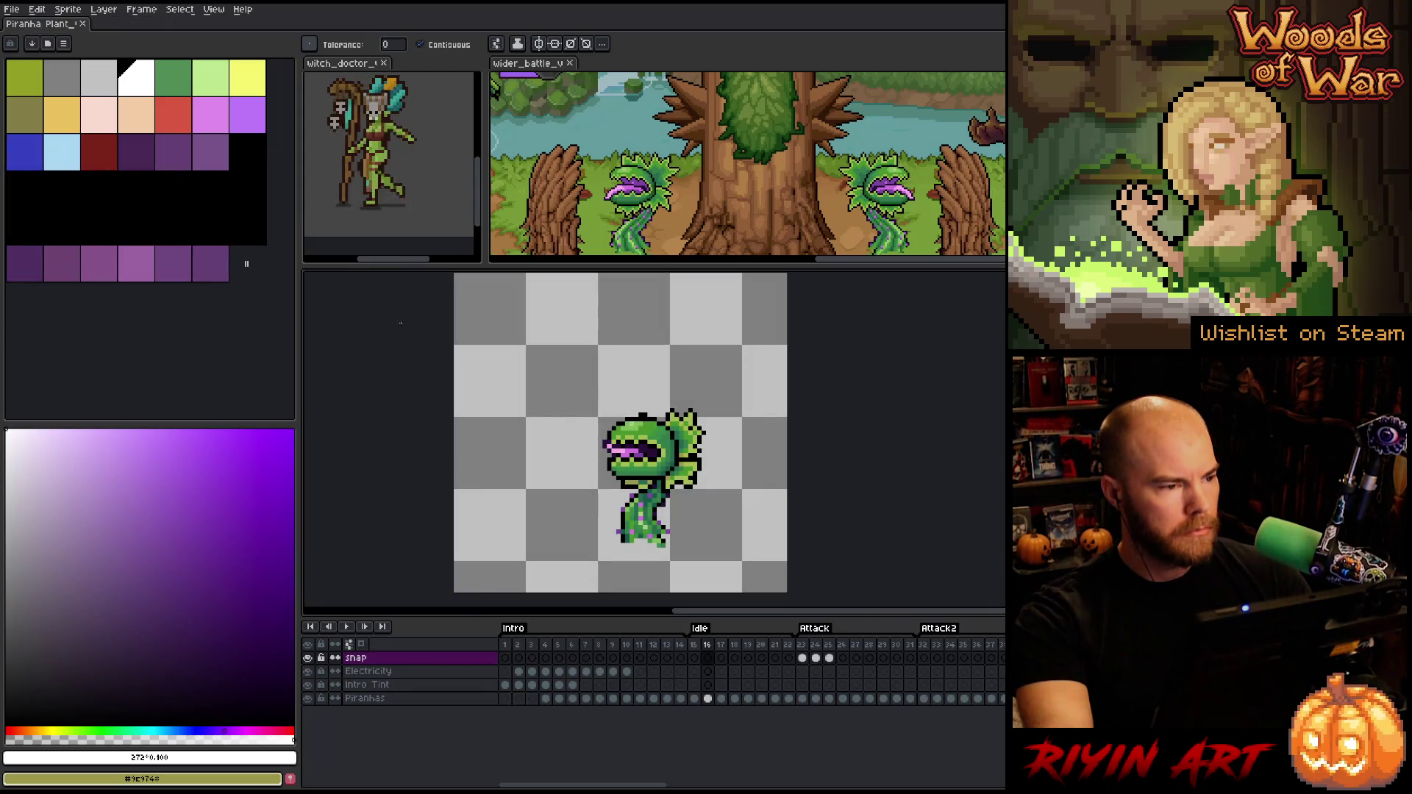
Close the Piranha Plant tab and bring wider_battle into full view, then switch tools with W
click(86, 23)
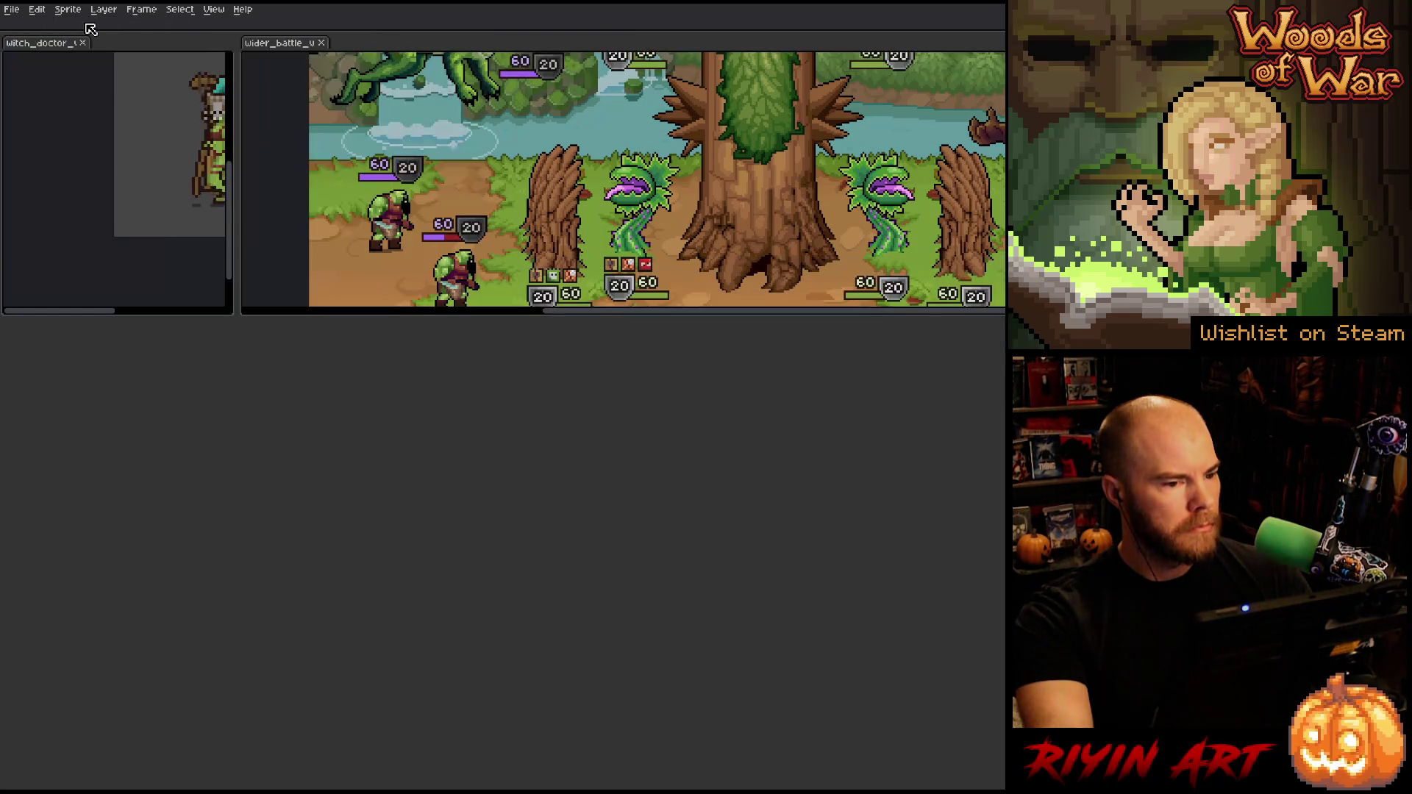
click(269, 46)
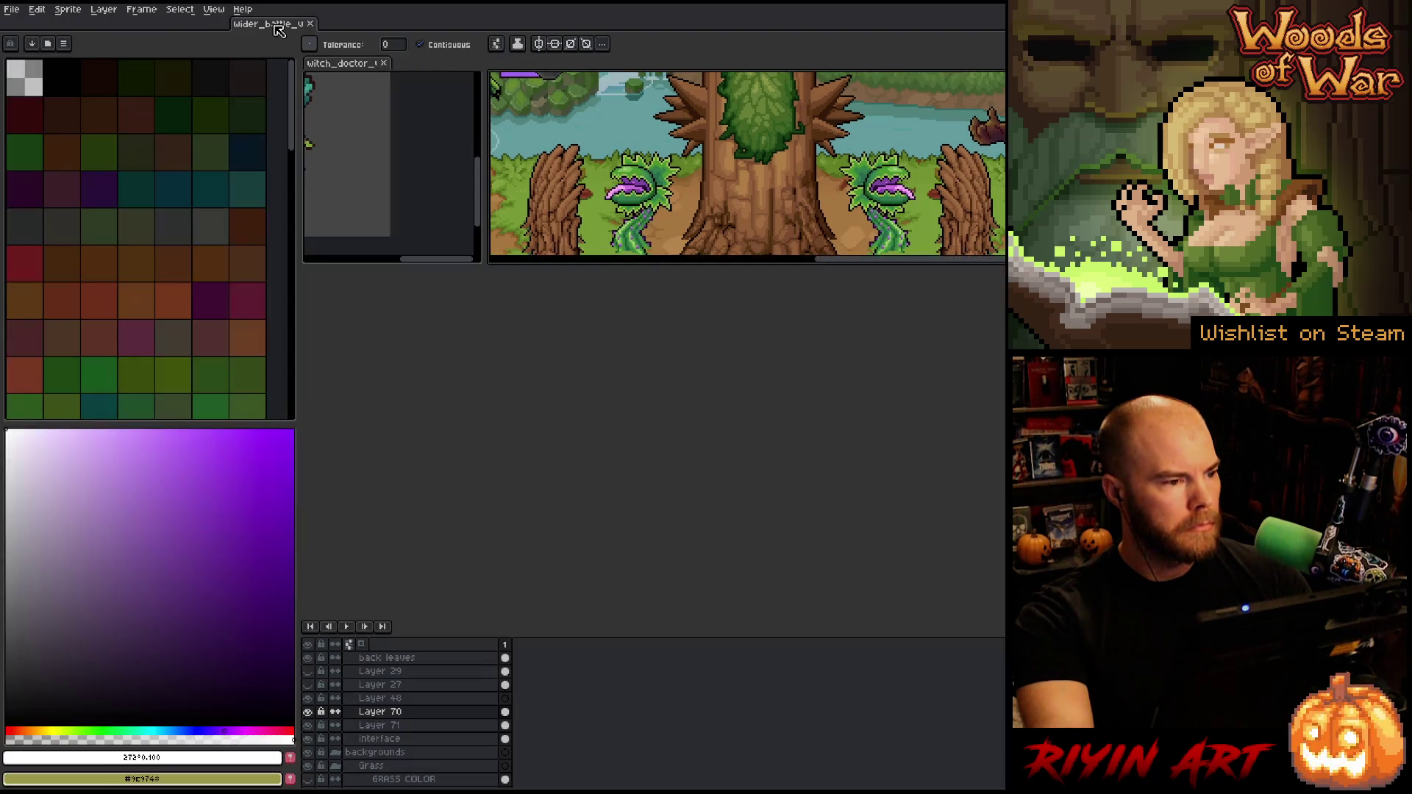
scroll(647, 441, down, 2)
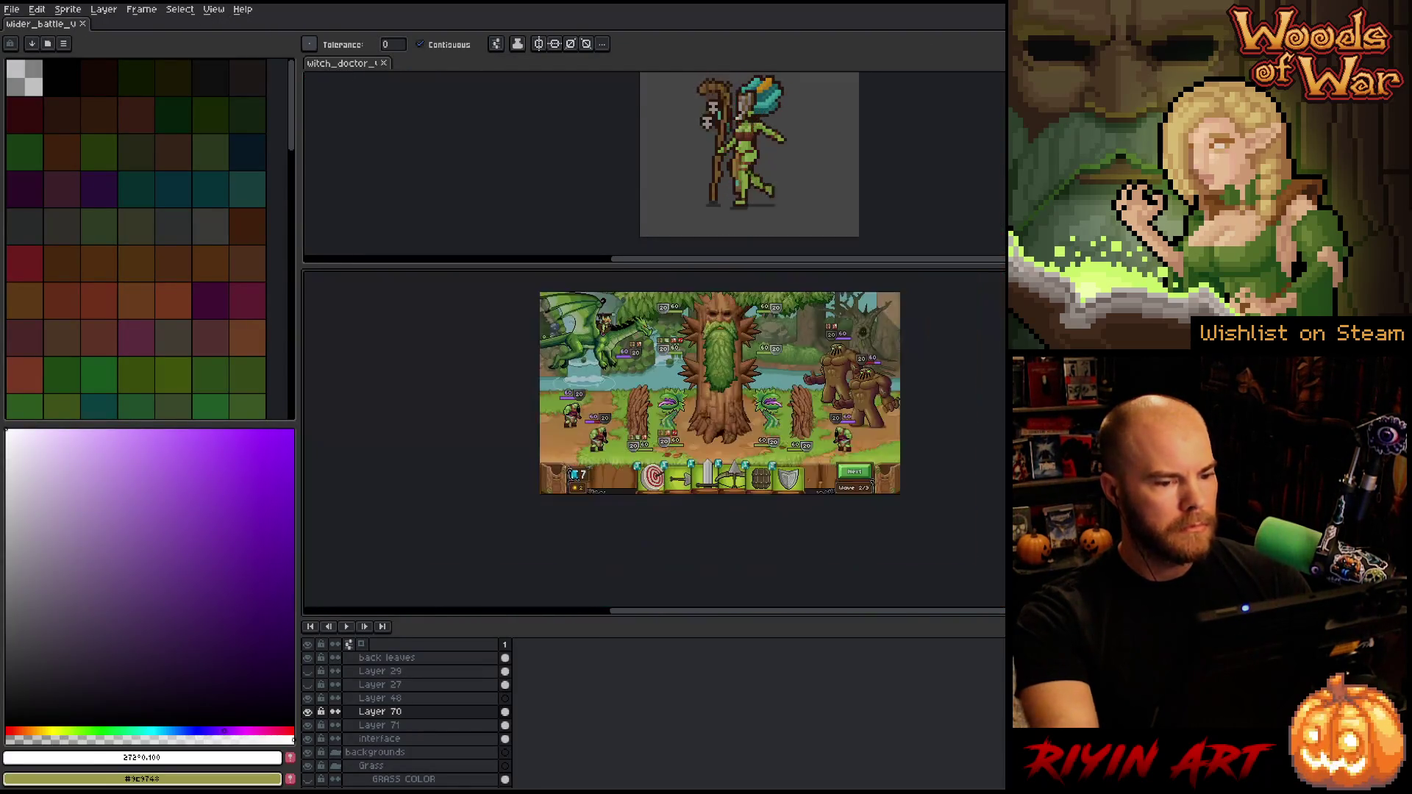
scroll(633, 438, up, 3)
drag(630, 436, 648, 491)
scroll(648, 492, down, 1)
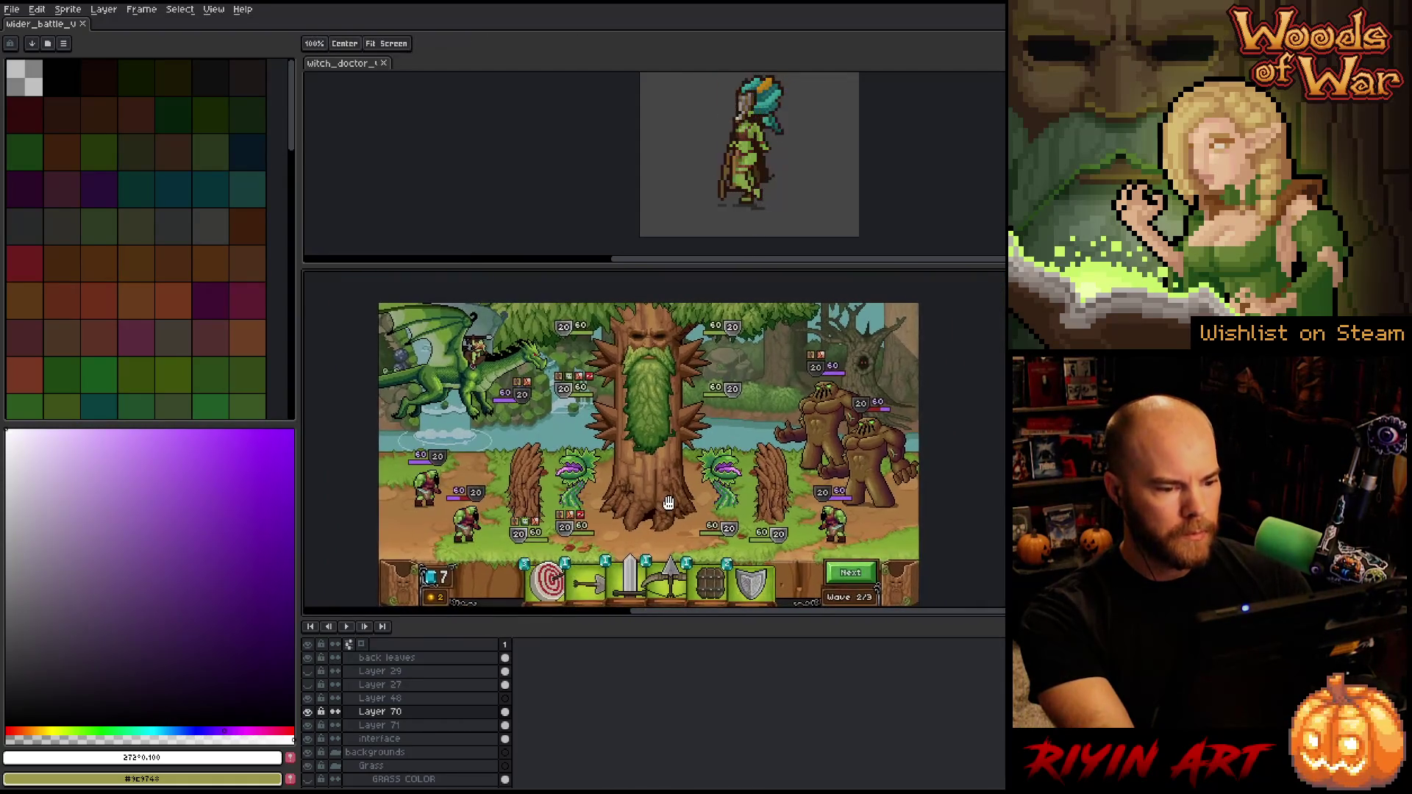
key(w)
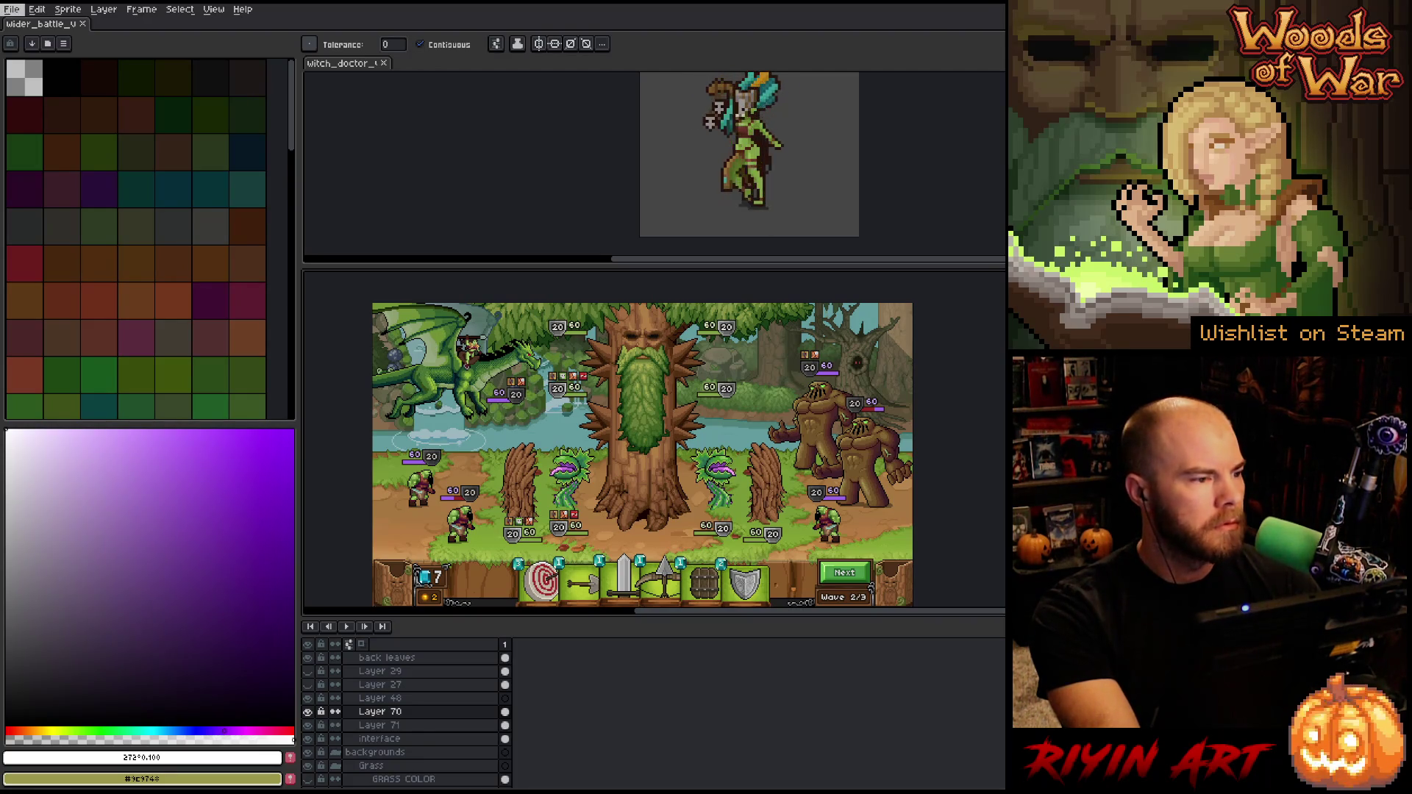
Open Piranha_Plant_projectile_v1.aseprite from the TreeAbilities folder
click(12, 9)
click(26, 45)
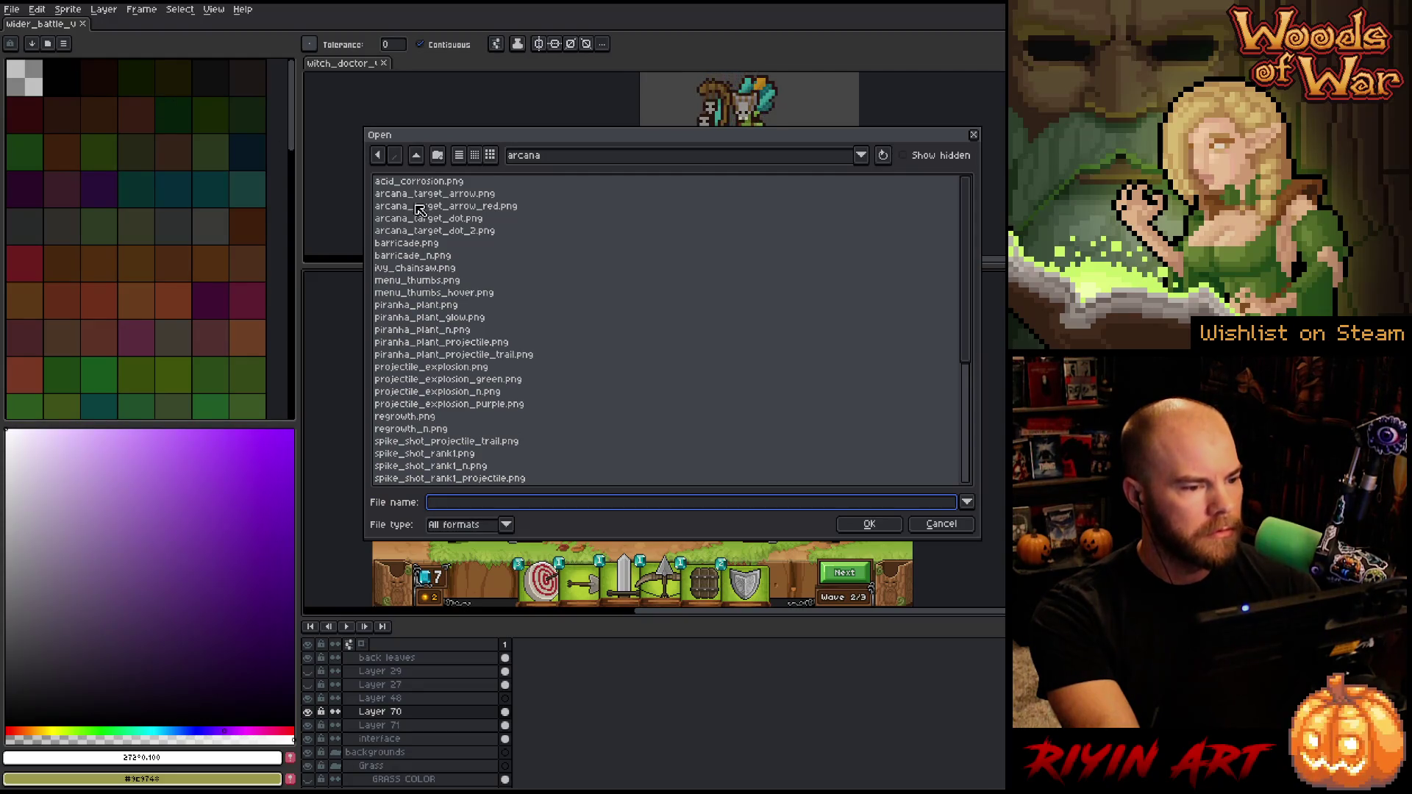
click(548, 157)
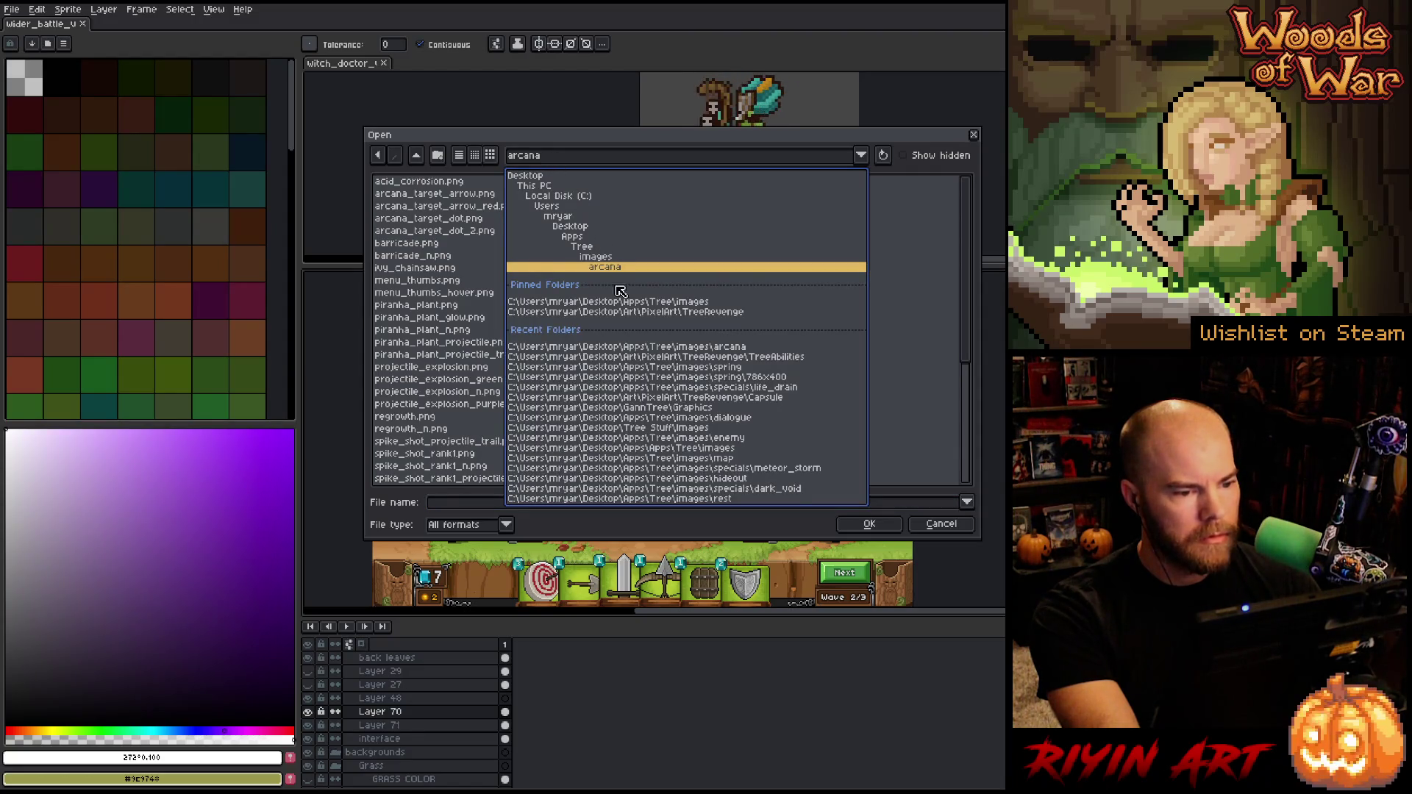
click(625, 312)
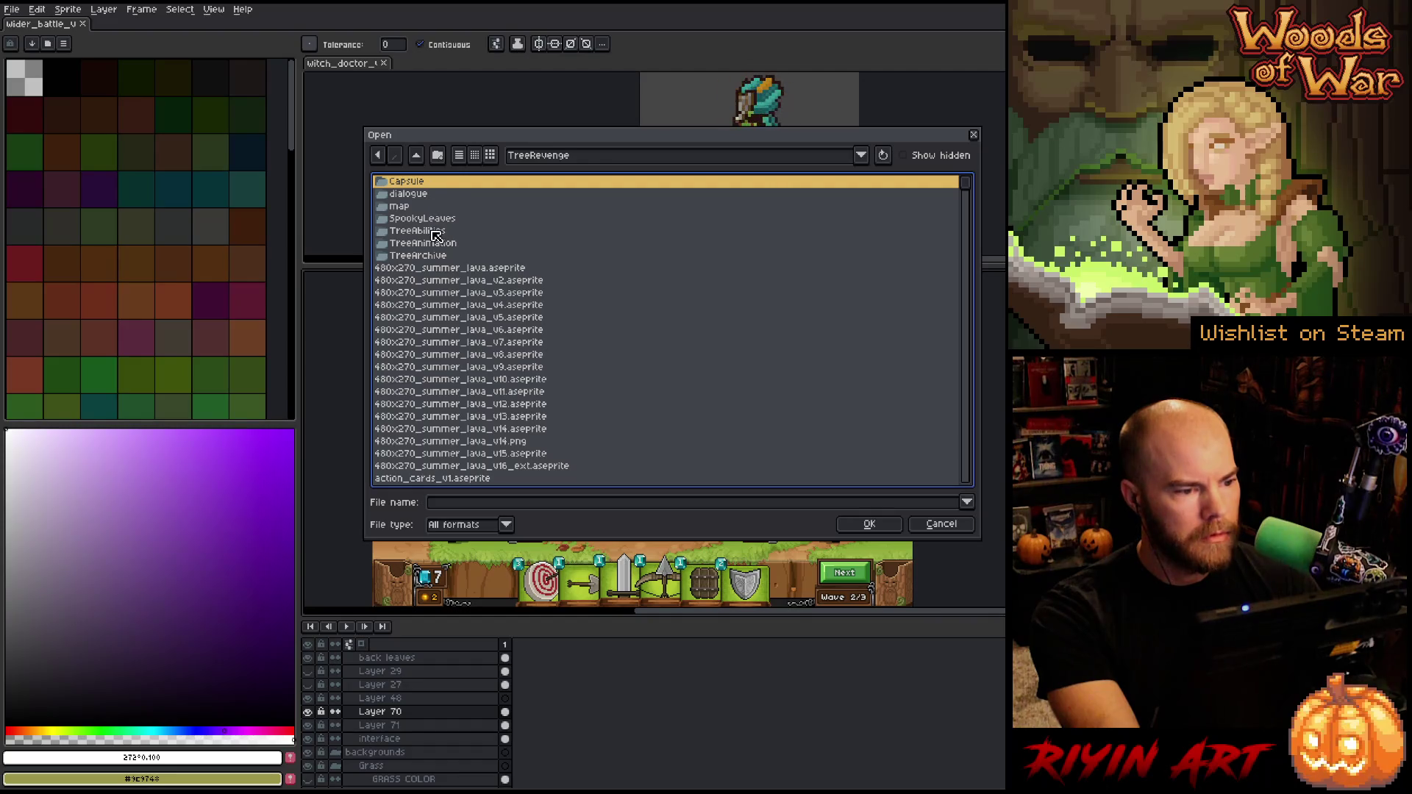
scroll(434, 206, down, 4)
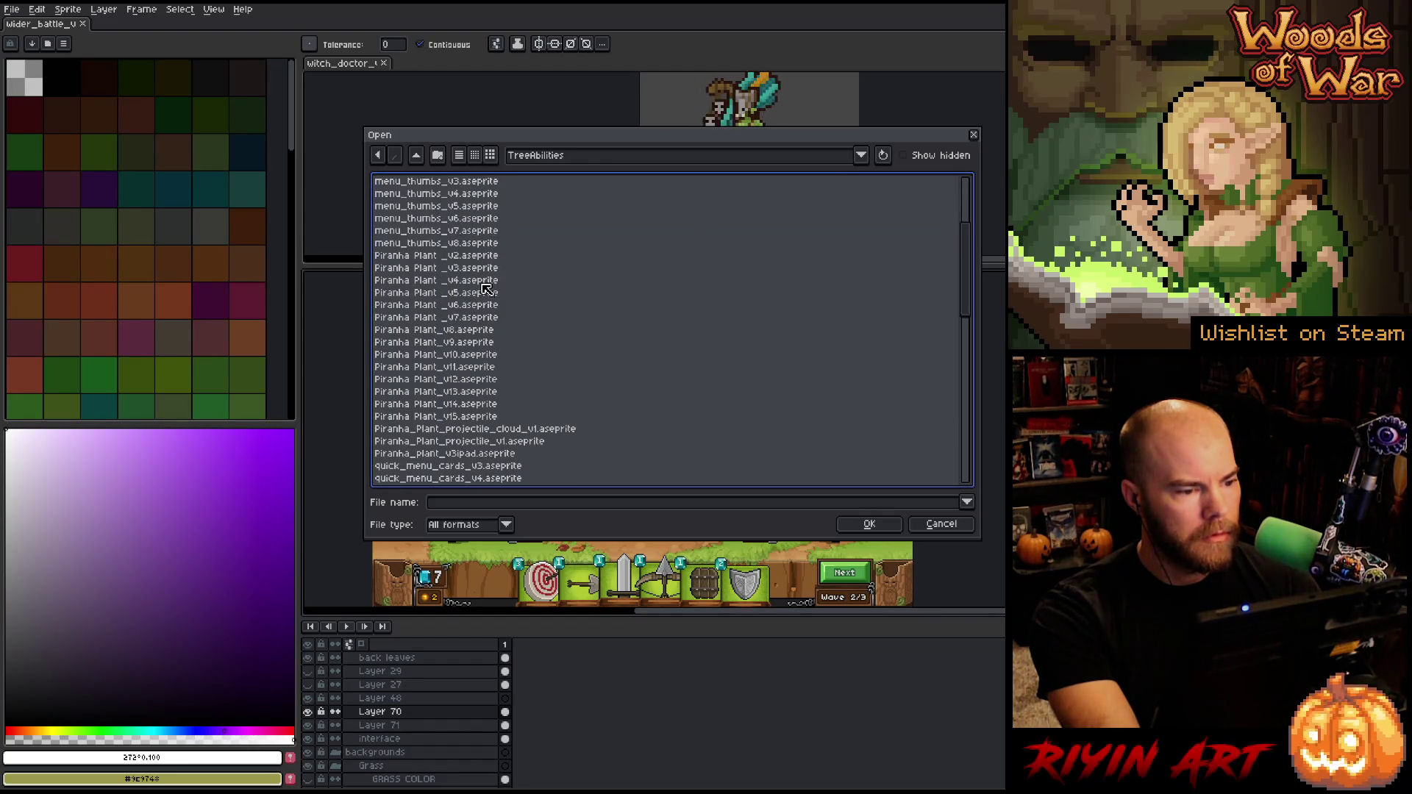
click(471, 429)
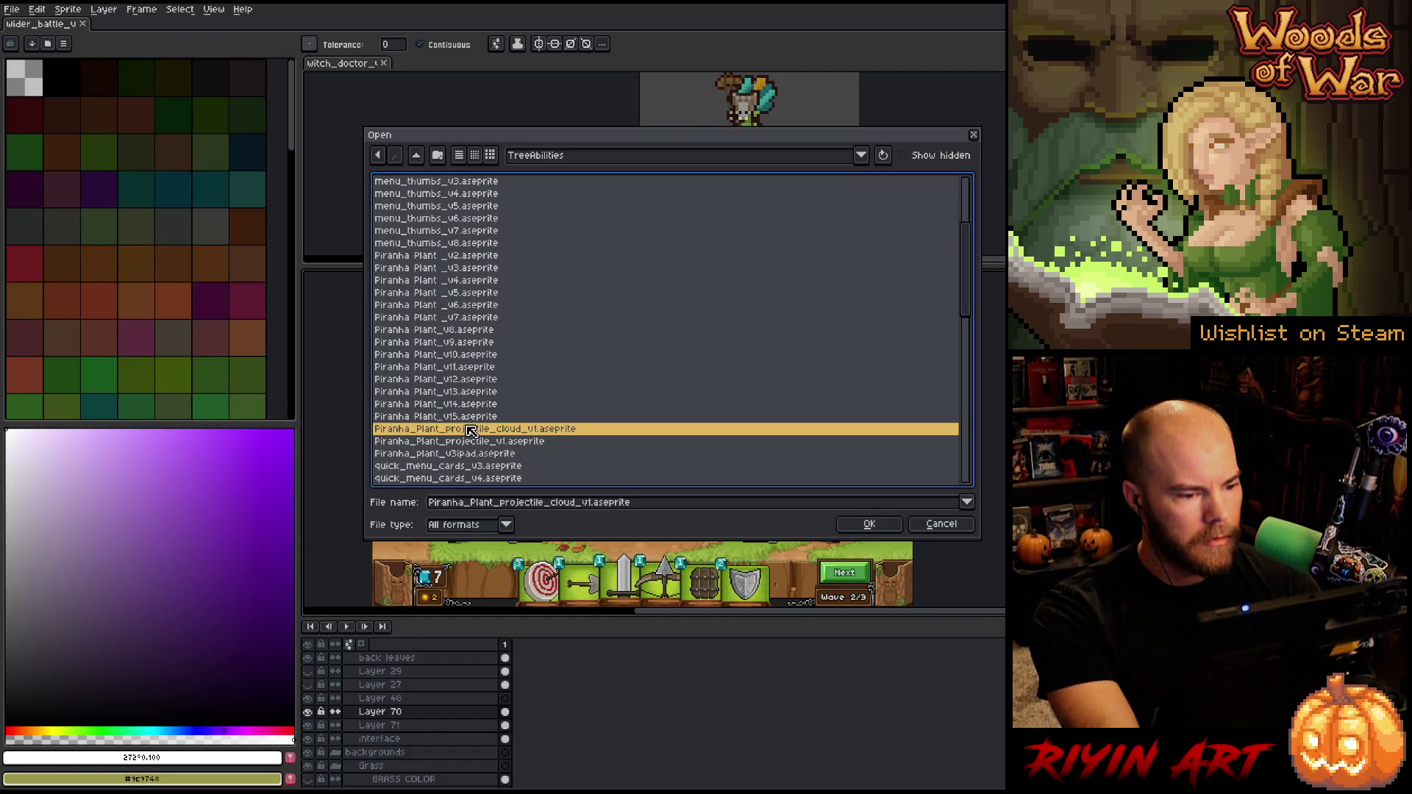
click(689, 440)
key(Return)
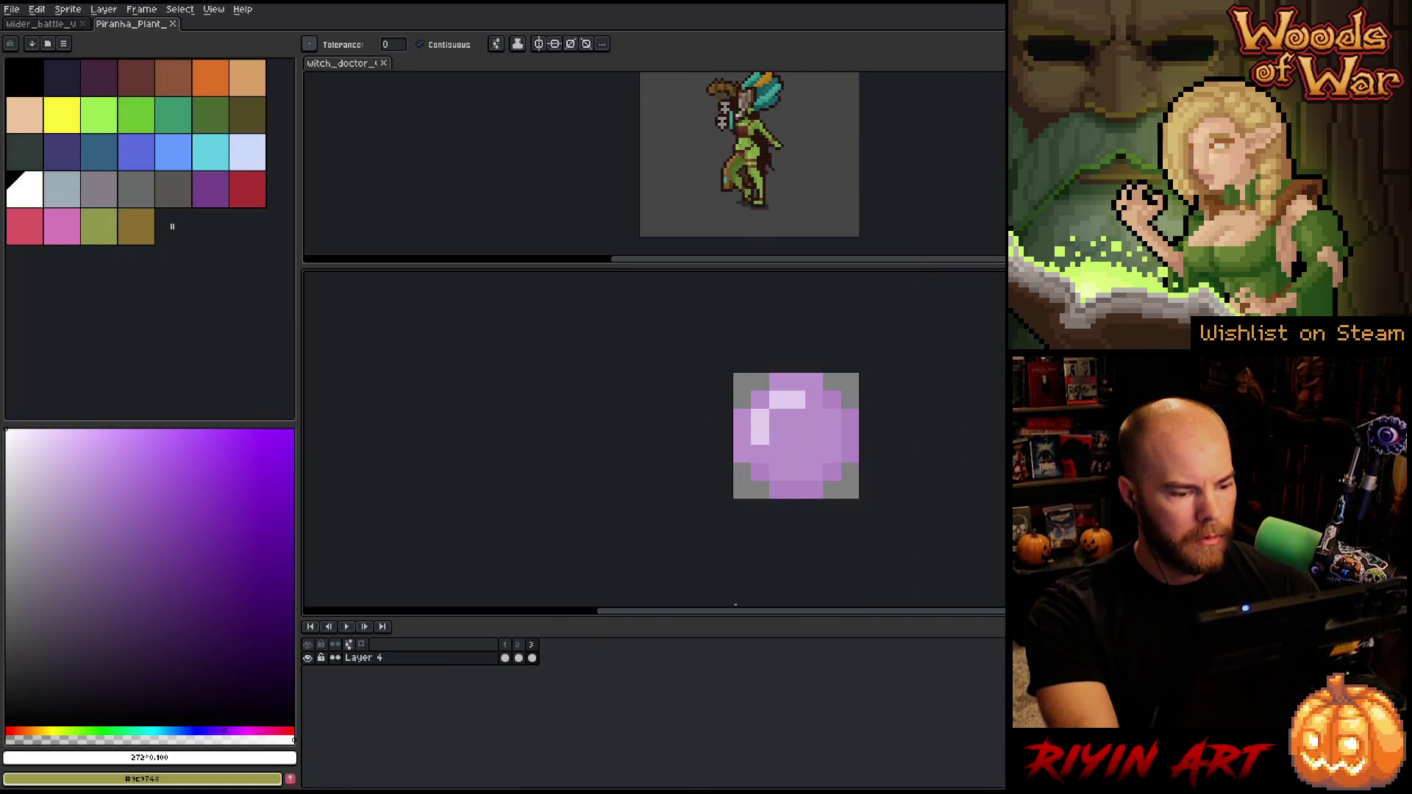
View the orb's second frame and play its three-frame animation
click(518, 656)
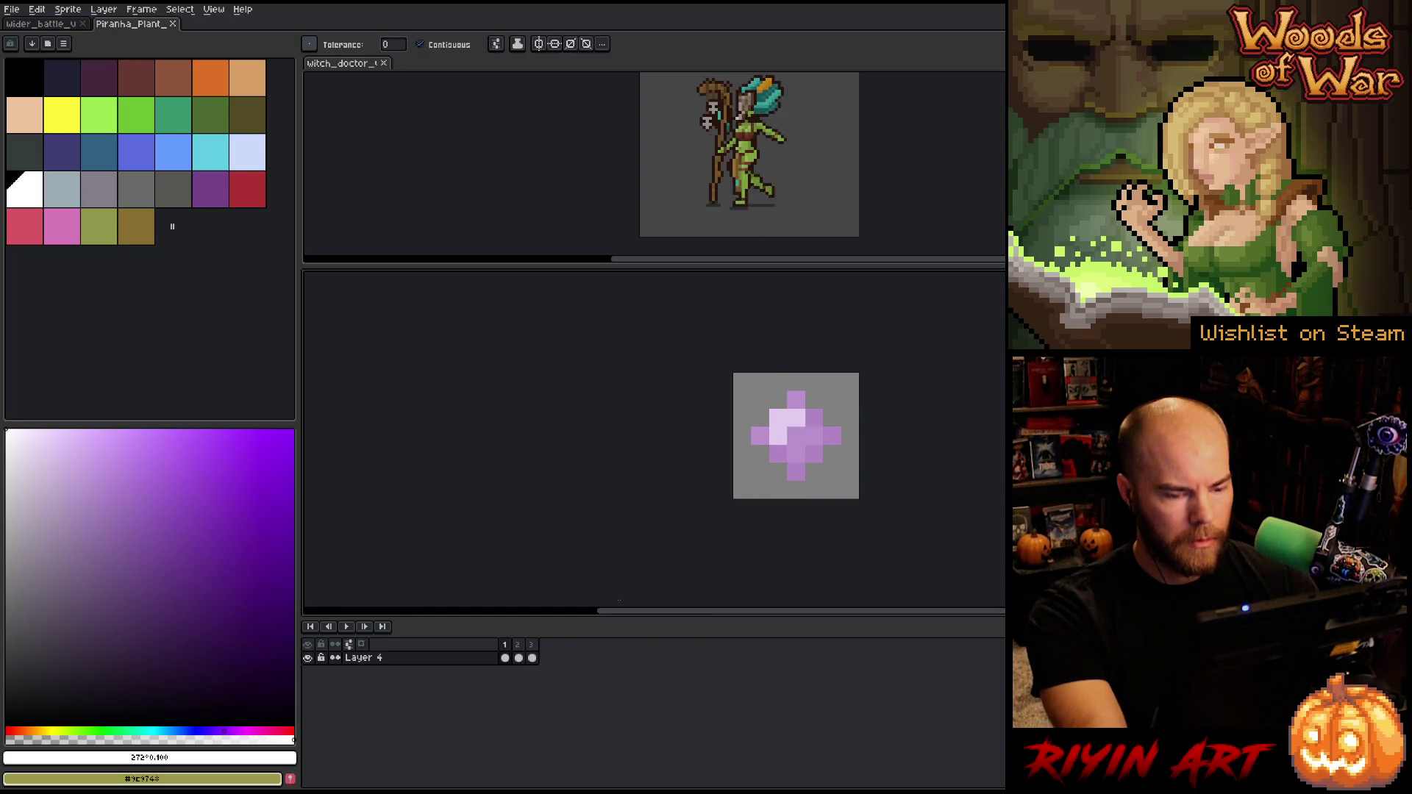
key(Return)
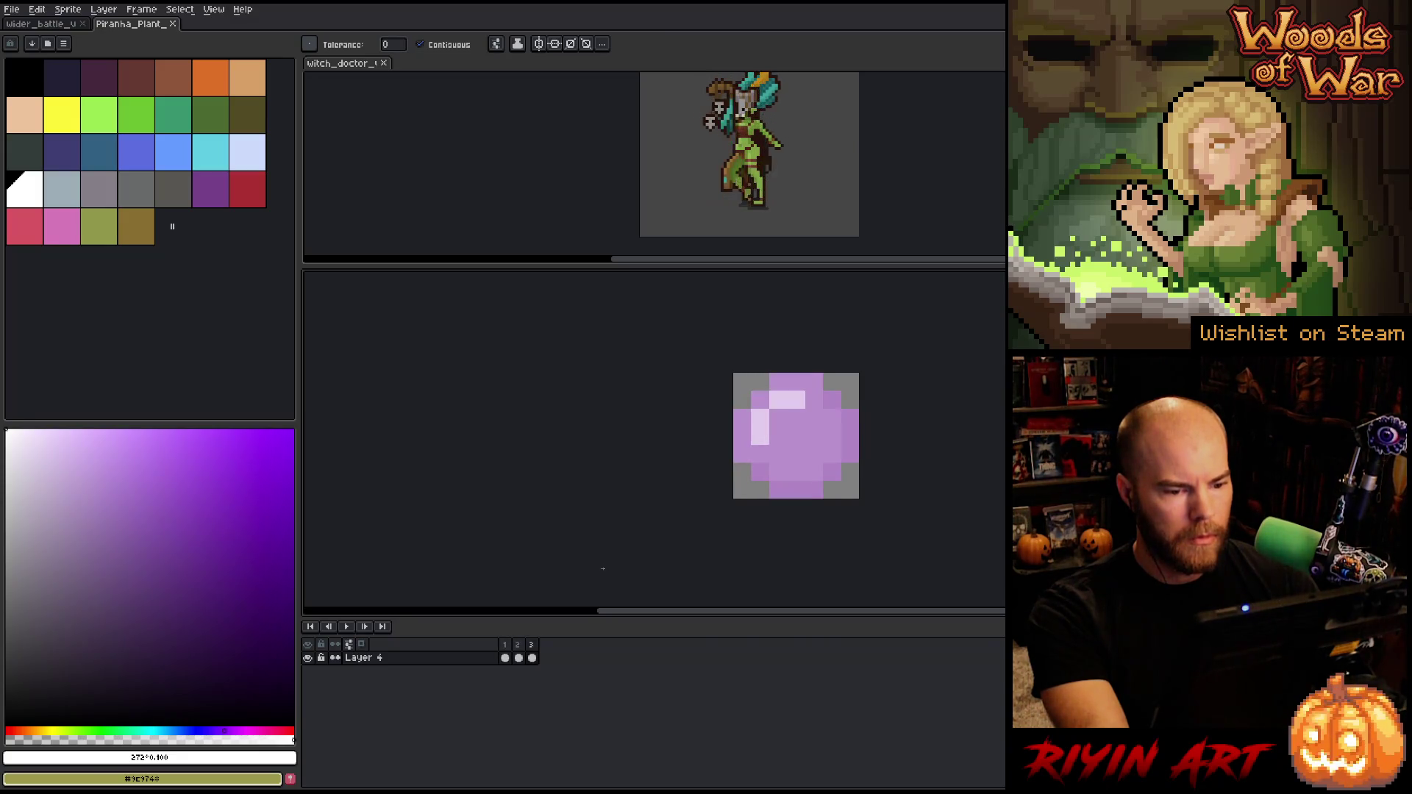
click(11, 8)
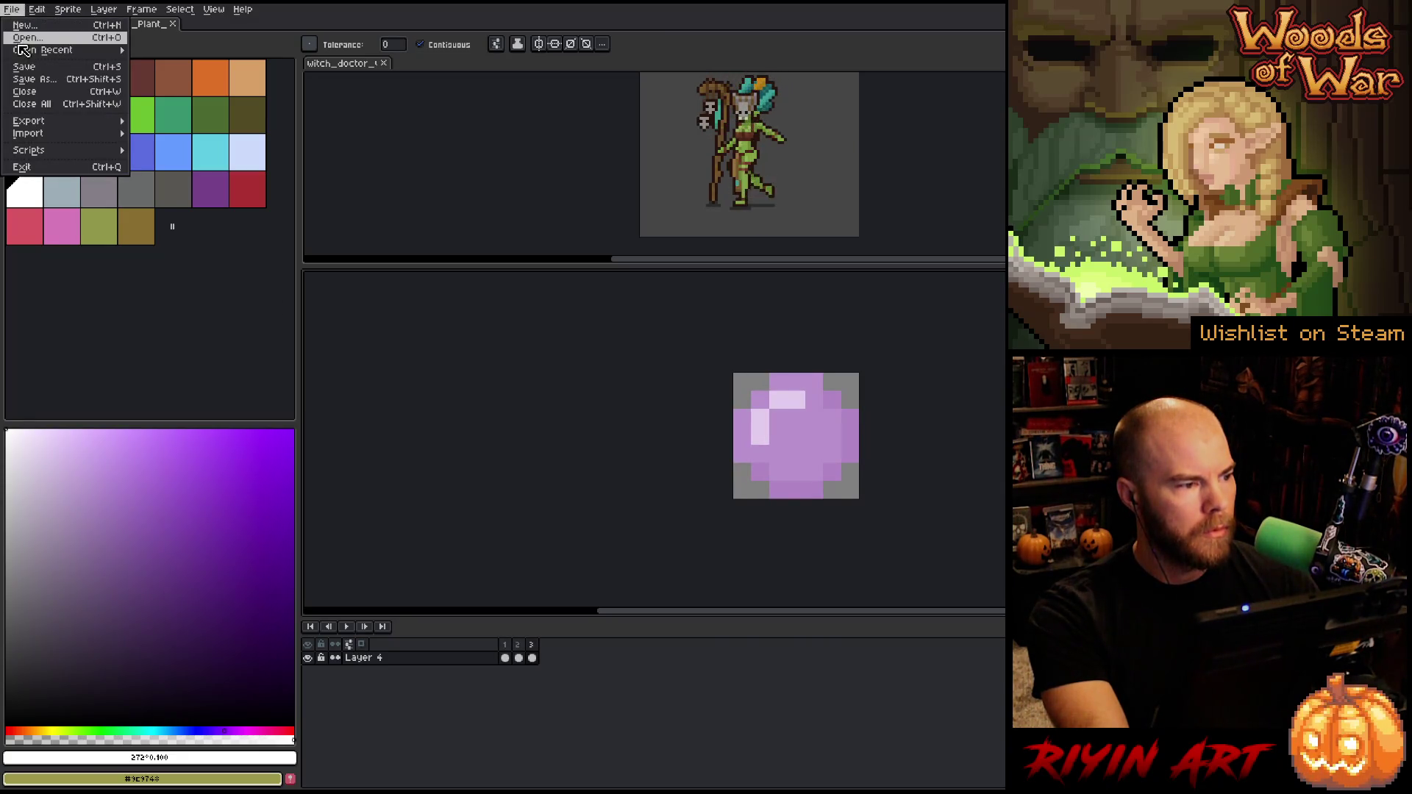
Open piranha_plant_projectile.png from the images/arcana folder
click(38, 61)
click(593, 156)
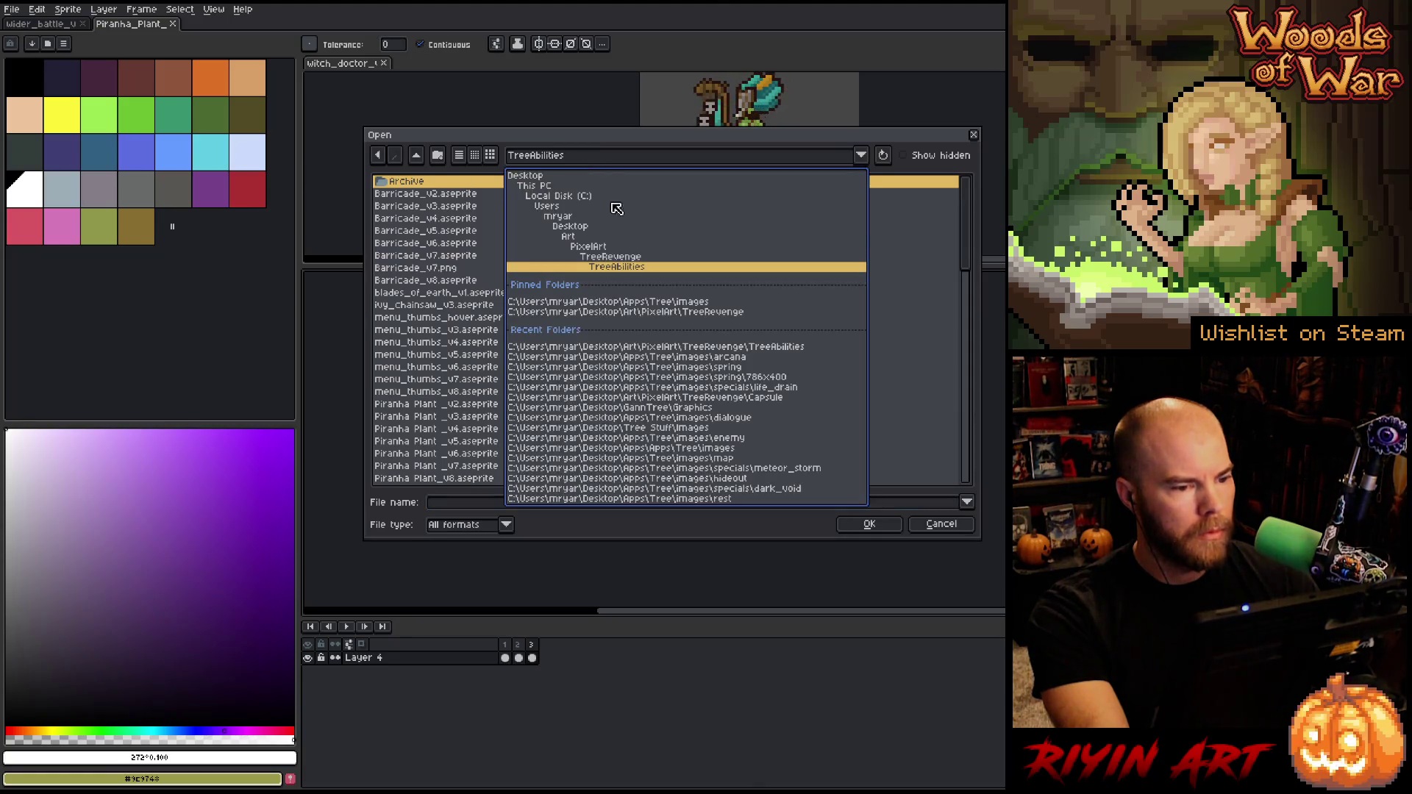
click(630, 302)
double_click(404, 183)
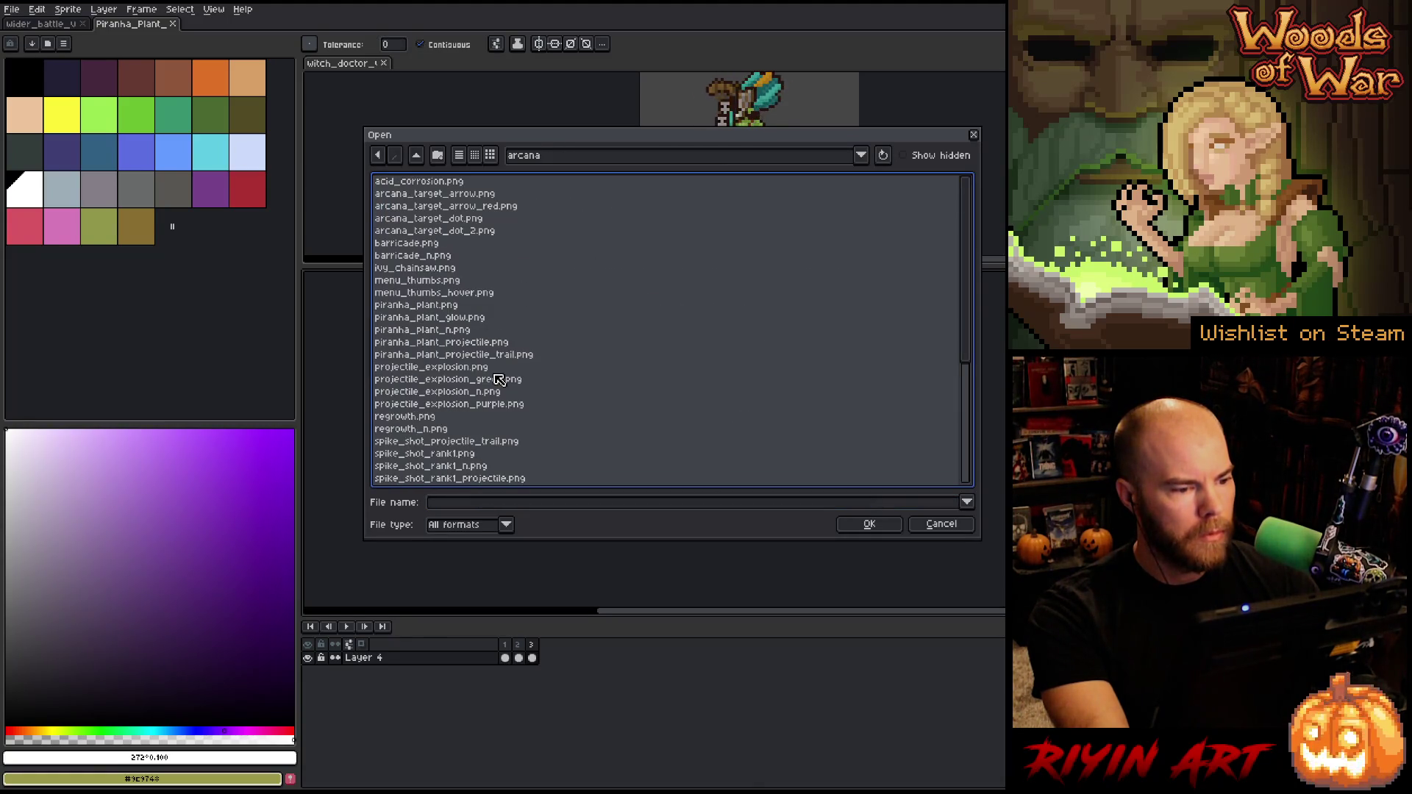
double_click(479, 343)
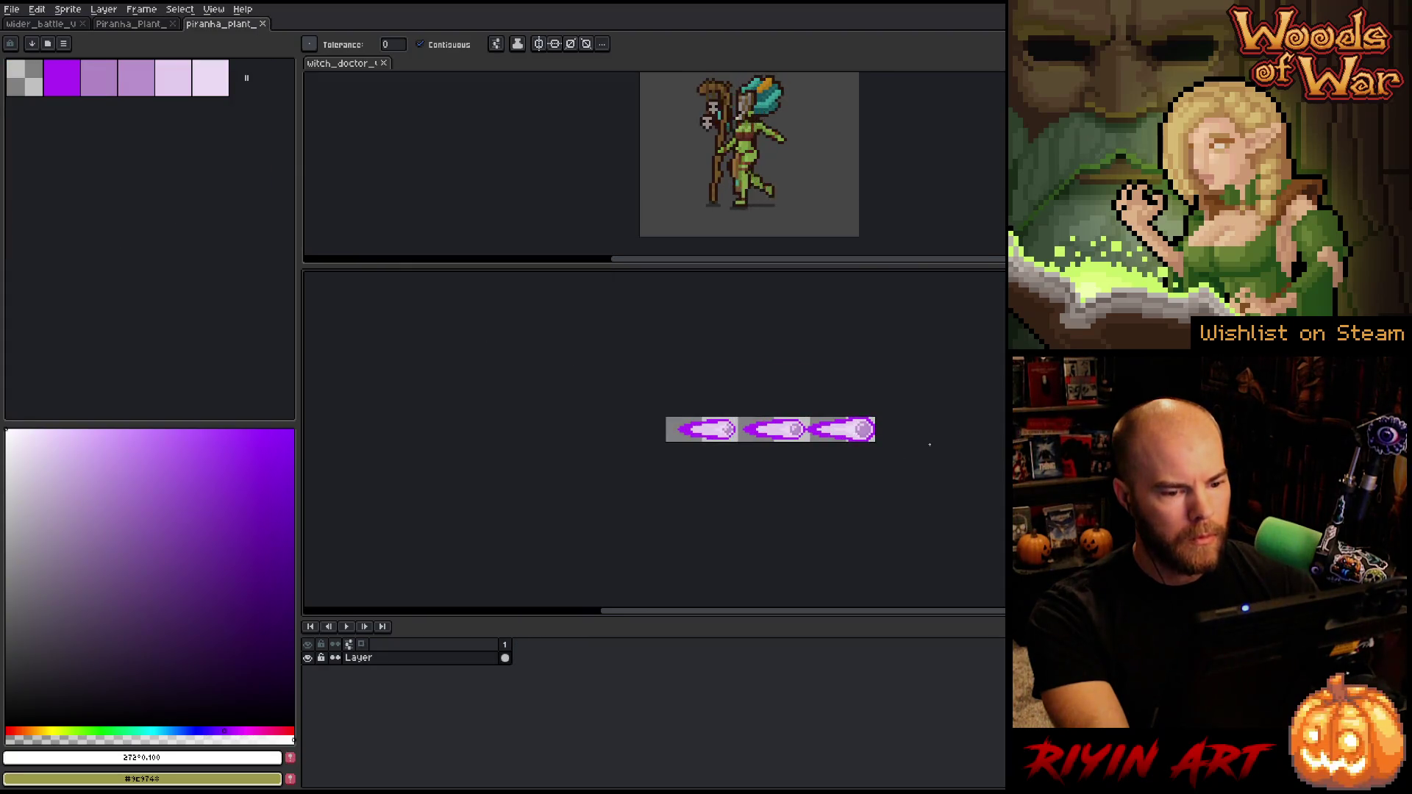
Open Piranha_Plant_projectile_cloud_v1.aseprite from the TreeAbilities folder
click(133, 26)
click(11, 9)
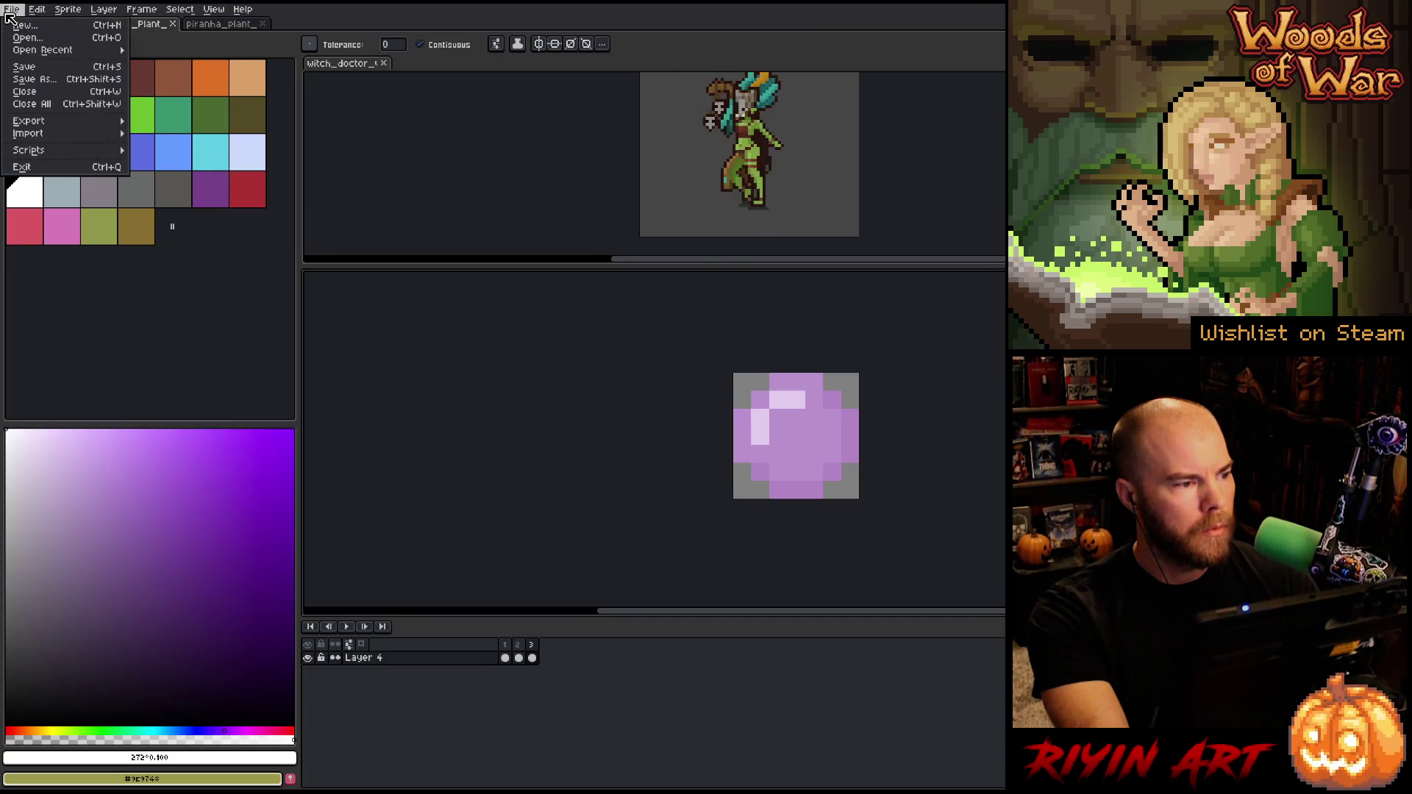
click(20, 42)
click(557, 156)
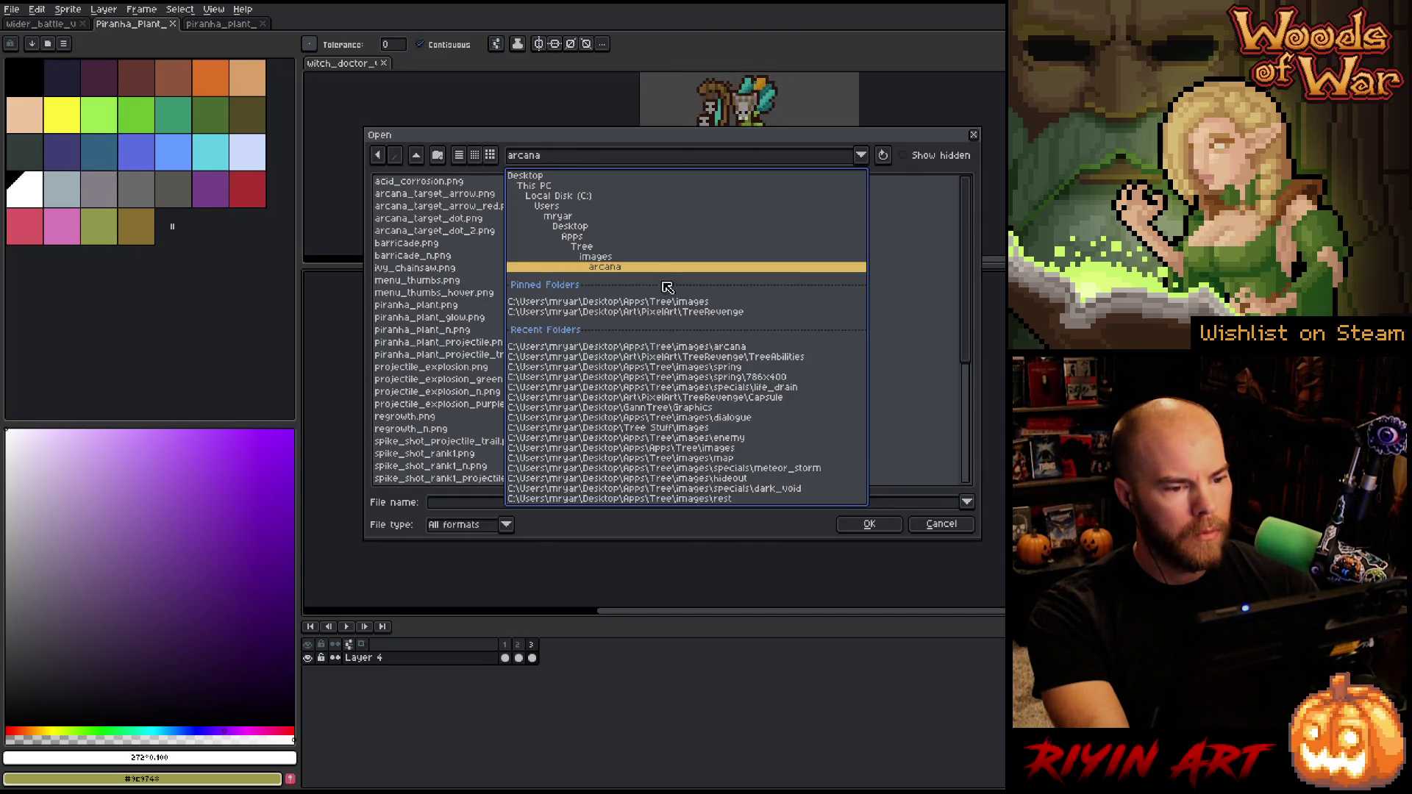
click(676, 312)
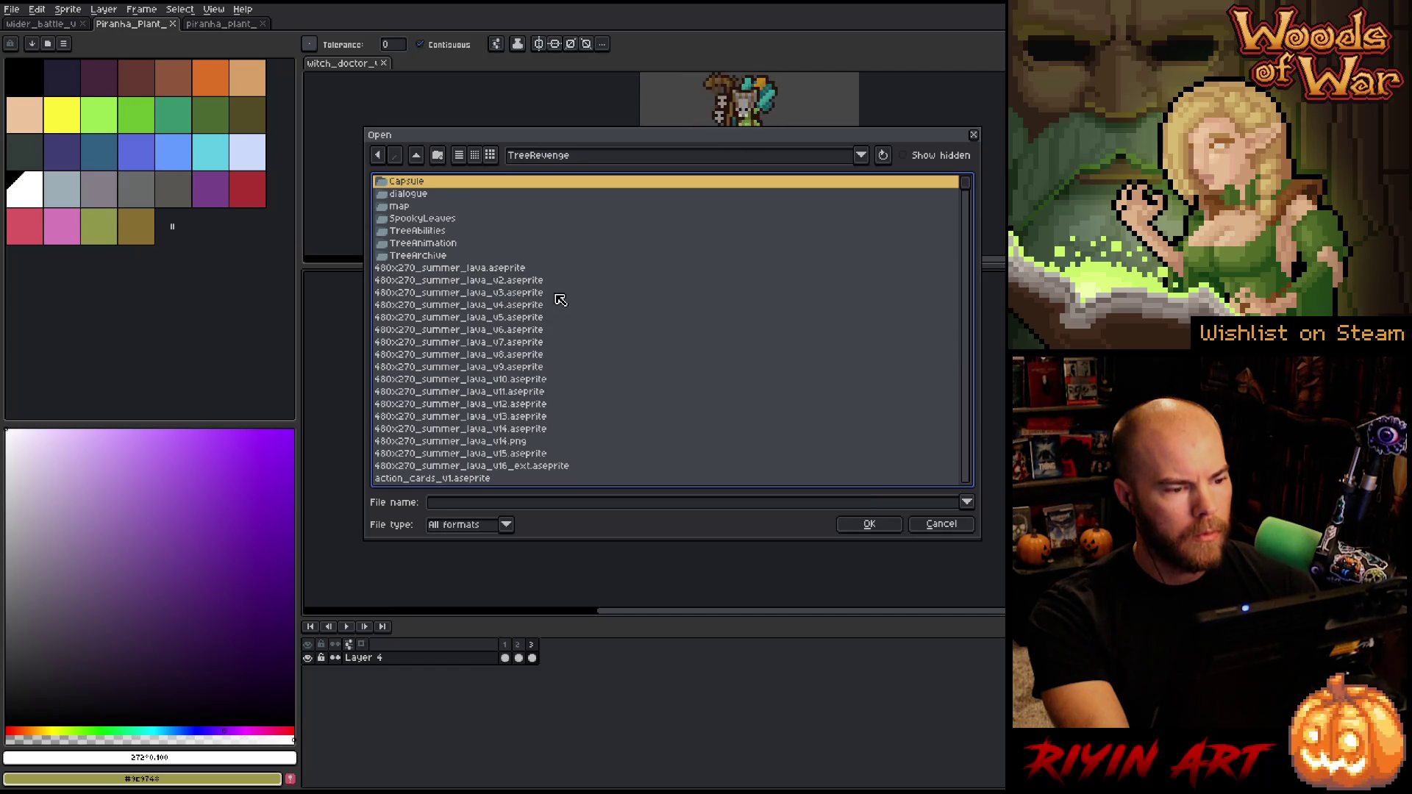
double_click(428, 231)
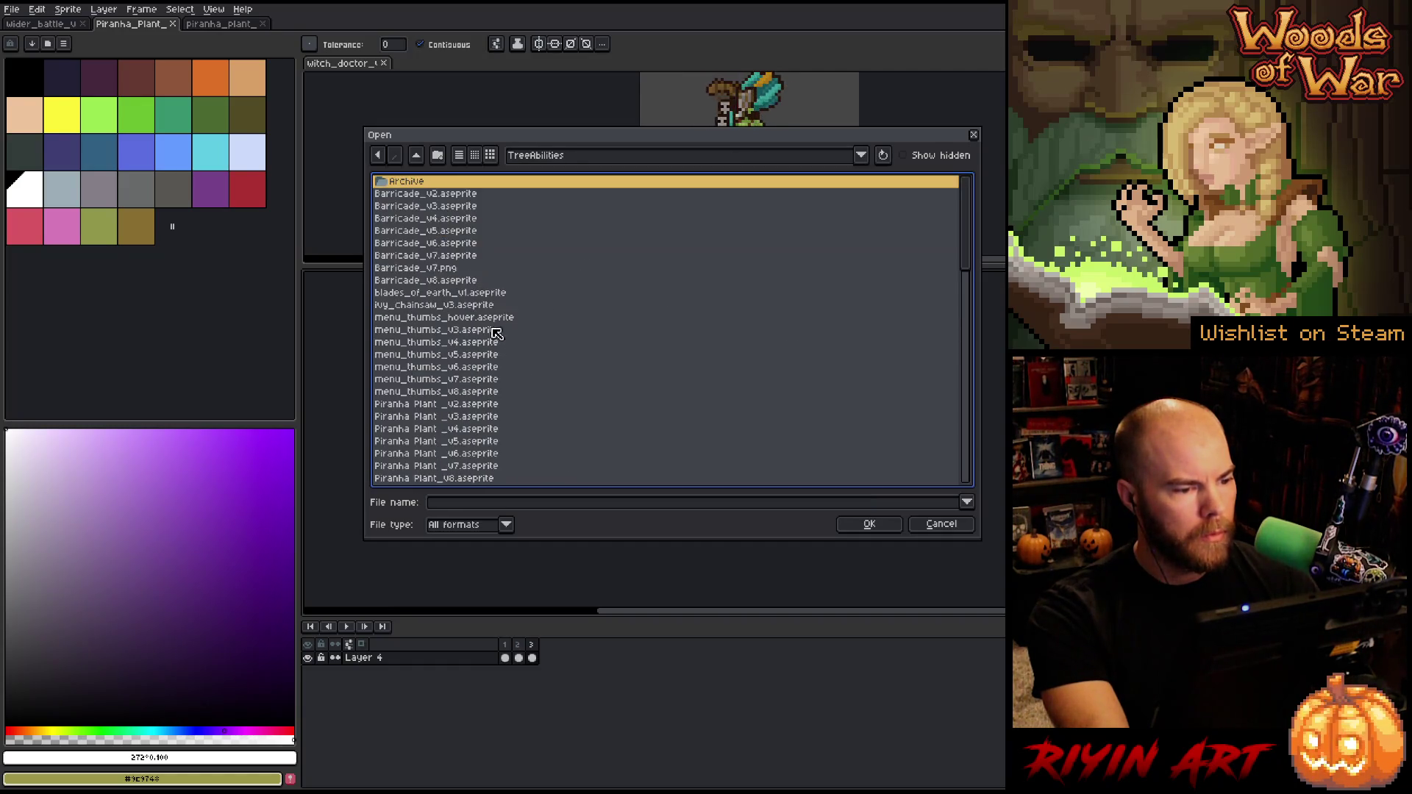
scroll(528, 390, down, 10)
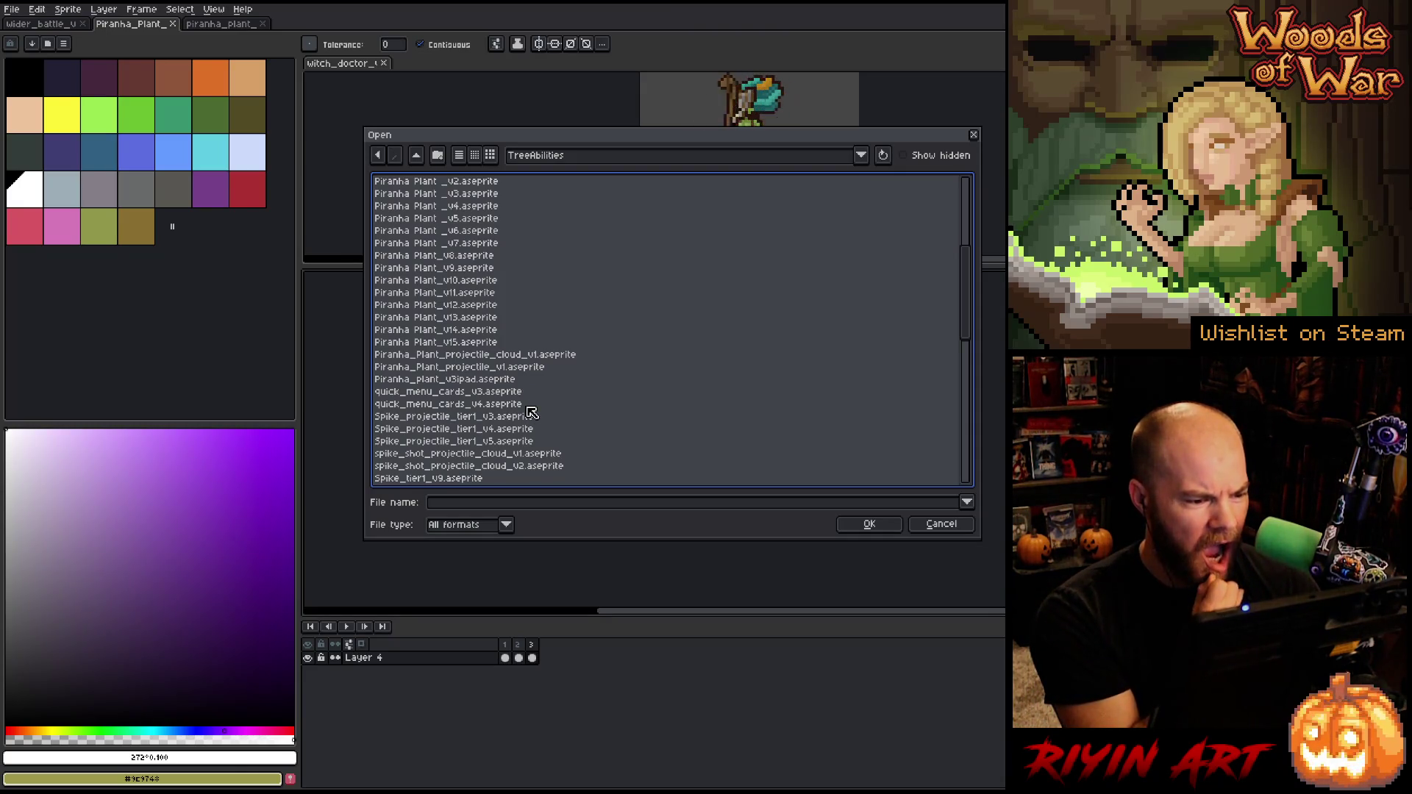
click(498, 356)
click(861, 525)
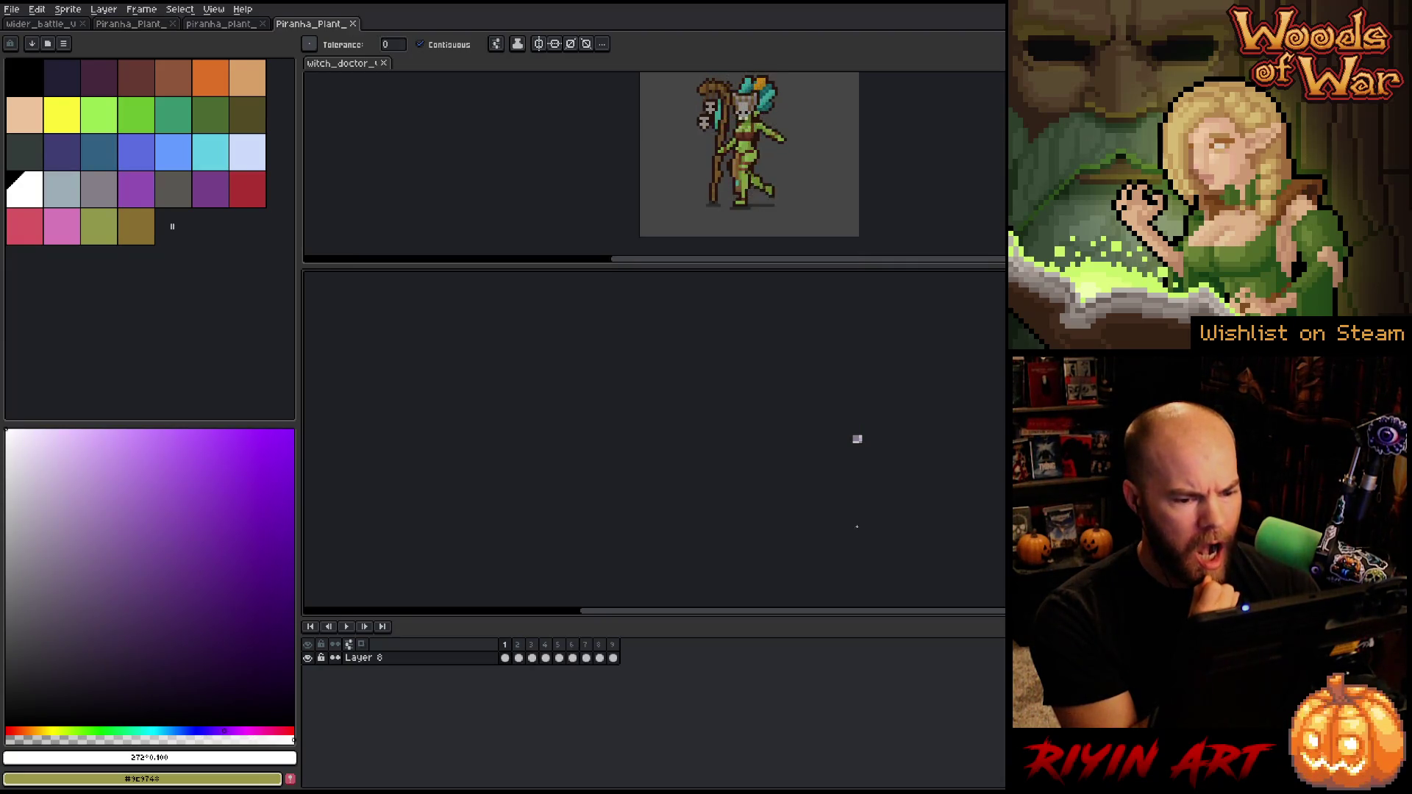
Inspect the cloud's frames 1 to 9 and first frame, then close the cloud sprite
drag(505, 645, 612, 647)
click(505, 658)
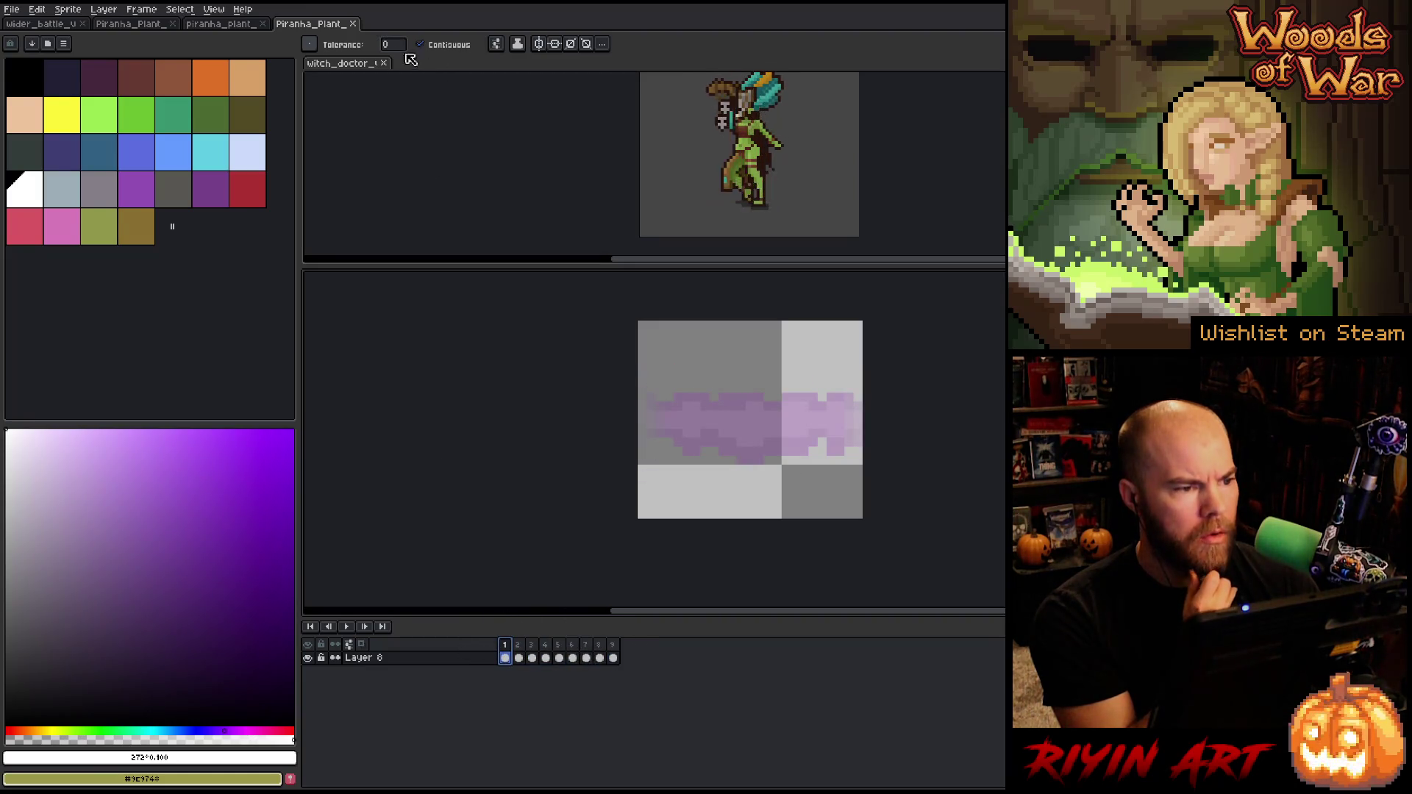
click(352, 24)
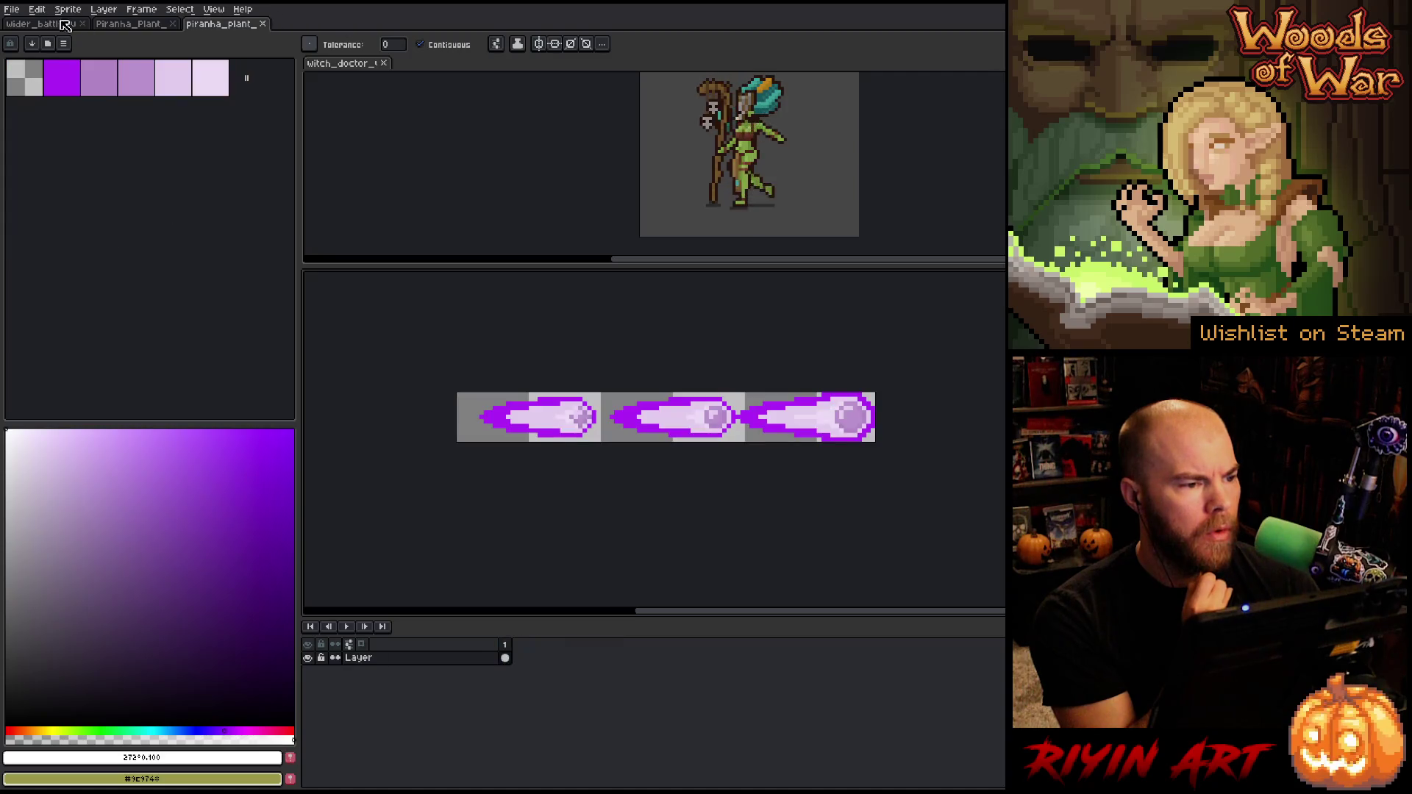
click(12, 9)
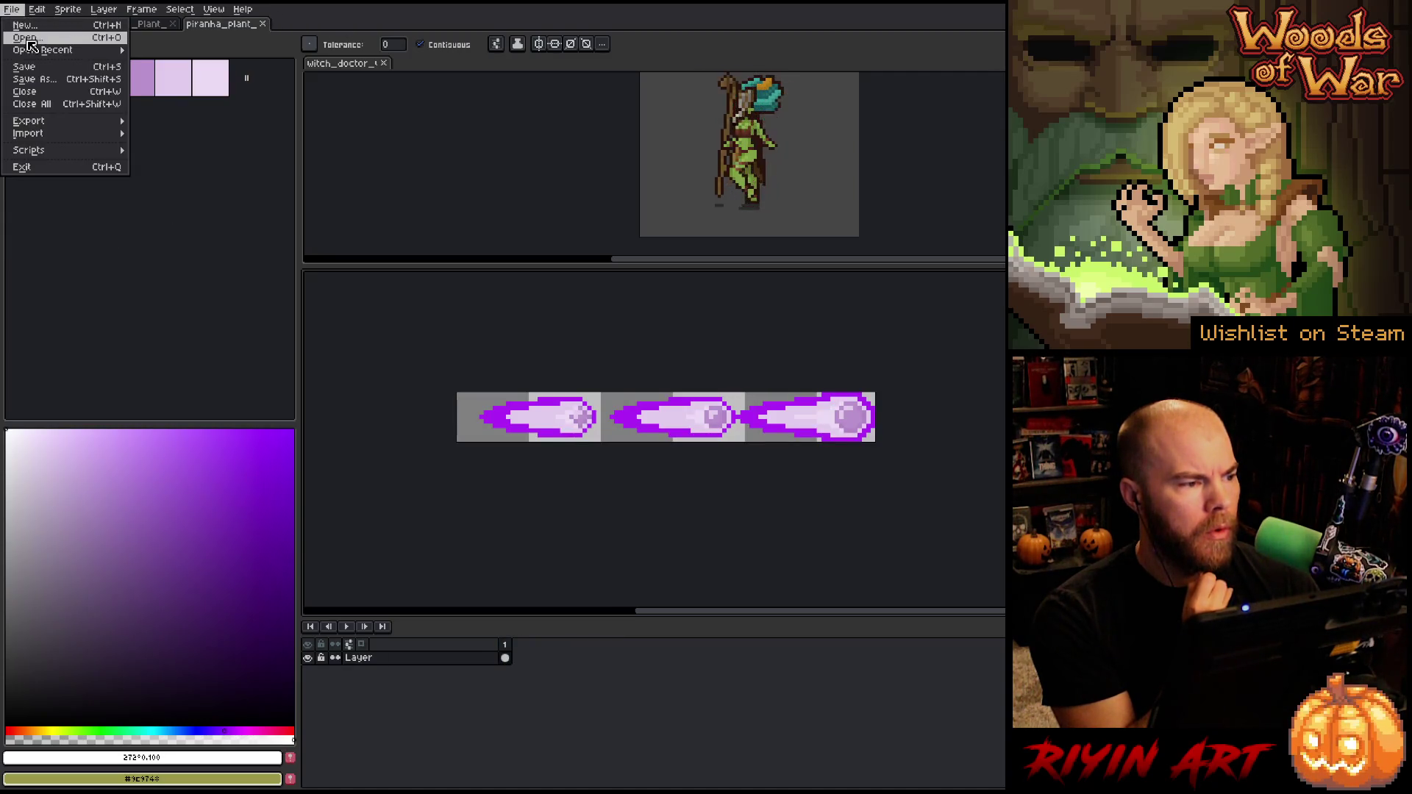
Browse the TreeAbilities file list and open the Piranha_plant_v3ipad file
click(44, 30)
scroll(654, 353, down, 2)
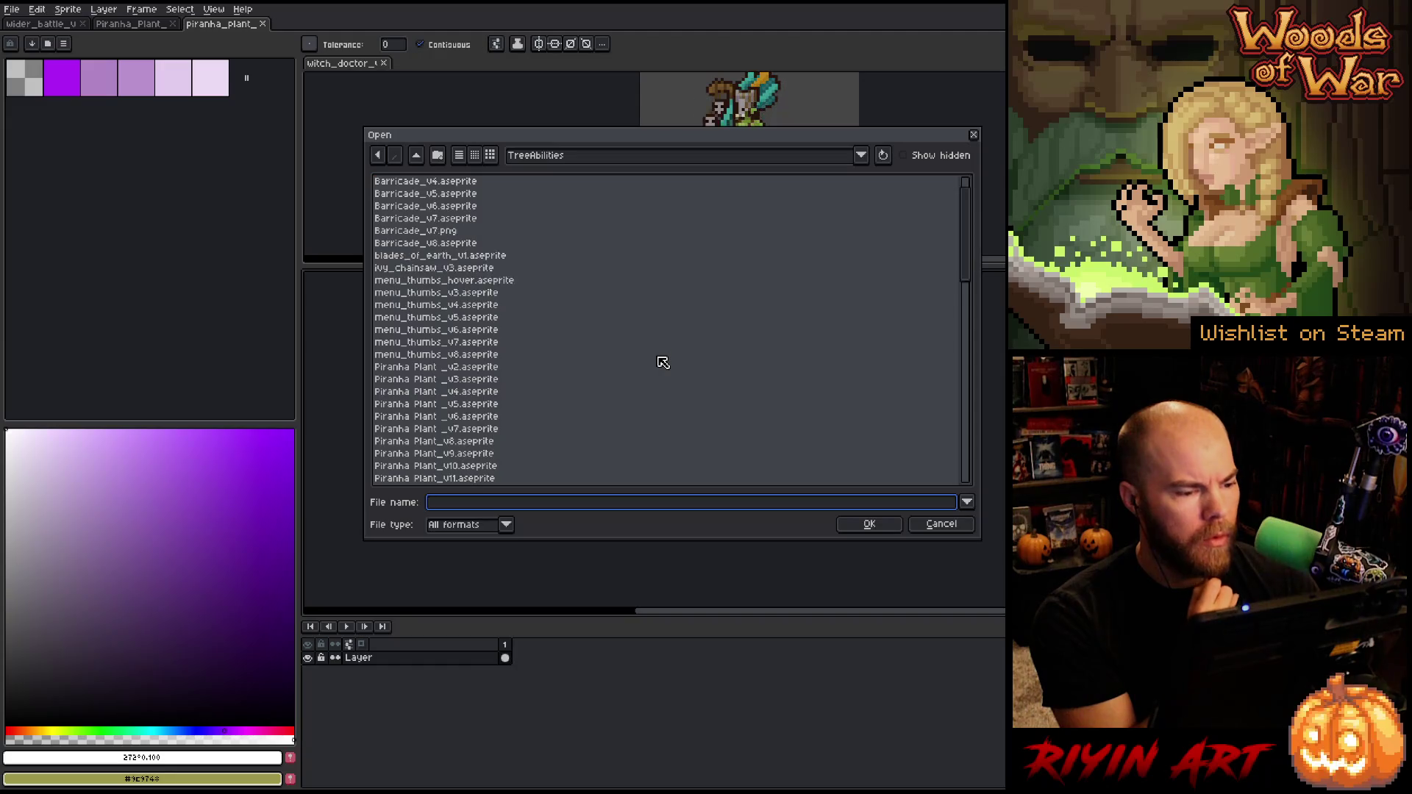
scroll(663, 363, down, 4)
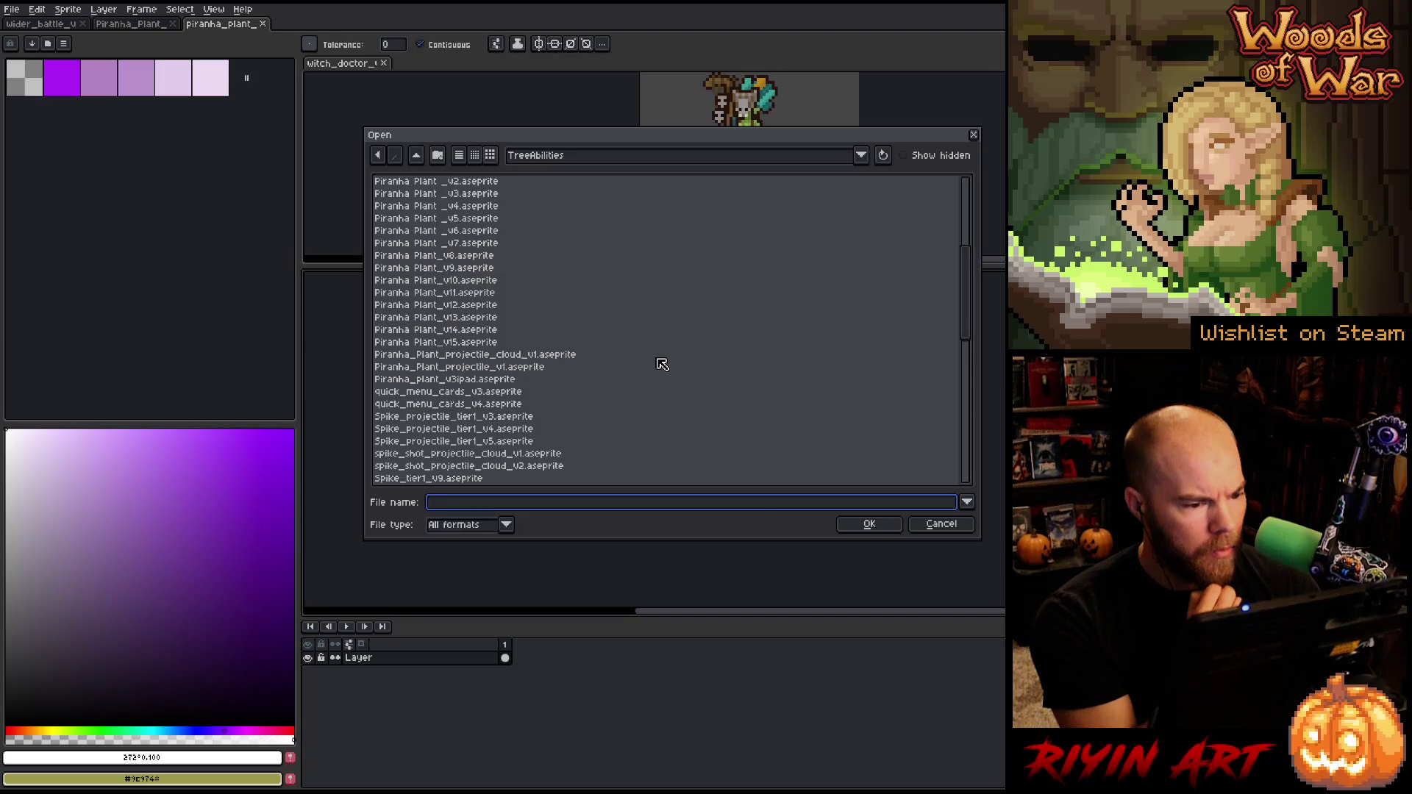
scroll(663, 364, down, 1)
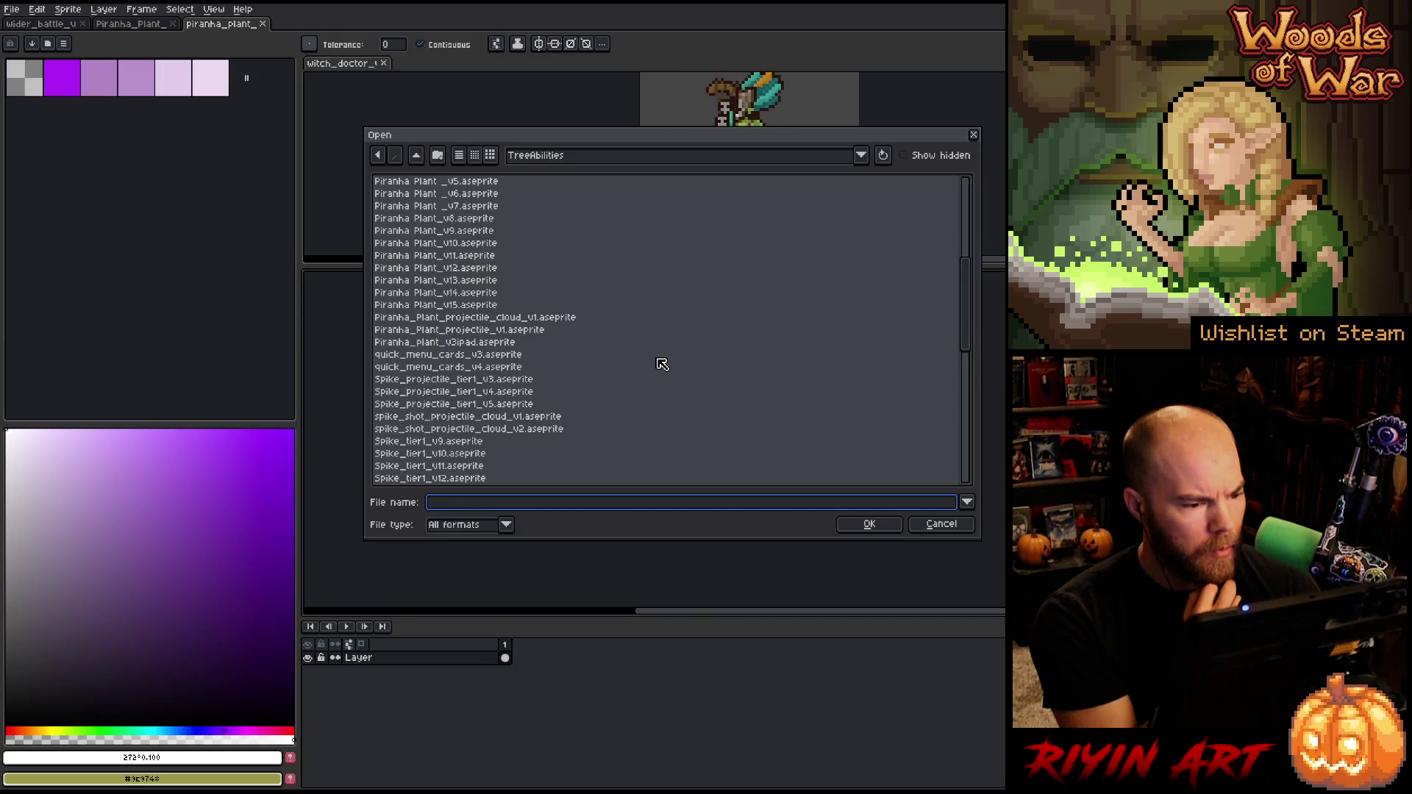
scroll(663, 363, down, 9)
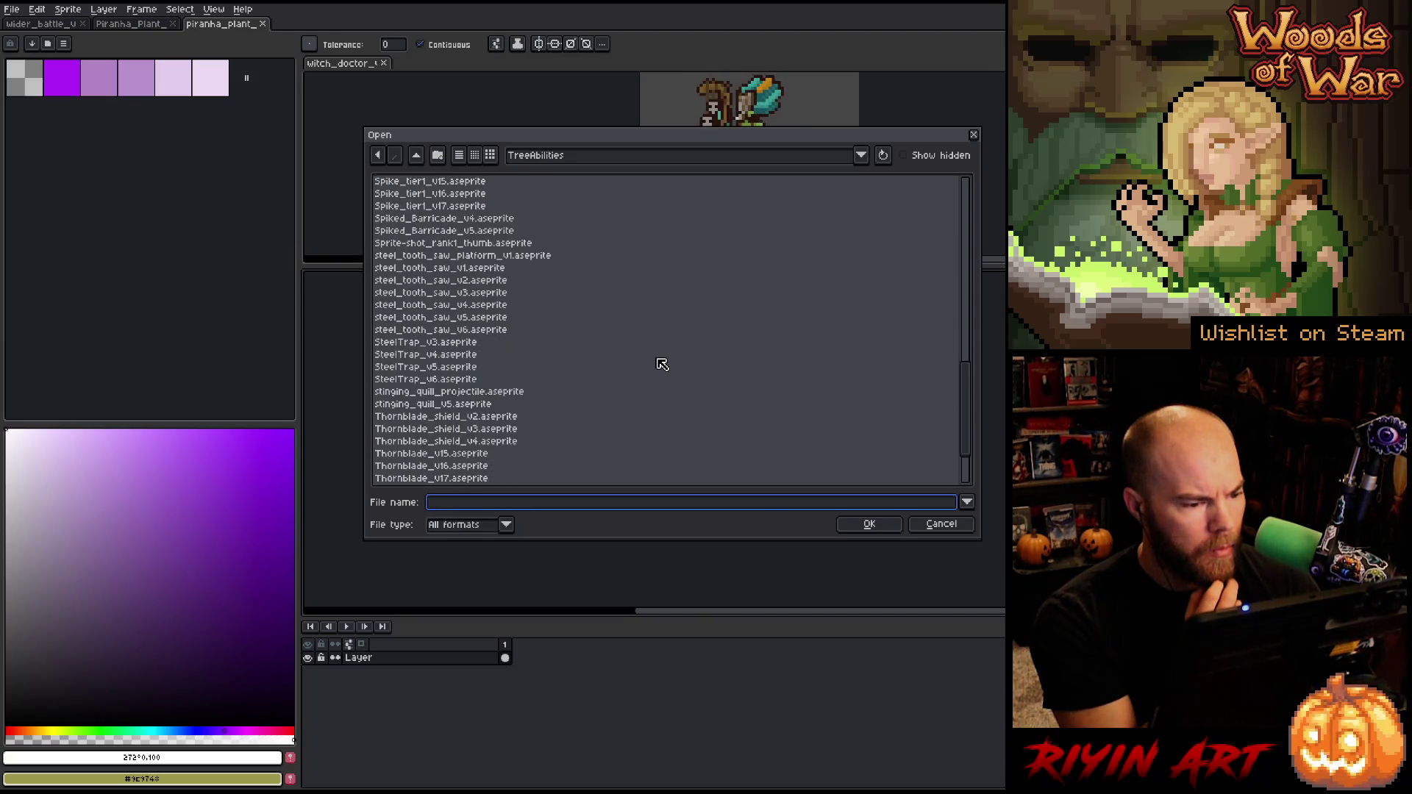
scroll(663, 363, up, 8)
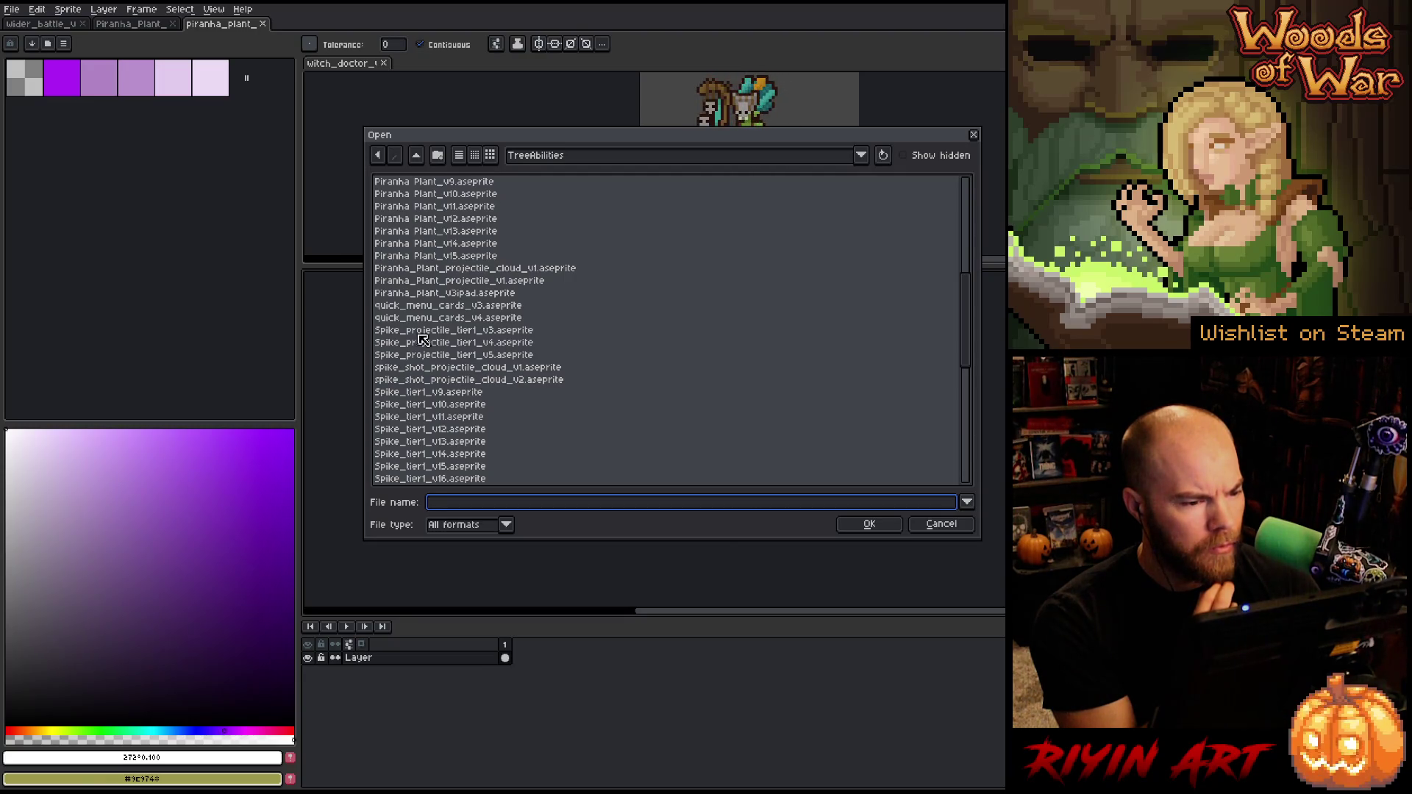
click(439, 295)
key(Return)
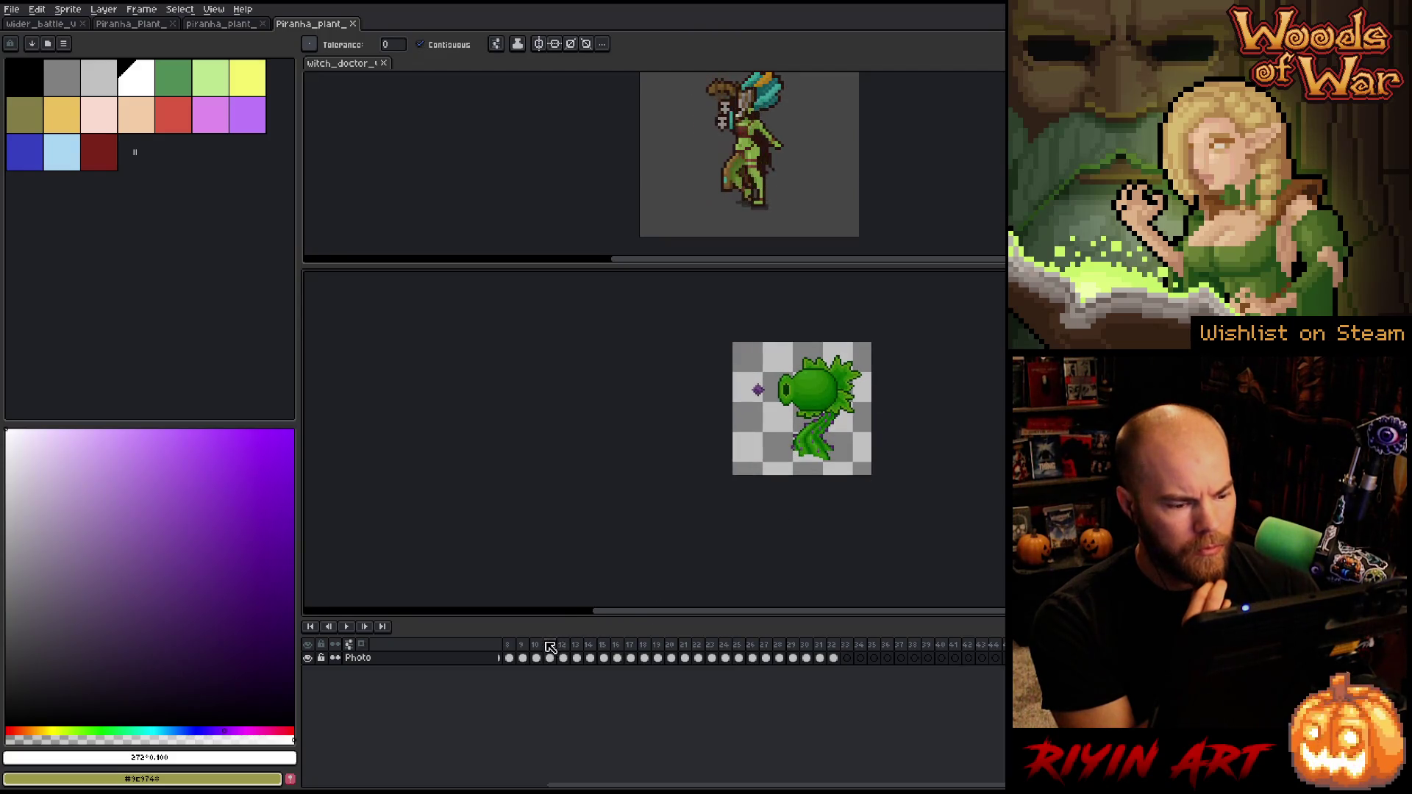
Close the green piranha plant sprite and the purple orb sprite
drag(550, 646, 1000, 646)
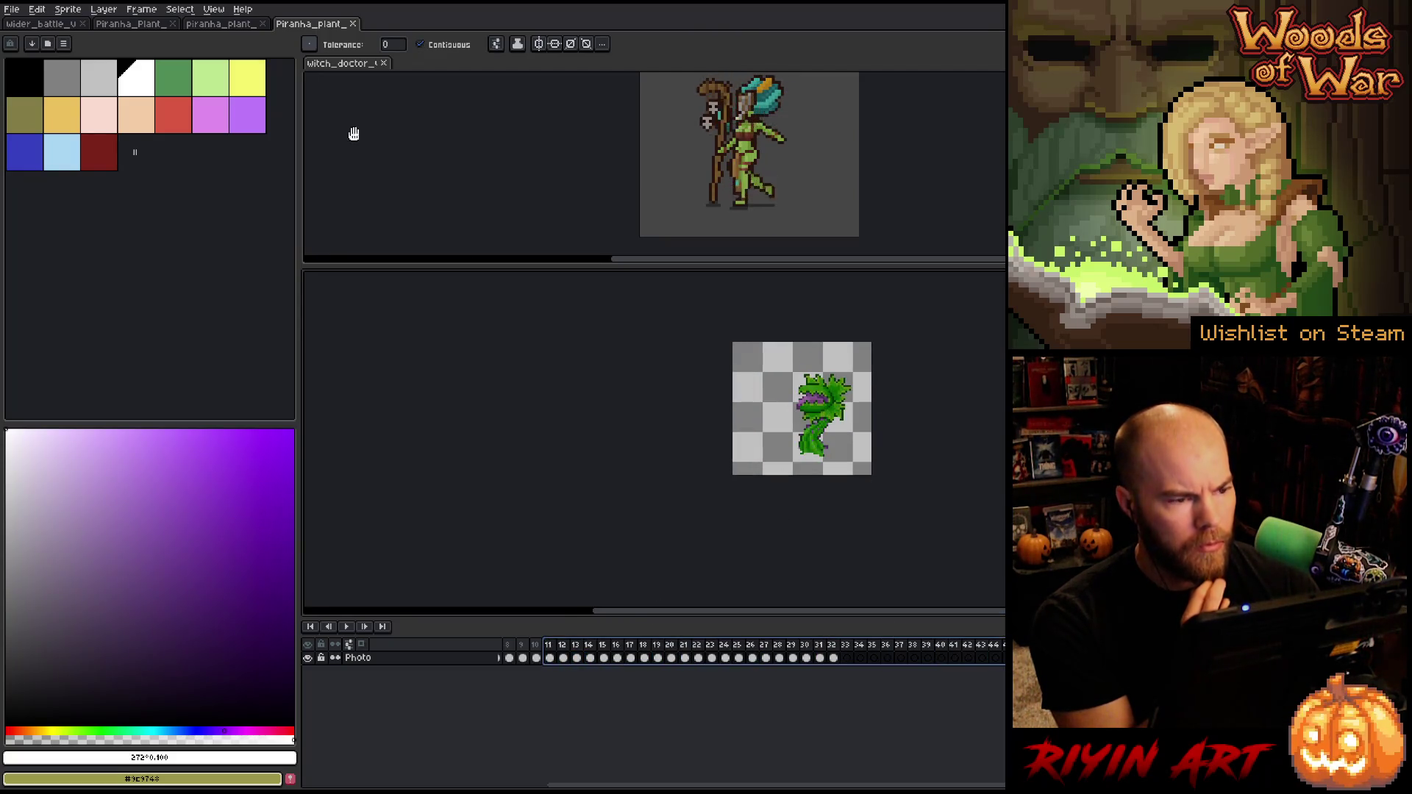
click(353, 24)
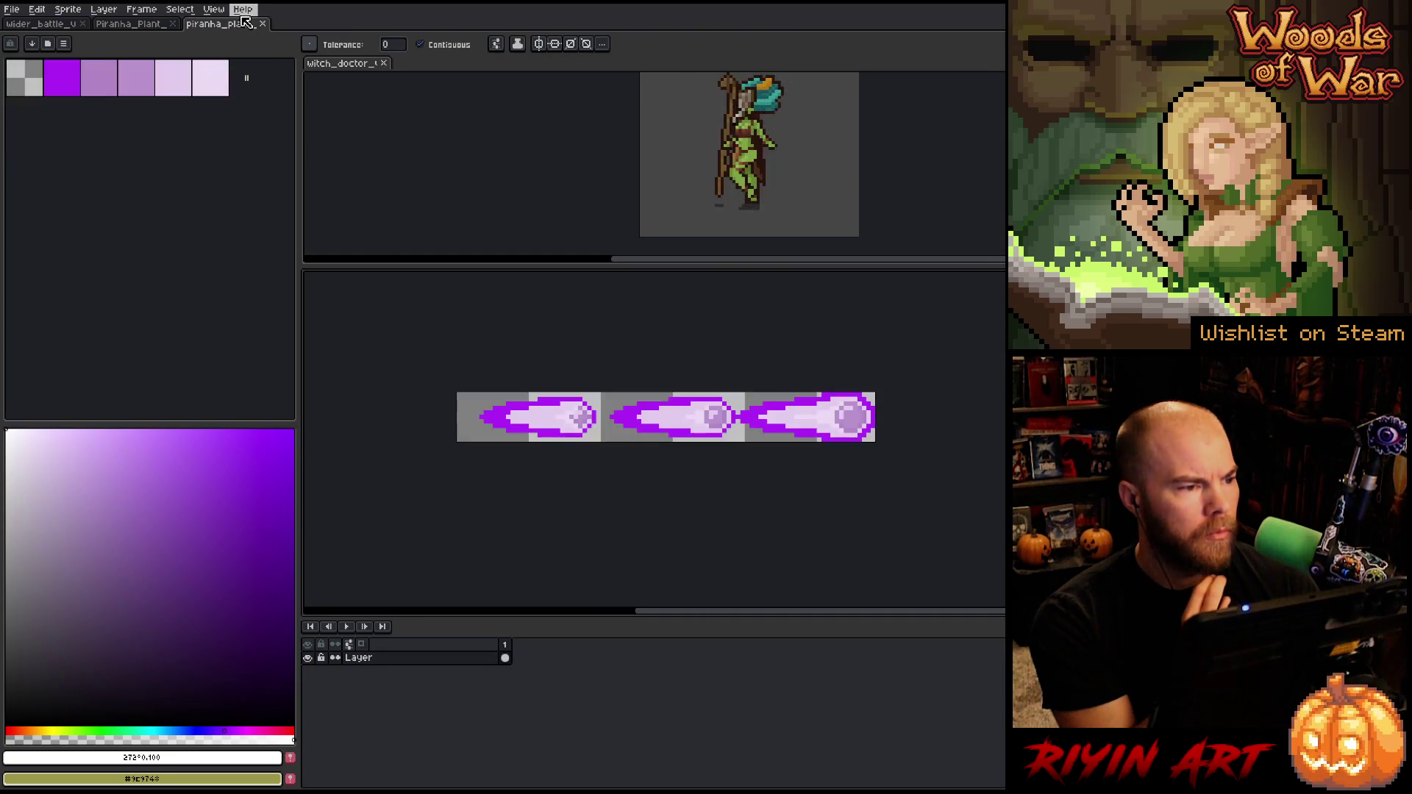
click(144, 24)
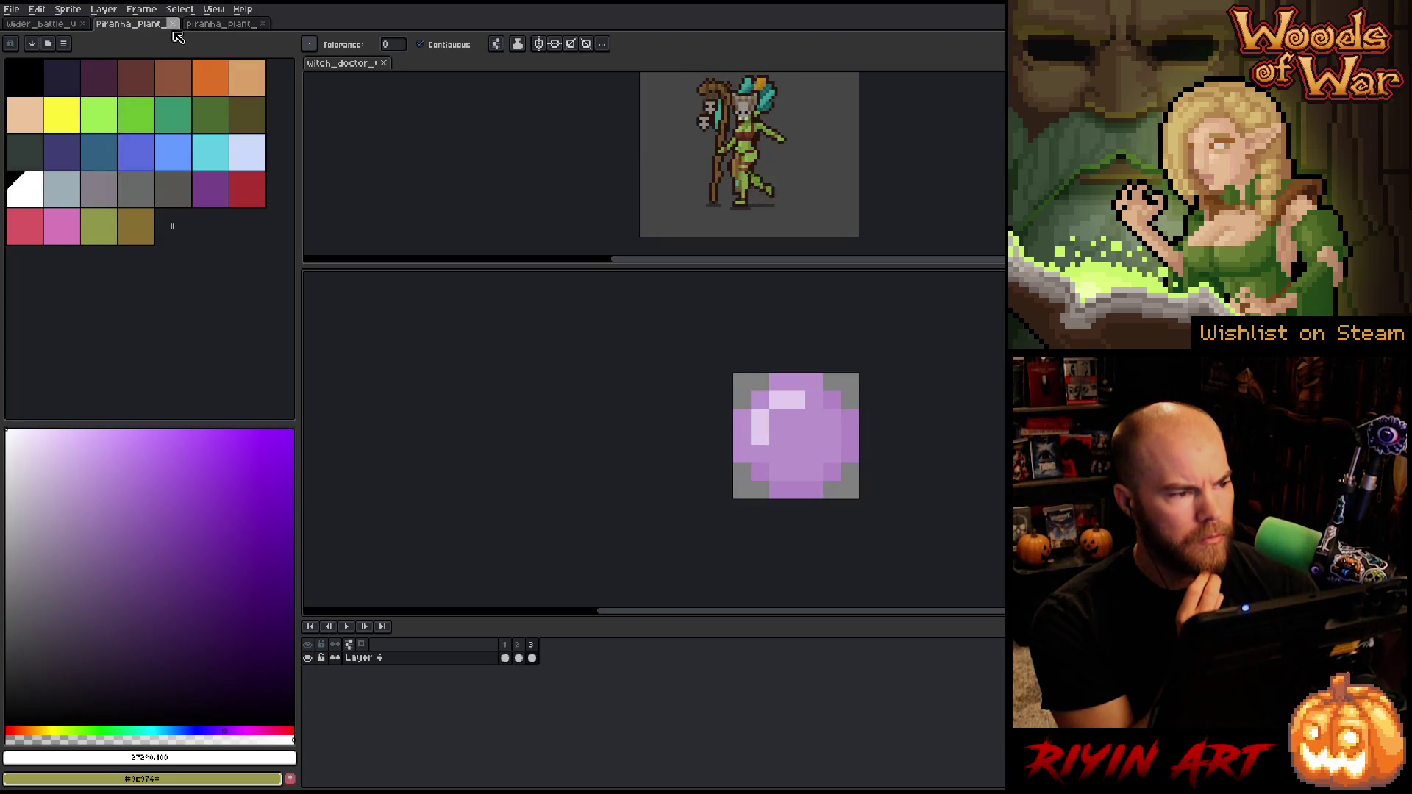
click(172, 23)
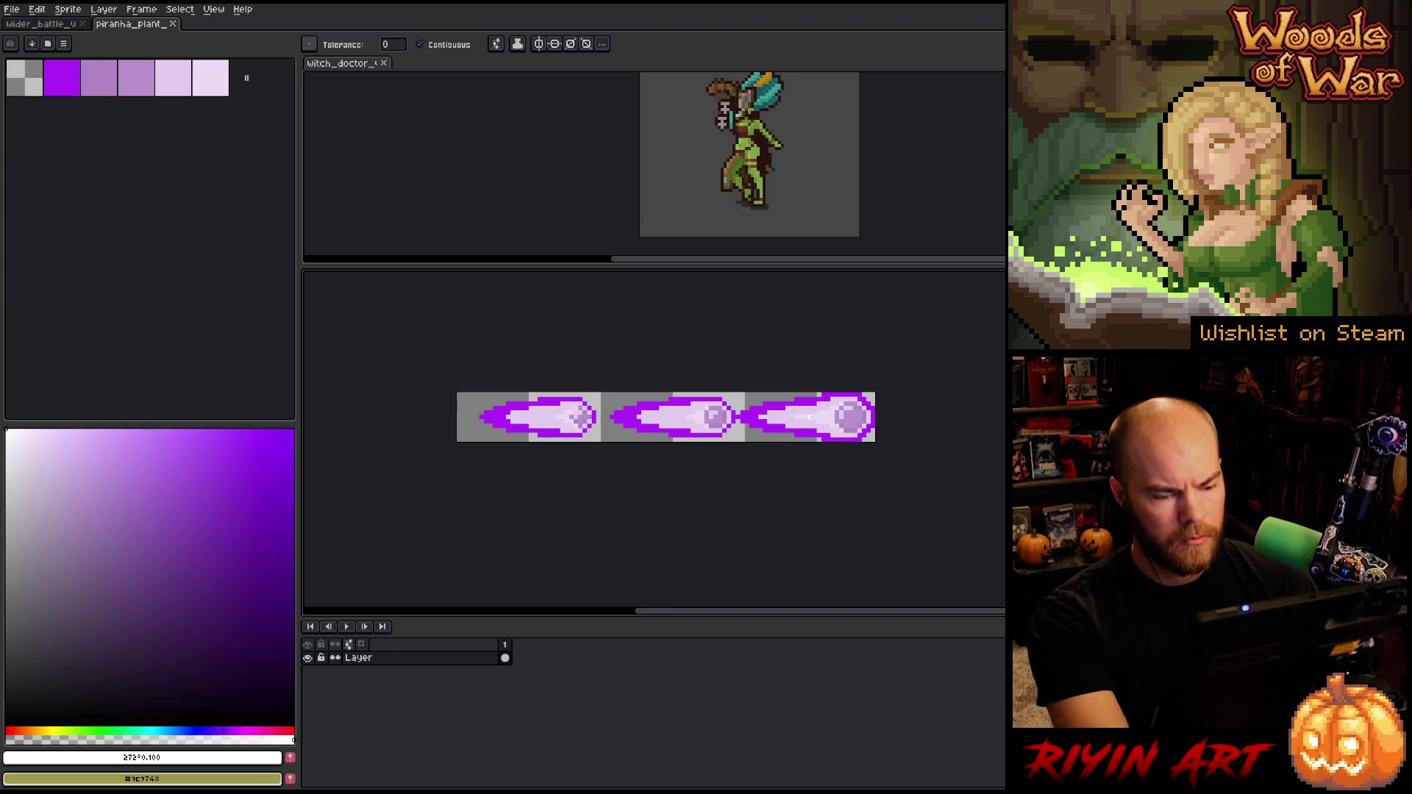
Sample the projectile's light purple and bright purple outline colours, then close the projectile sheet
alt+click(857, 418)
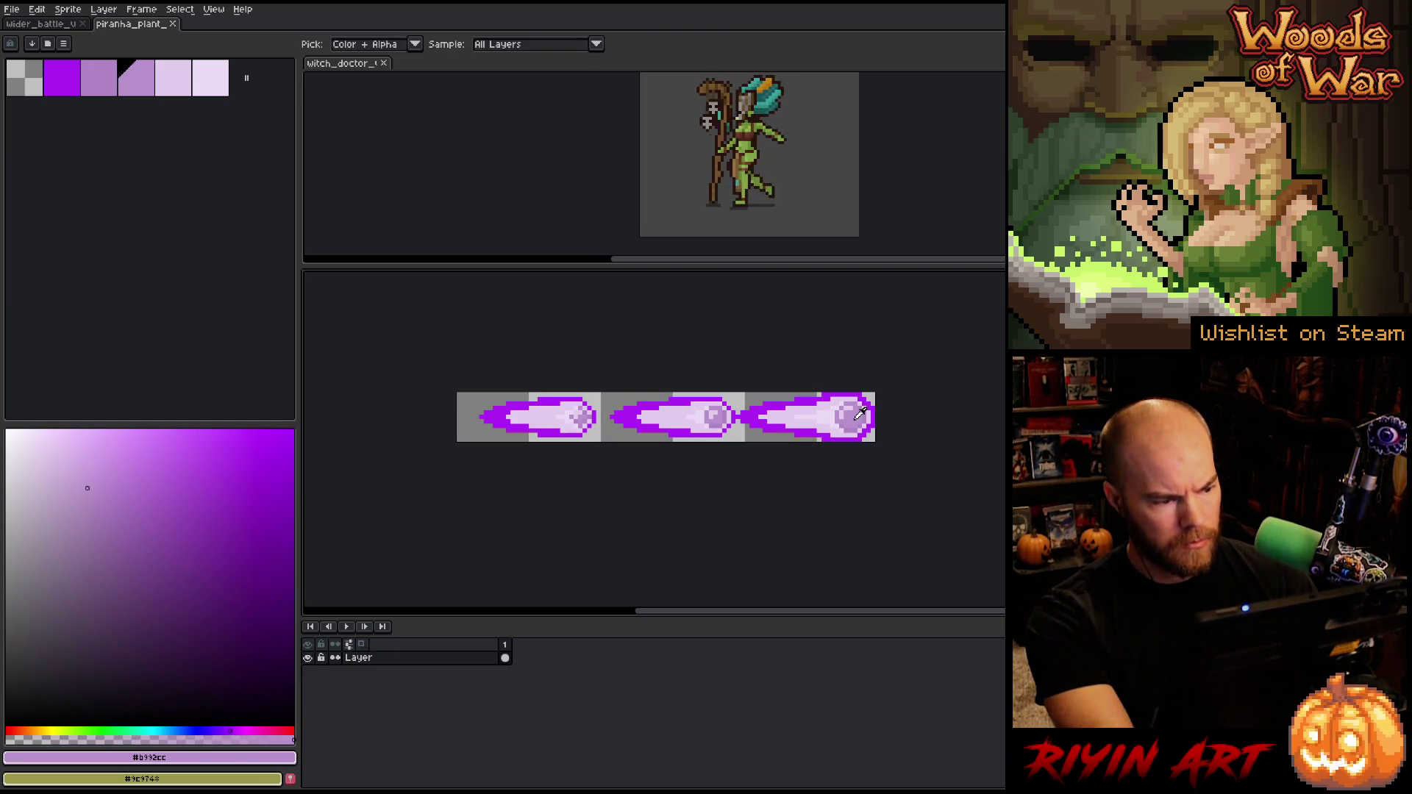
alt+click(760, 412)
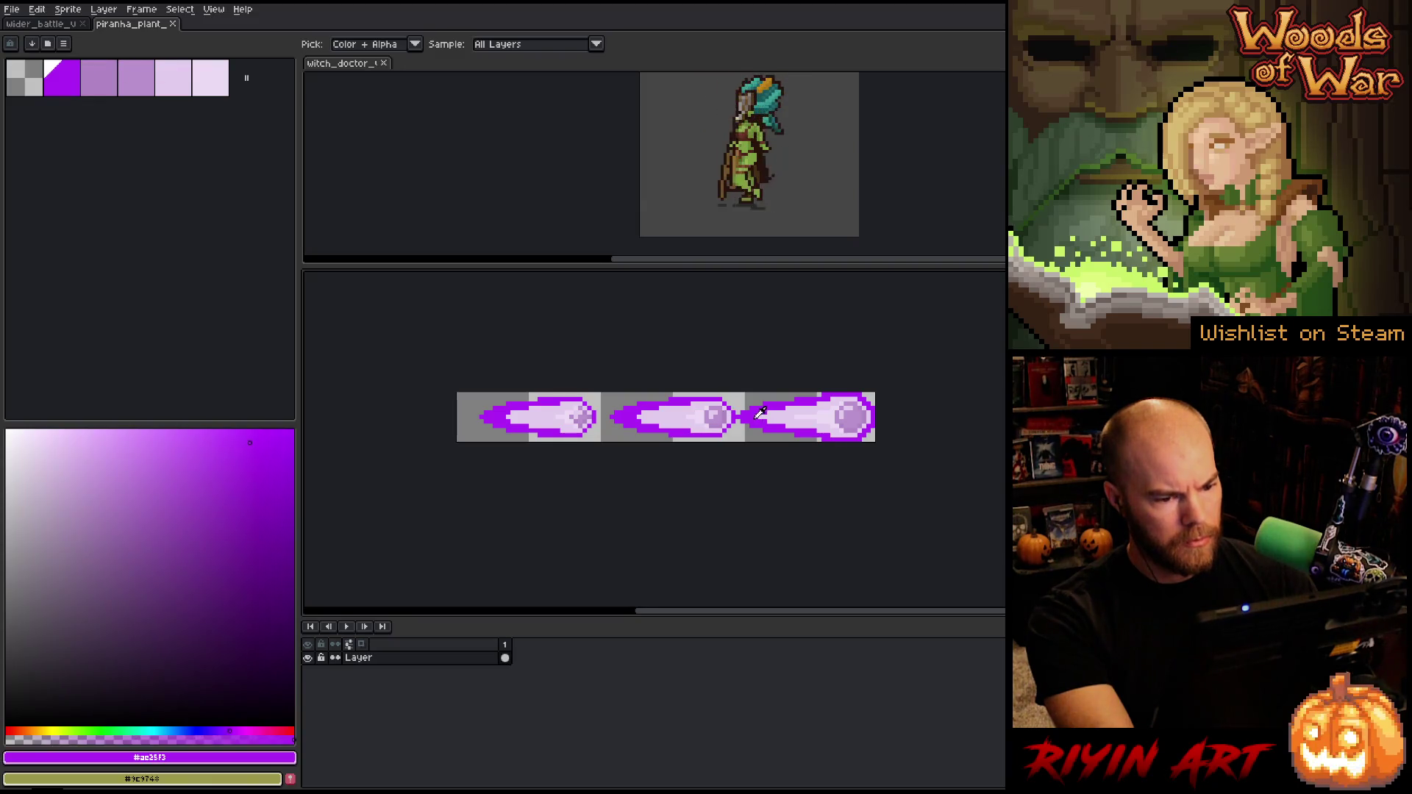
click(175, 27)
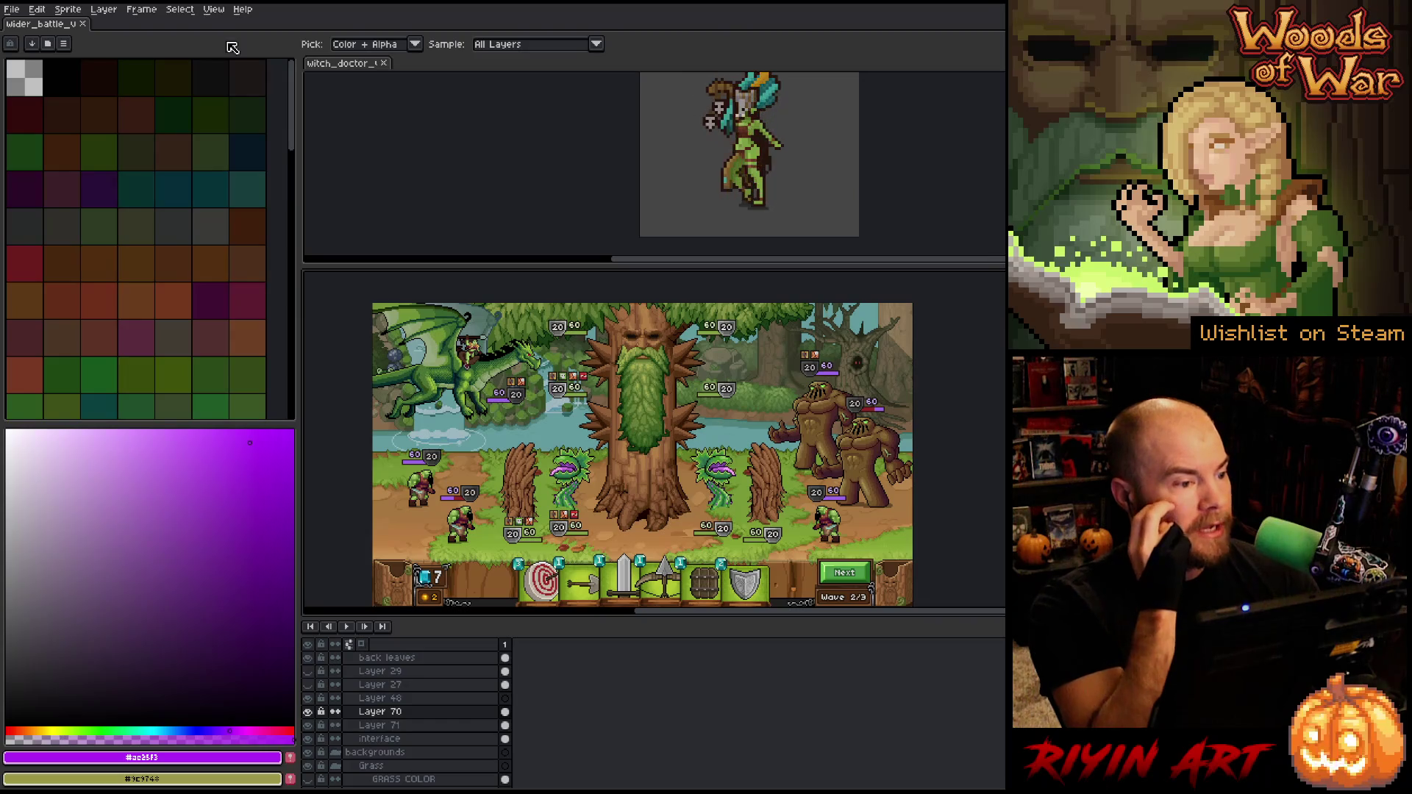
Open the File menu with only the wider battle mockup showing
click(14, 10)
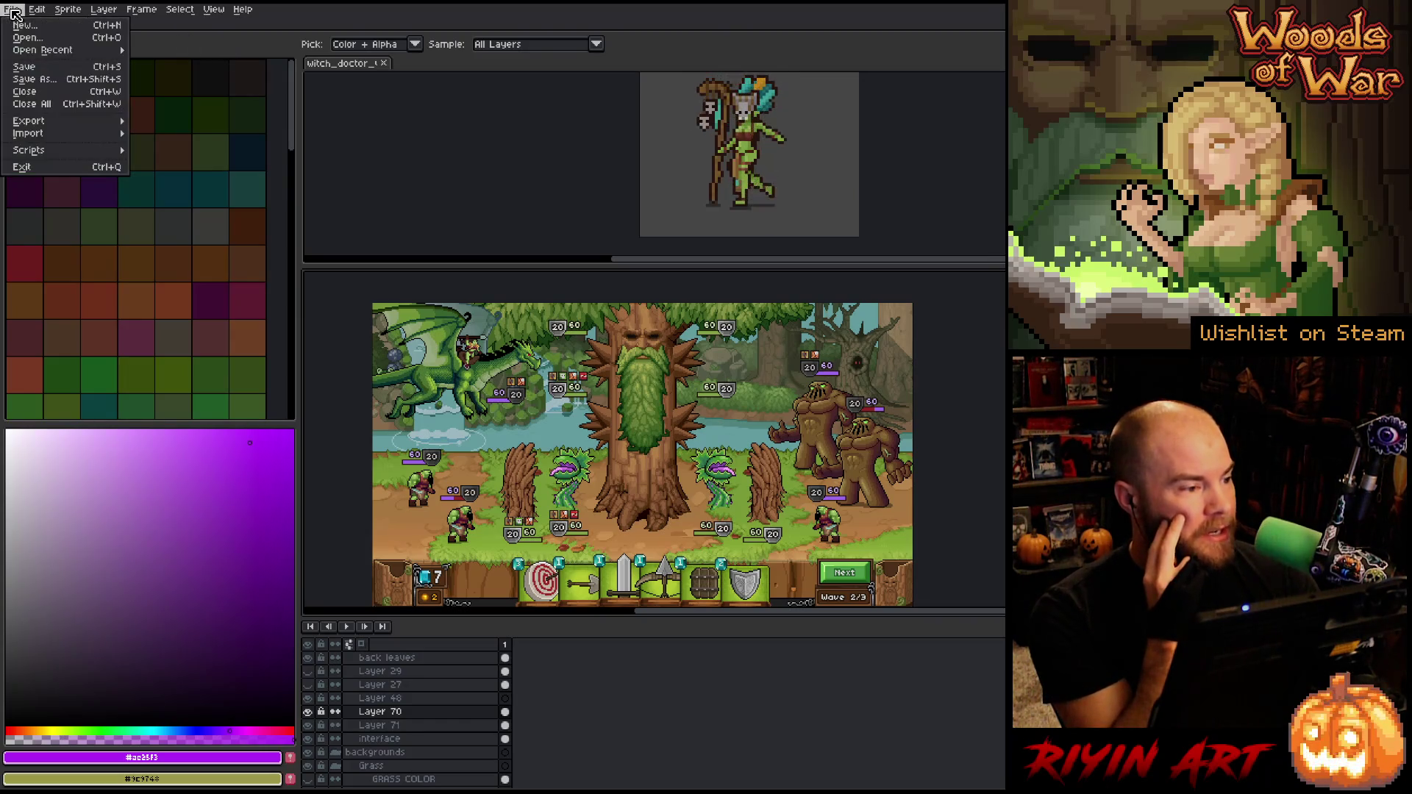
Open Thornblade_v24.aseprite from the TreeAbilities folder
click(28, 38)
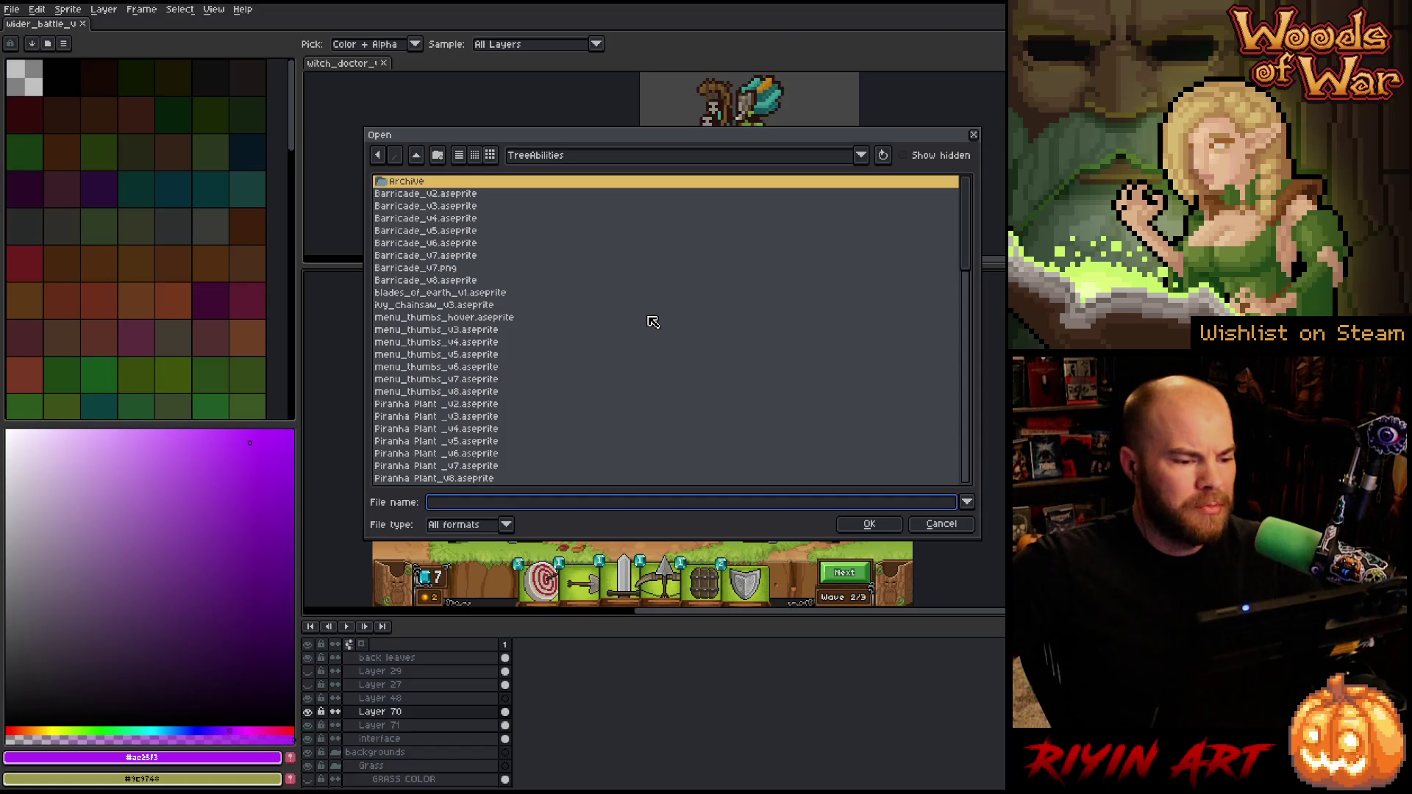
scroll(641, 407, down, 1)
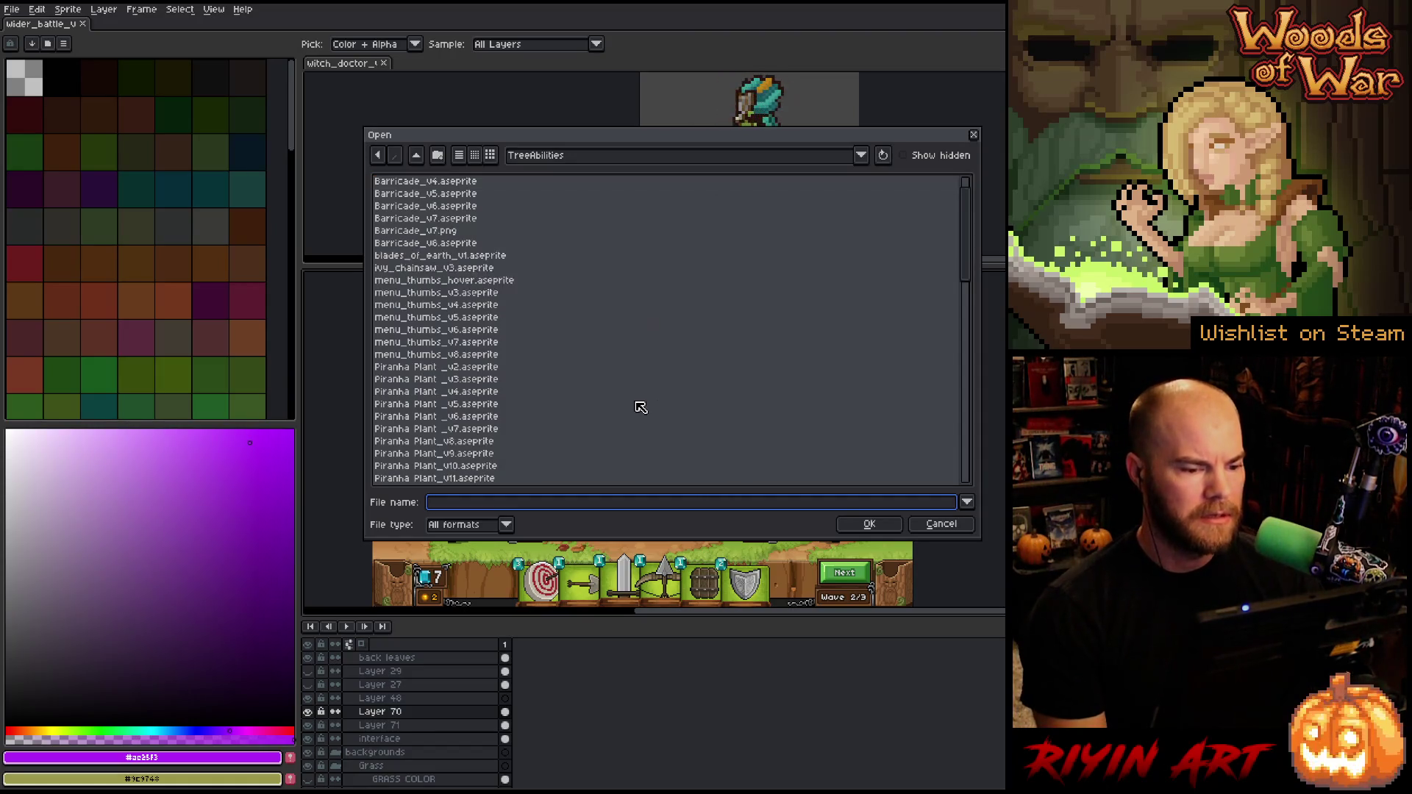
scroll(641, 407, down, 4)
scroll(639, 403, down, 8)
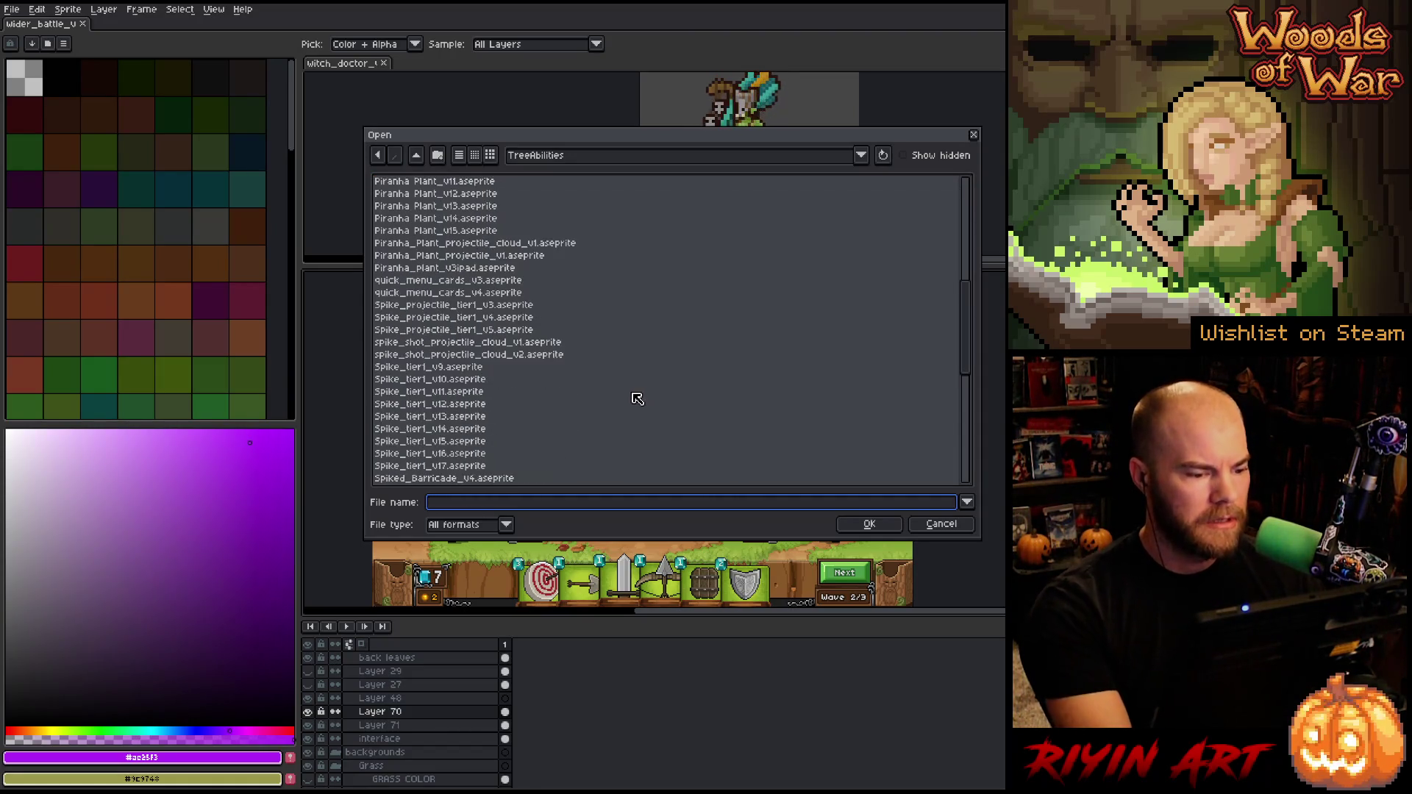
scroll(638, 394, down, 2)
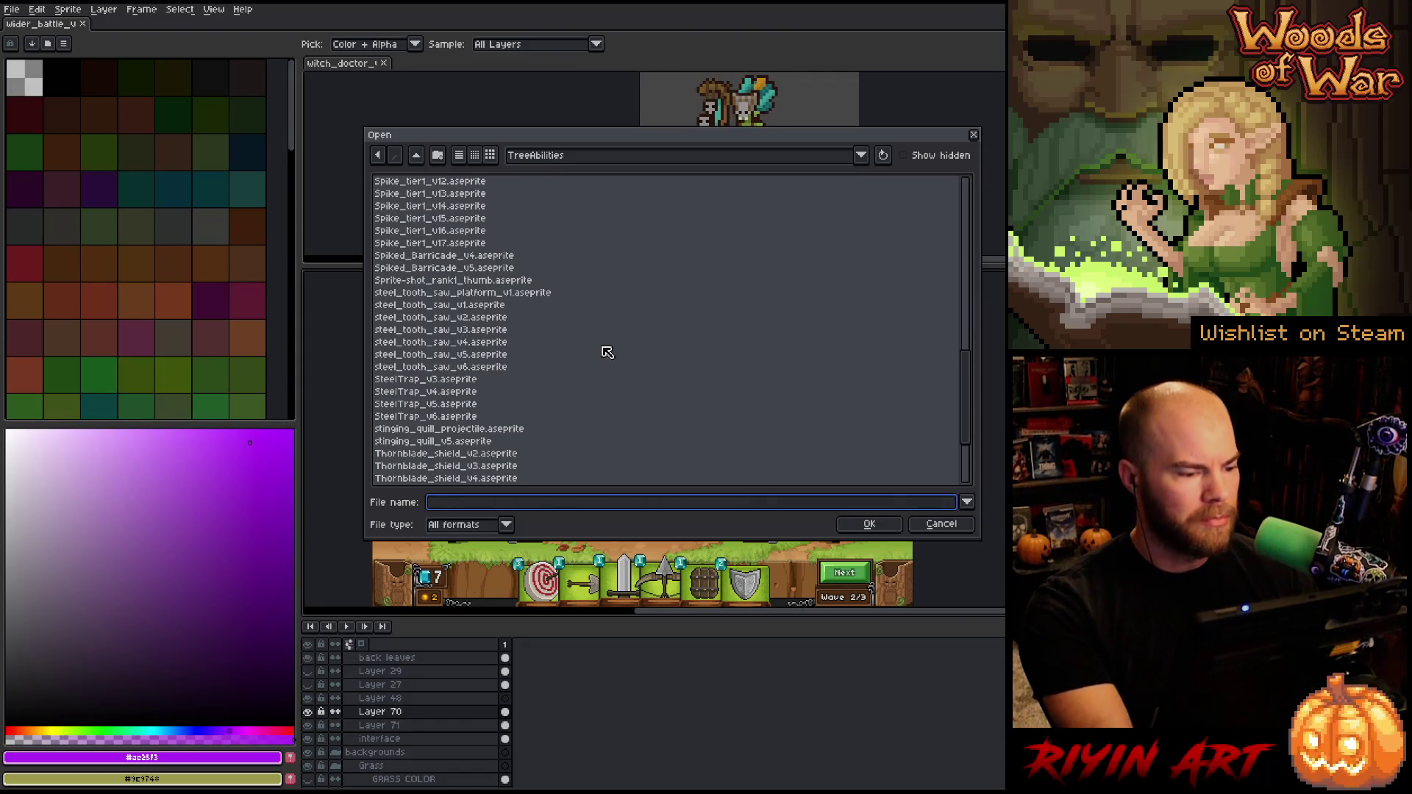
scroll(605, 351, down, 2)
scroll(567, 376, down, 1)
click(497, 370)
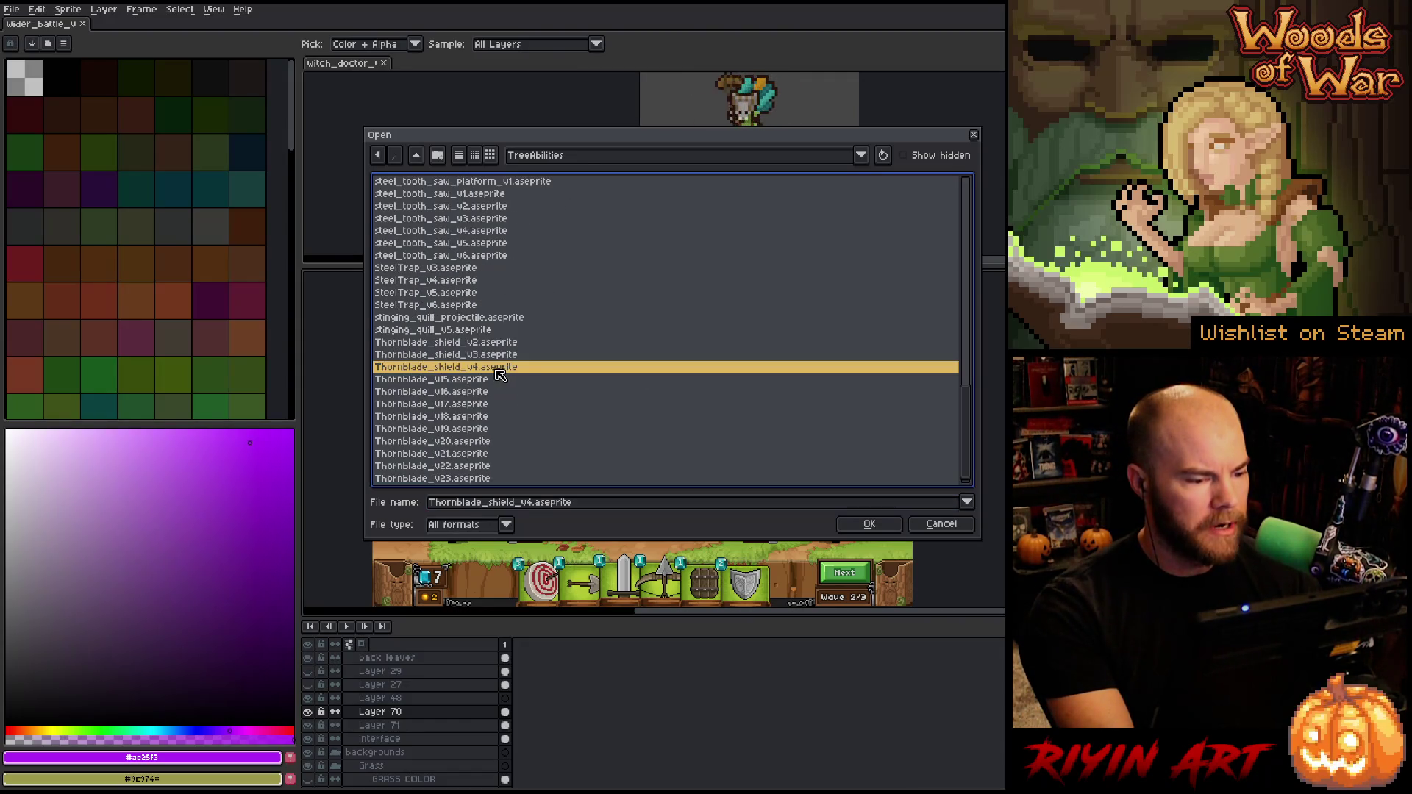
scroll(495, 371, down, 1)
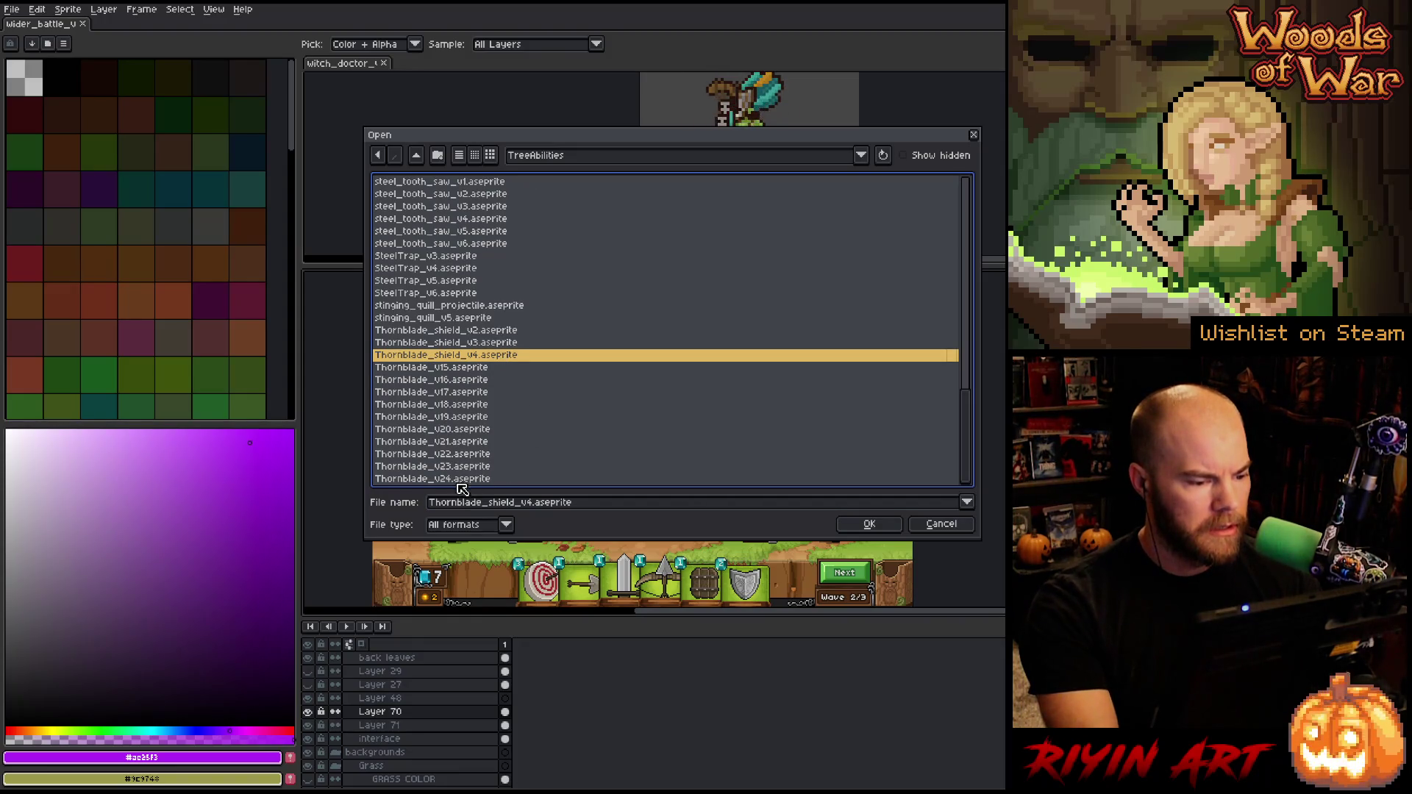
click(466, 479)
double_click(471, 477)
Nudge the sword view down slightly and switch to the eyedropper with I
scroll(962, 458, up, 6)
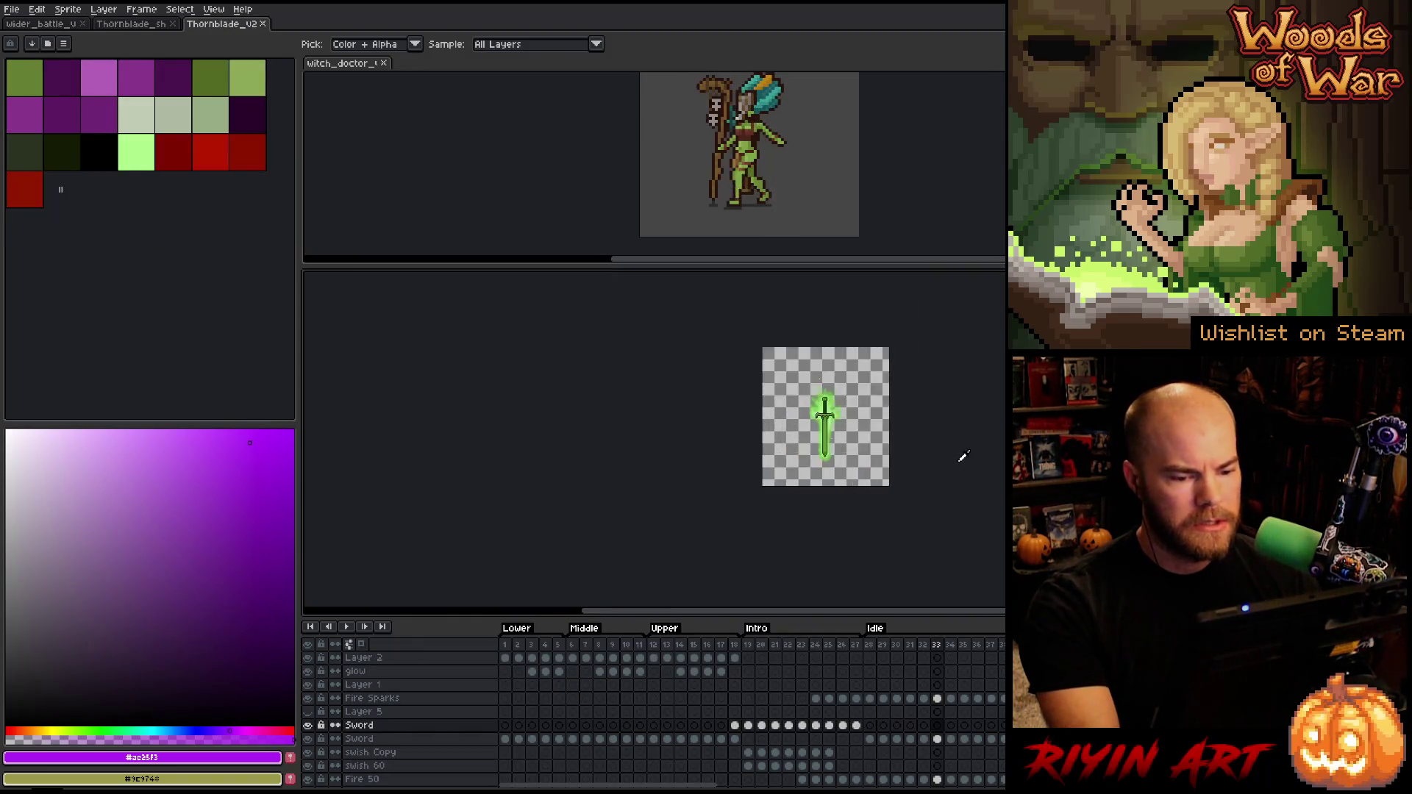
drag(673, 479, 673, 492)
key(i)
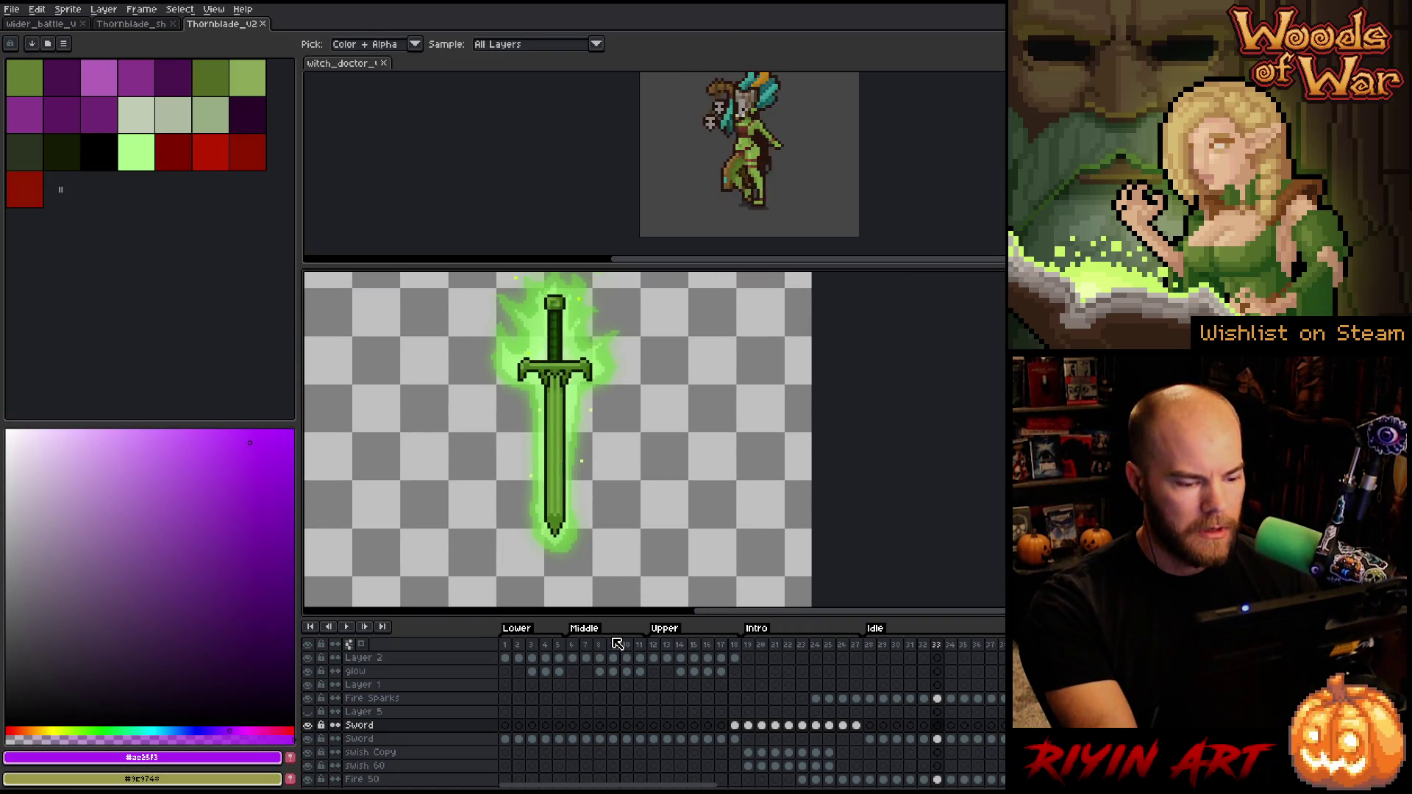
click(11, 9)
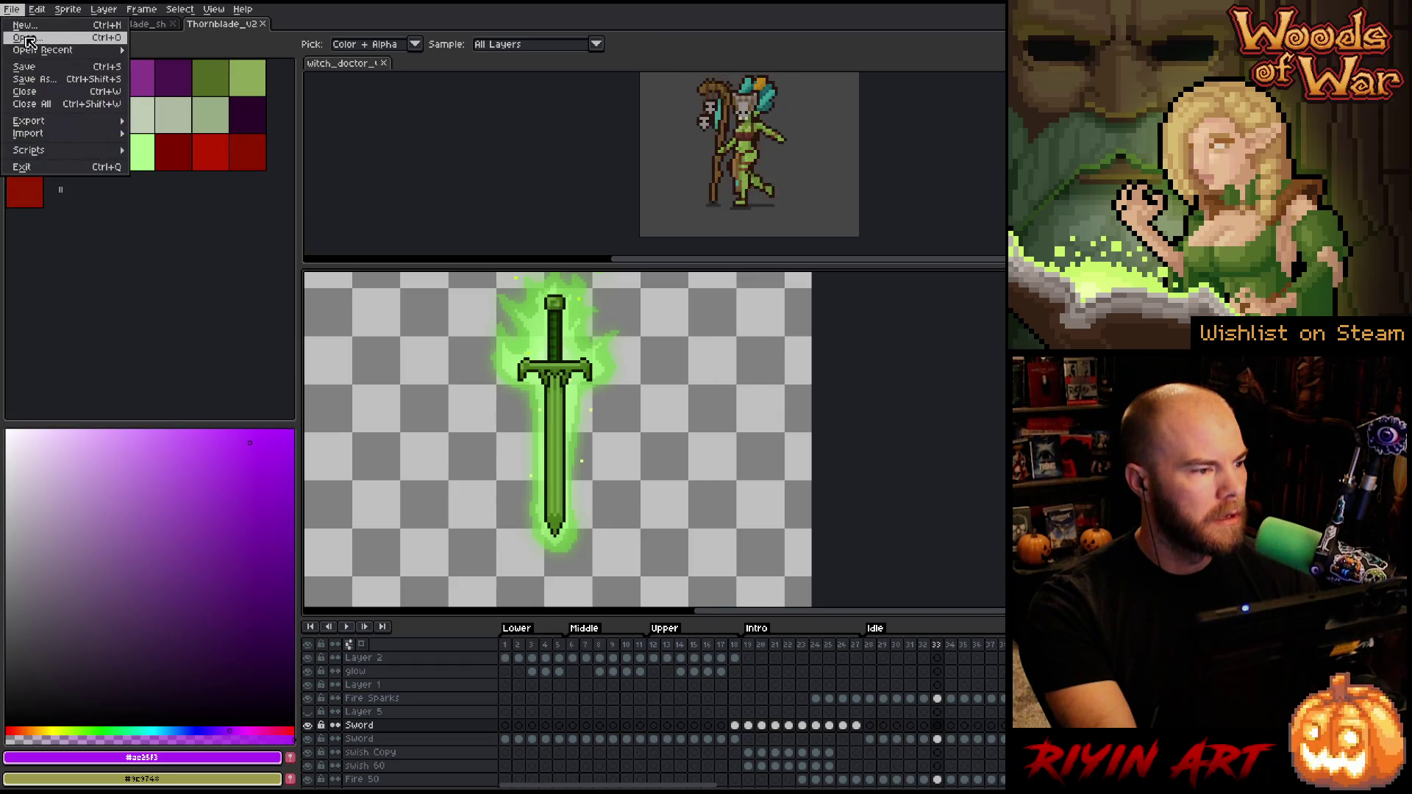
Open thornblade_shield.png and thornblade.png together from the pinned images\arcana folder
click(88, 41)
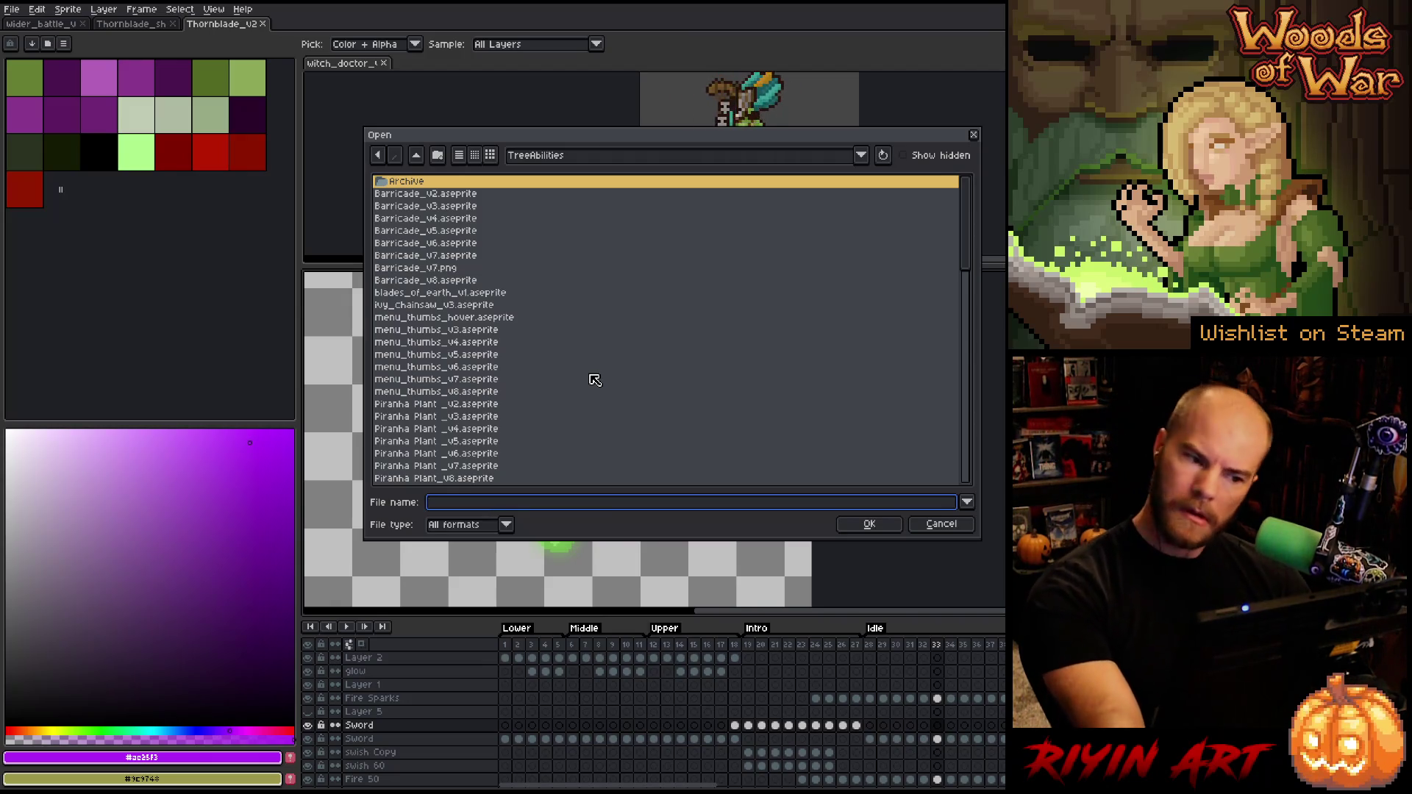
click(559, 158)
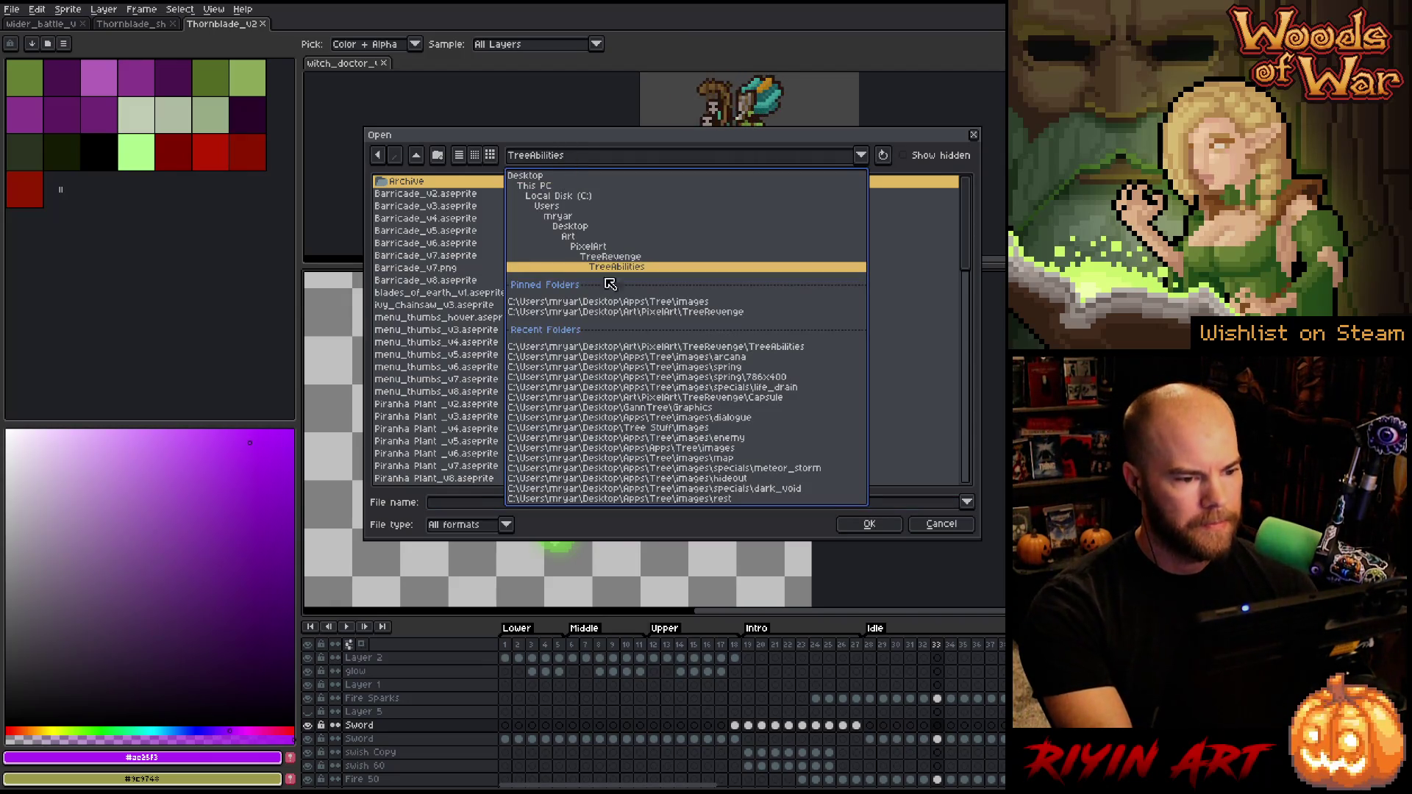
click(620, 302)
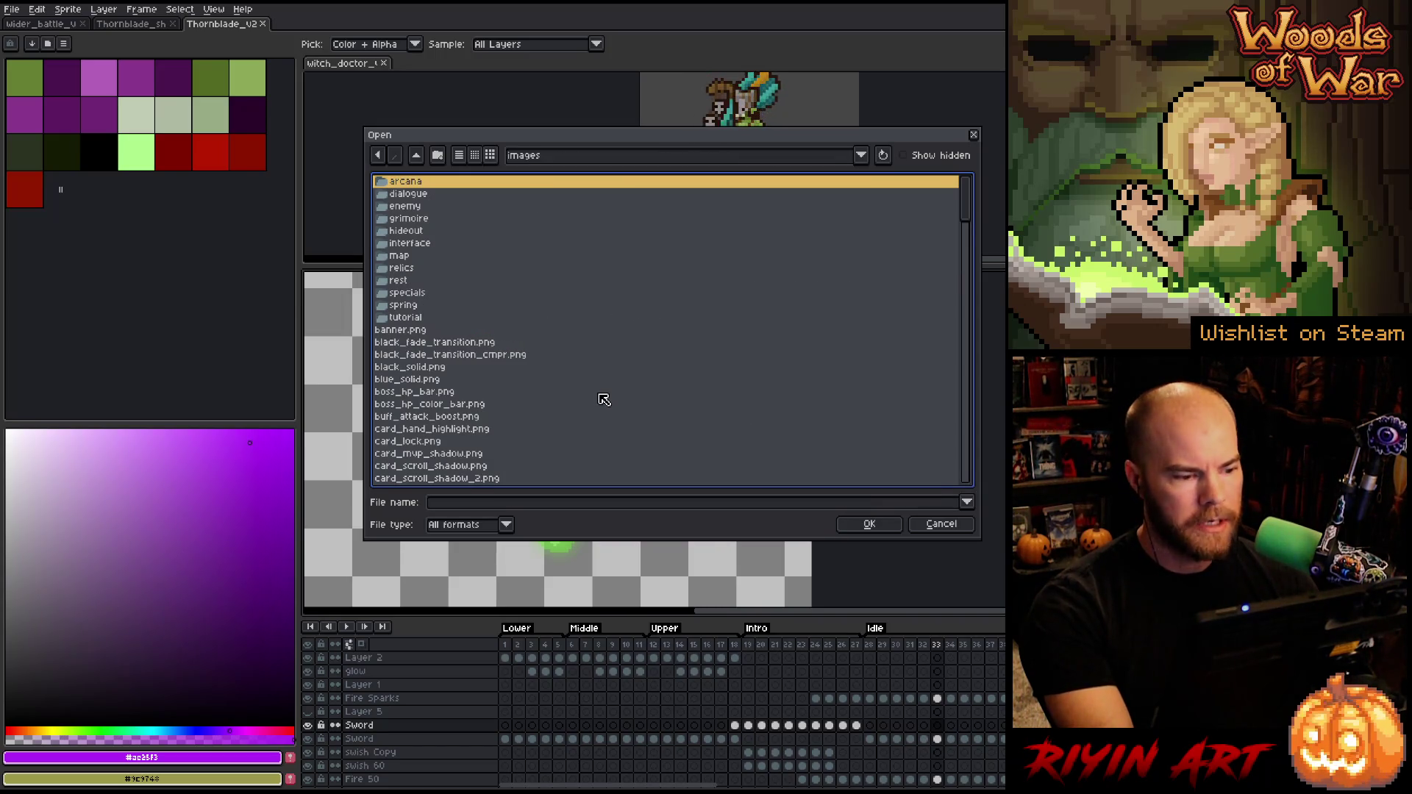
scroll(603, 400, down, 5)
scroll(603, 400, up, 5)
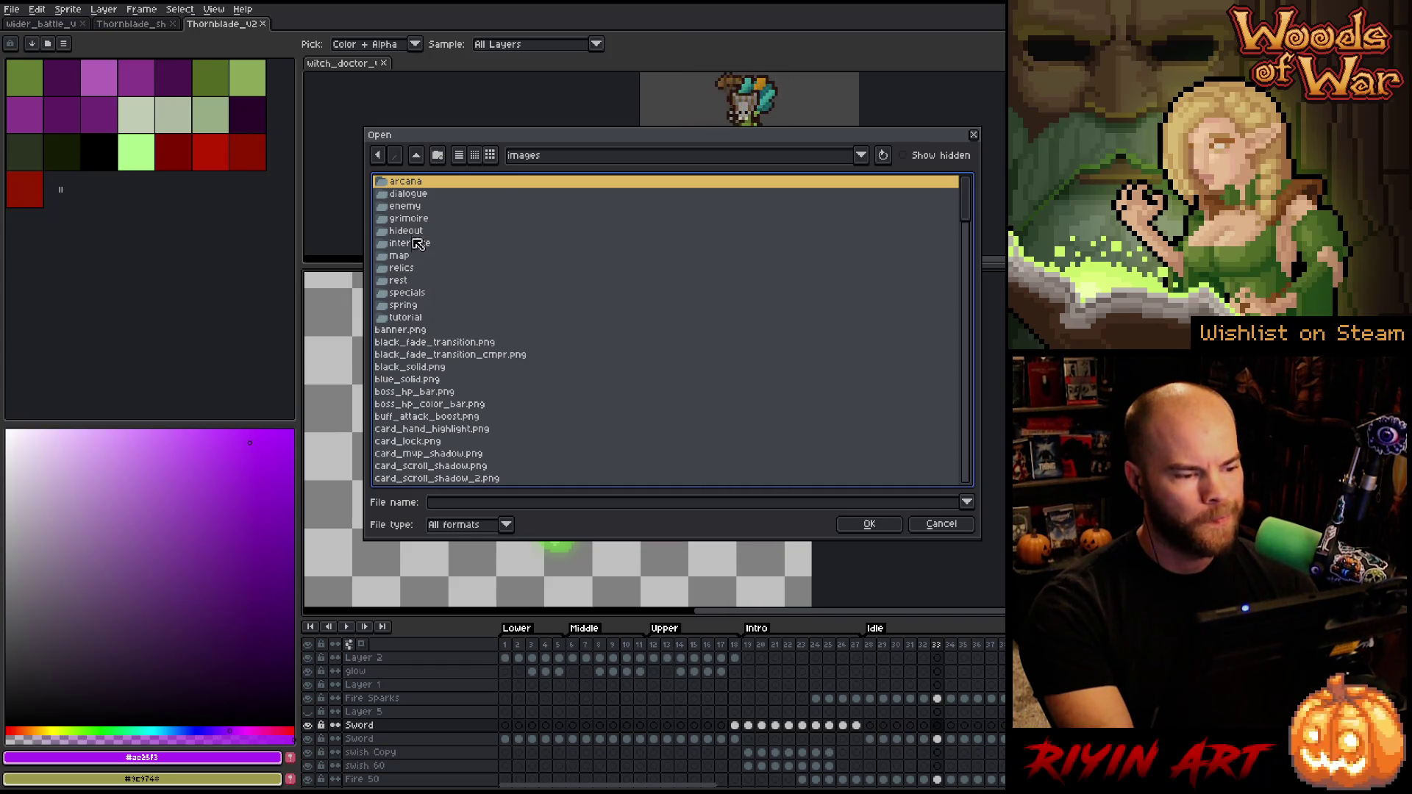
key(Return)
scroll(514, 397, down, 5)
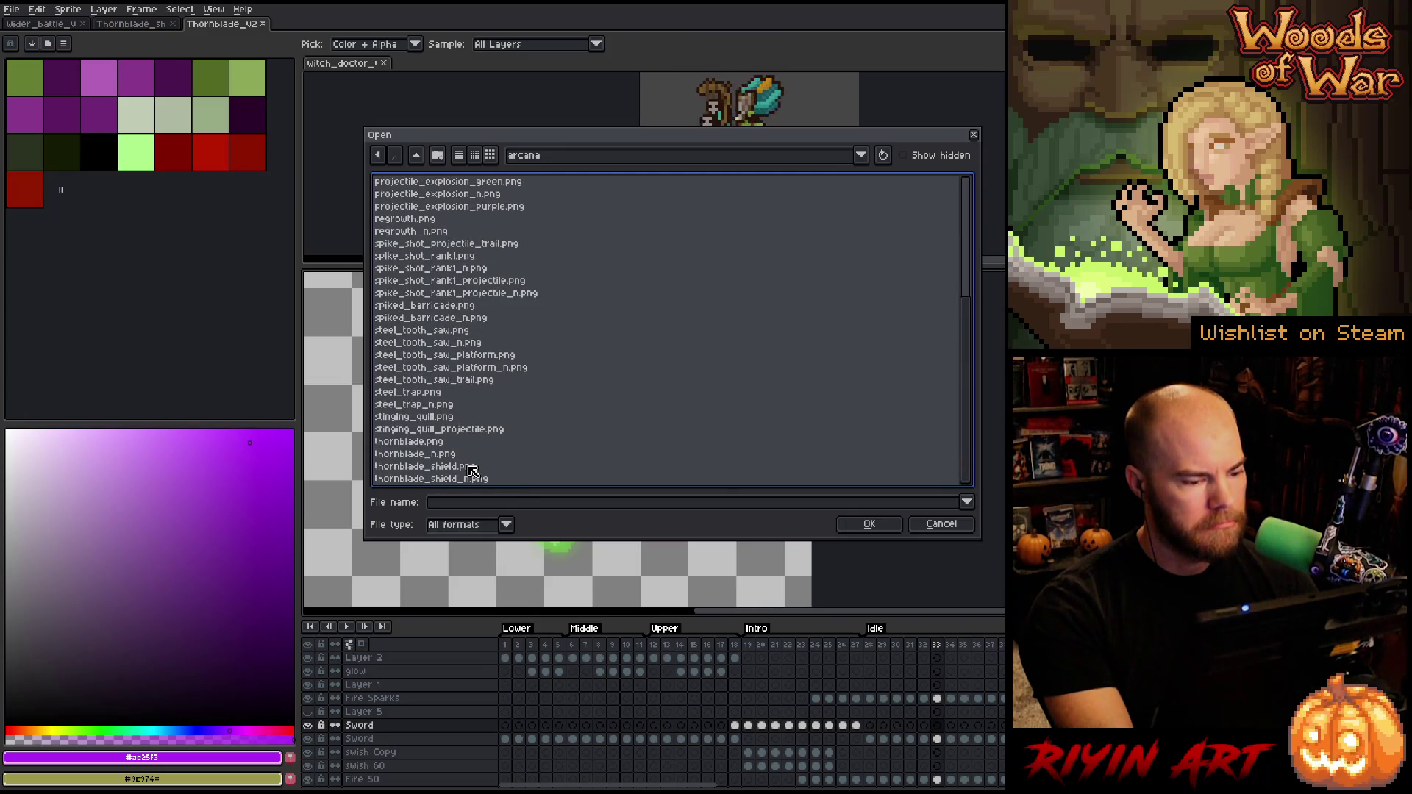
click(472, 468)
ctrl+click(458, 443)
key(Return)
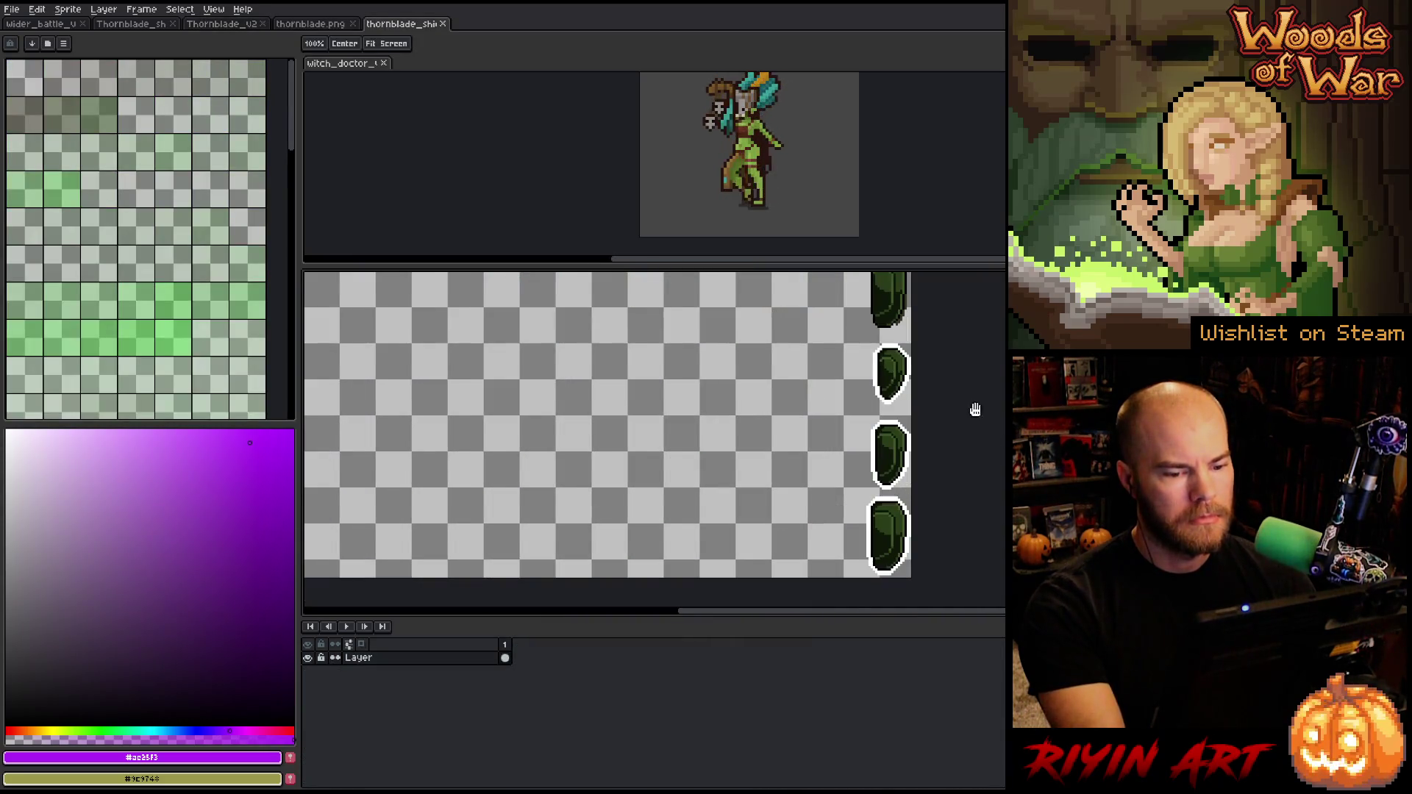
Dock thornblade.png as a side-by-side split beside the Thornblade_v24 working file
scroll(768, 450, down, 1)
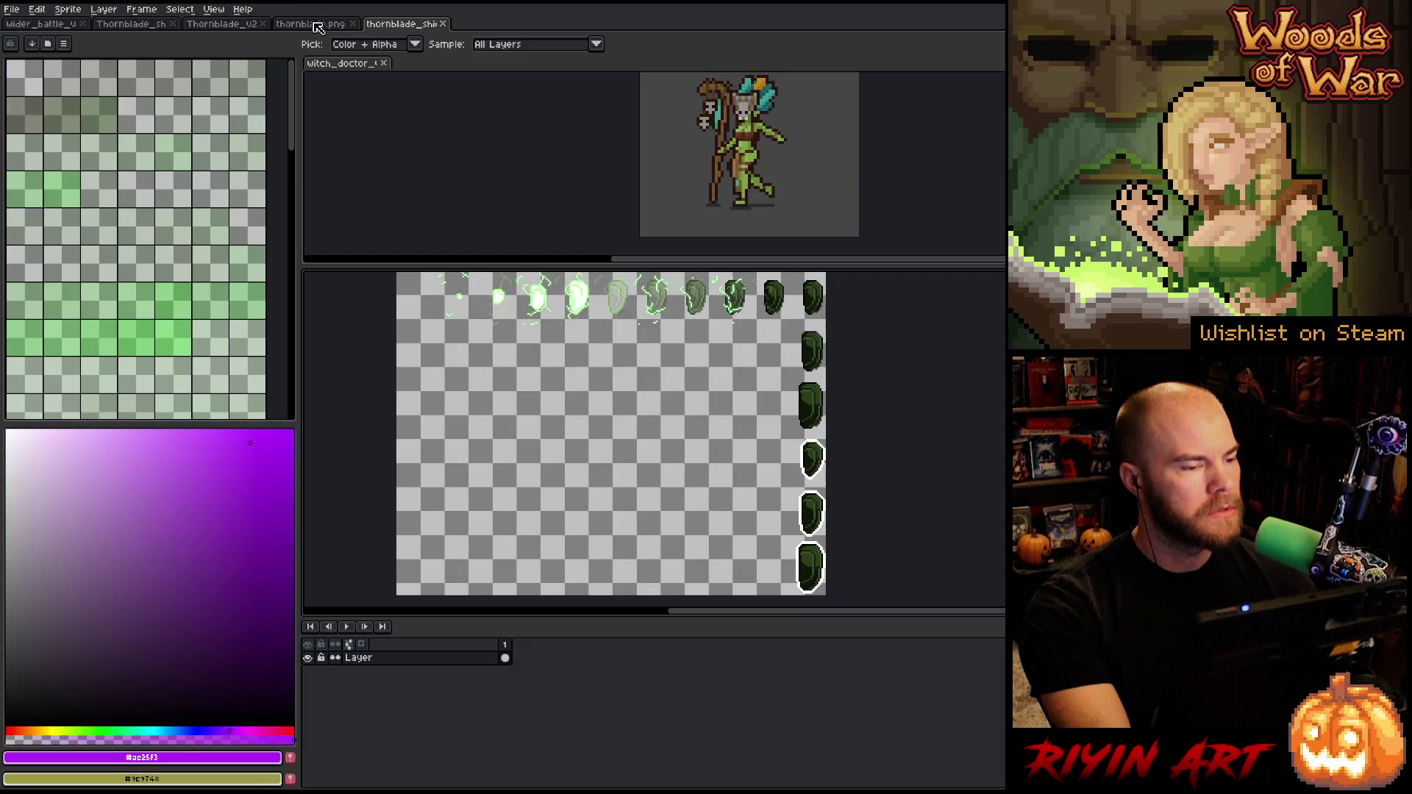
click(318, 28)
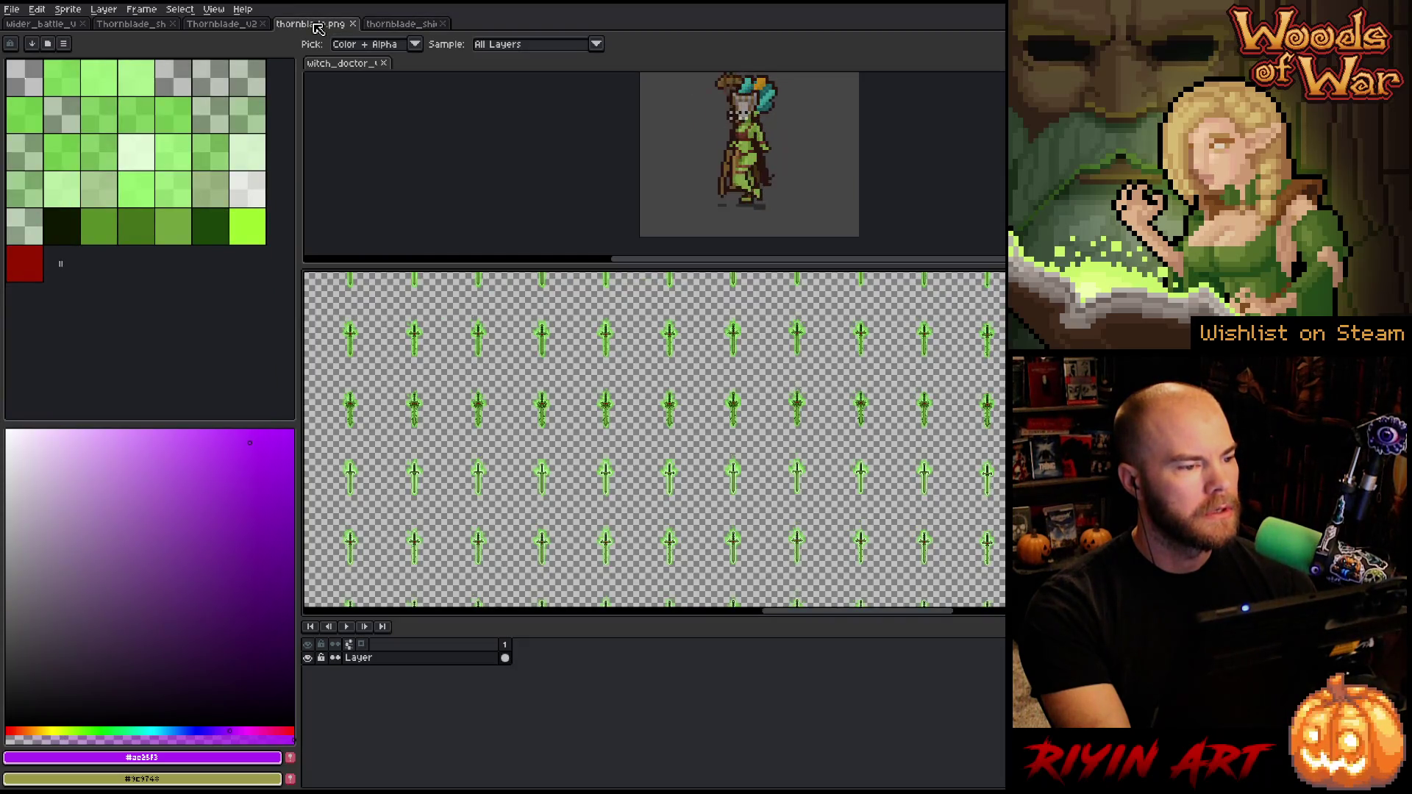
mouse_move(318, 27)
mouse_down()
mouse_move(316, 328)
mouse_move(335, 334)
mouse_up()
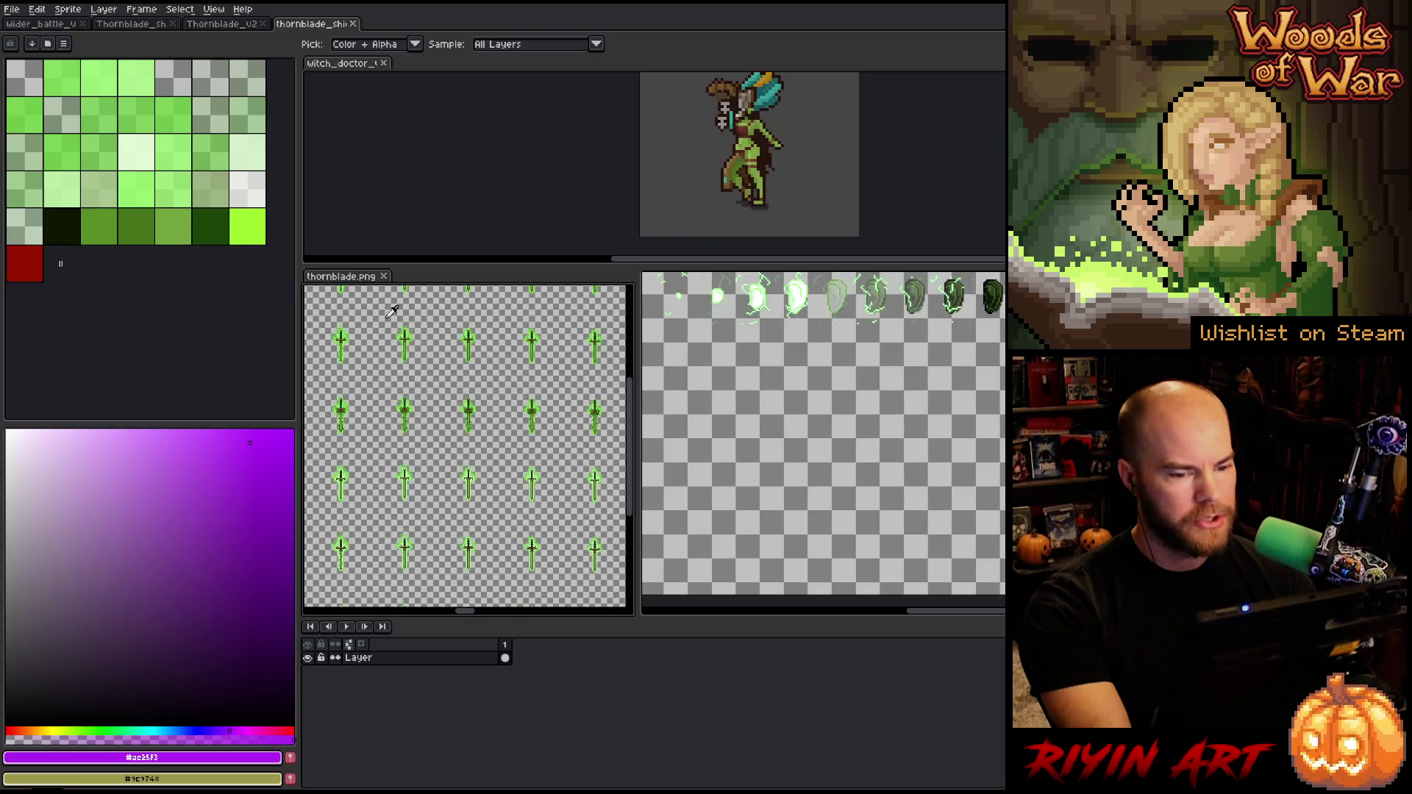
click(215, 29)
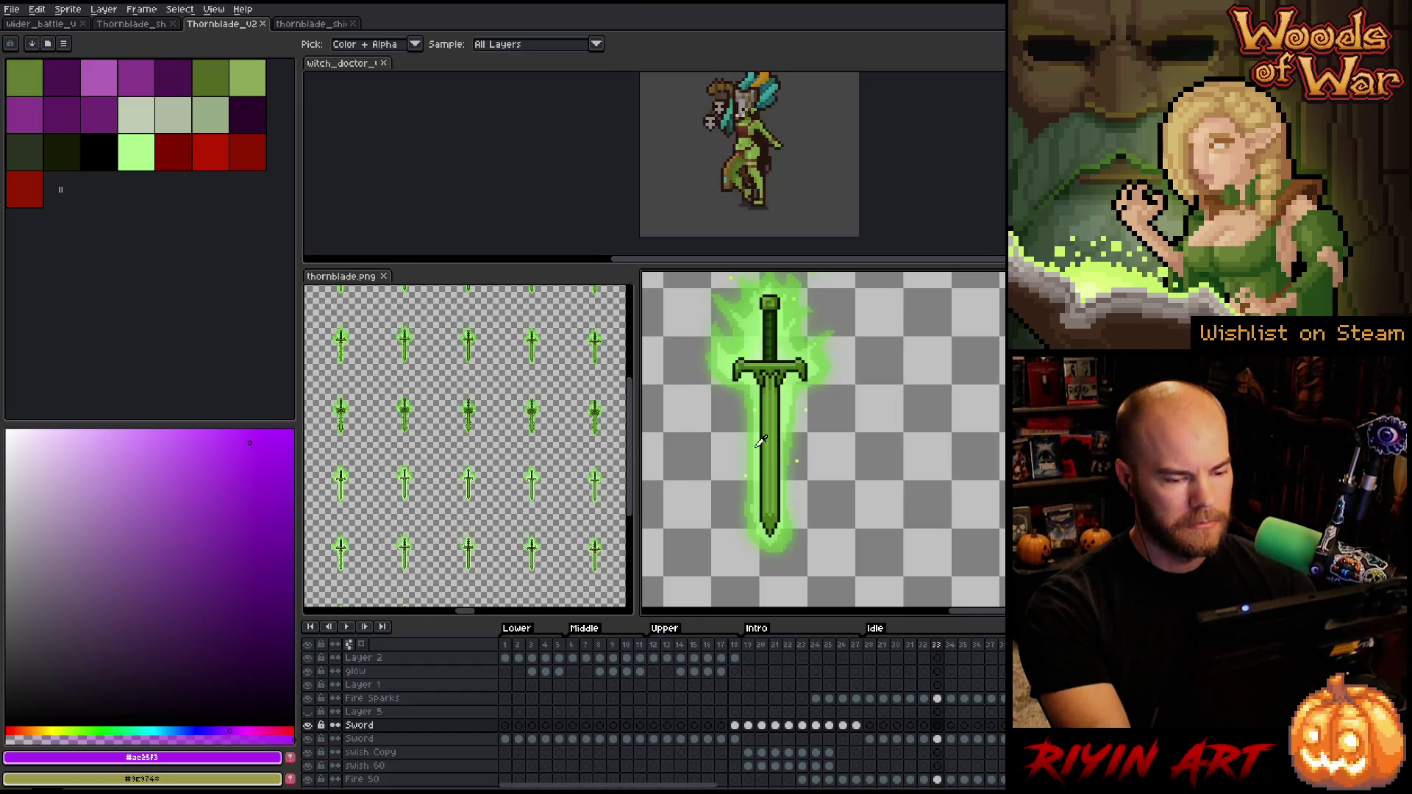
Centre a single sword from the thornblade.png sheet in its view
scroll(573, 437, up, 5)
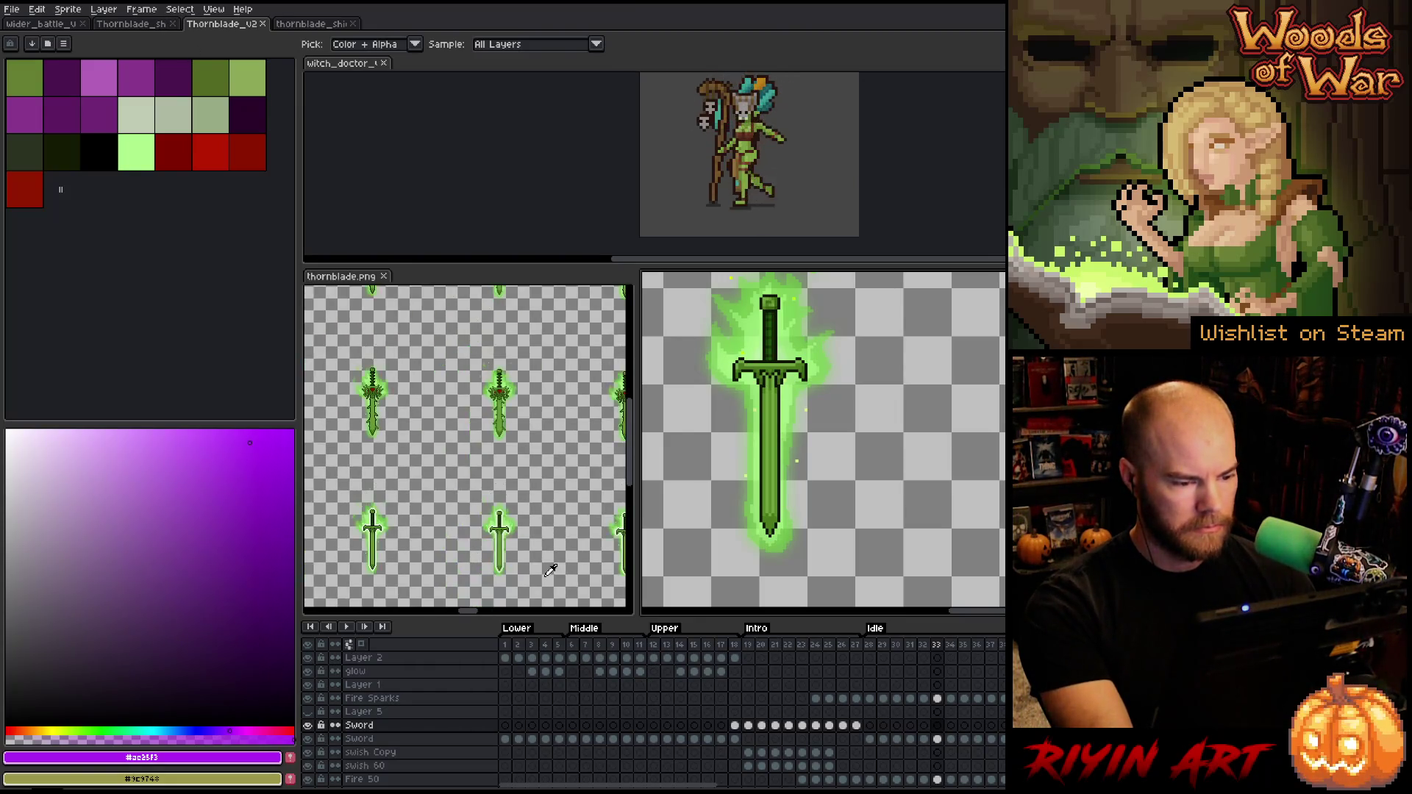
scroll(453, 482, down, 5)
scroll(448, 355, up, 5)
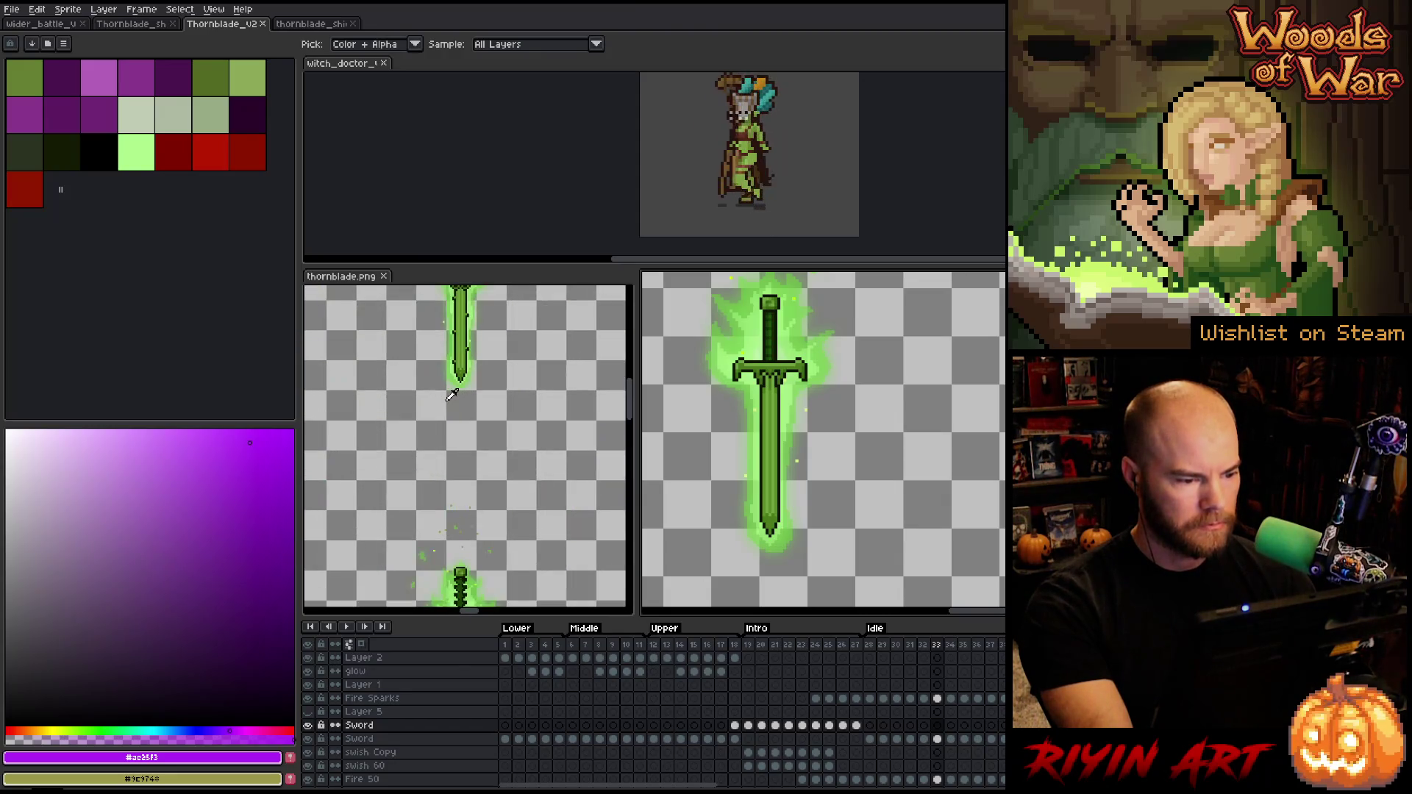
drag(485, 603, 490, 464)
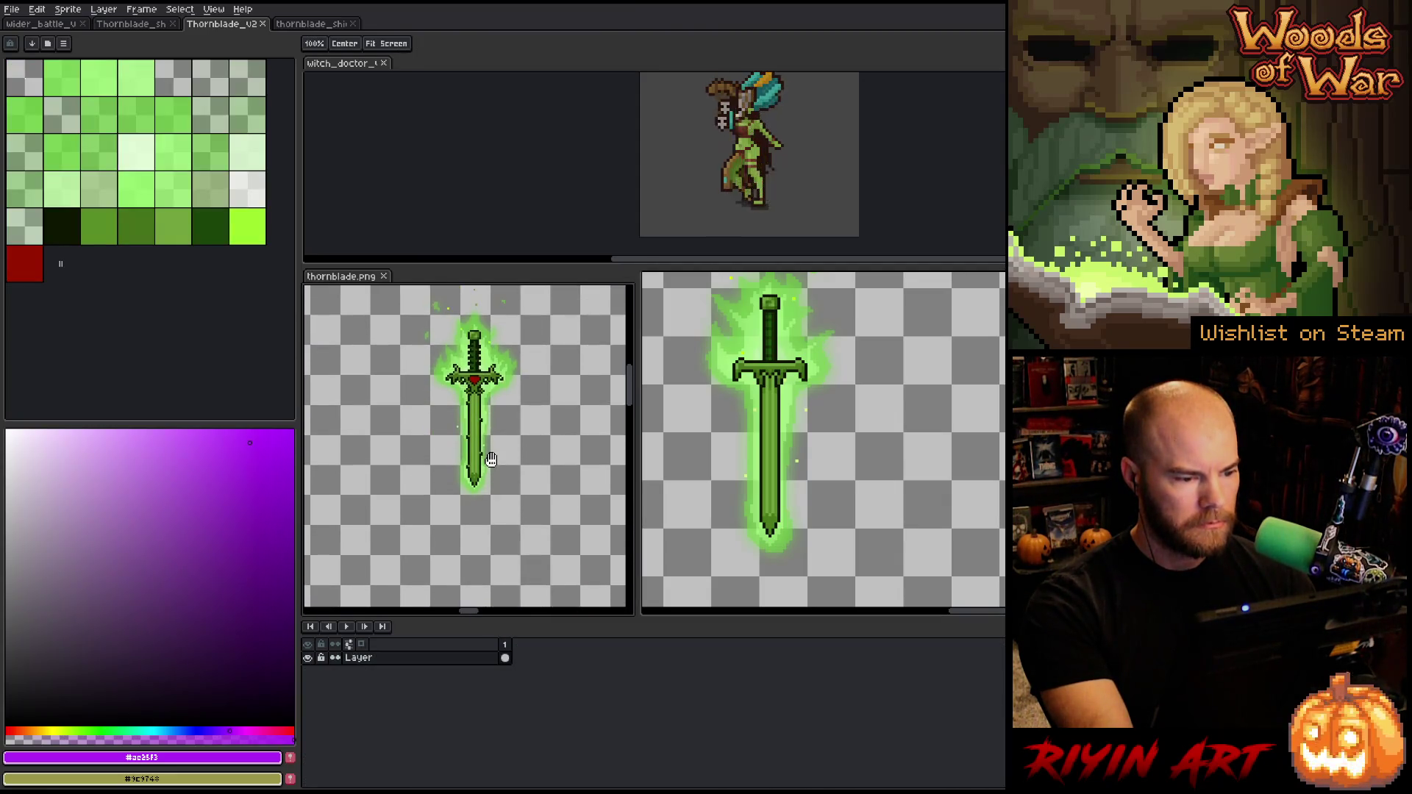
key(i)
scroll(502, 373, up, 1)
scroll(817, 421, down, 3)
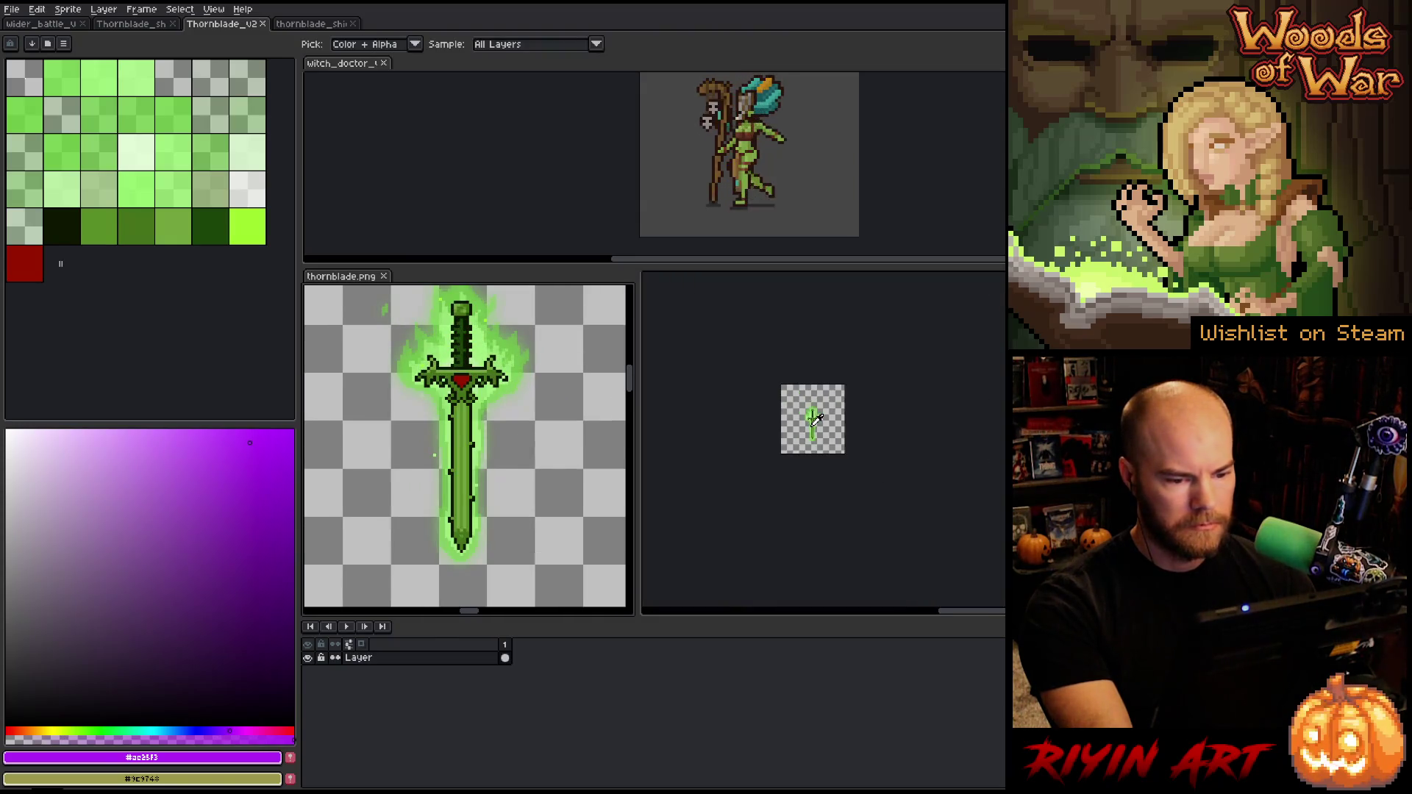
scroll(816, 421, up, 1)
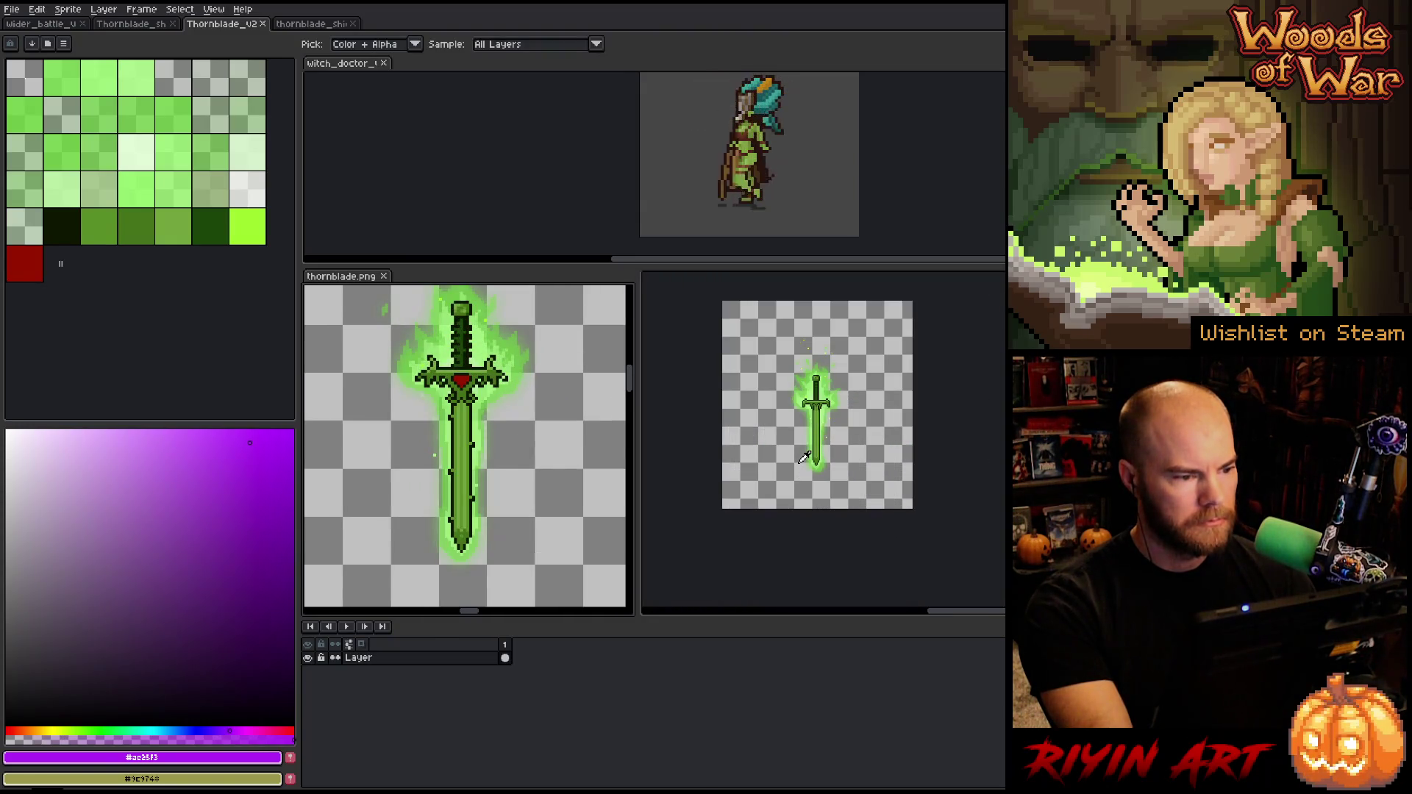
Reorder the document tabs so the Thornblade working file is last
drag(523, 482, 463, 164)
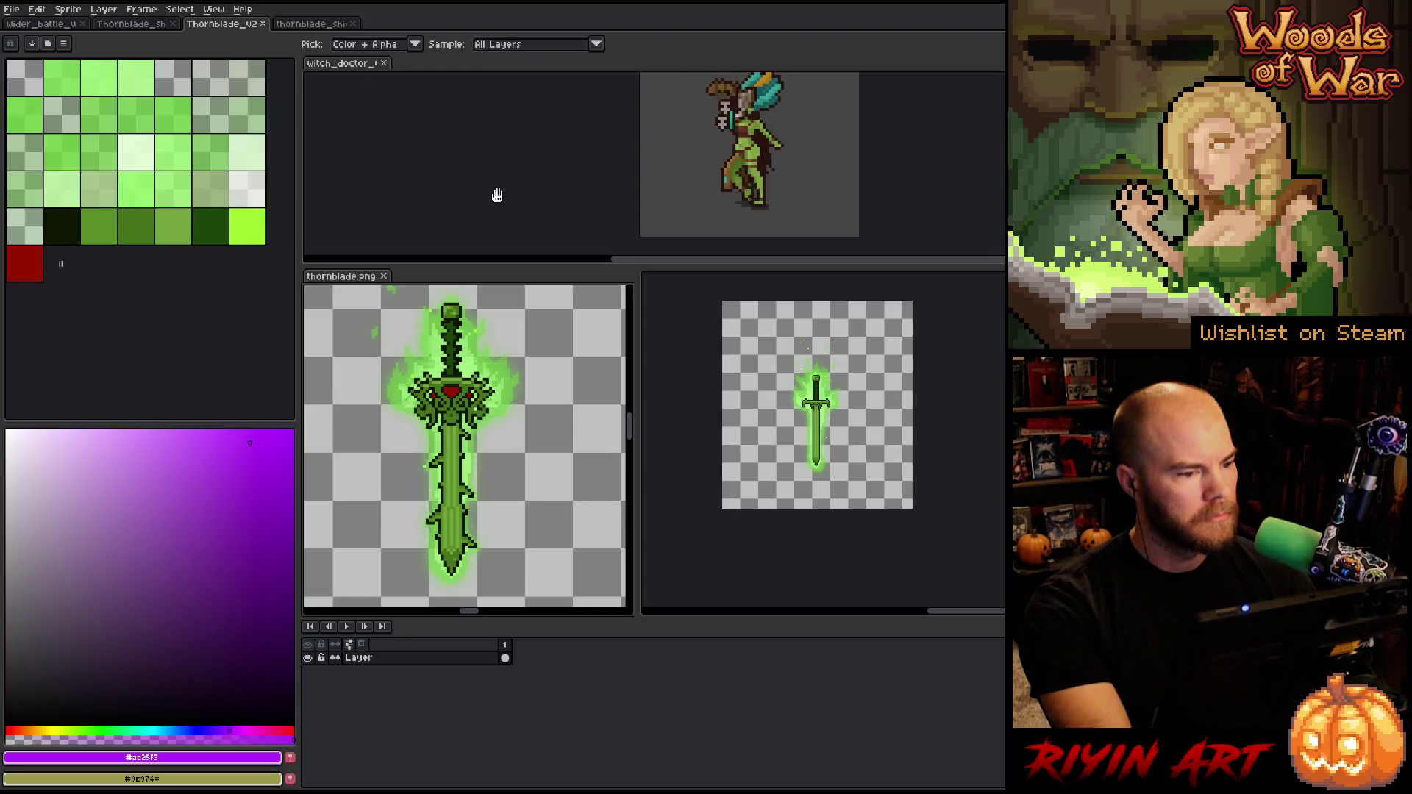
mouse_move(355, 280)
mouse_down()
mouse_move(390, 285)
mouse_move(384, 272)
mouse_move(385, 287)
mouse_up()
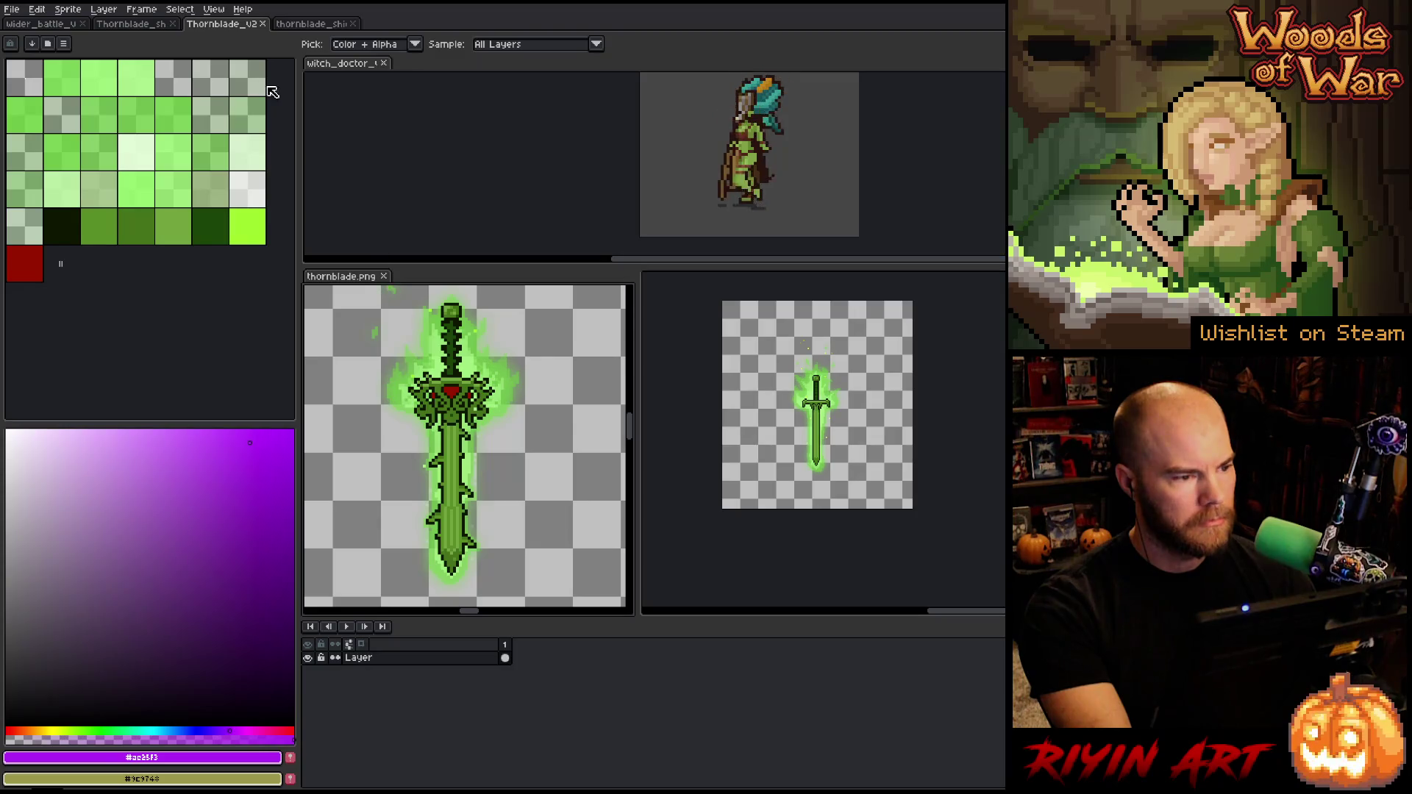
mouse_move(230, 25)
mouse_down()
mouse_move(353, 25)
mouse_move(324, 25)
mouse_up()
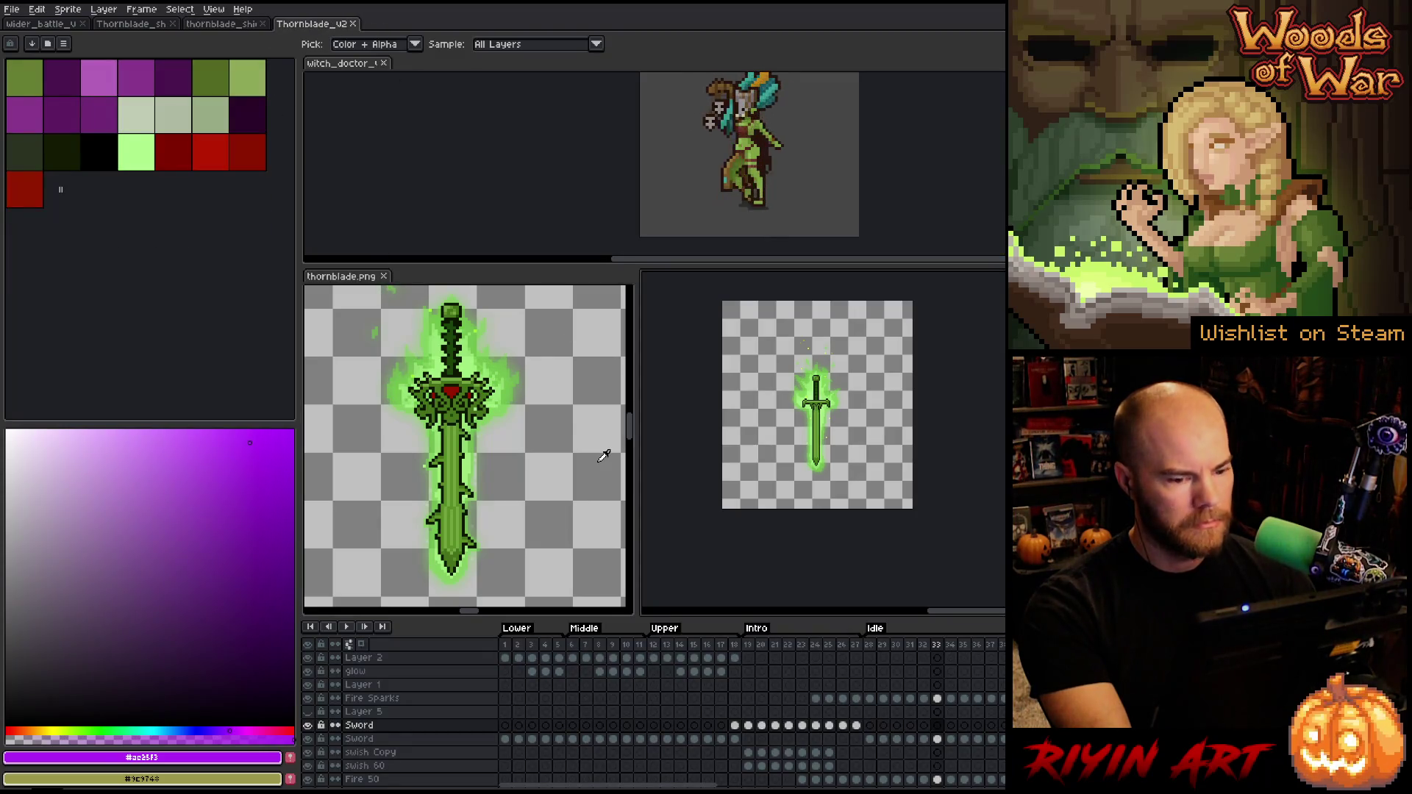
Play the Thornblade_v24 animation from frame 97, zoomed in on the glowing sword
drag(611, 785, 1147, 785)
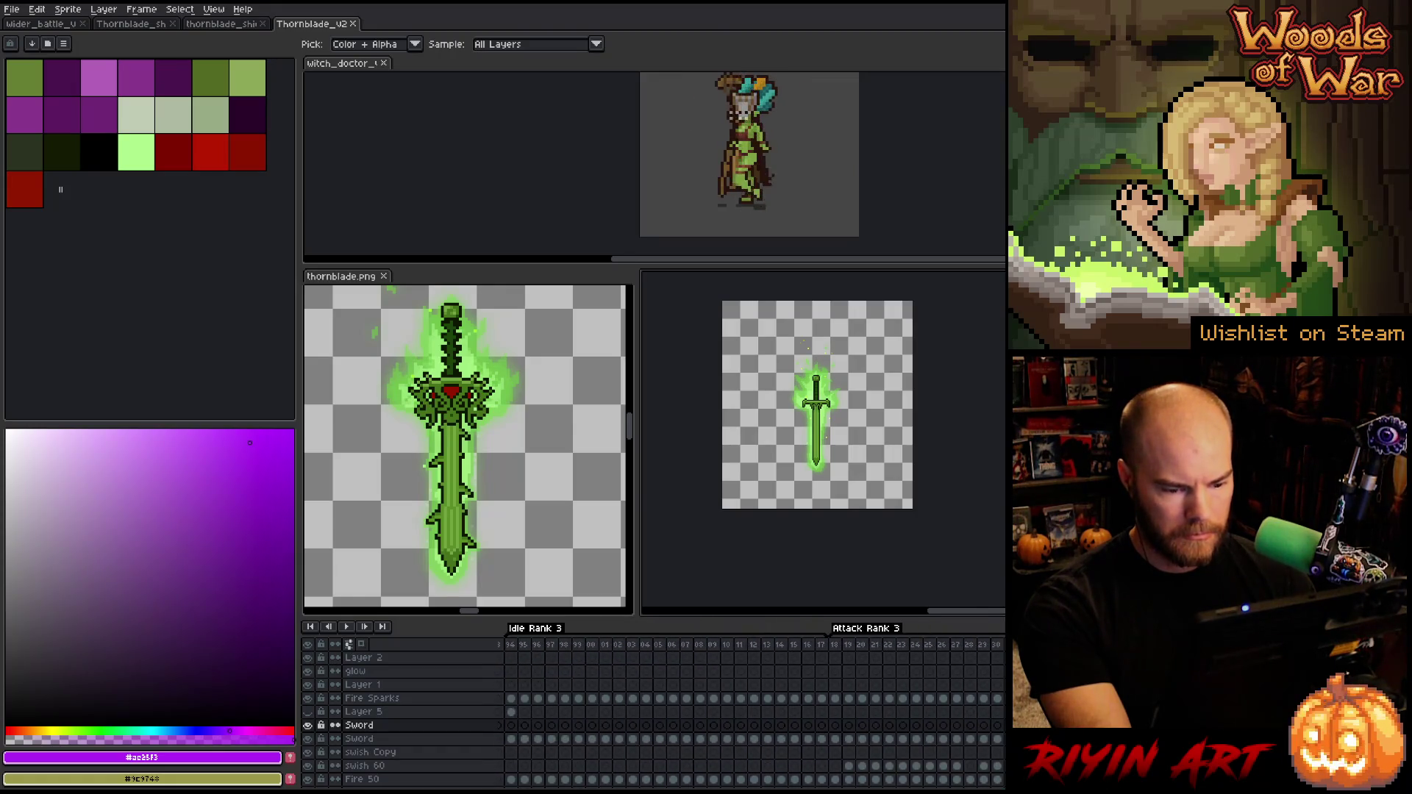
click(556, 645)
scroll(861, 425, up, 2)
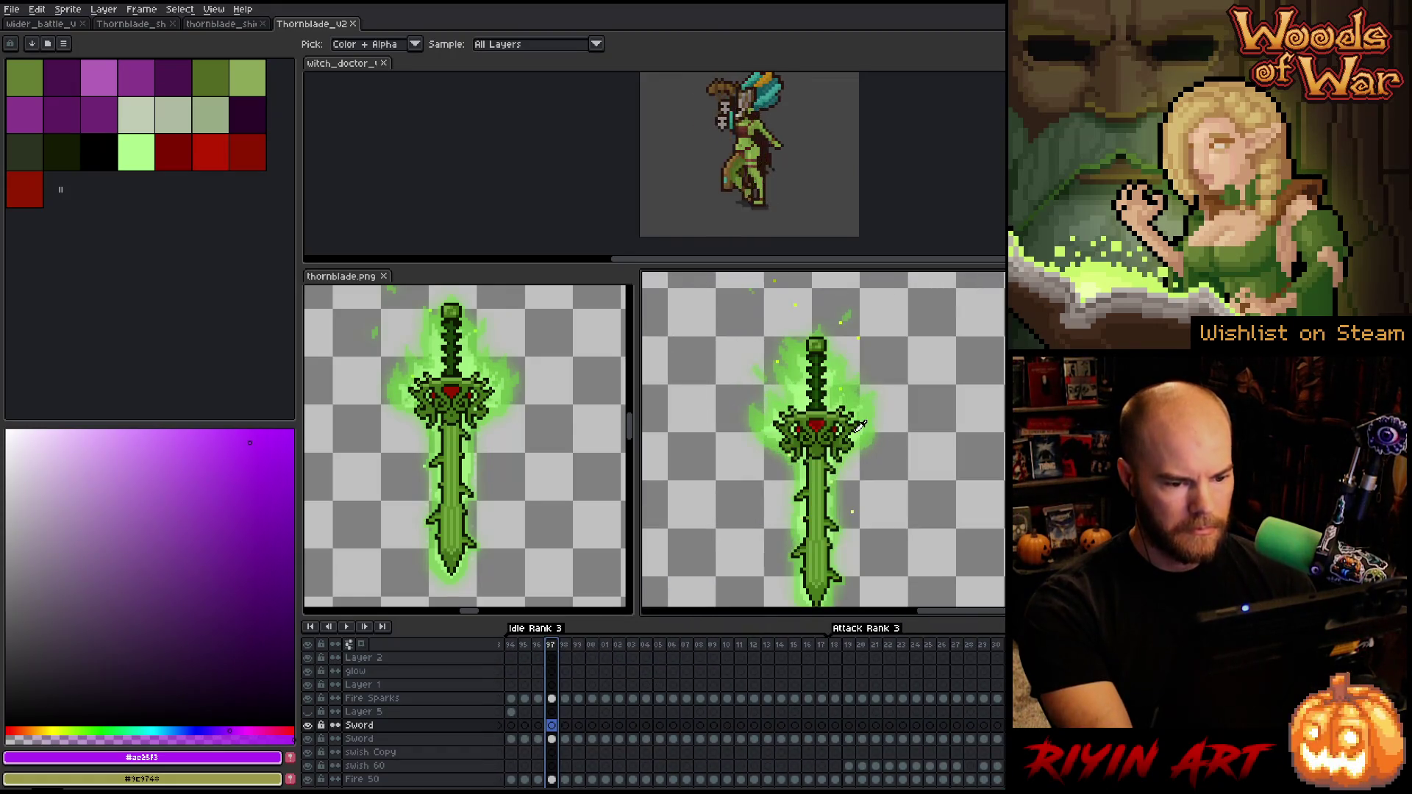
key(Return)
scroll(875, 472, down, 1)
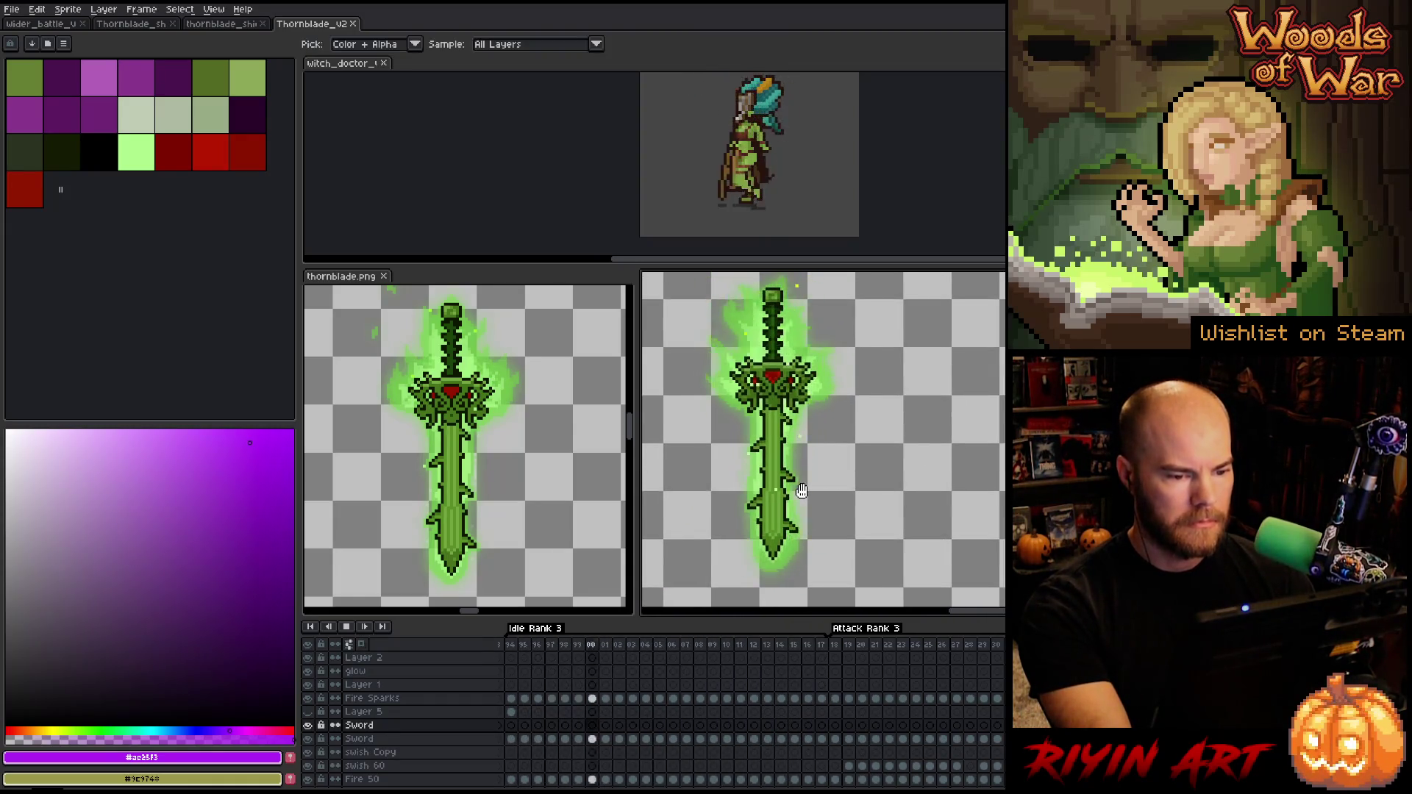
scroll(774, 482, up, 2)
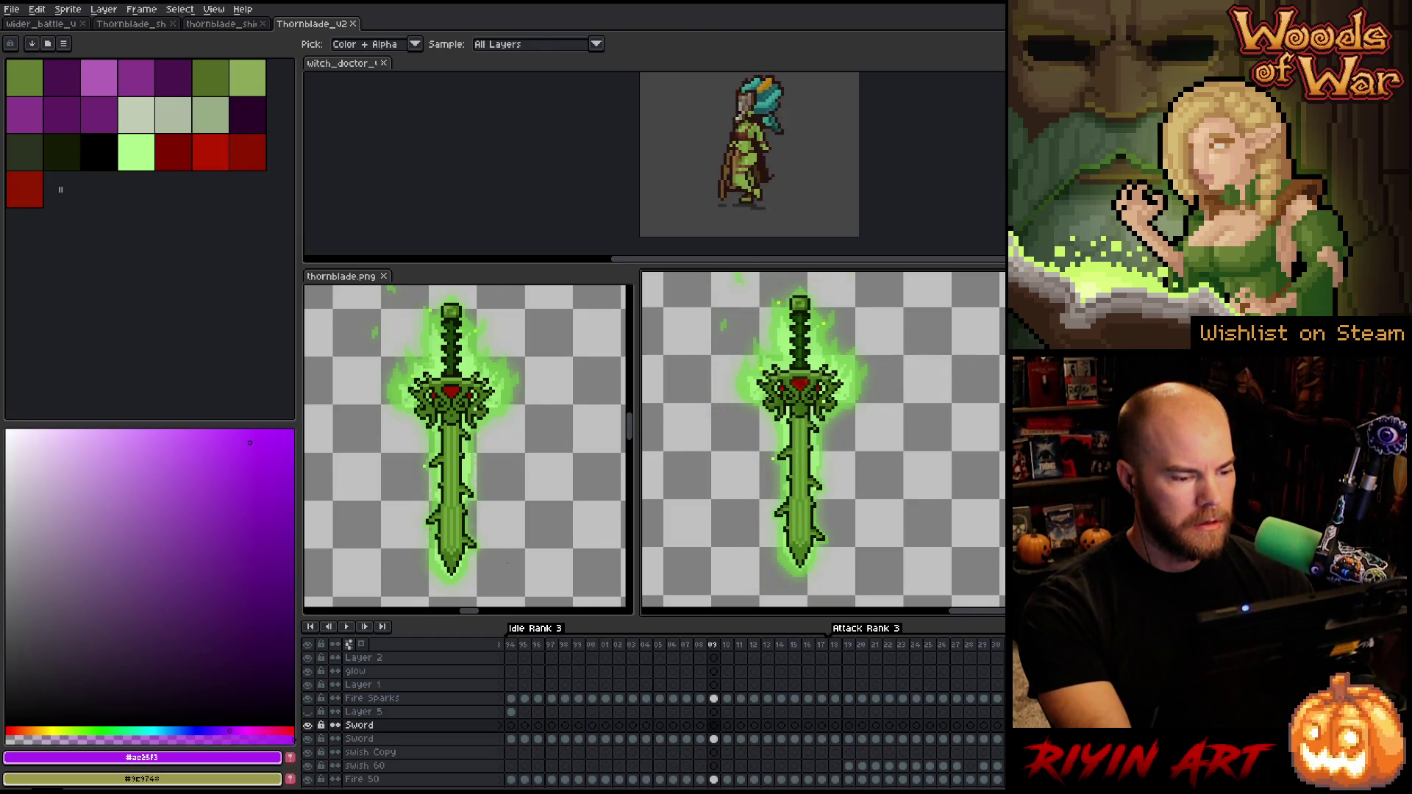
key(ctrl)
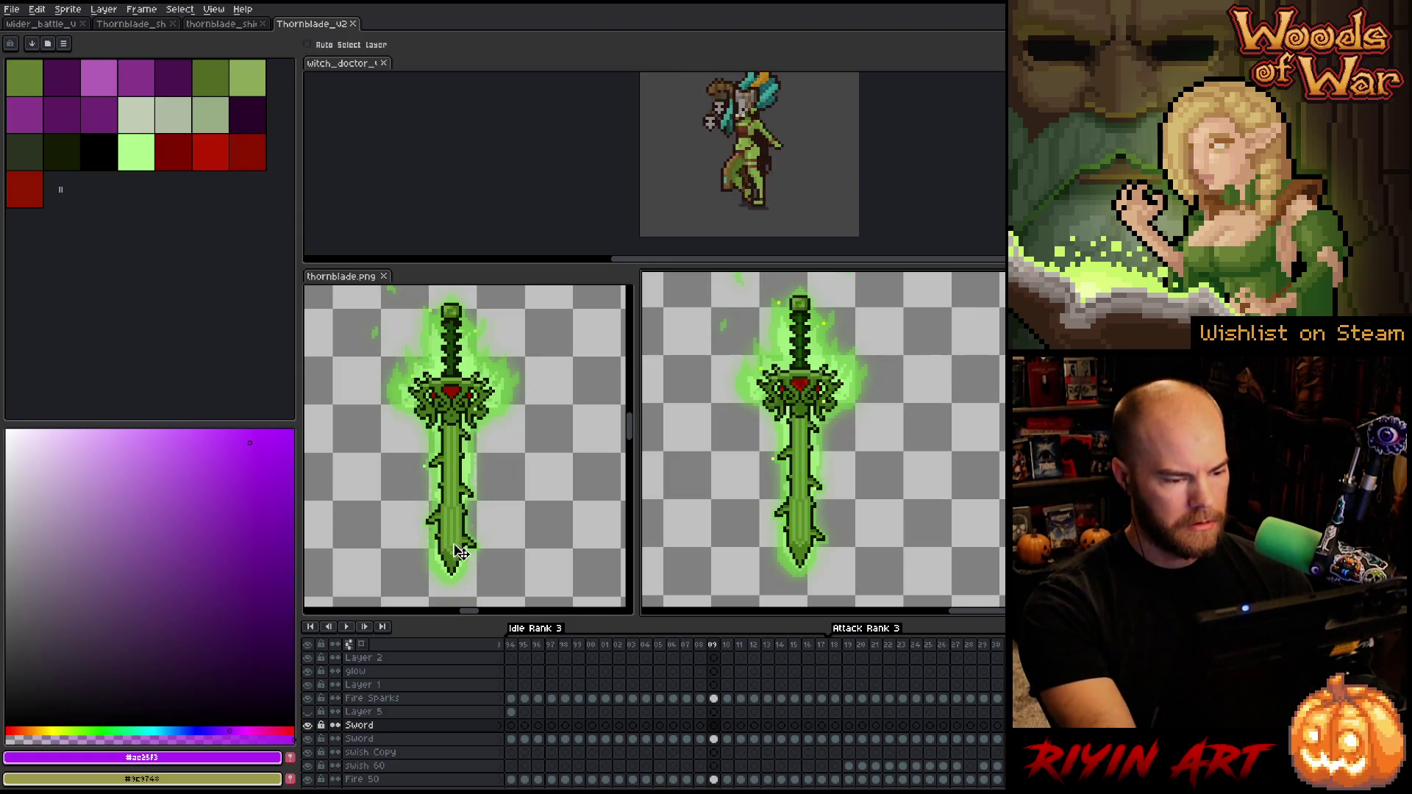
Draw a tight rectangular selection around the thornblade.png sword, then return to wider_battle
key(m)
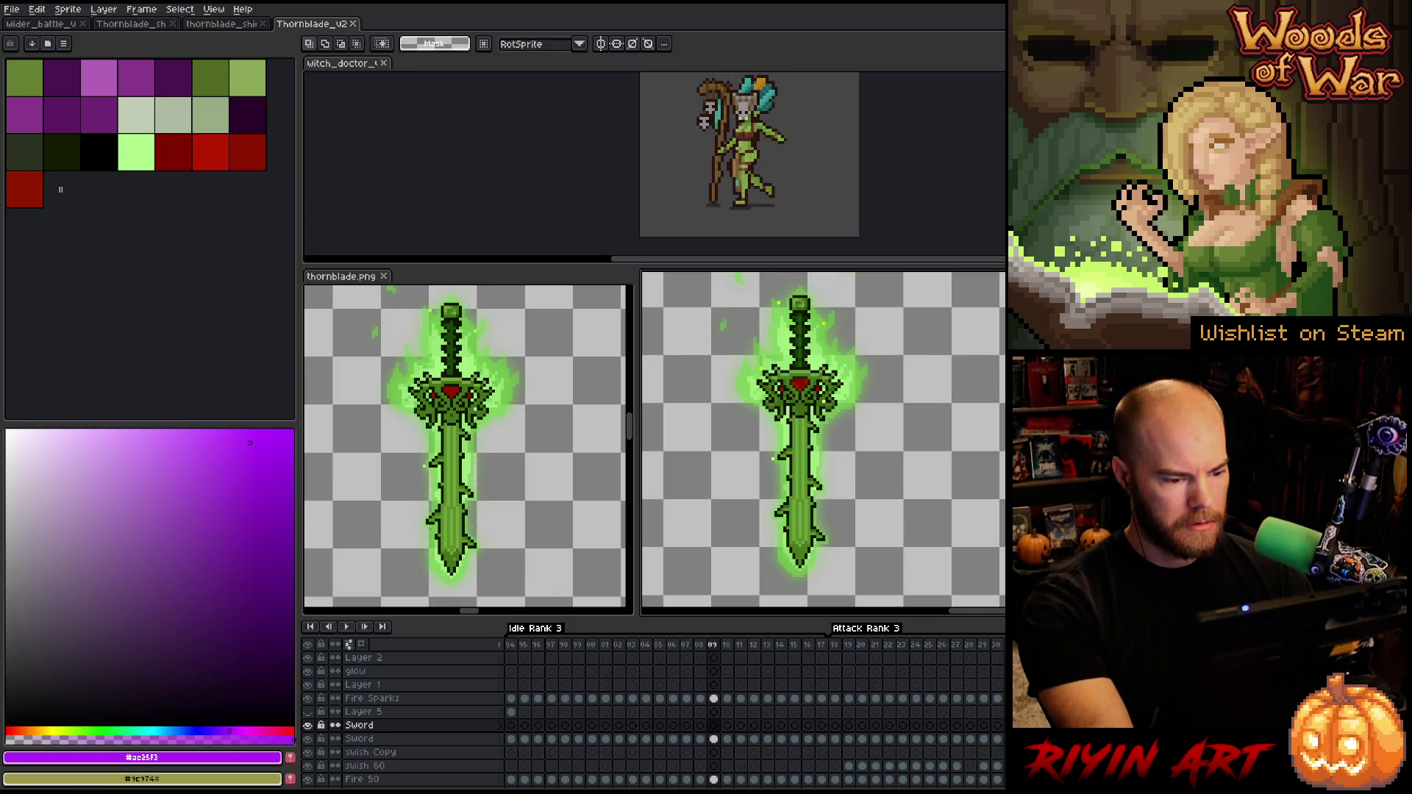
mouse_move(561, 602)
mouse_down()
mouse_move(378, 363)
mouse_move(372, 295)
mouse_move(337, 289)
mouse_up()
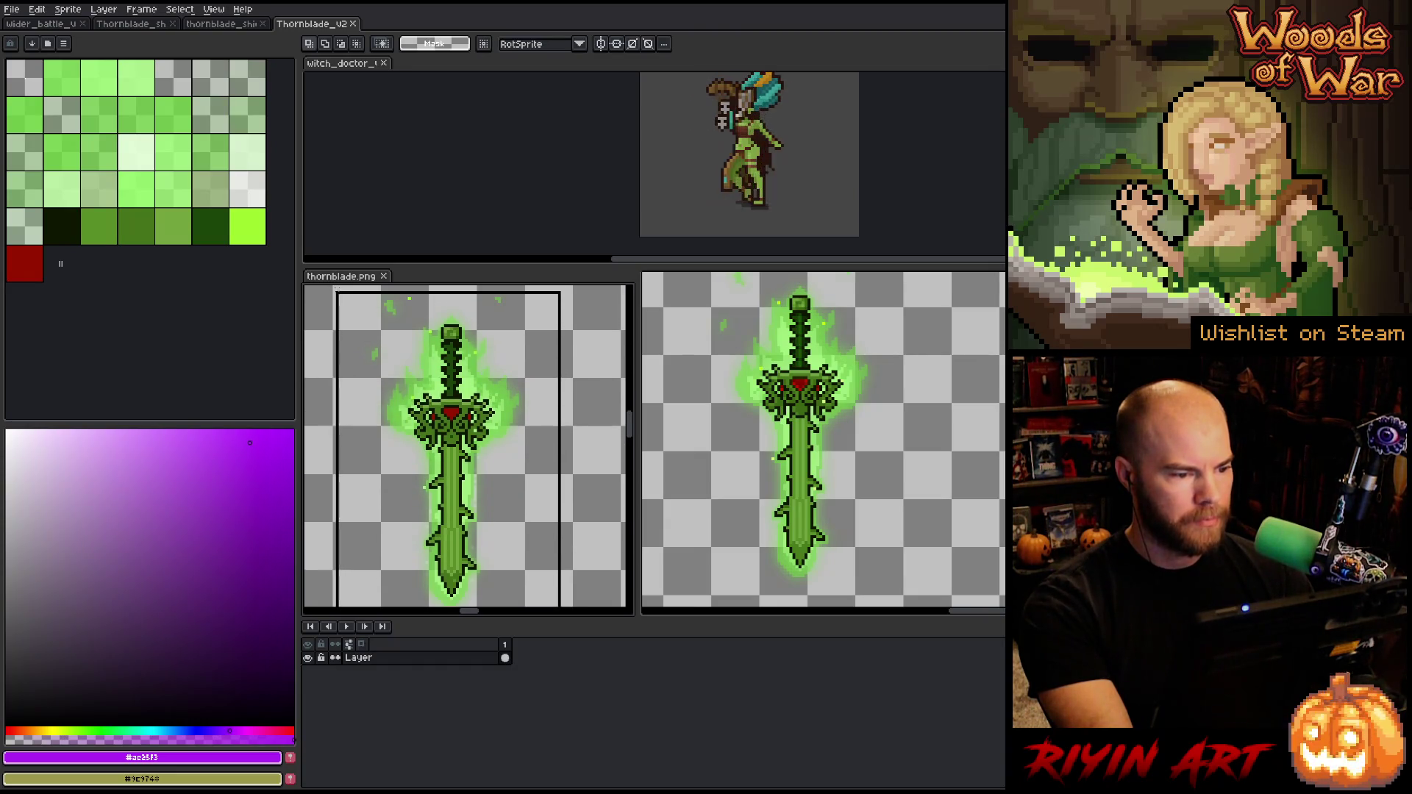
scroll(450, 338, down, 2)
key(h)
drag(461, 345, 472, 427)
drag(513, 355, 410, 441)
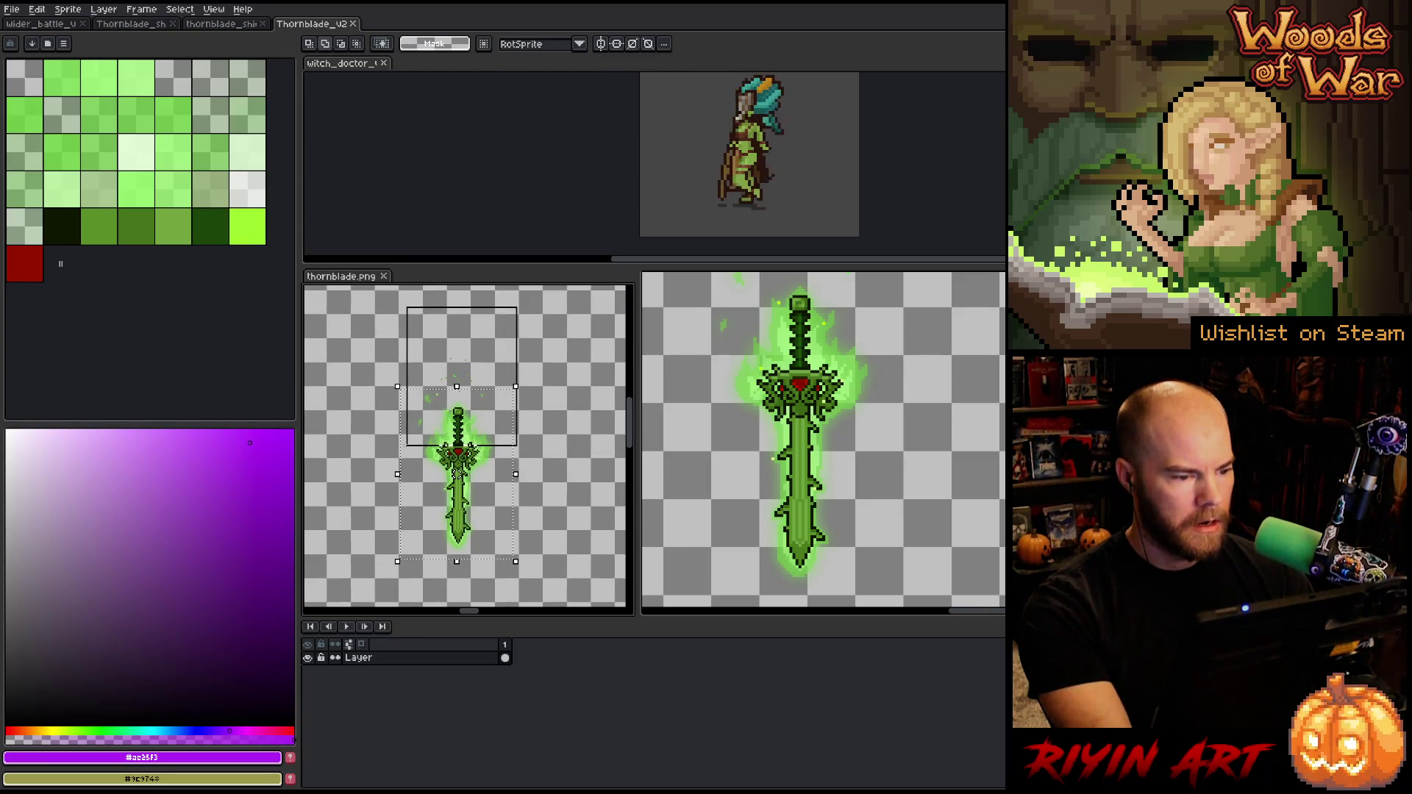
drag(446, 515, 420, 453)
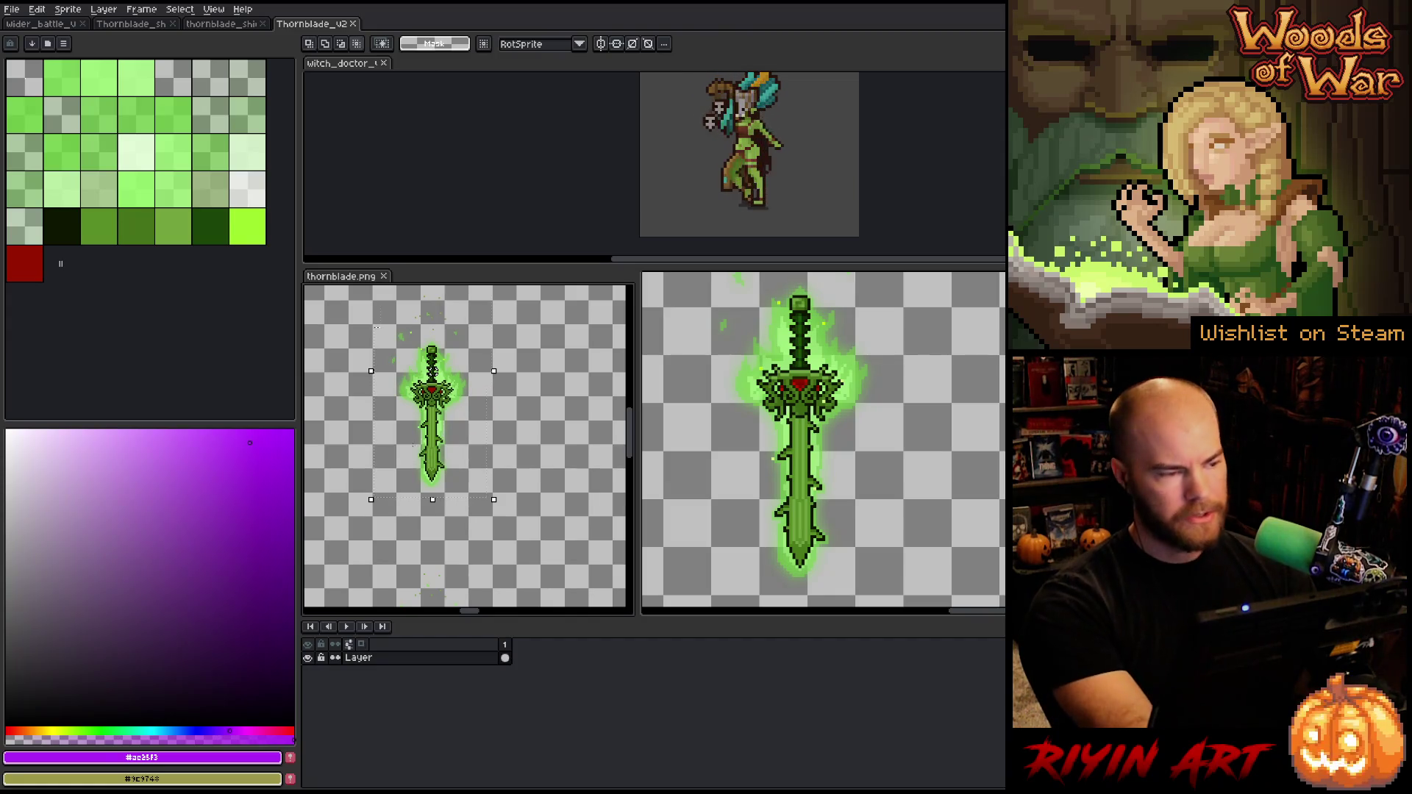
click(62, 26)
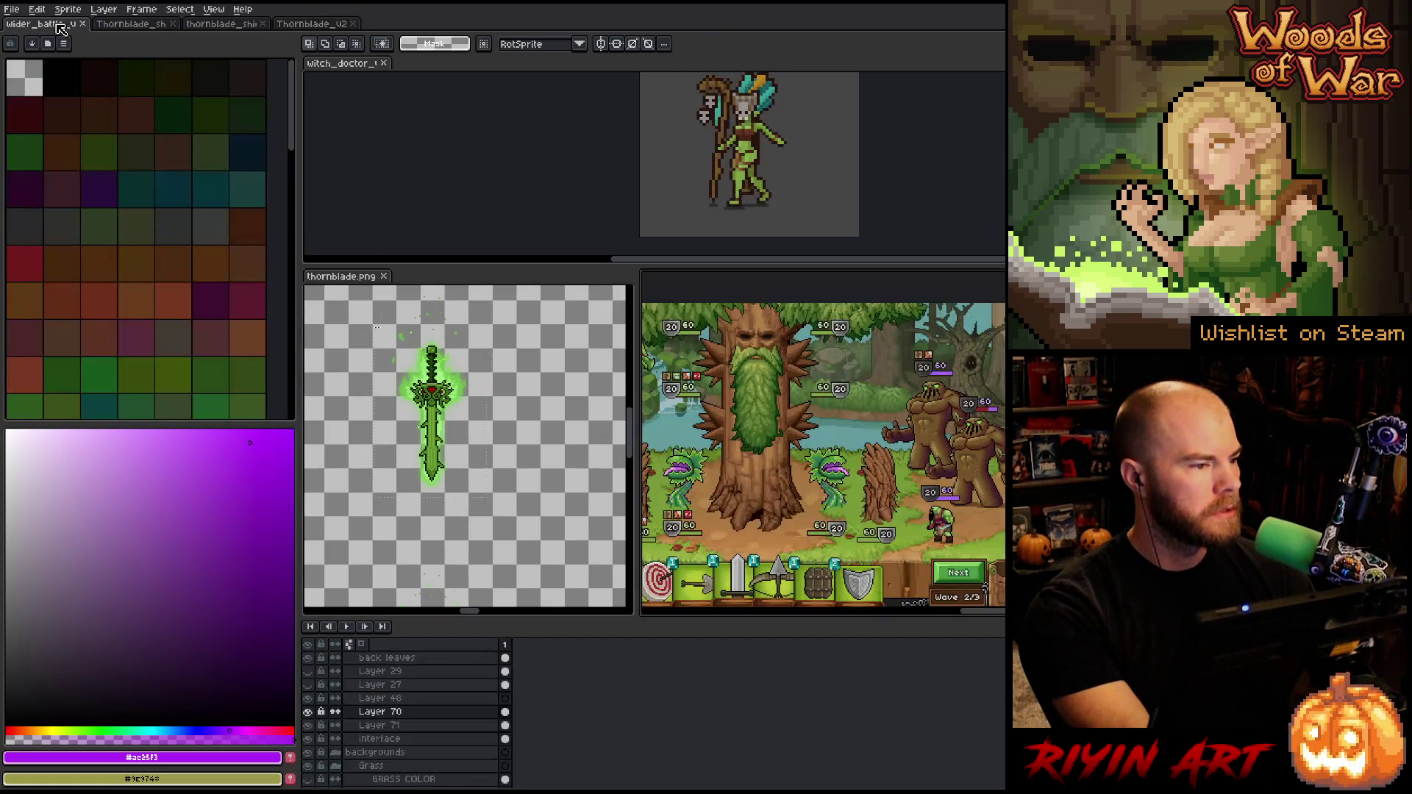
Save the battle mockup under the new name wider_battle_v13.aseprite
click(14, 10)
click(44, 82)
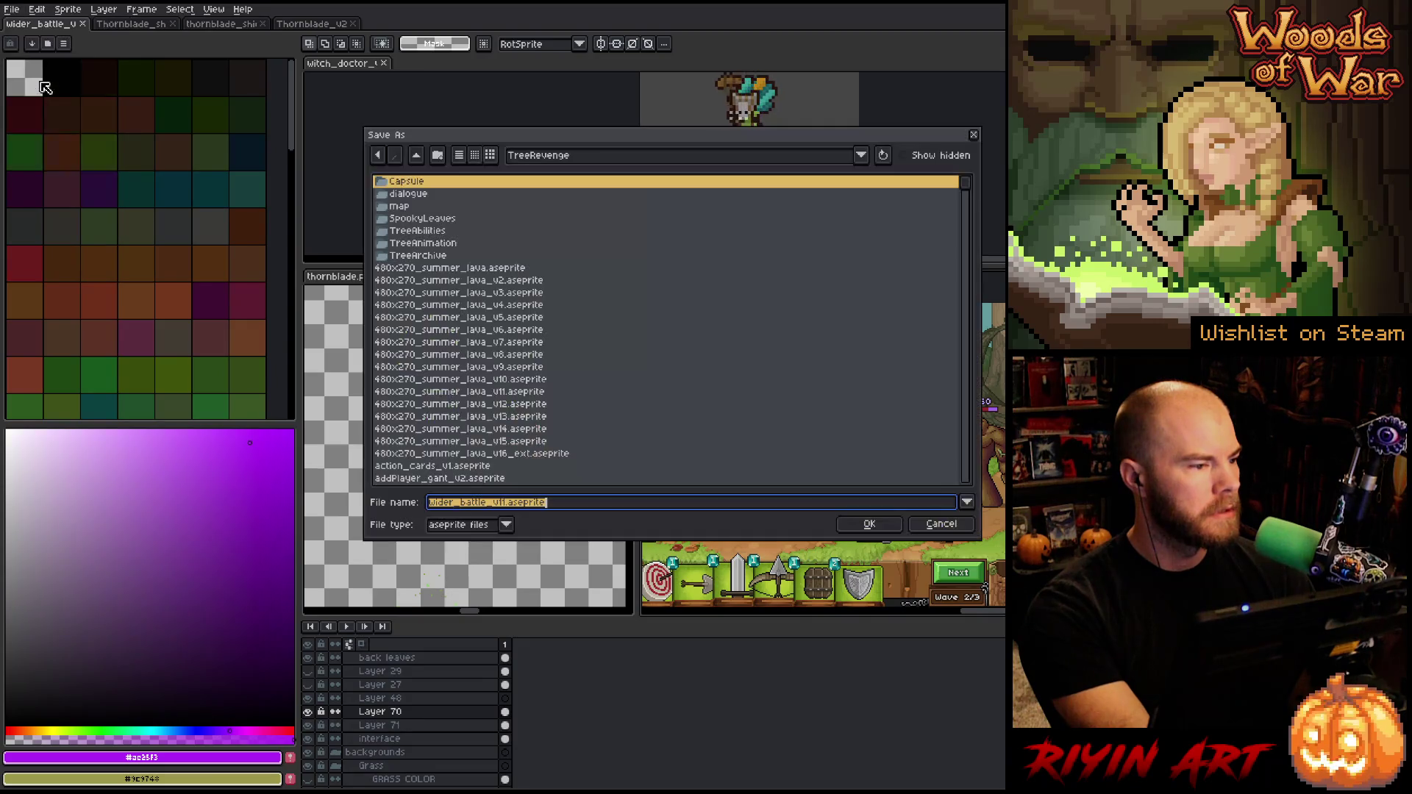
click(506, 503)
text(3)
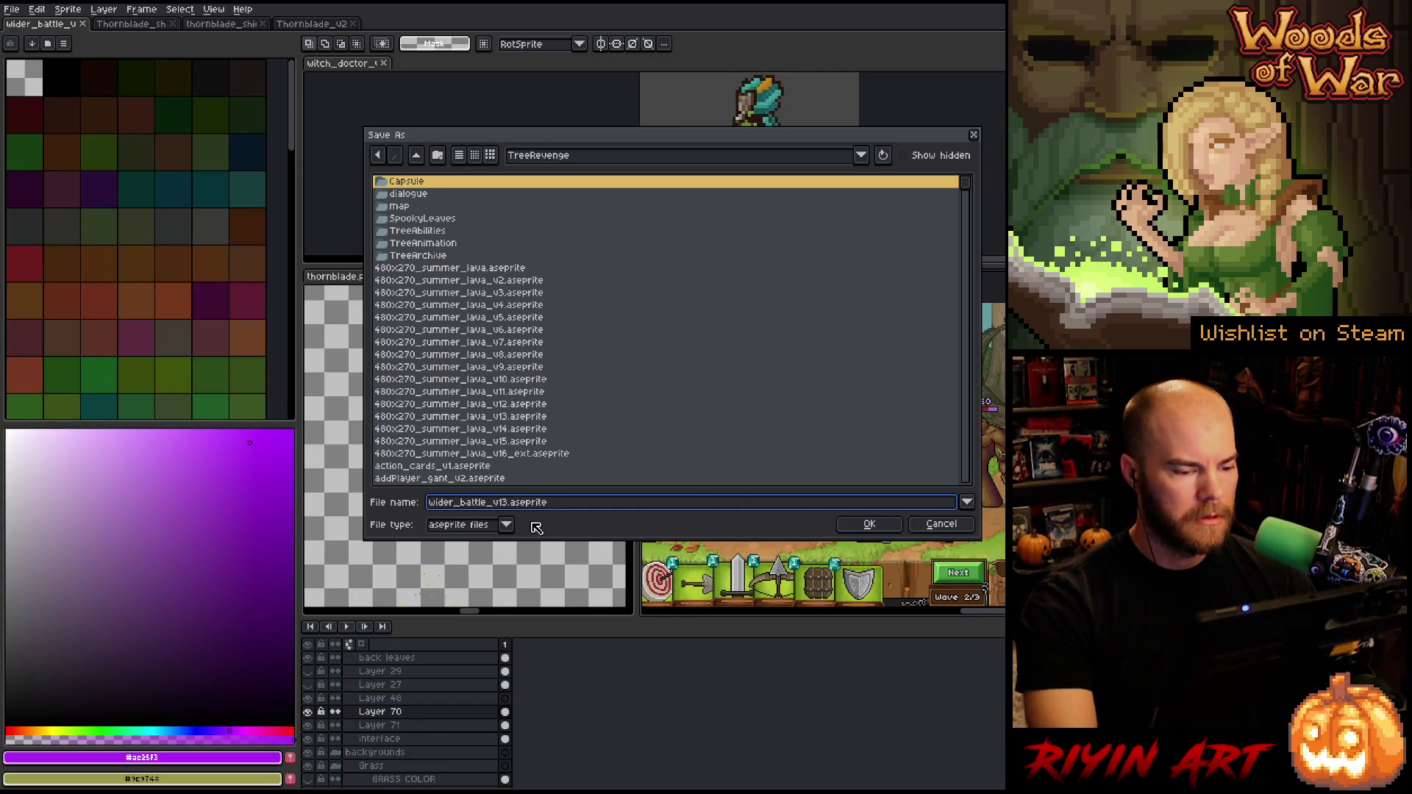
key(Return)
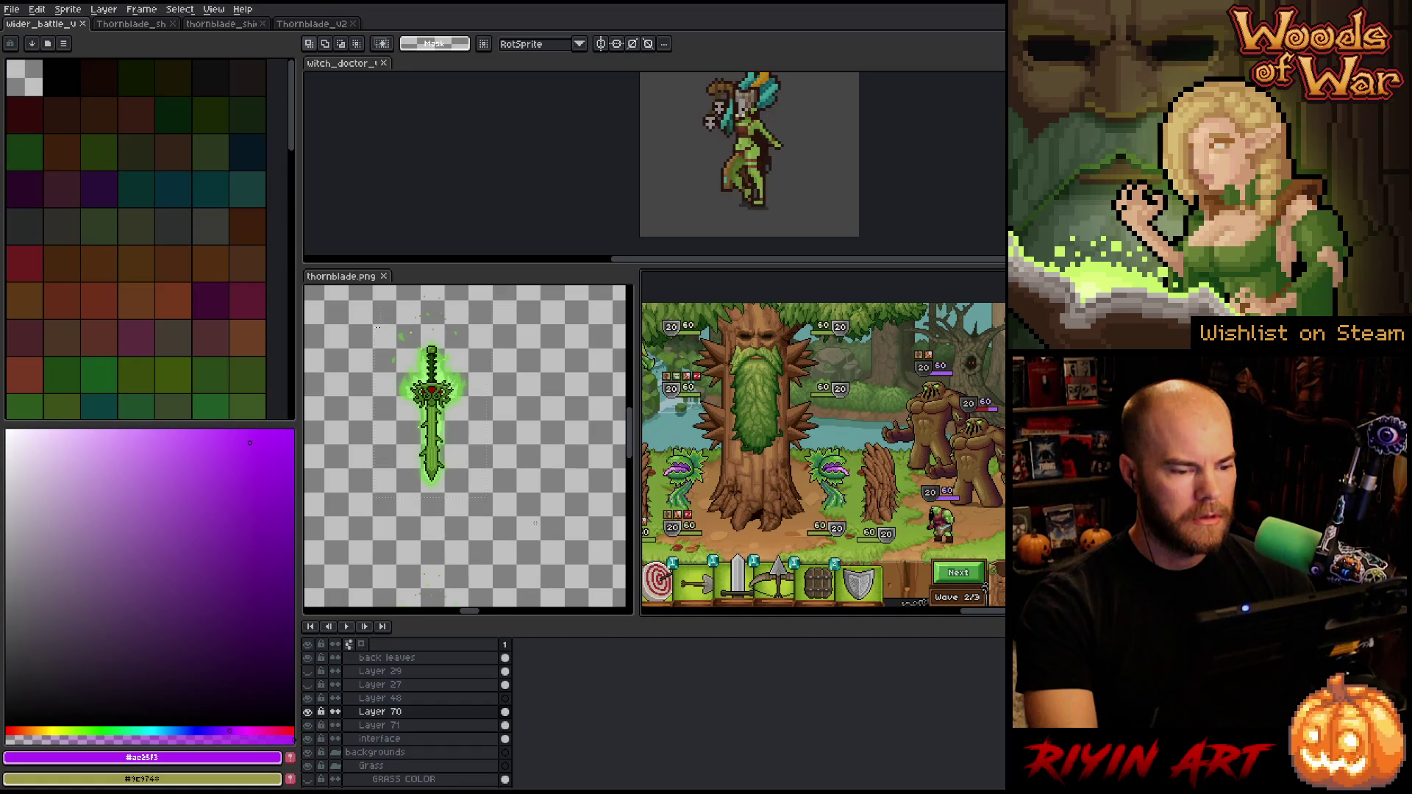
Move thornblade.png into the main document area and select LIGHT WING in the battle mockup
mouse_move(345, 280)
mouse_down()
mouse_move(360, 127)
mouse_move(397, 24)
mouse_up()
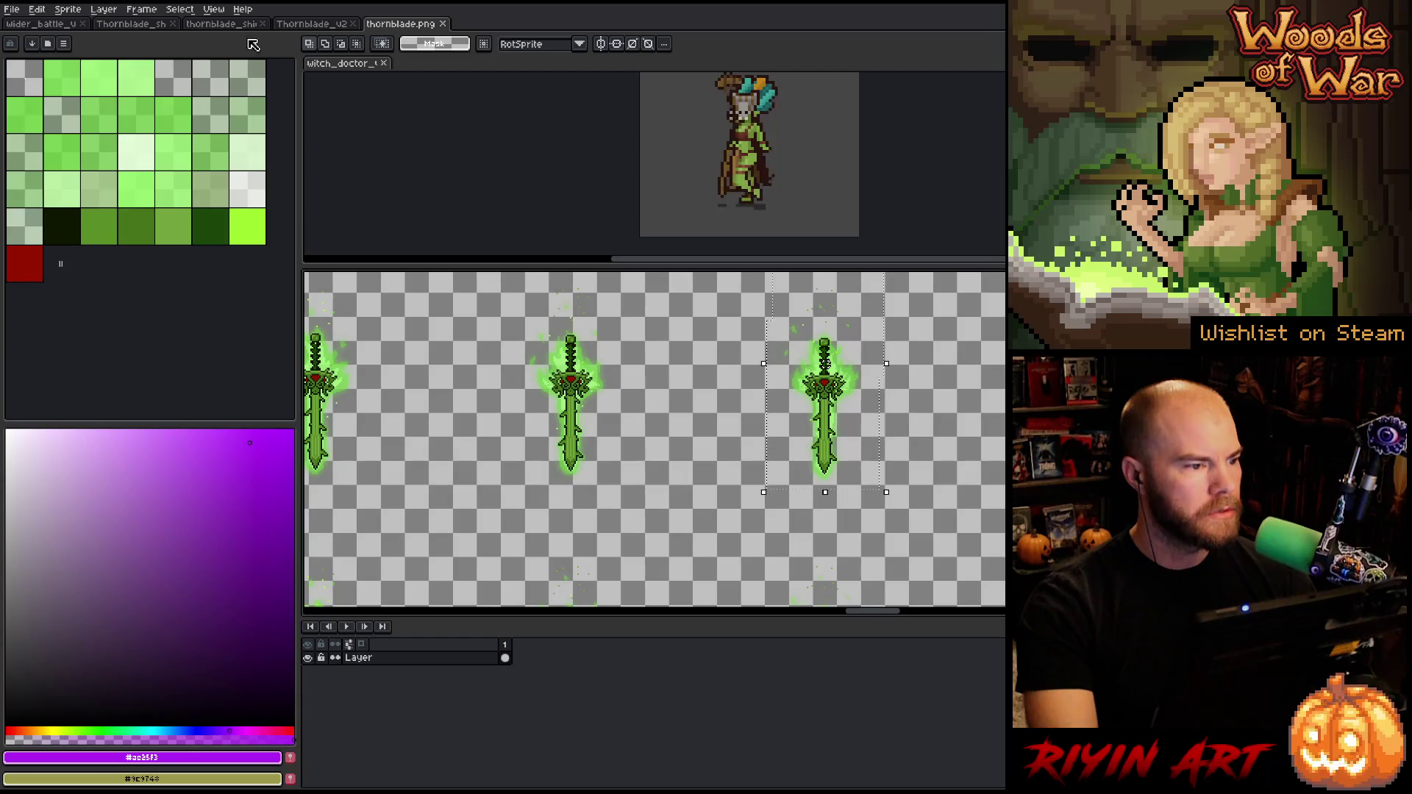
click(53, 28)
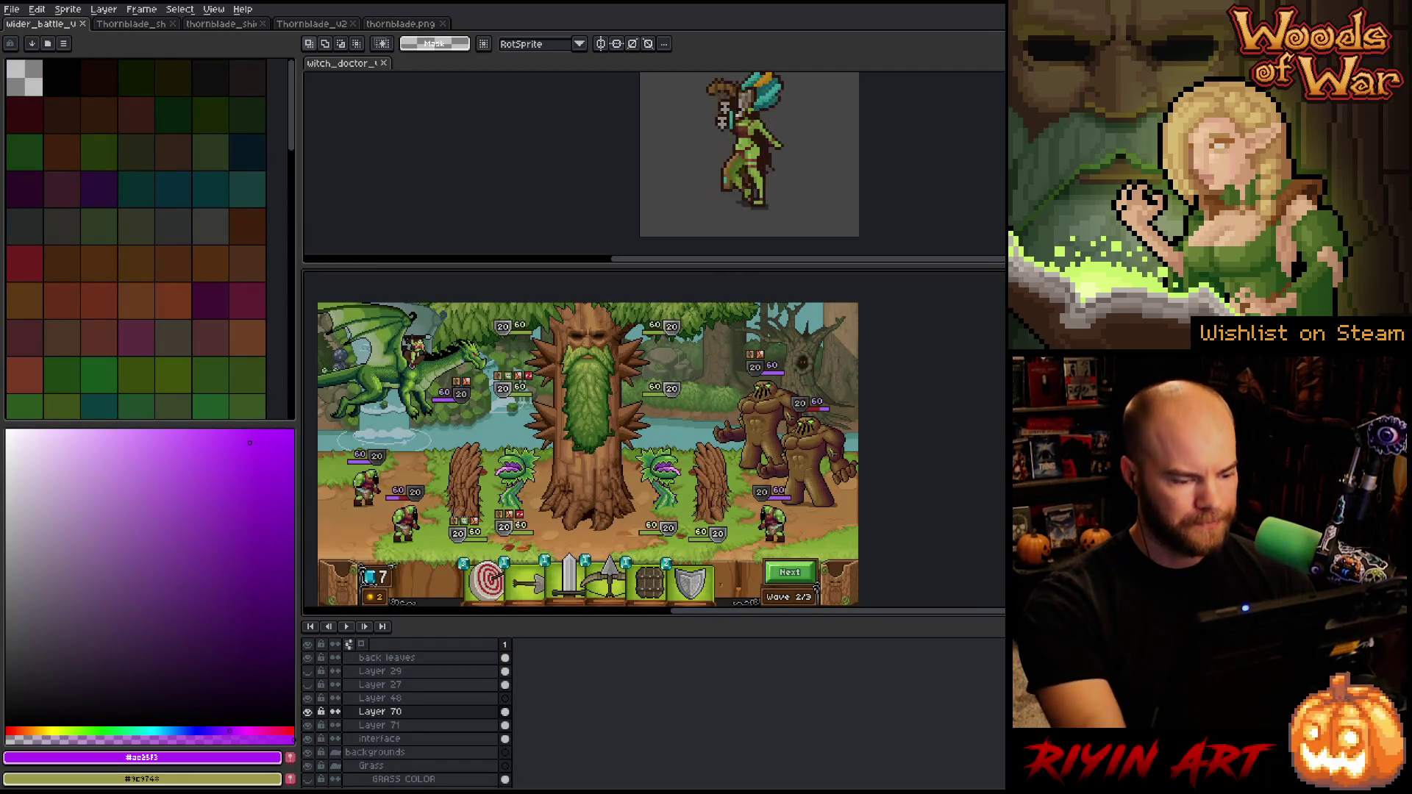
scroll(405, 699, up, 5)
click(406, 670)
click(403, 685)
Add a new layer named thornblade above LIGHT WING and paste the sword into it
key(shift+n)
double_click(395, 685)
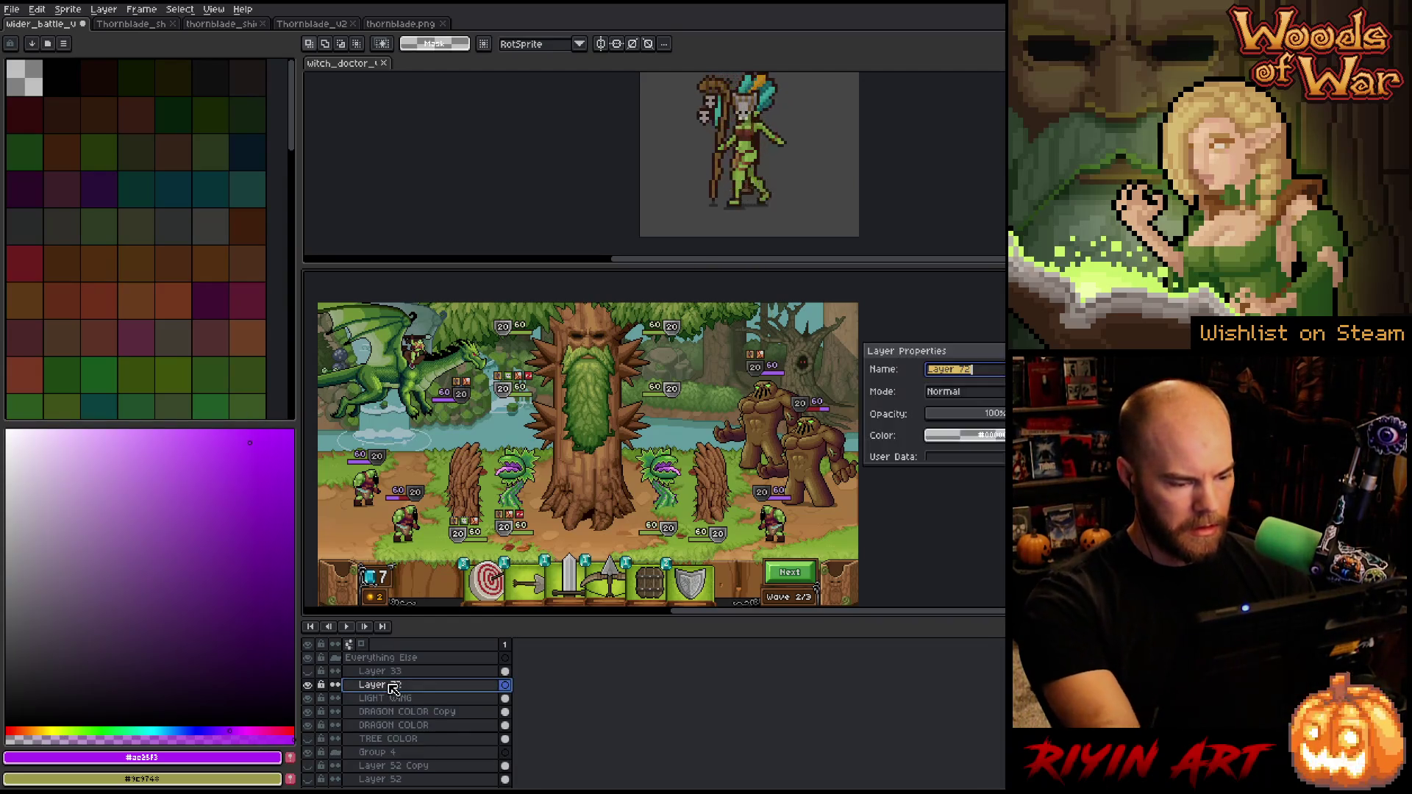
text(thir)
text(ornblade)
key(Return)
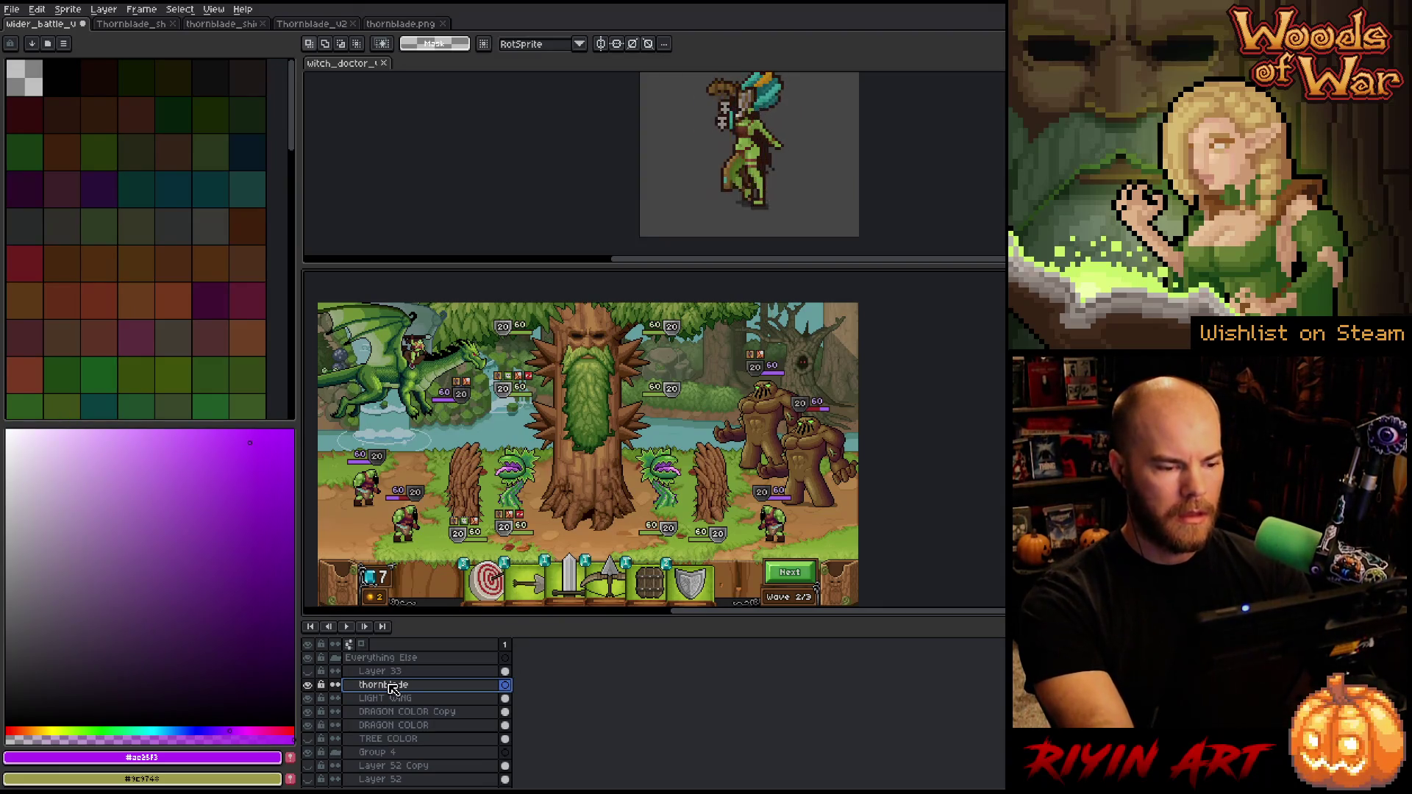
key(ctrl+v)
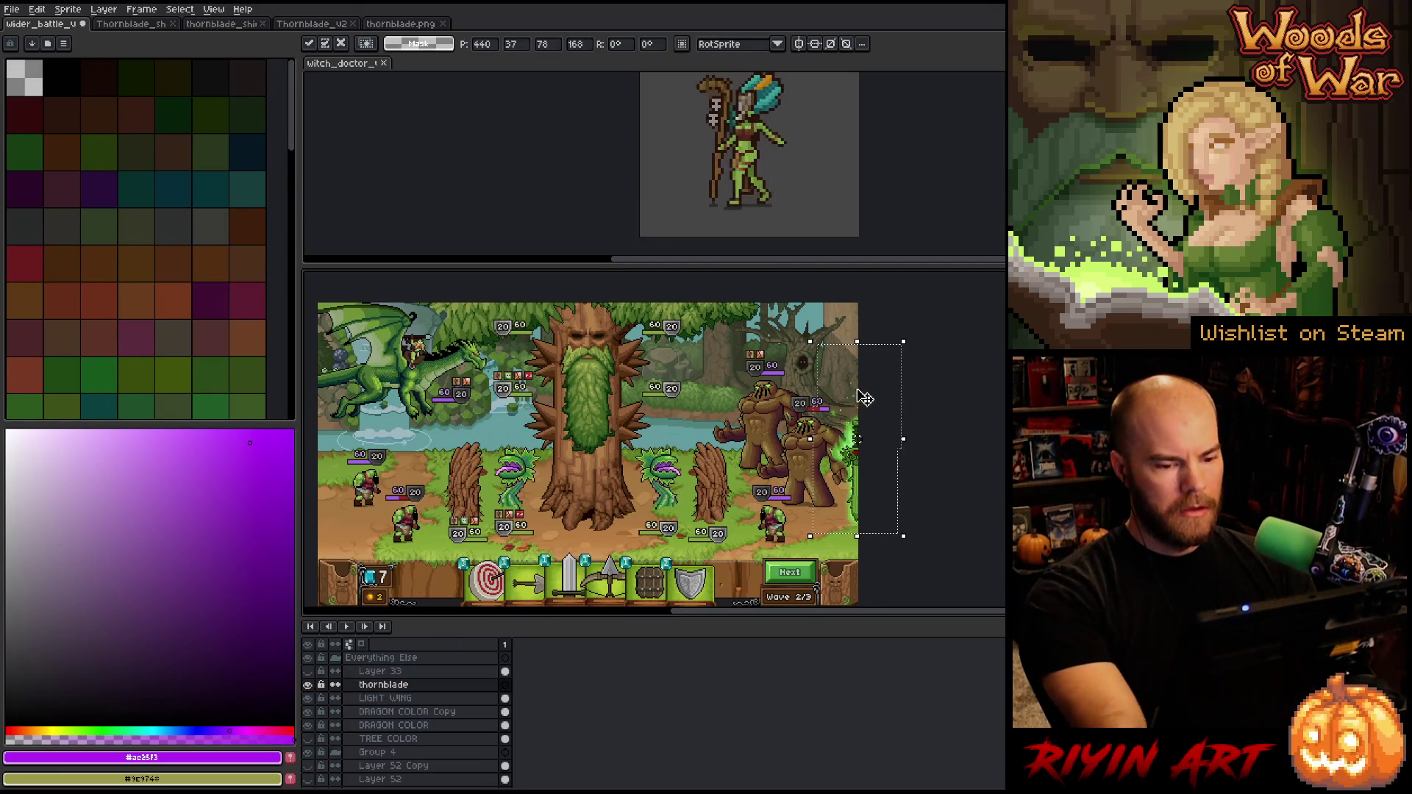
Place the pasted sword upright between the tree boss and the mud golems
mouse_move(855, 439)
mouse_down()
mouse_move(504, 383)
mouse_move(665, 377)
mouse_move(704, 390)
mouse_up()
scroll(765, 401, up, 2)
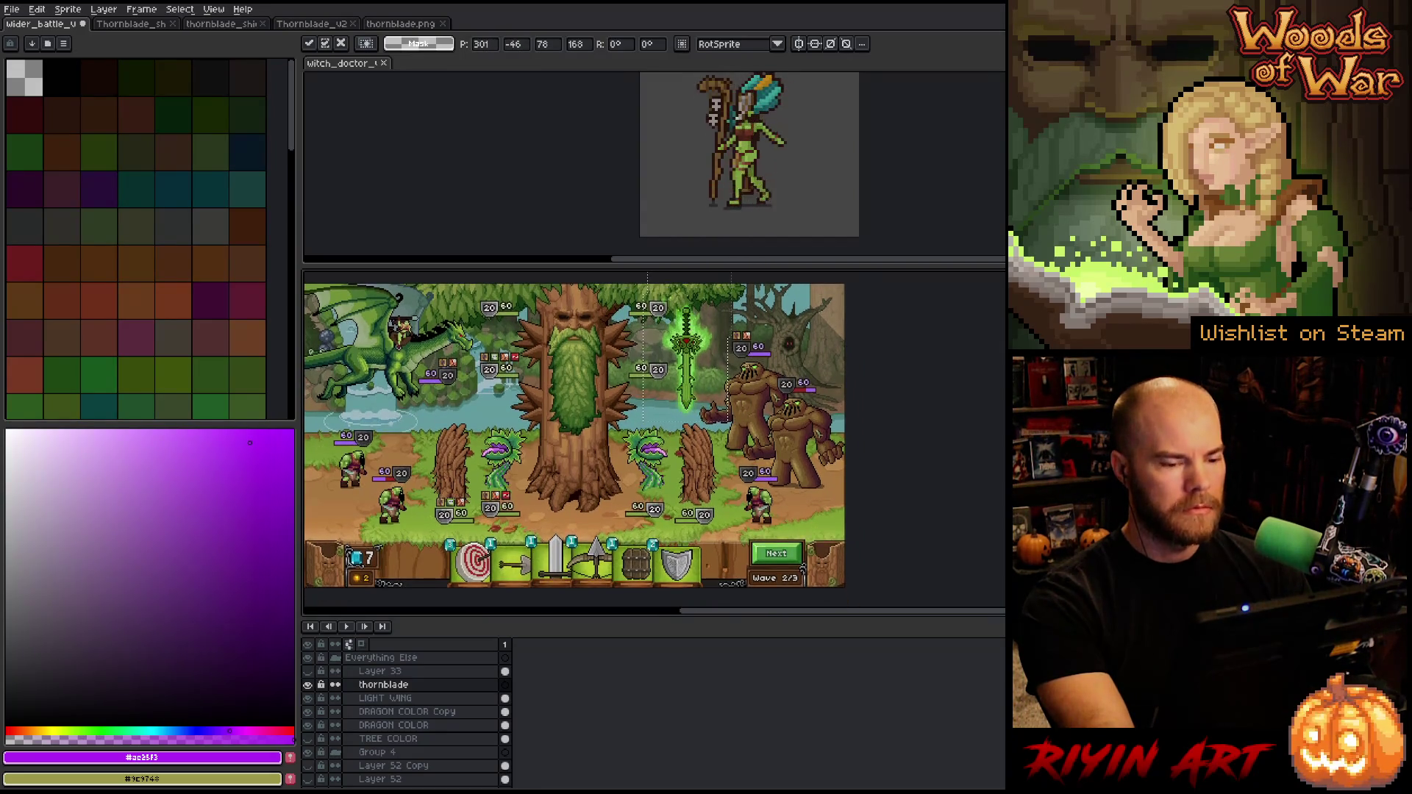
key(Return)
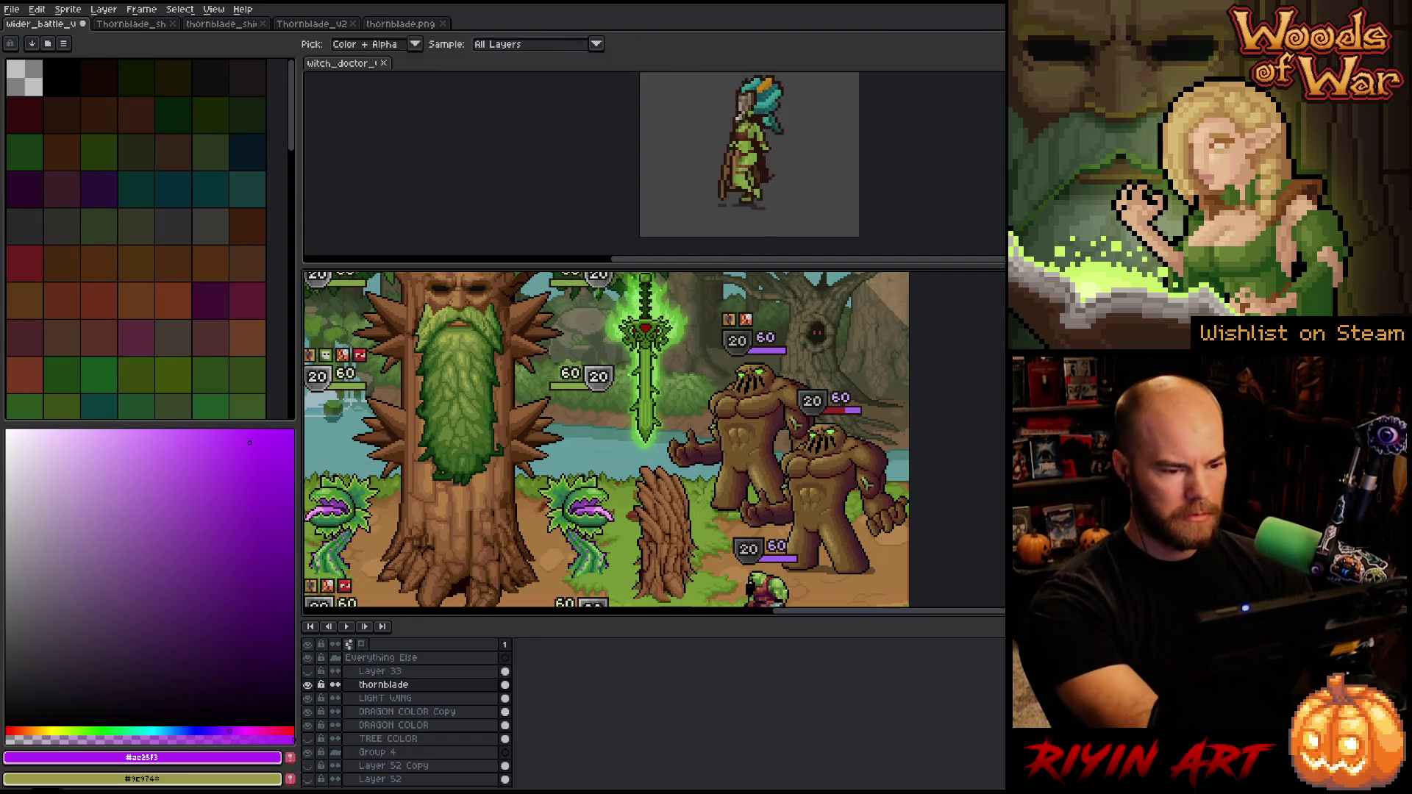
drag(630, 351, 623, 426)
scroll(623, 427, up, 3)
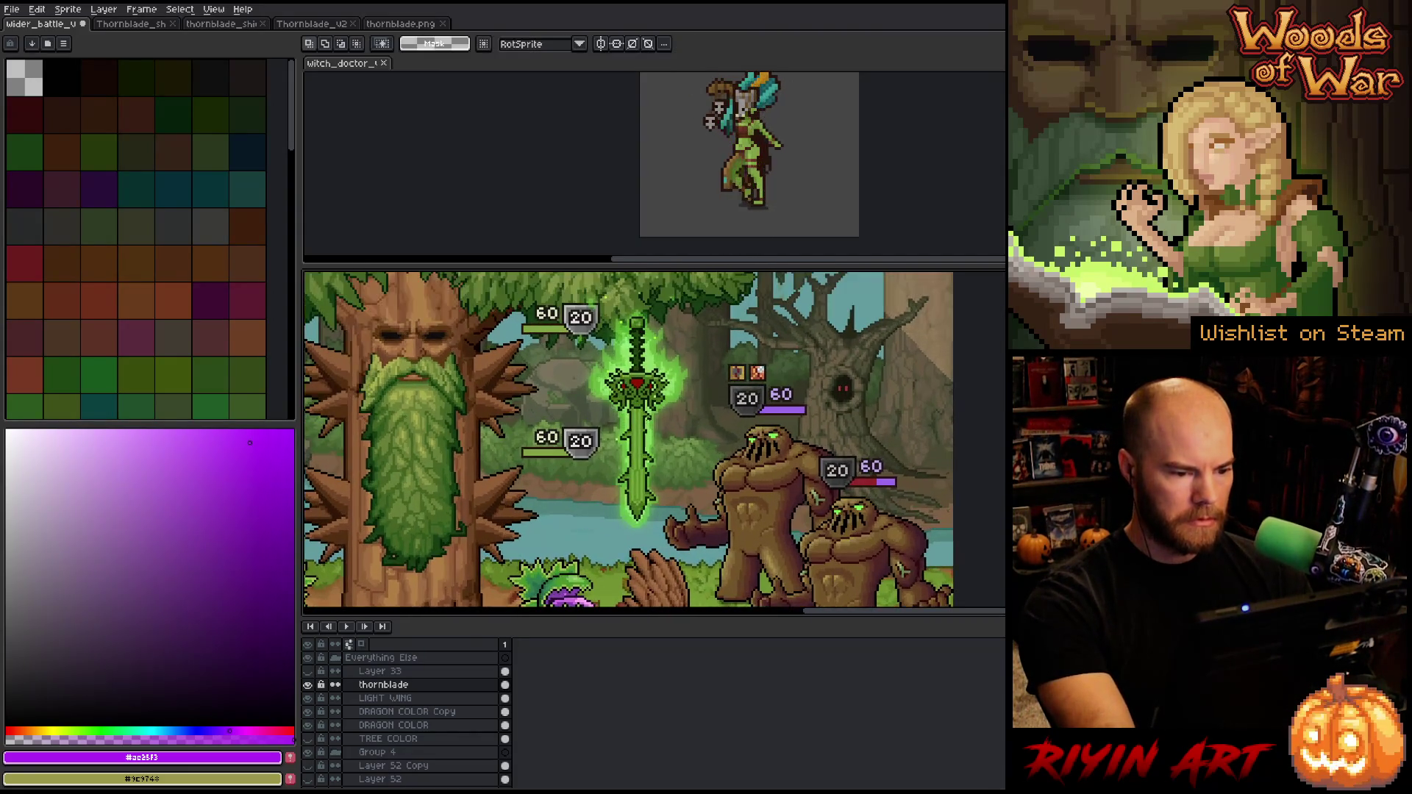
Toggle Layer 33 on and off to check the sword's values in grayscale
scroll(632, 427, down, 3)
scroll(633, 427, up, 1)
scroll(683, 456, up, 2)
scroll(675, 456, down, 1)
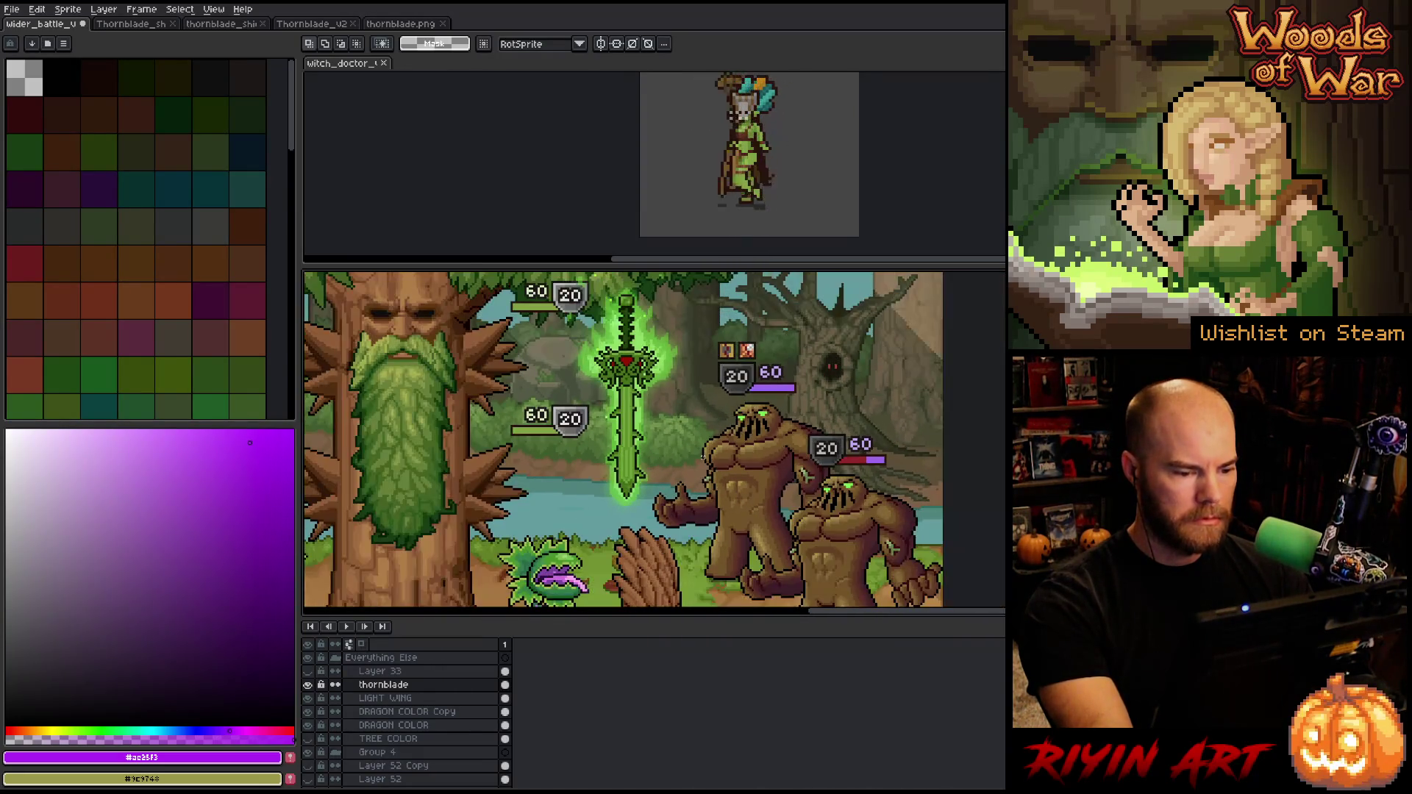
click(309, 672)
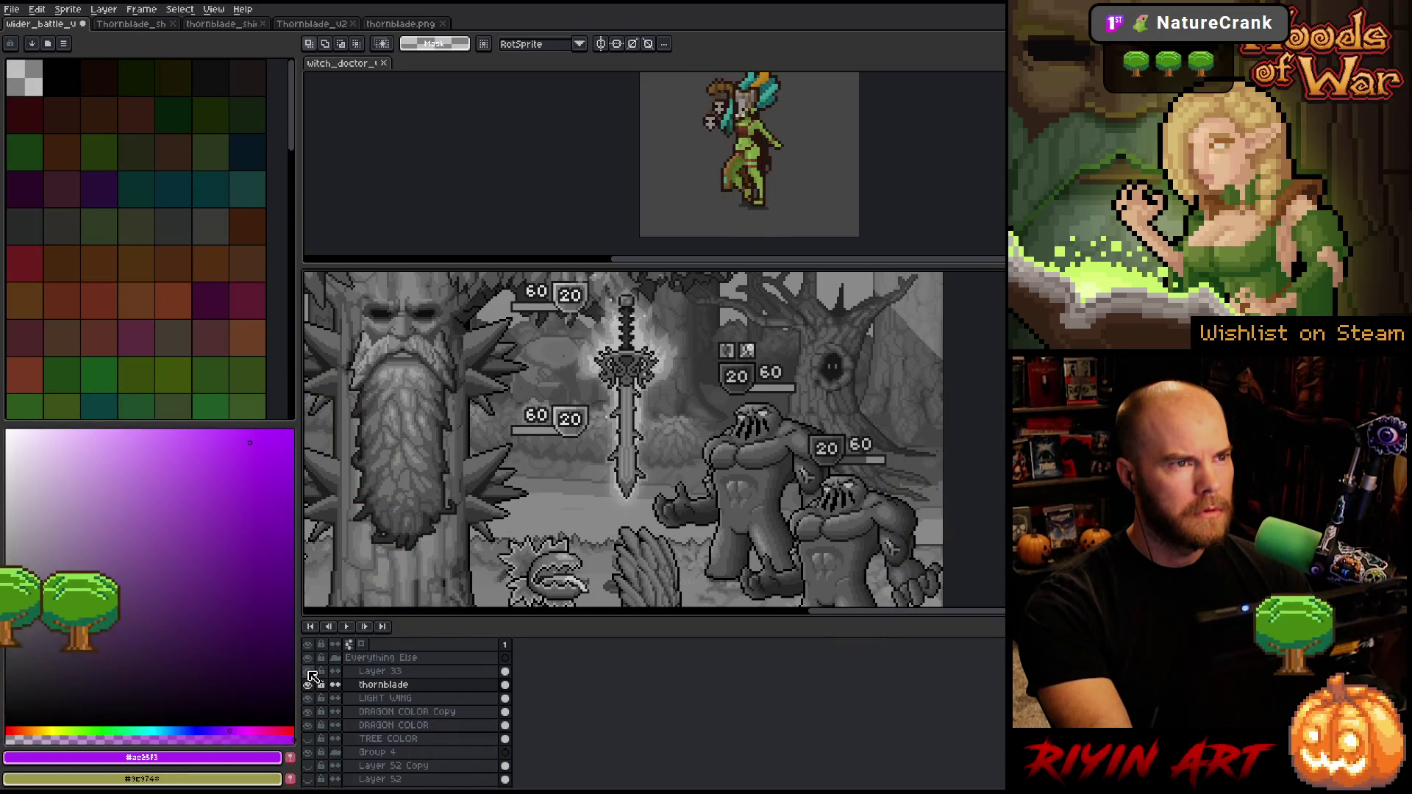
click(309, 671)
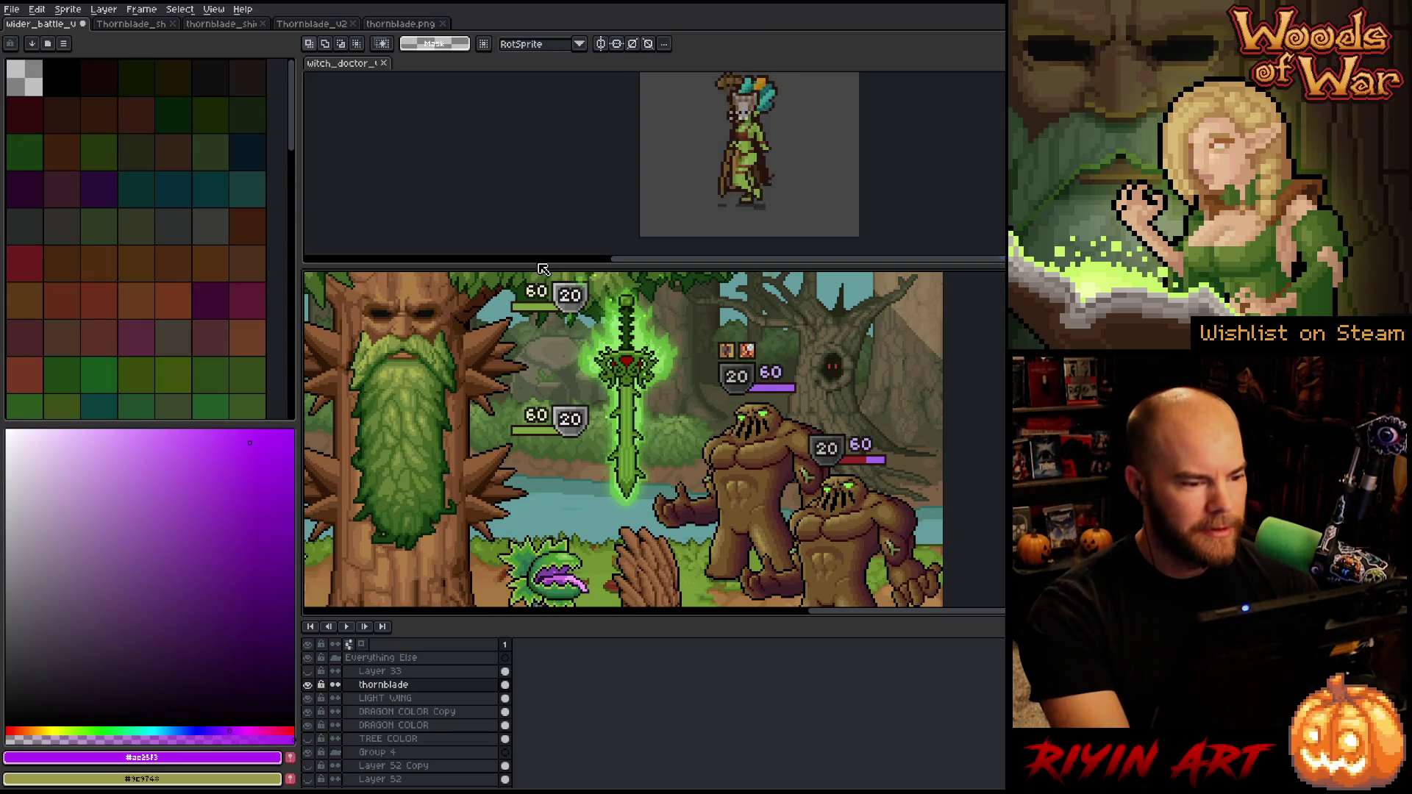
Enlarge the canvas area, pan the witch doctor sprite left, and reframe the sword in the mockup
drag(545, 276, 548, 241)
click(564, 226)
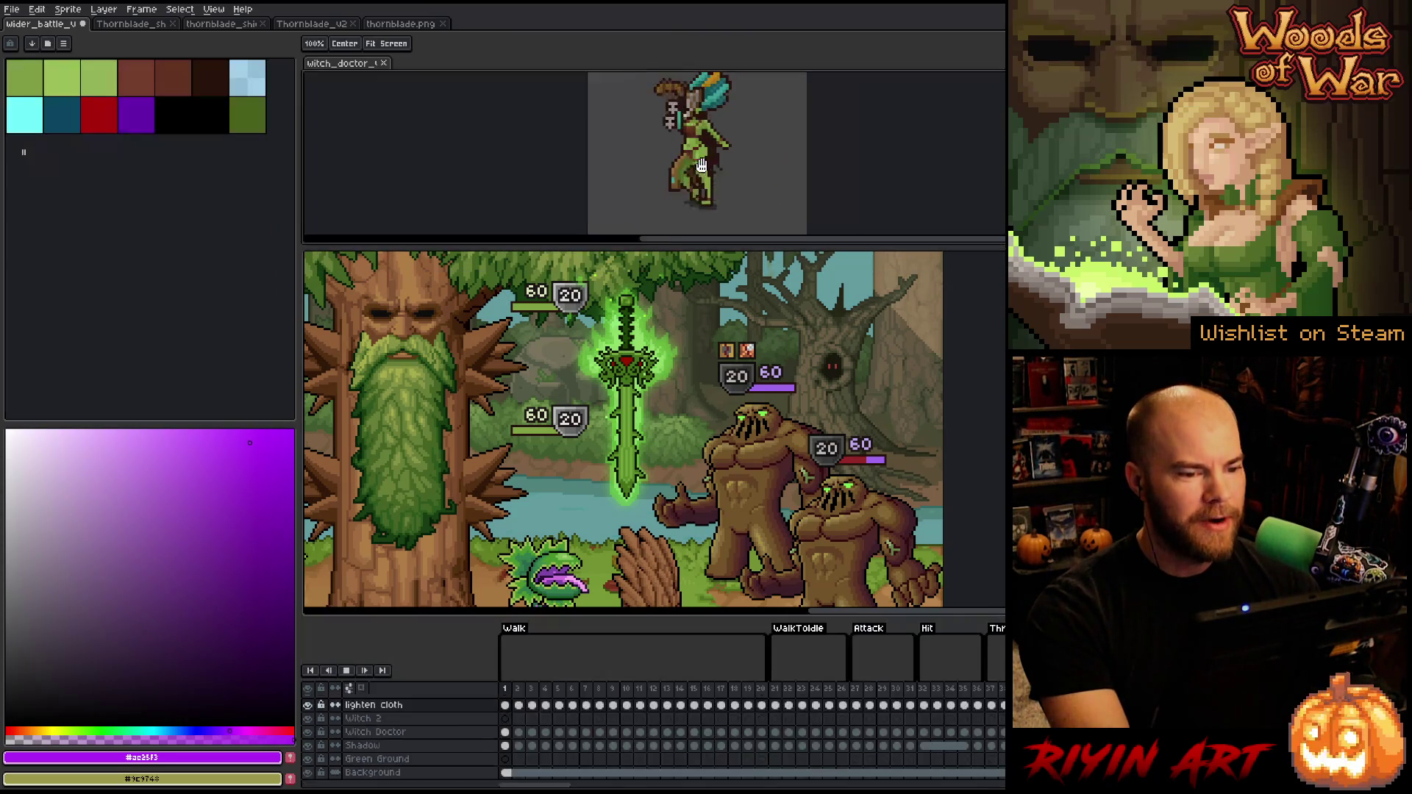
drag(762, 163, 559, 163)
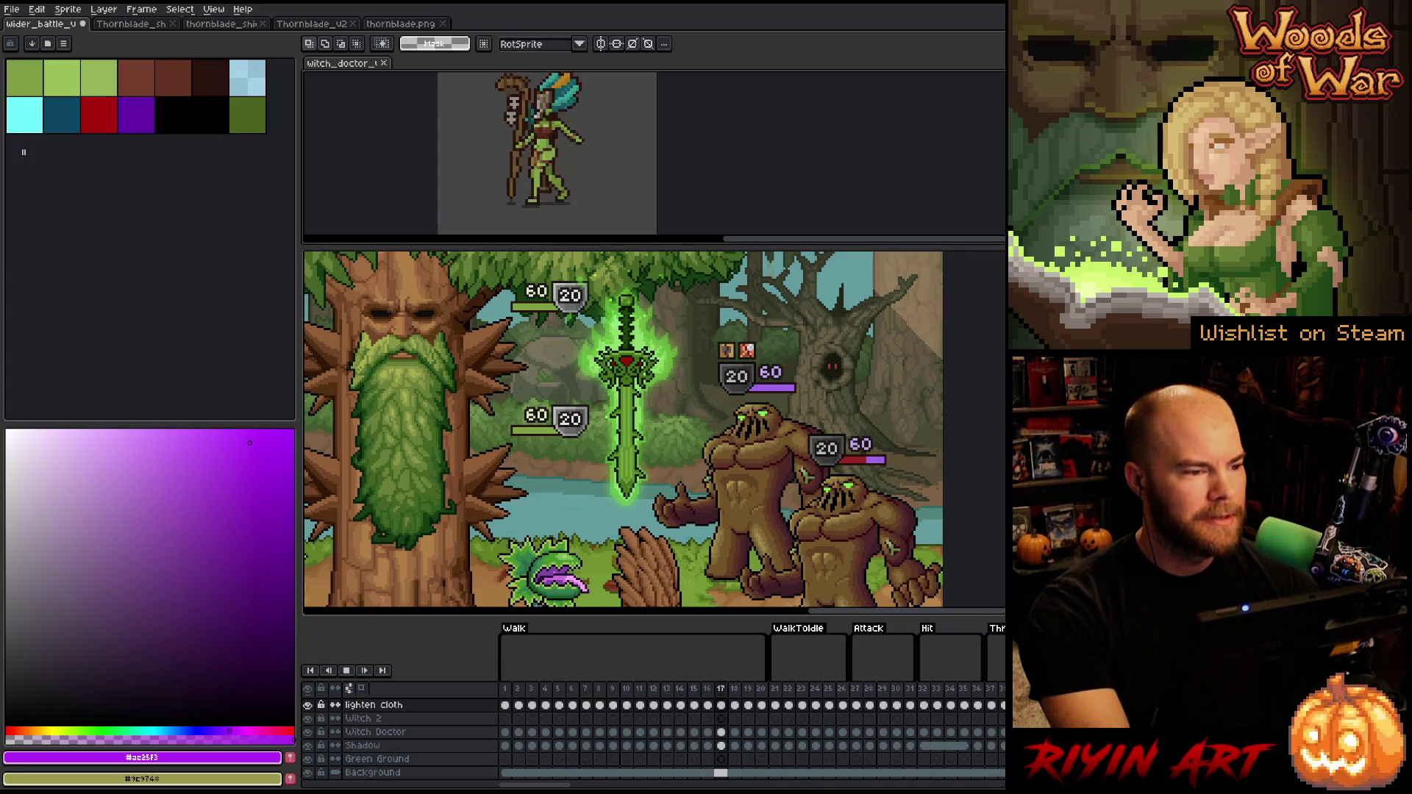
click(58, 26)
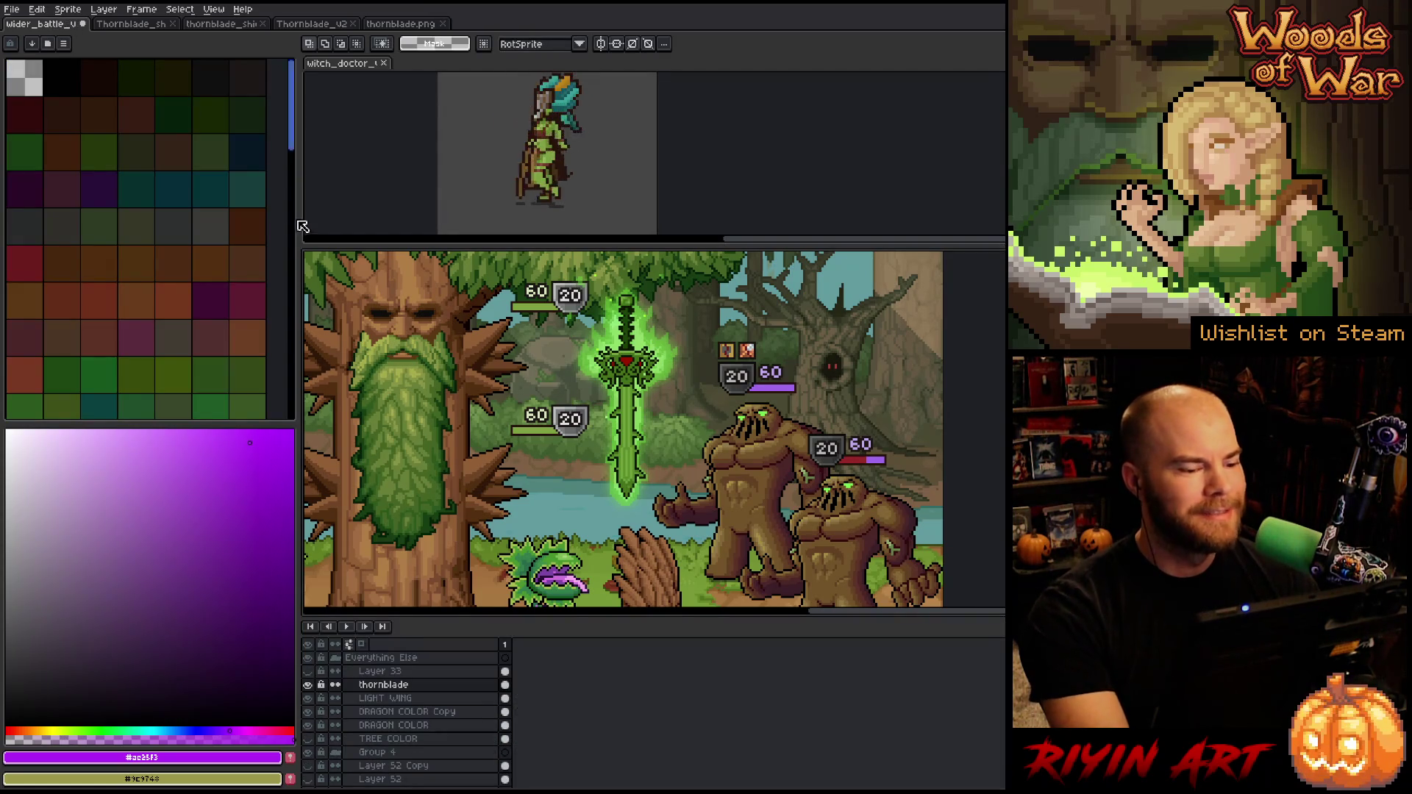
right_click(678, 359)
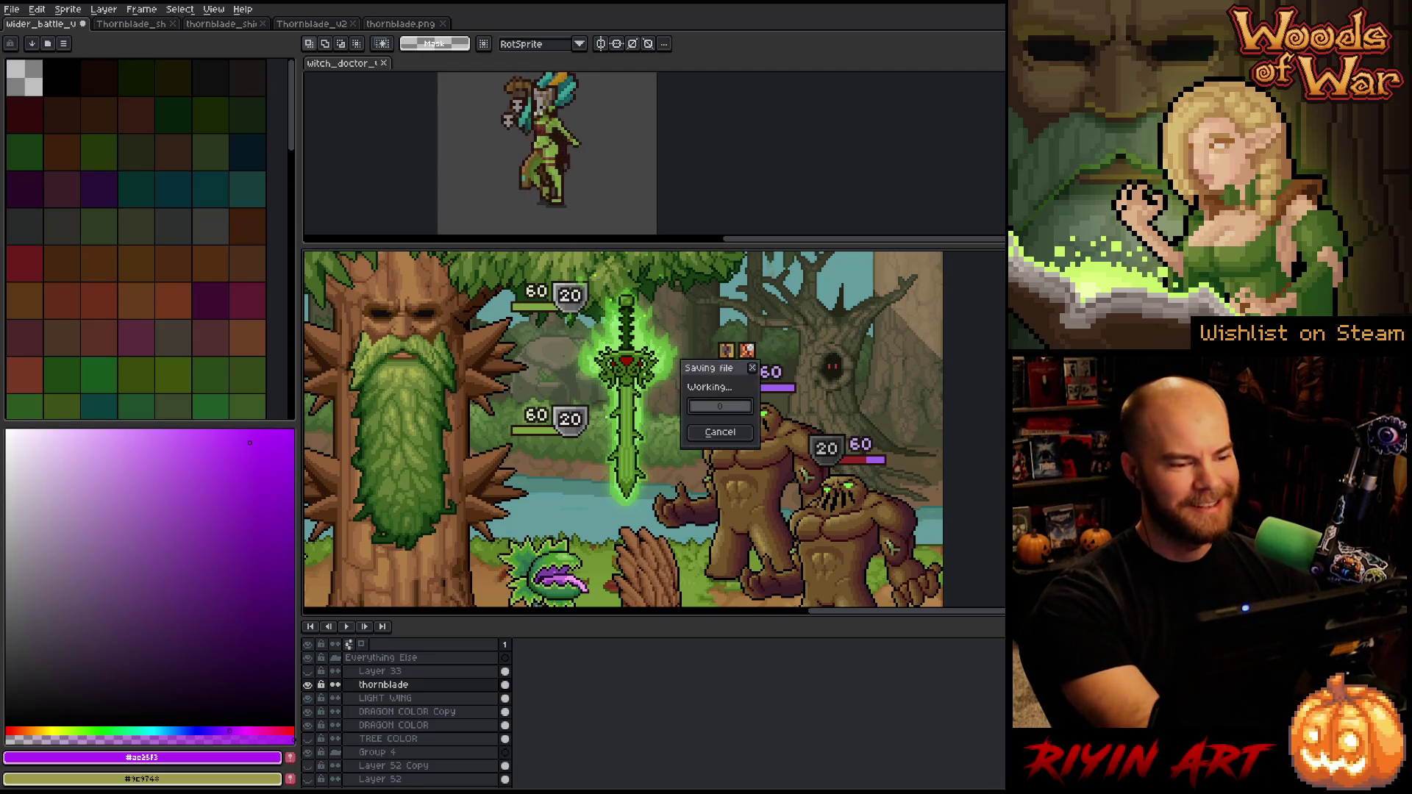
click(545, 509)
scroll(656, 480, up, 1)
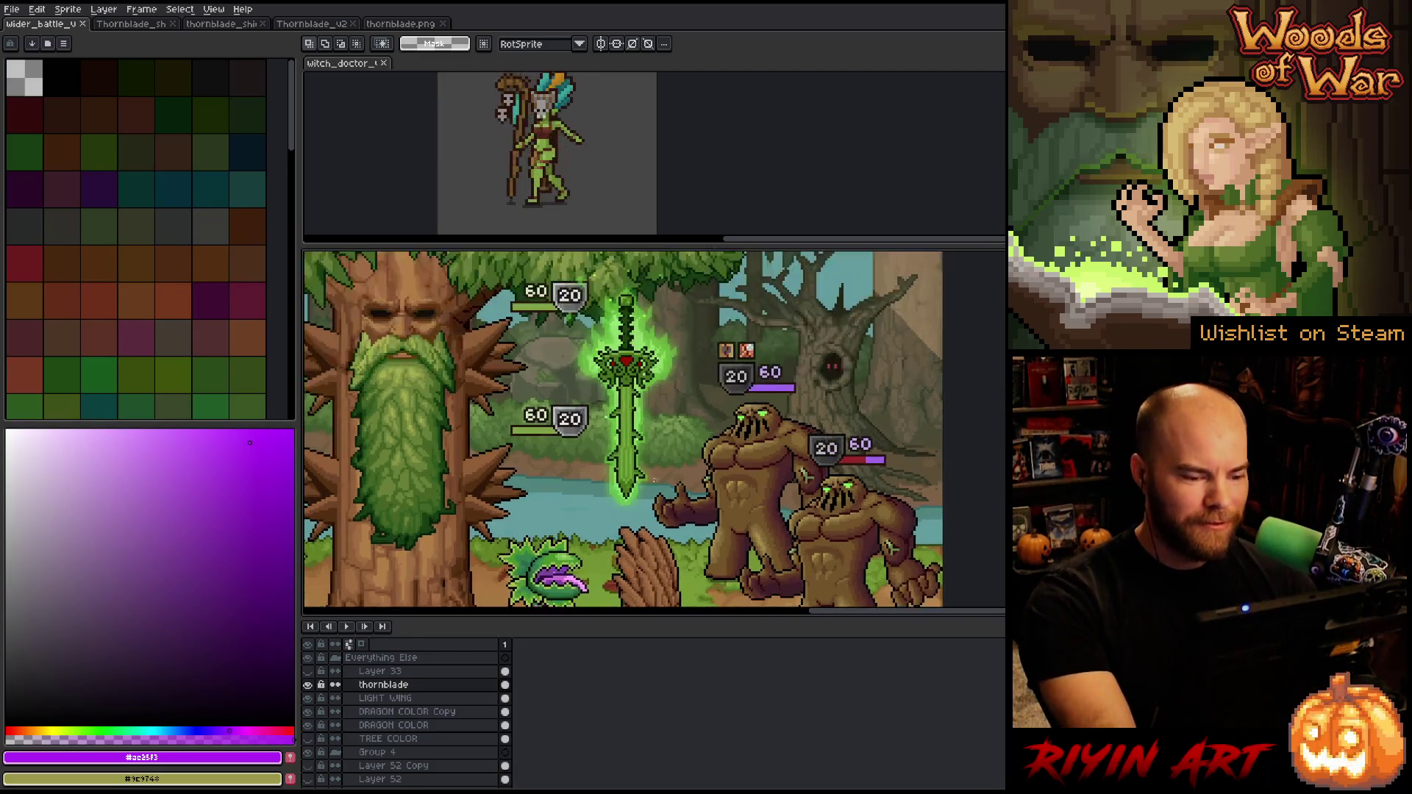
mouse_move(656, 480)
mouse_down()
mouse_move(630, 522)
mouse_move(640, 529)
mouse_up()
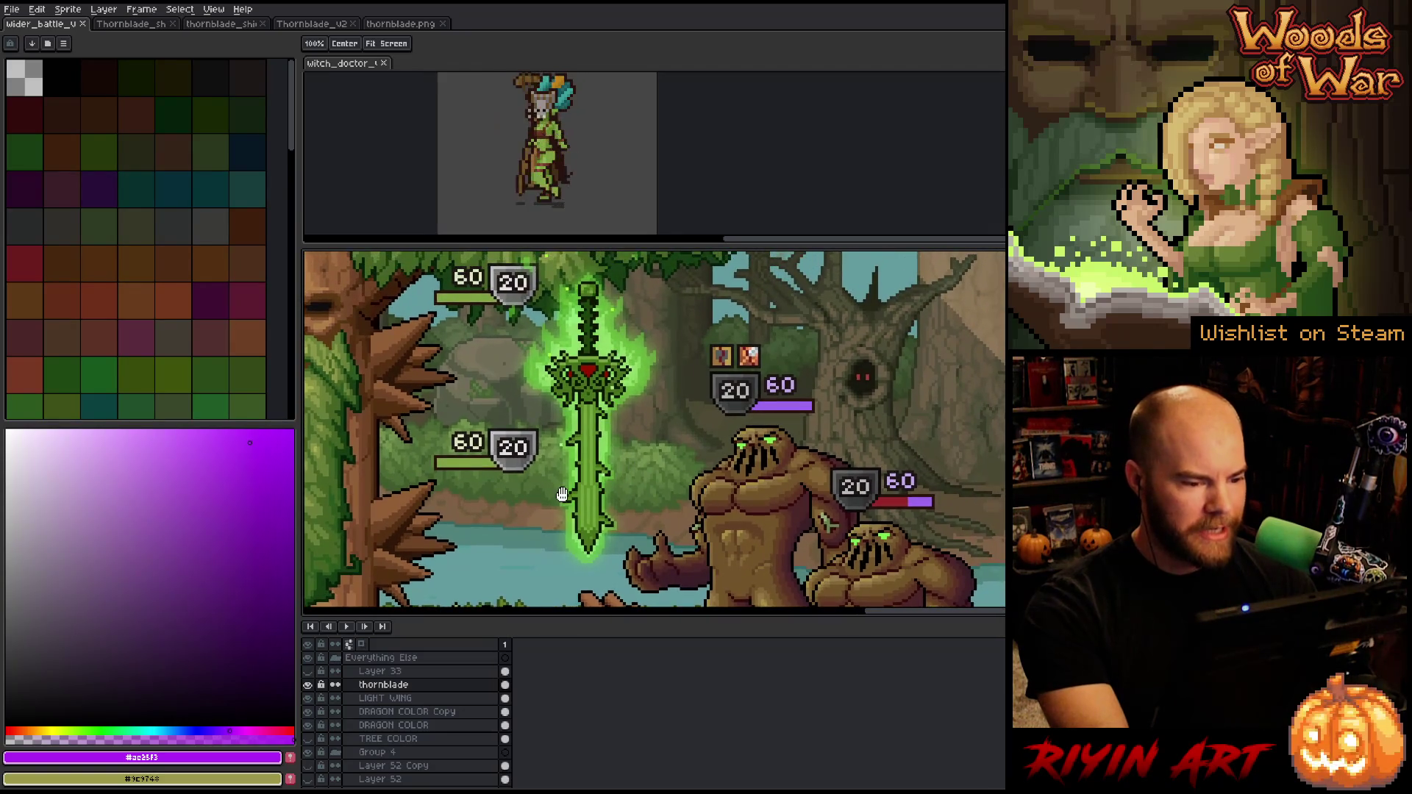
Show the scene in grayscale and sample grey values from the scene and the sword
drag(541, 450, 548, 450)
scroll(548, 450, down, 1)
scroll(548, 450, up, 1)
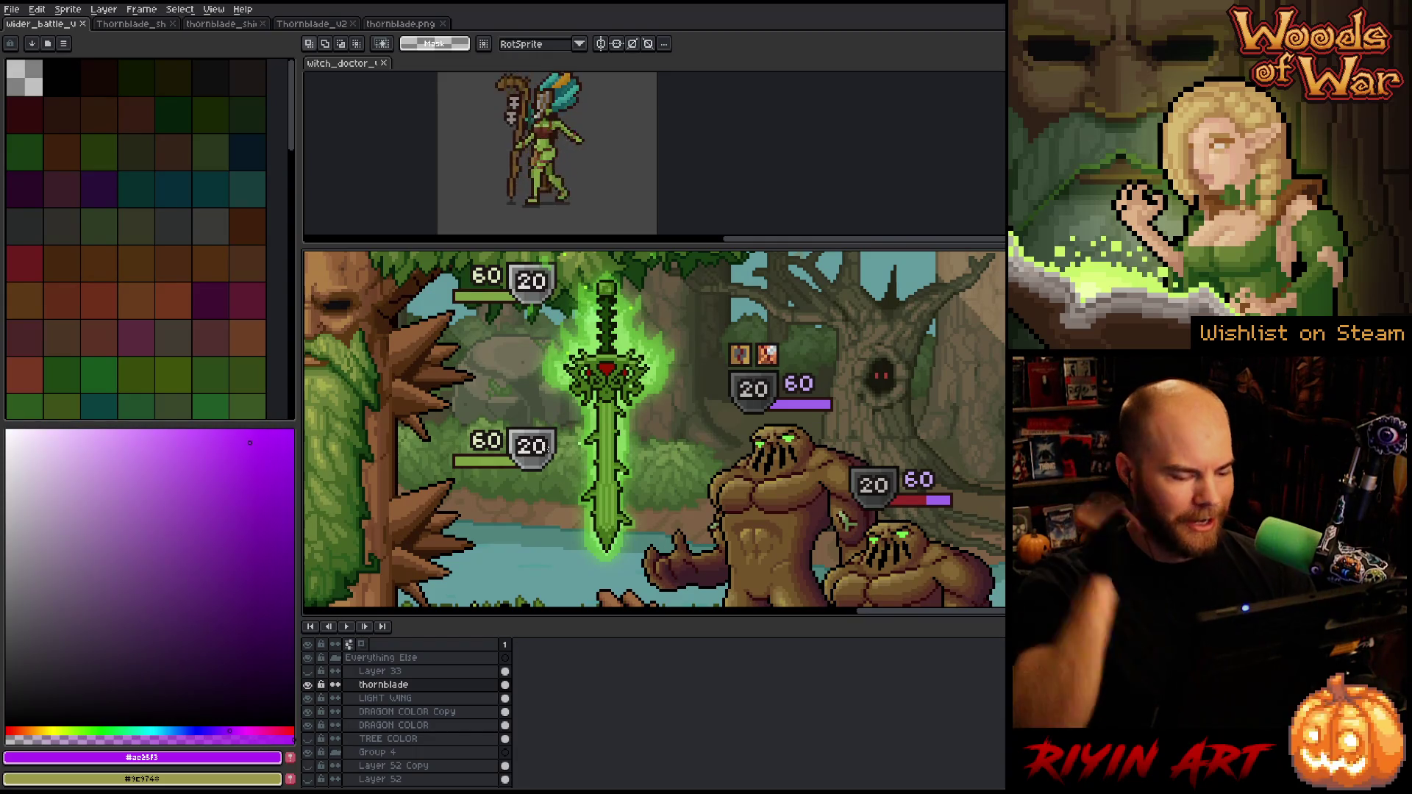
click(309, 673)
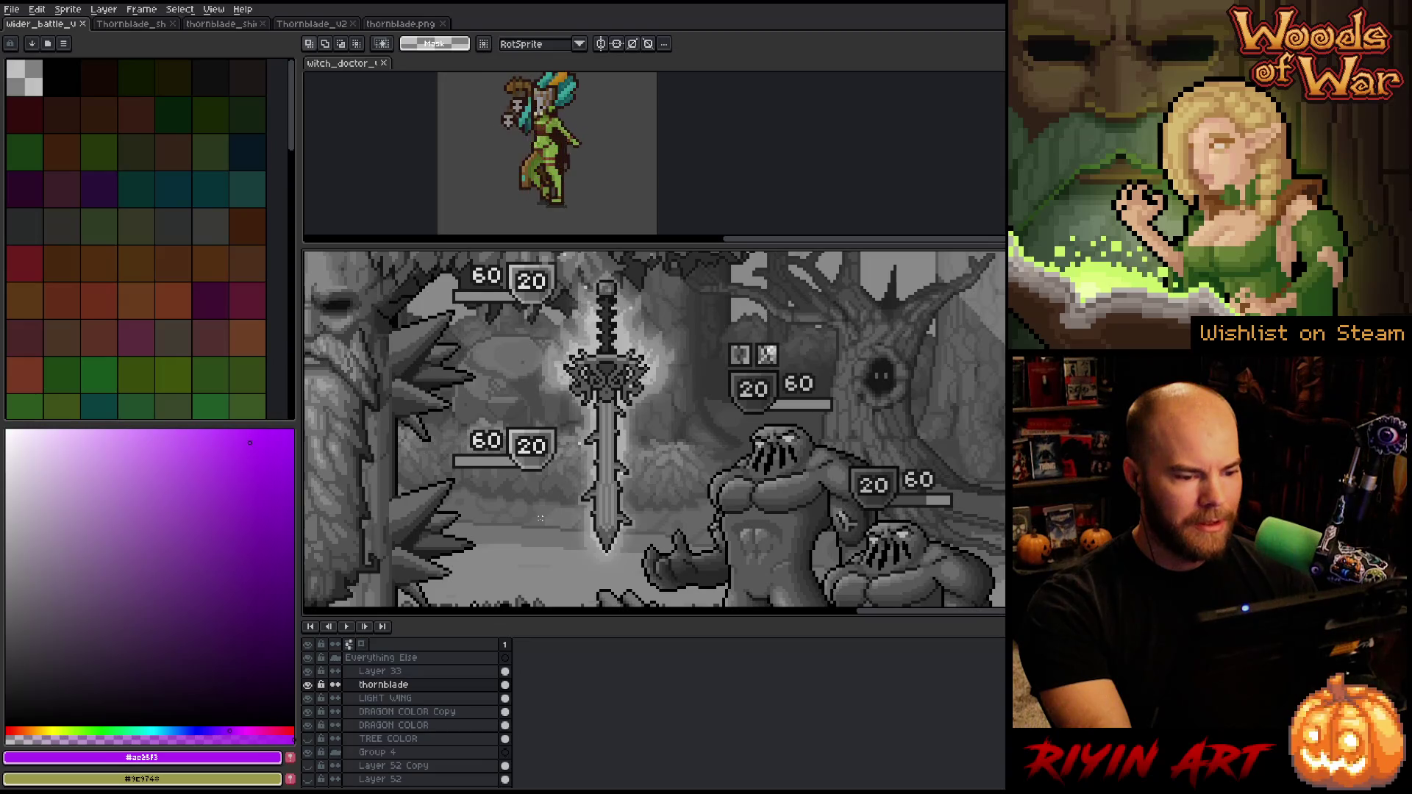
key(i)
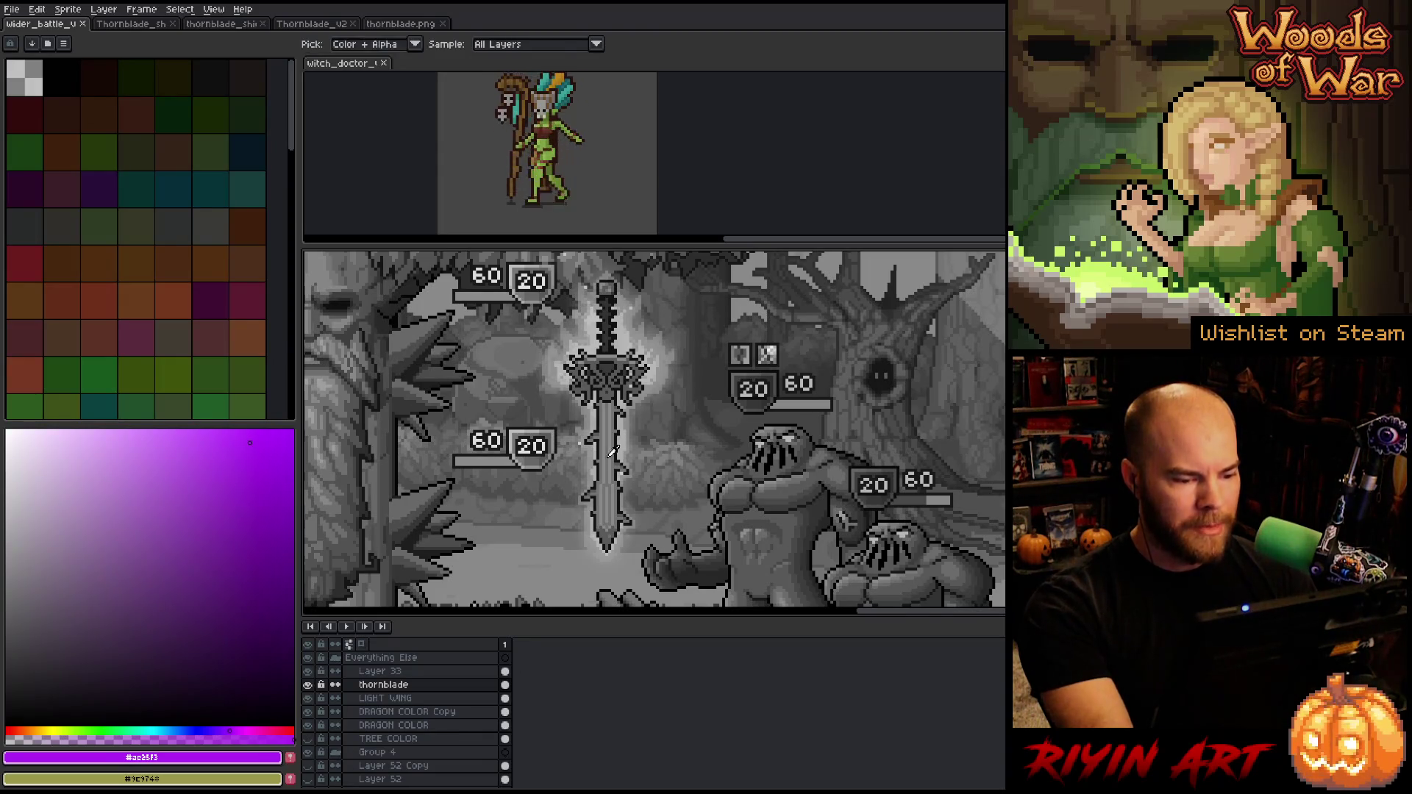
click(616, 454)
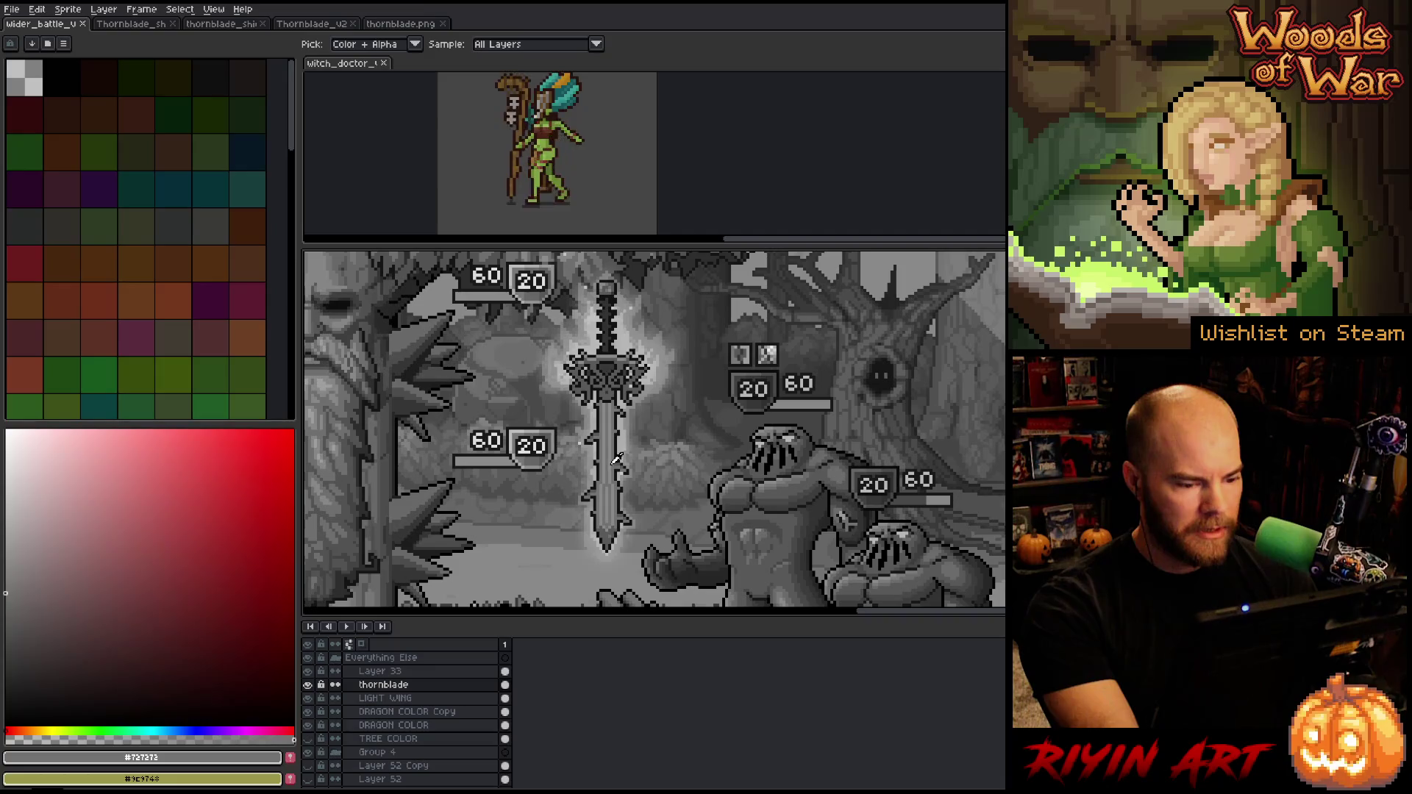
click(617, 351)
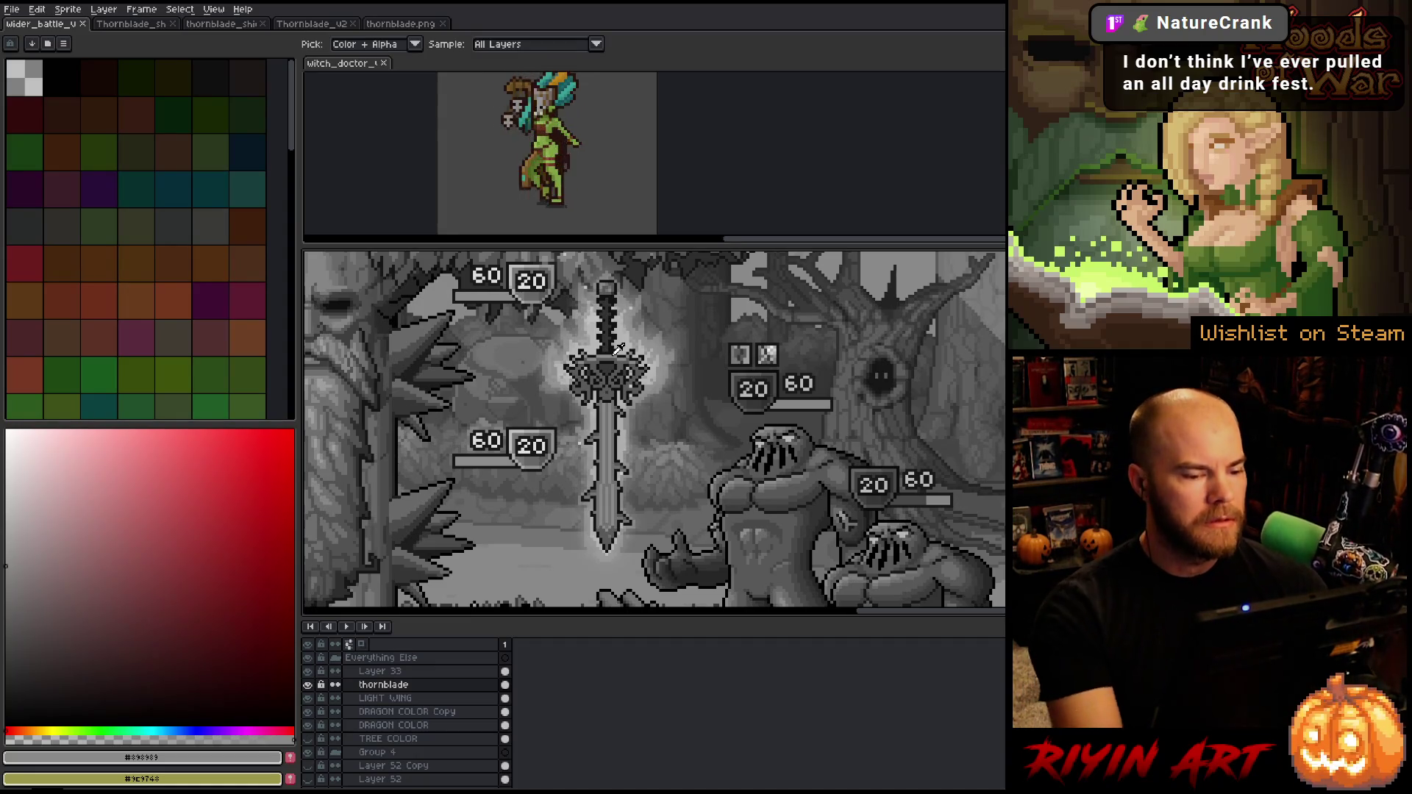
Flip between full colour and grayscale once more, finishing in full colour
click(308, 671)
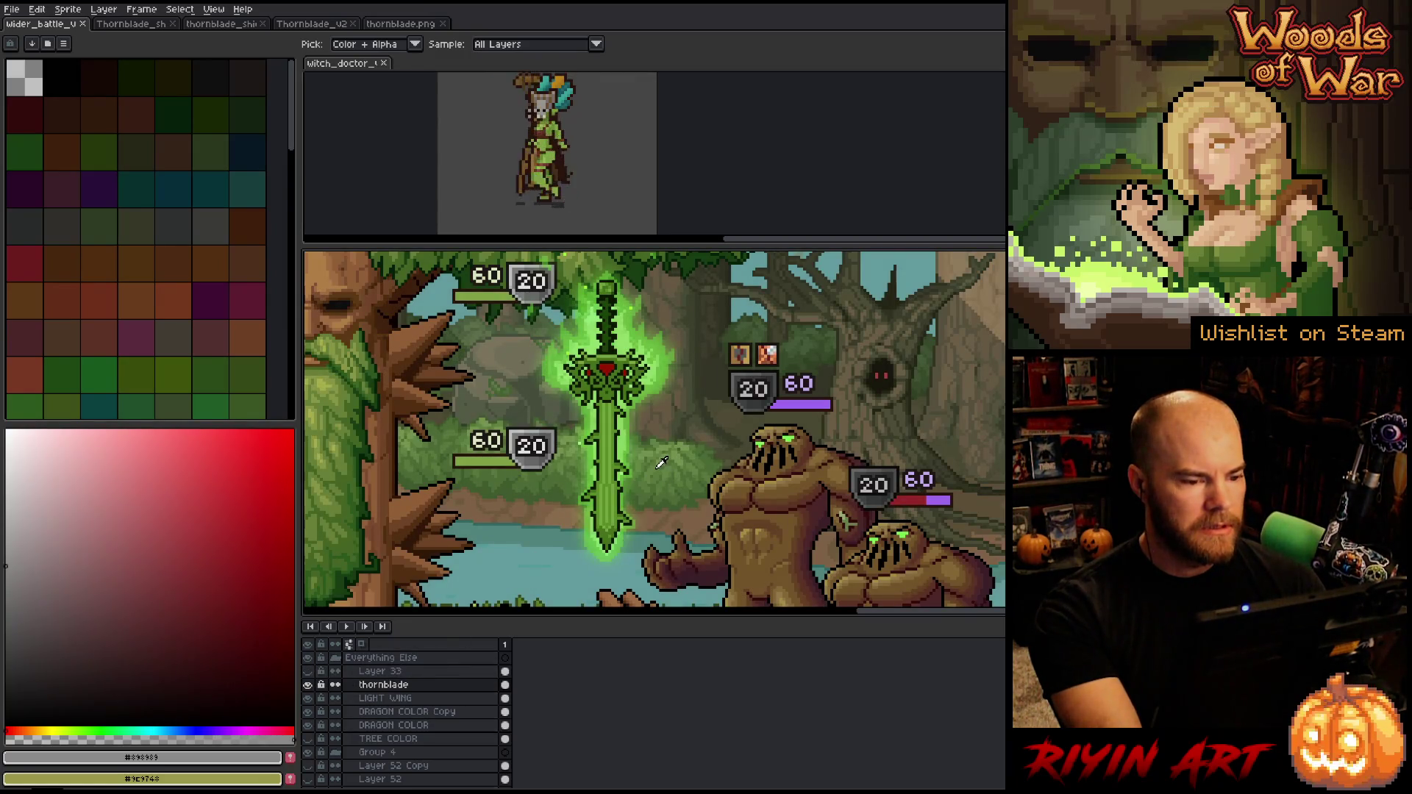
scroll(661, 462, right, 3)
click(307, 673)
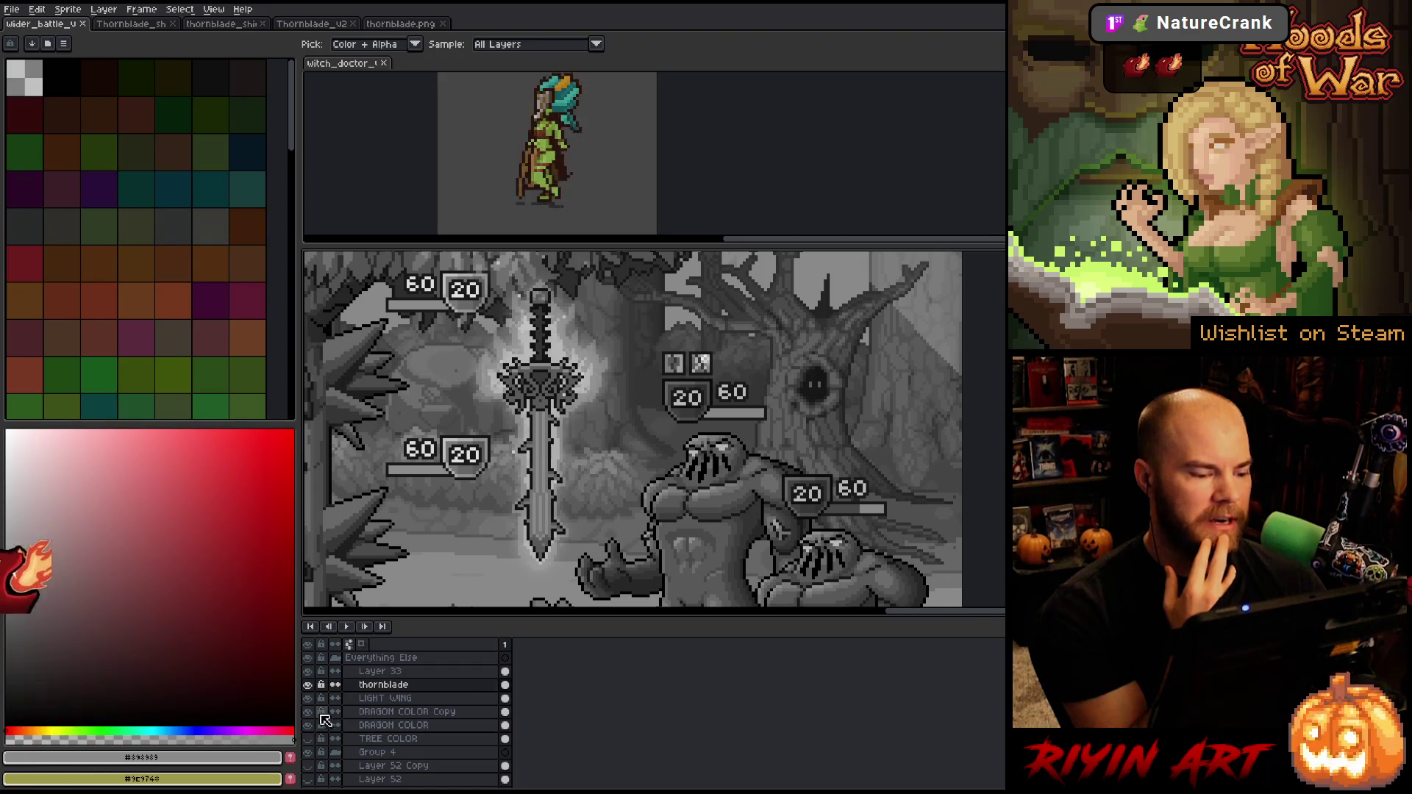
click(313, 673)
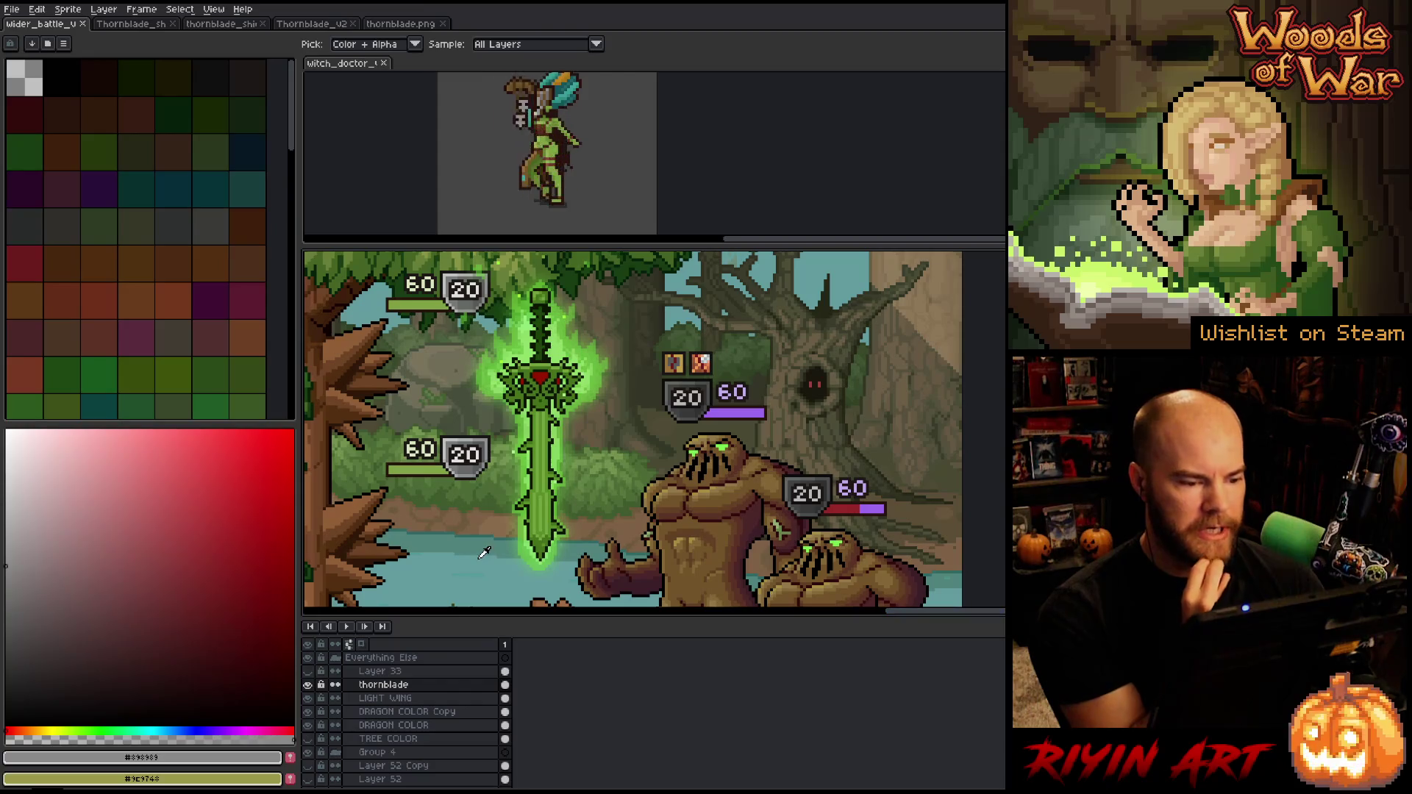
right_click(384, 688)
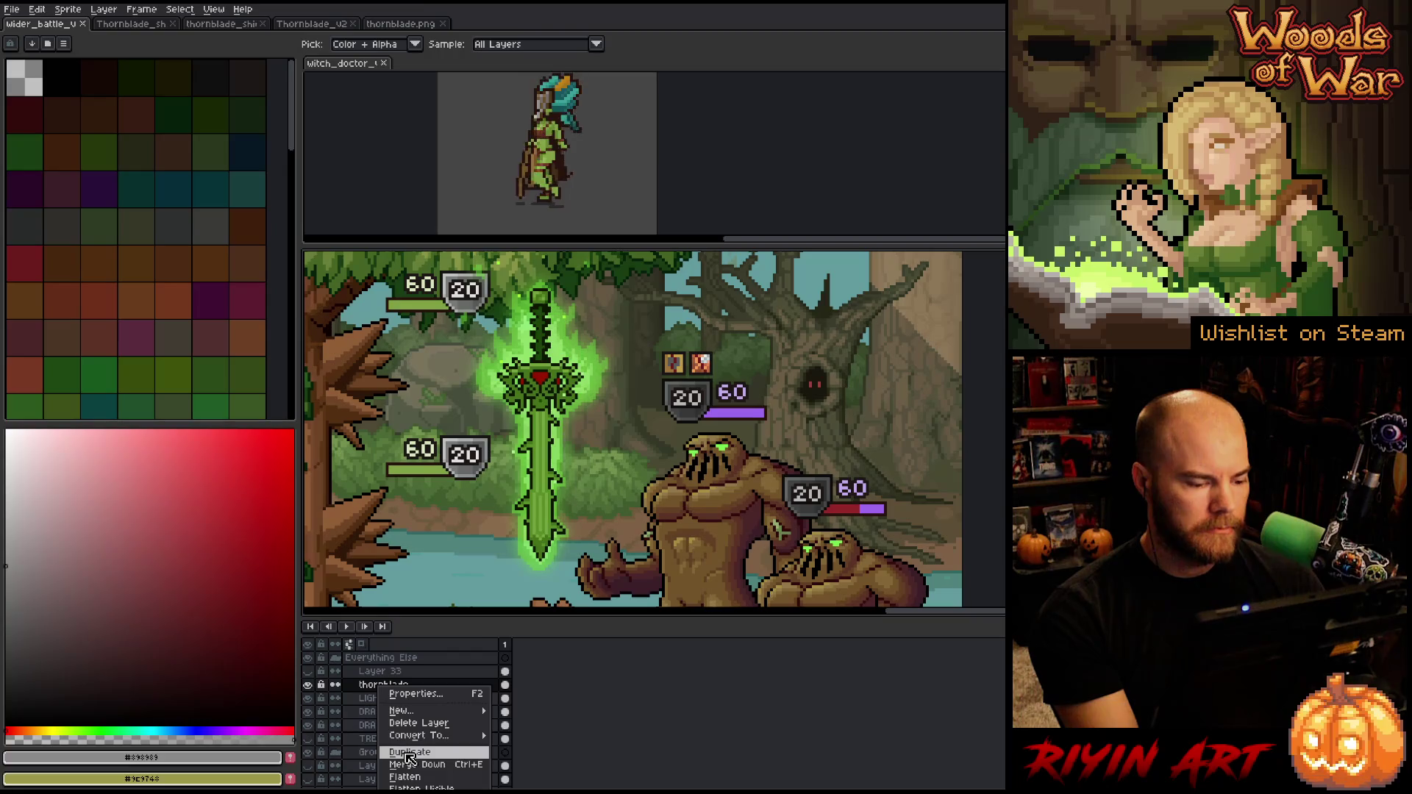
Duplicate the thornblade layer, drop the Copy suffix, and name the top copy 'thornblade COLOR'
click(409, 753)
double_click(400, 687)
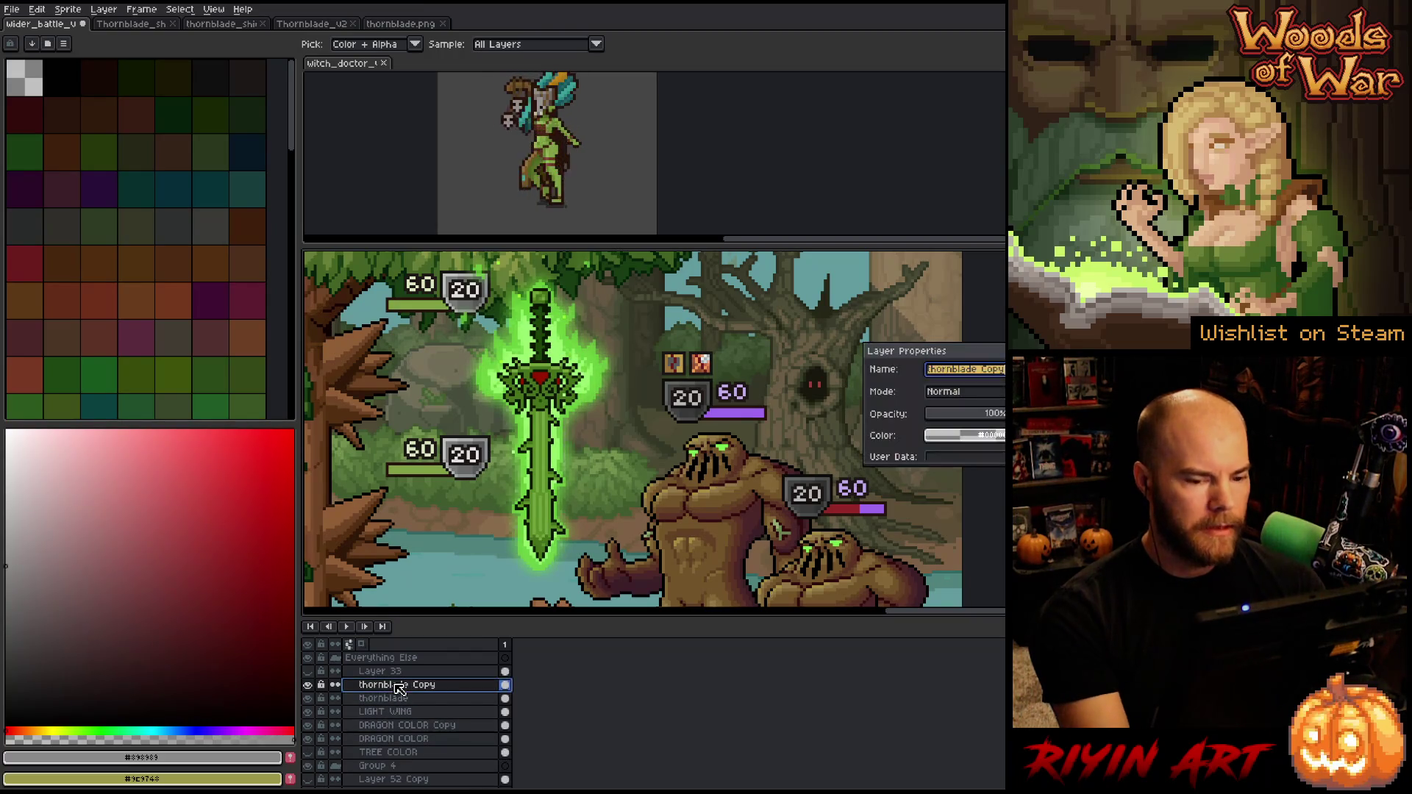
key(BackSpace)
key(BackSpace)
key(BackSpace)
key(Return)
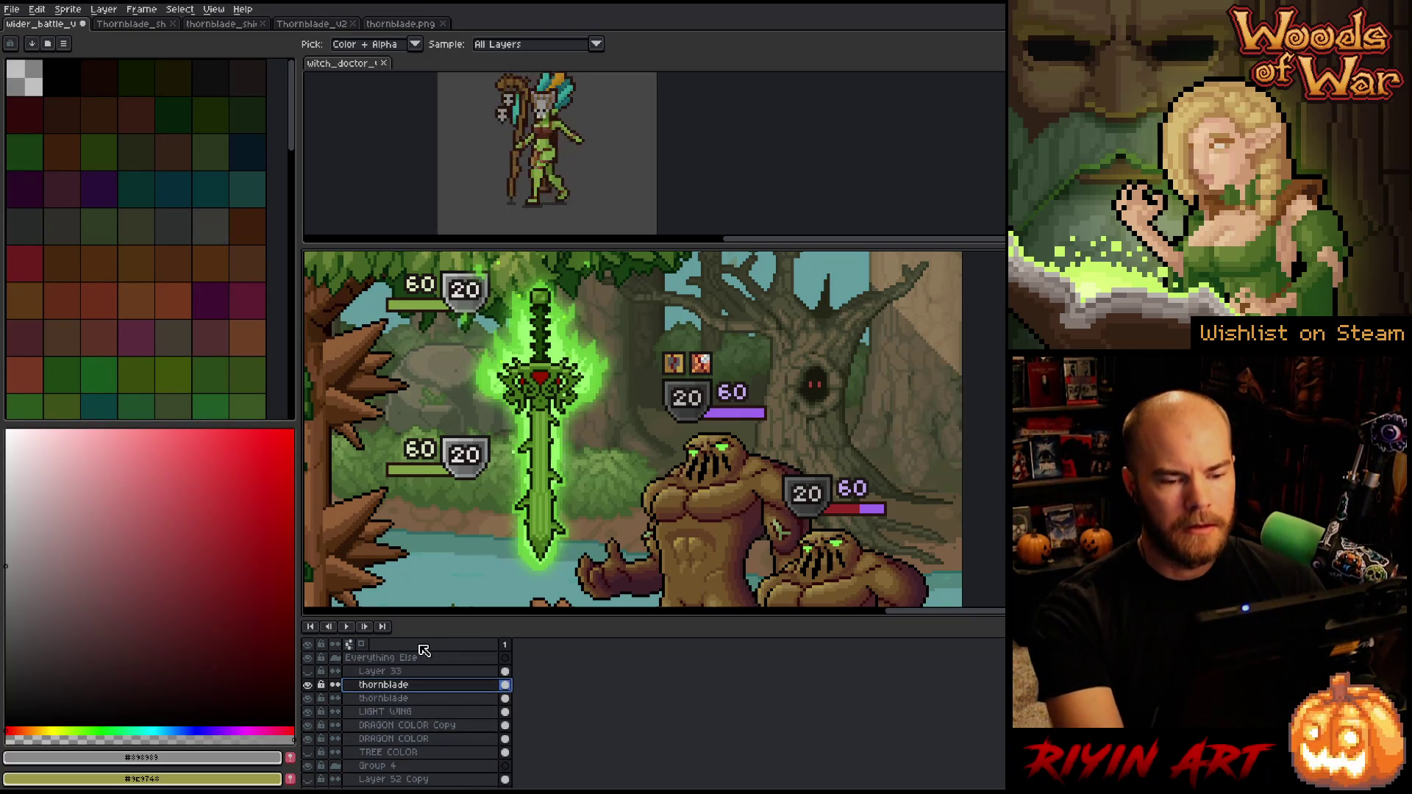
double_click(397, 687)
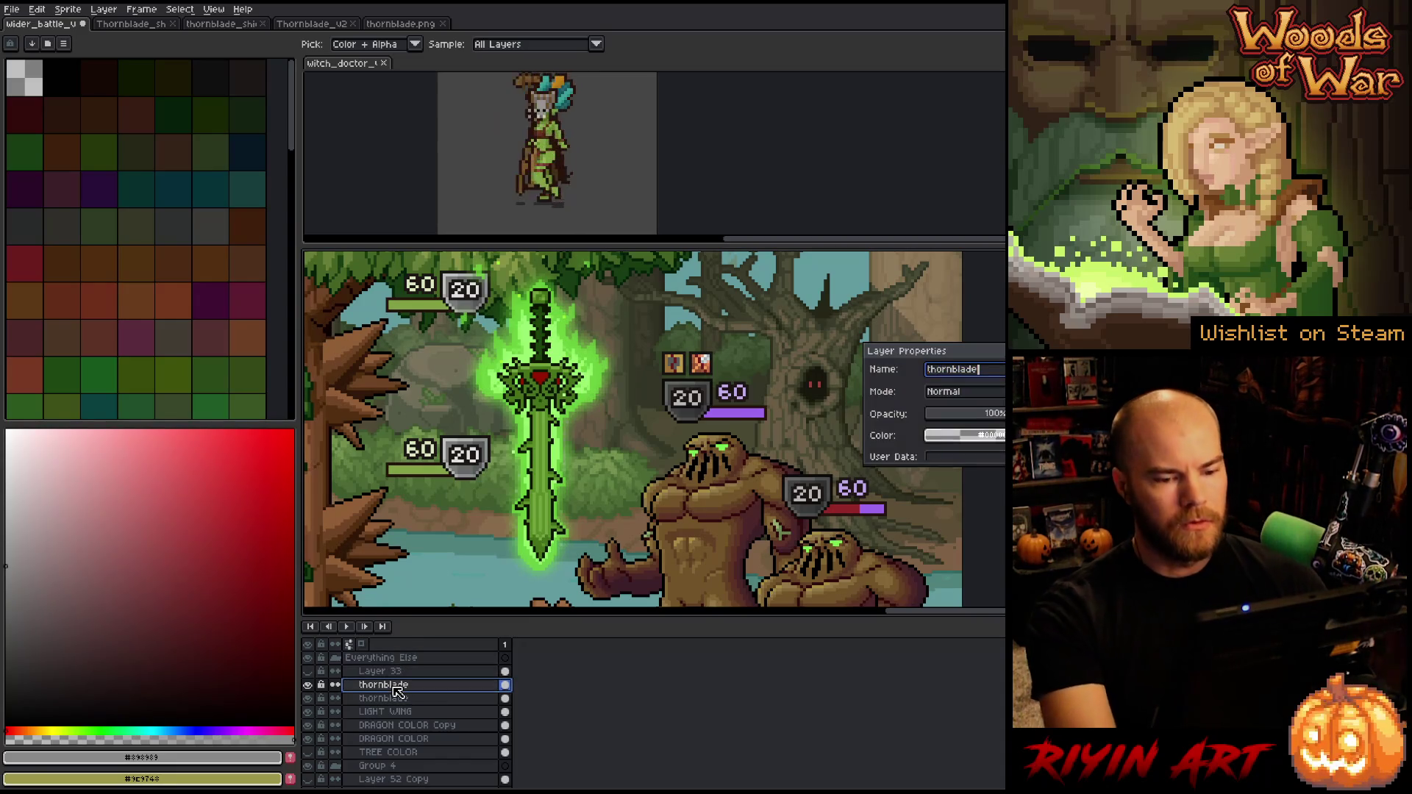
key(Return)
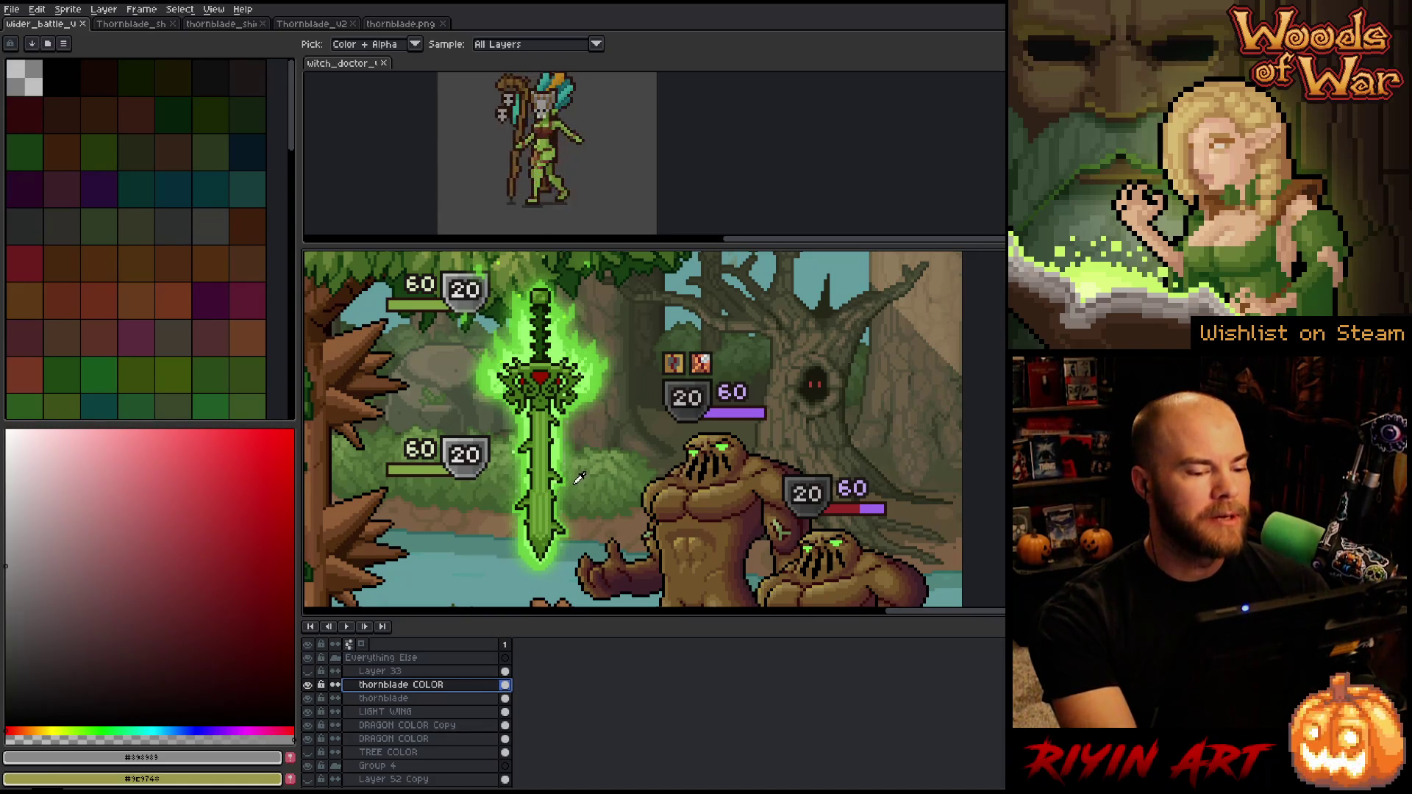
Reframe the view around the sword and enlarge the canvas over the timeline and preview
scroll(579, 479, down, 1)
scroll(588, 491, up, 2)
key(space)
drag(663, 490, 571, 519)
scroll(572, 519, down, 1)
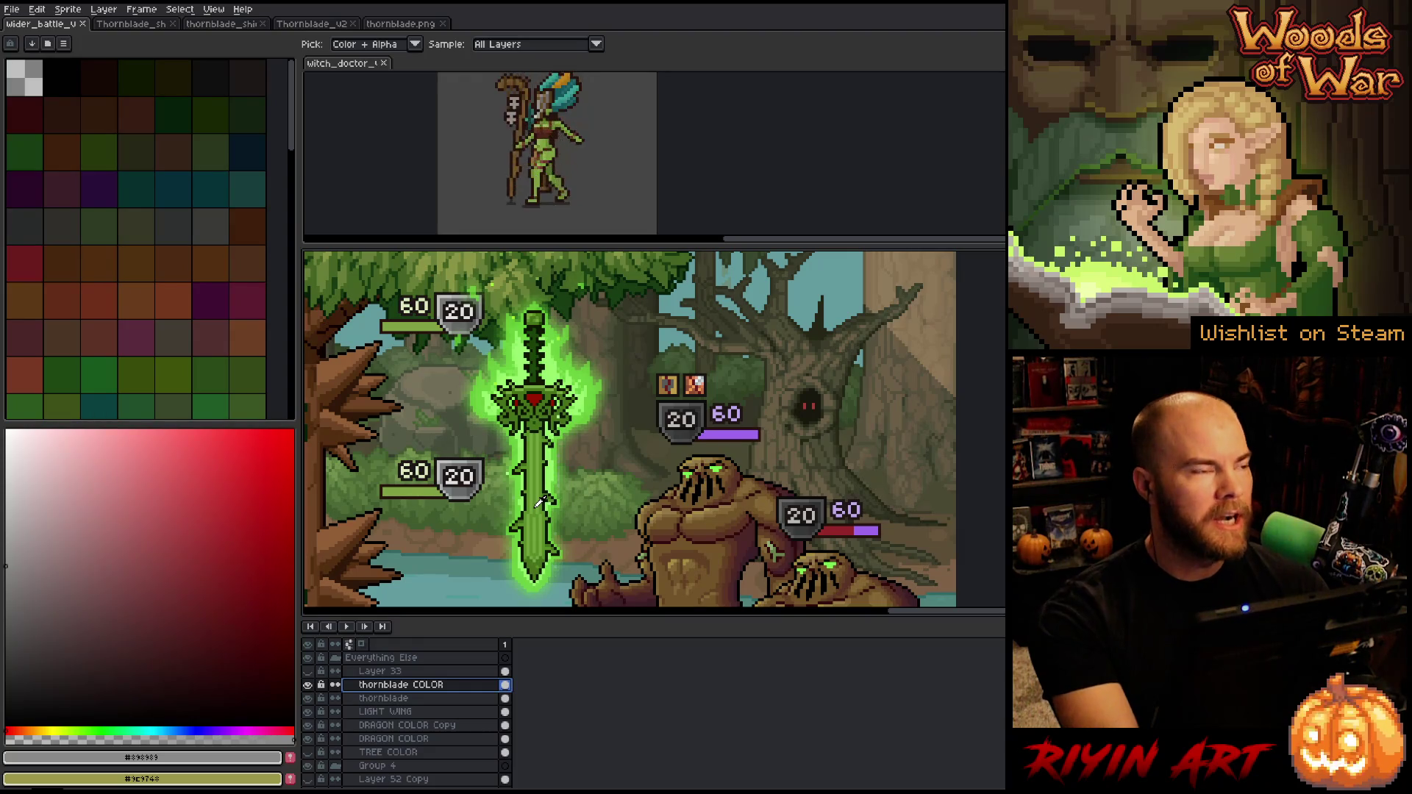
key(space)
drag(538, 502, 535, 470)
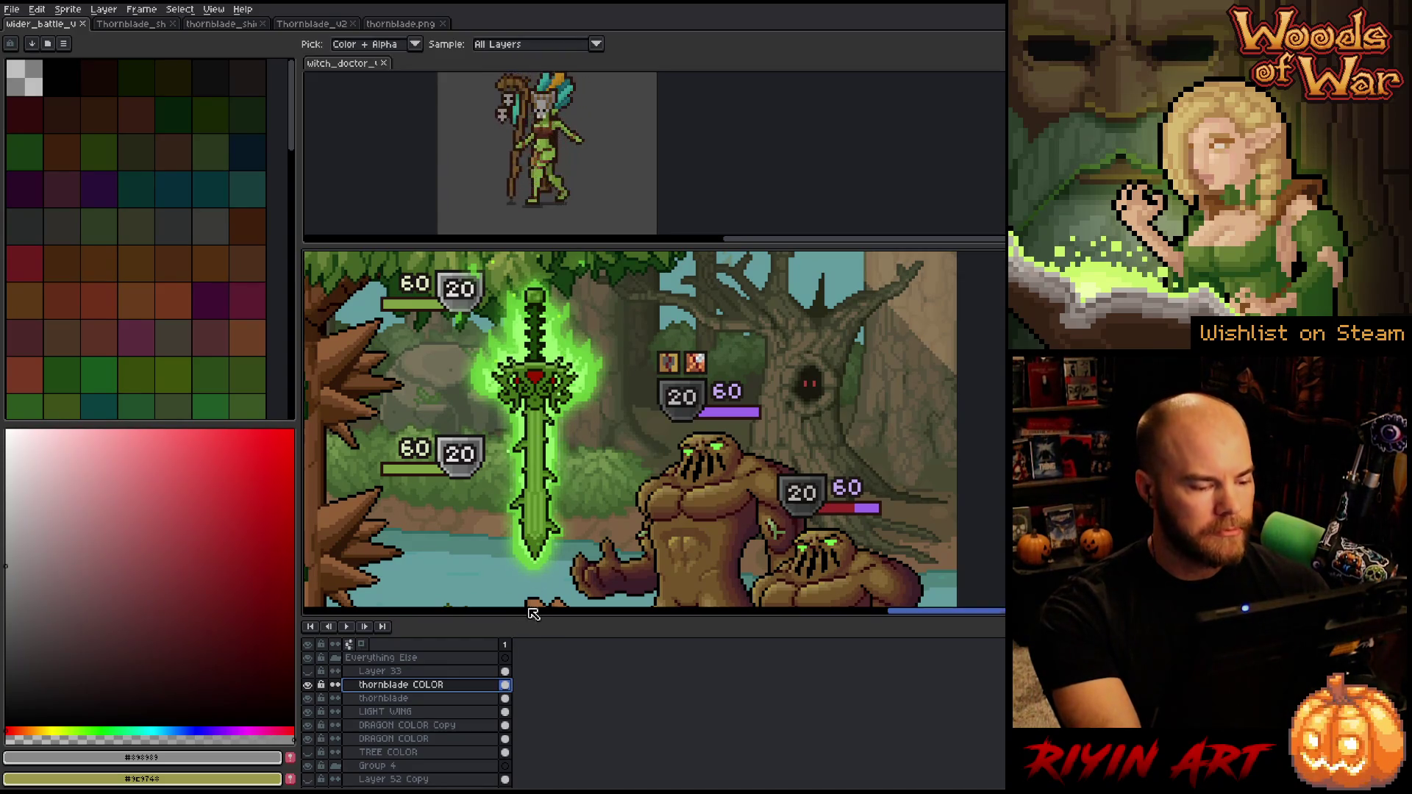
drag(536, 619, 537, 698)
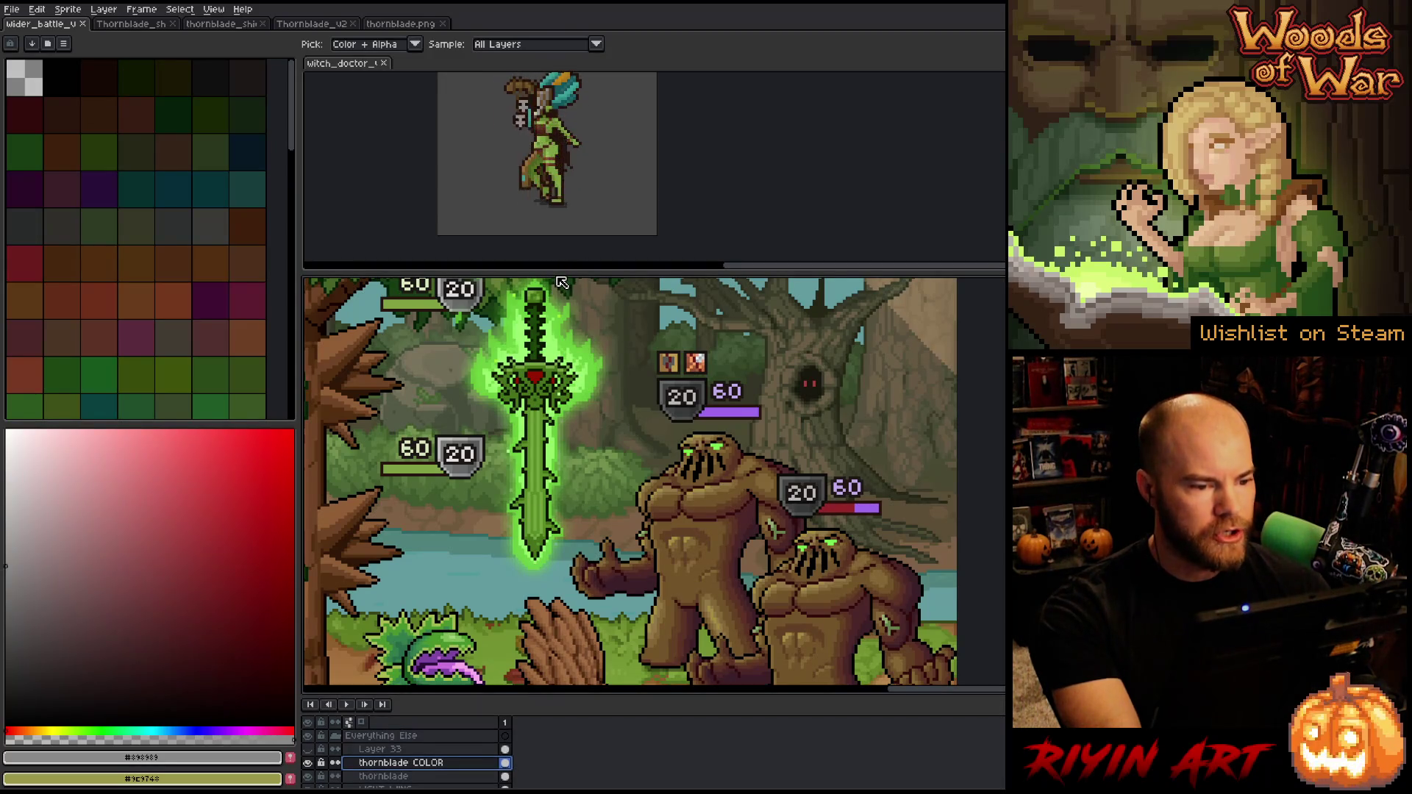
mouse_move(554, 274)
mouse_down()
mouse_move(543, 218)
mouse_move(539, 237)
mouse_up()
Briefly activate the witch doctor preview, then centre the sword in the mockup with the eyedropper ready
click(540, 189)
key(i)
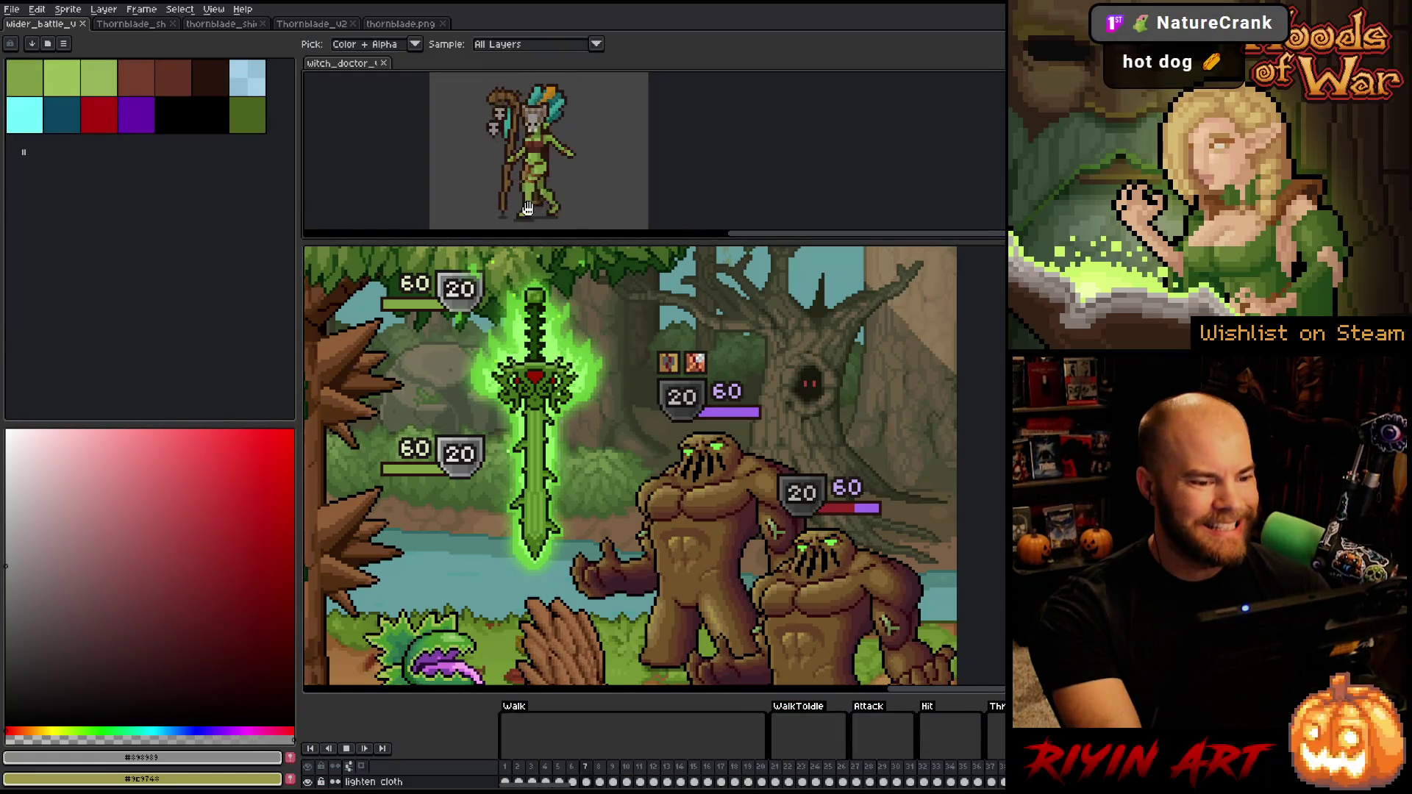
click(66, 24)
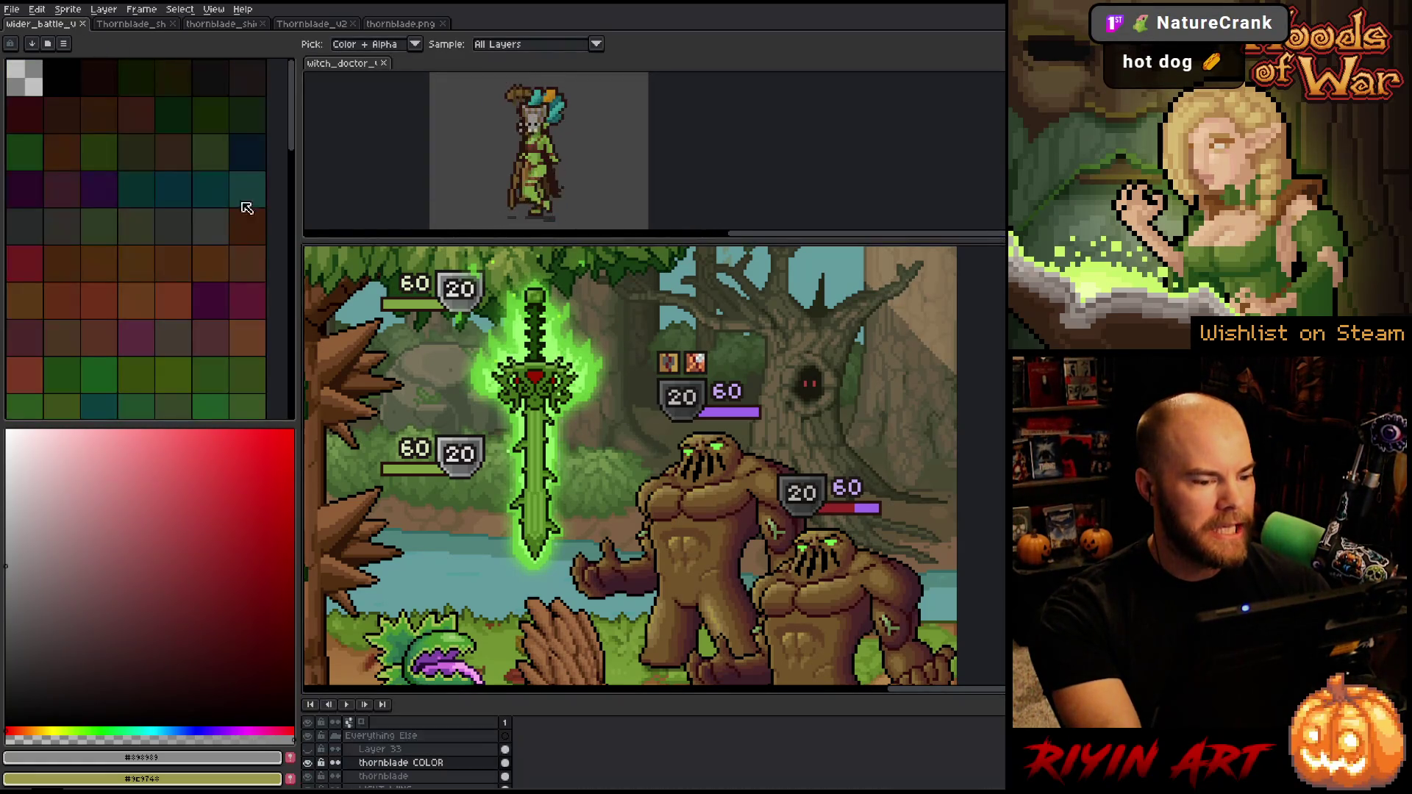
mouse_move(464, 427)
mouse_down()
mouse_move(603, 432)
mouse_move(634, 481)
mouse_up()
key(i)
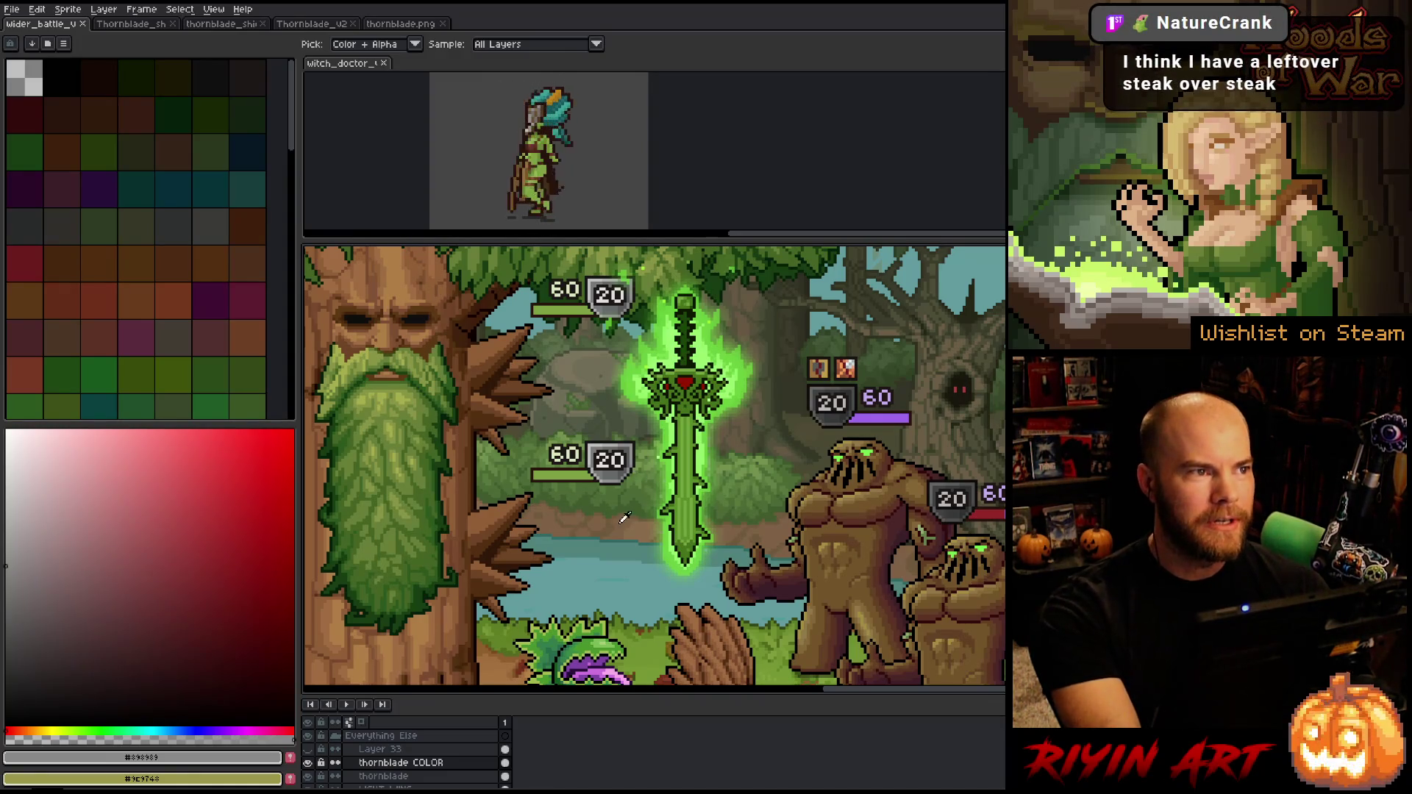
scroll(706, 489, up, 3)
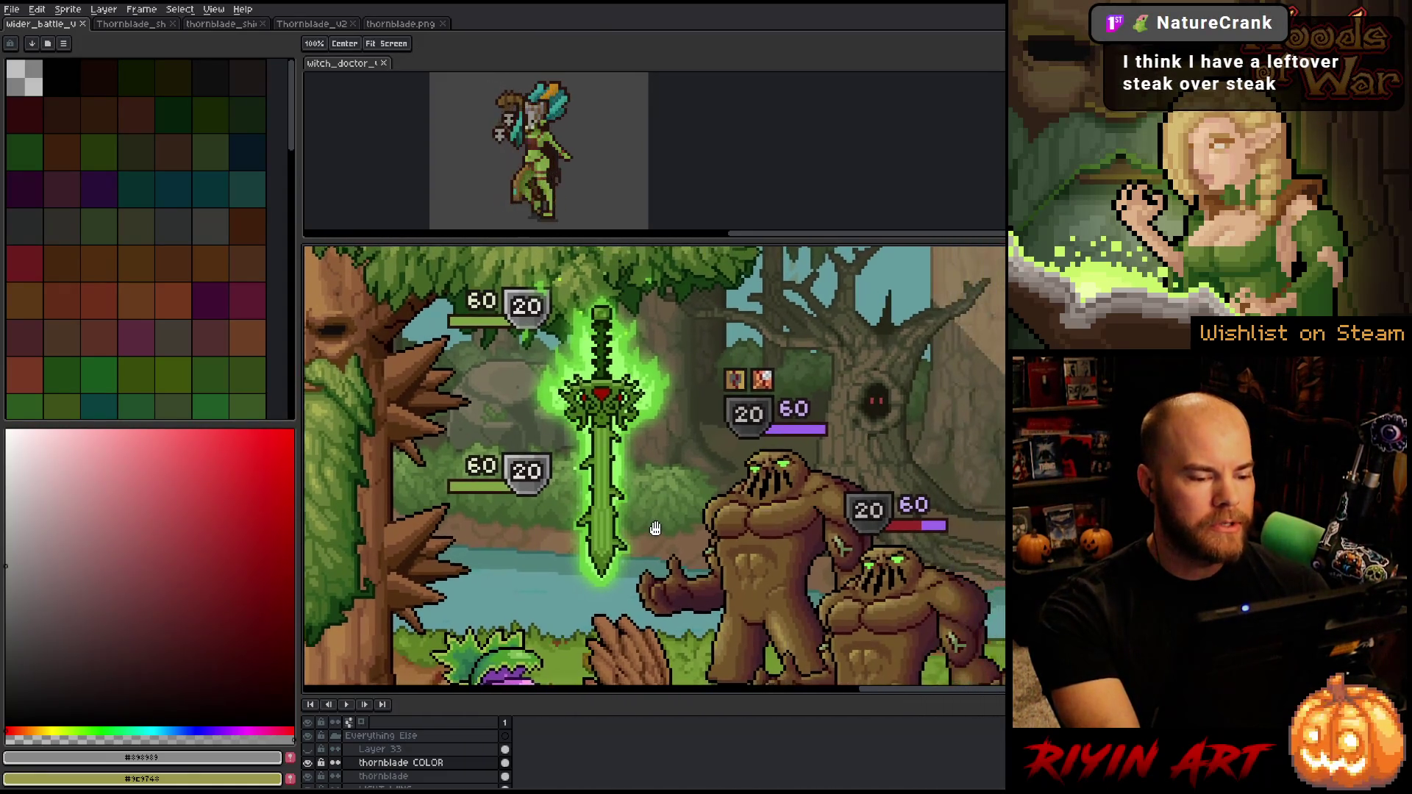
scroll(657, 477, down, 1)
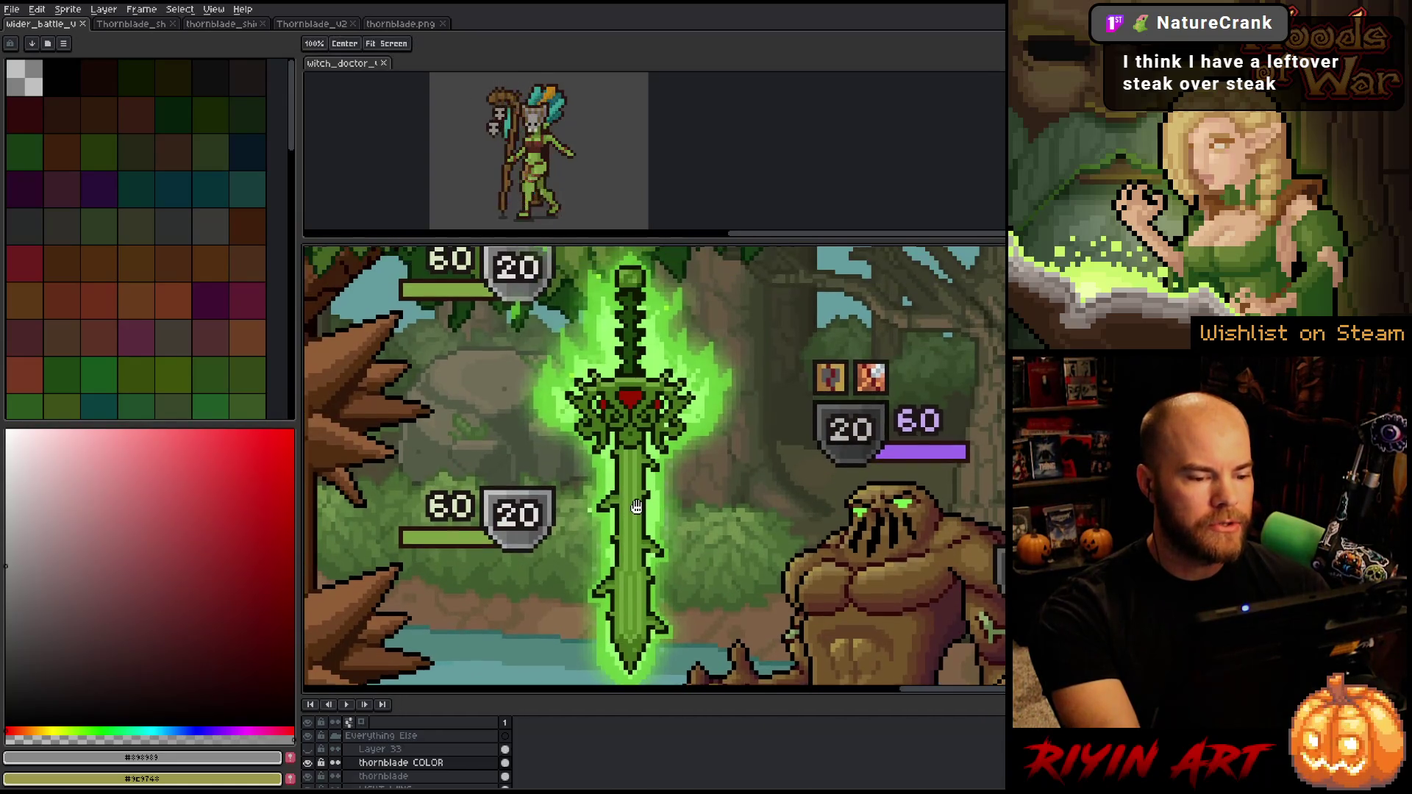
scroll(642, 503, down, 1)
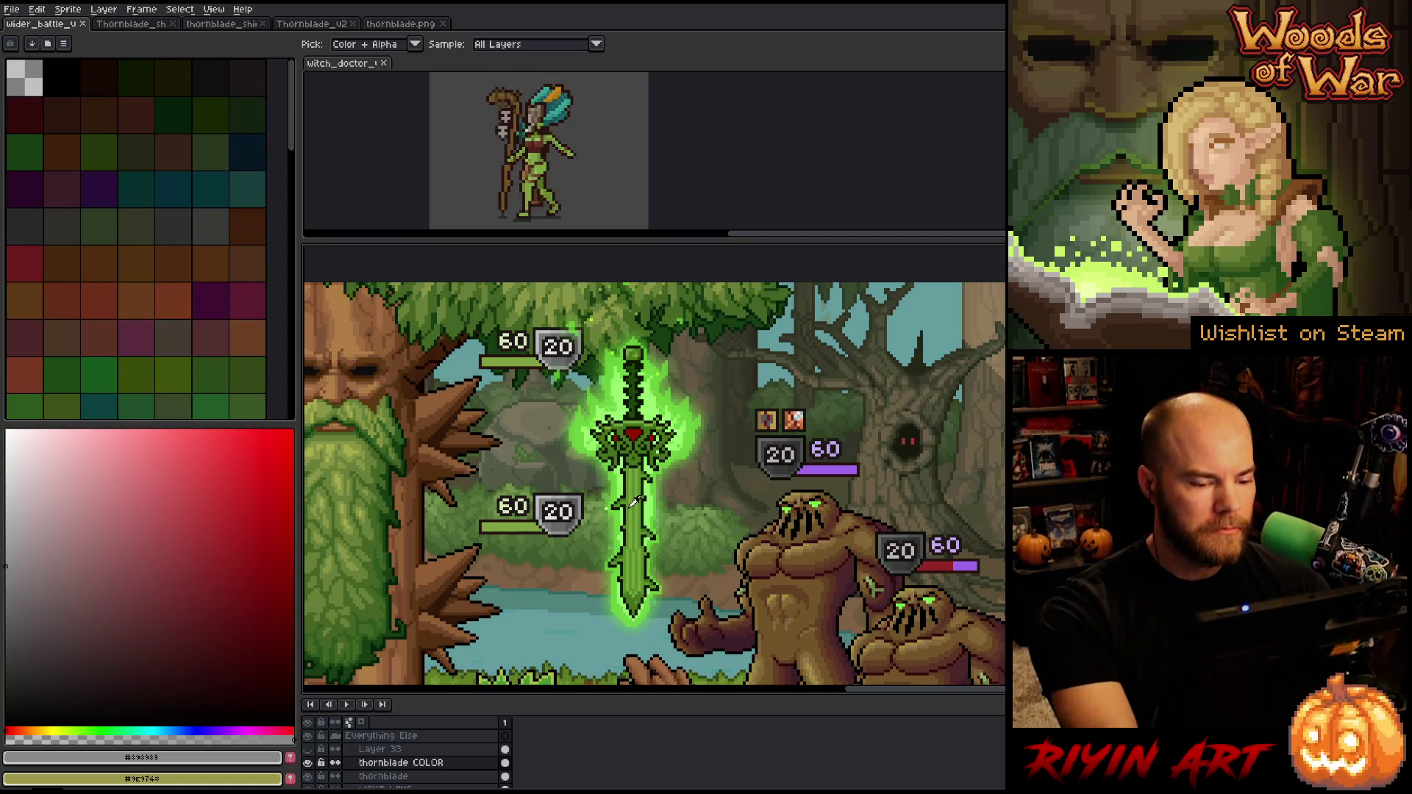
Toggle thornblade COLOR to compare, then move the original sword left of the copy
click(308, 763)
click(308, 764)
click(311, 766)
click(310, 766)
click(382, 776)
key(v)
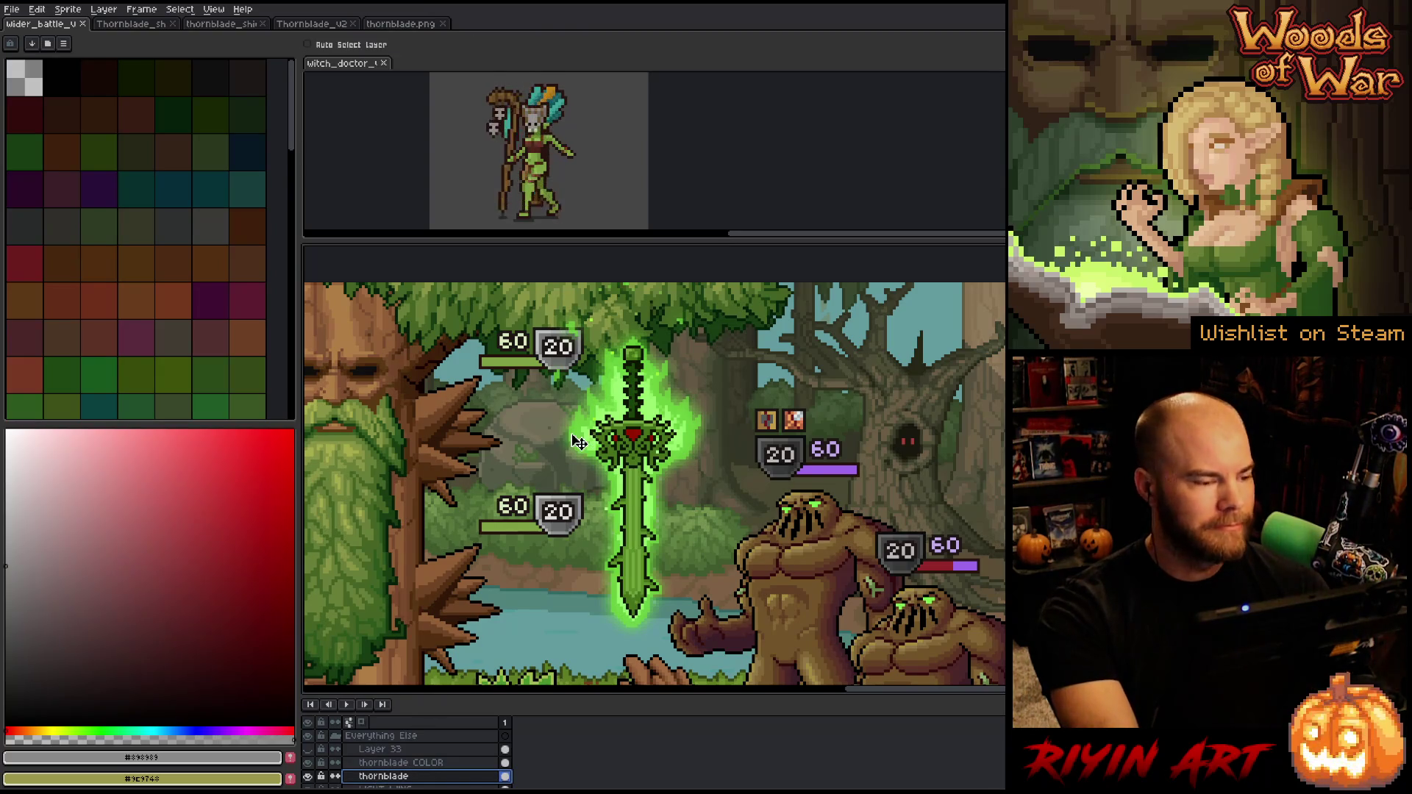
mouse_move(653, 475)
mouse_down()
mouse_move(526, 474)
mouse_move(996, 478)
mouse_move(529, 483)
mouse_up()
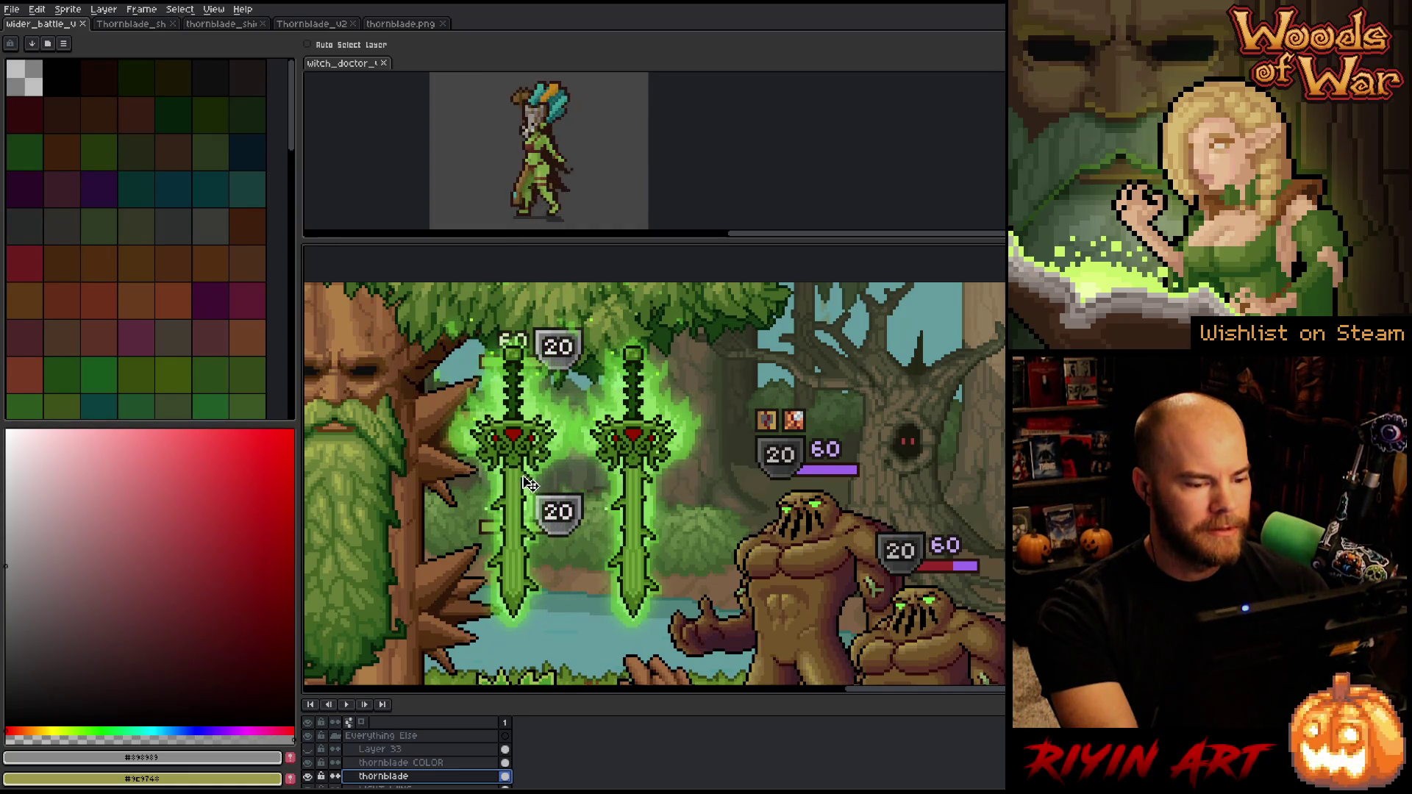
Hide the original thornblade layer and start Replace Color on the thornblade COLOR layer
click(308, 776)
drag(643, 500, 552, 497)
scroll(551, 498, up, 1)
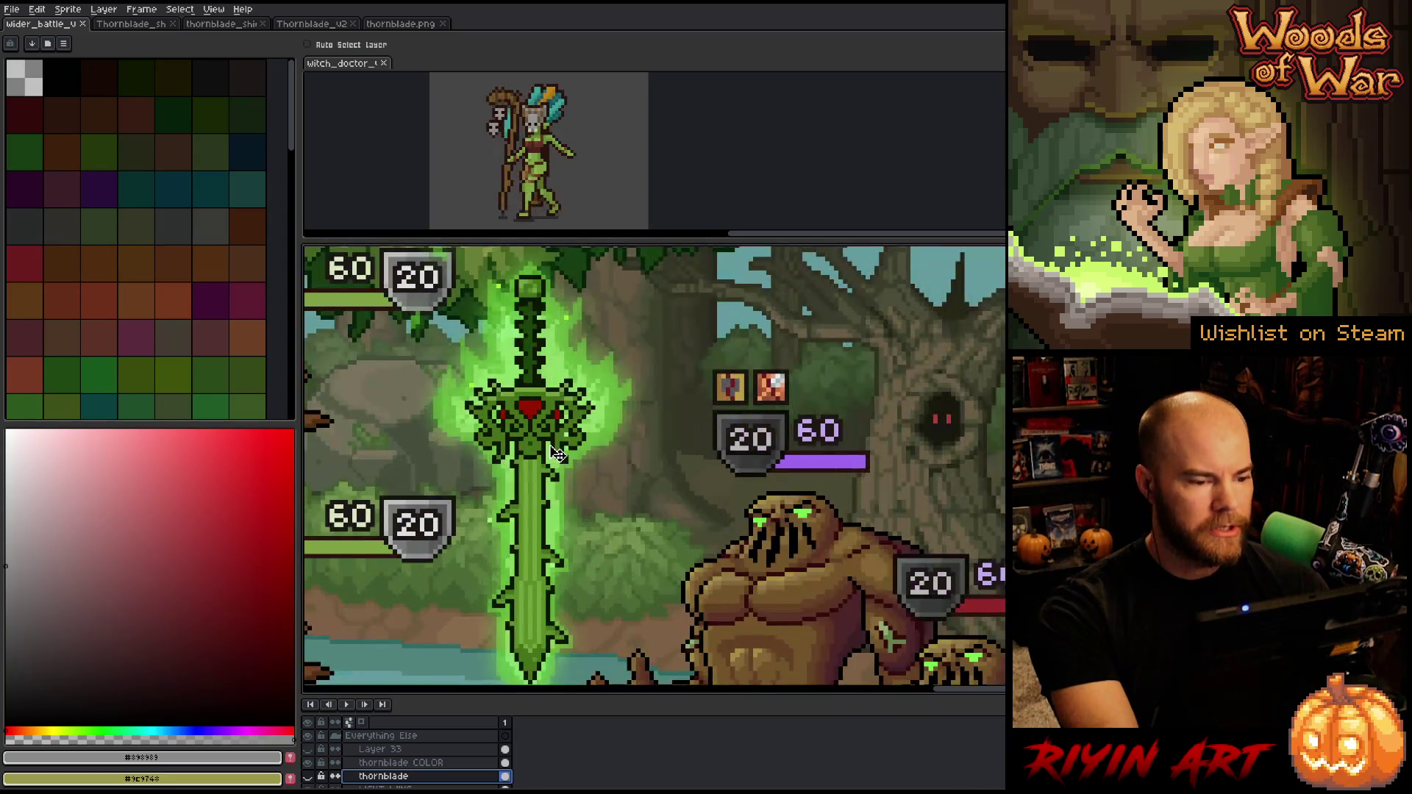
drag(510, 431, 532, 438)
click(434, 763)
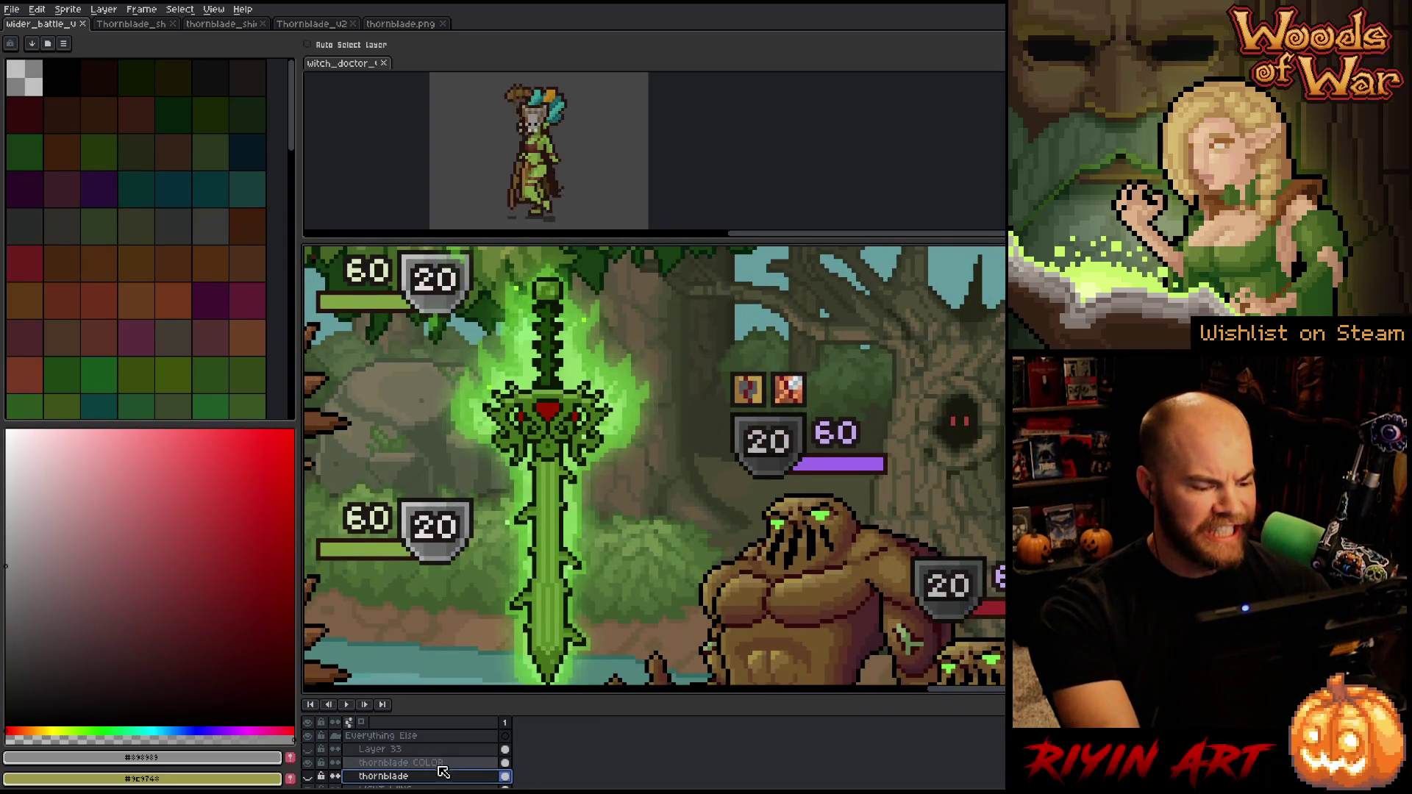
key(shift+r)
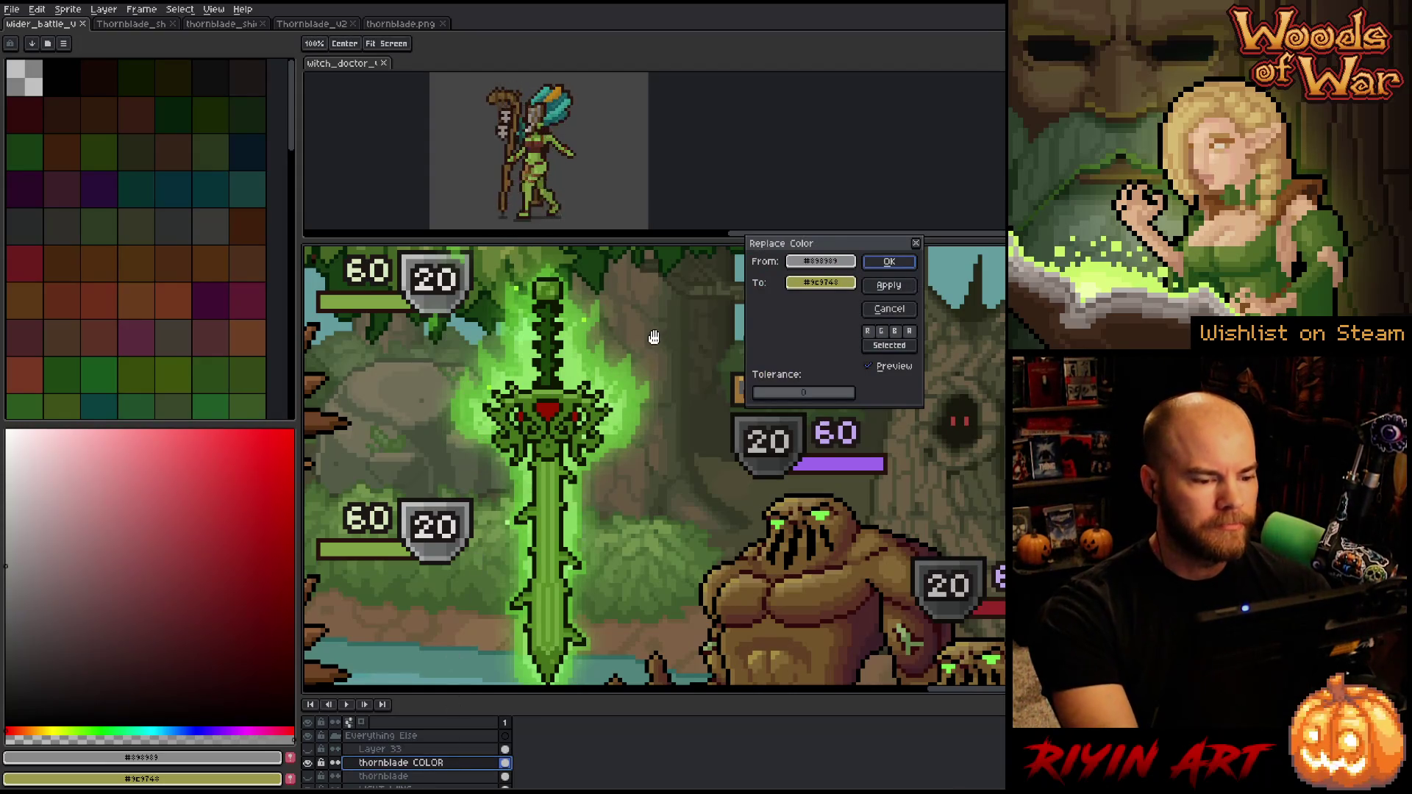
scroll(621, 362, down, 1)
scroll(621, 362, up, 1)
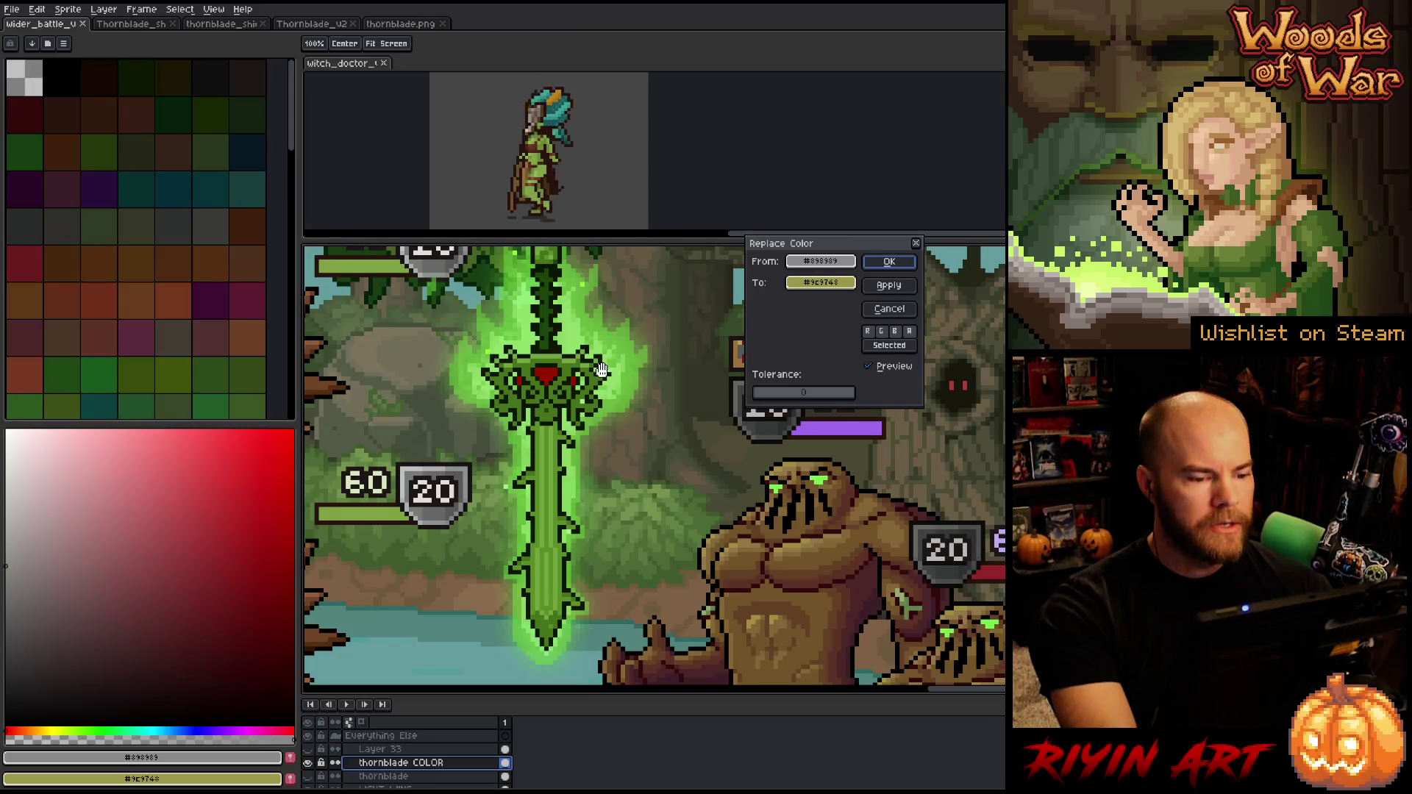
drag(596, 391, 589, 411)
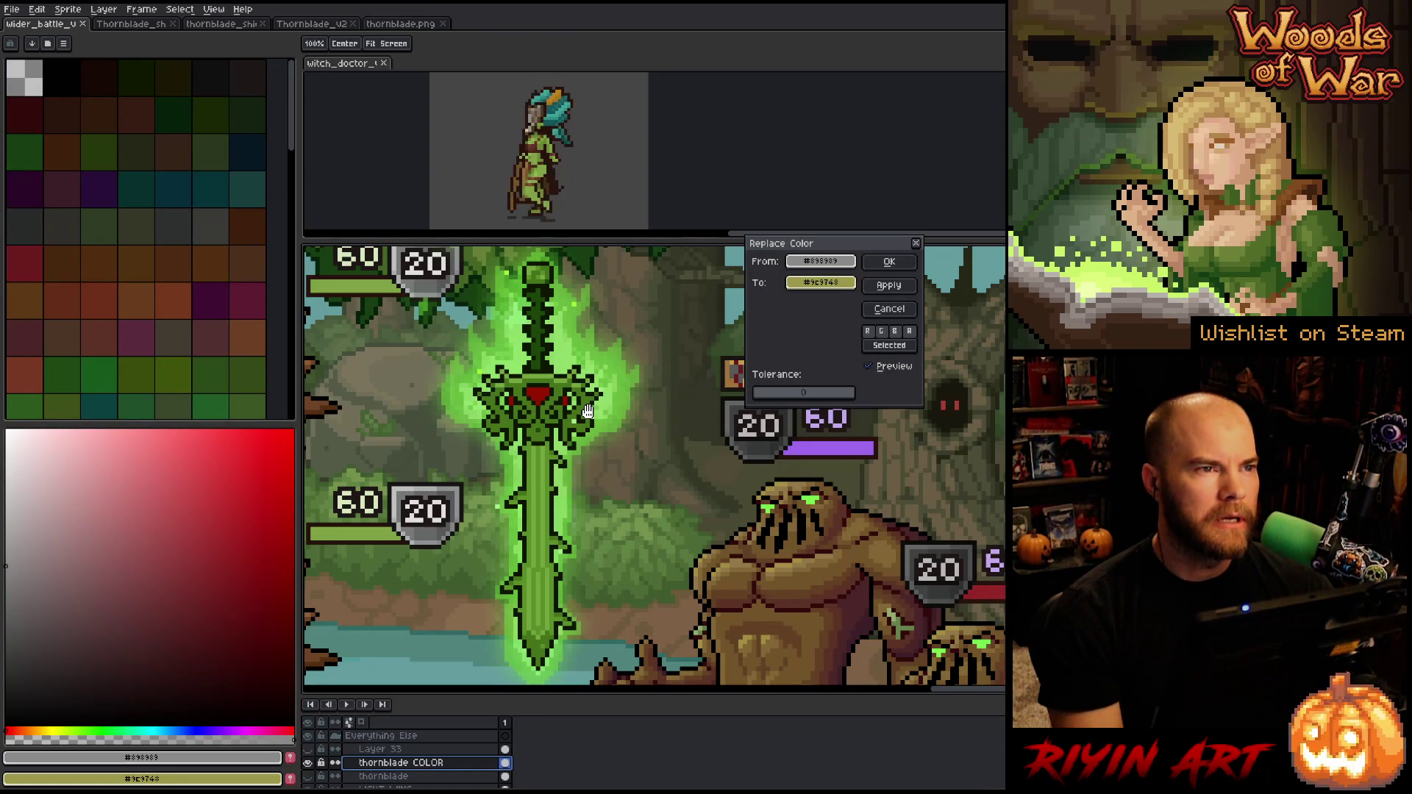
drag(587, 412, 602, 409)
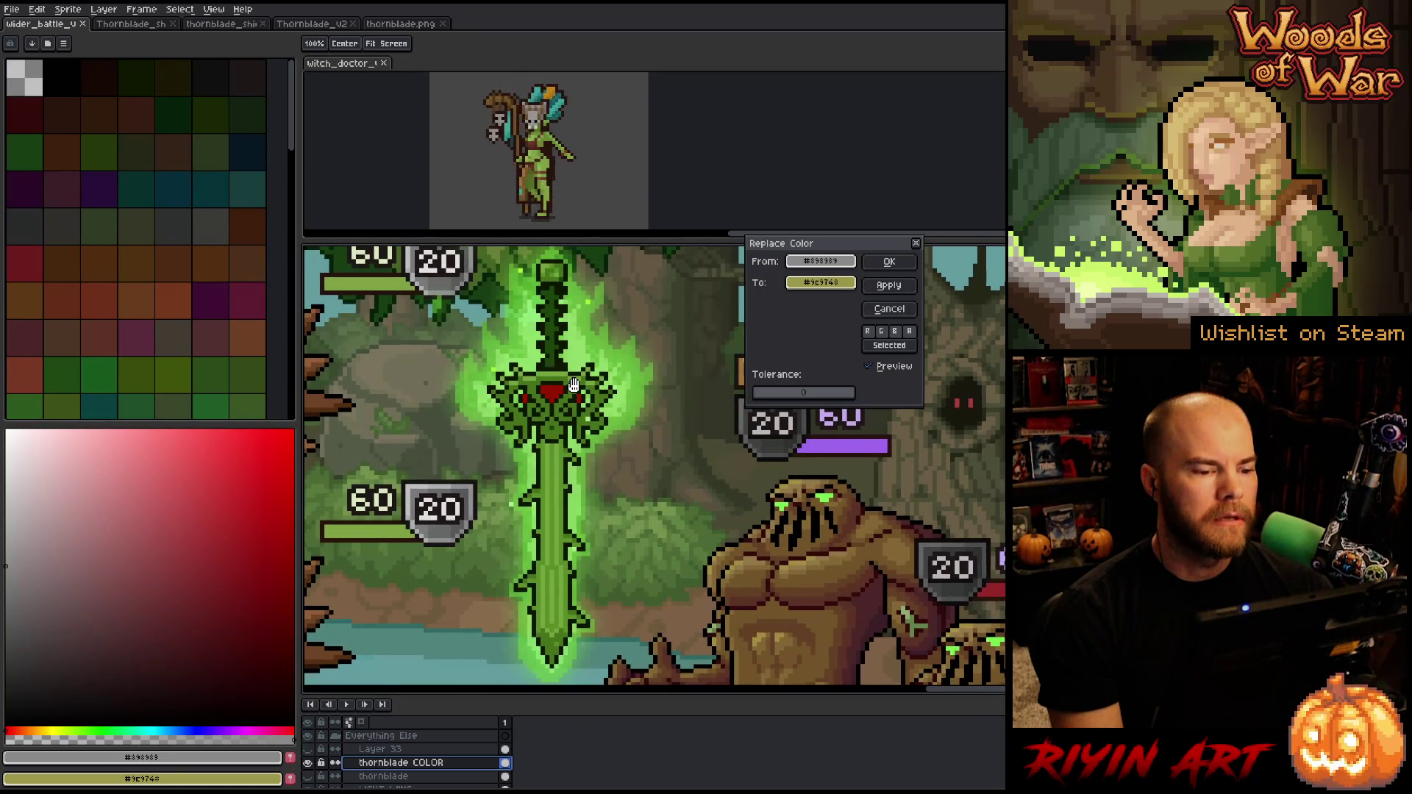
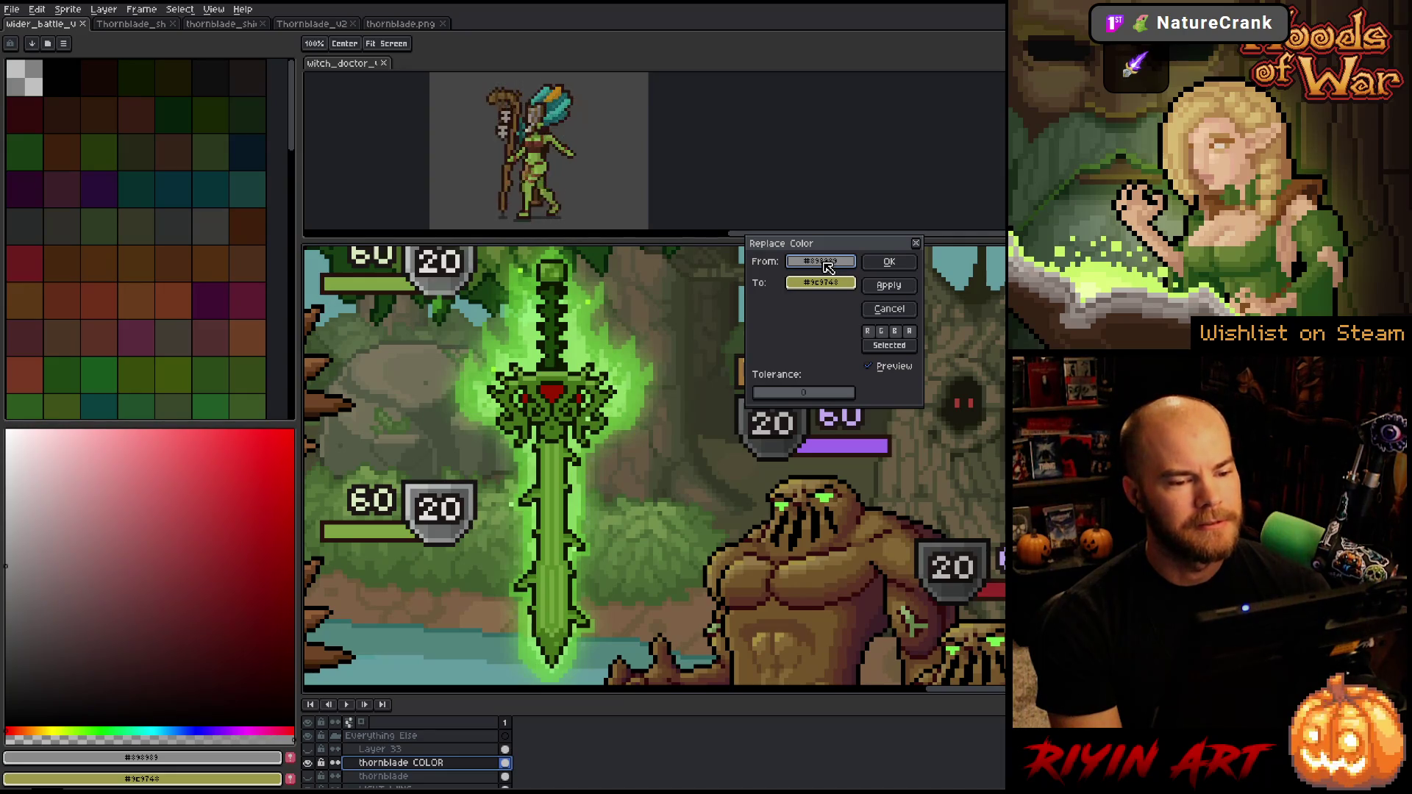
Close Replace Color, eyedrop the sword's mid green and shift its hue toward yellow-green
drag(817, 248, 749, 305)
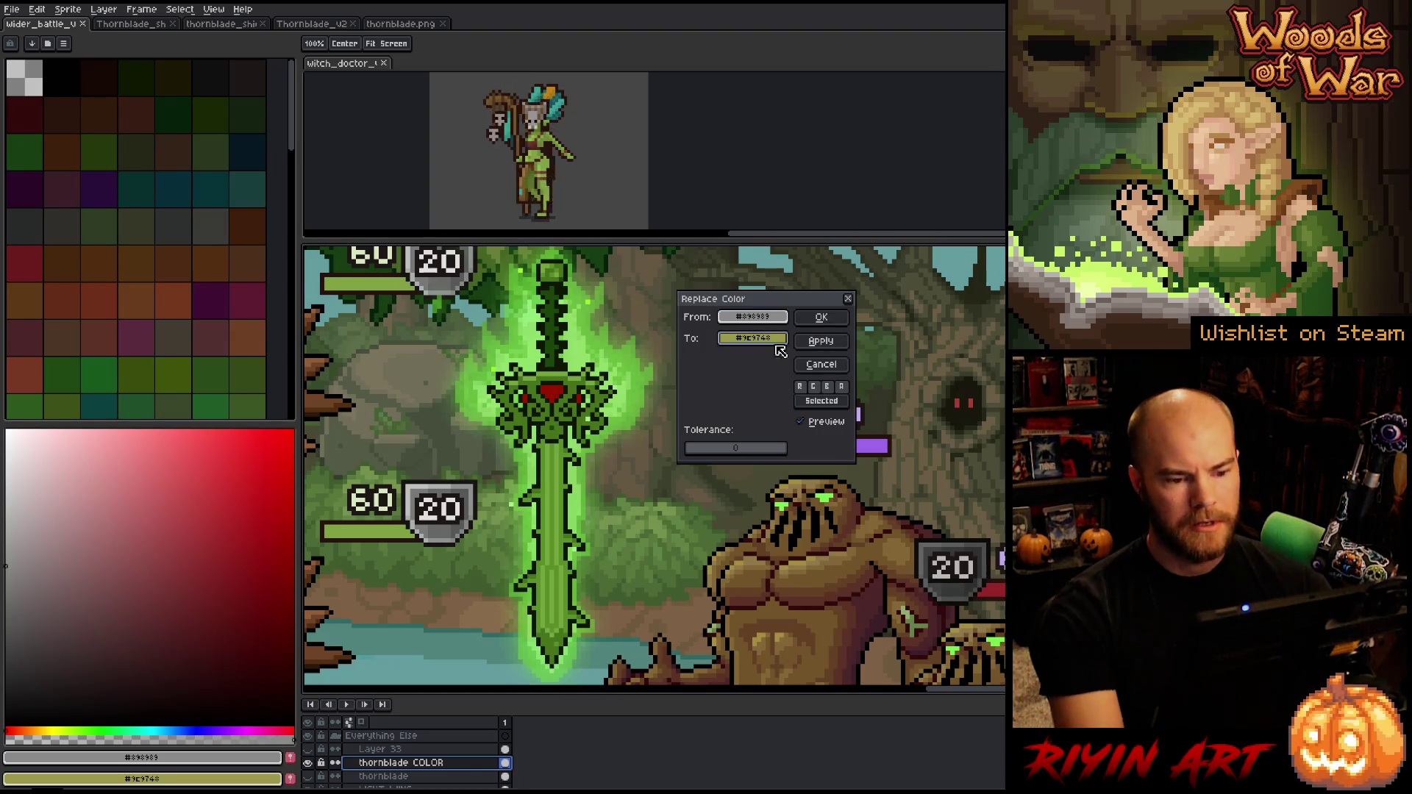
click(821, 364)
key(i)
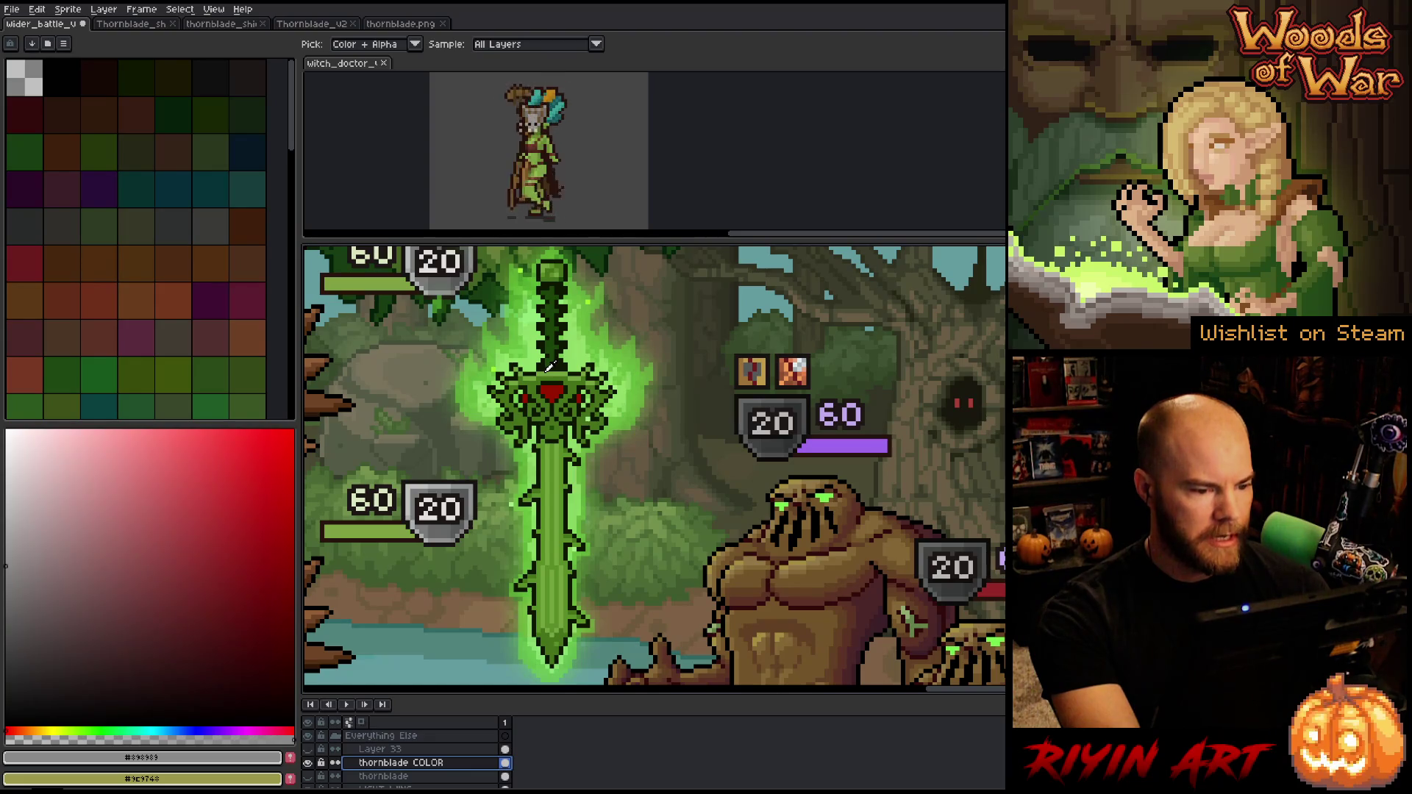
click(550, 368)
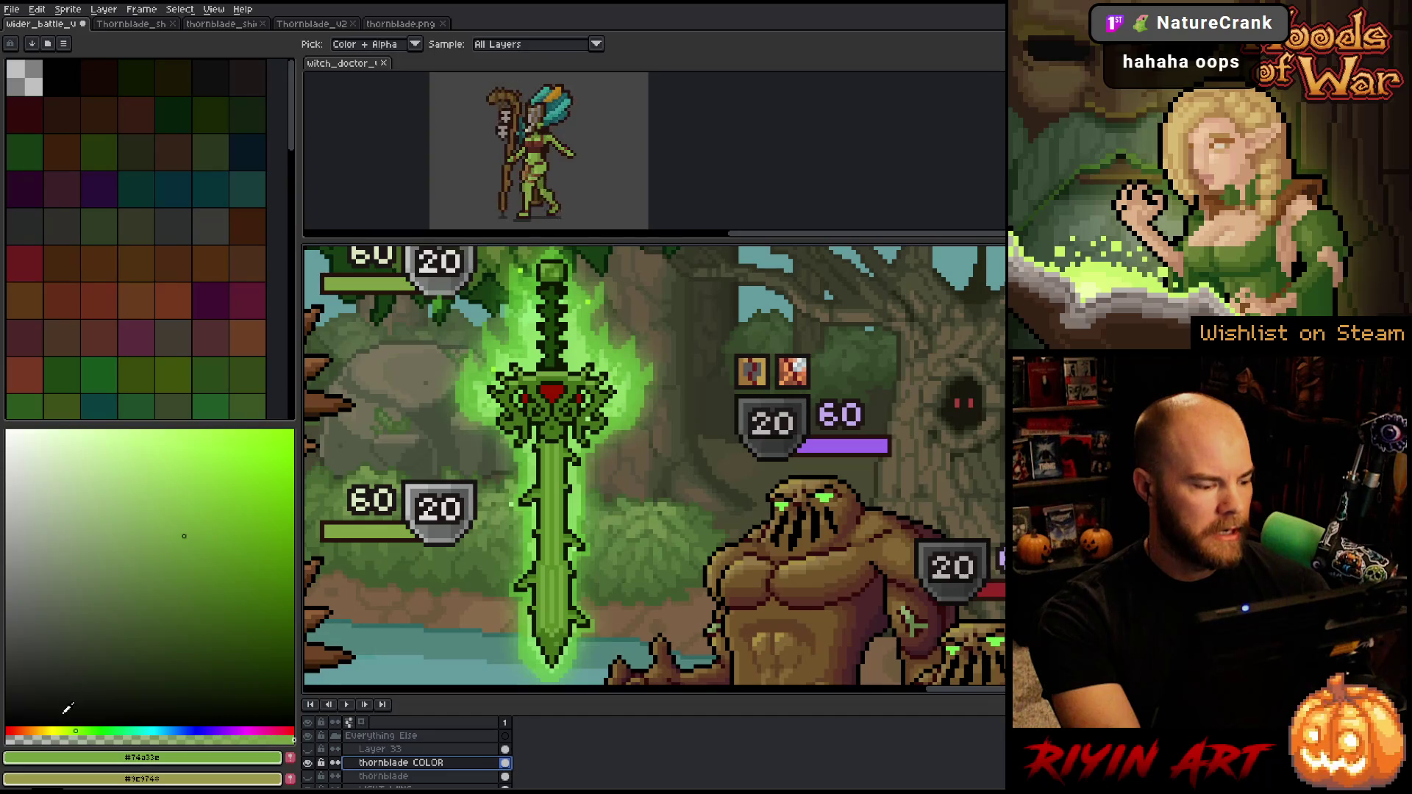
click(69, 729)
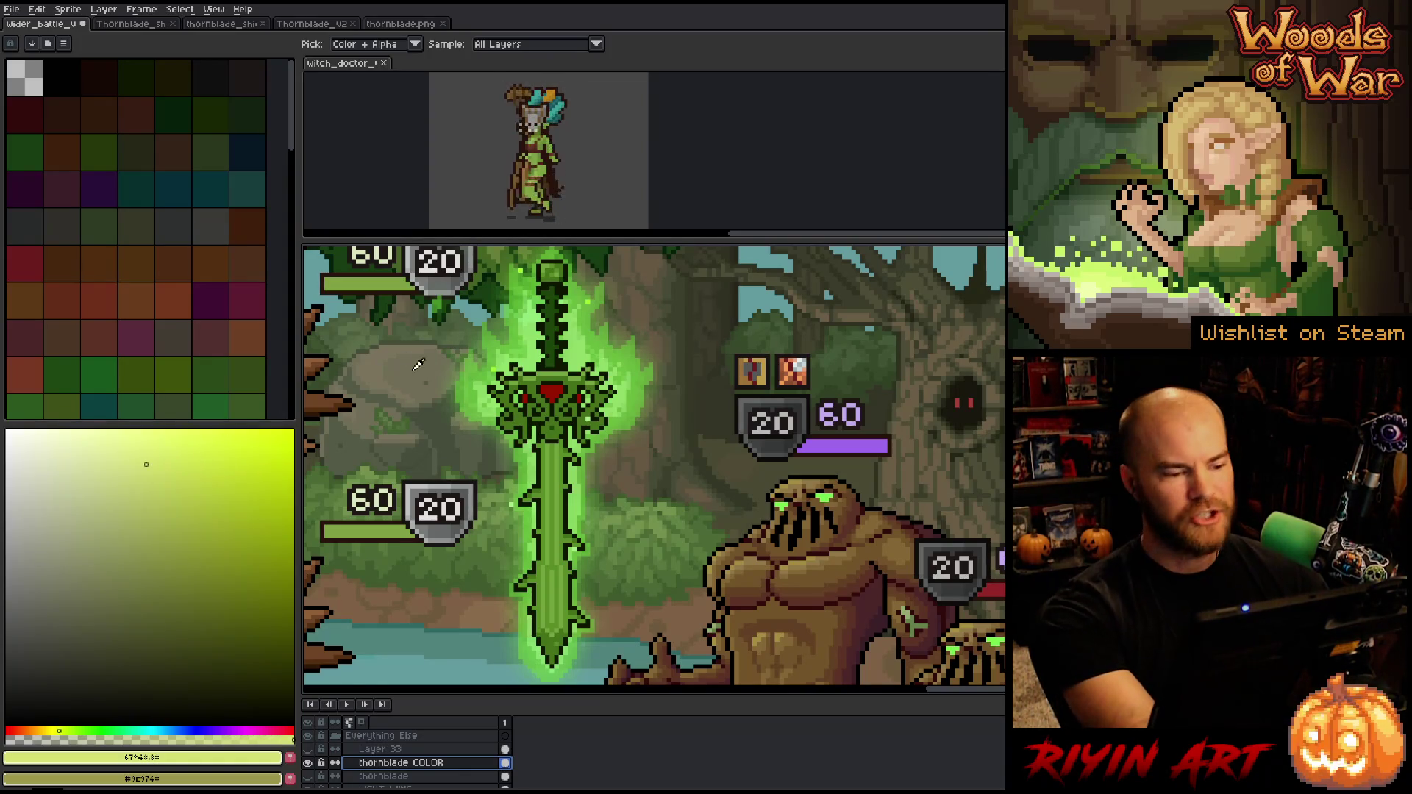
Replace the sword's mid green with the pale yellow-green
key(shift+r)
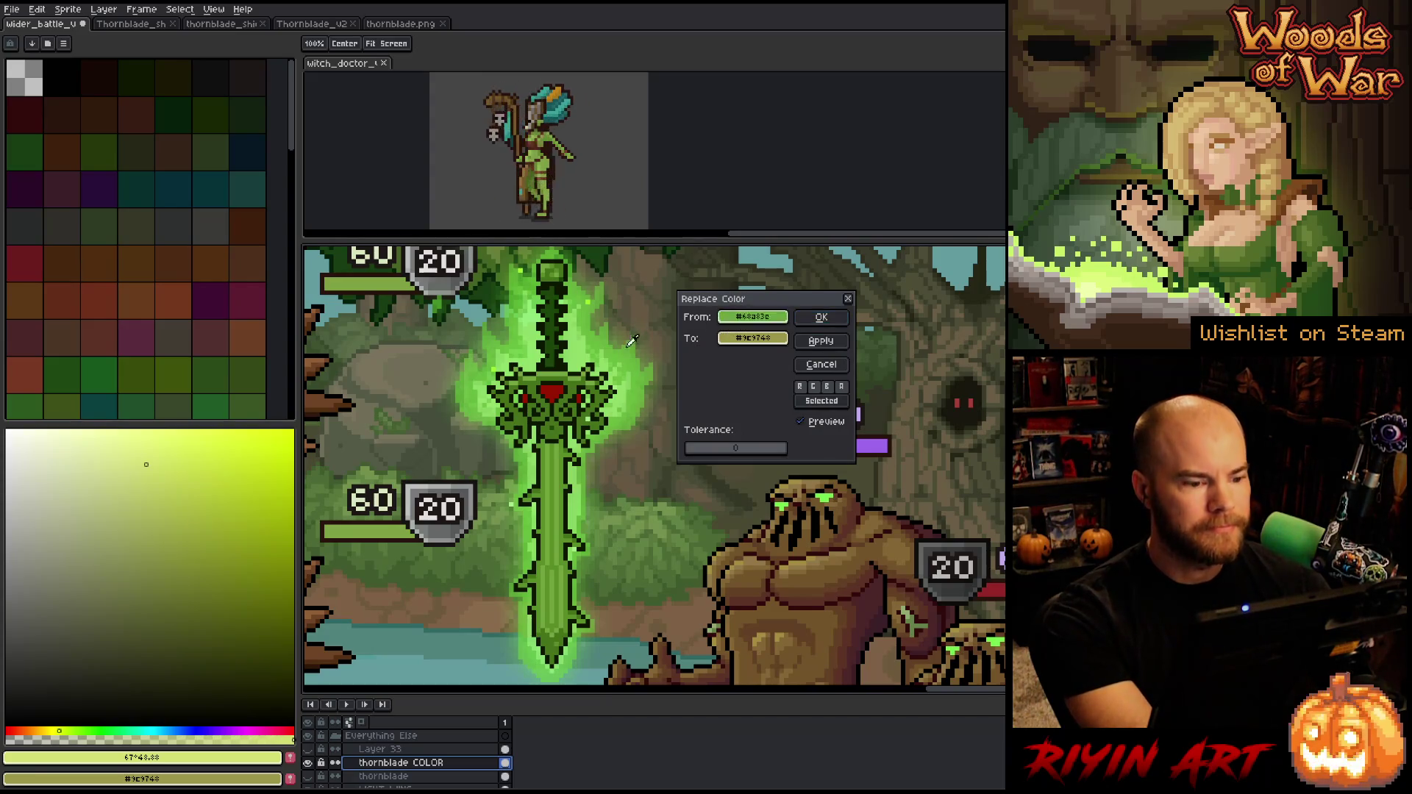
click(563, 368)
click(261, 756)
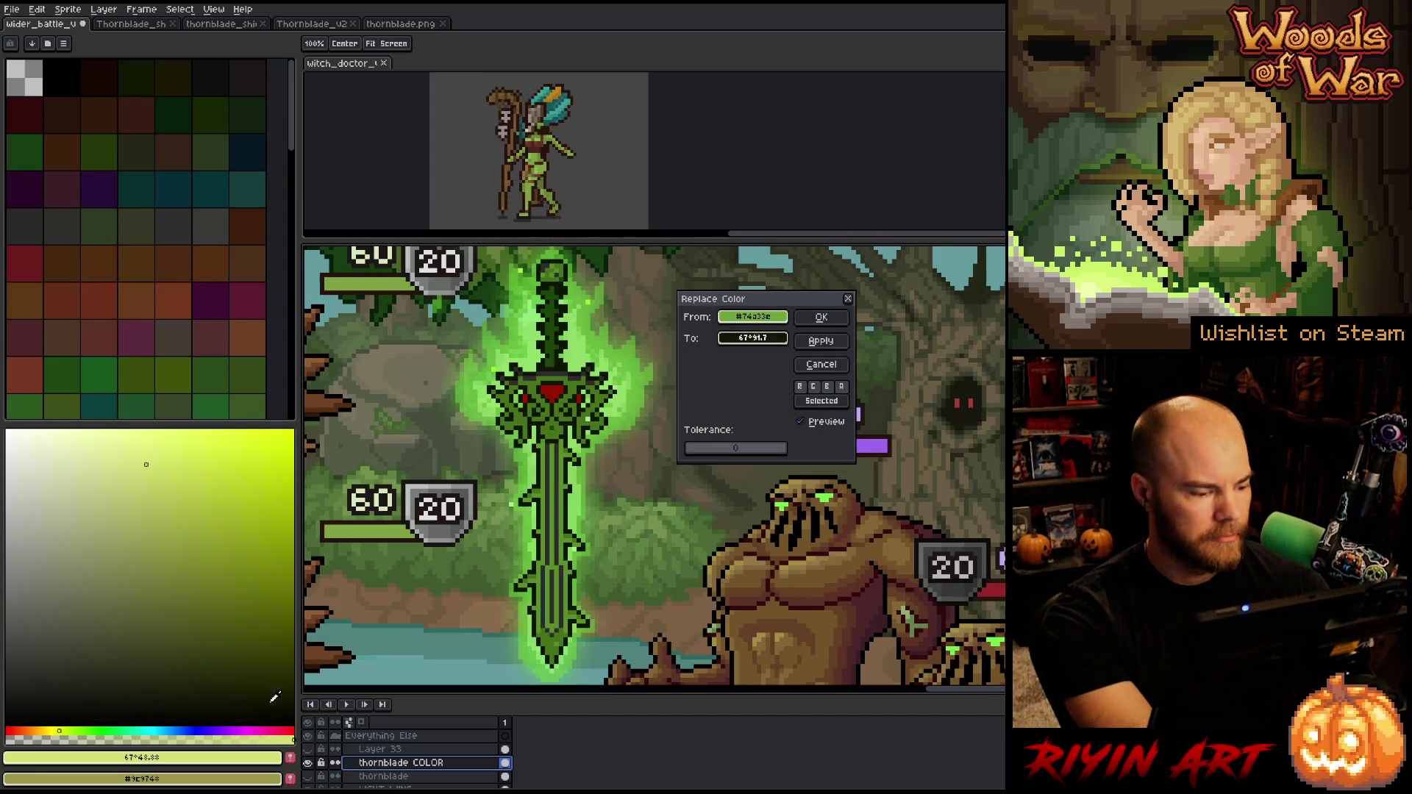
click(821, 317)
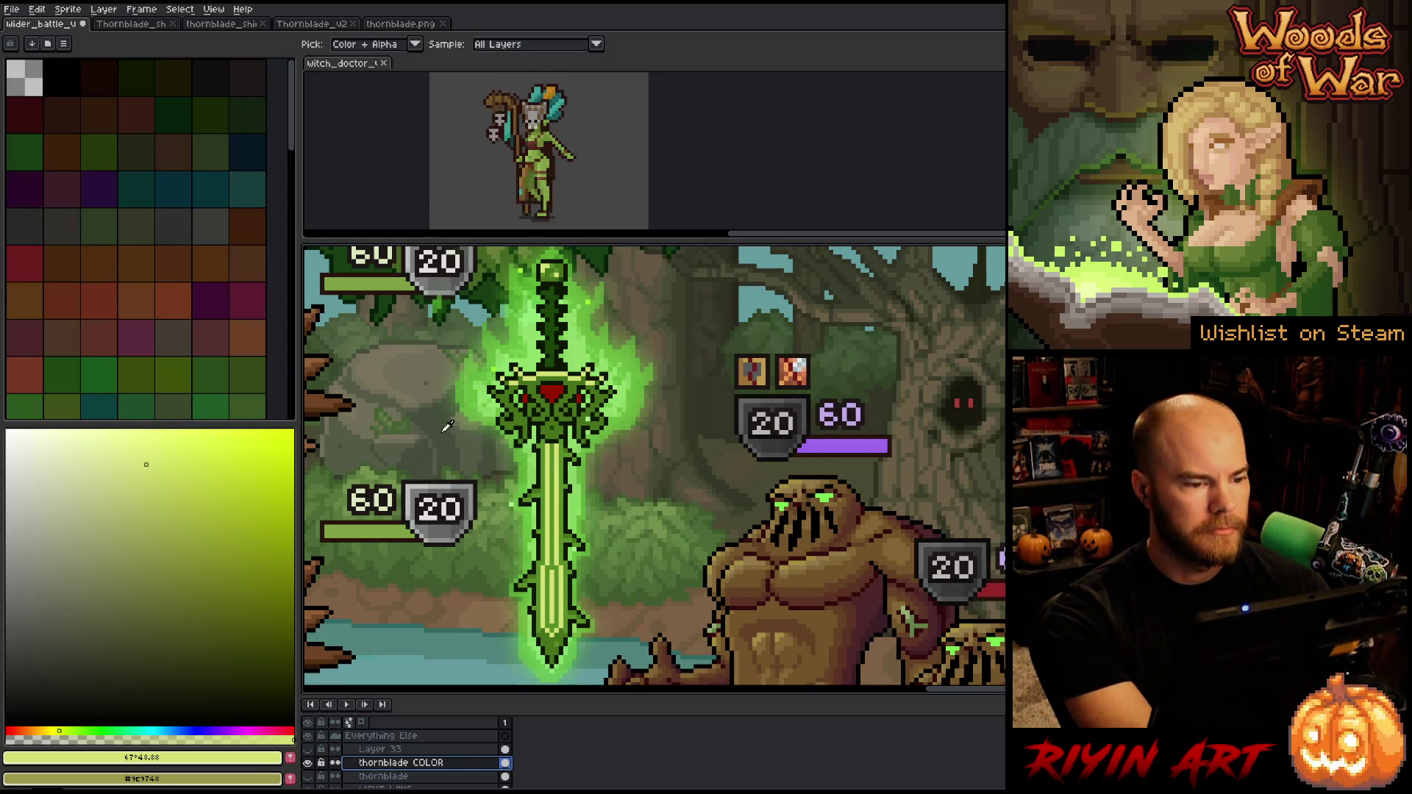
Sample the darker green near the sword tip, darken it slightly, and start replacing it
click(554, 263)
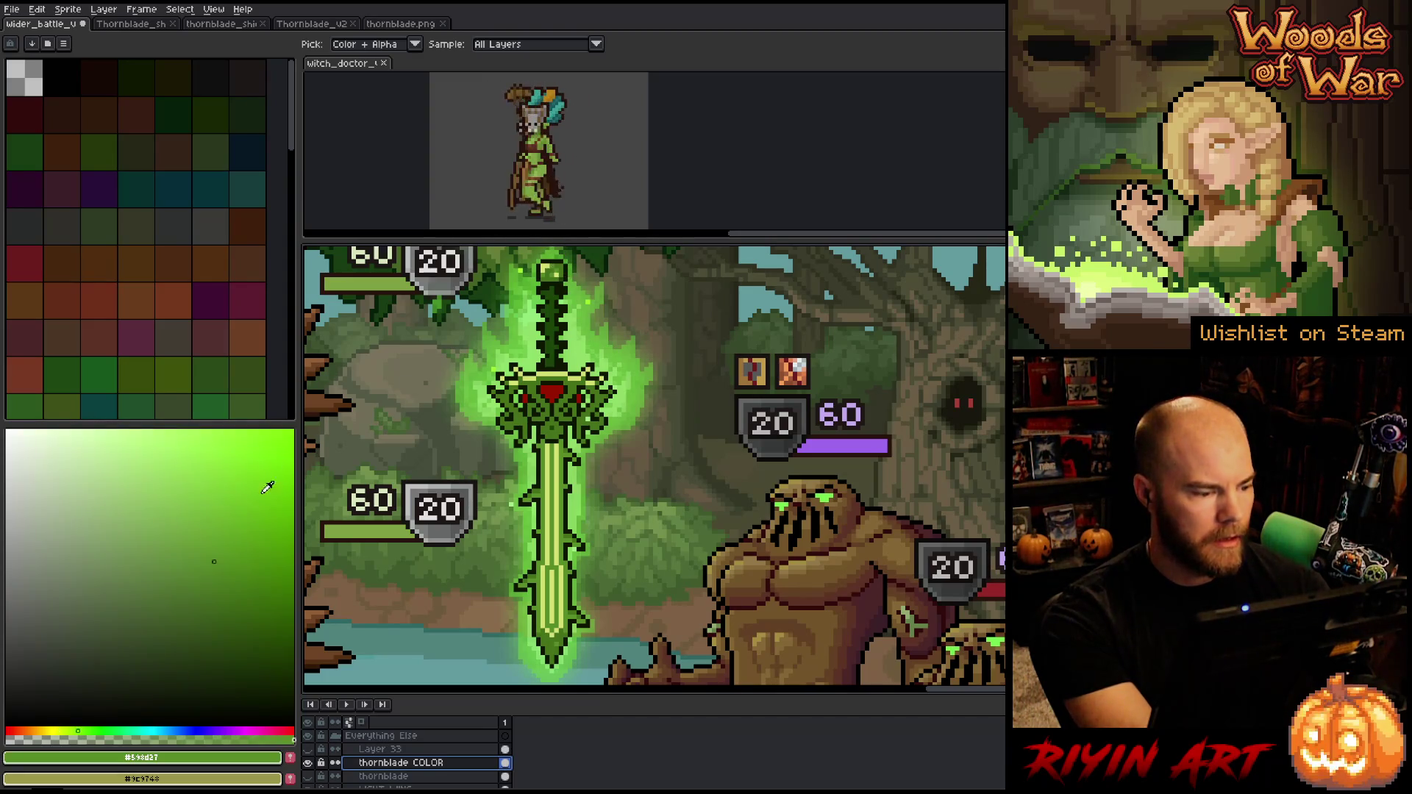
click(189, 520)
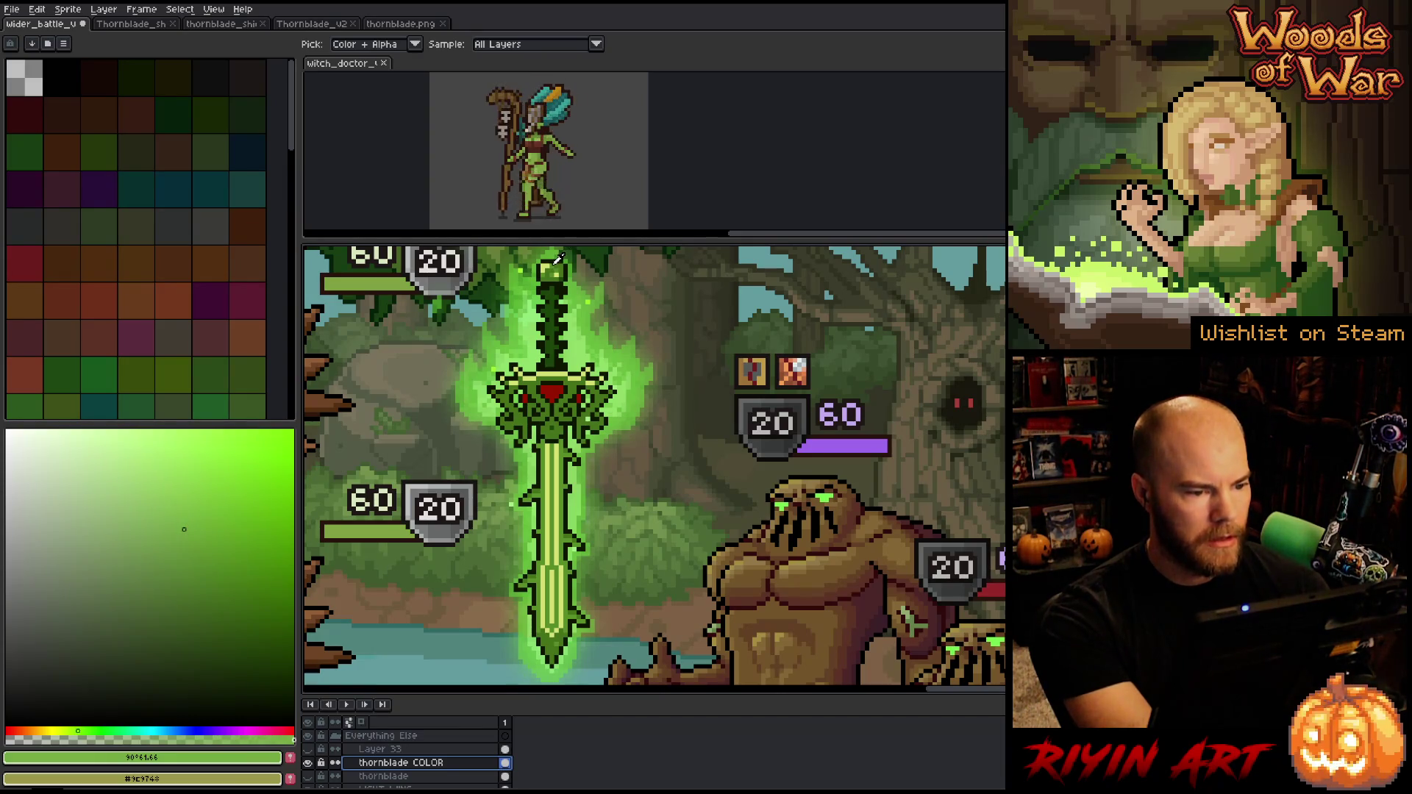
click(581, 265)
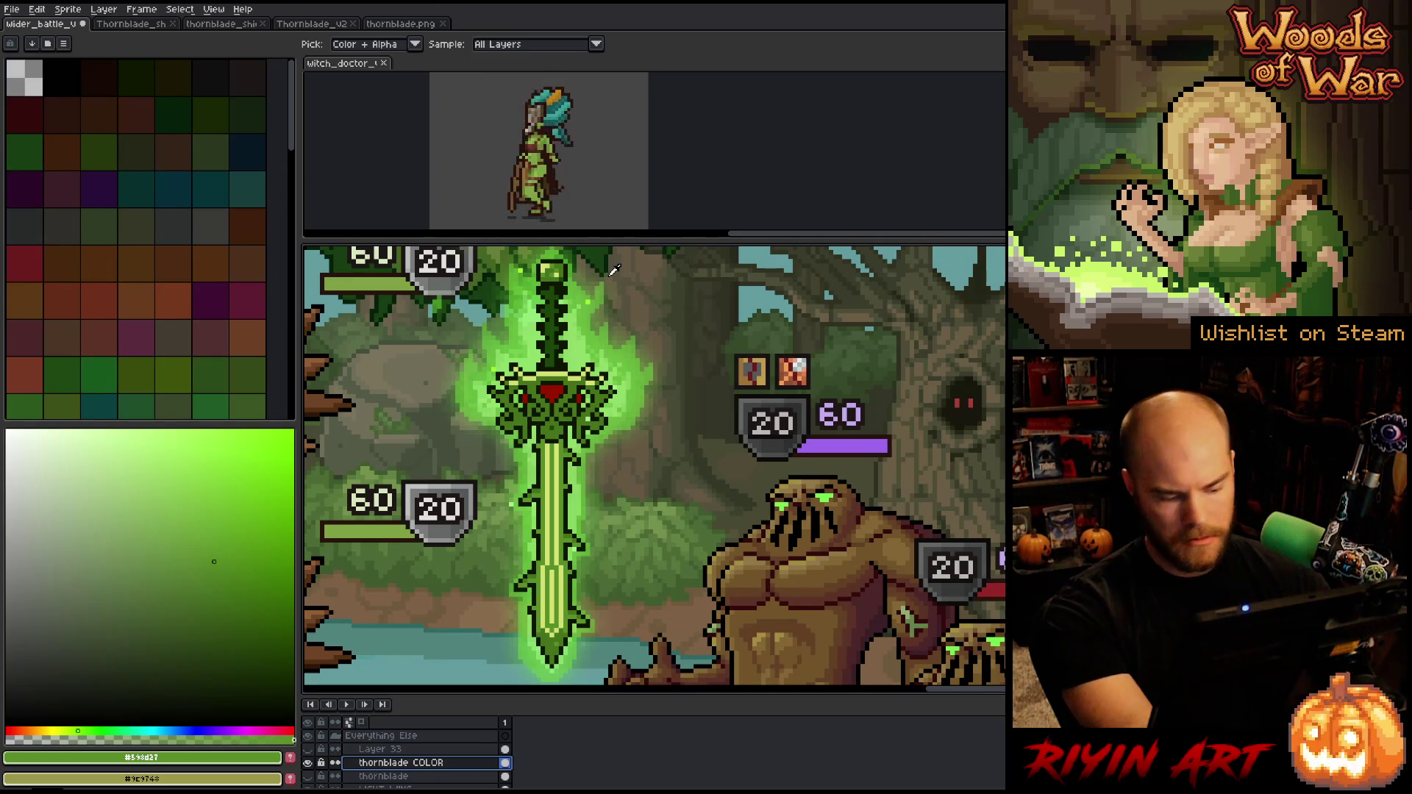
click(178, 498)
drag(179, 498, 177, 506)
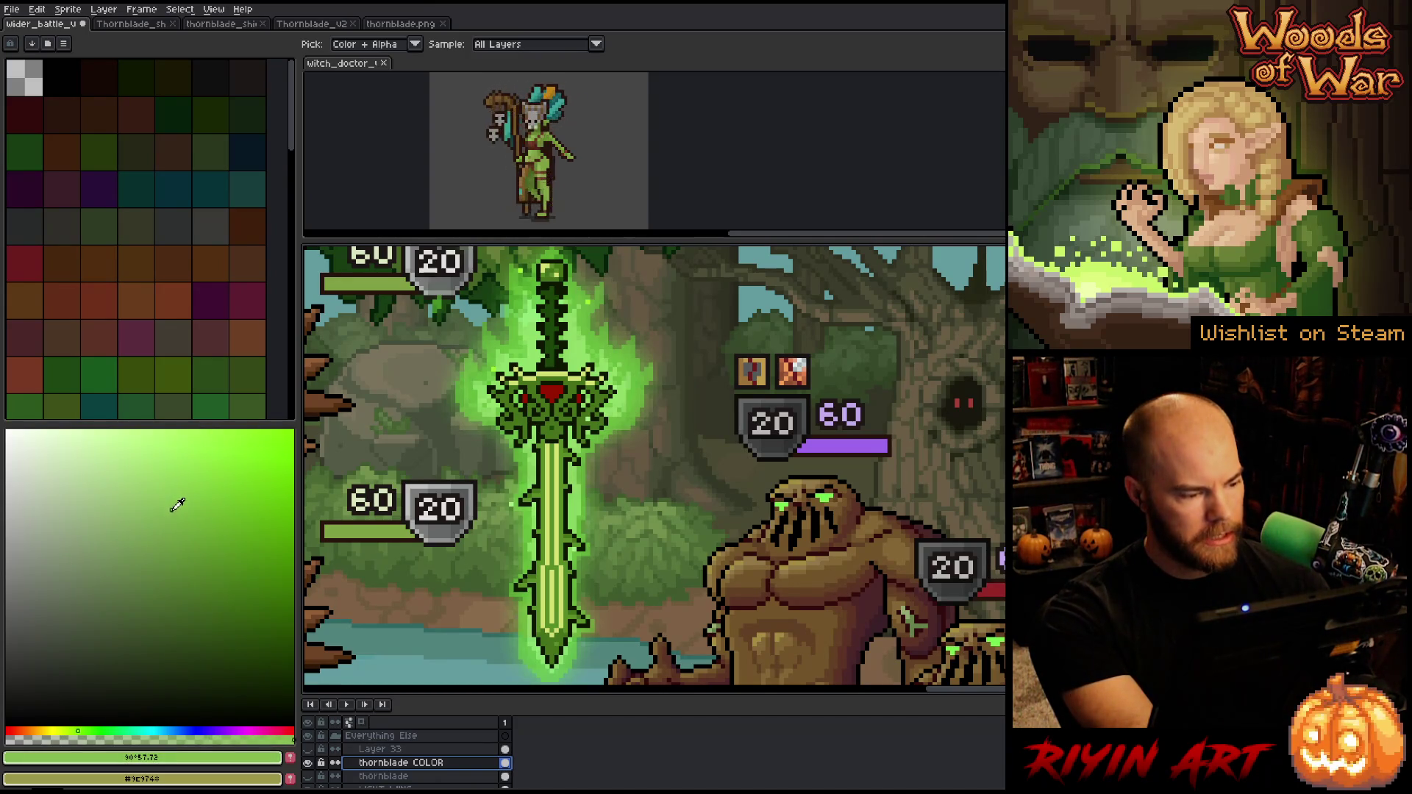
key(x)
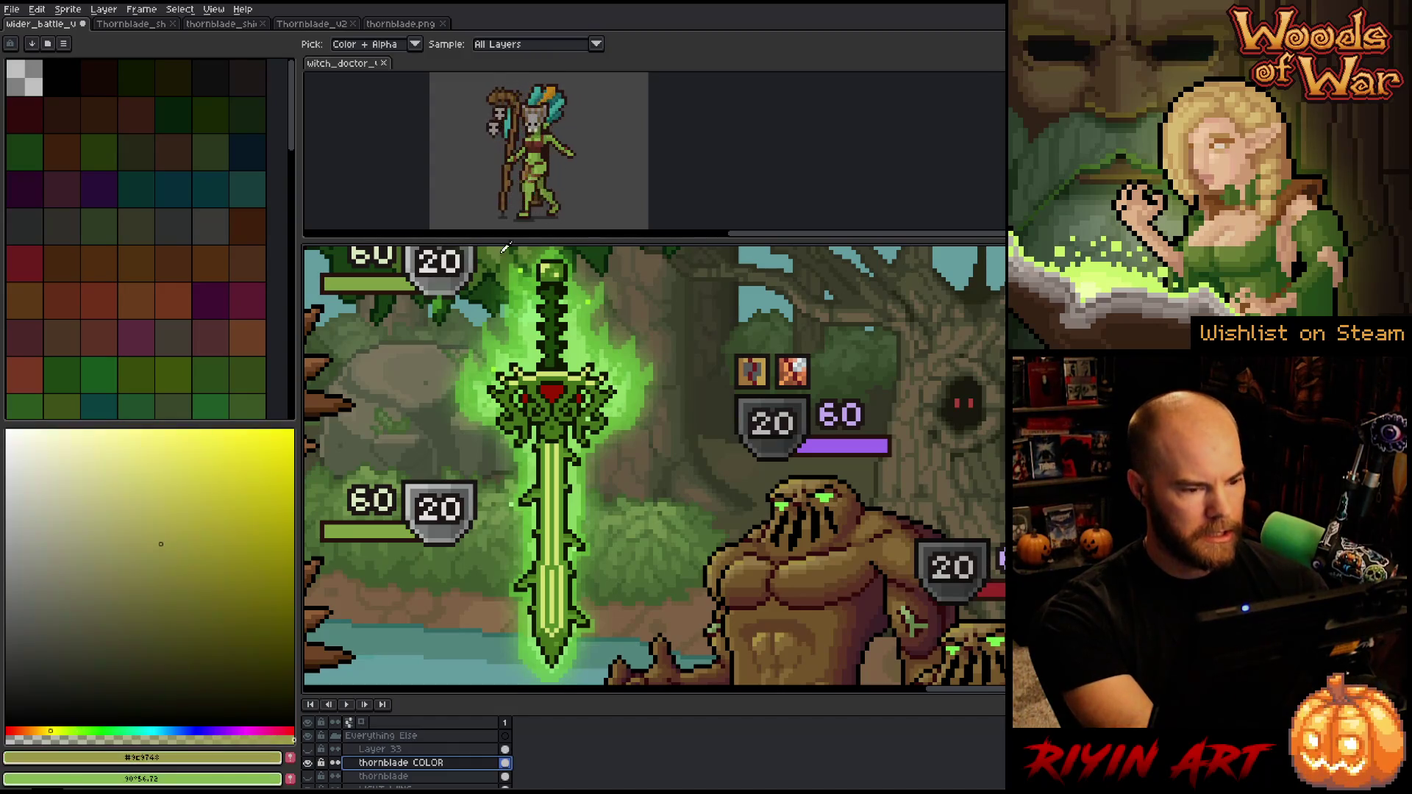
click(557, 259)
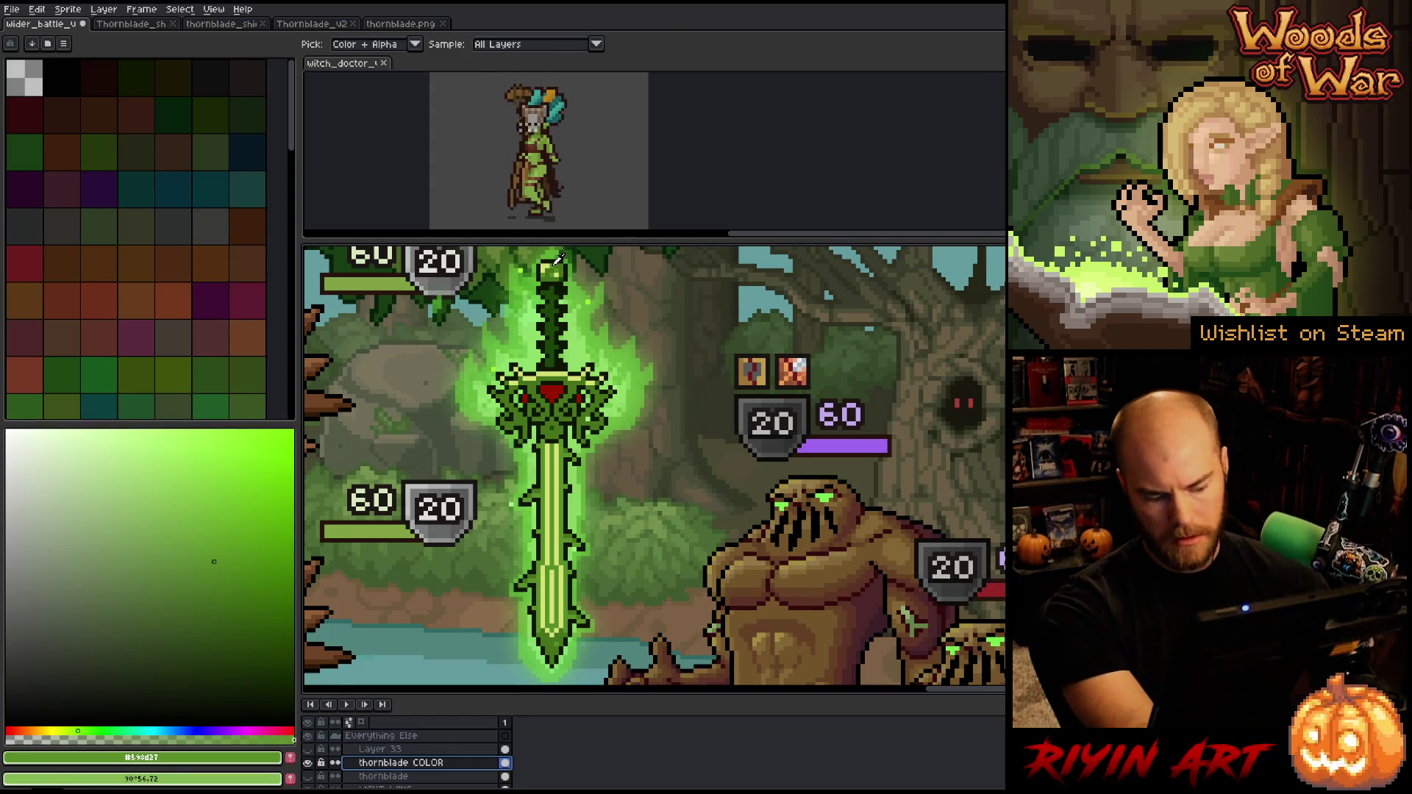
key(shift+r)
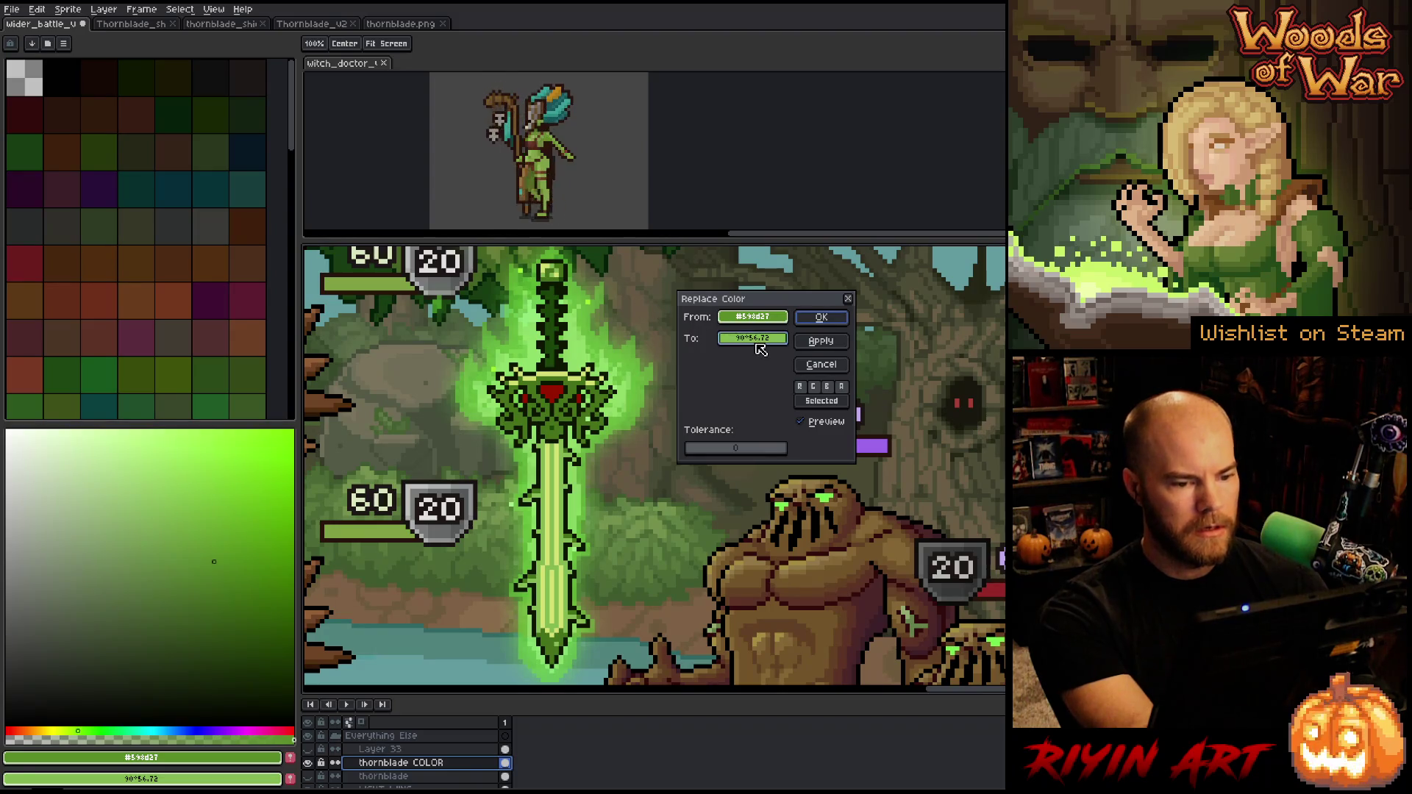
Make the replacement green more saturated and swap it in for the darker green
click(752, 338)
click(891, 404)
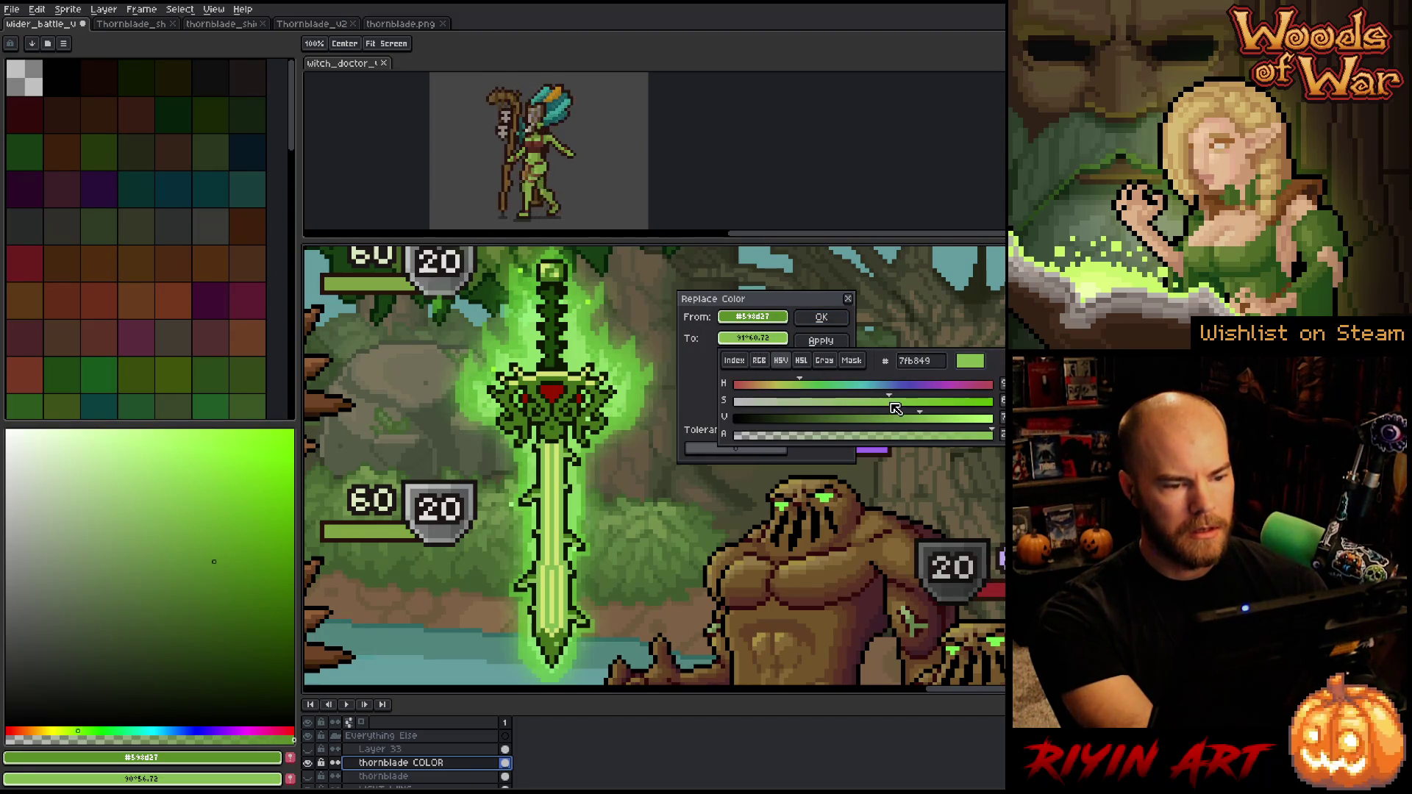
click(855, 321)
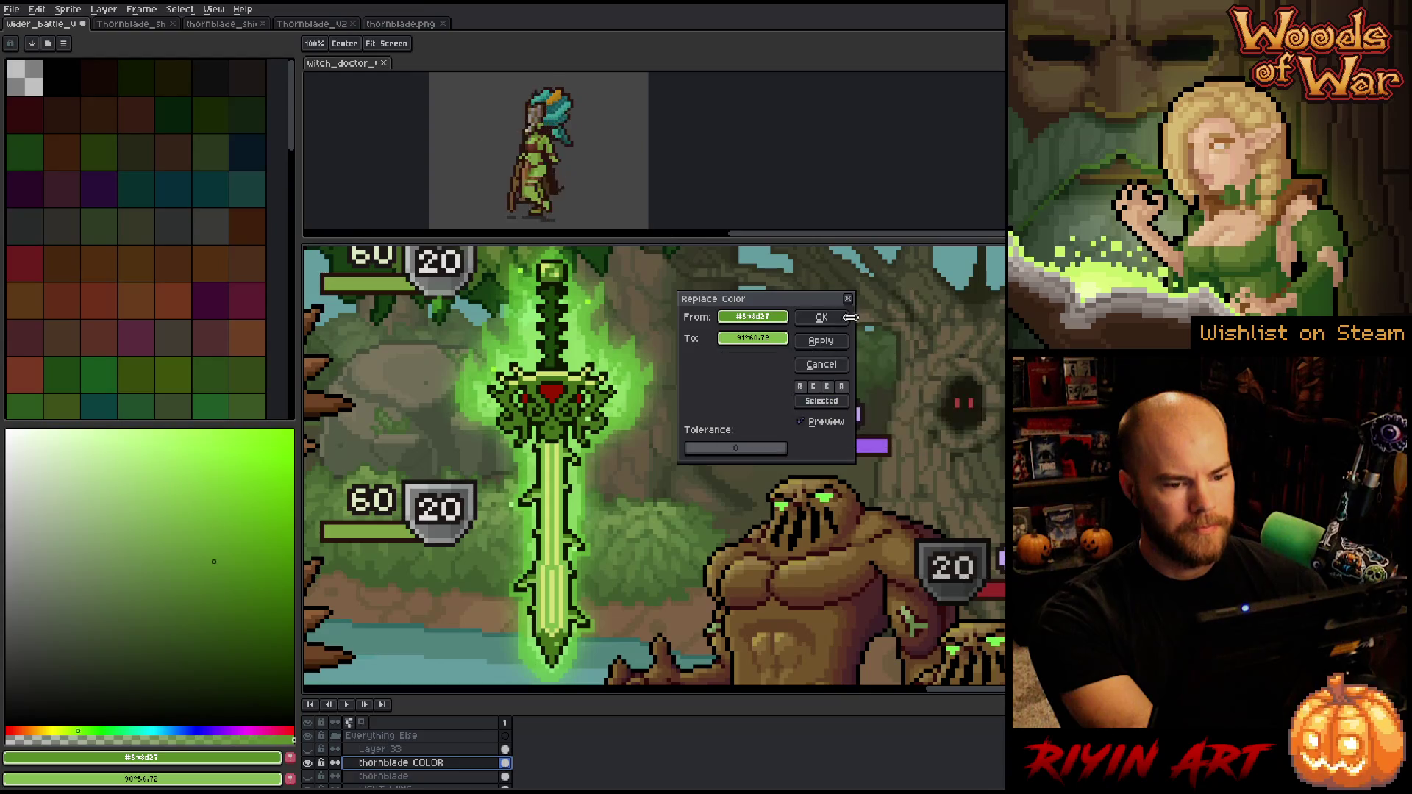
click(852, 322)
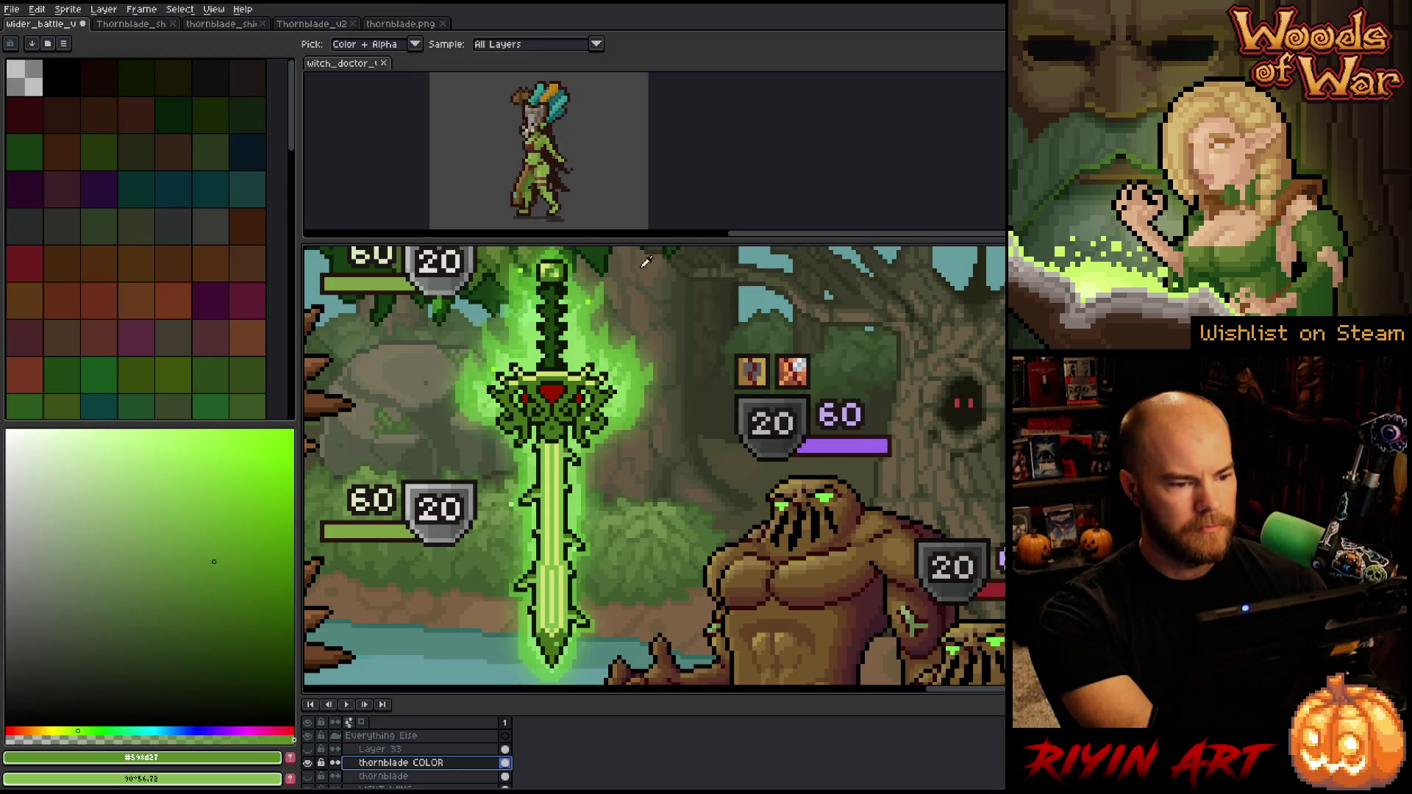
Mix a darker, purer green of about 105° hue and swap it in for the sword's darkest green
click(563, 269)
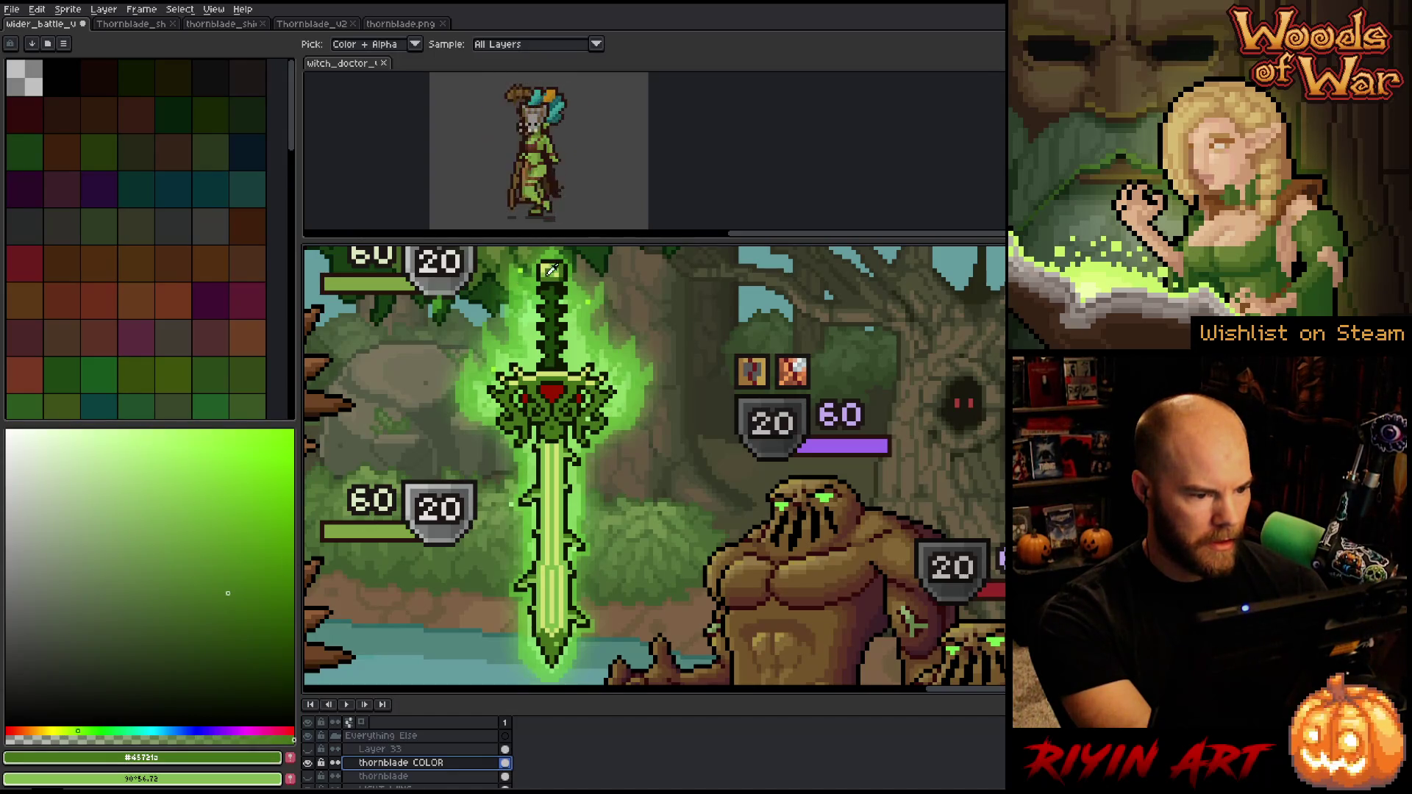
click(554, 272)
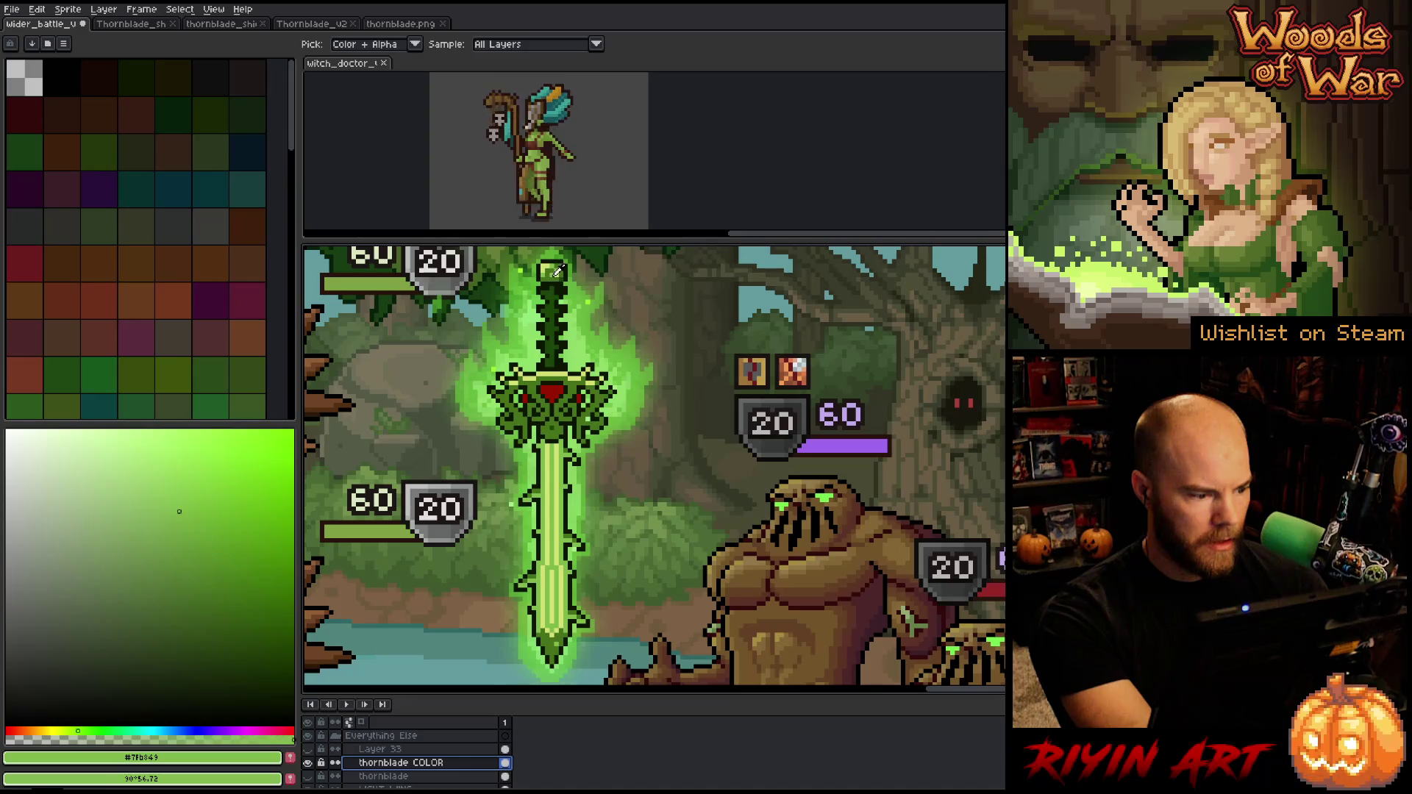
click(227, 591)
drag(215, 577, 215, 566)
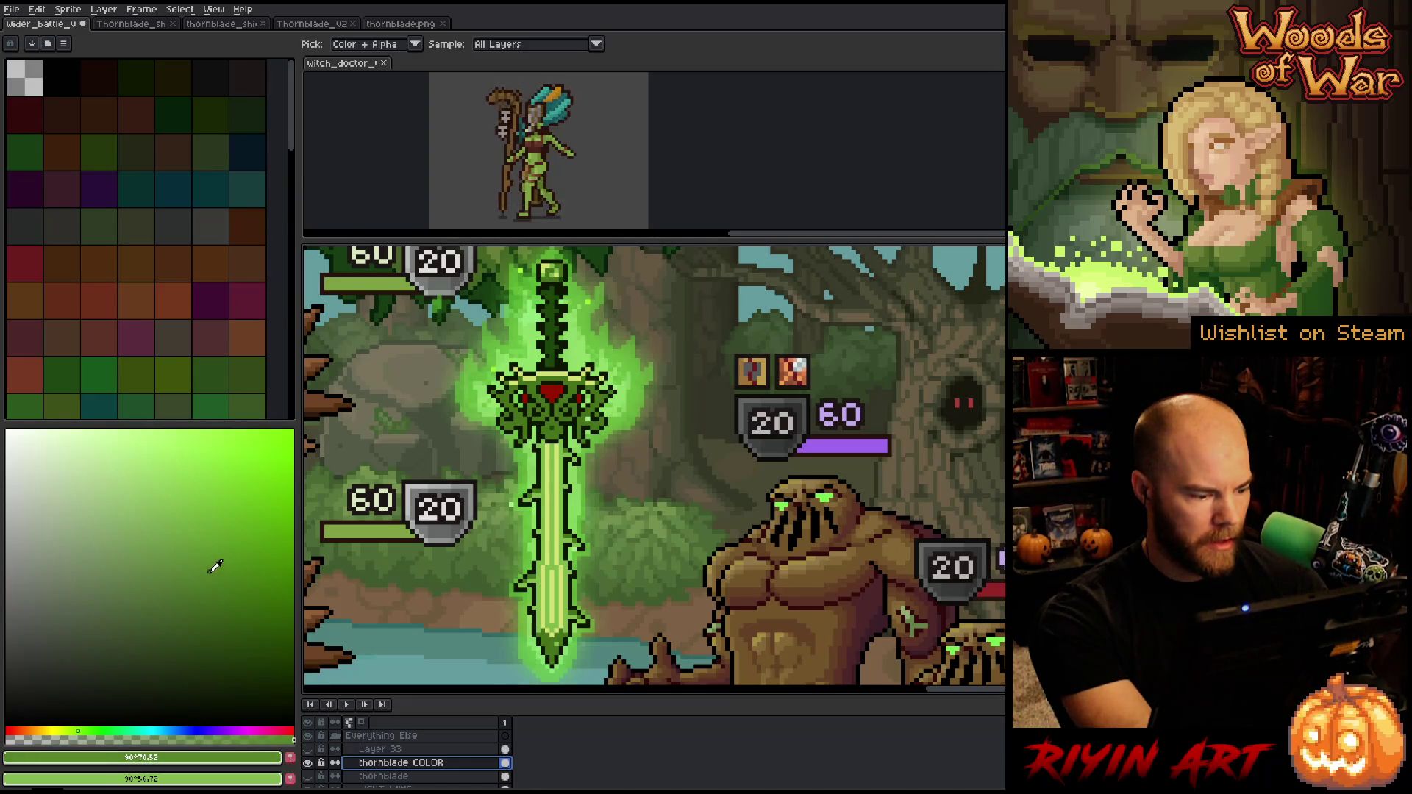
drag(87, 730, 93, 729)
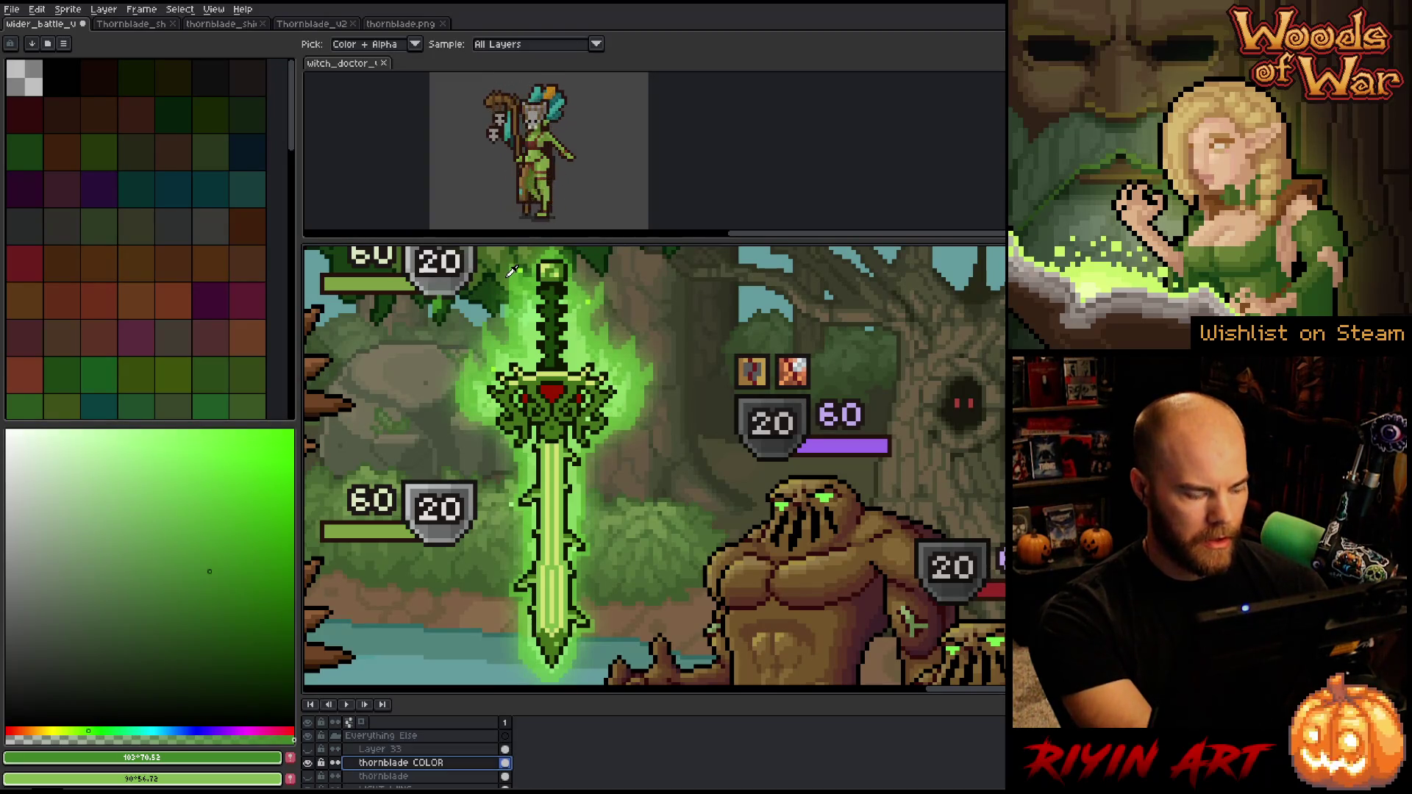
key(x)
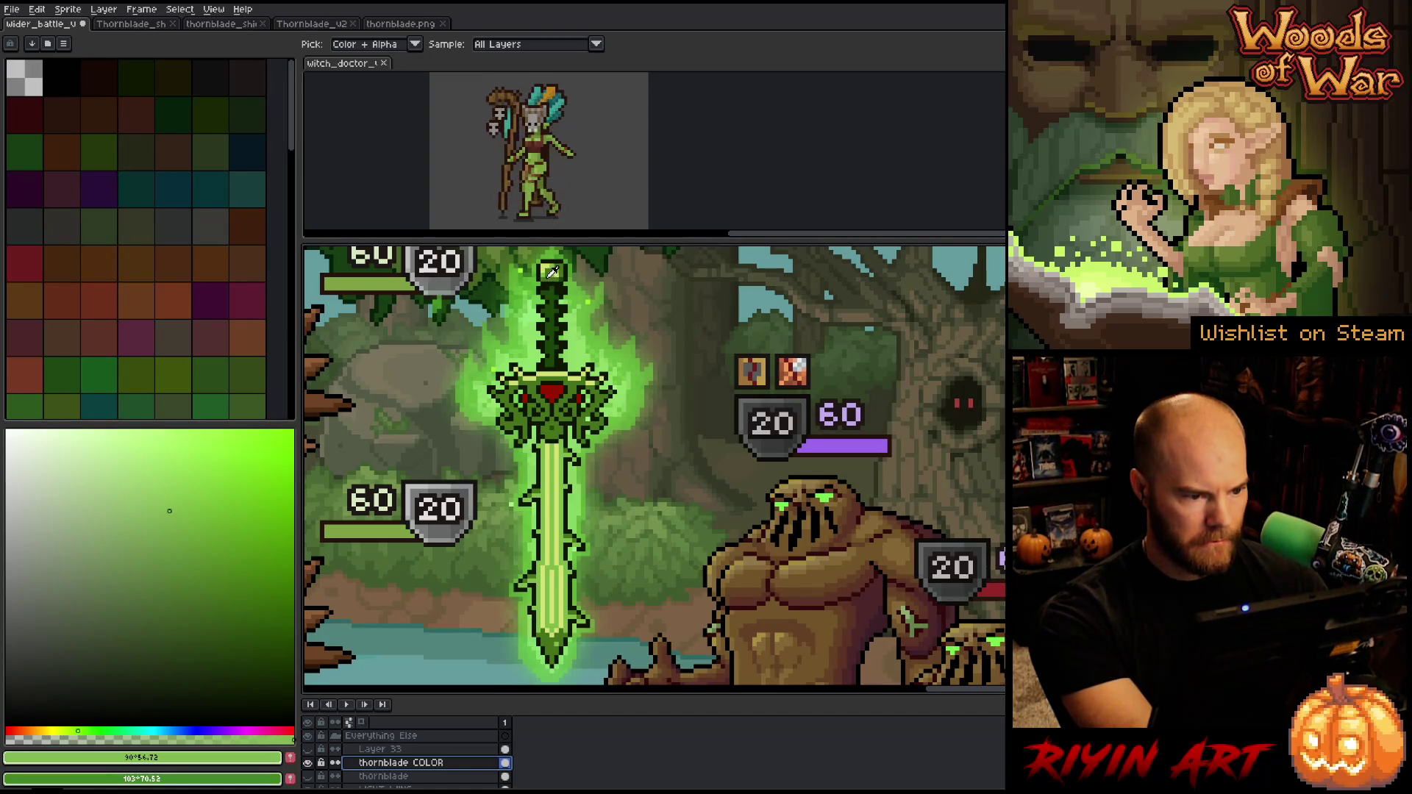
click(552, 273)
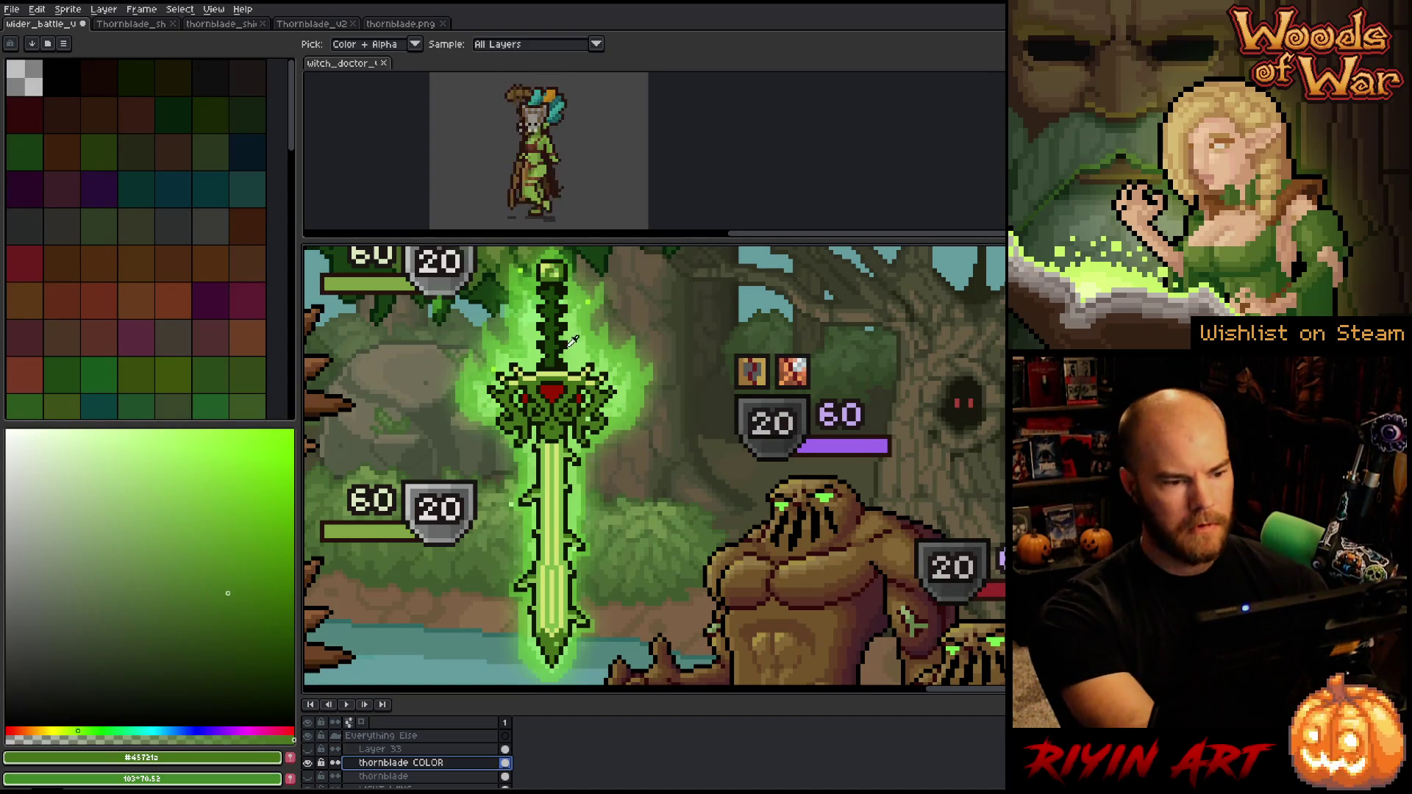
key(shift+r)
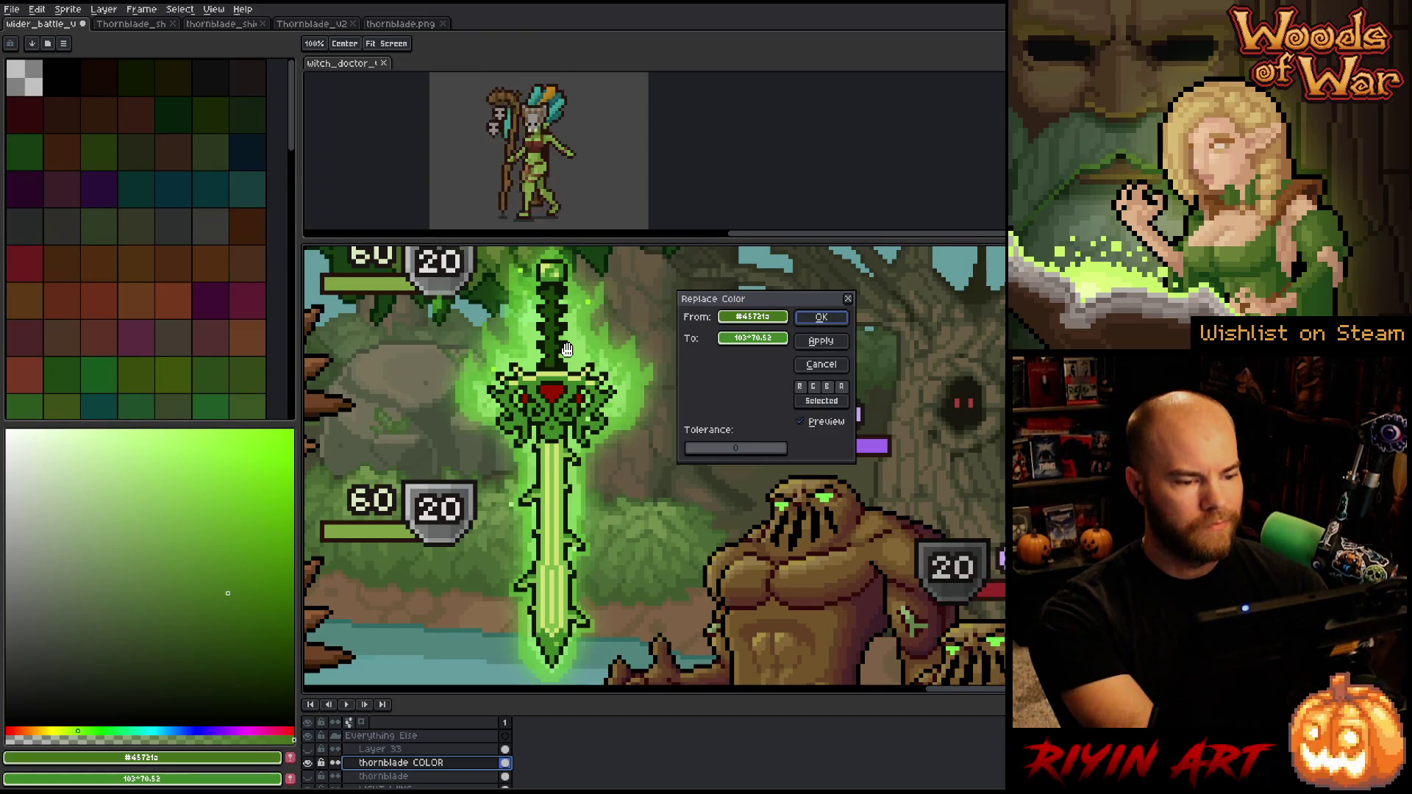
click(817, 320)
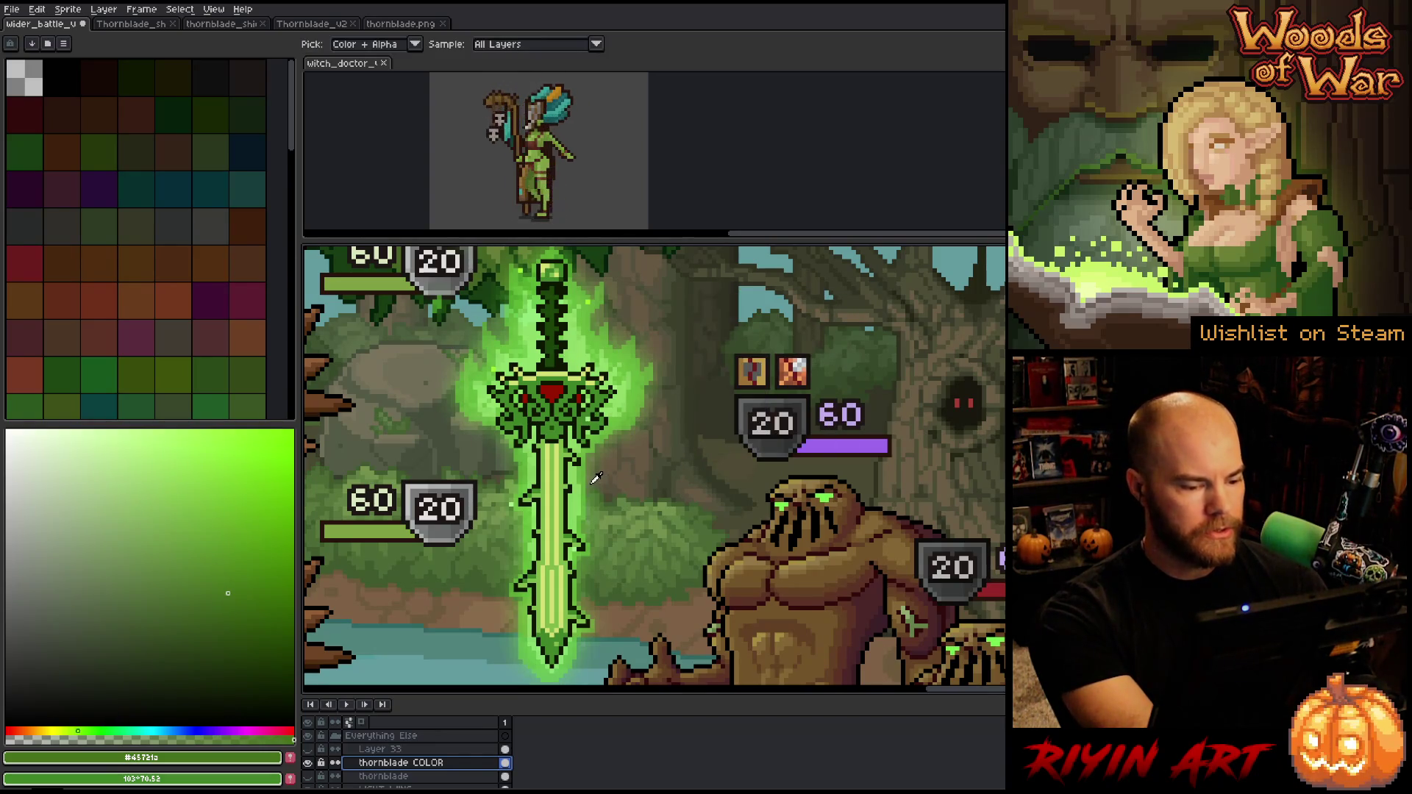
Eyedrop the sword's lighter and pale yellow-green shades as the drawing colour
click(552, 645)
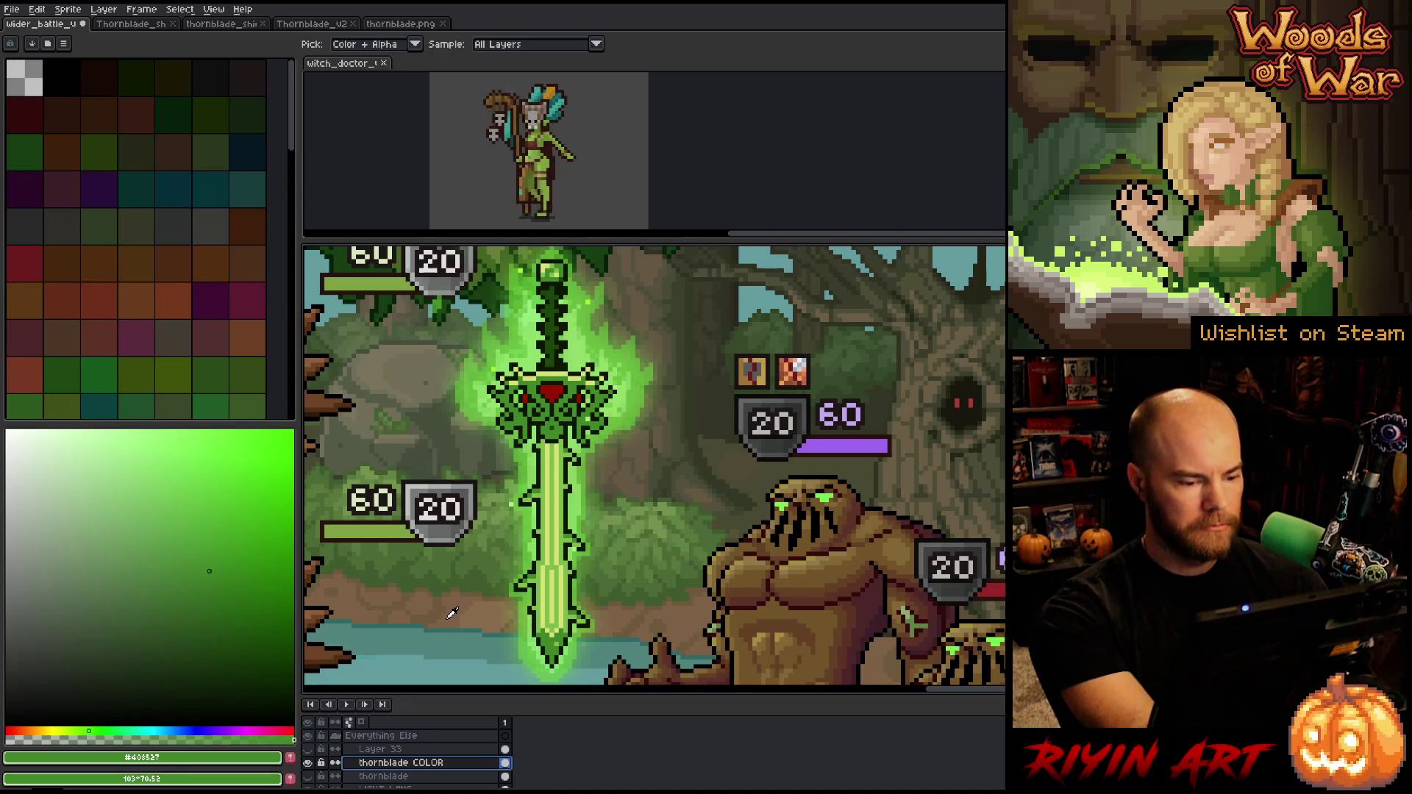
click(548, 509)
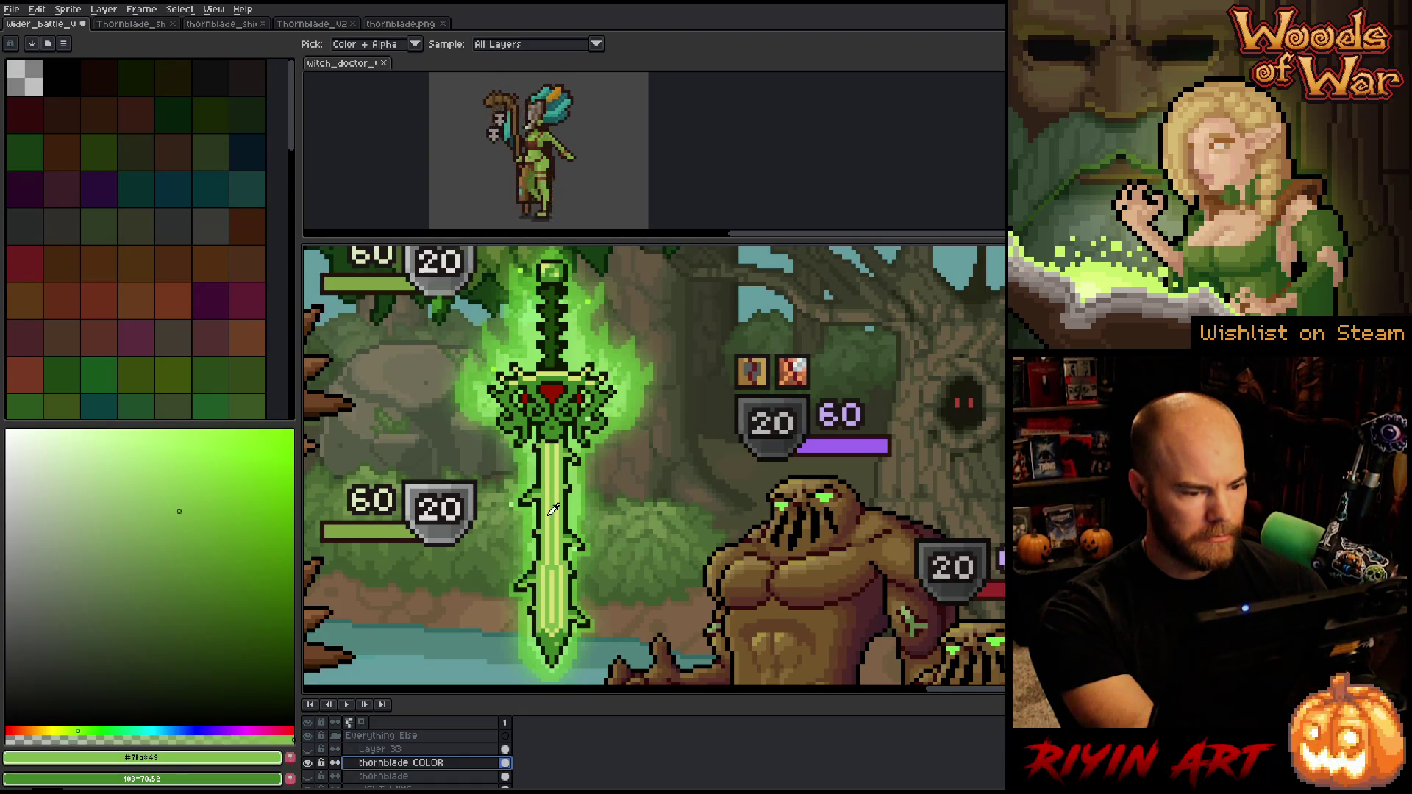
click(553, 509)
In Replace Color, set the blade's pale yellow-green highlight as the From colour
key(shift+r)
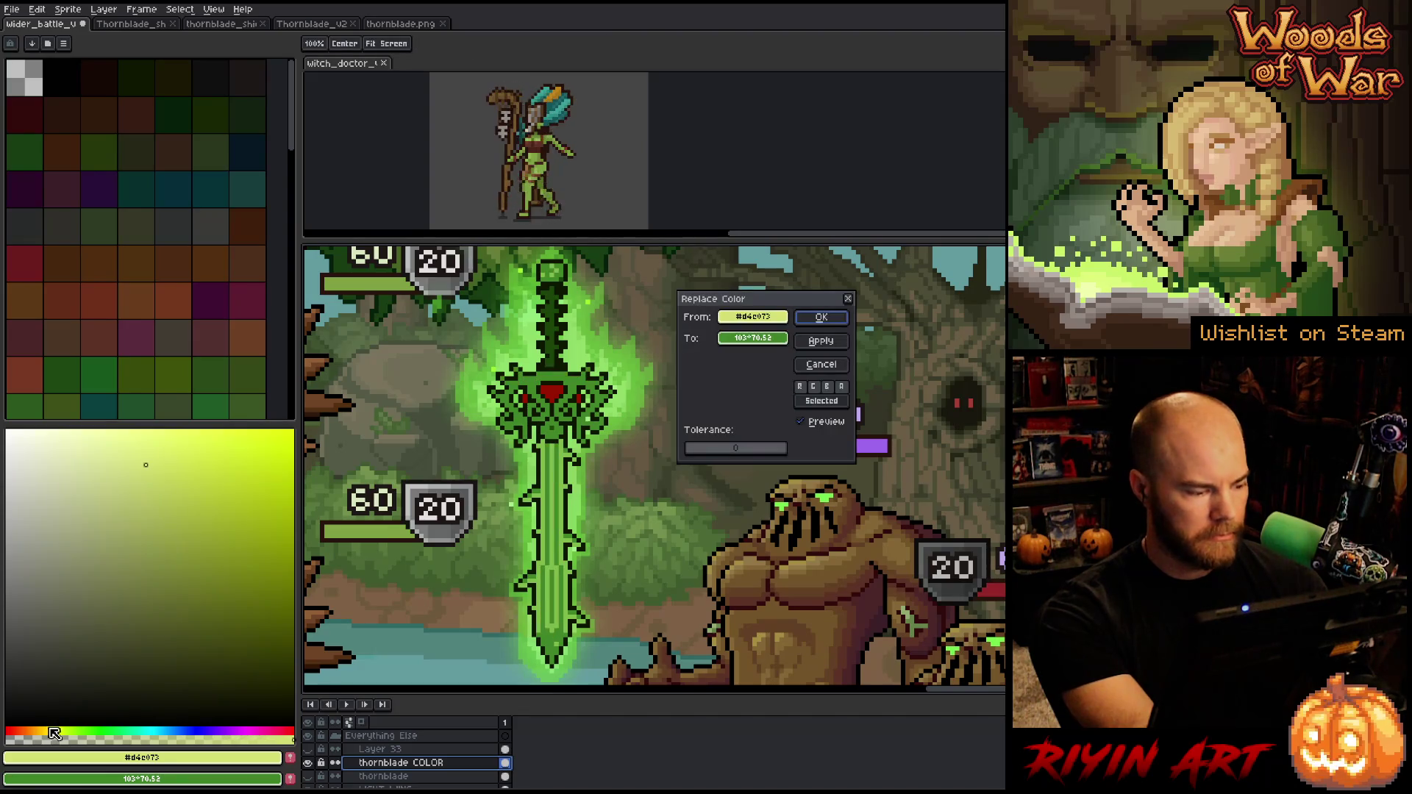
click(755, 318)
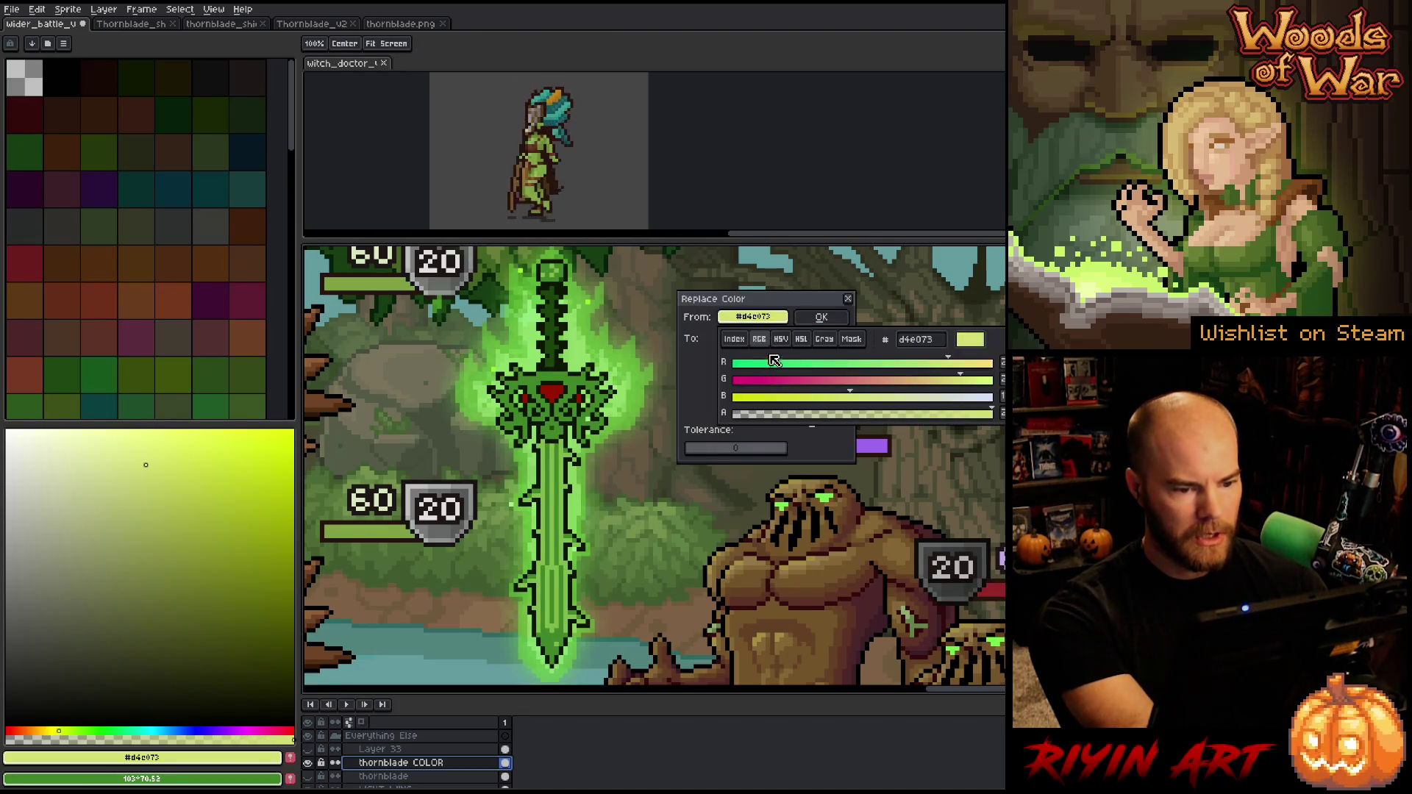
click(794, 363)
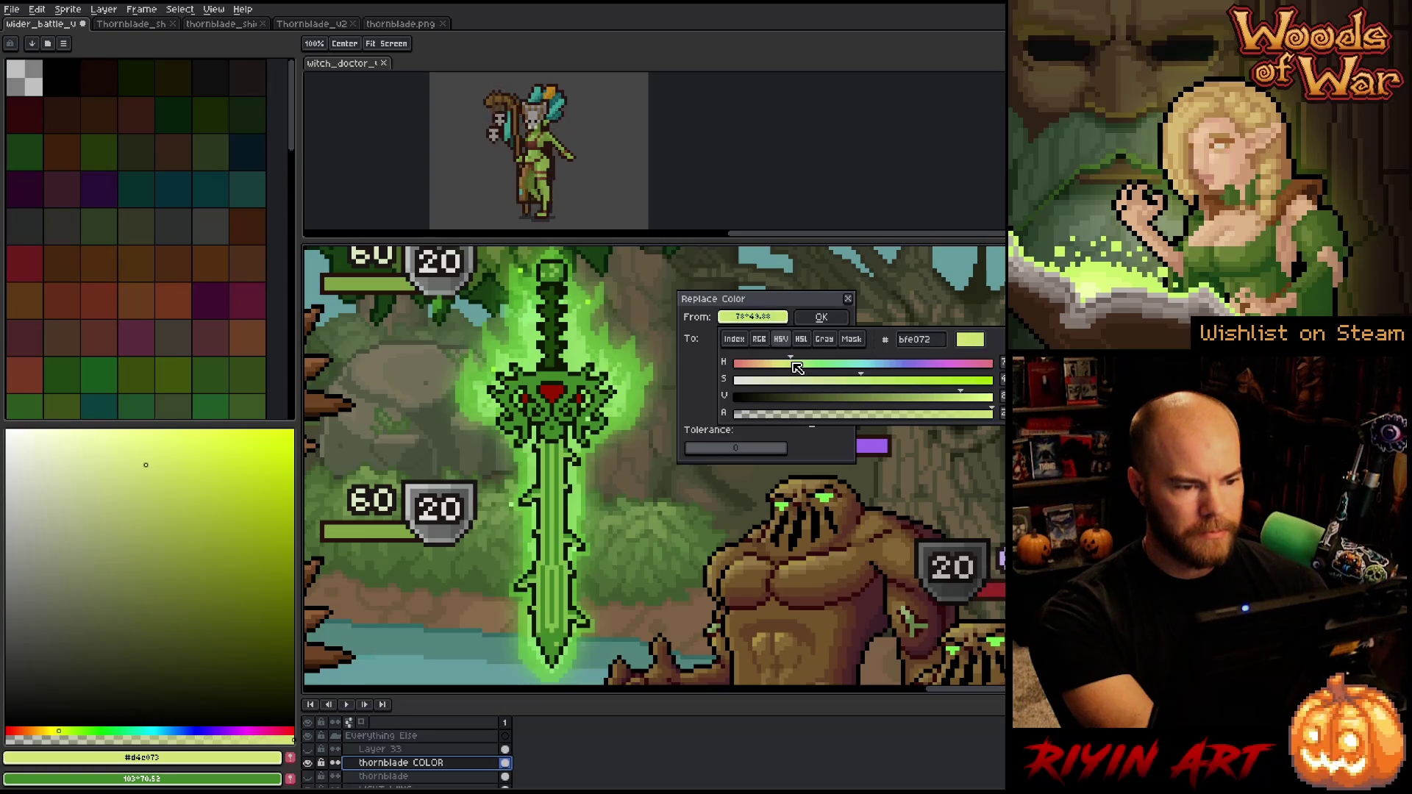
click(769, 289)
drag(769, 340, 778, 309)
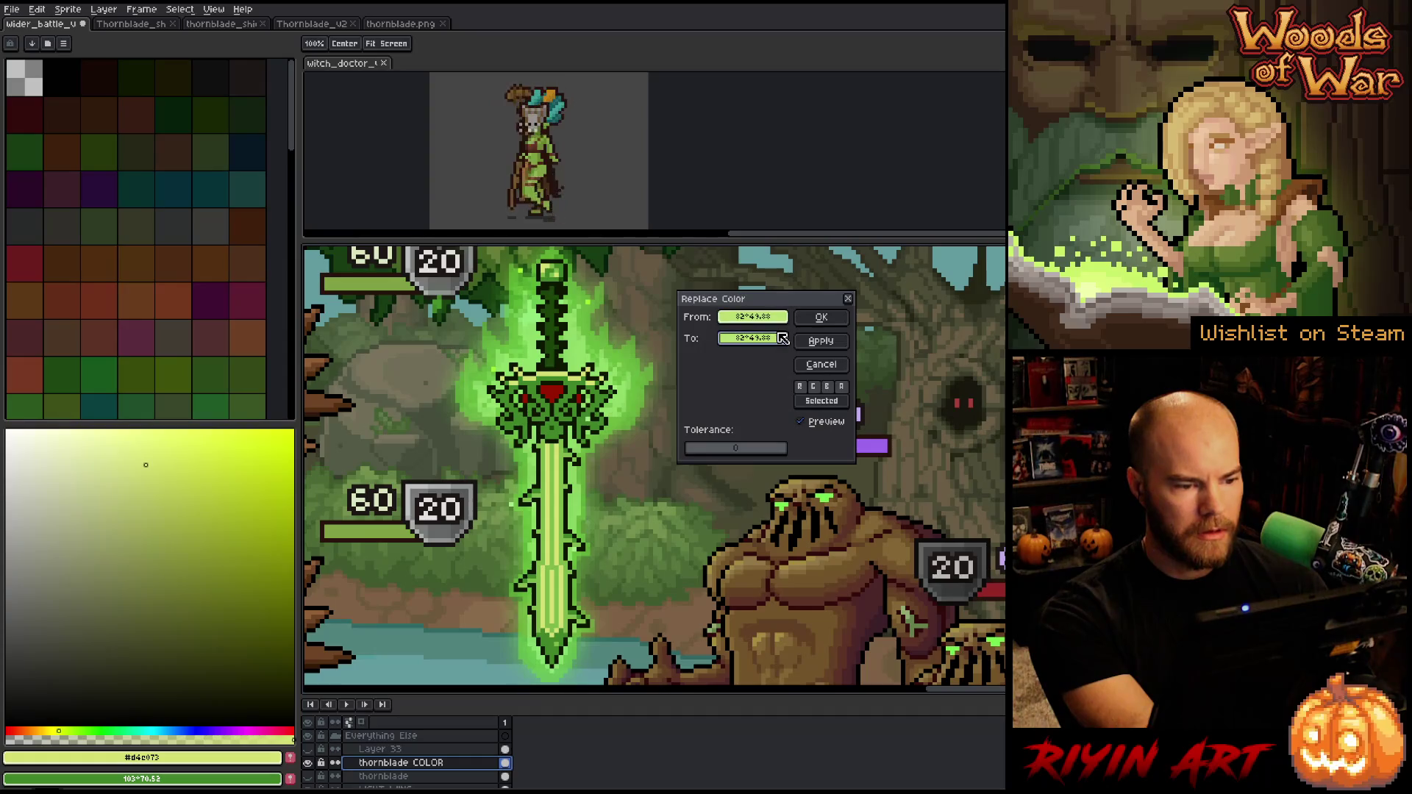
click(779, 340)
drag(791, 381, 823, 382)
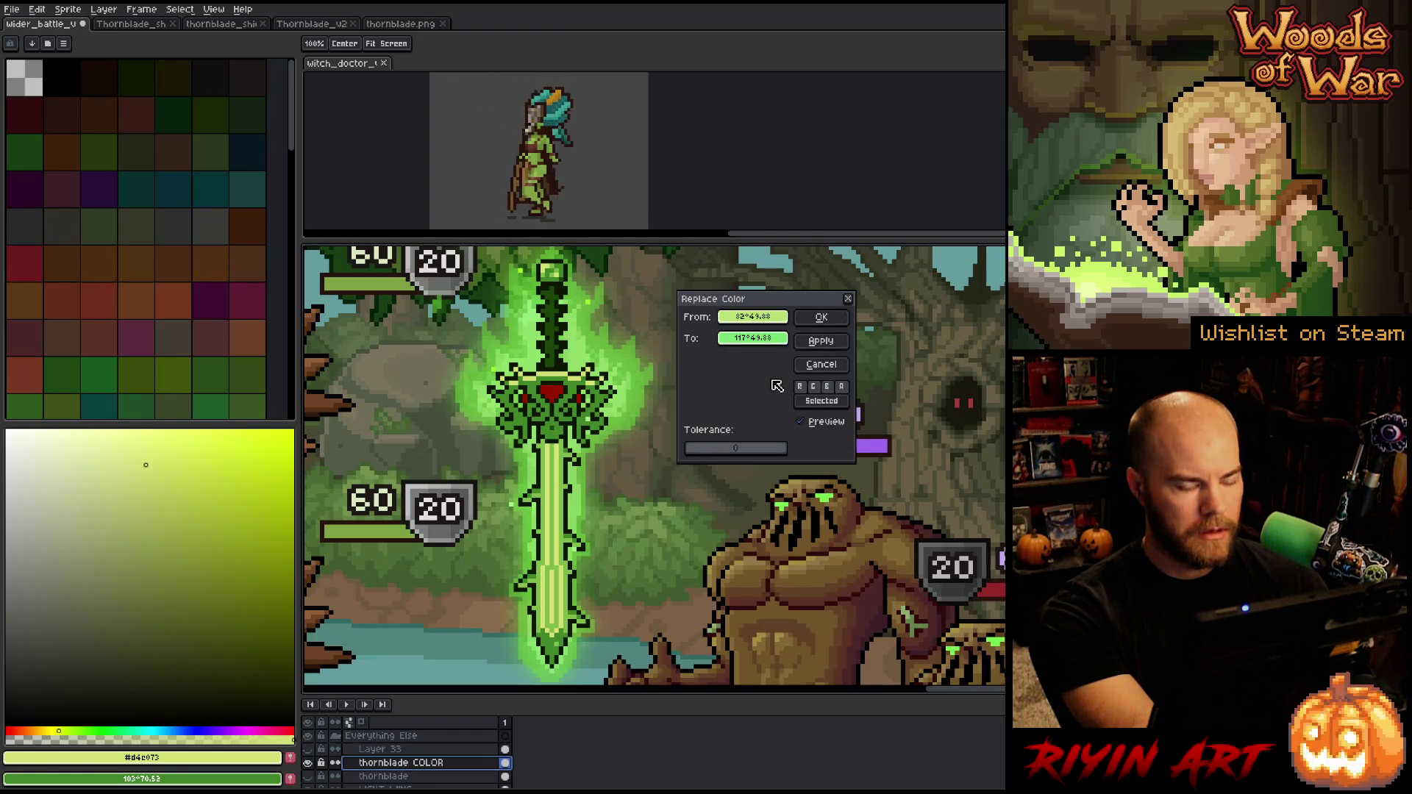
click(807, 423)
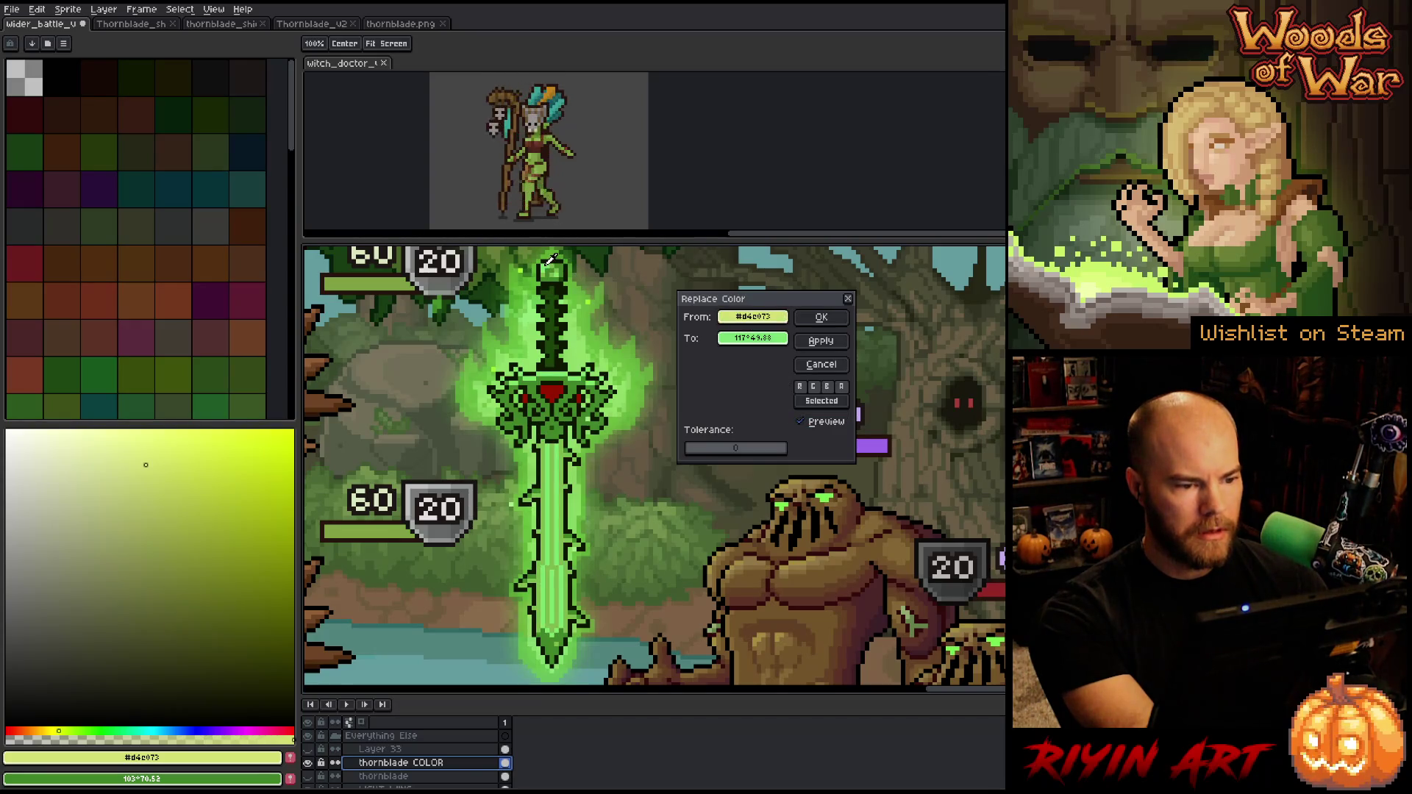
Tune the replacement to a brighter light green of about 84° hue and apply it
click(757, 338)
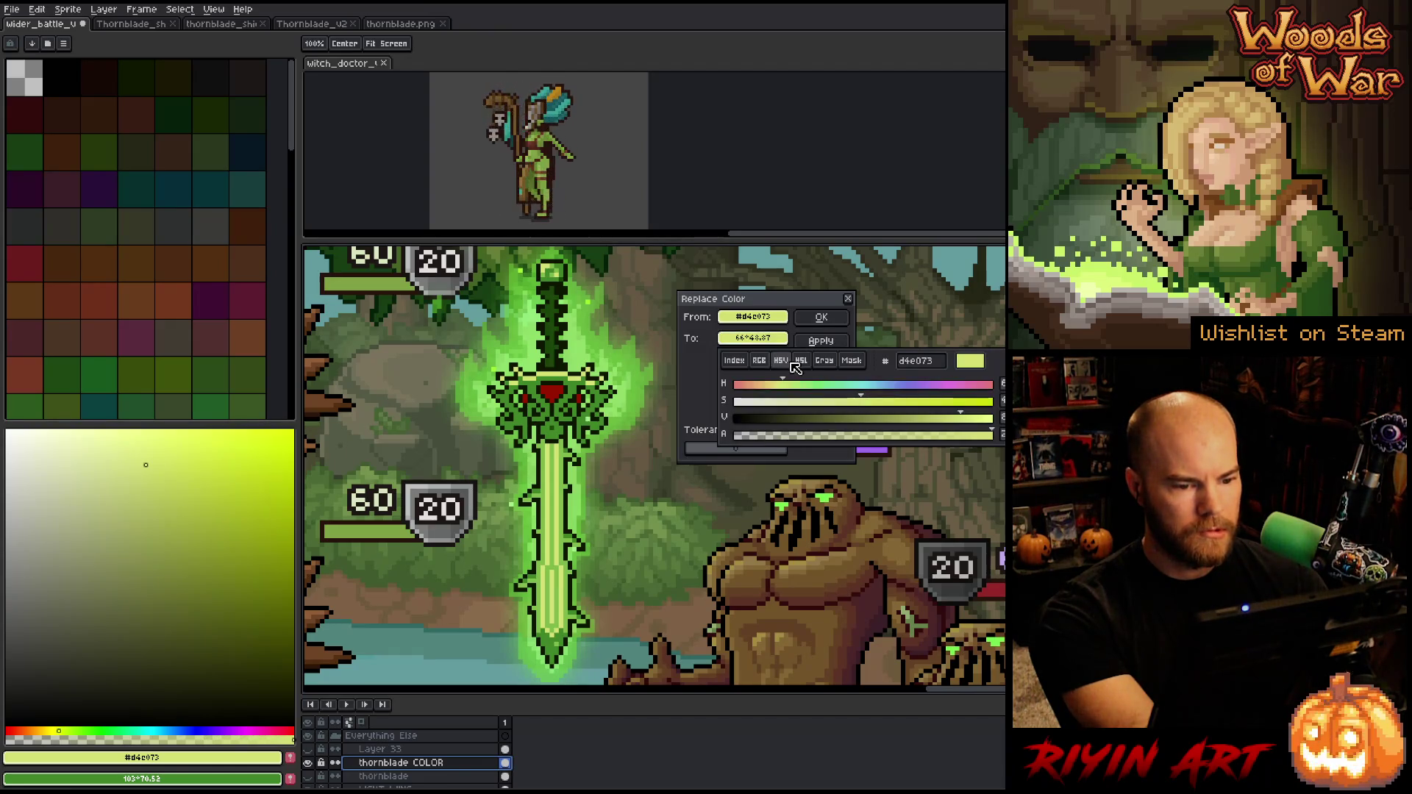
click(797, 384)
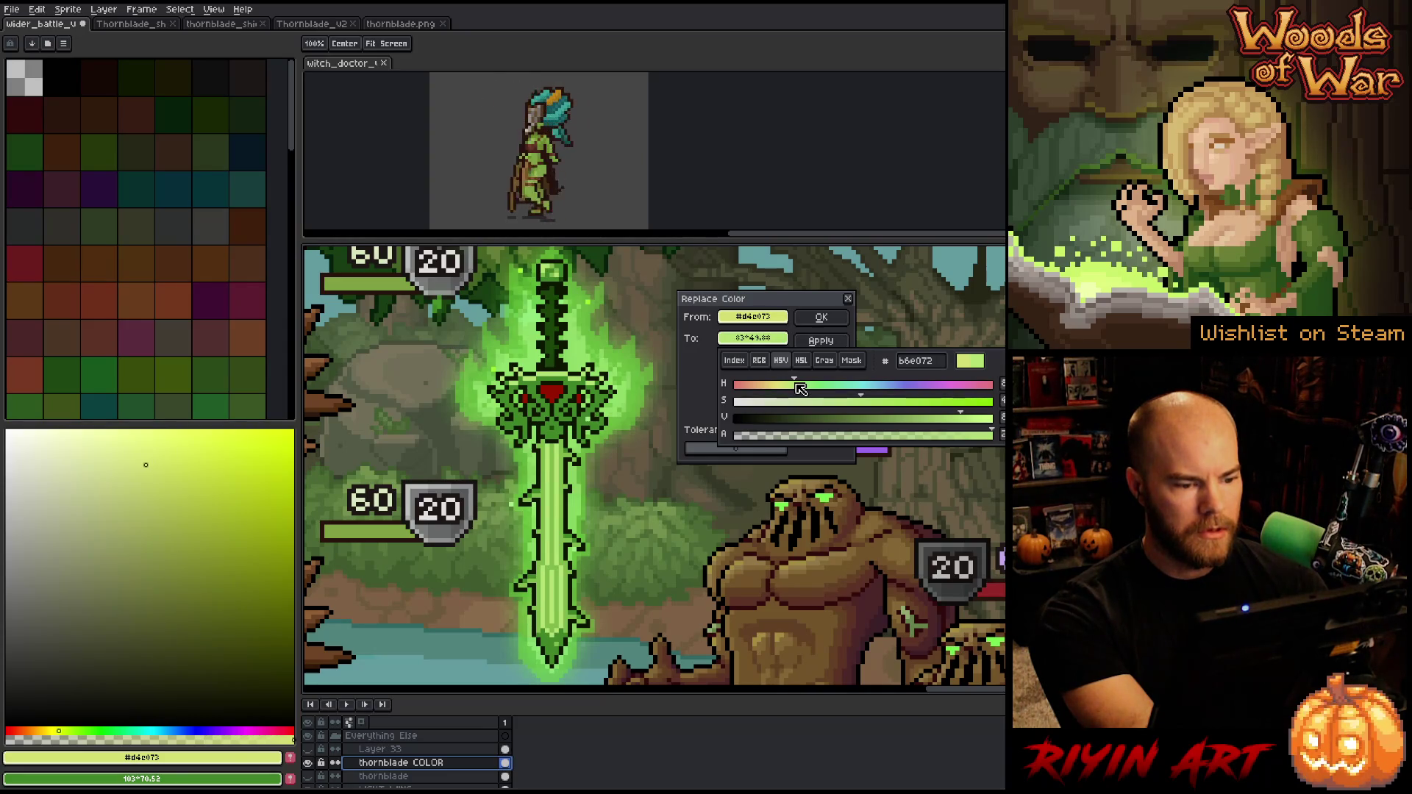
click(801, 385)
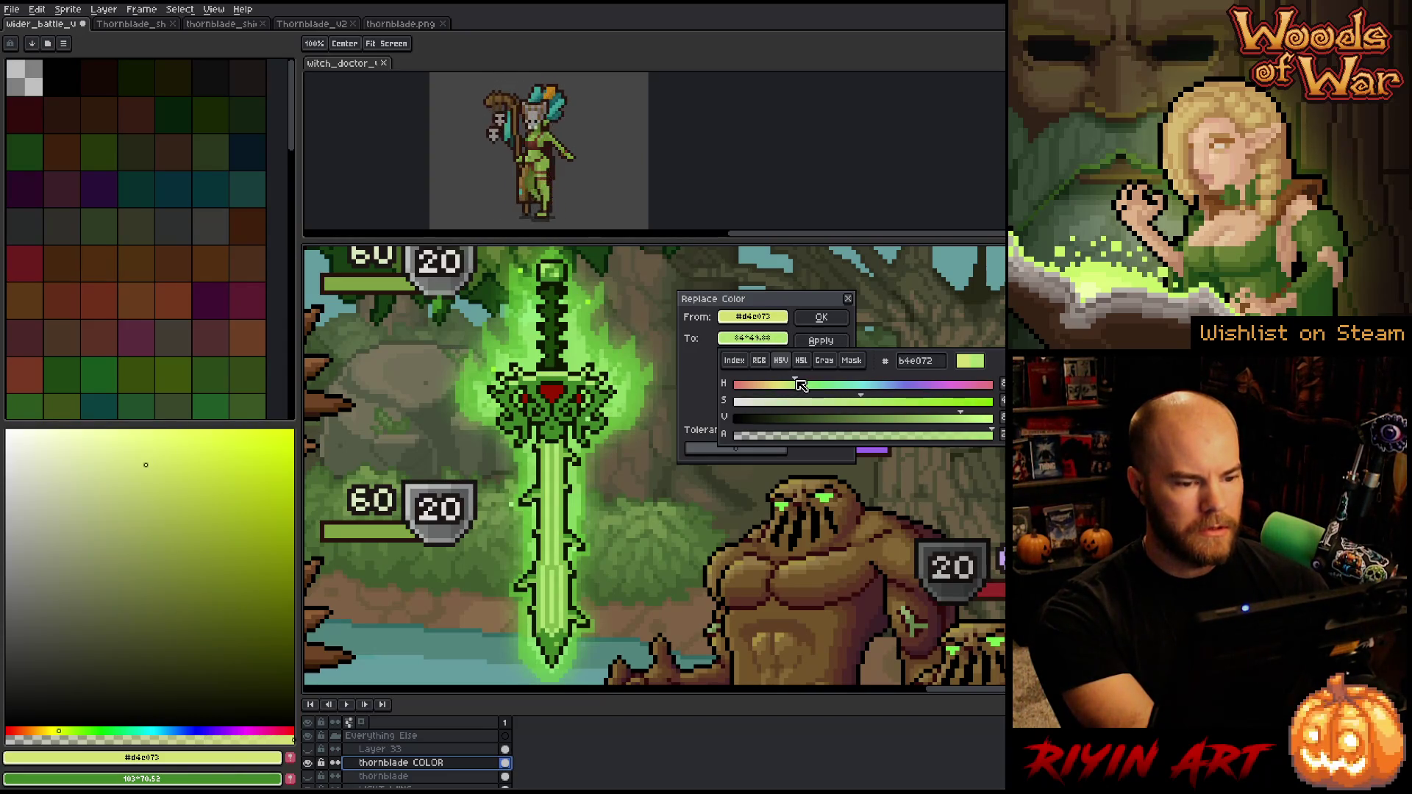
click(944, 418)
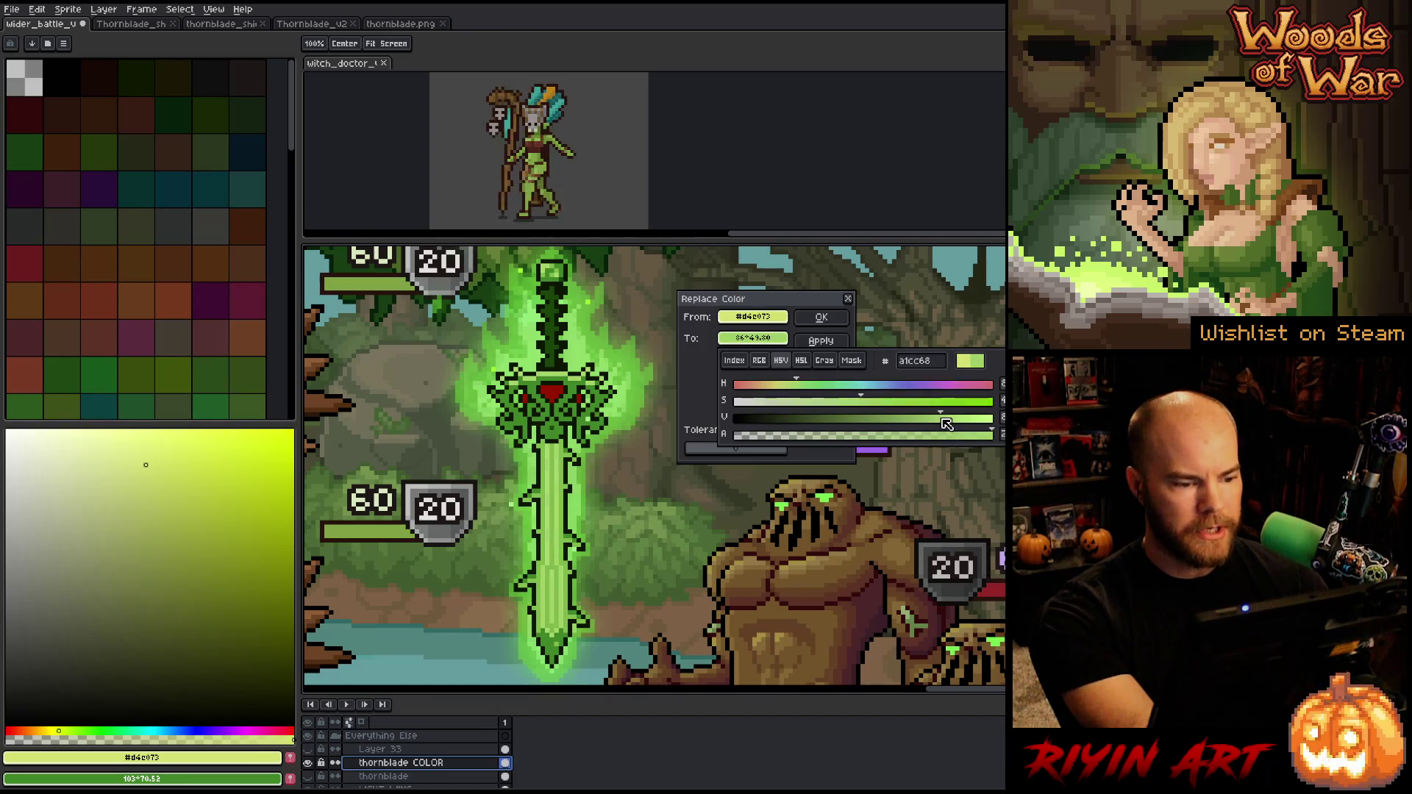
click(950, 417)
drag(949, 417, 959, 418)
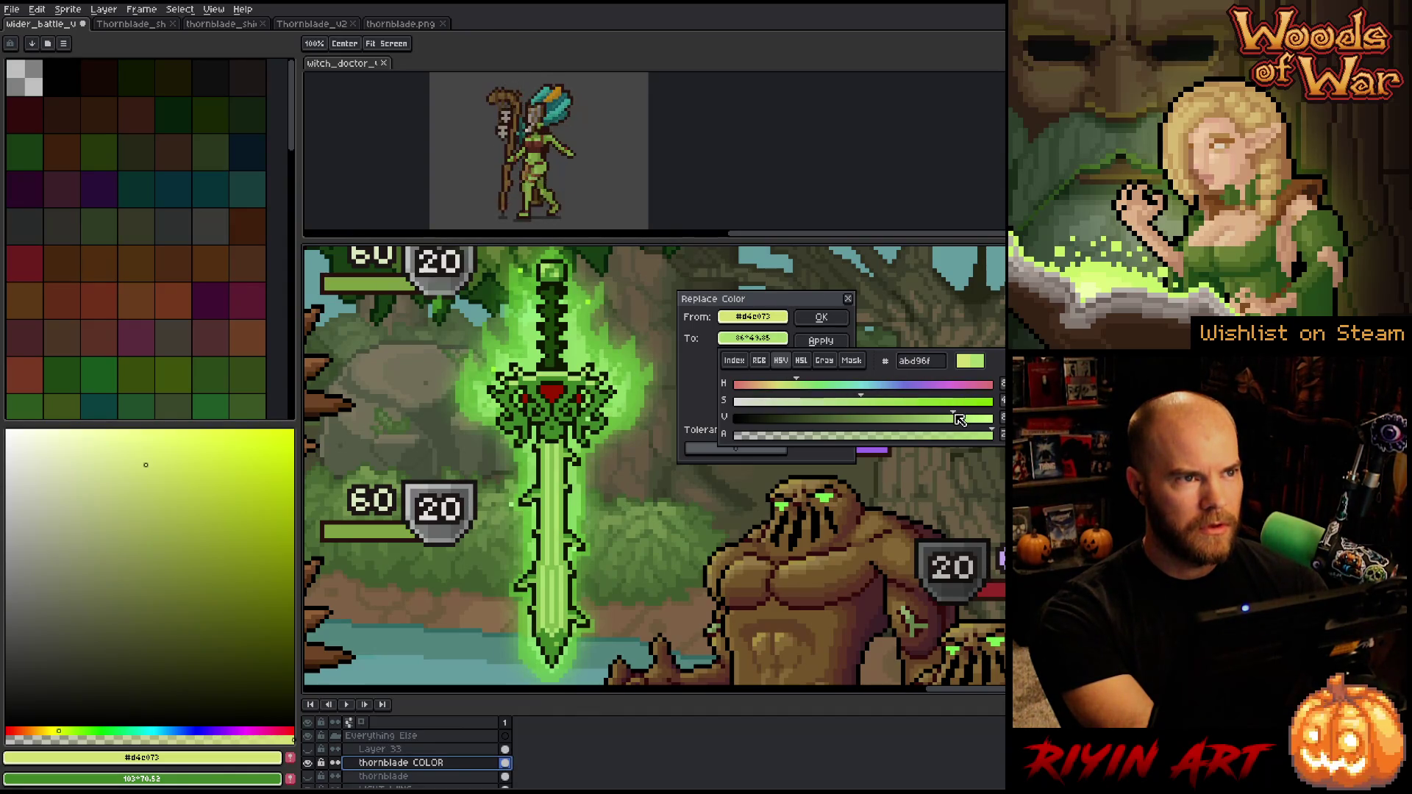
click(821, 317)
Eyedrop the crossguard's mid green and reopen Replace Color with it as the From colour
key(i)
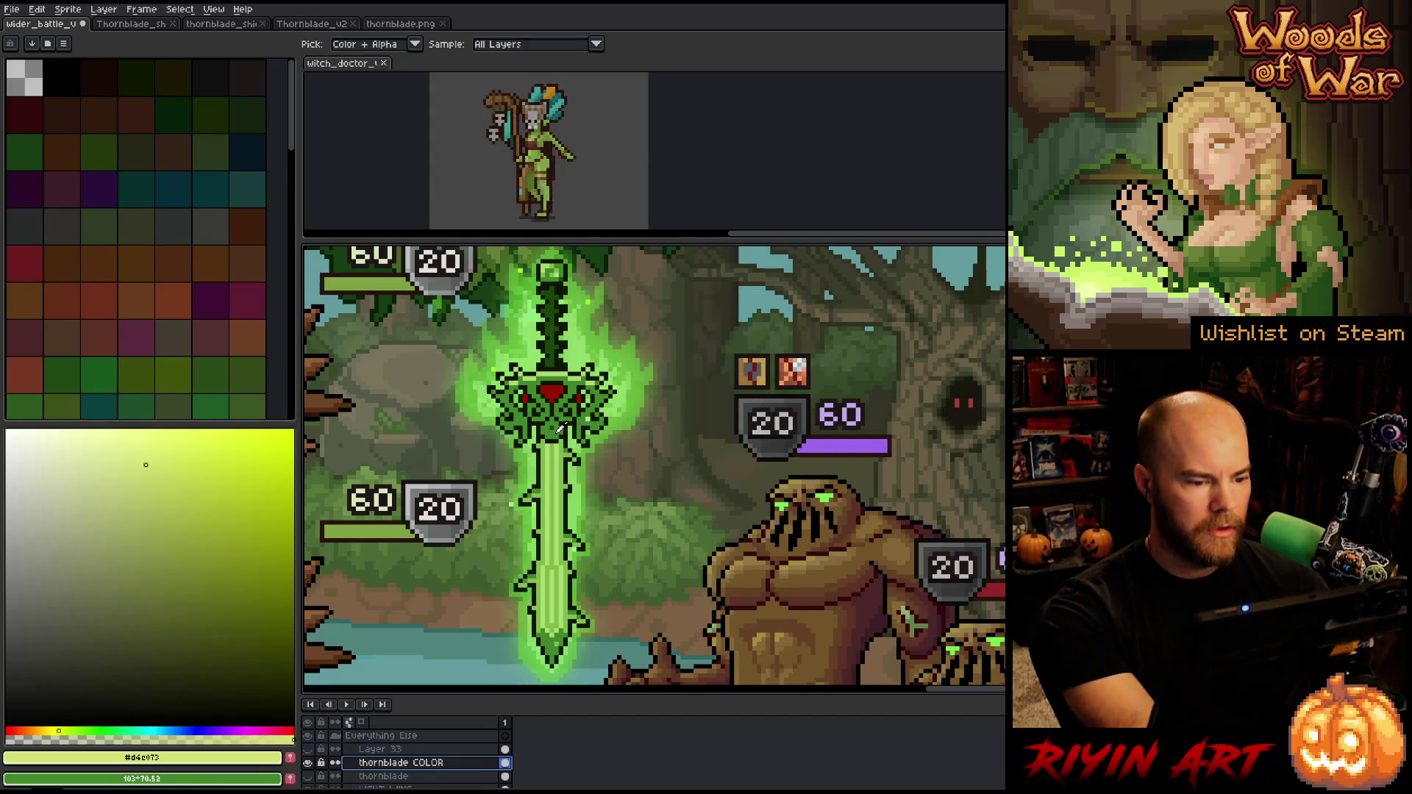
click(560, 428)
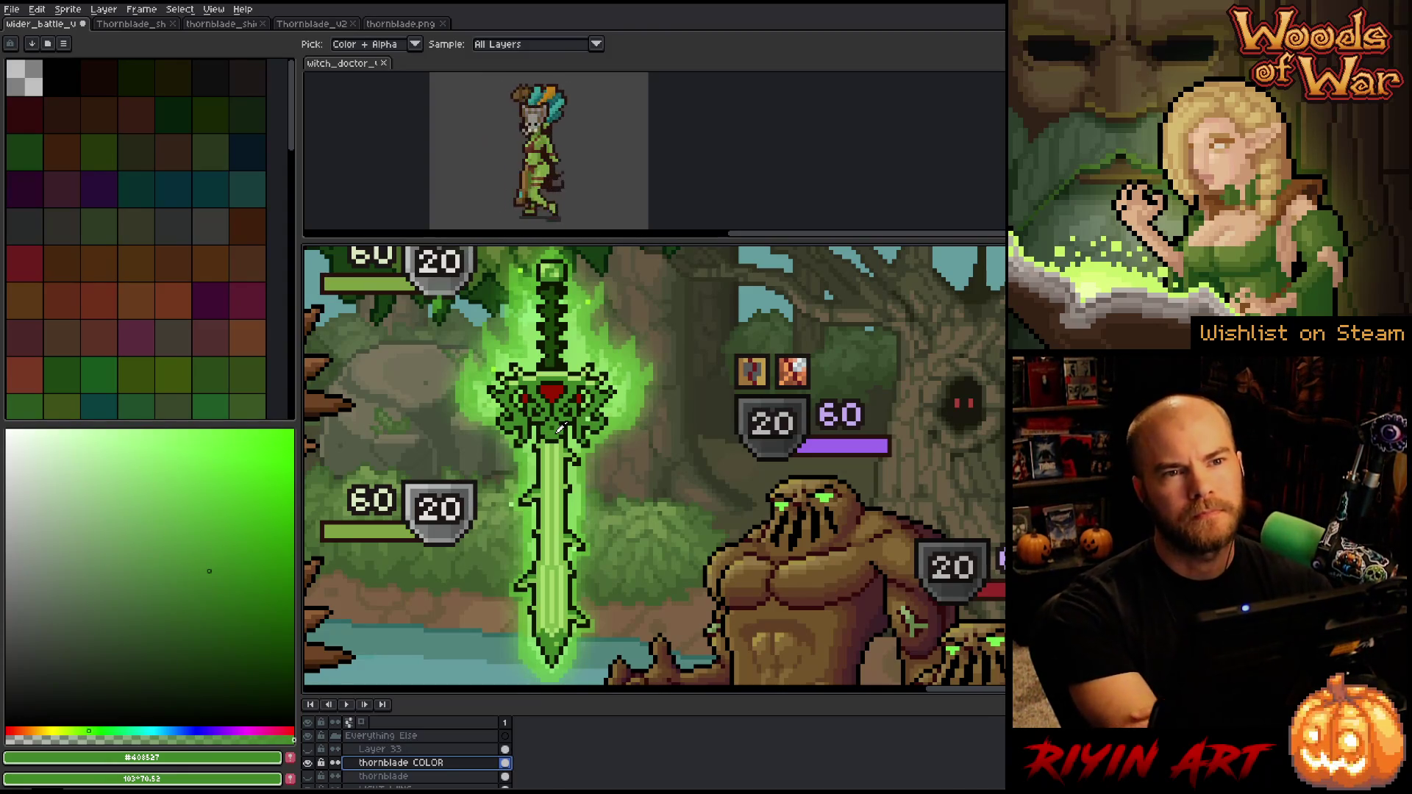
key(shift+r)
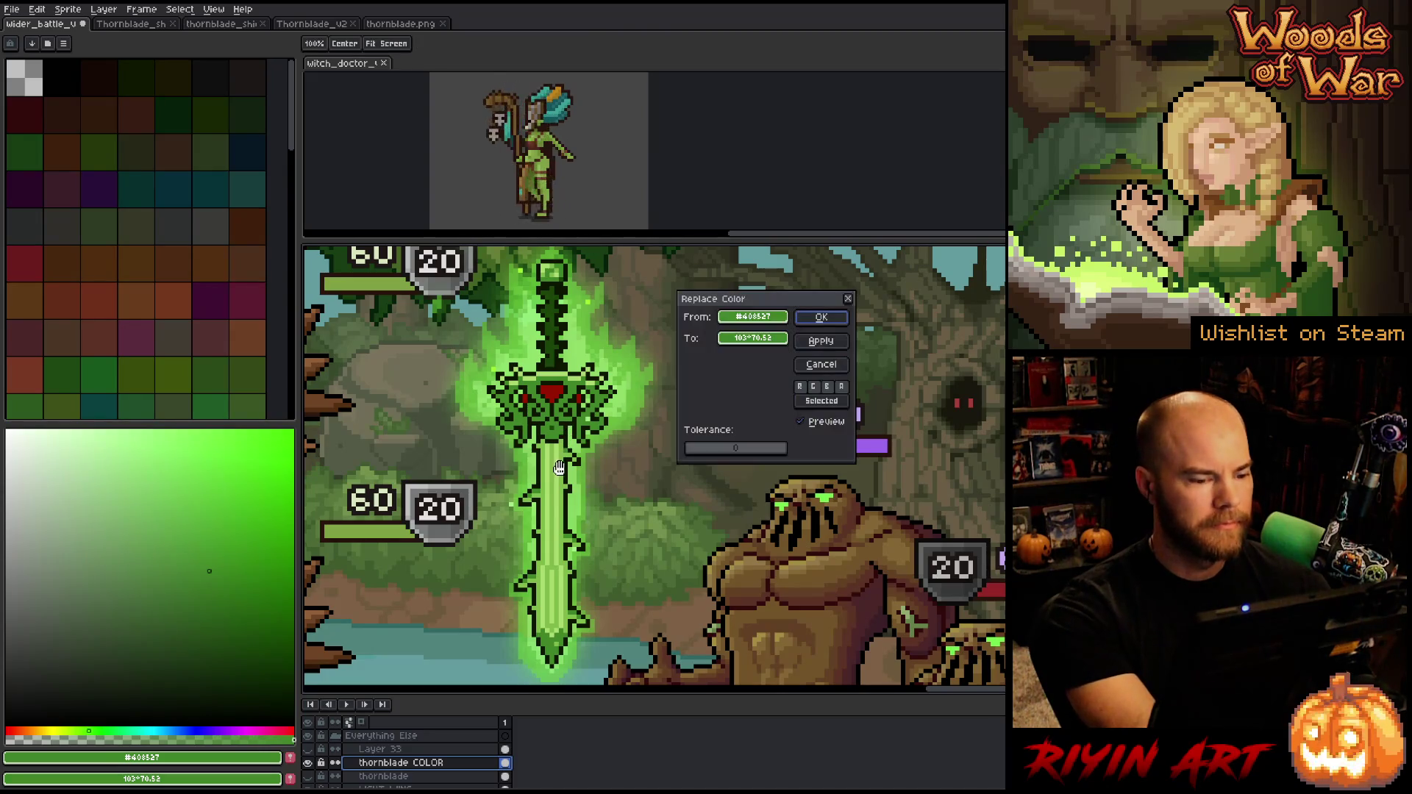
click(830, 358)
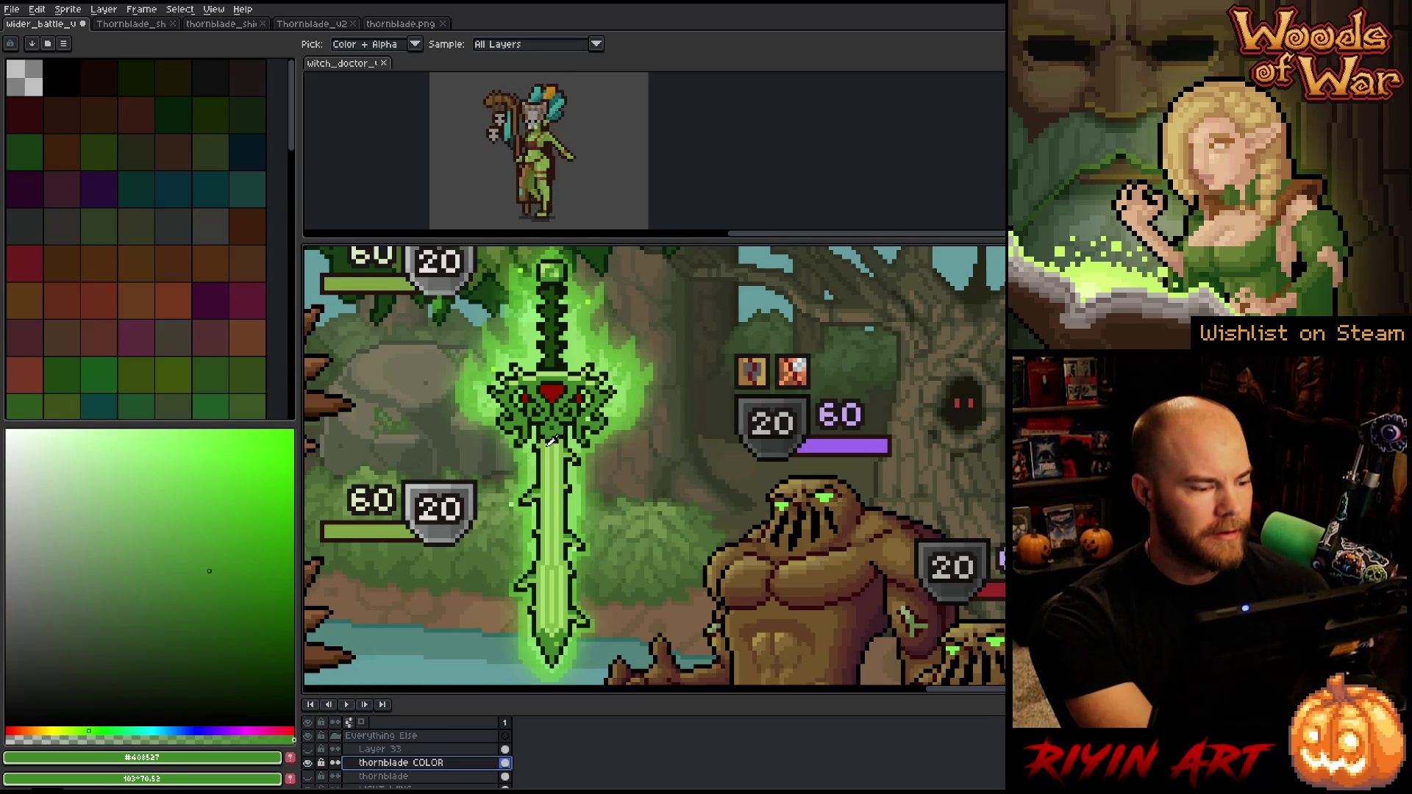
click(179, 557)
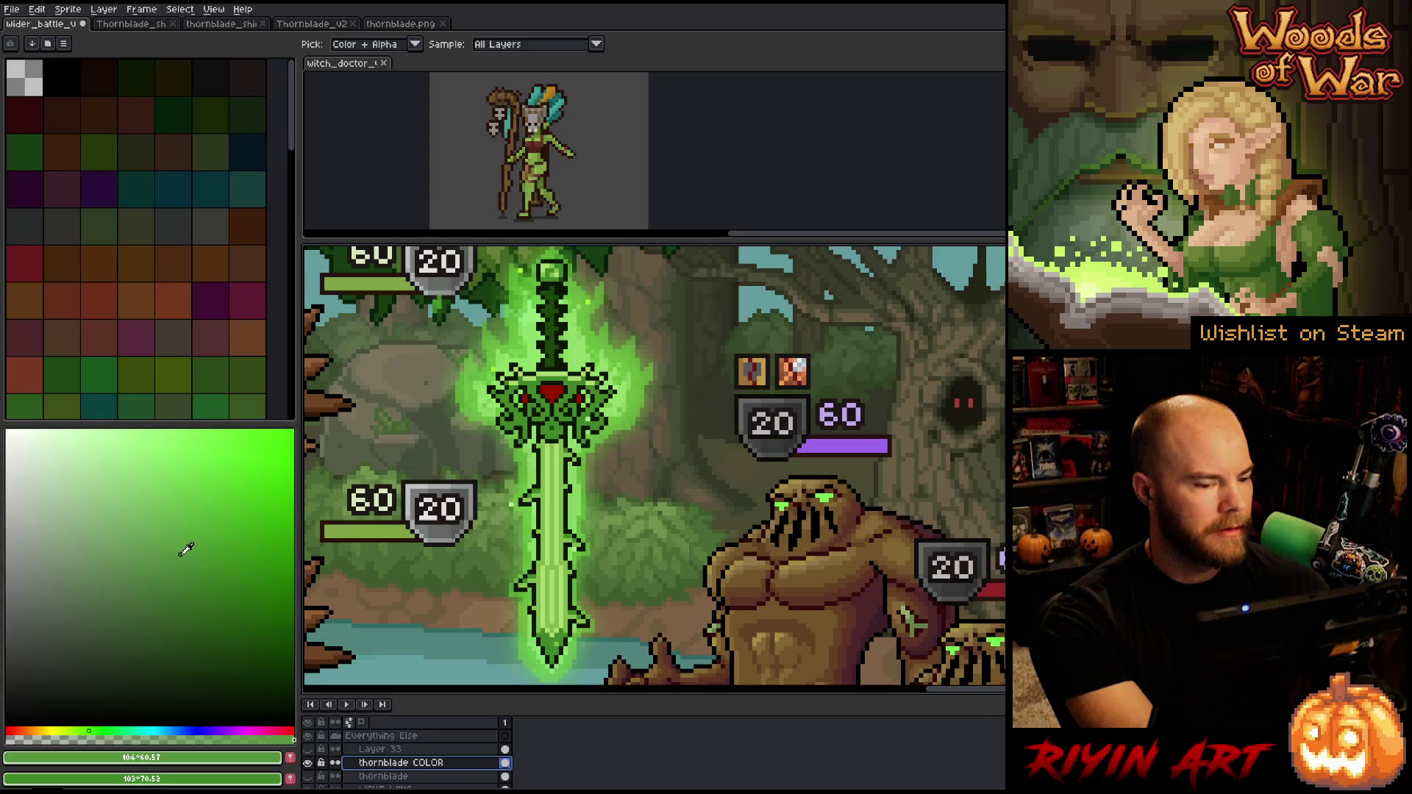
key(shift+r)
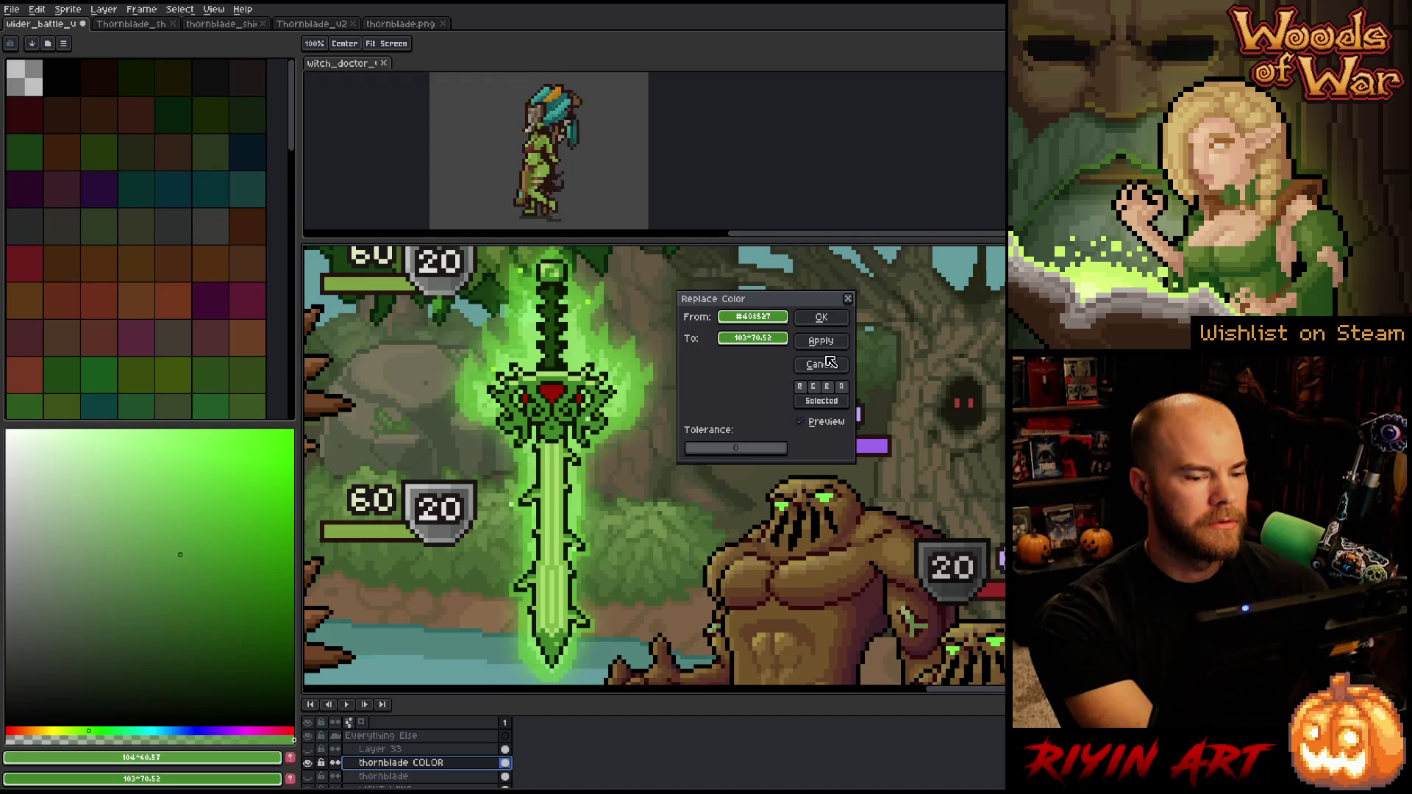
Shift the replacement colour's hue and saturation from green toward an olive gold
click(765, 338)
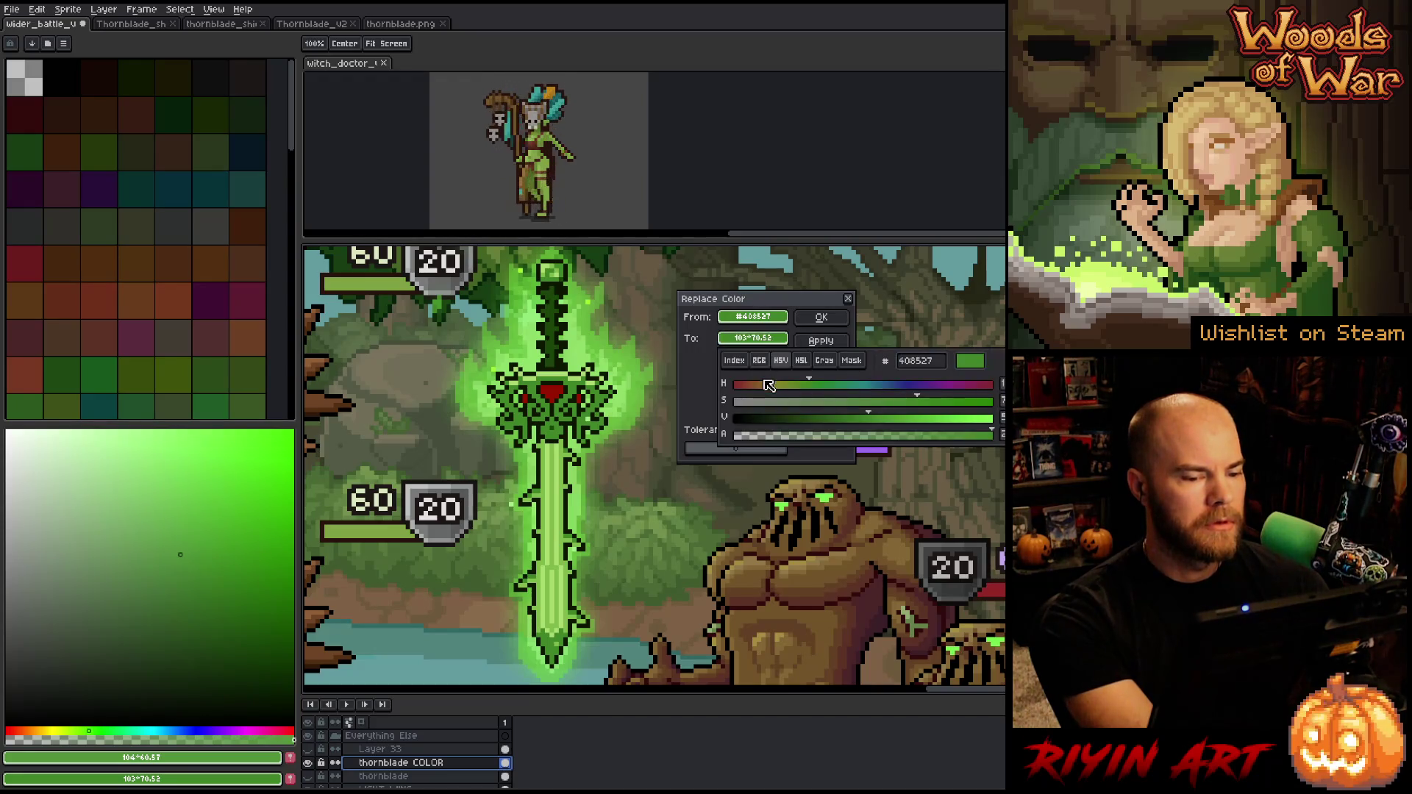
click(774, 384)
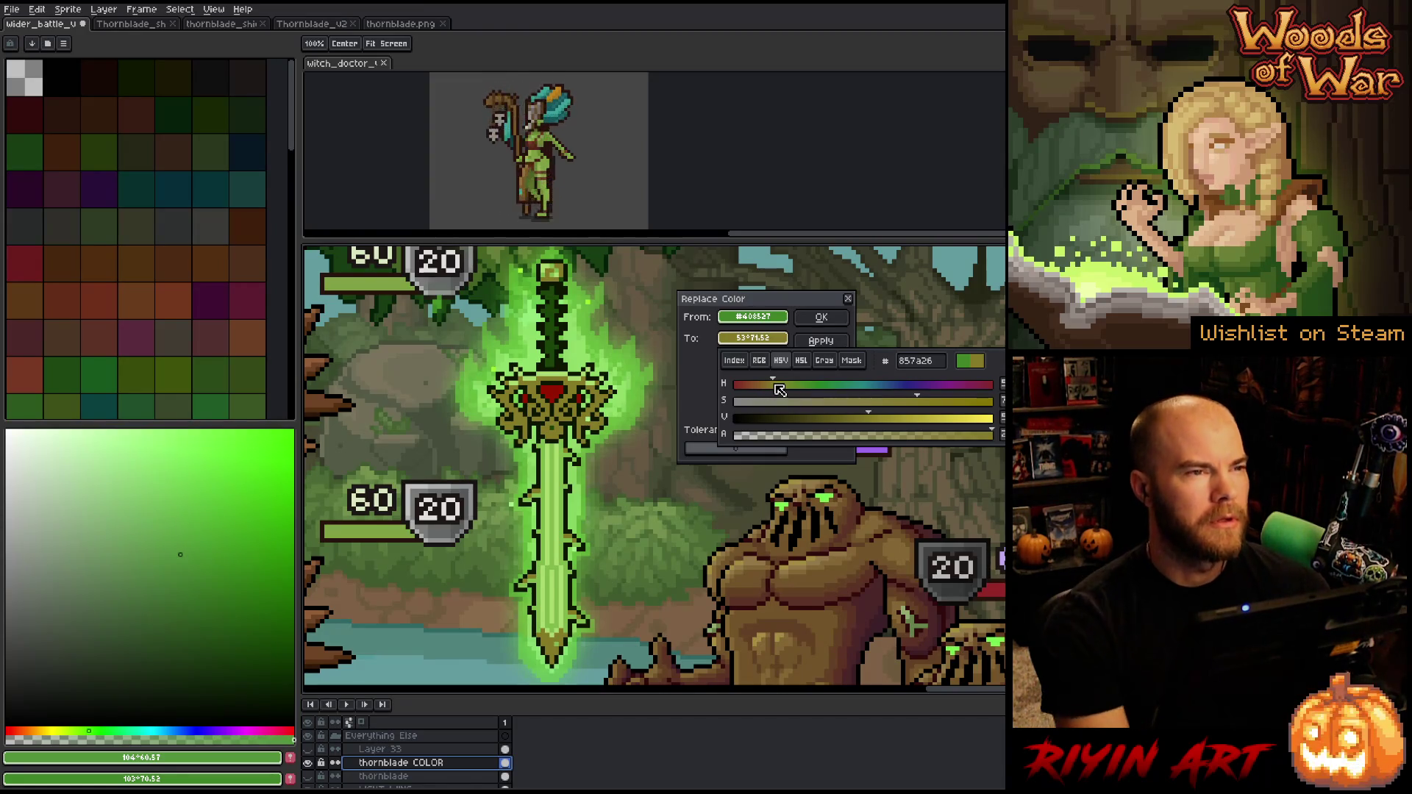
mouse_move(780, 390)
mouse_down()
mouse_move(762, 388)
mouse_move(788, 389)
mouse_up()
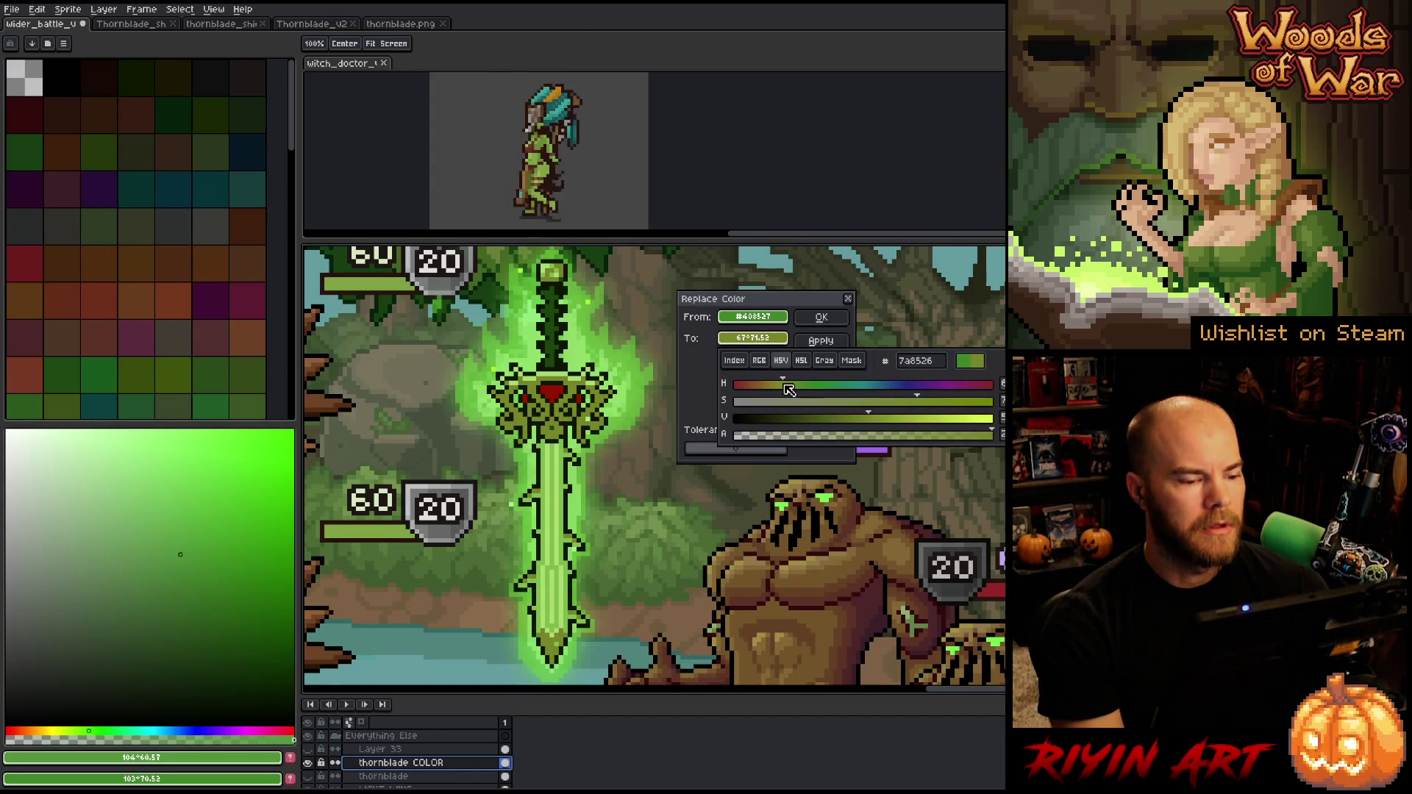
mouse_move(905, 401)
mouse_down()
mouse_move(865, 403)
mouse_move(853, 425)
mouse_move(888, 400)
mouse_up()
drag(784, 384, 780, 385)
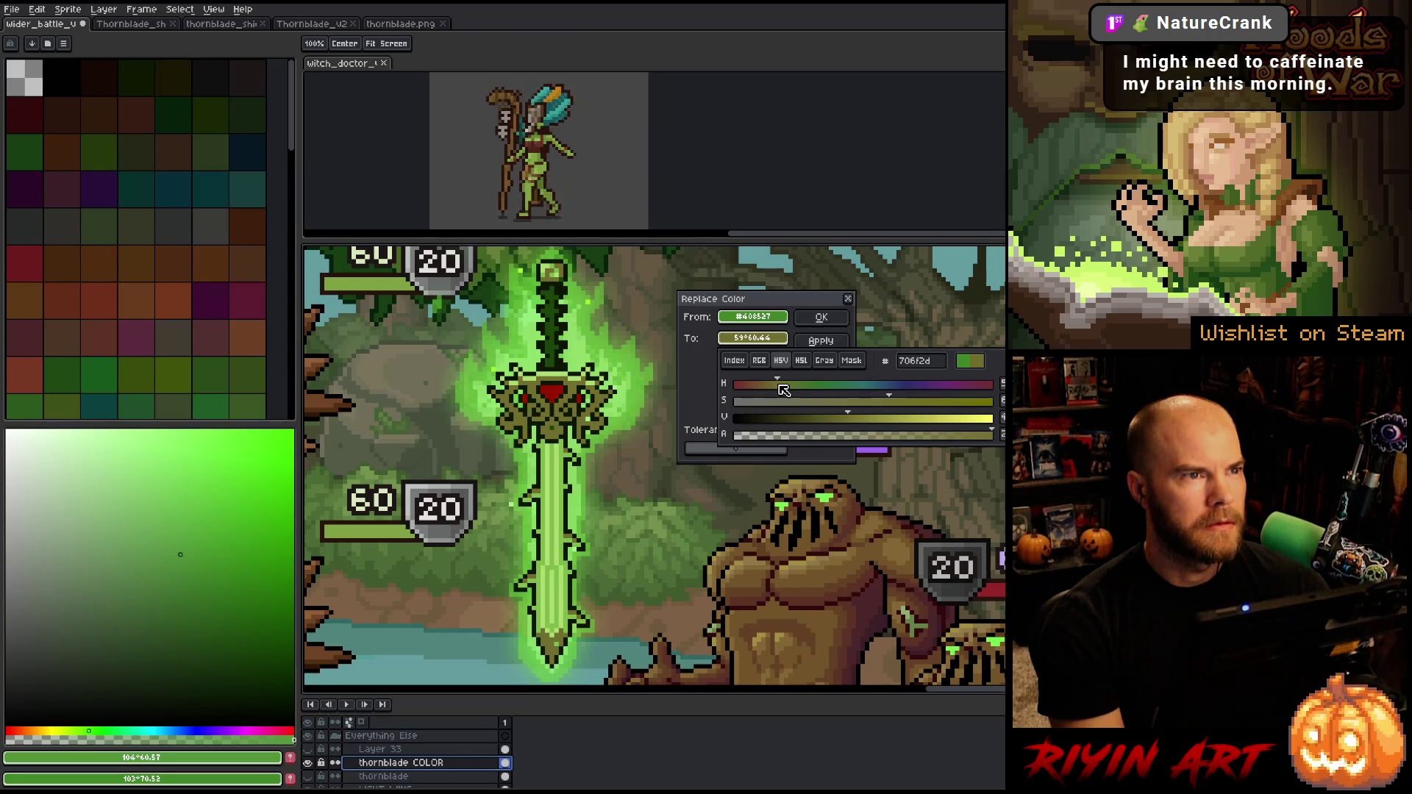
drag(781, 388, 771, 387)
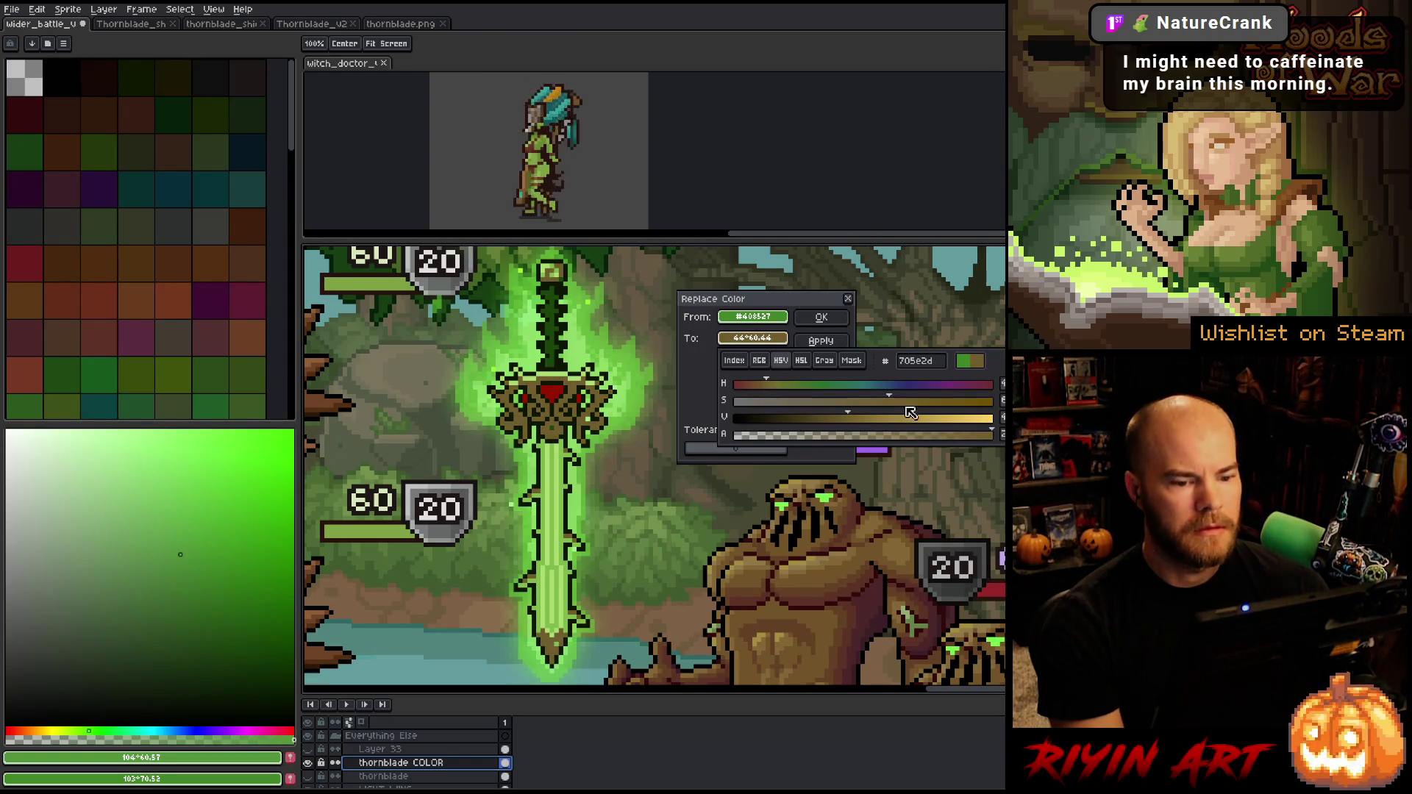
mouse_move(907, 401)
mouse_down()
mouse_move(876, 401)
mouse_move(871, 425)
mouse_up()
click(871, 419)
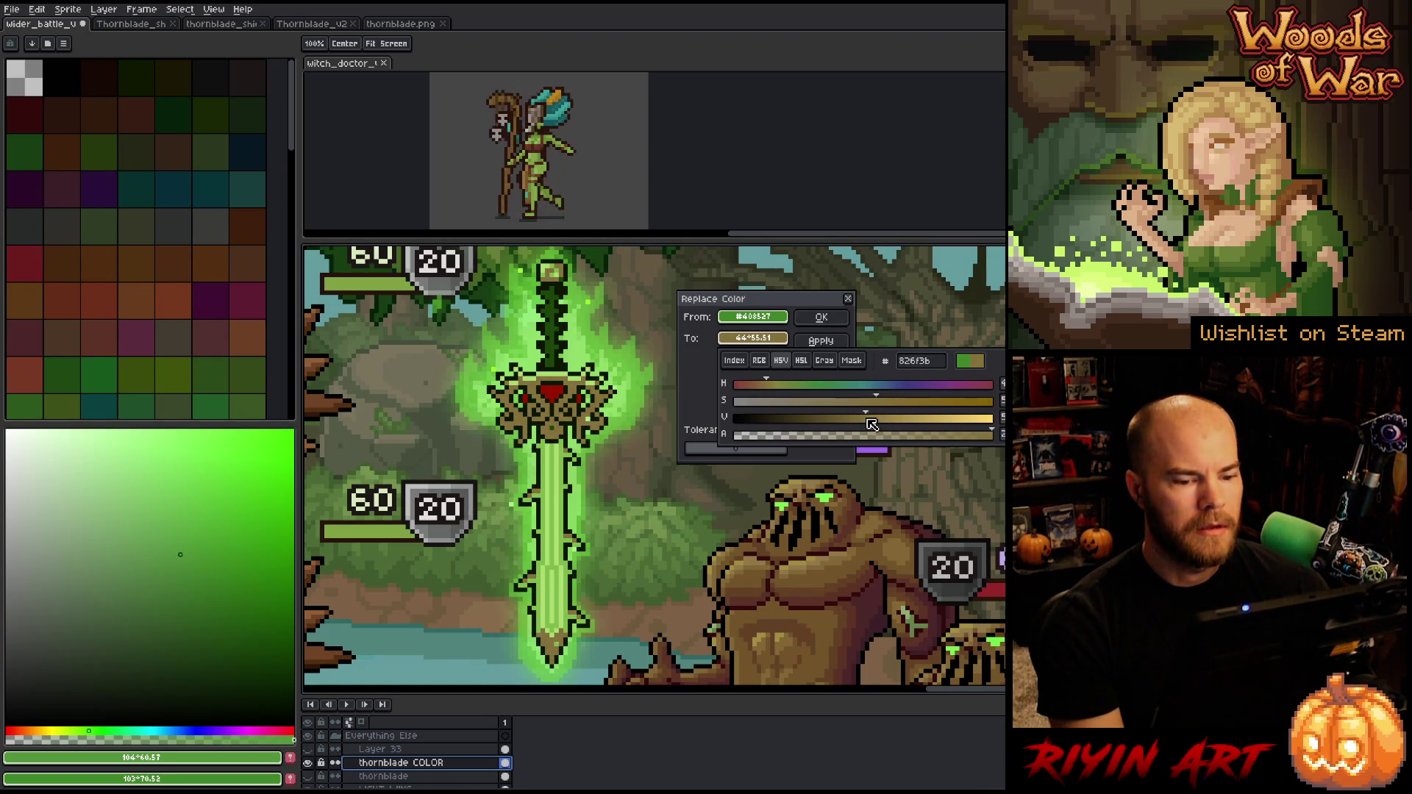
click(778, 388)
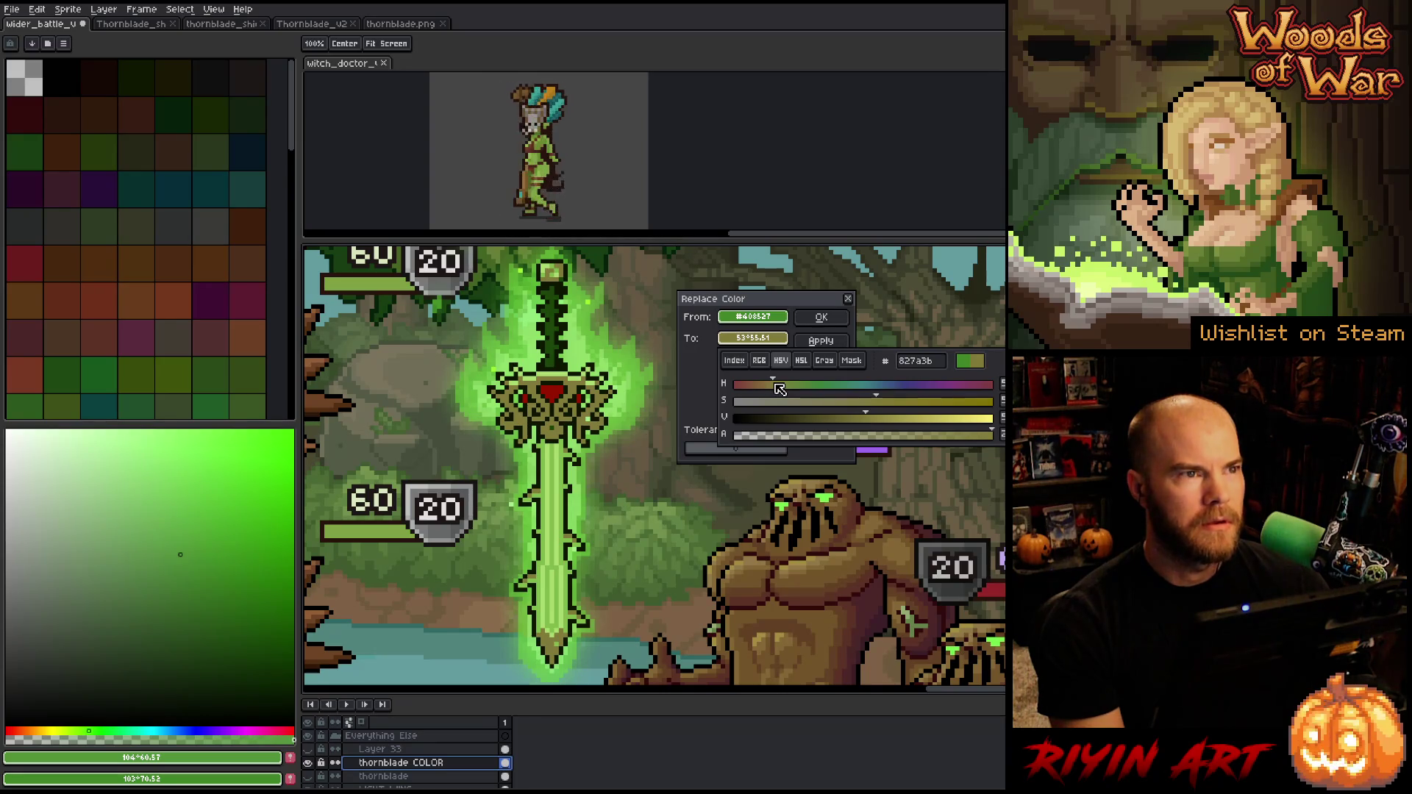
click(779, 390)
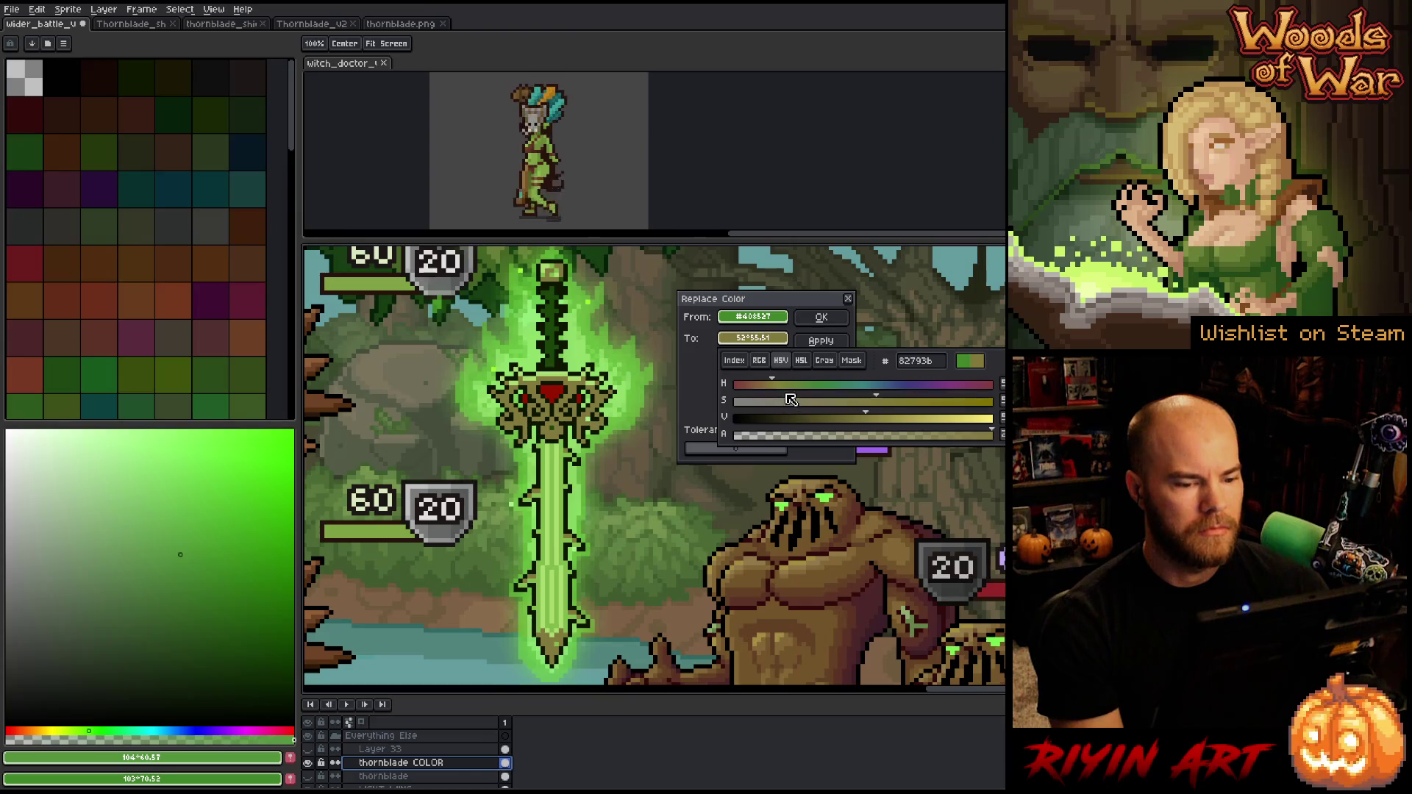
Refine the hue and saturation into a muted gold and apply it to the guard
drag(772, 385, 769, 387)
mouse_move(877, 408)
mouse_down()
mouse_move(905, 410)
mouse_move(861, 424)
mouse_up()
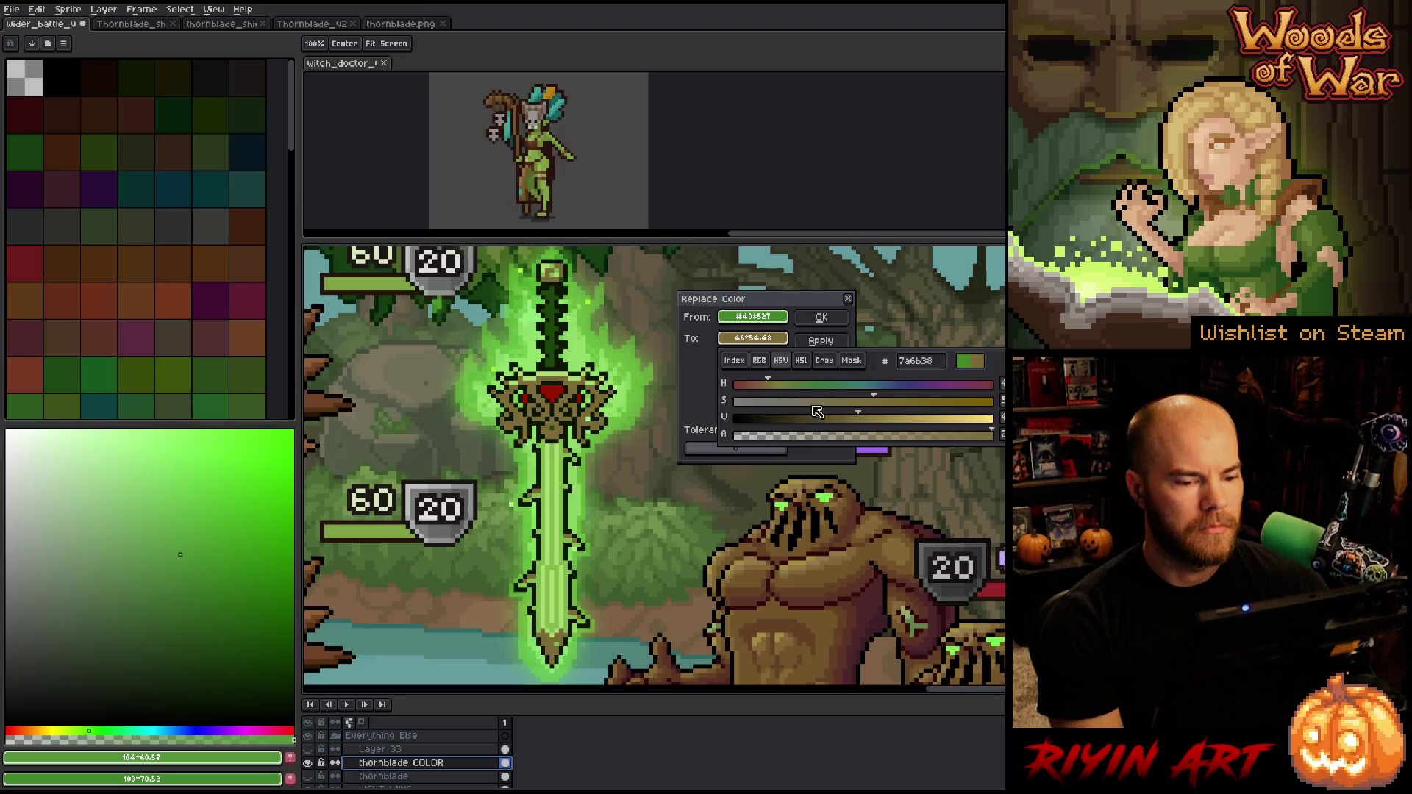
mouse_move(787, 391)
mouse_down()
mouse_move(742, 389)
mouse_move(777, 382)
mouse_up()
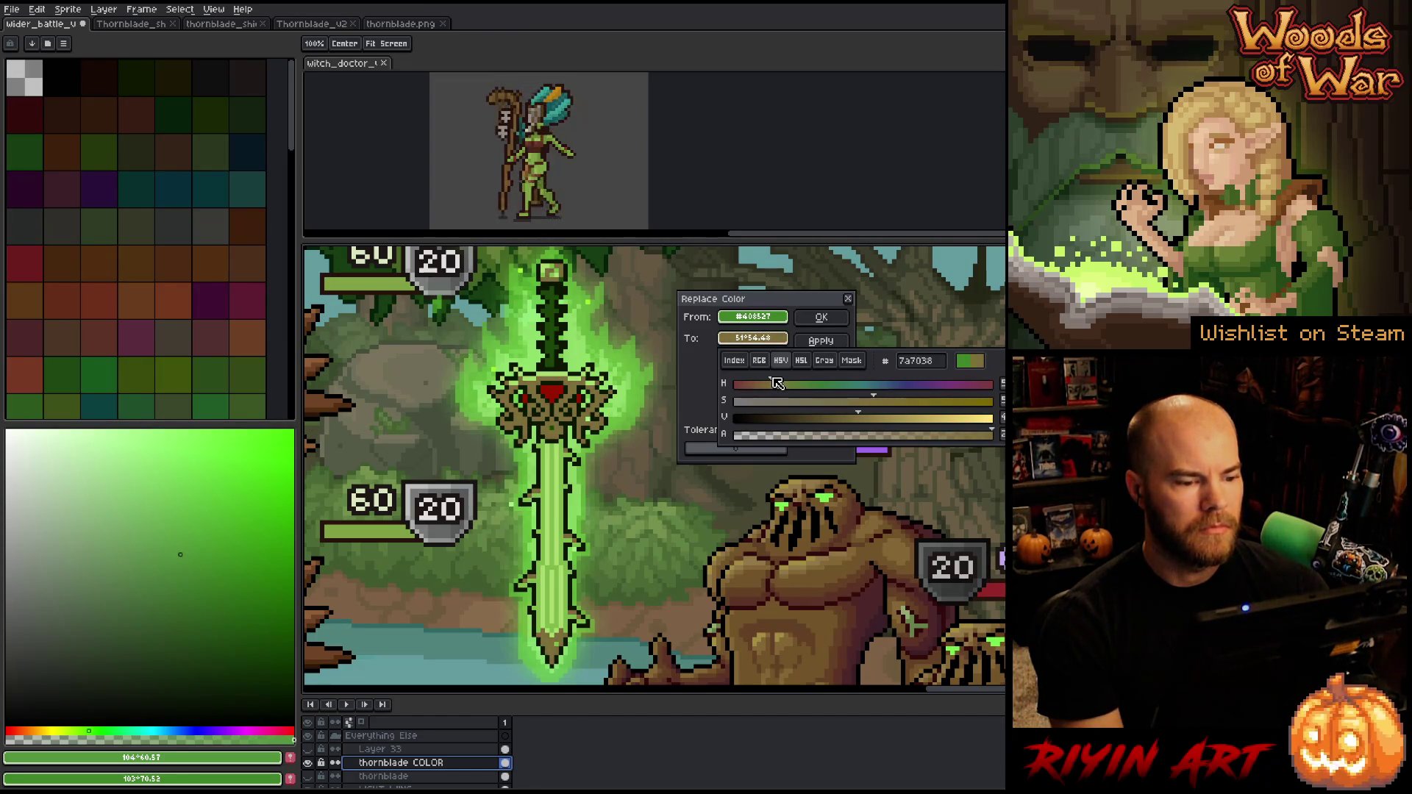
drag(901, 404, 945, 403)
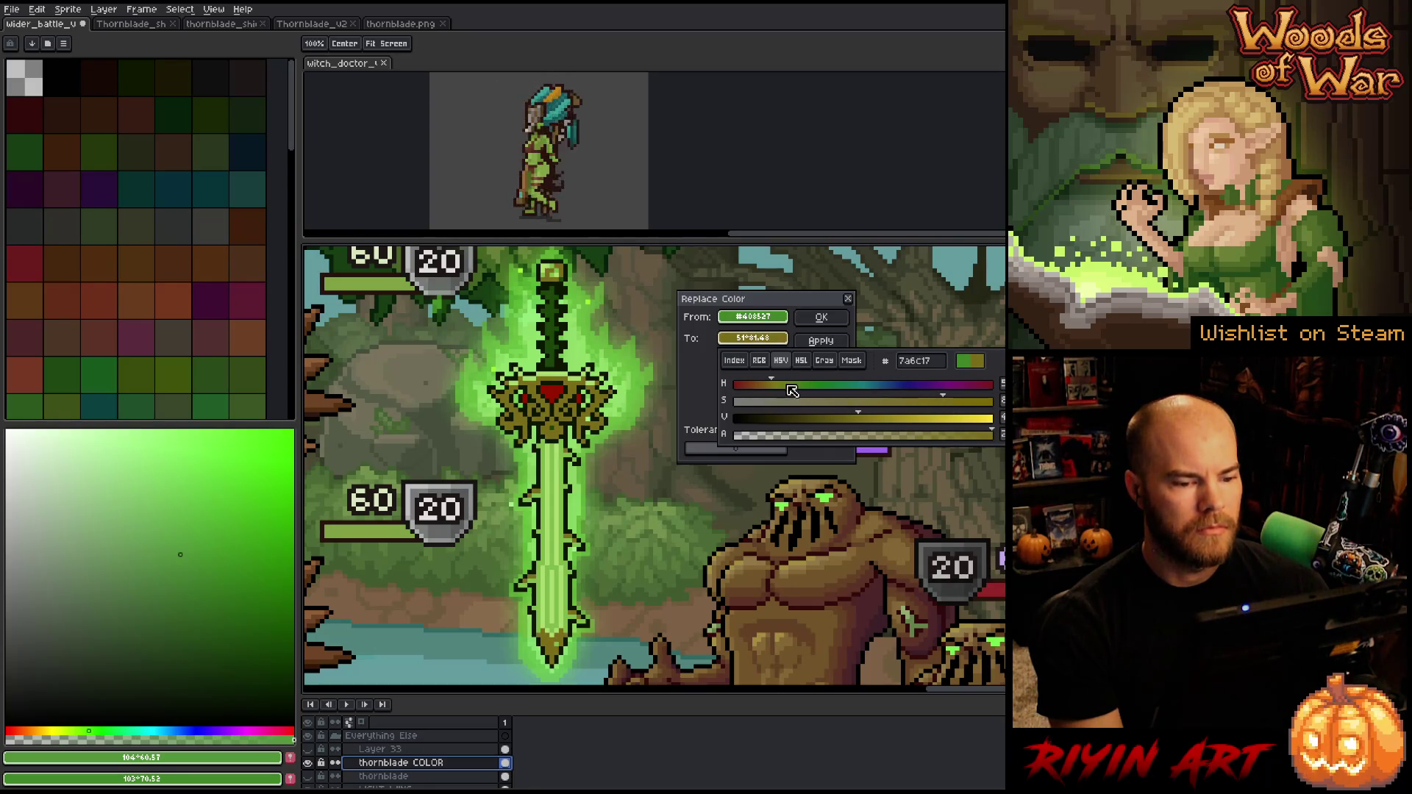
drag(771, 389, 772, 390)
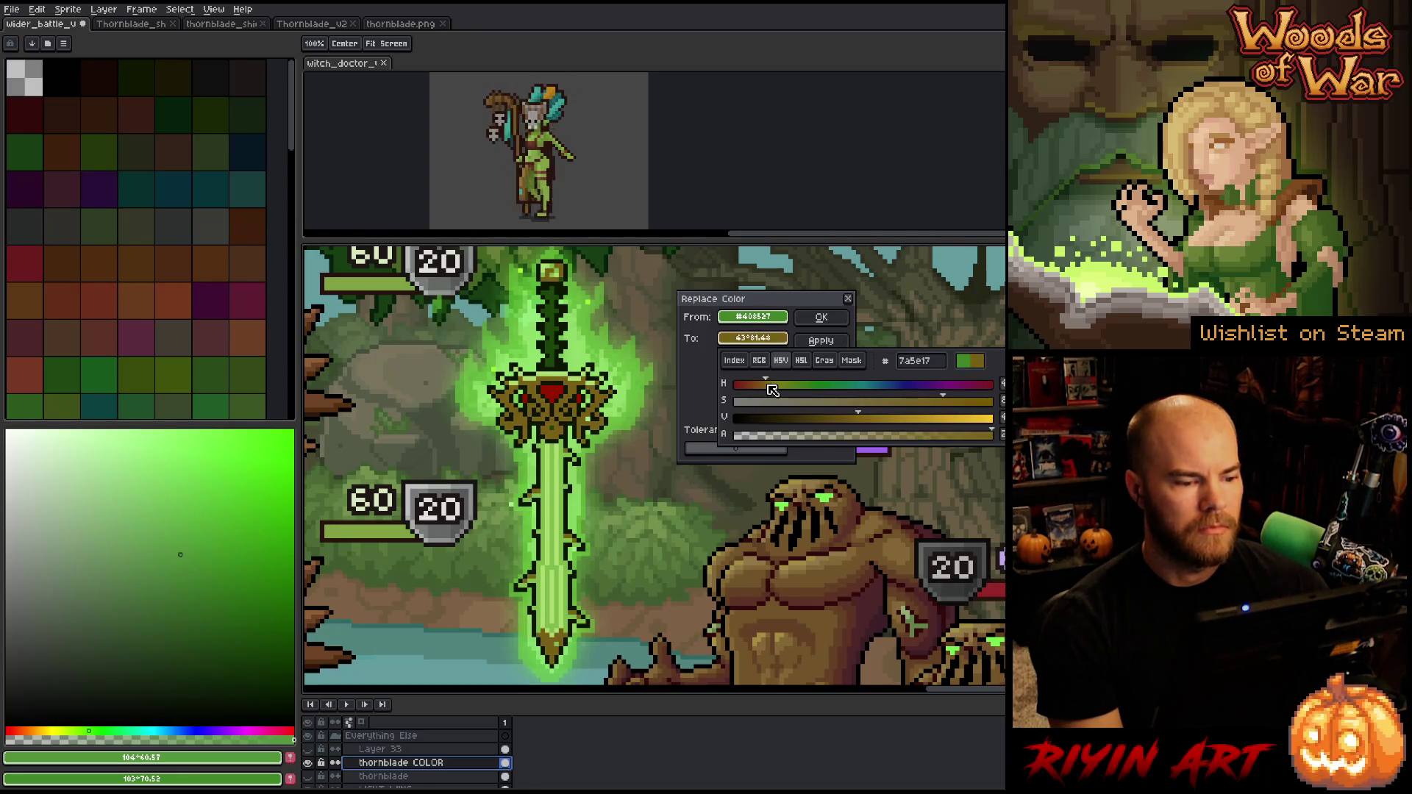
mouse_move(945, 402)
mouse_down()
mouse_move(886, 406)
mouse_move(868, 426)
mouse_up()
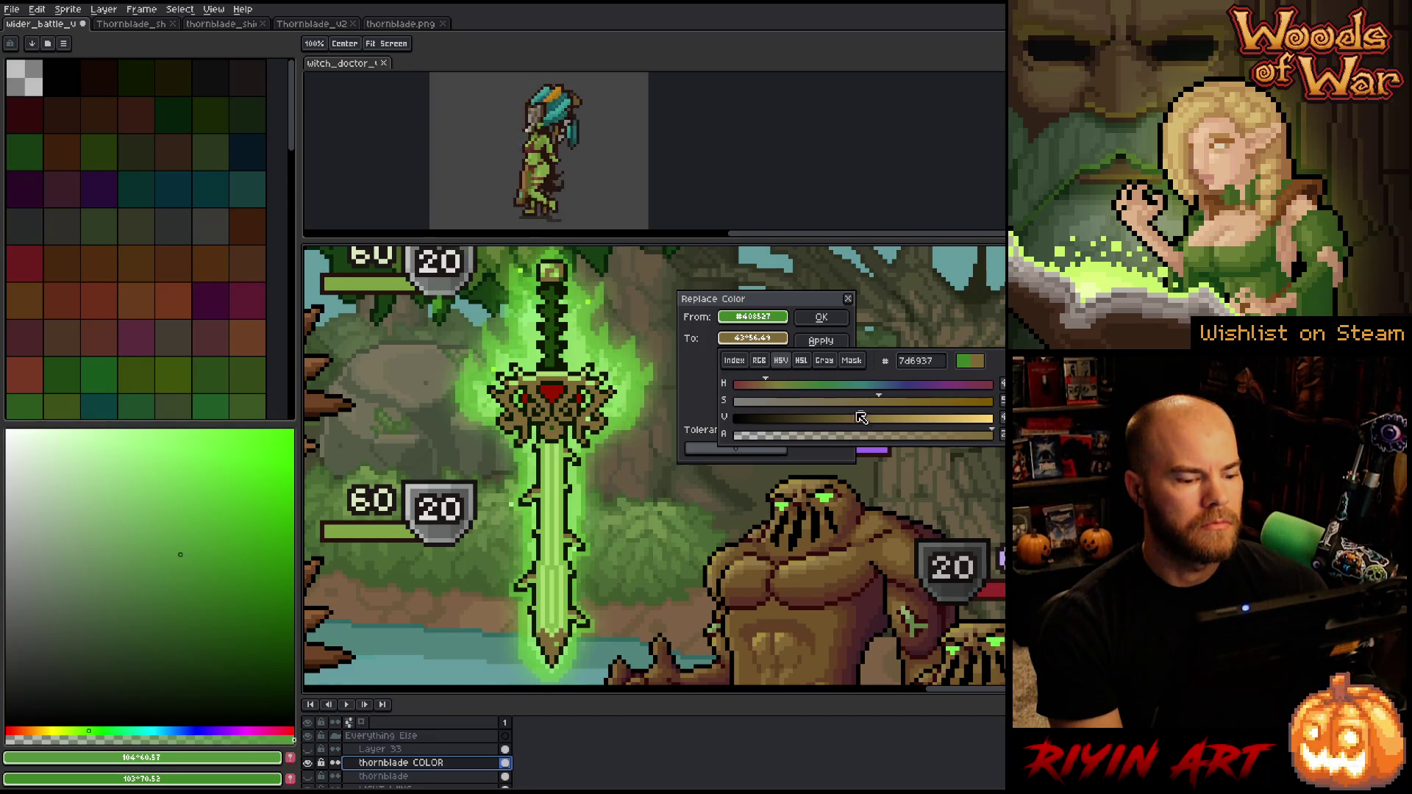
click(821, 317)
click(821, 317)
key(alt)
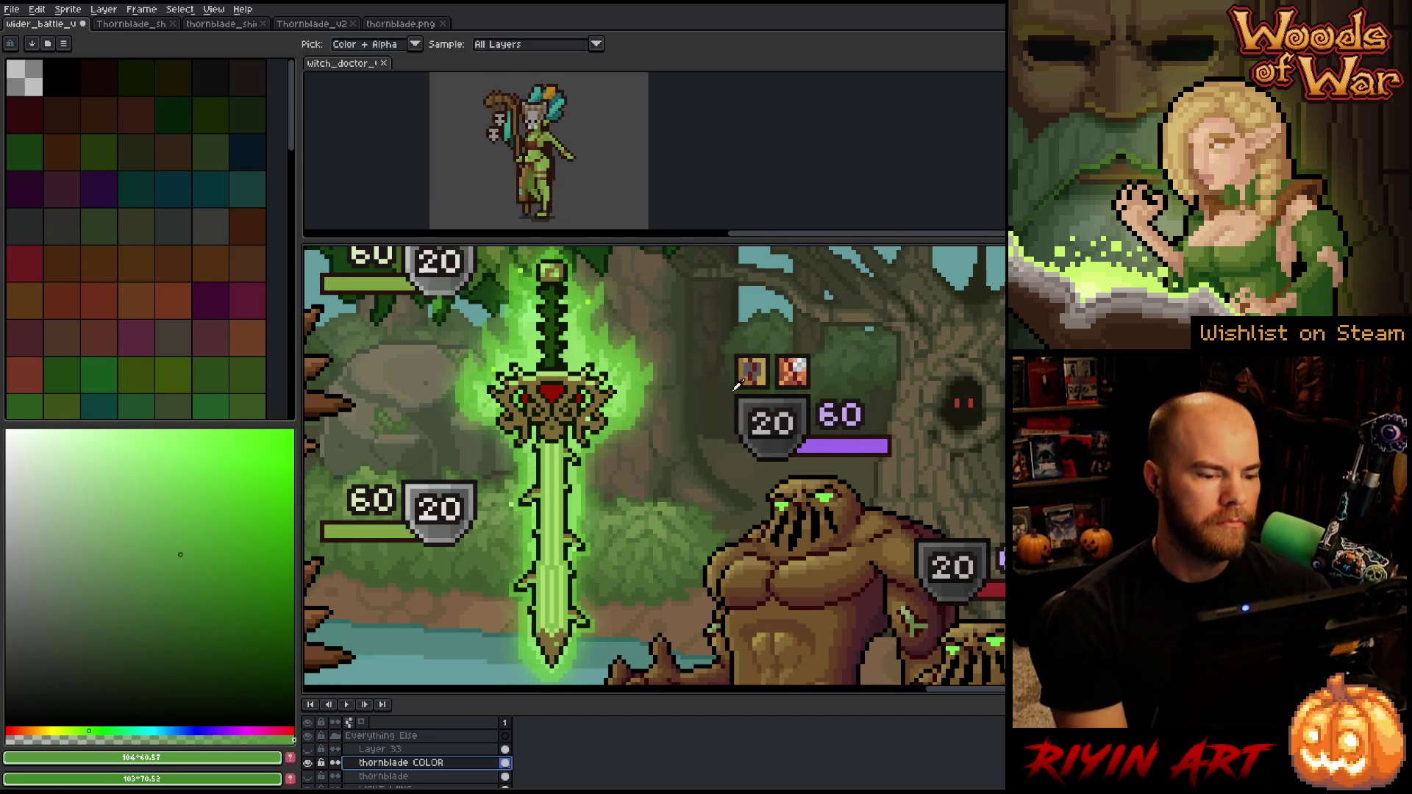
Set the grip's dark green #1b4609 as From and start a reddish-brown To colour with HSV sliders
click(557, 422)
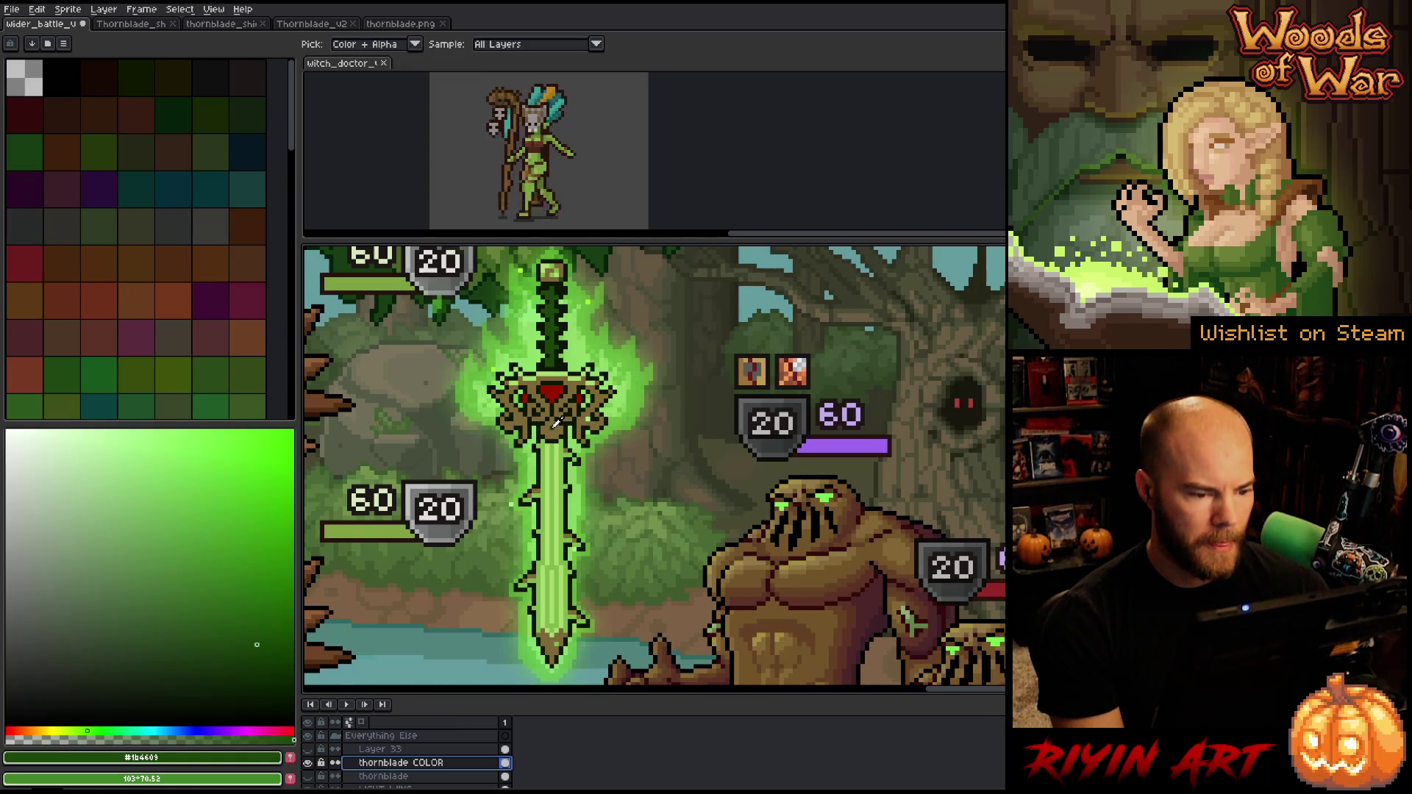
key(shift+r)
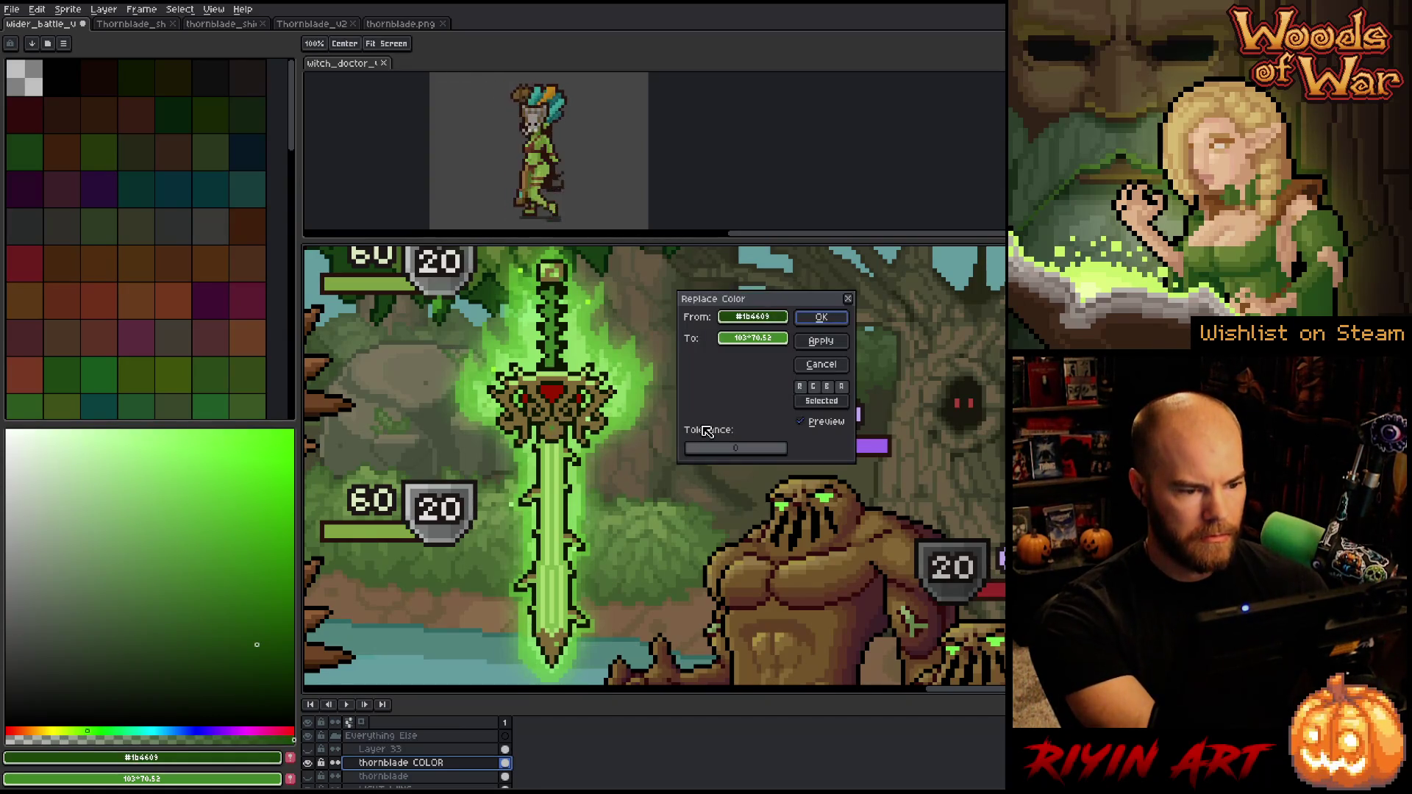
mouse_move(768, 342)
mouse_down()
mouse_move(559, 346)
mouse_move(577, 382)
mouse_up()
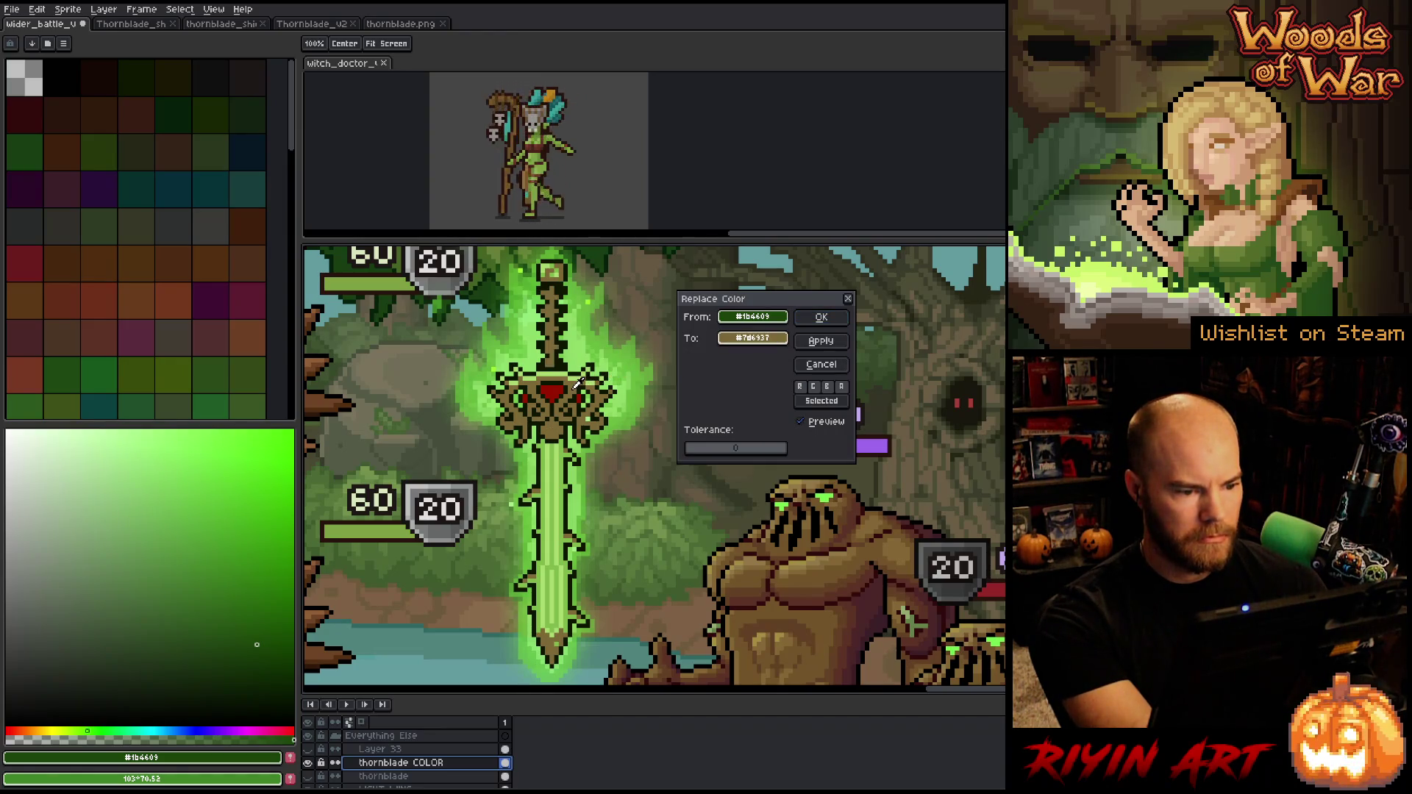
click(744, 338)
click(781, 360)
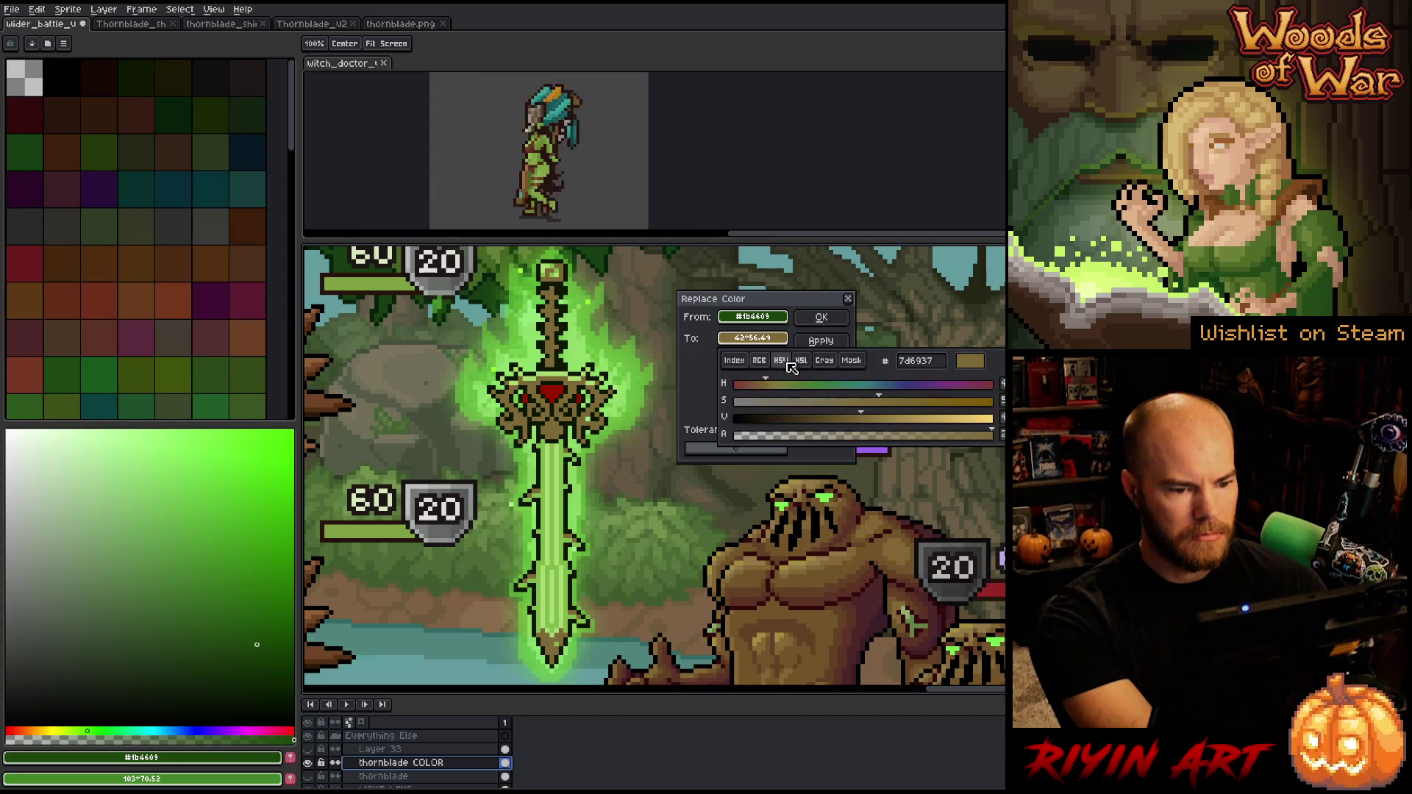
drag(762, 390, 746, 390)
mouse_move(864, 410)
mouse_down()
mouse_move(899, 408)
mouse_move(831, 429)
mouse_move(852, 424)
mouse_move(843, 406)
mouse_move(887, 407)
mouse_up()
Fine-tune the brown's hue, saturation and value to #693419 and apply it to the grip
drag(771, 387, 747, 390)
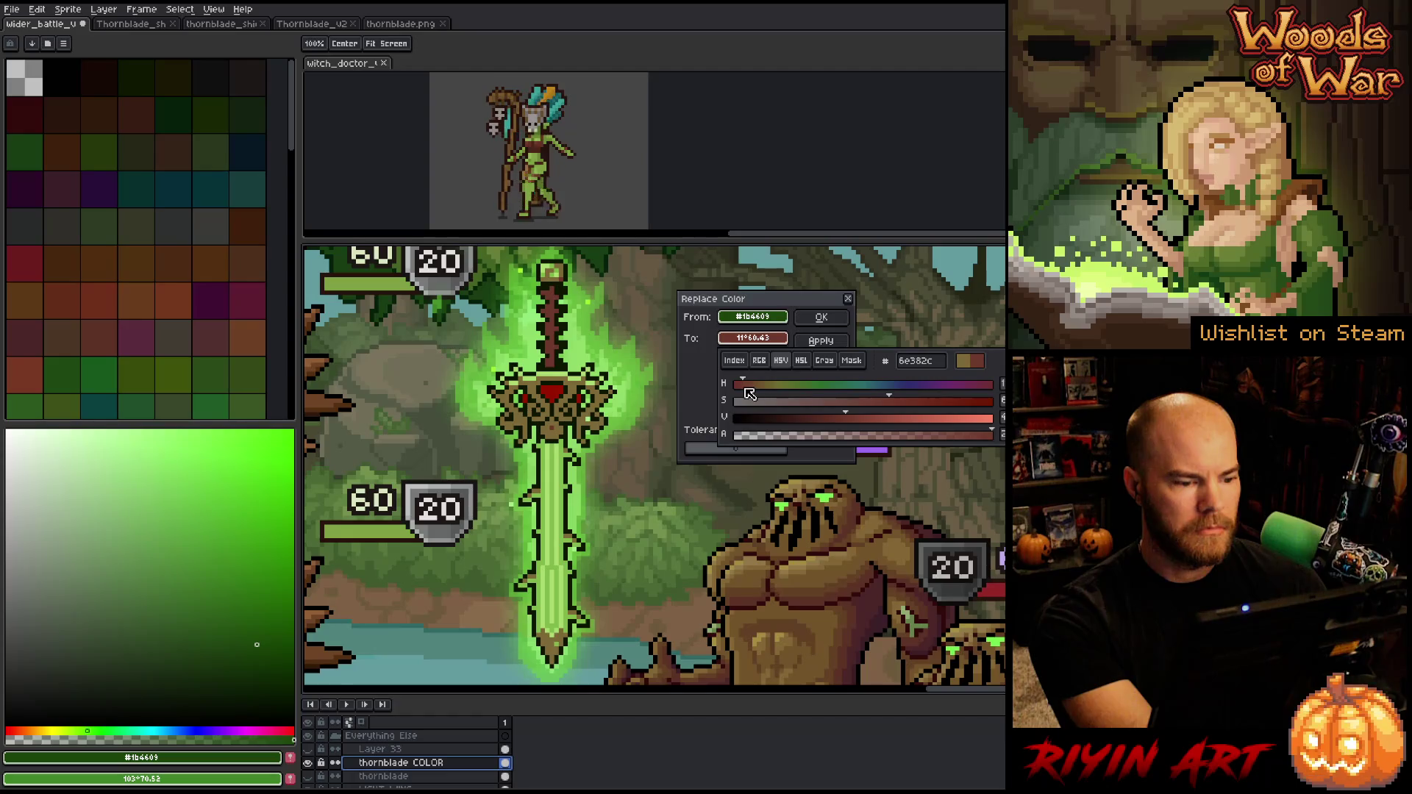
mouse_move(892, 401)
mouse_down()
mouse_move(966, 406)
mouse_move(916, 408)
mouse_up()
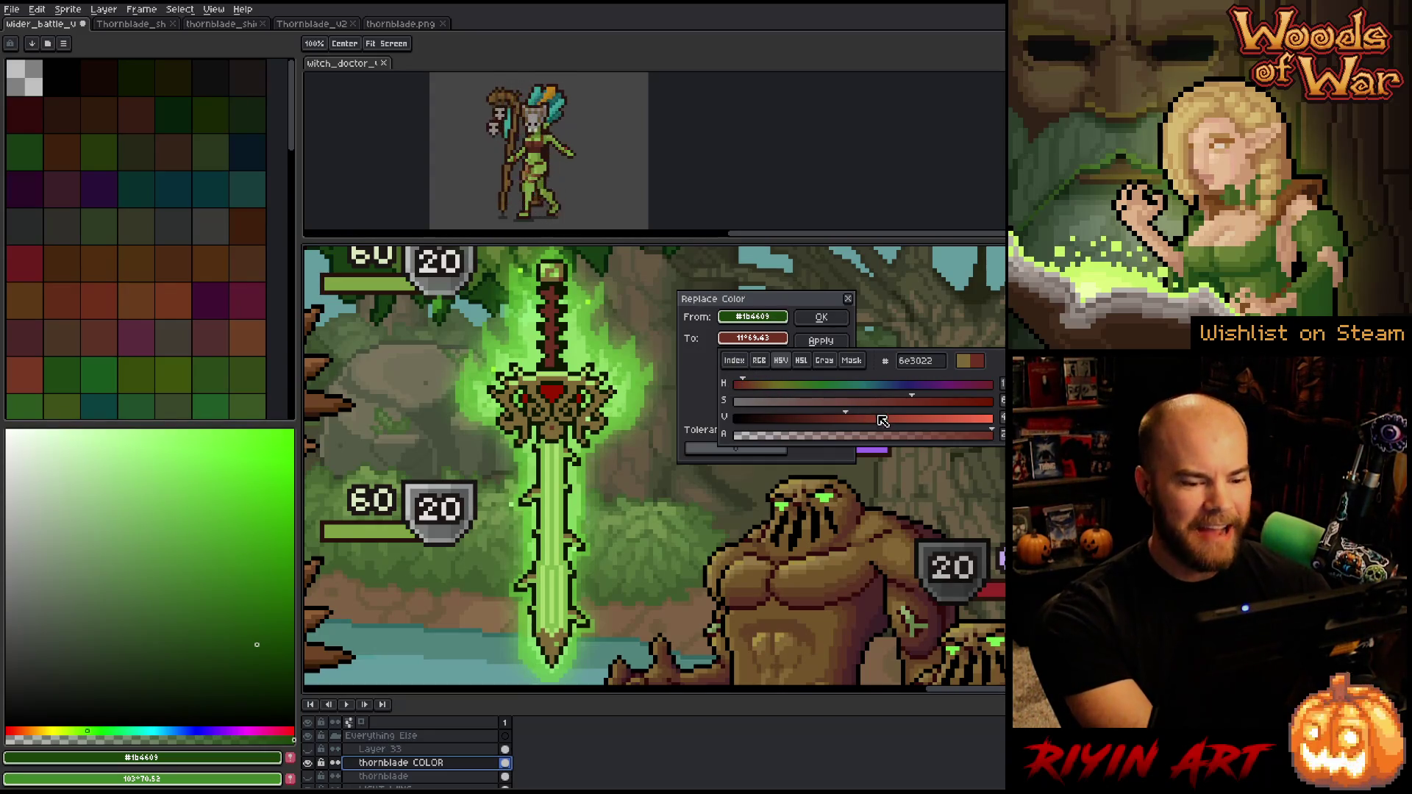
drag(847, 418, 843, 417)
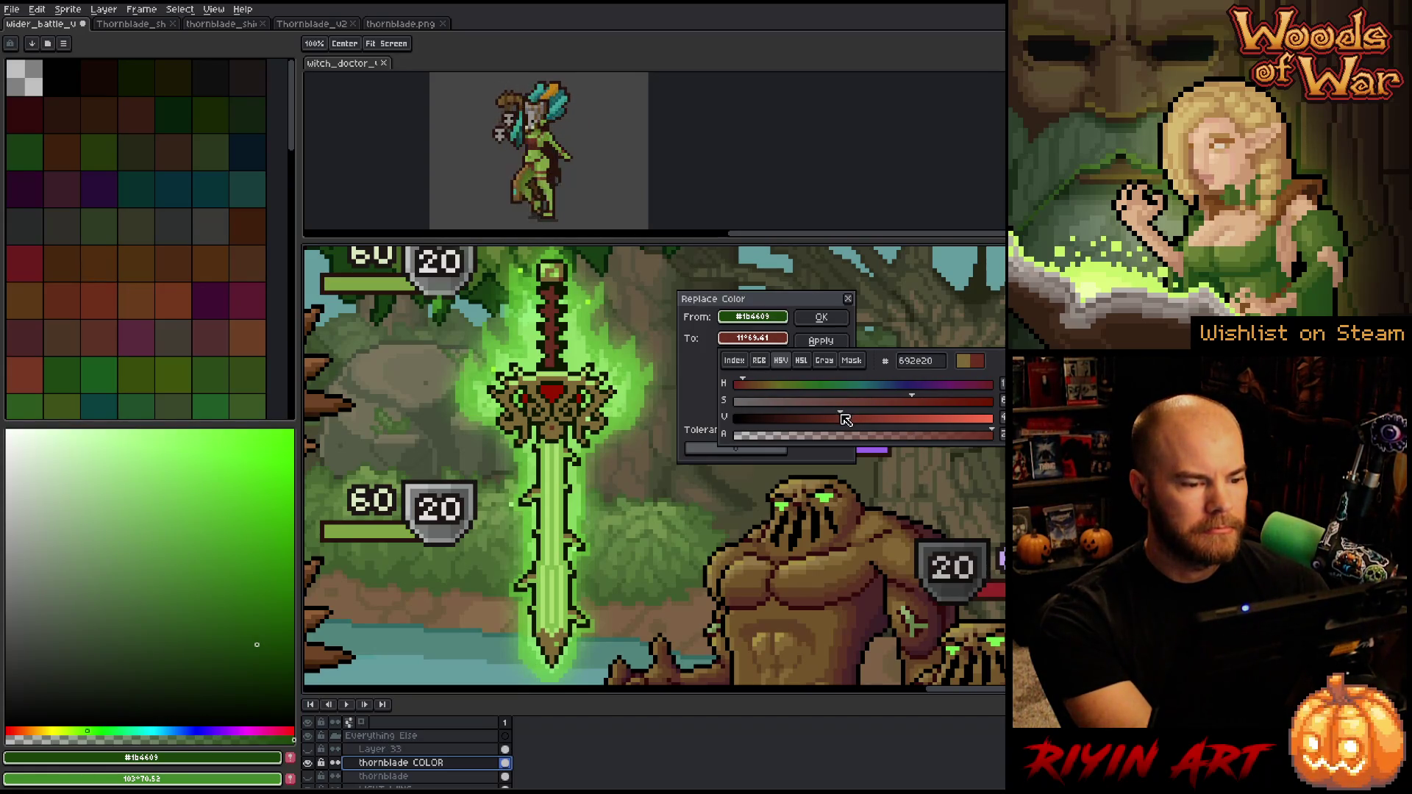
click(754, 386)
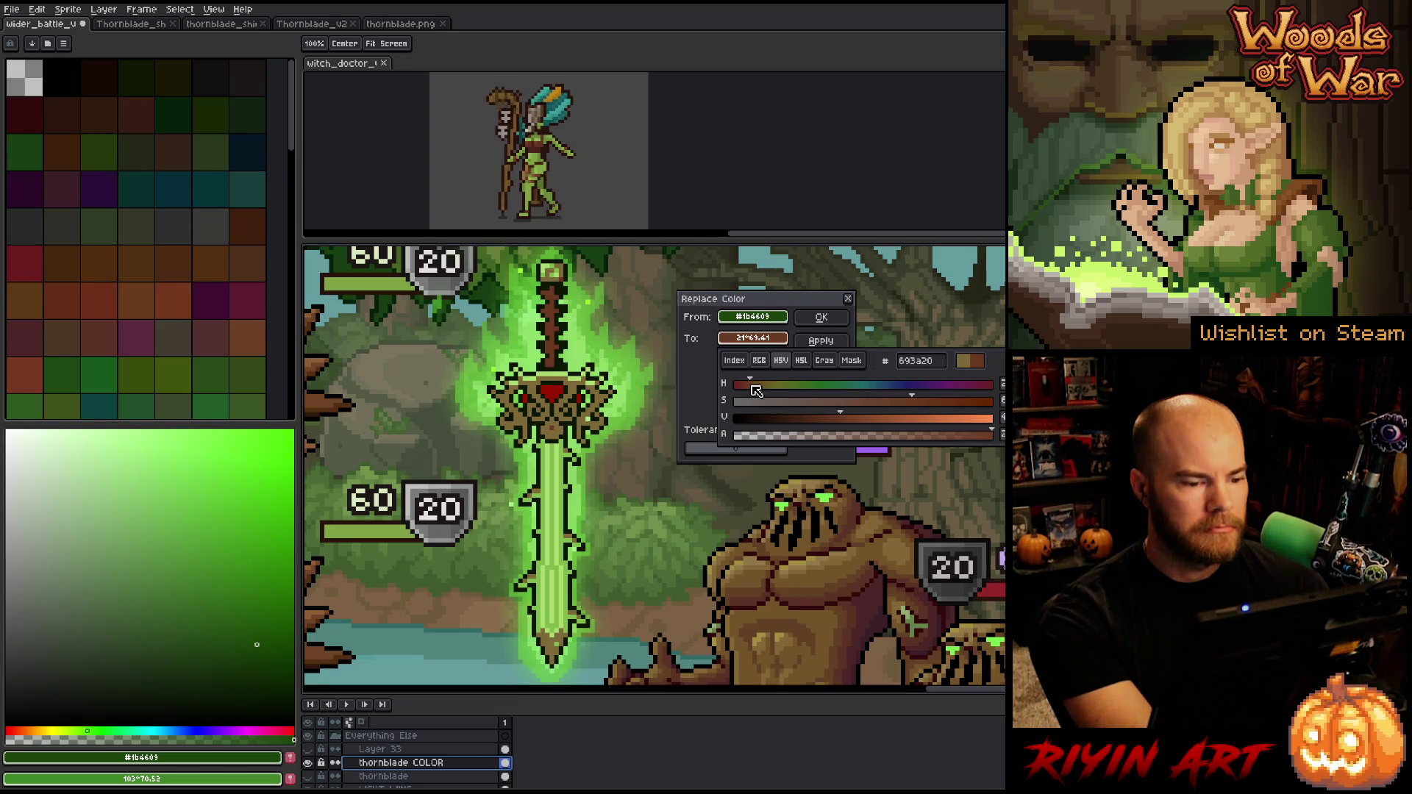
mouse_move(756, 386)
mouse_down()
mouse_move(783, 386)
mouse_move(756, 397)
mouse_up()
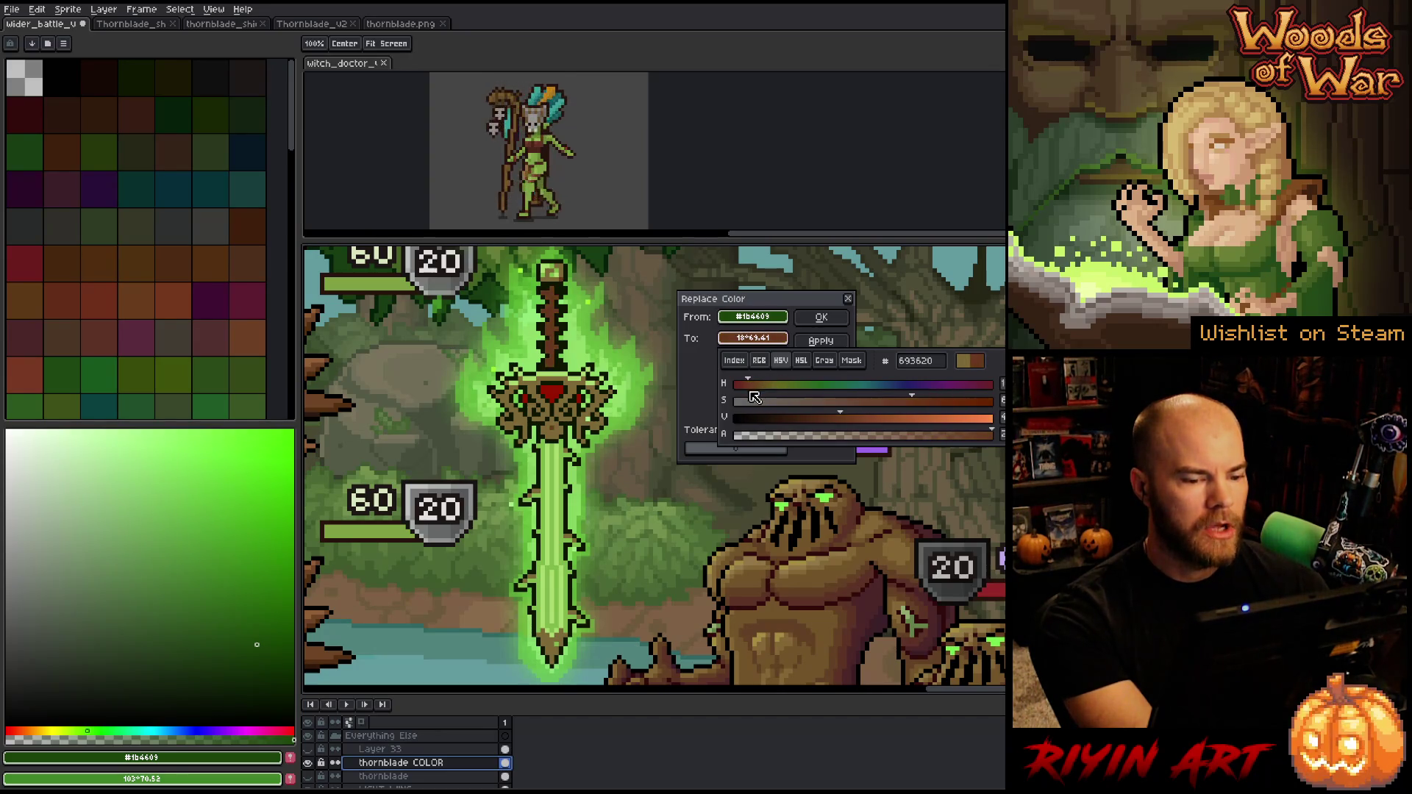
click(931, 403)
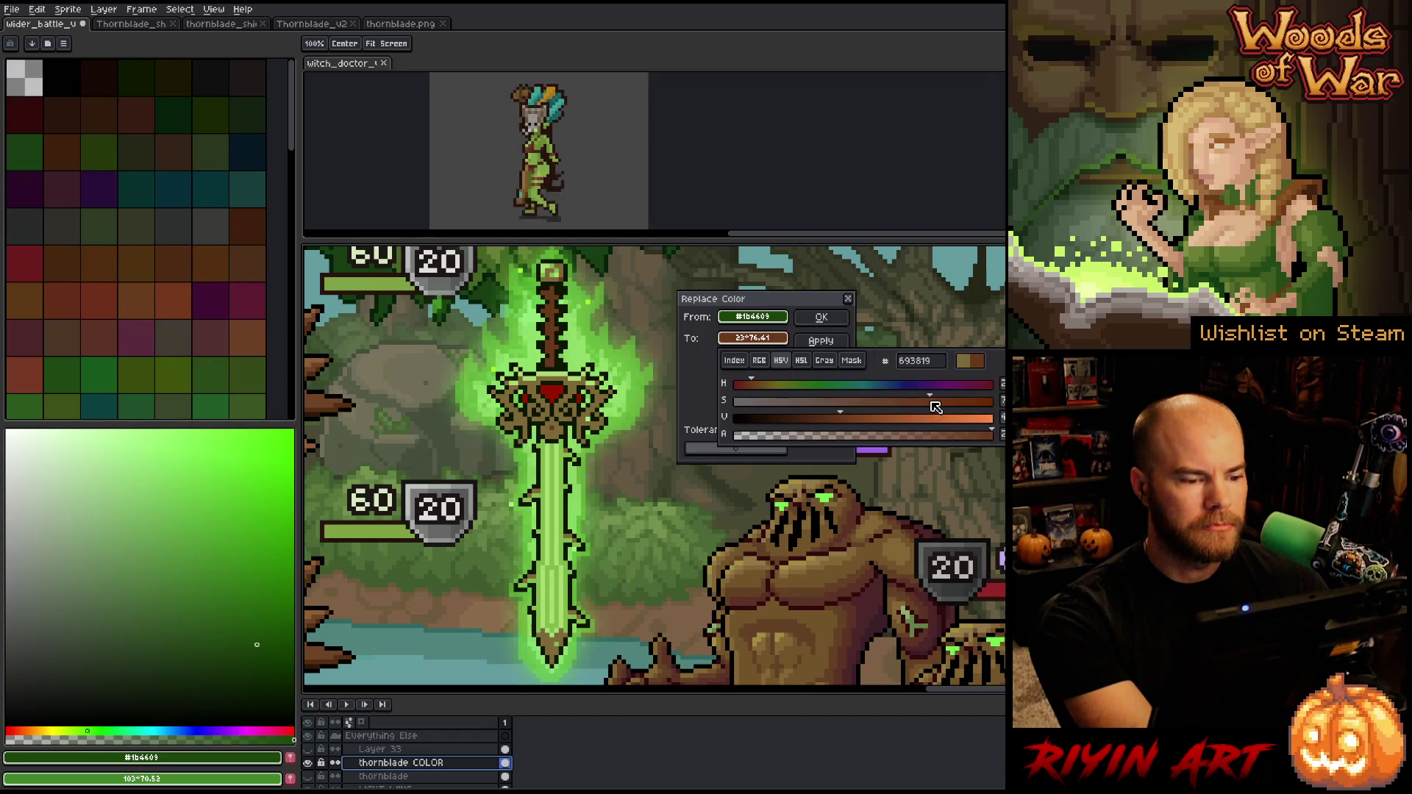
click(755, 392)
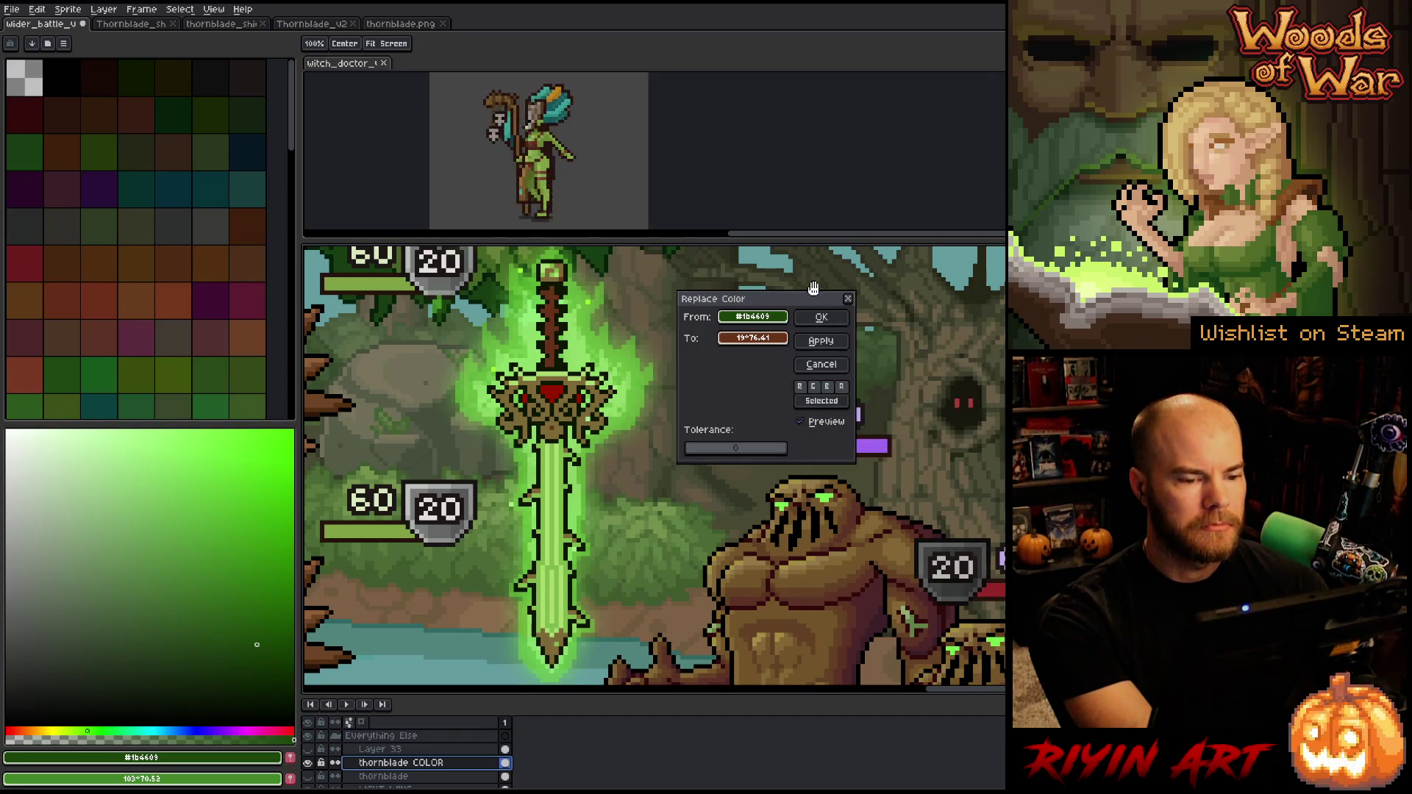
click(822, 317)
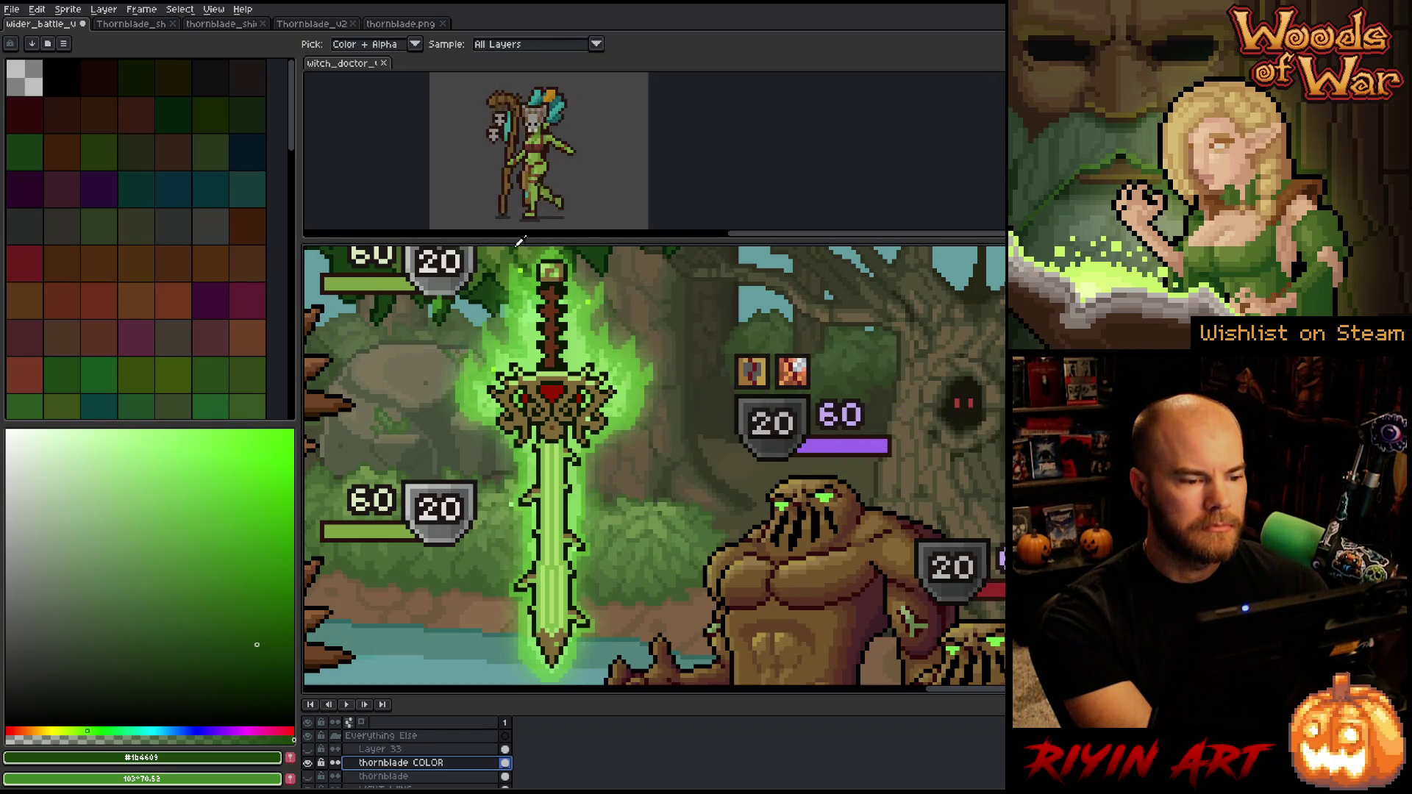
Sample the blade's light green, then marquee-select the sword blade area
click(558, 268)
key(shift+r)
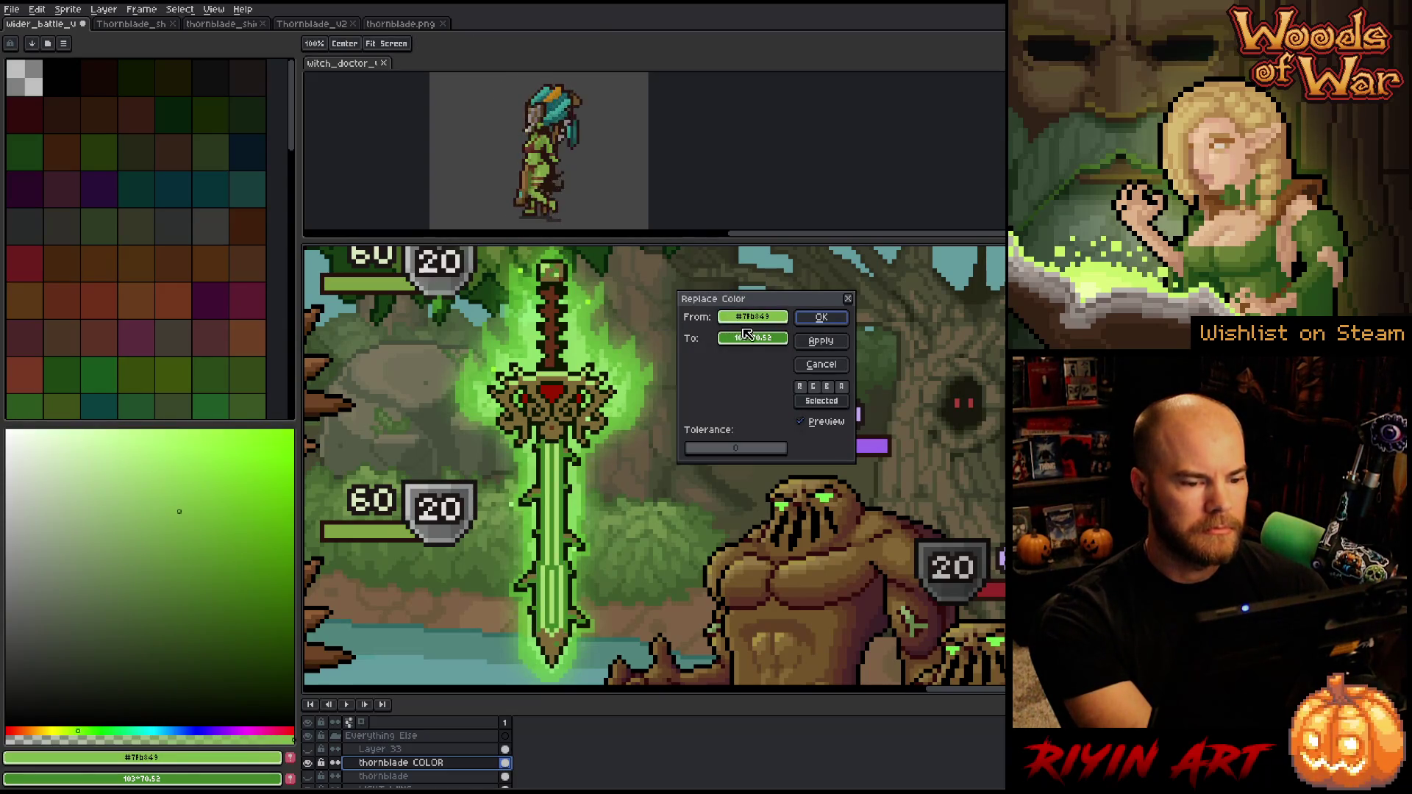
click(818, 366)
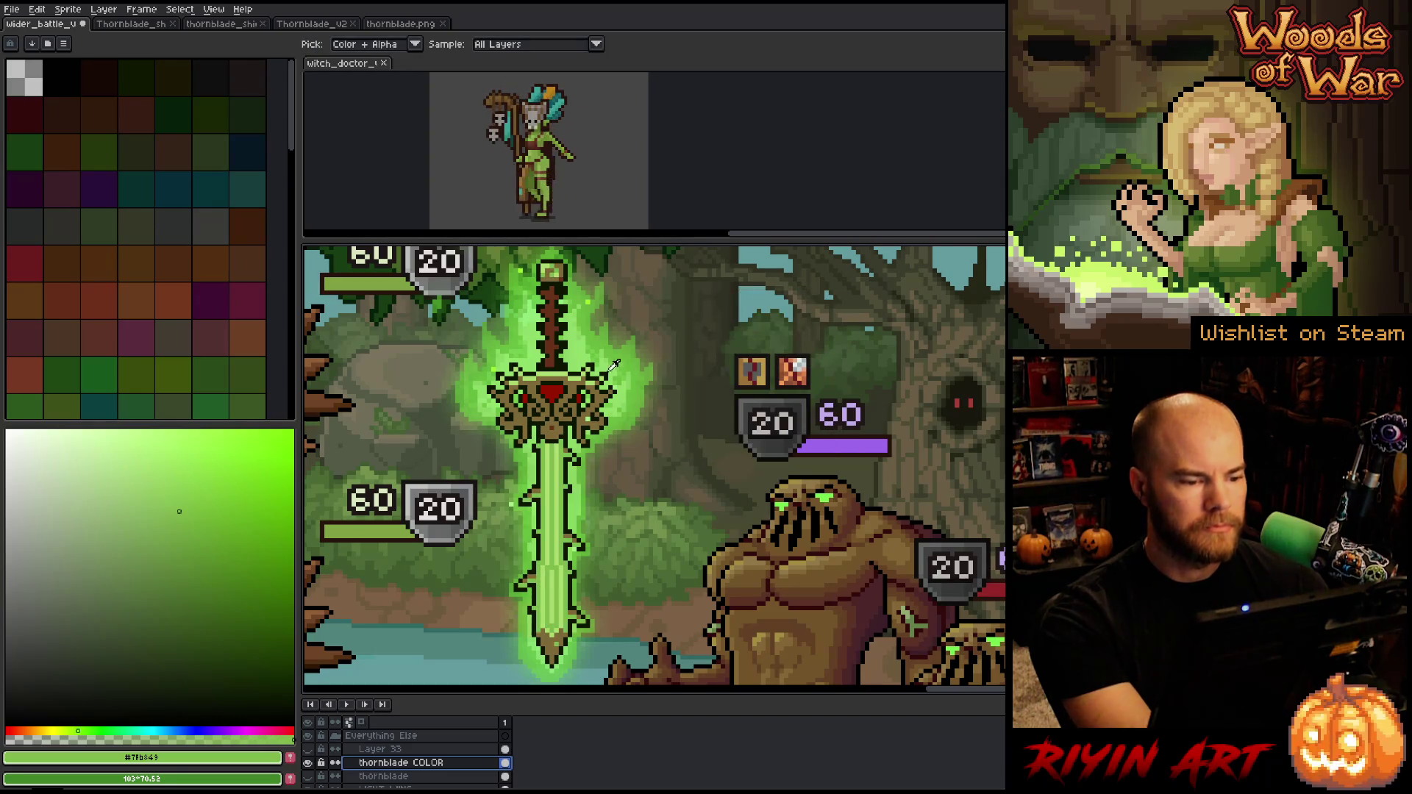
key(m)
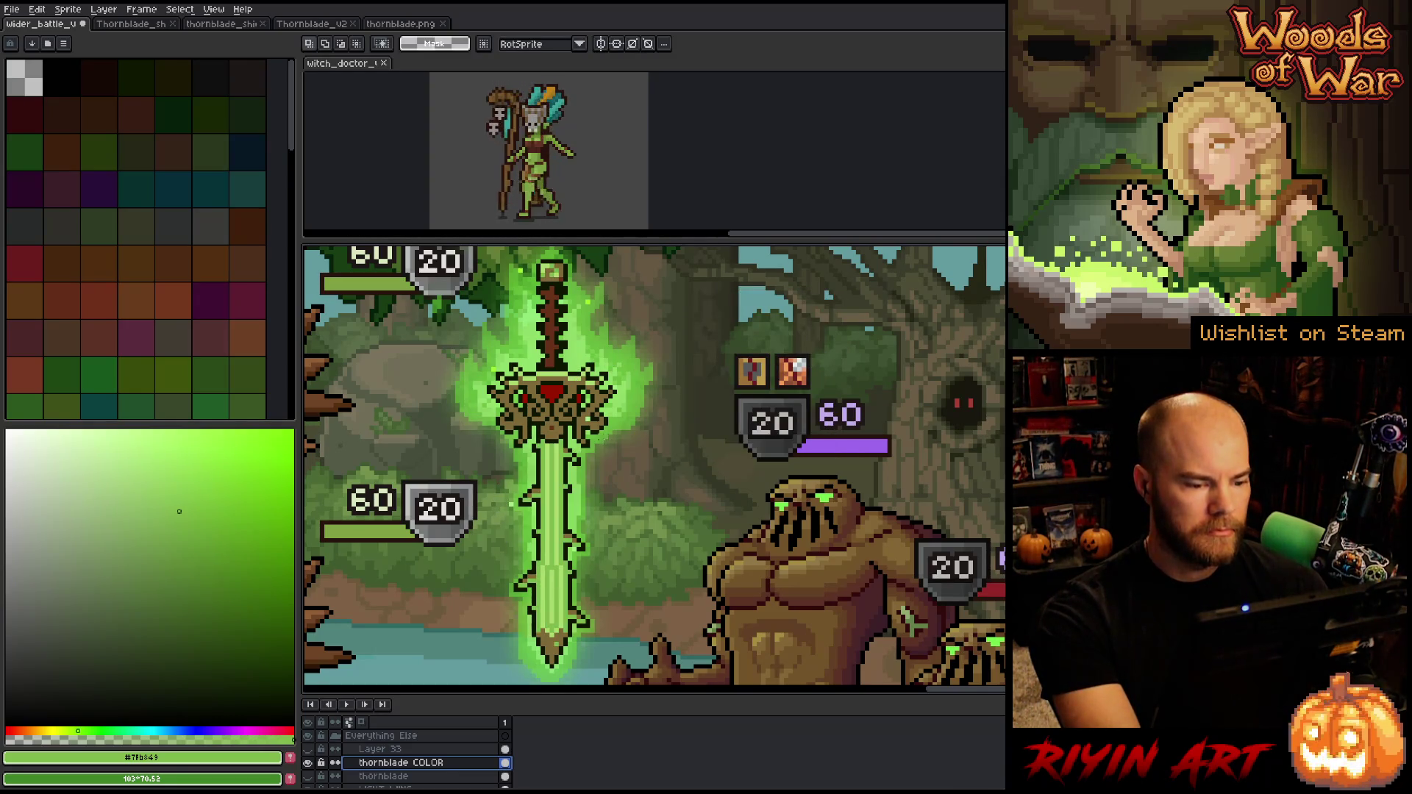
mouse_move(588, 445)
mouse_down()
mouse_move(500, 653)
mouse_move(511, 681)
mouse_up()
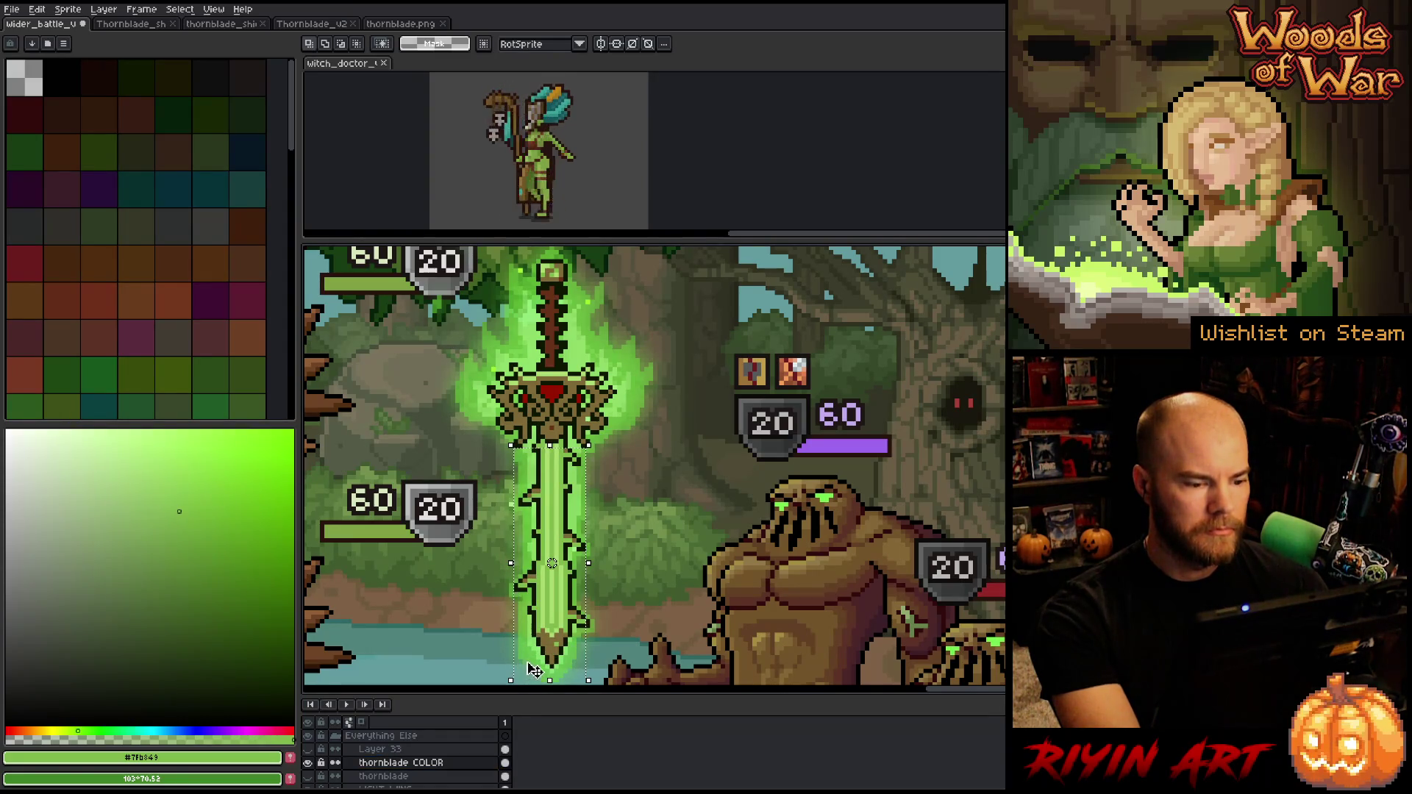
Replace the blade's olive-brown #7d6937 with medium green #438c36 using HSL sliders
key(shift+r)
click(541, 482)
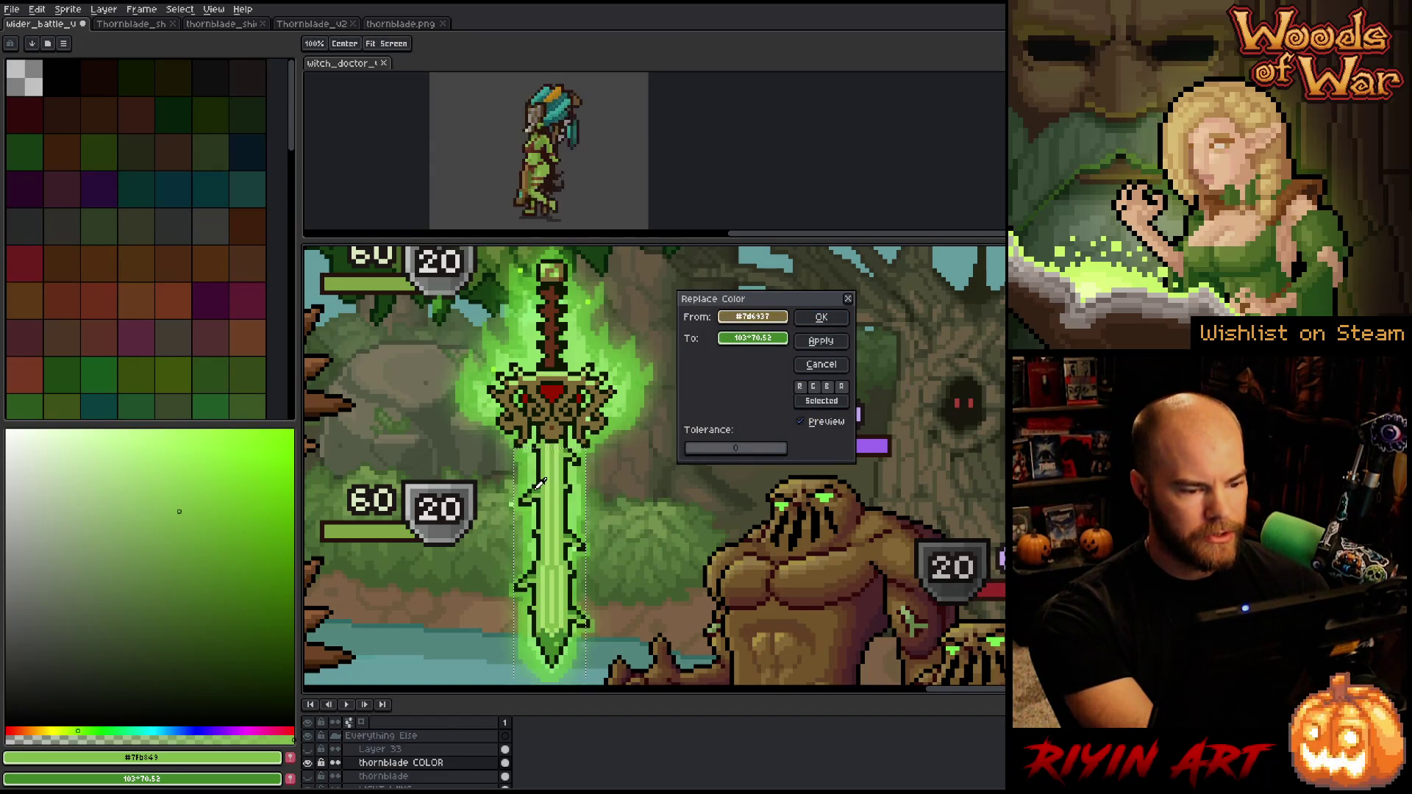
click(741, 342)
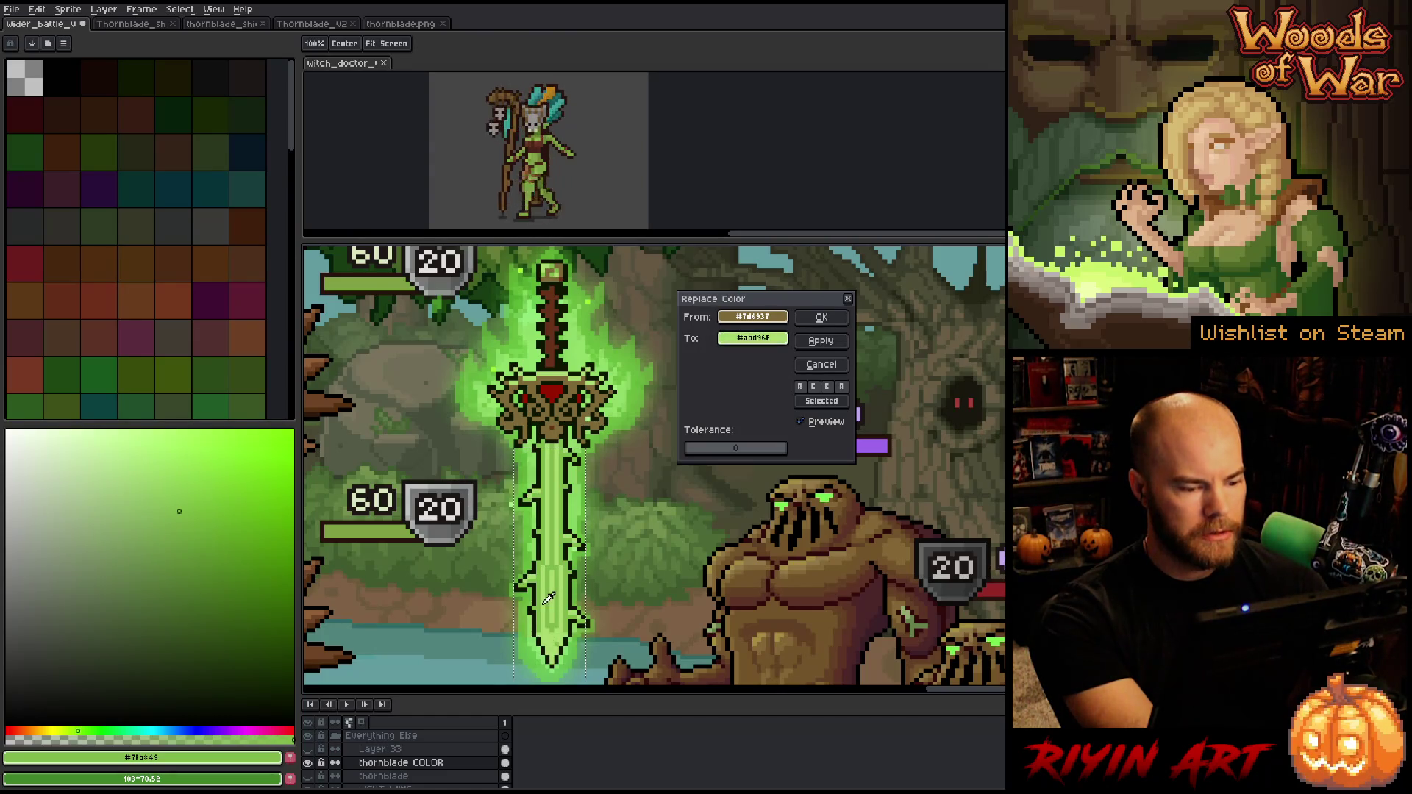
click(752, 338)
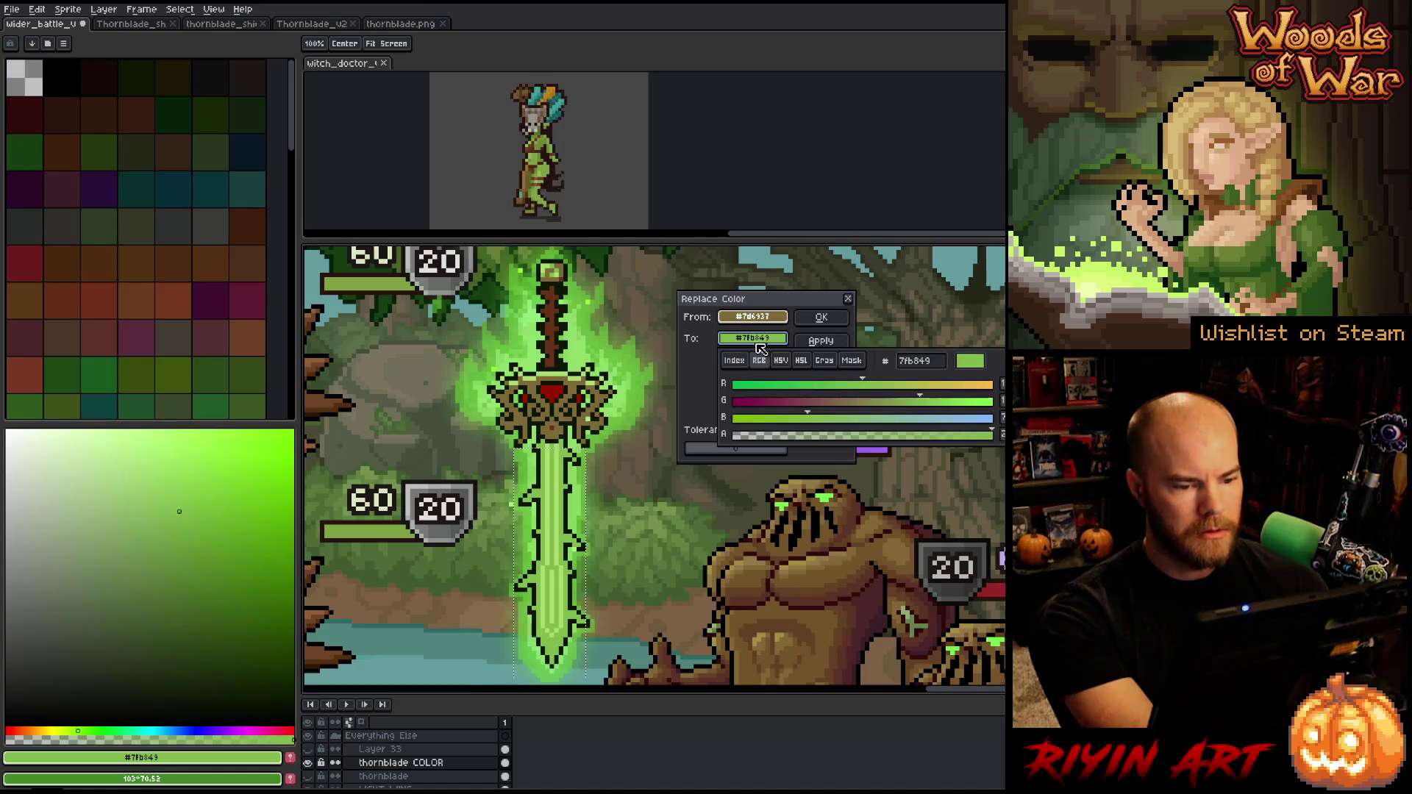
click(804, 360)
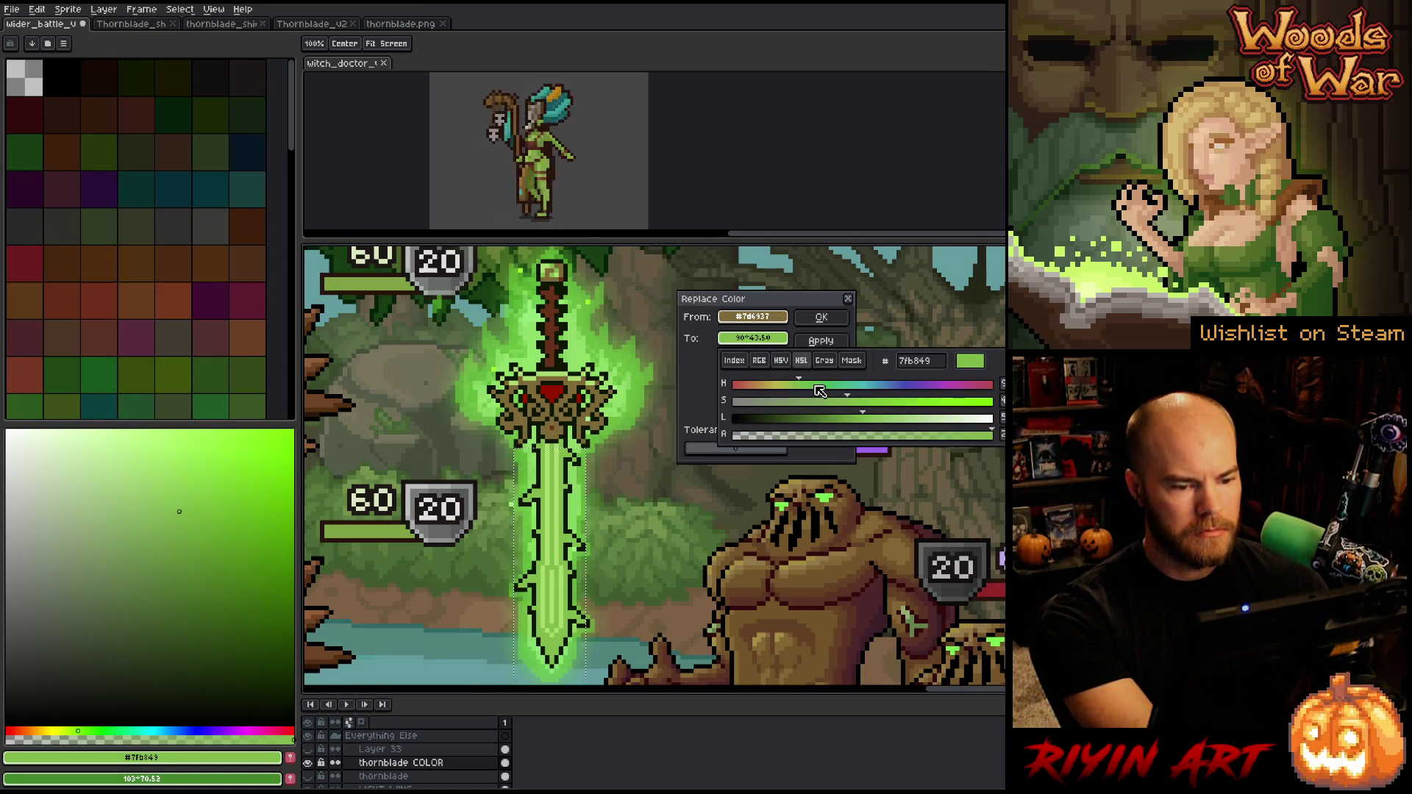
click(815, 385)
drag(859, 418, 843, 425)
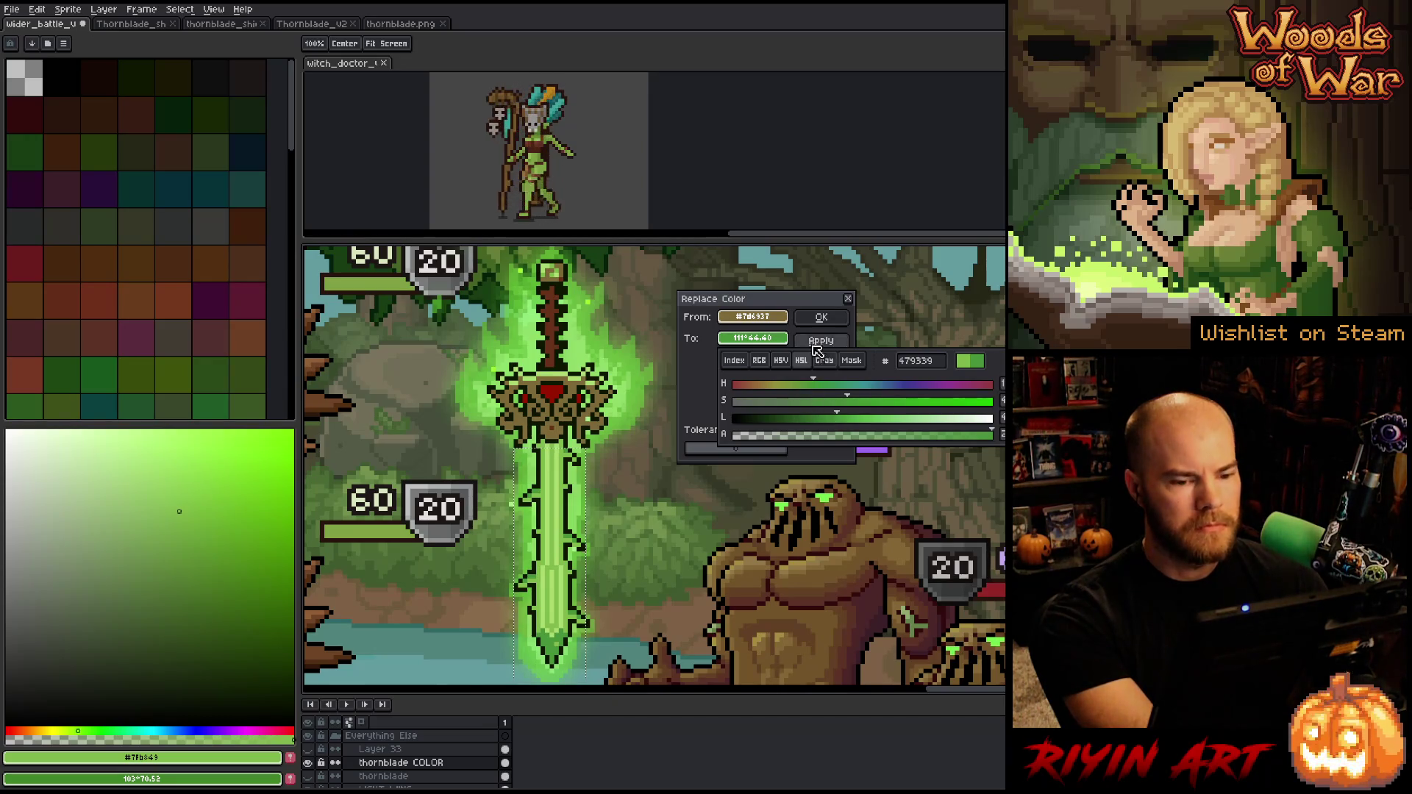
click(818, 317)
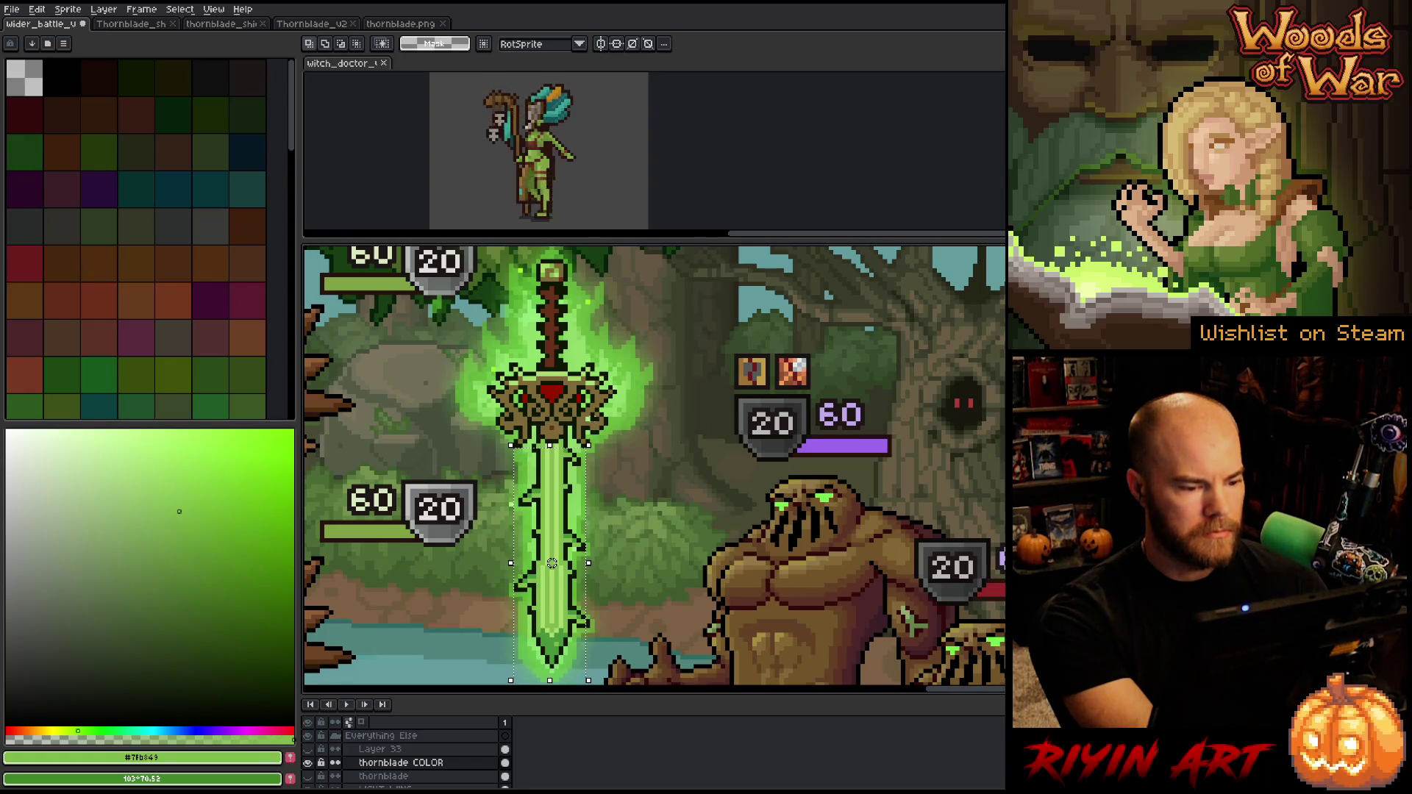
key(shift+r)
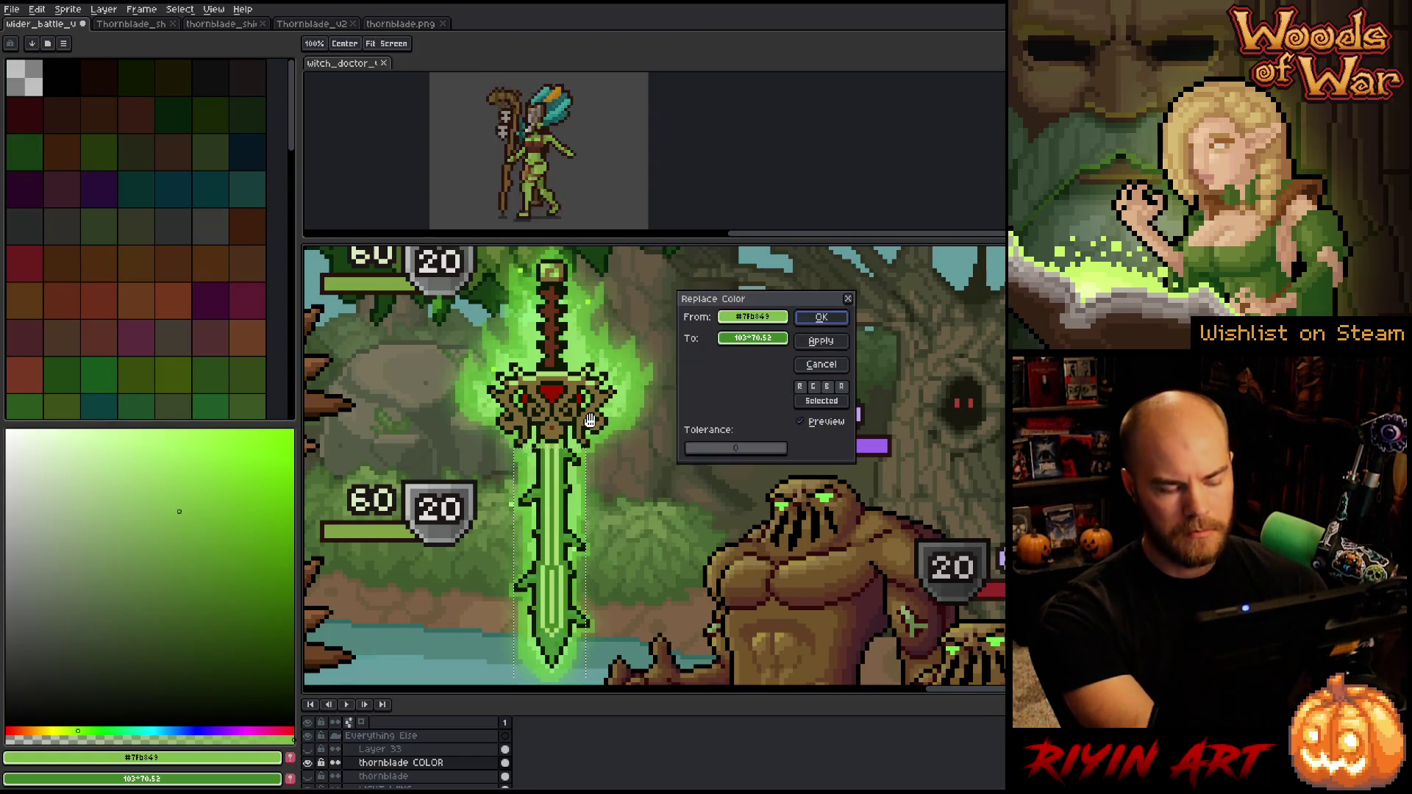
Try a replacement for the blade's mid green, then cancel without changes
click(552, 644)
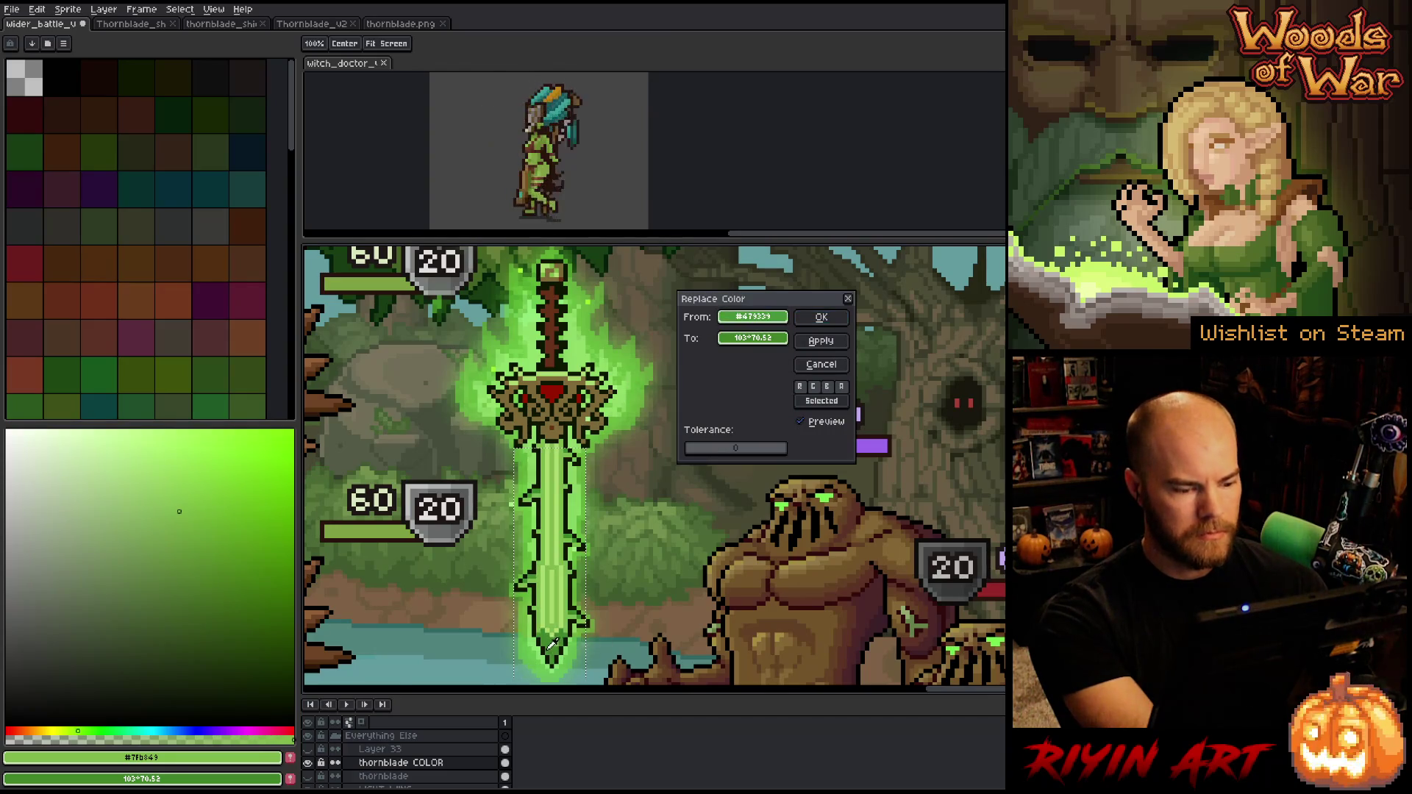
drag(773, 317, 772, 339)
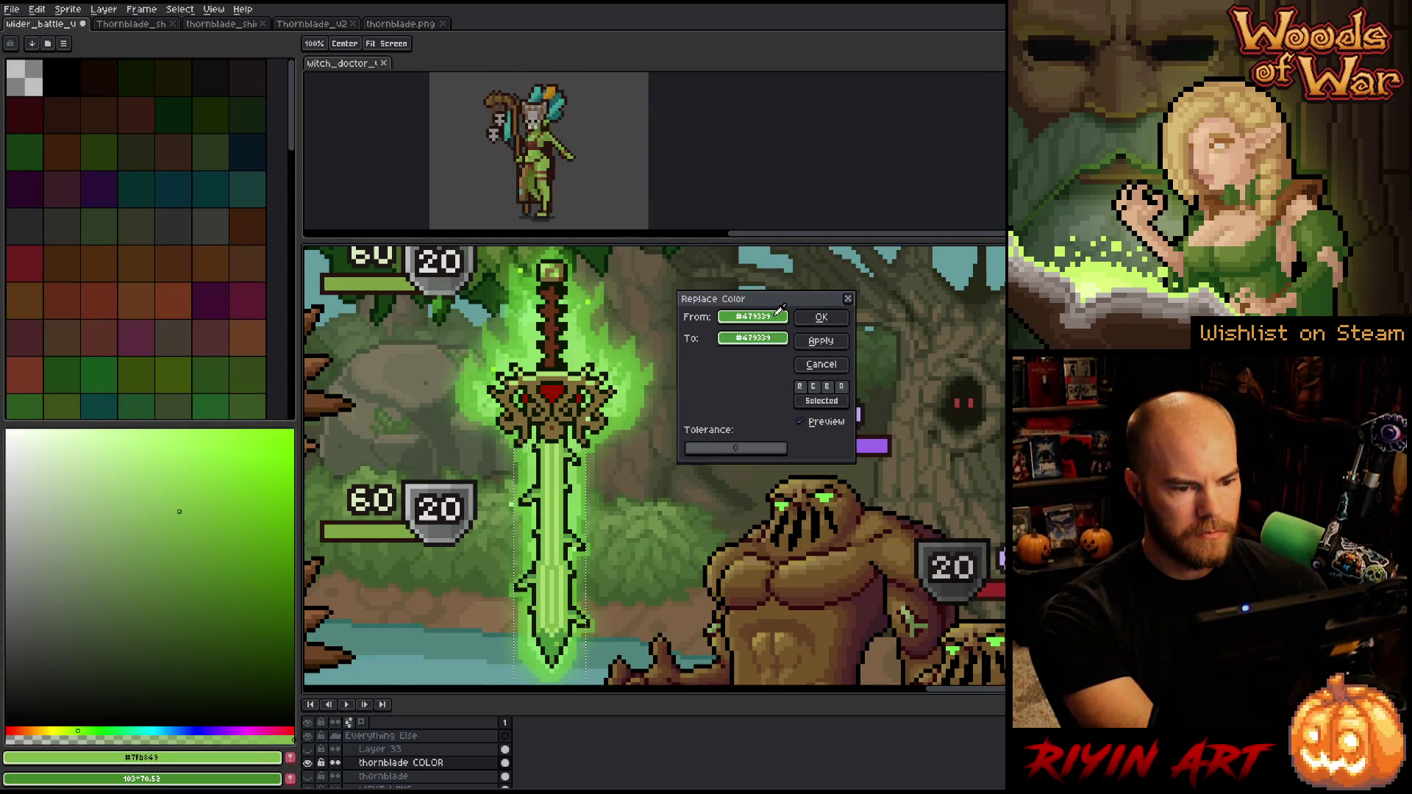
click(765, 339)
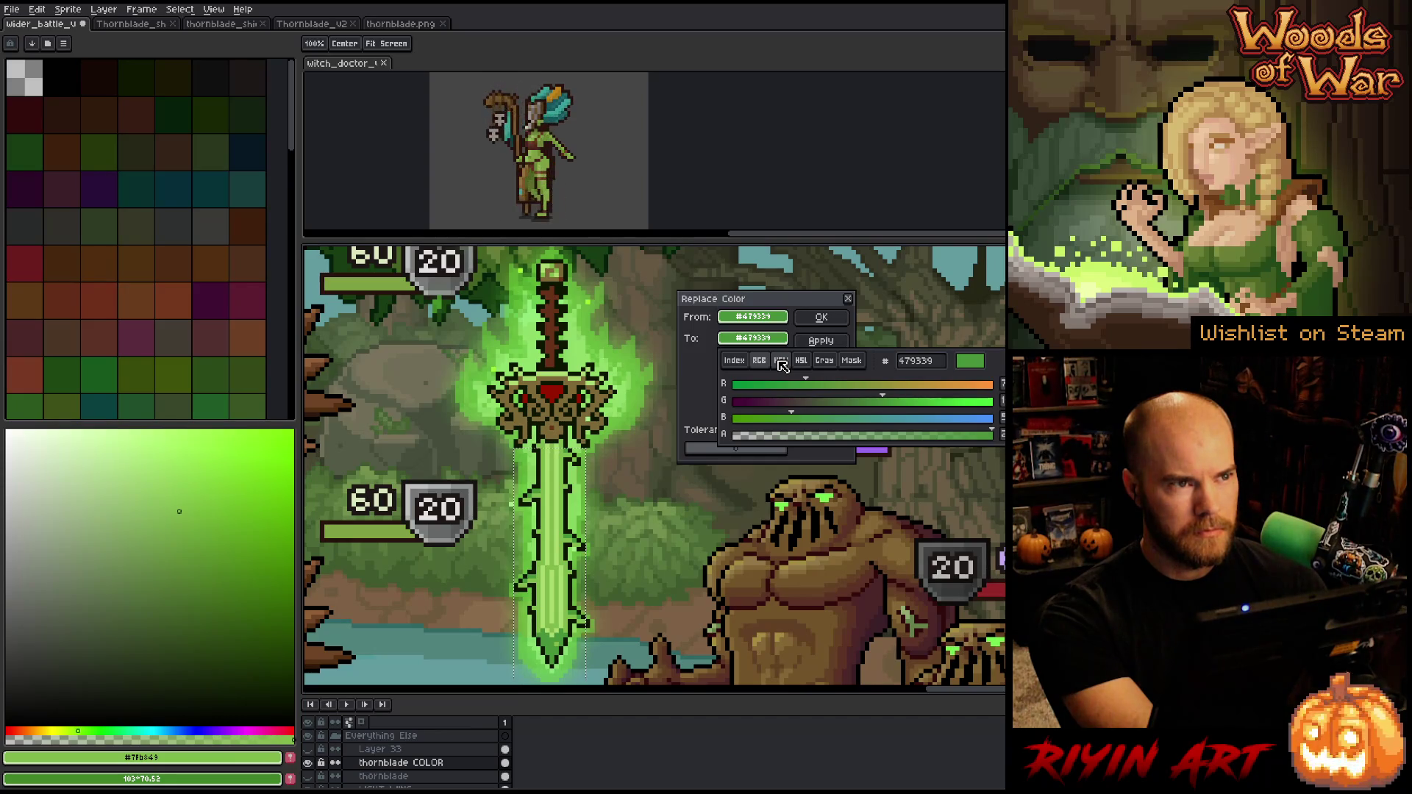
click(794, 333)
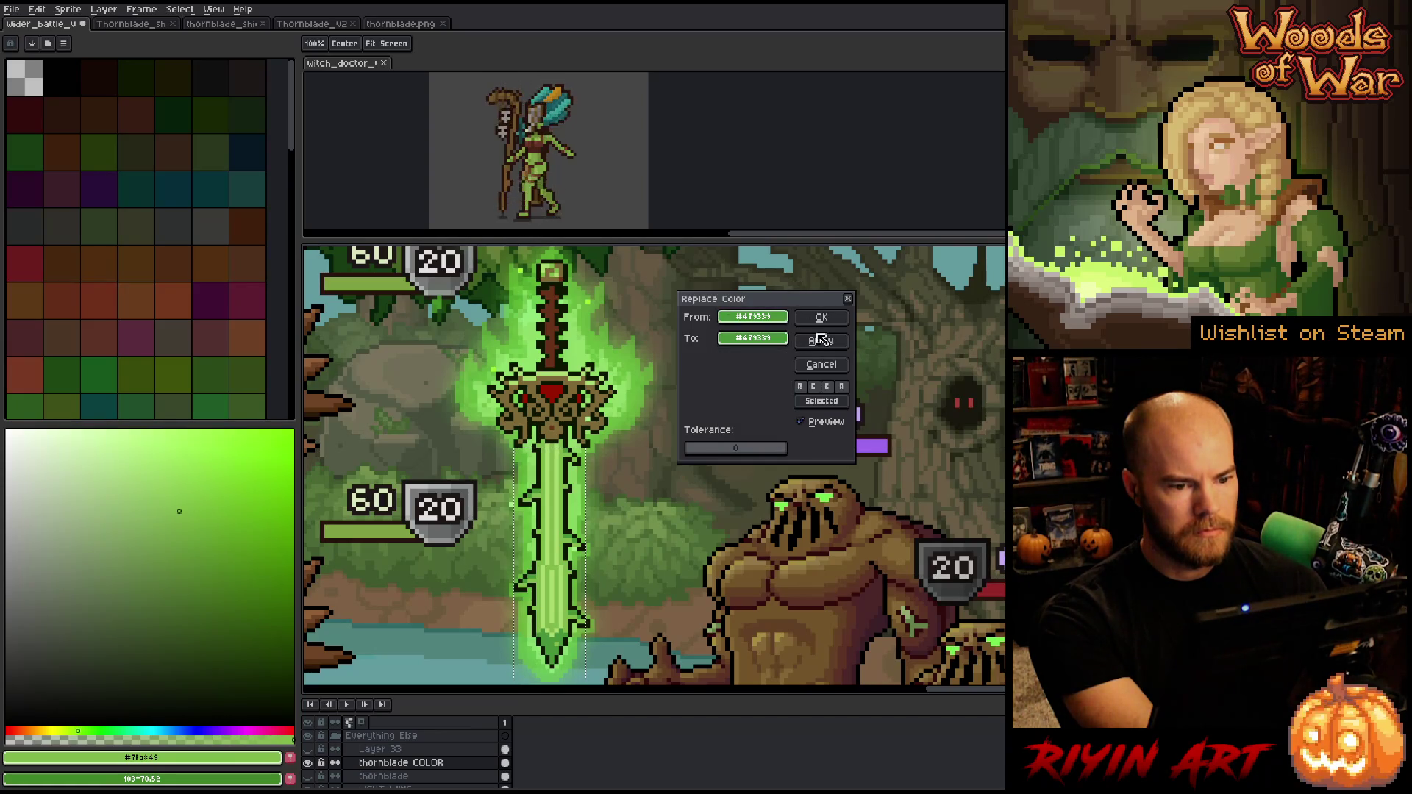
click(821, 364)
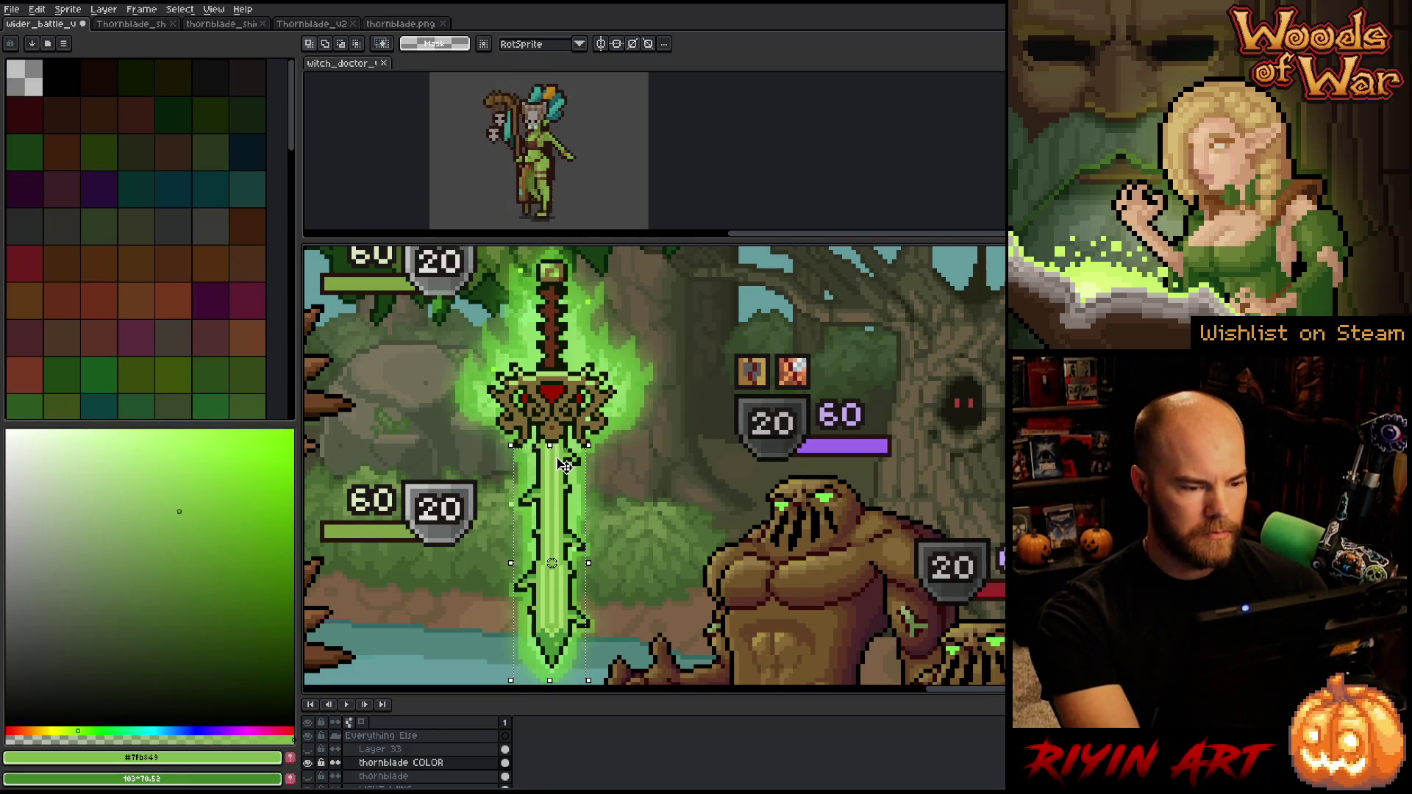
Select the hilt area and set the pommel's light green as From with an olive-brown To
drag(435, 427, 702, 253)
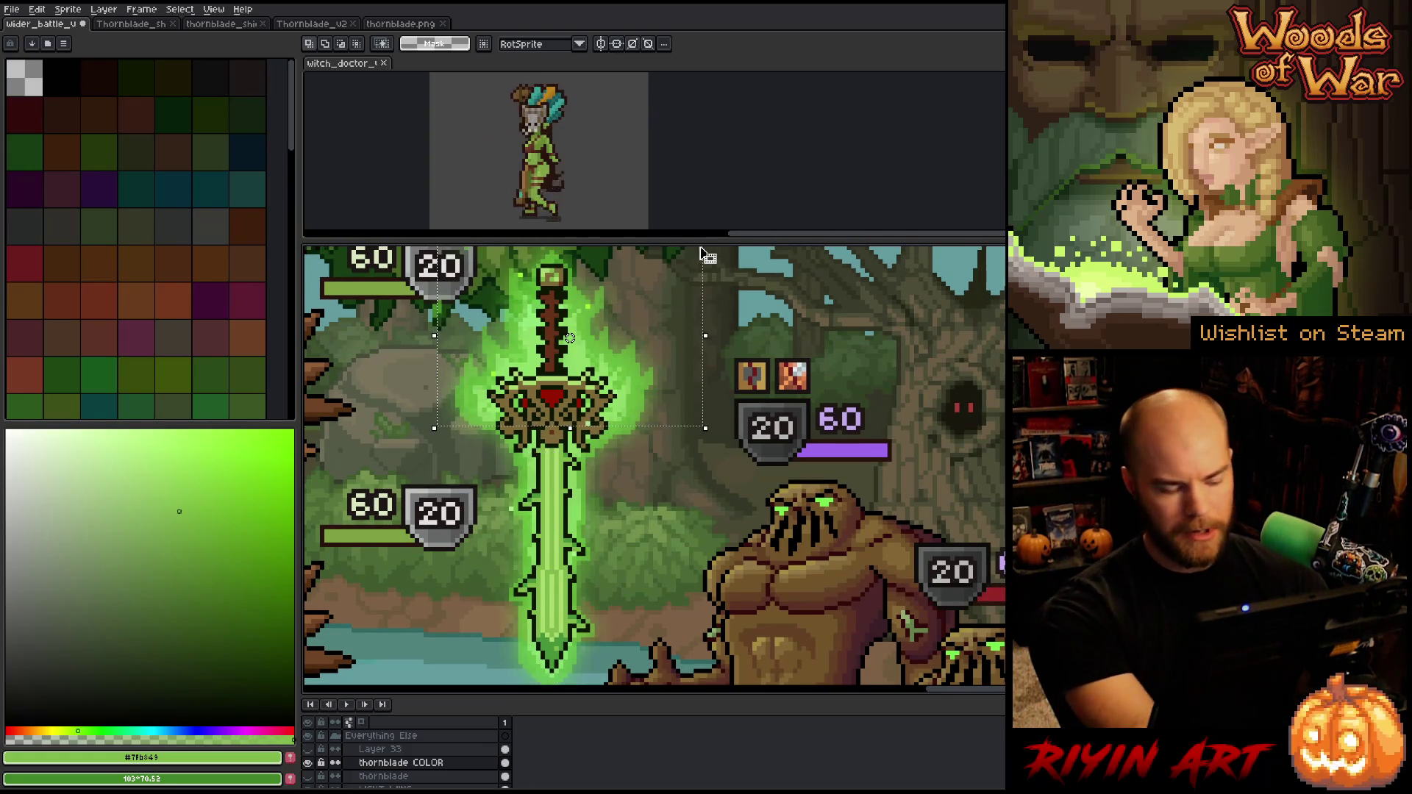
key(shift+r)
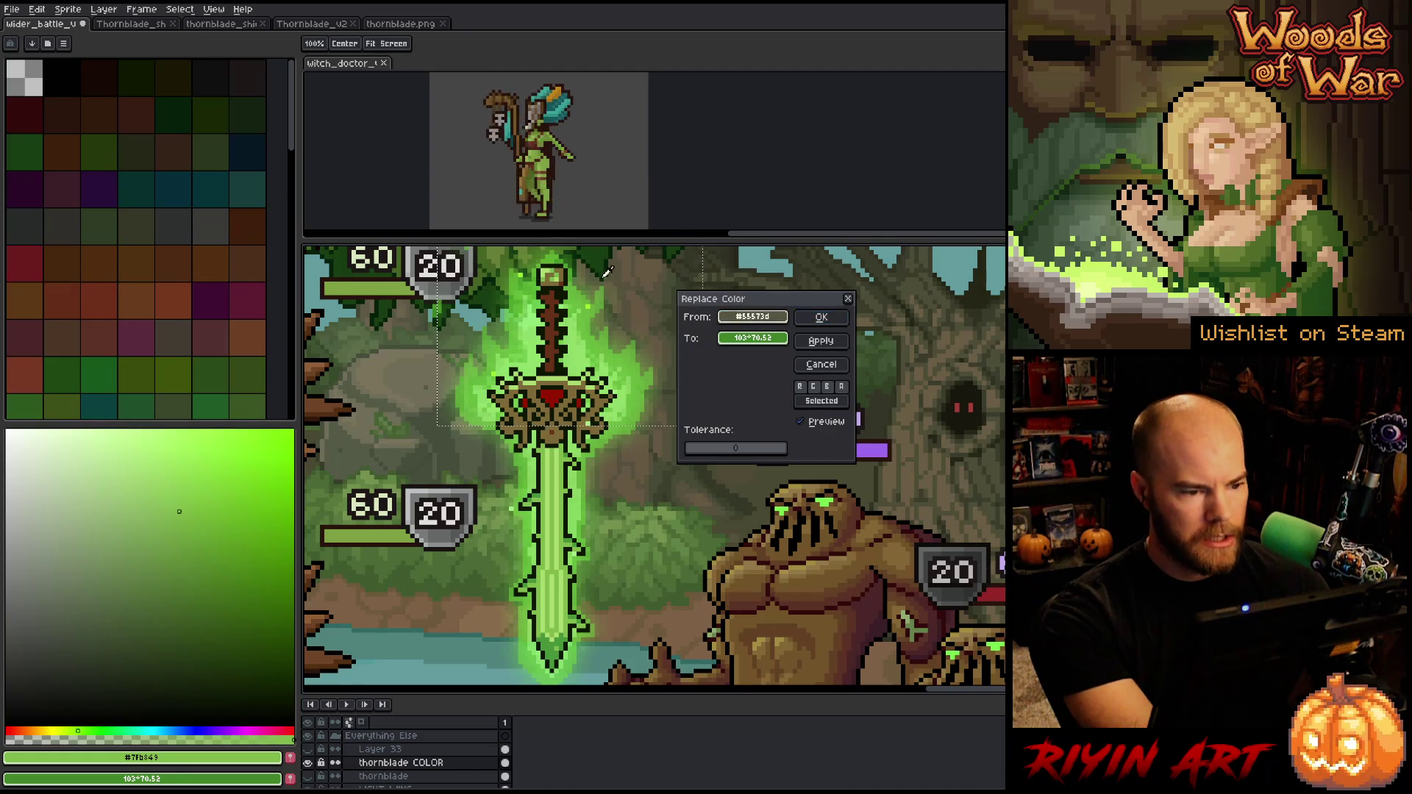
click(555, 269)
right_click(554, 339)
right_click(557, 278)
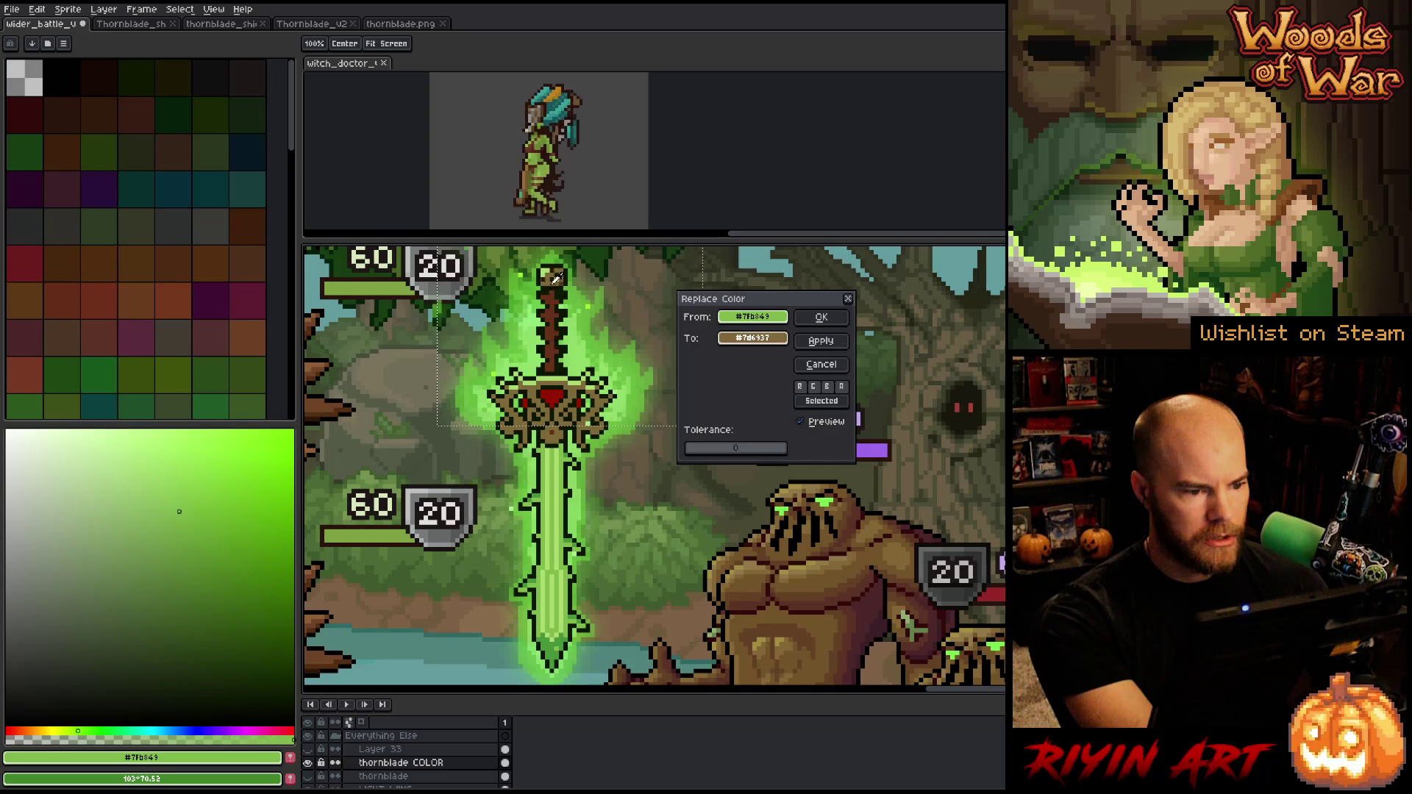
click(741, 340)
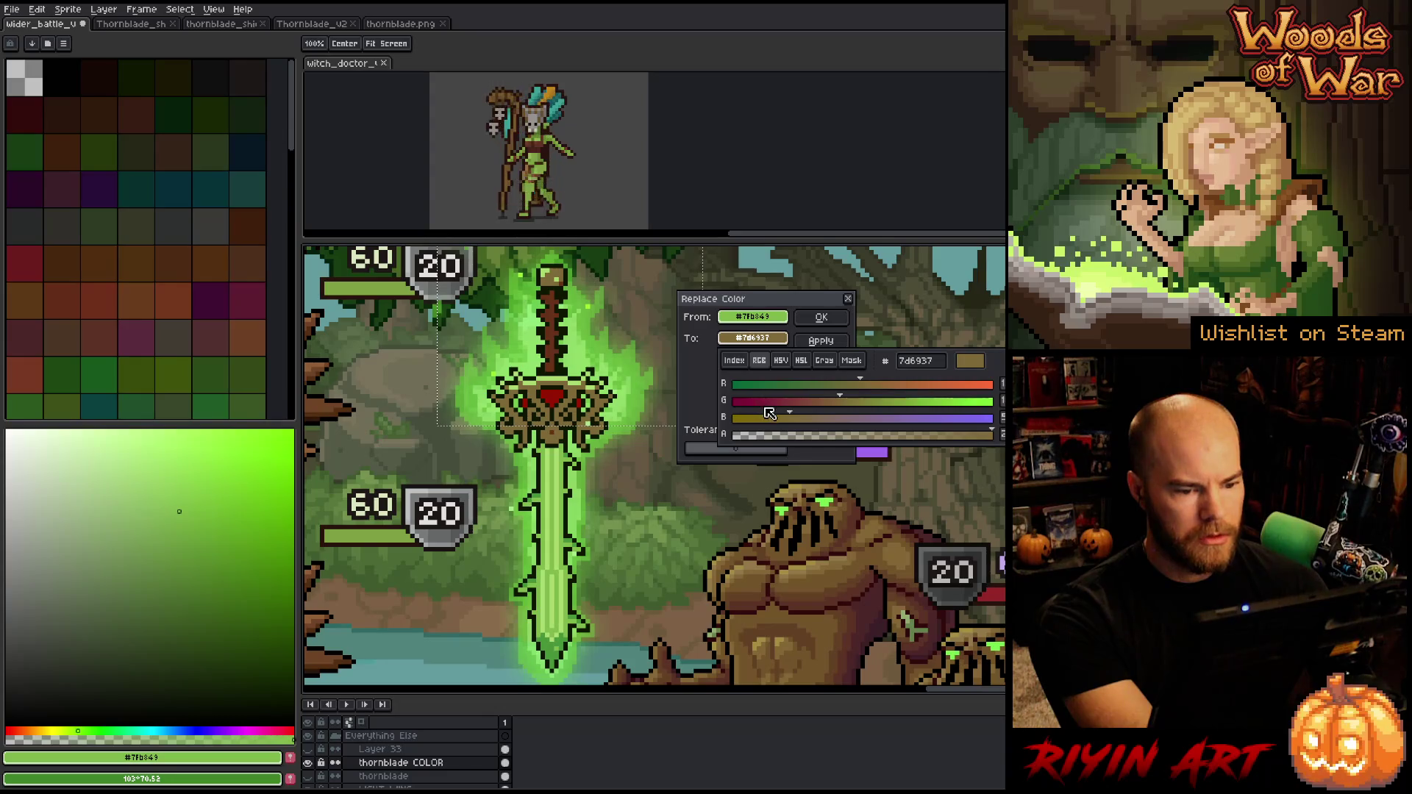
click(781, 361)
Tune the replacement via HSV to a warm brownish gold and apply it to the crossguard
drag(859, 421, 846, 420)
click(771, 385)
drag(774, 390, 785, 390)
drag(880, 403, 909, 403)
drag(780, 391, 779, 391)
click(865, 422)
drag(871, 425, 887, 421)
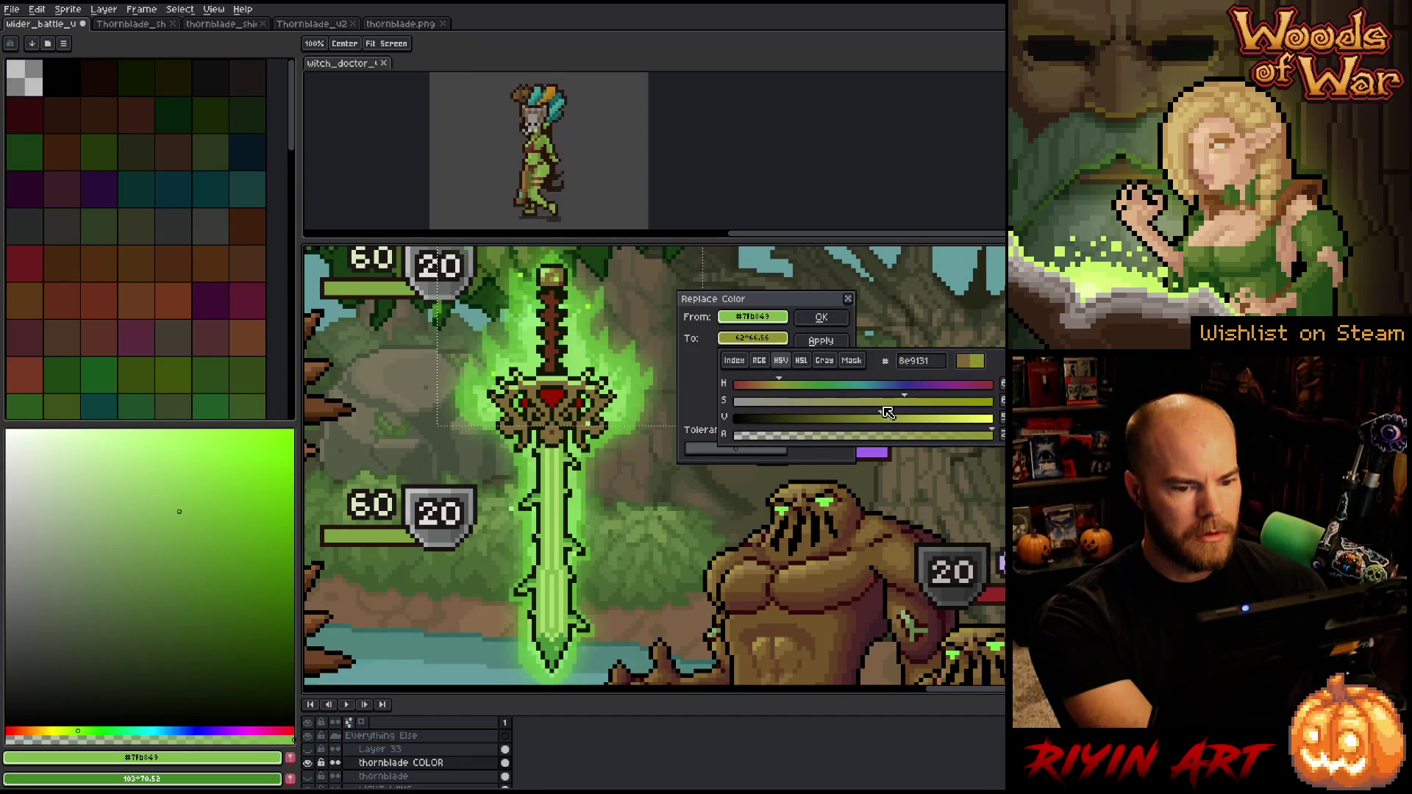
drag(780, 388, 776, 388)
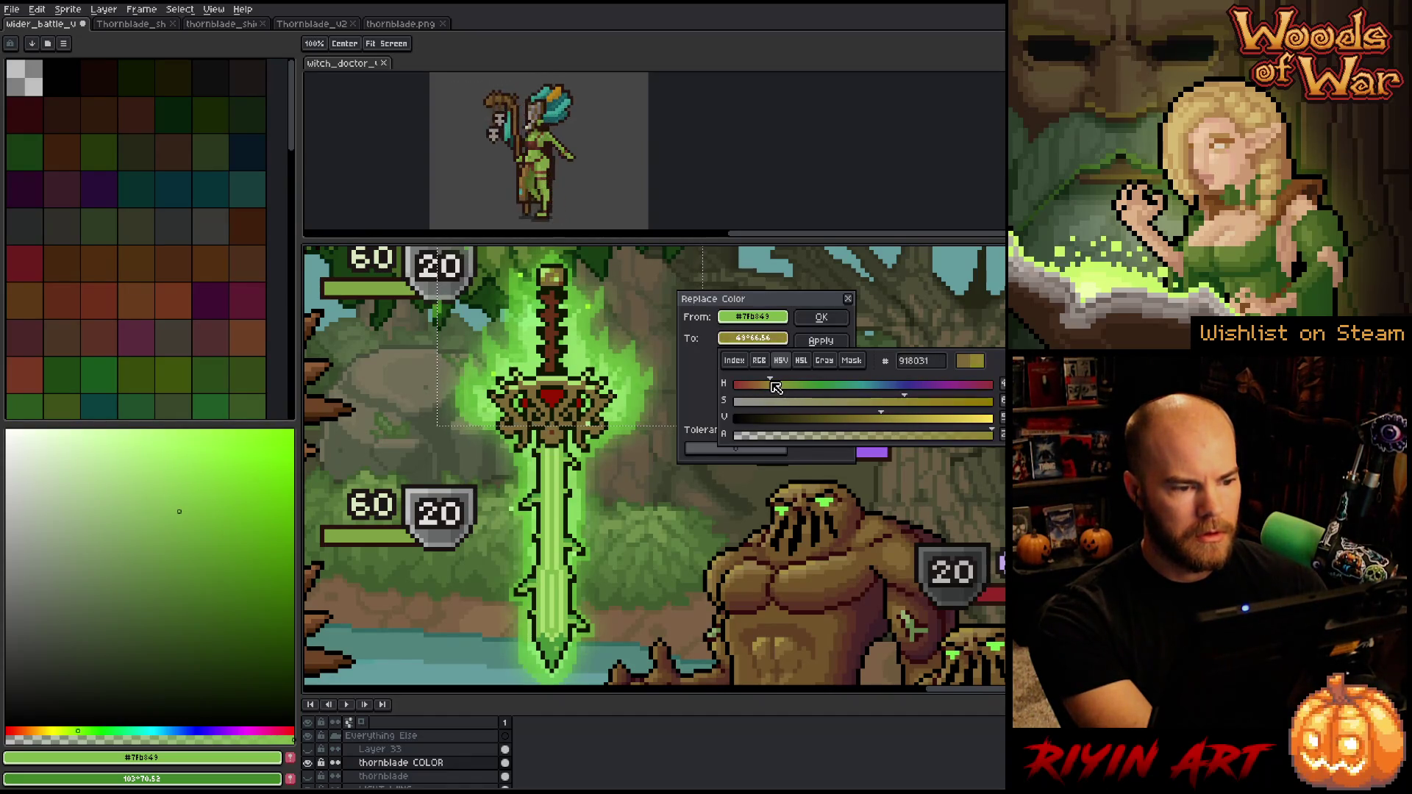
mouse_move(904, 401)
mouse_down()
mouse_move(934, 401)
mouse_move(904, 419)
mouse_up()
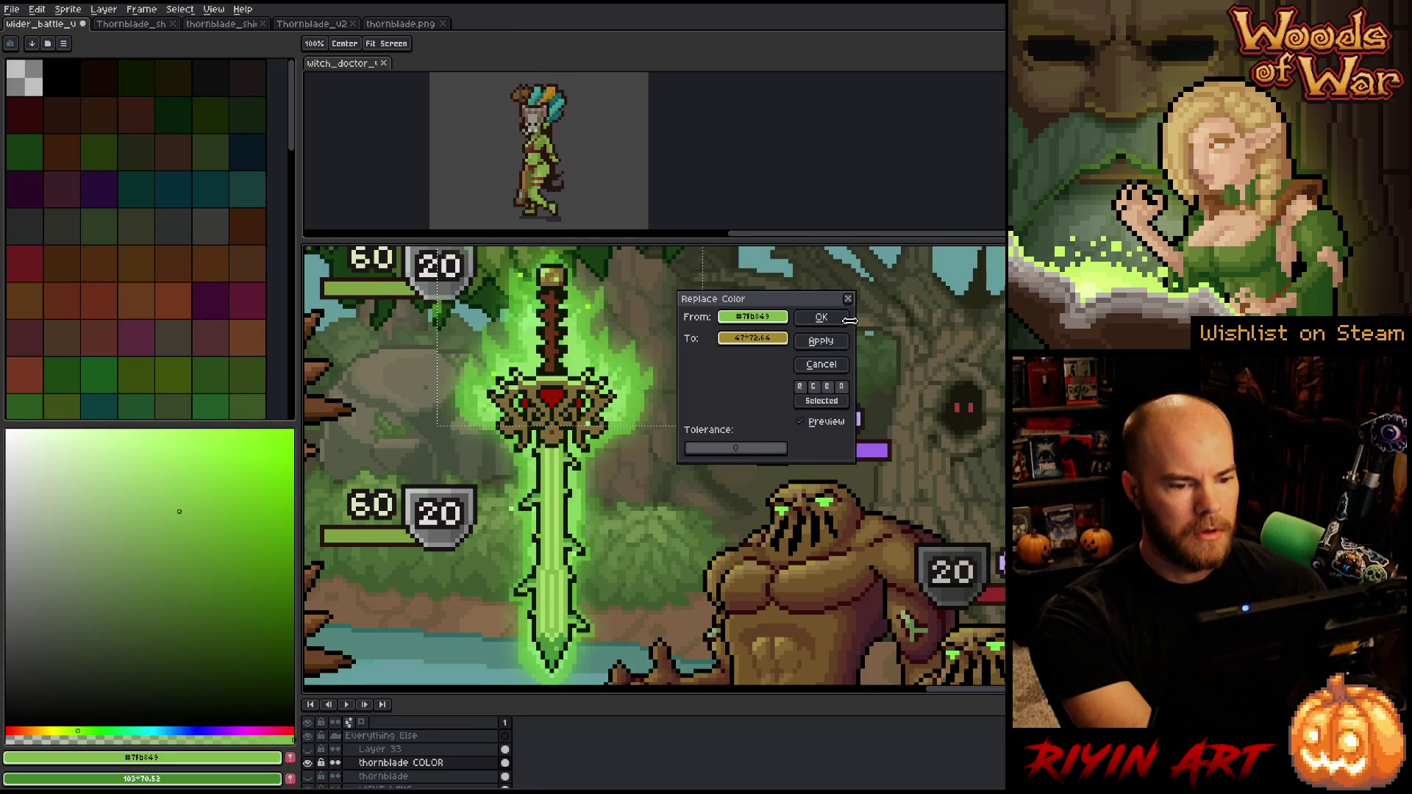
click(822, 317)
Replace the remaining light green with a saturated, slightly darkened yellow gold
key(shift+r)
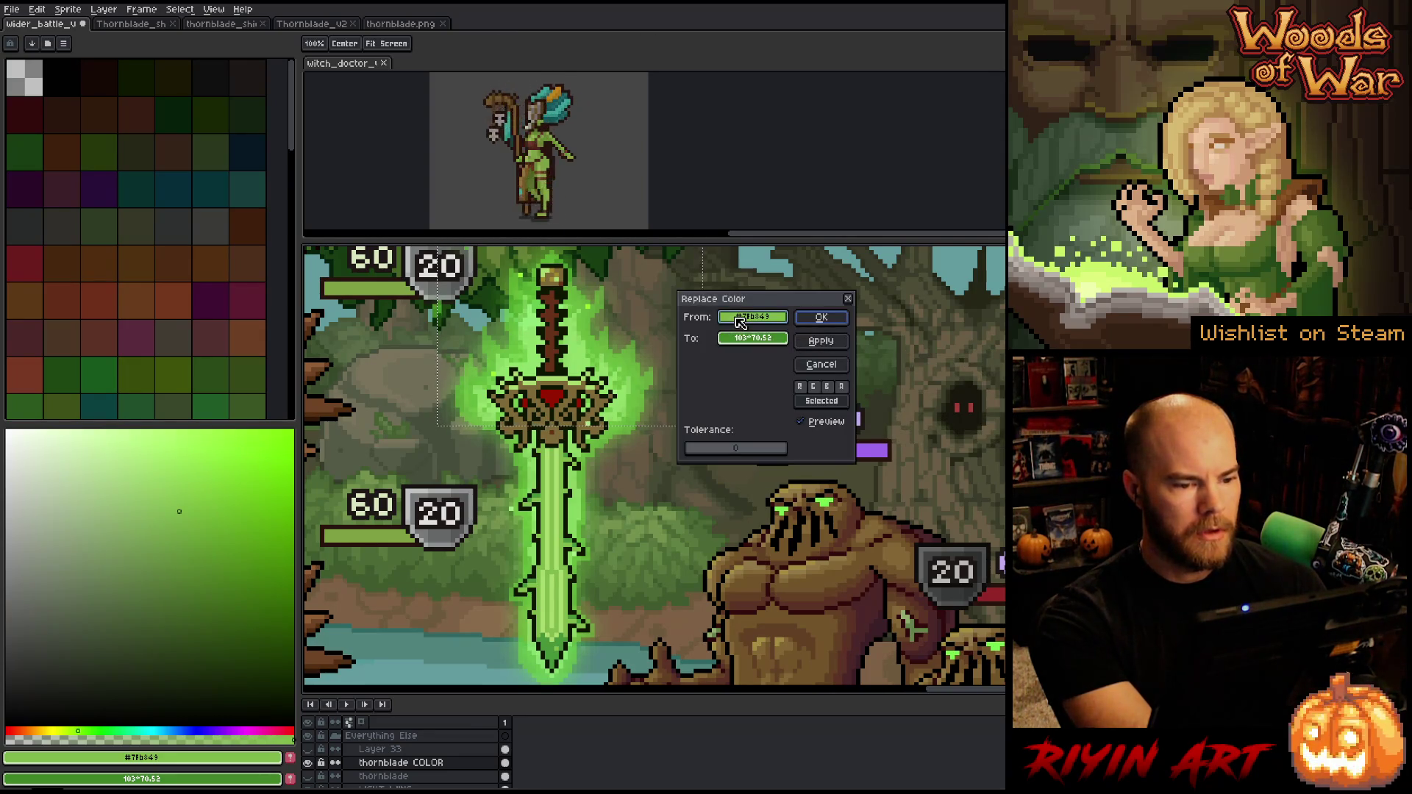
click(559, 269)
click(558, 265)
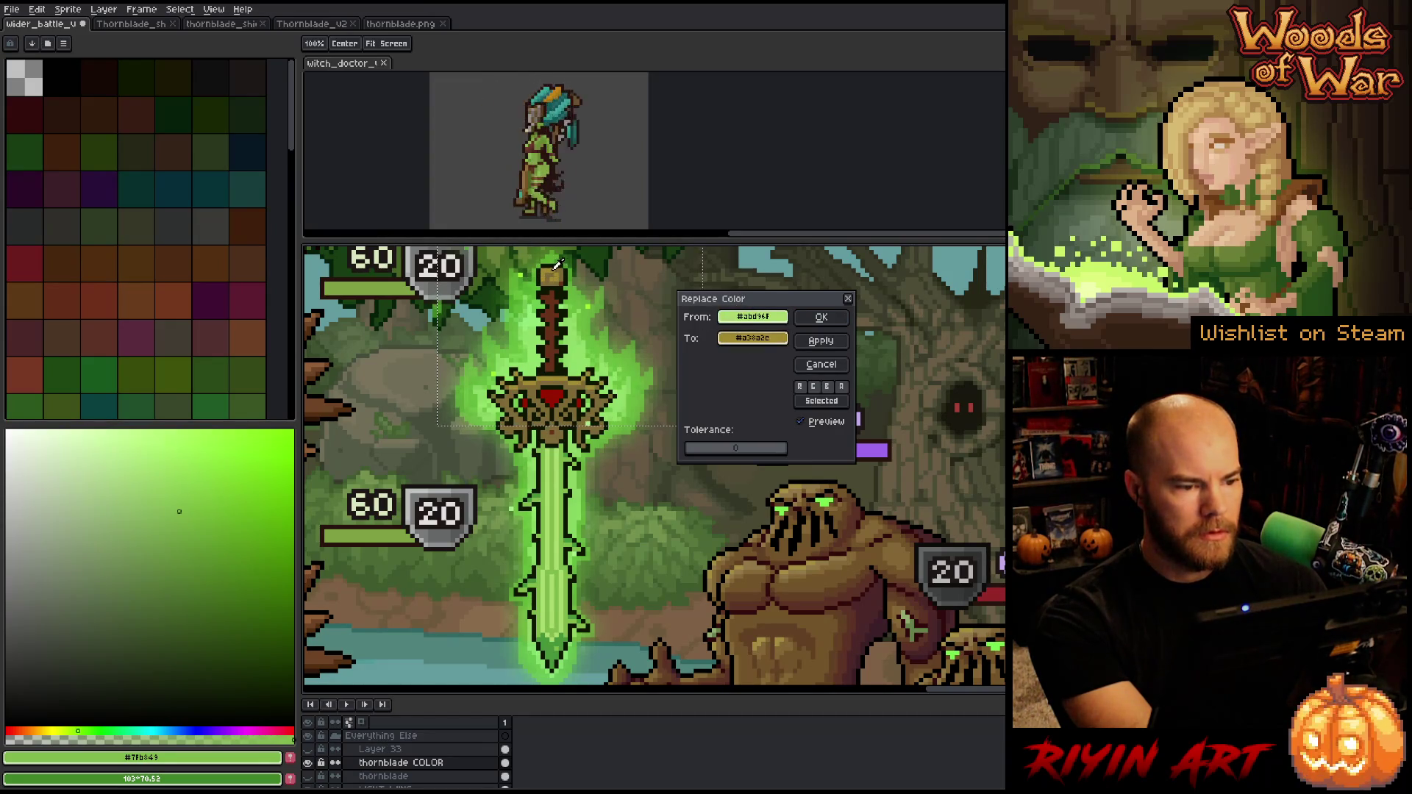
click(559, 266)
click(750, 338)
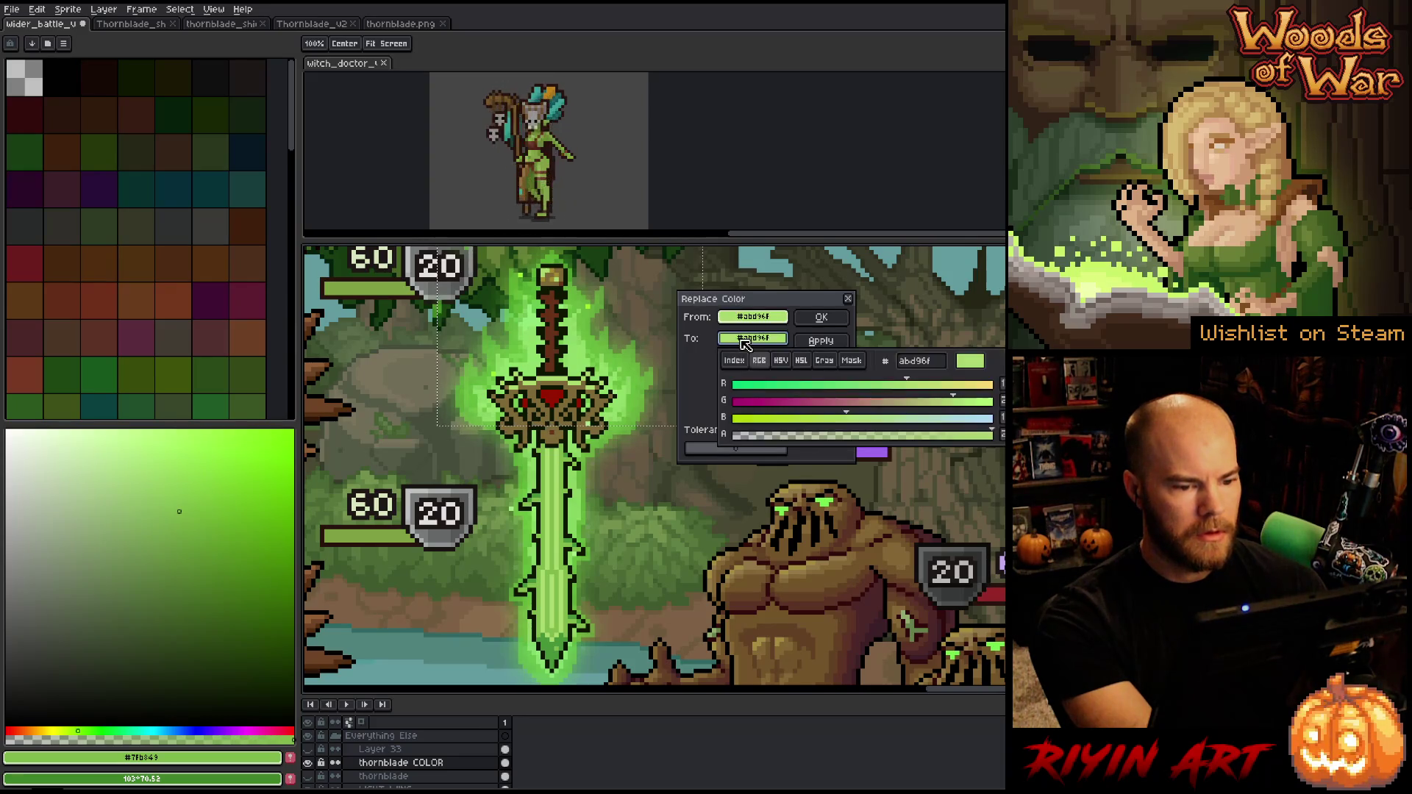
click(780, 360)
drag(796, 384, 779, 392)
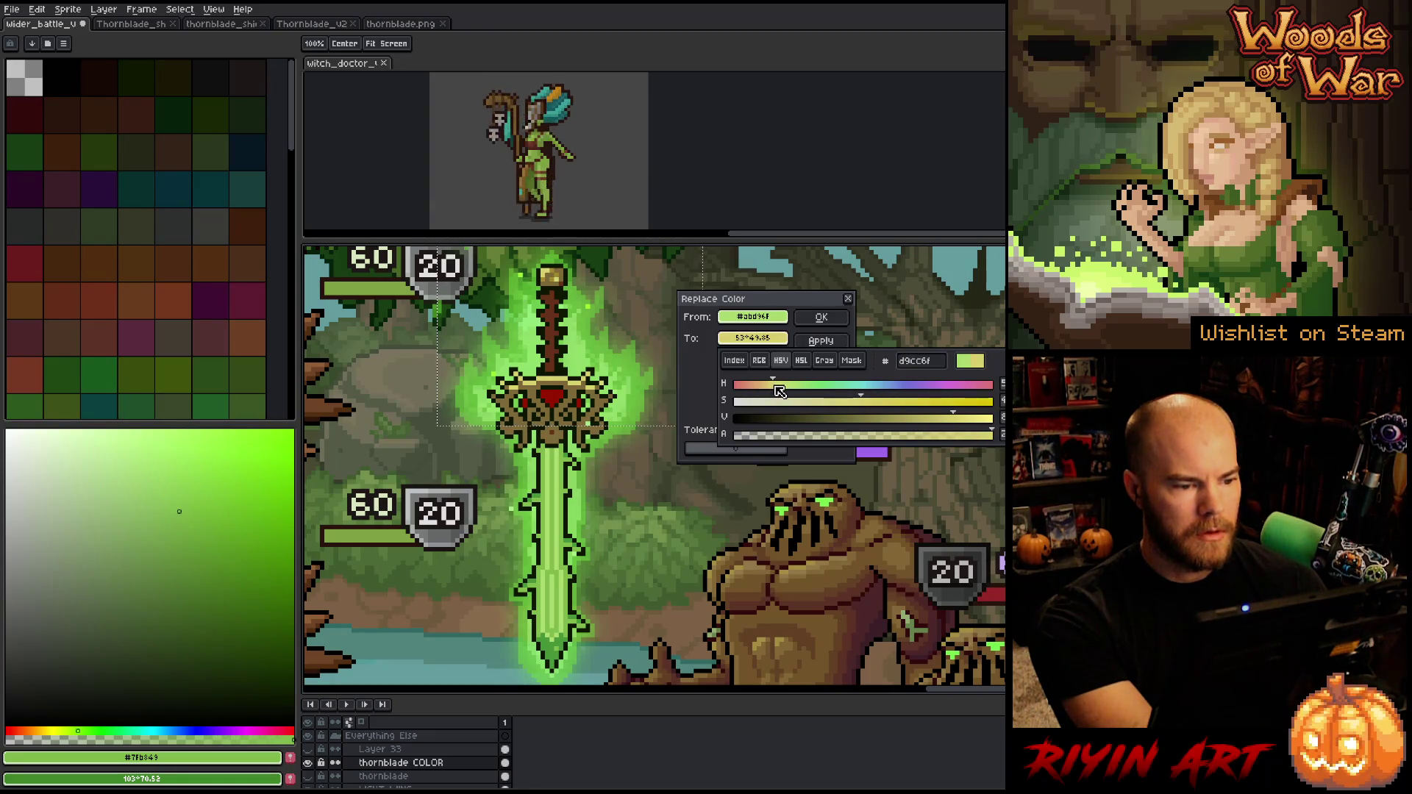
click(952, 402)
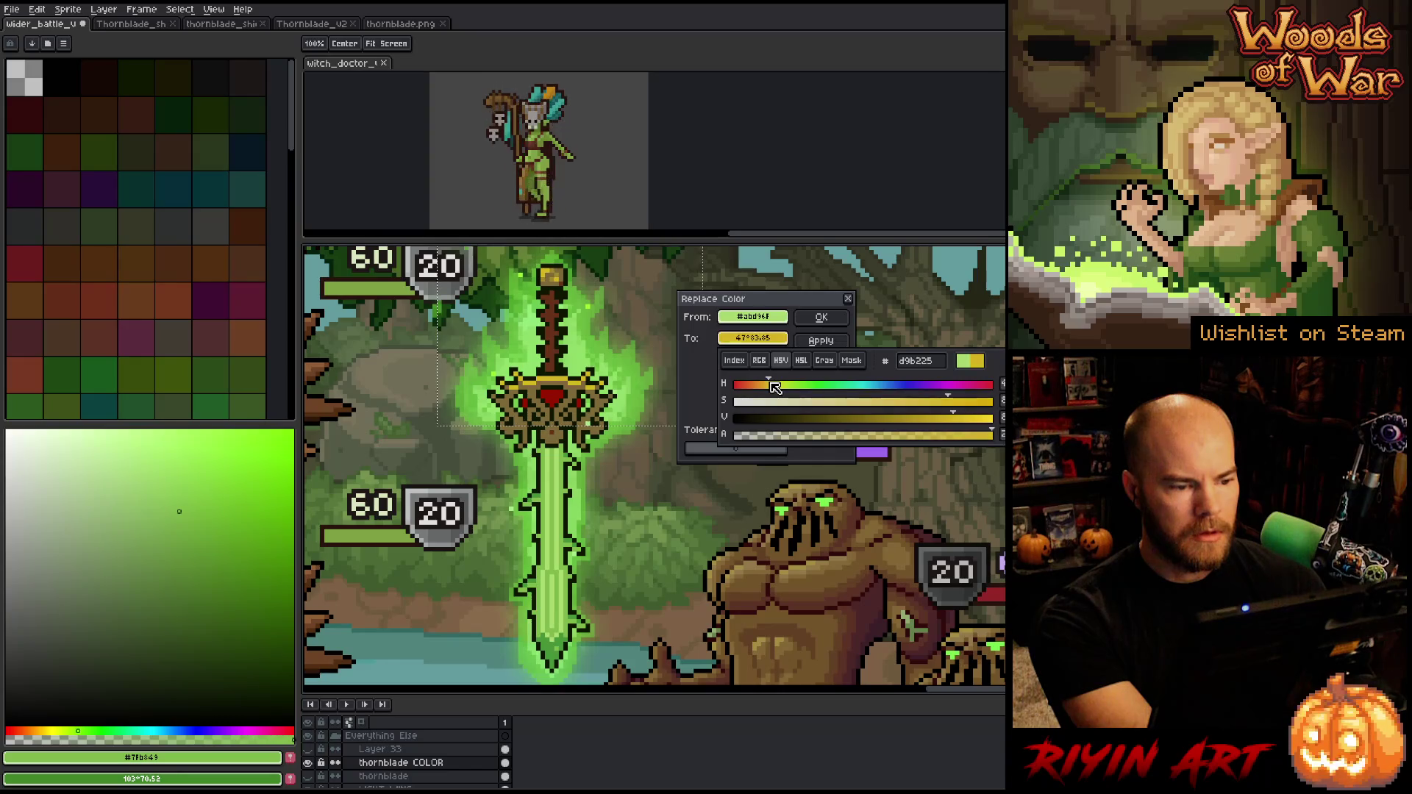
drag(776, 387, 778, 388)
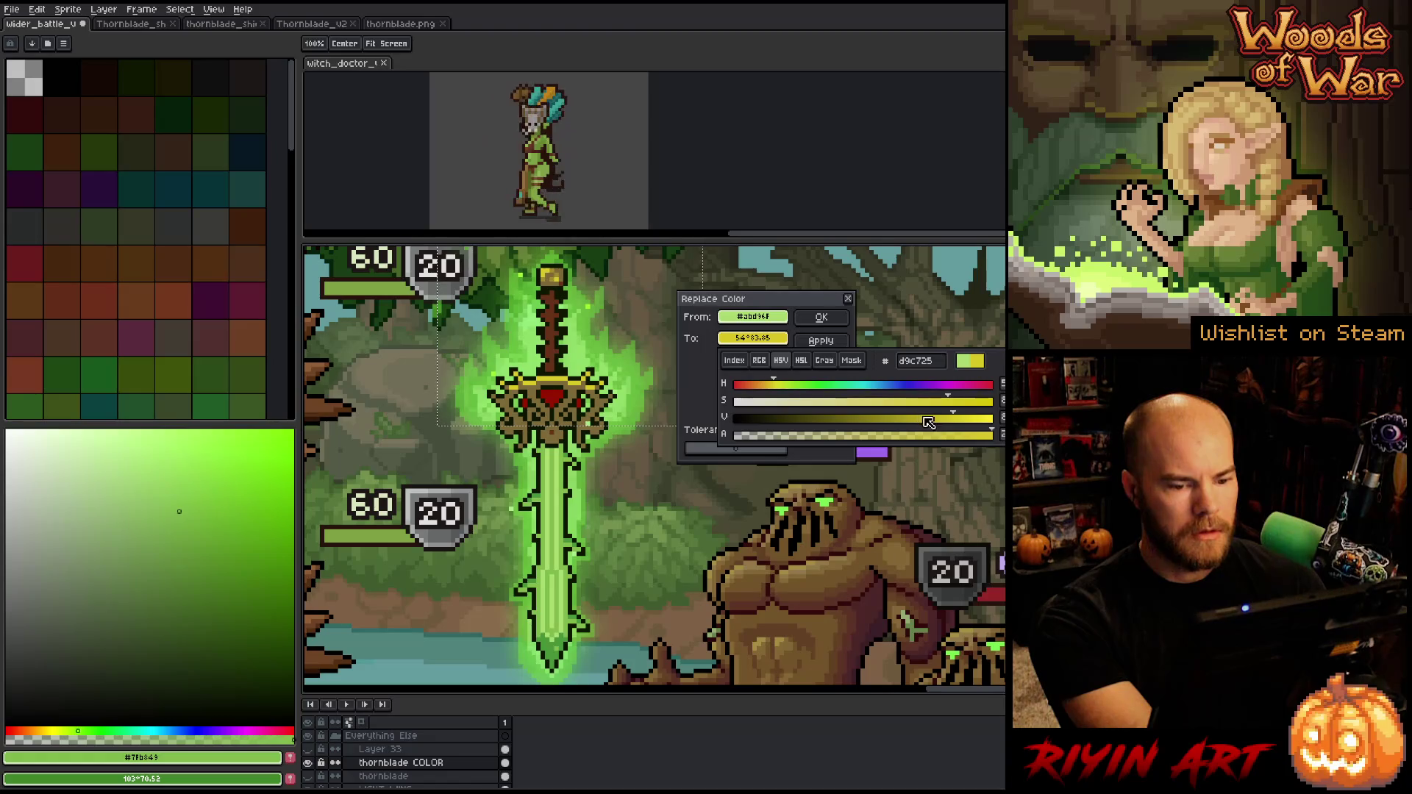
drag(947, 419, 900, 405)
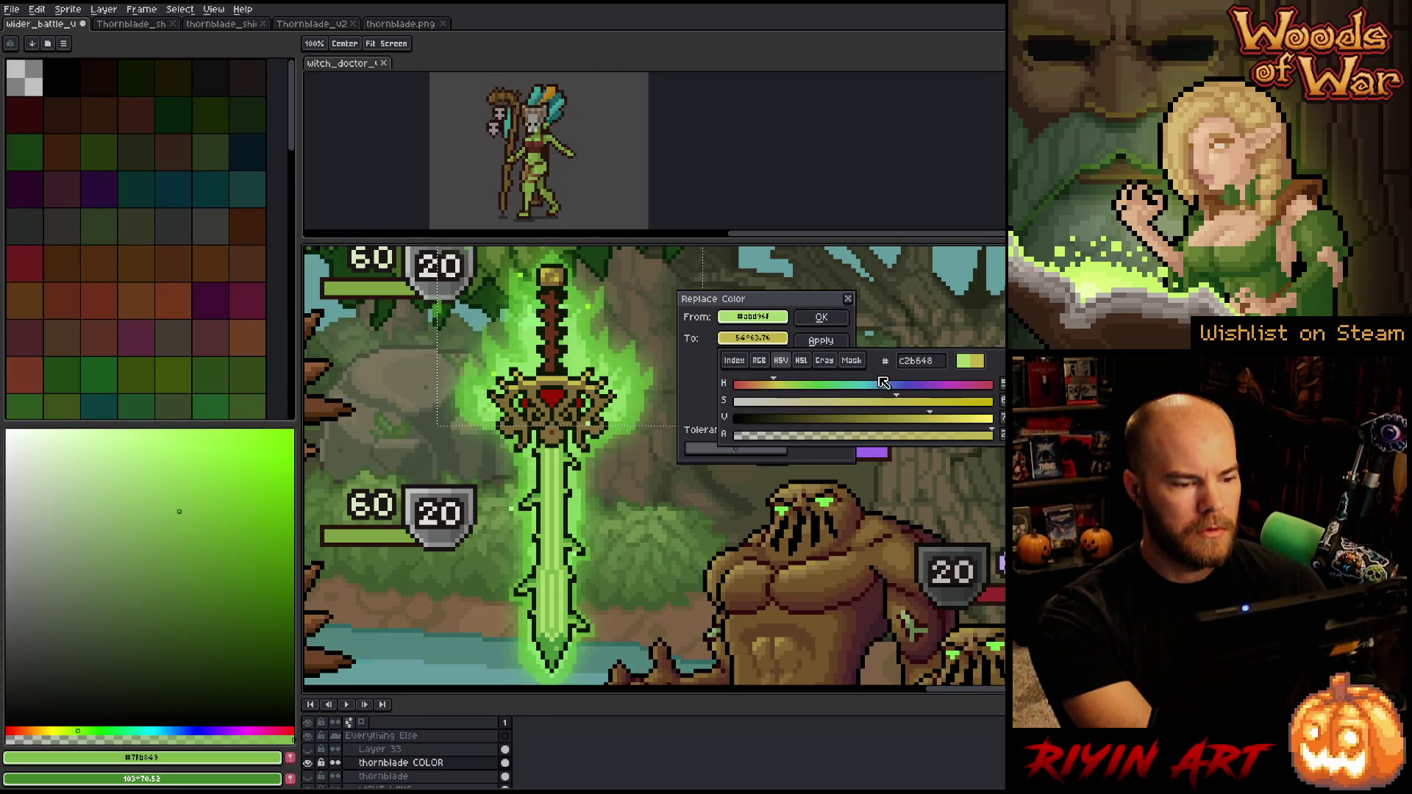
click(817, 319)
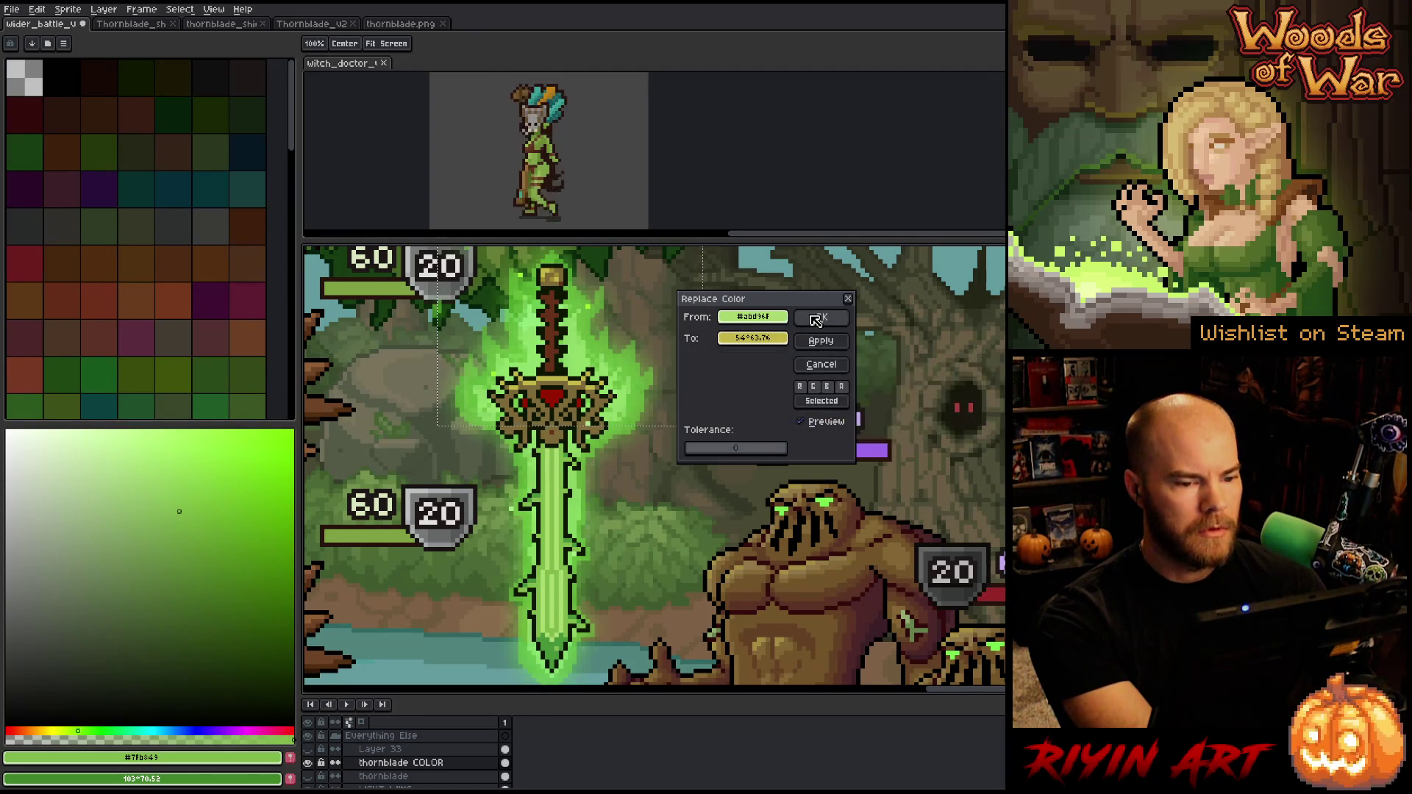
click(816, 318)
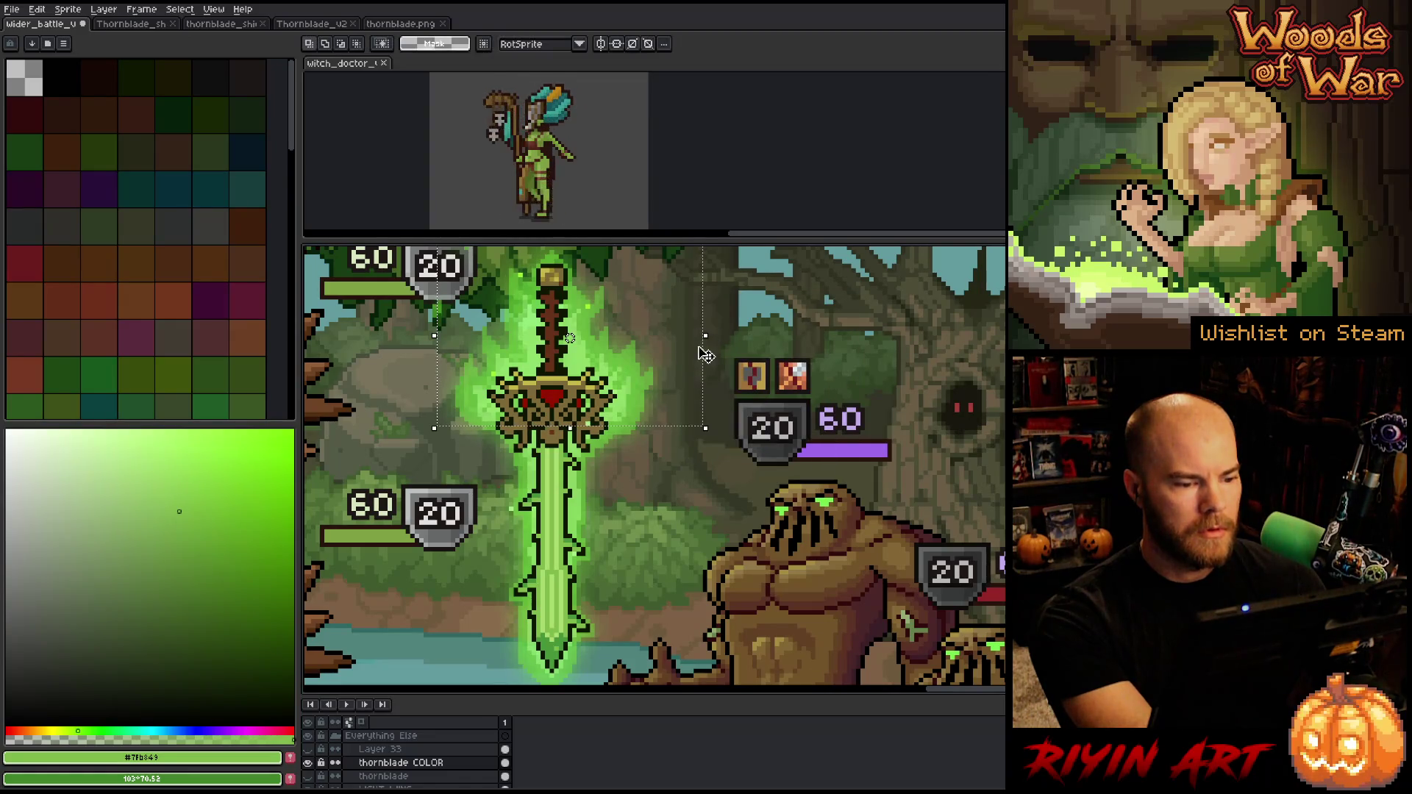
Box the crossguard area and try a pommel-gold Replace Color, then dismiss it unchanged
drag(696, 342, 440, 425)
key(shift+r)
click(558, 378)
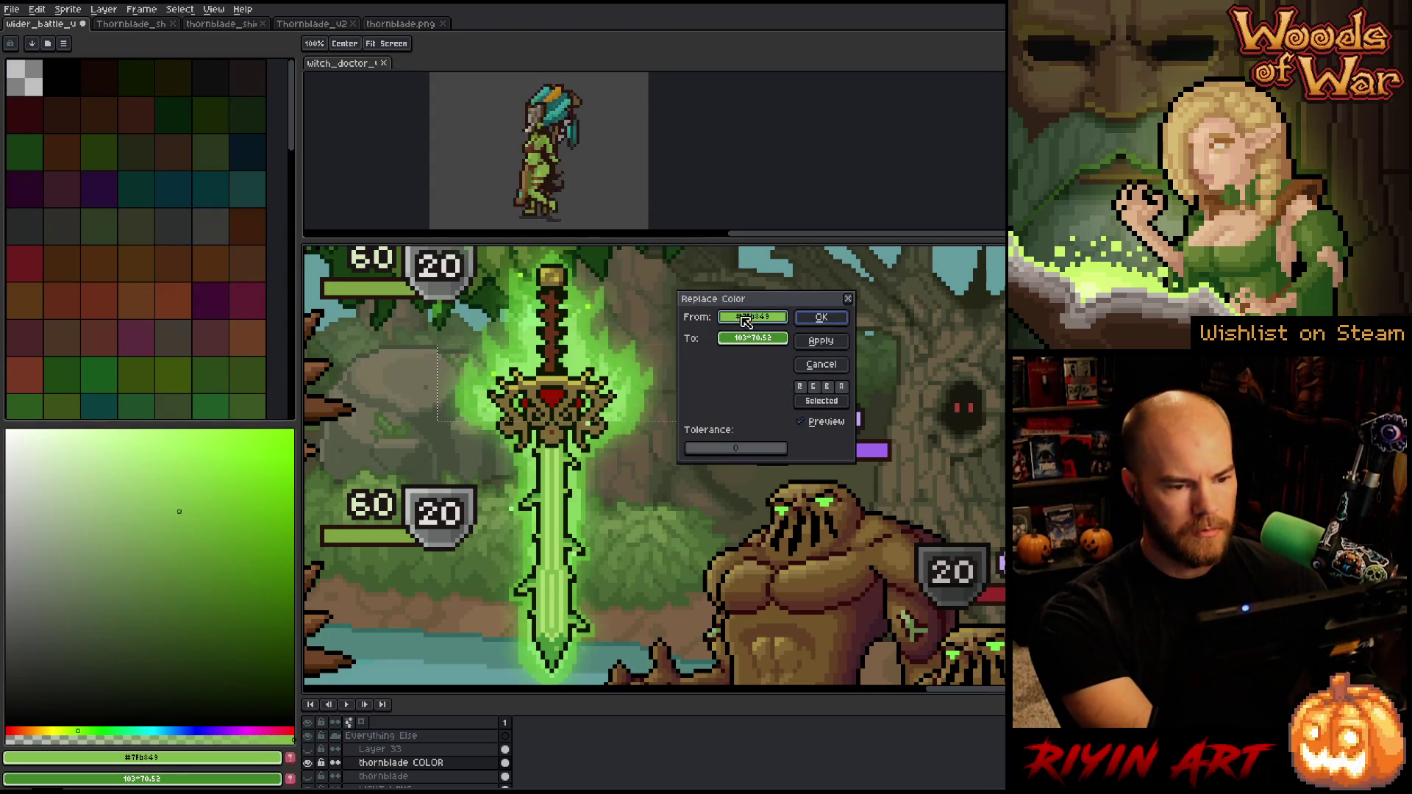
click(556, 278)
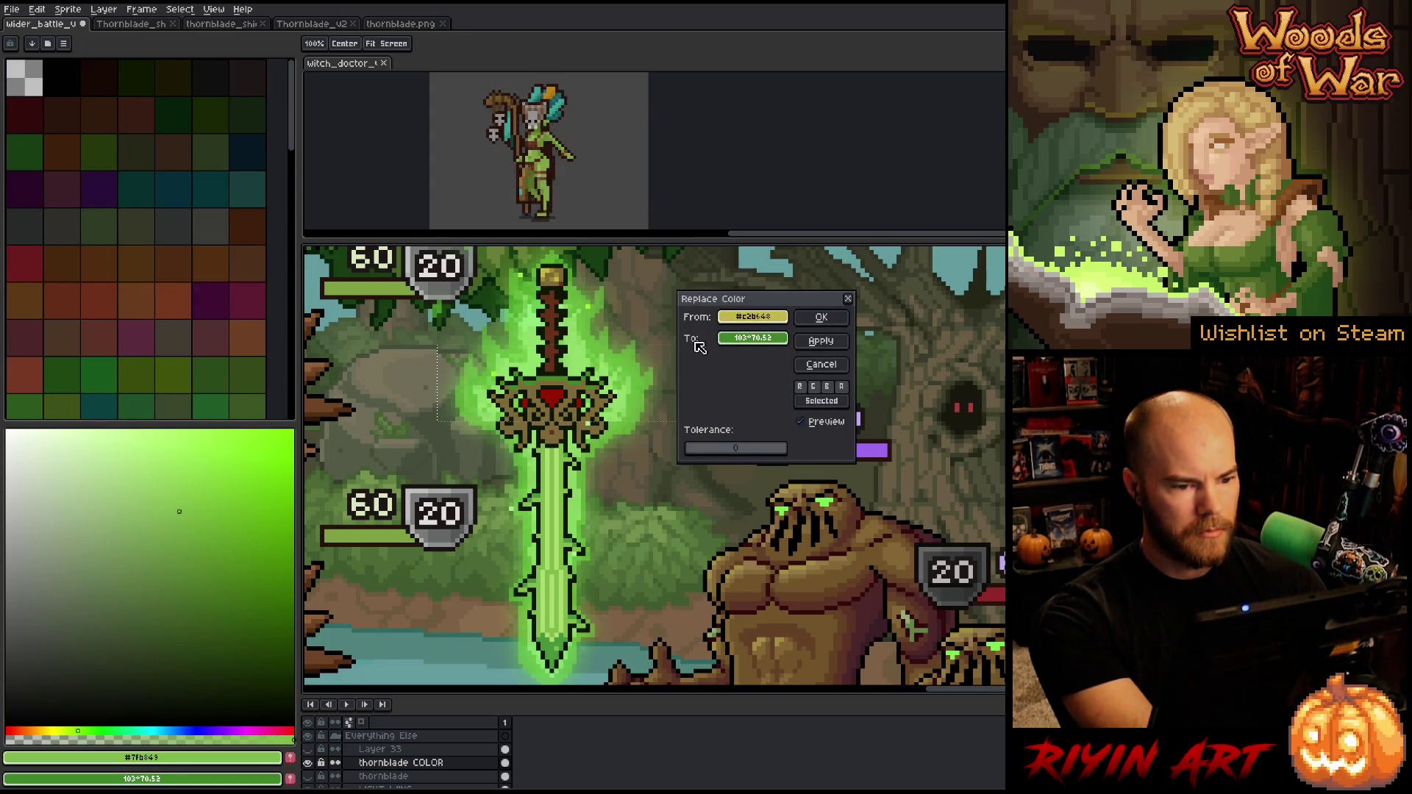
right_click(559, 276)
right_click(557, 276)
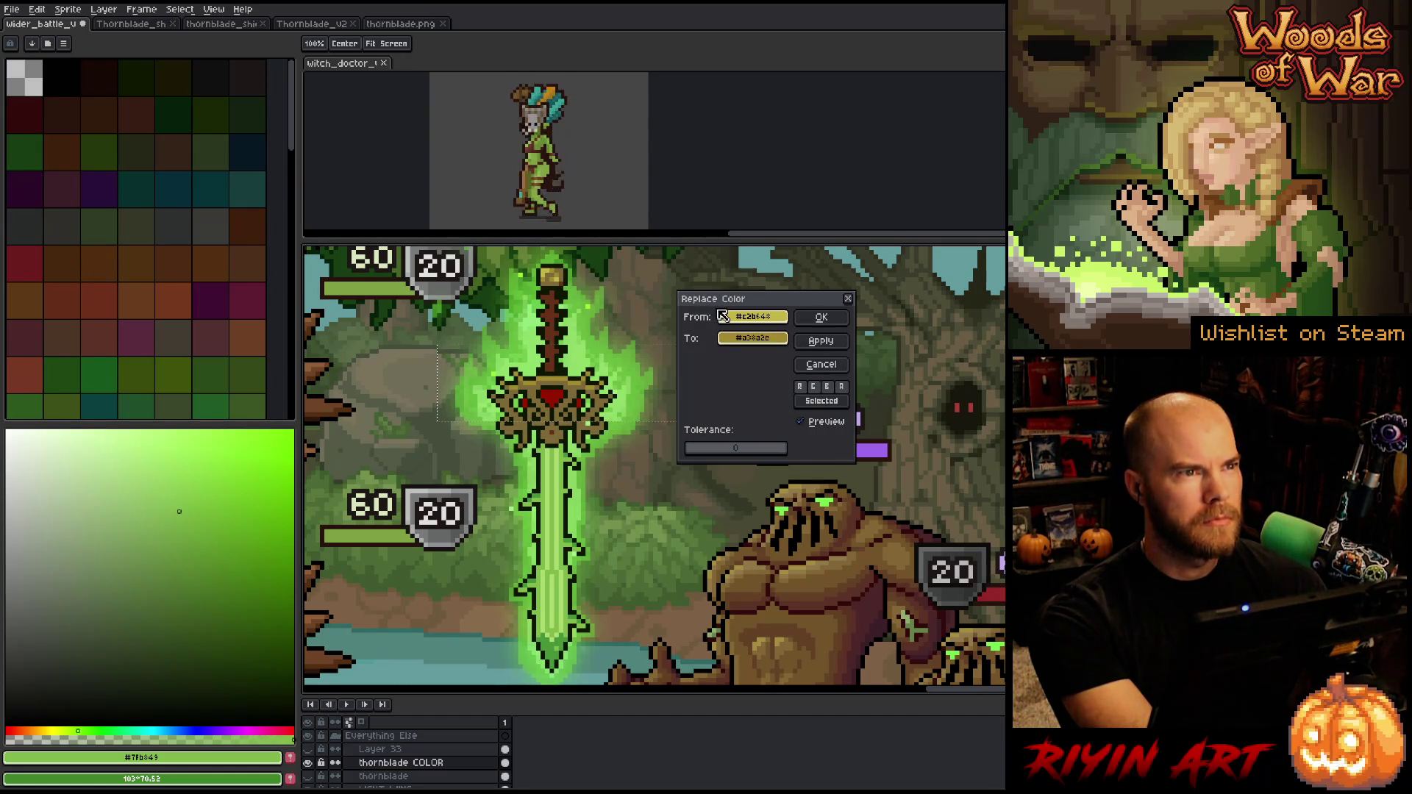
key(Return)
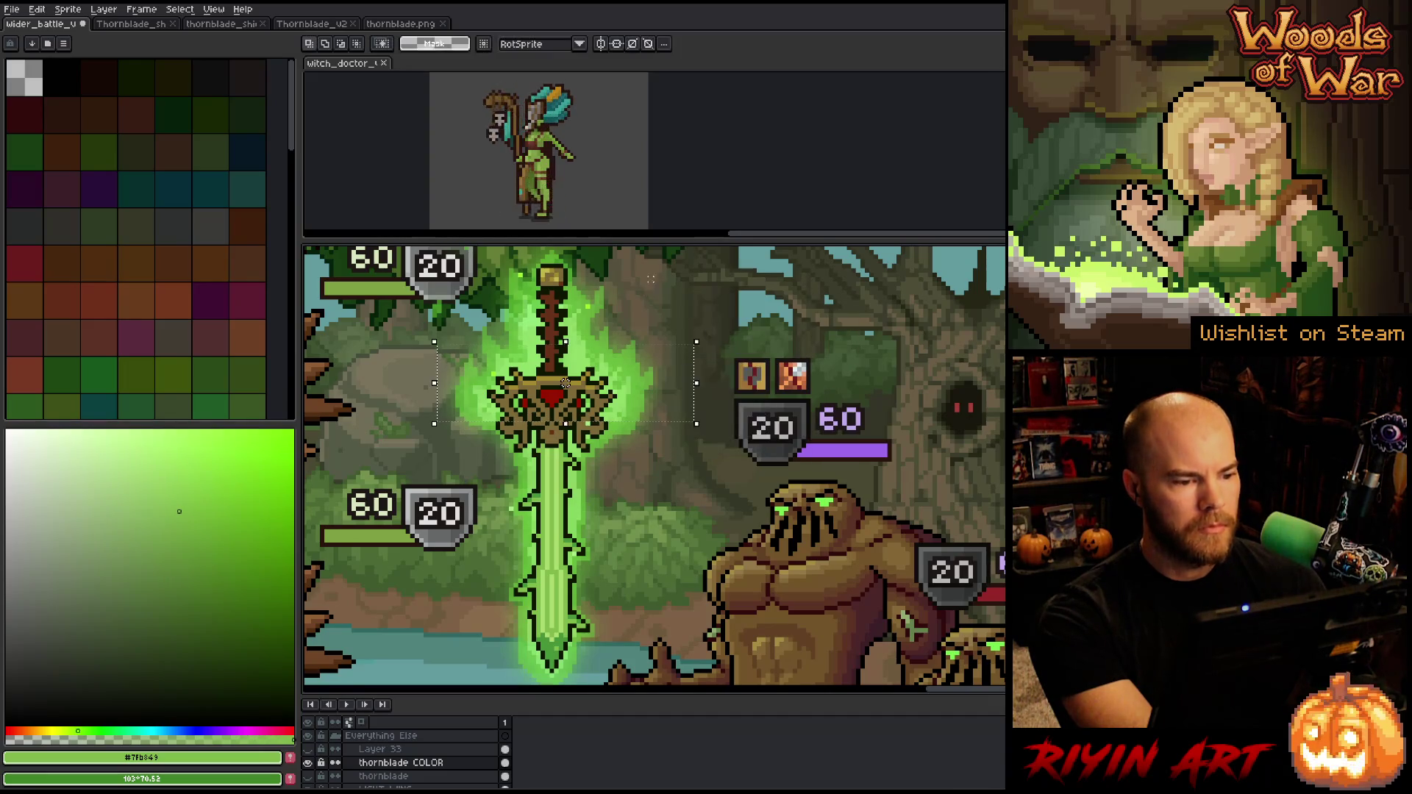
Select the sword's upper half and set Replace Color from the pommel gold
mouse_move(687, 432)
mouse_down()
mouse_move(340, 264)
mouse_move(340, 248)
mouse_up()
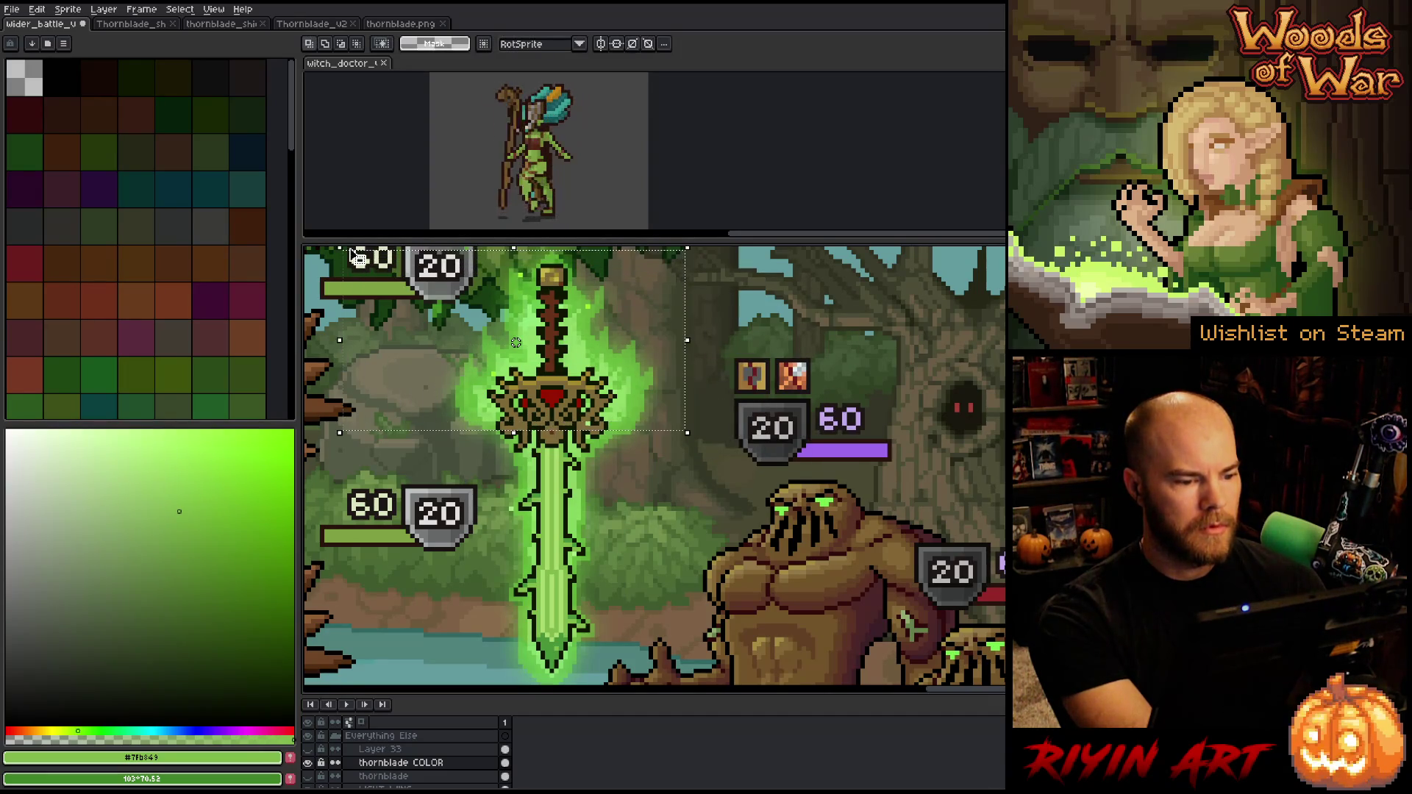
key(shift+r)
click(550, 274)
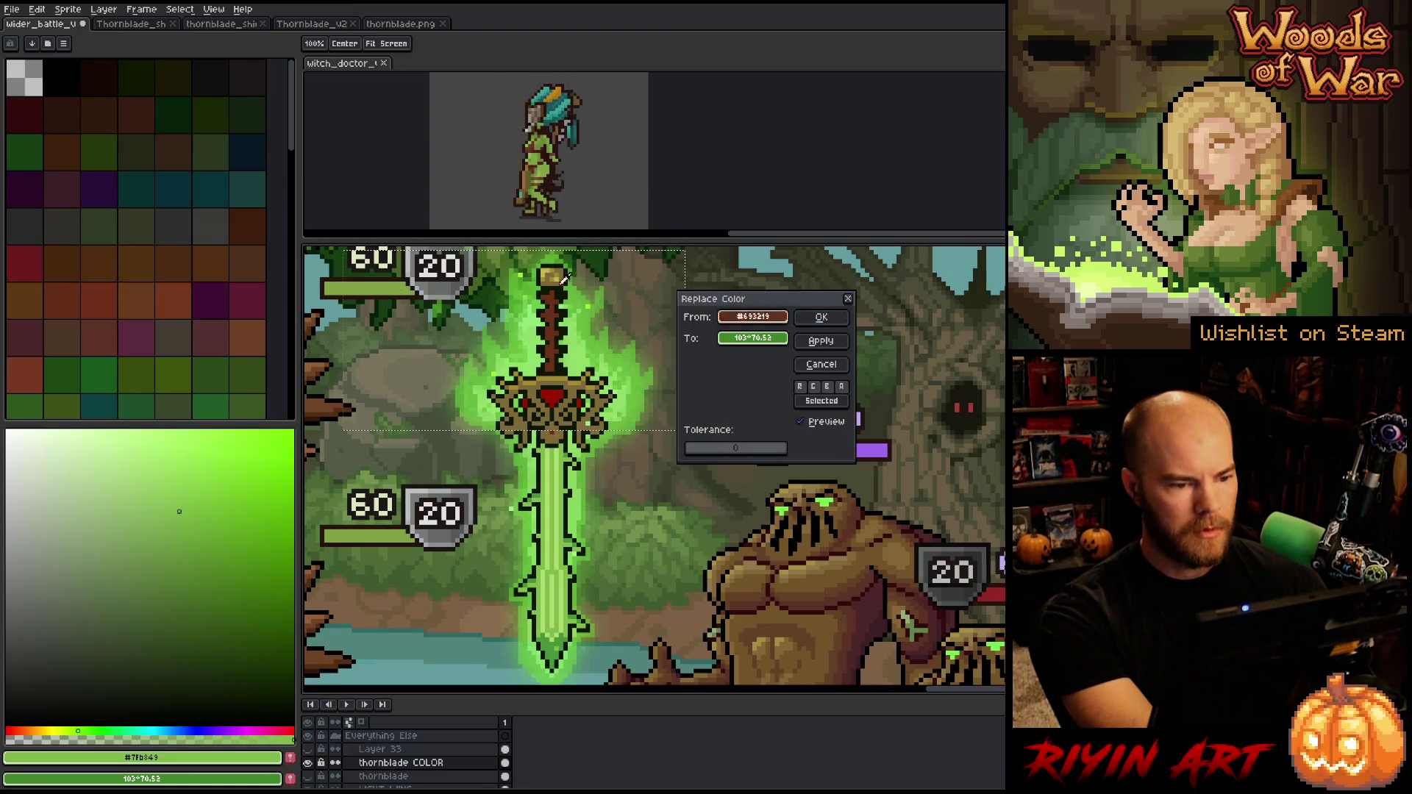
drag(753, 317, 755, 335)
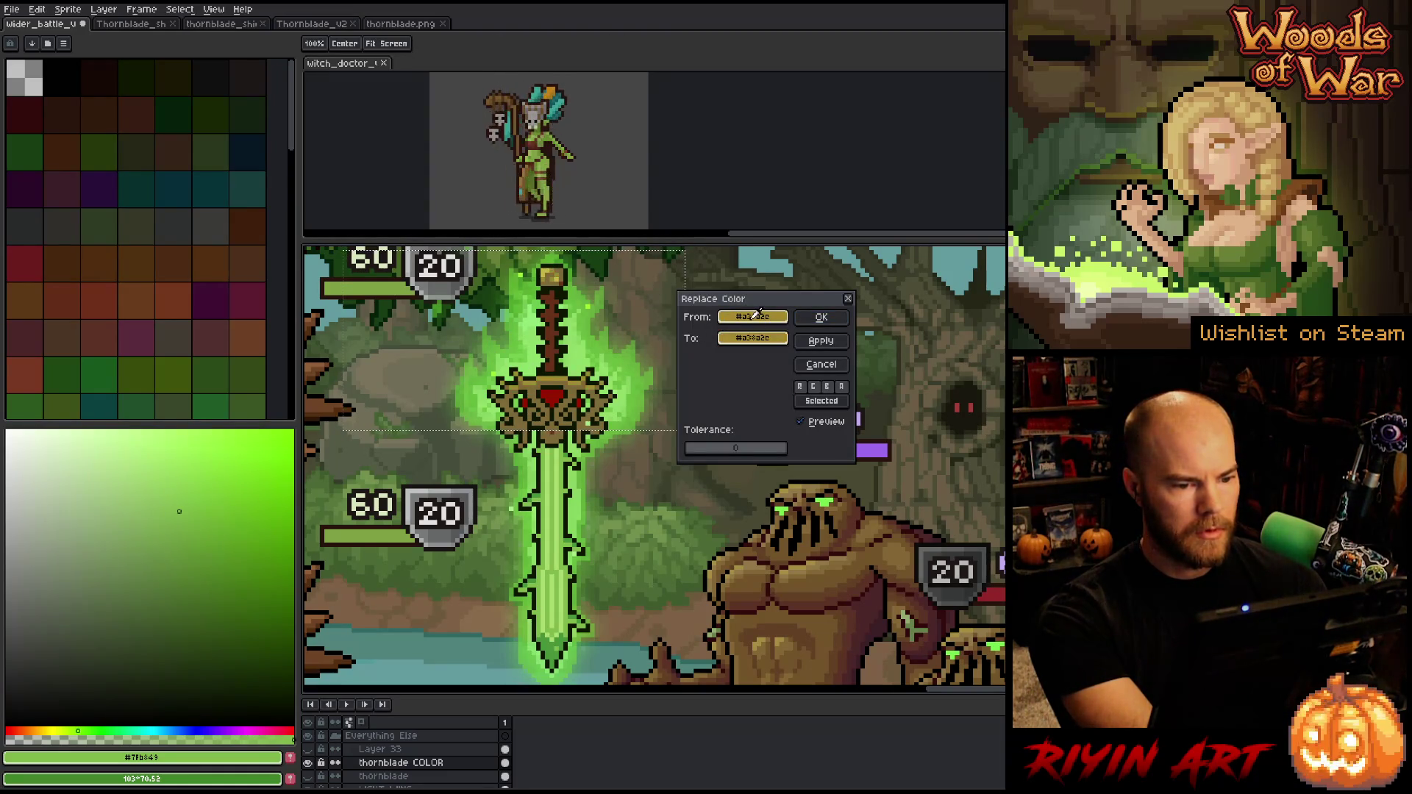
Tune the replacement gold's hue, saturation and lightness warmer, then apply it
click(755, 334)
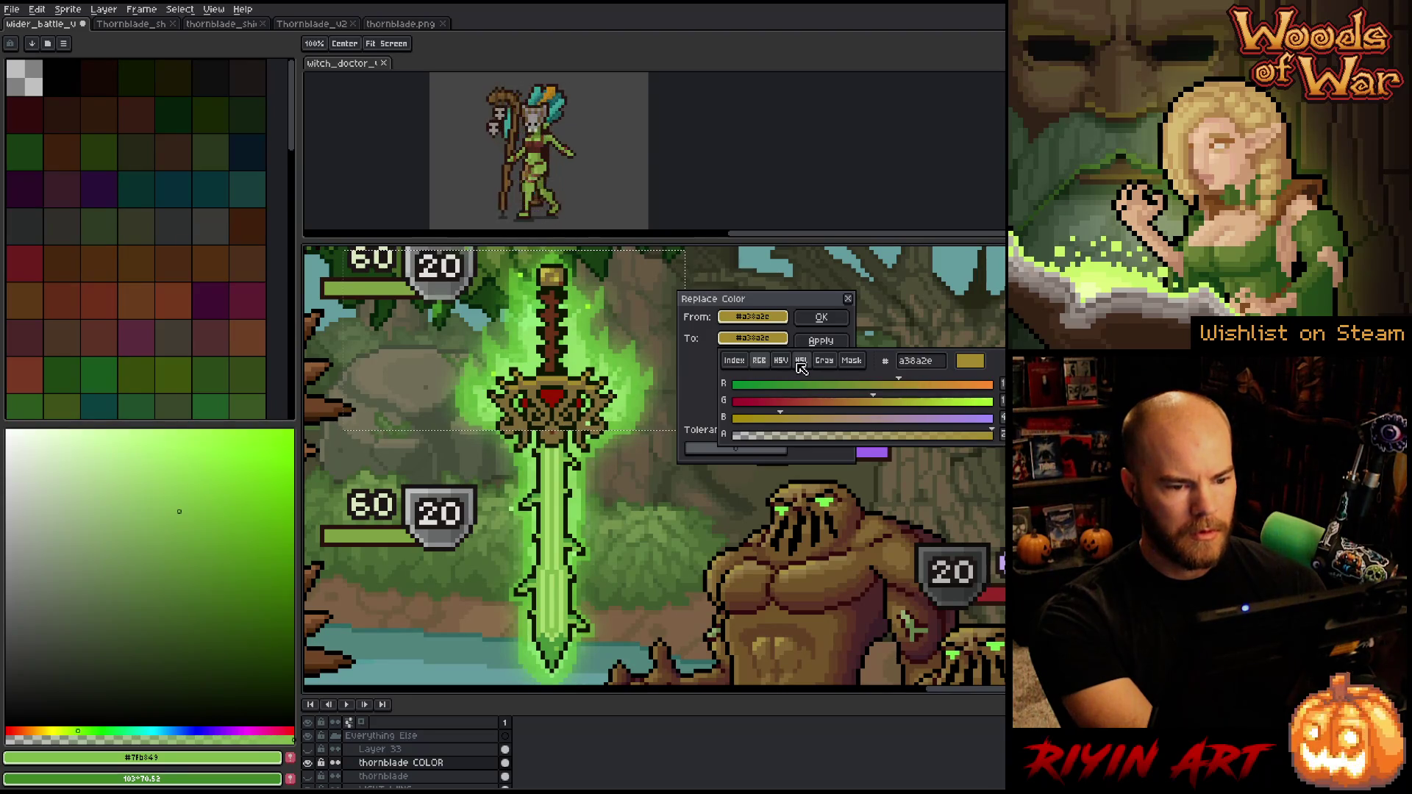
click(801, 361)
drag(873, 402, 899, 401)
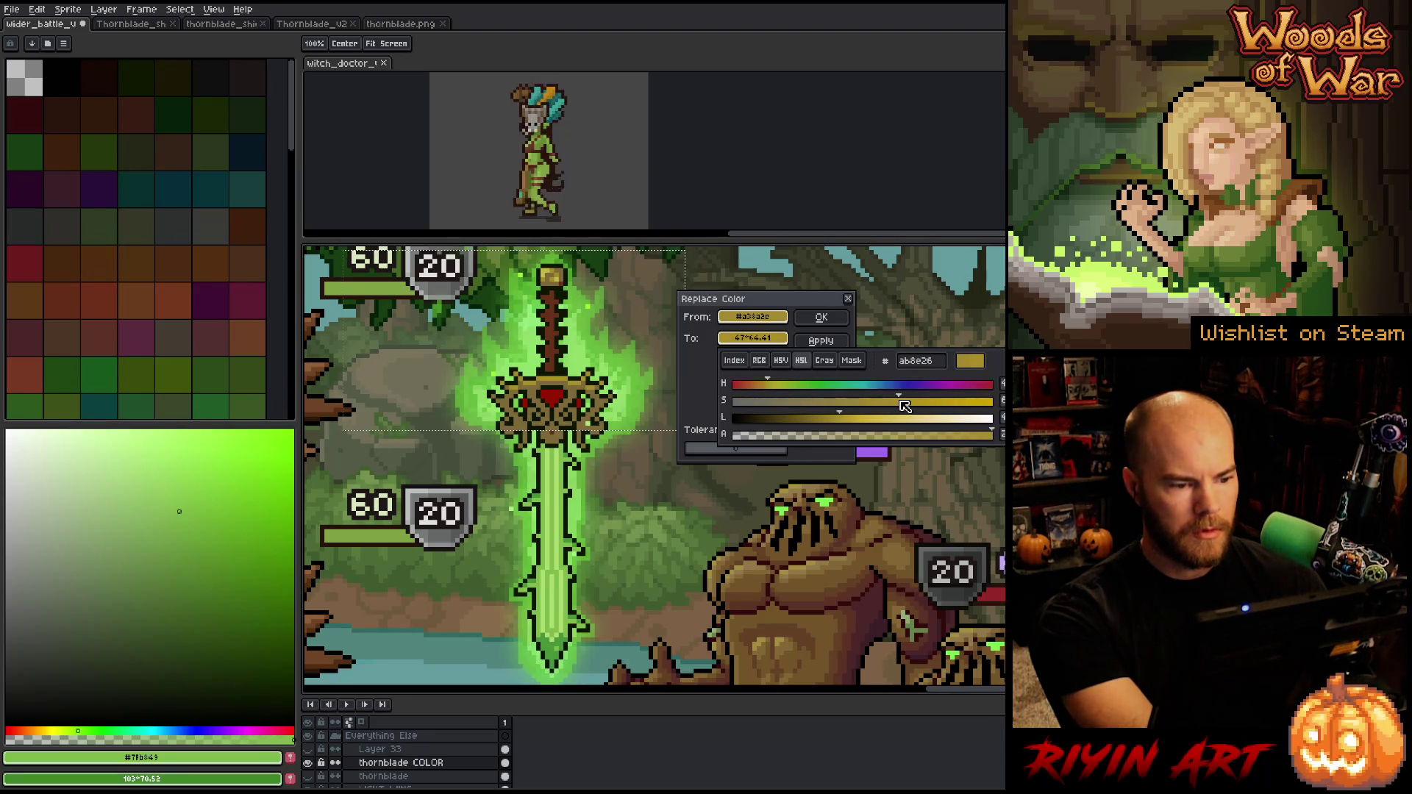
click(852, 423)
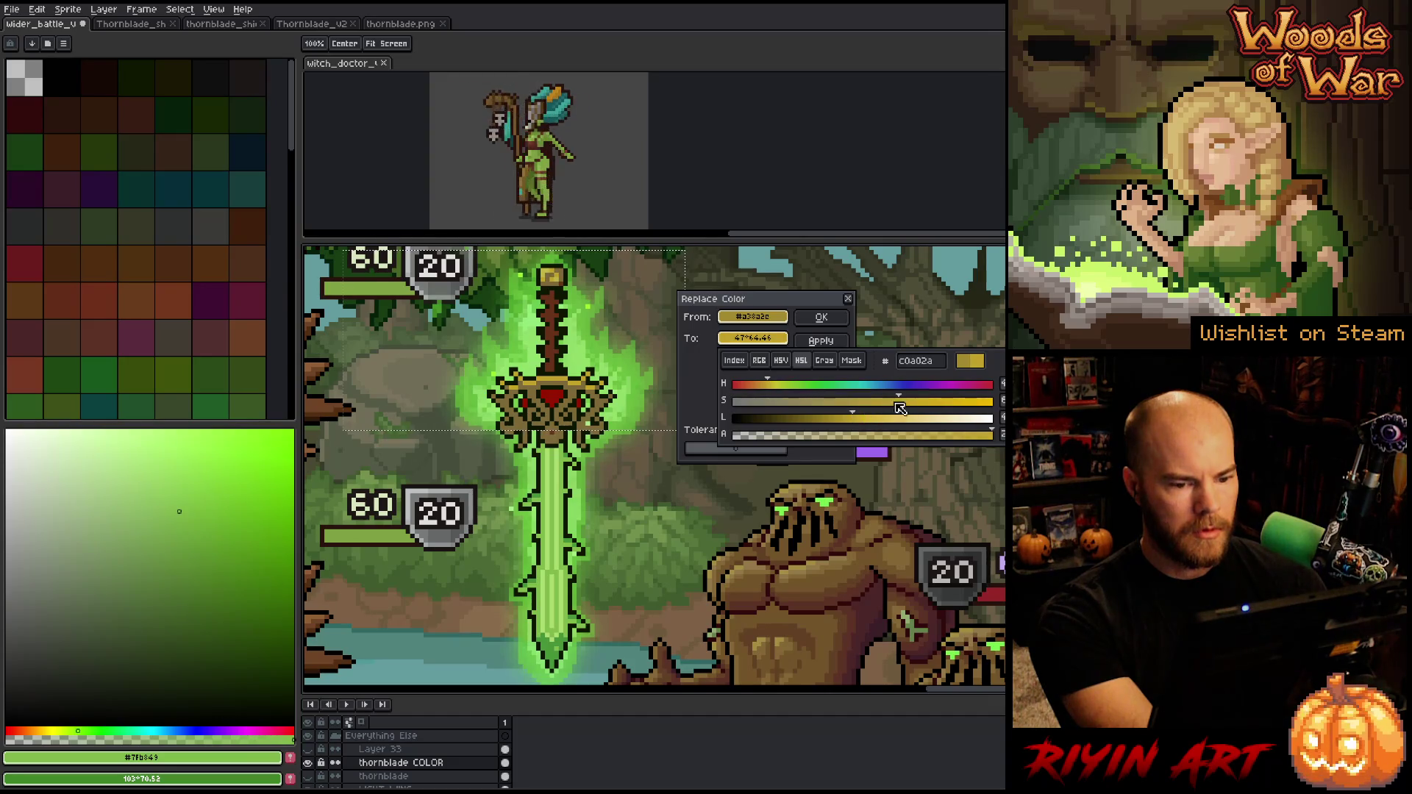
click(763, 385)
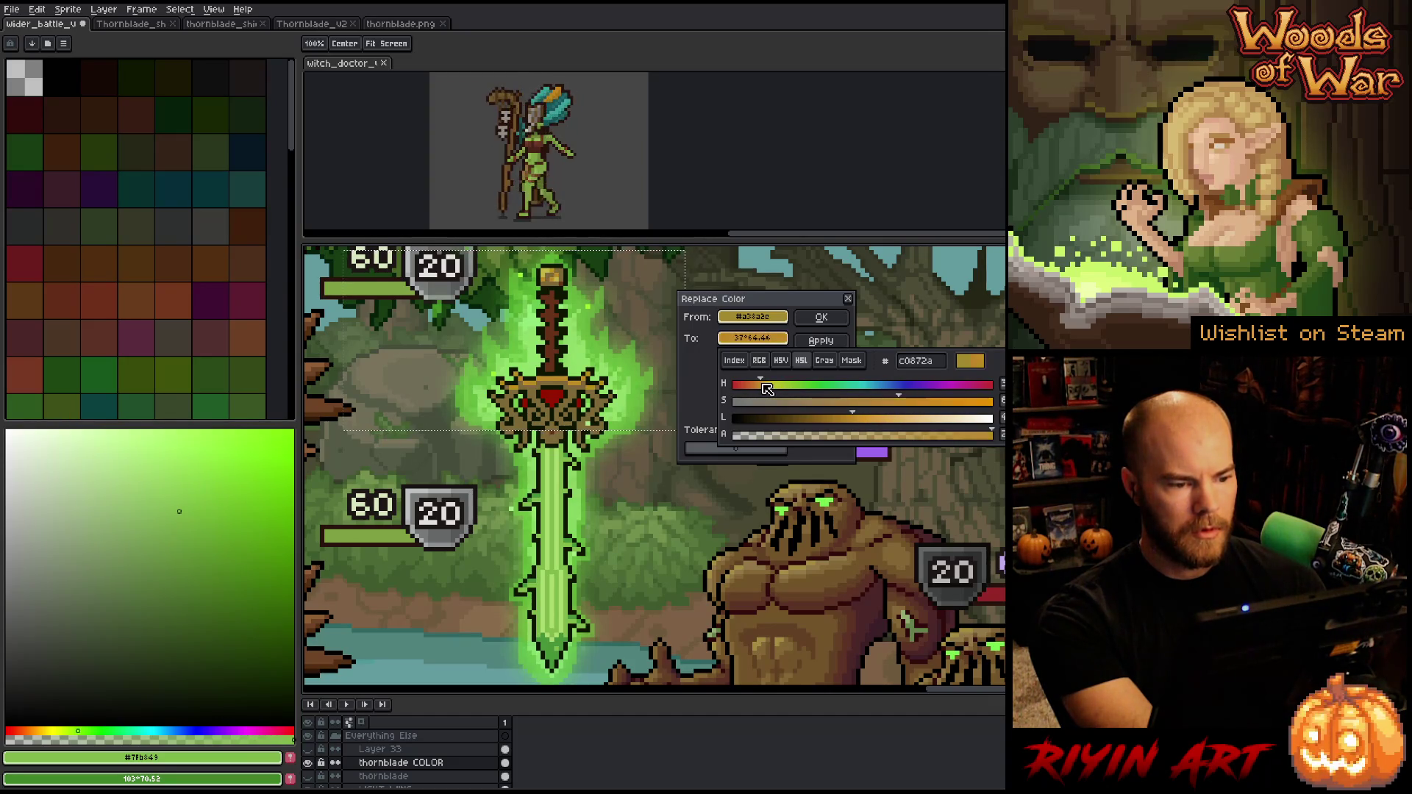
drag(764, 385, 767, 385)
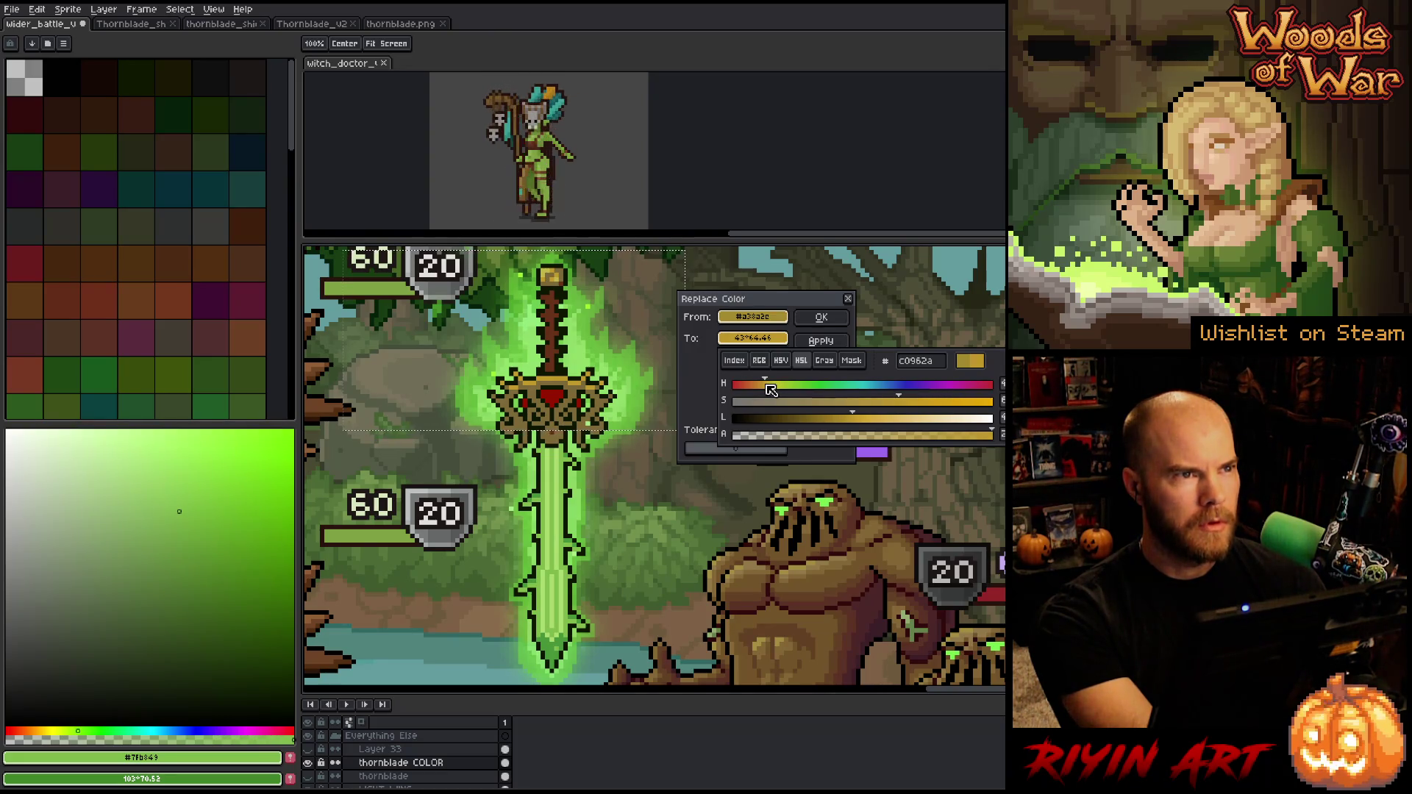
click(843, 417)
drag(890, 402, 894, 402)
drag(770, 390, 774, 390)
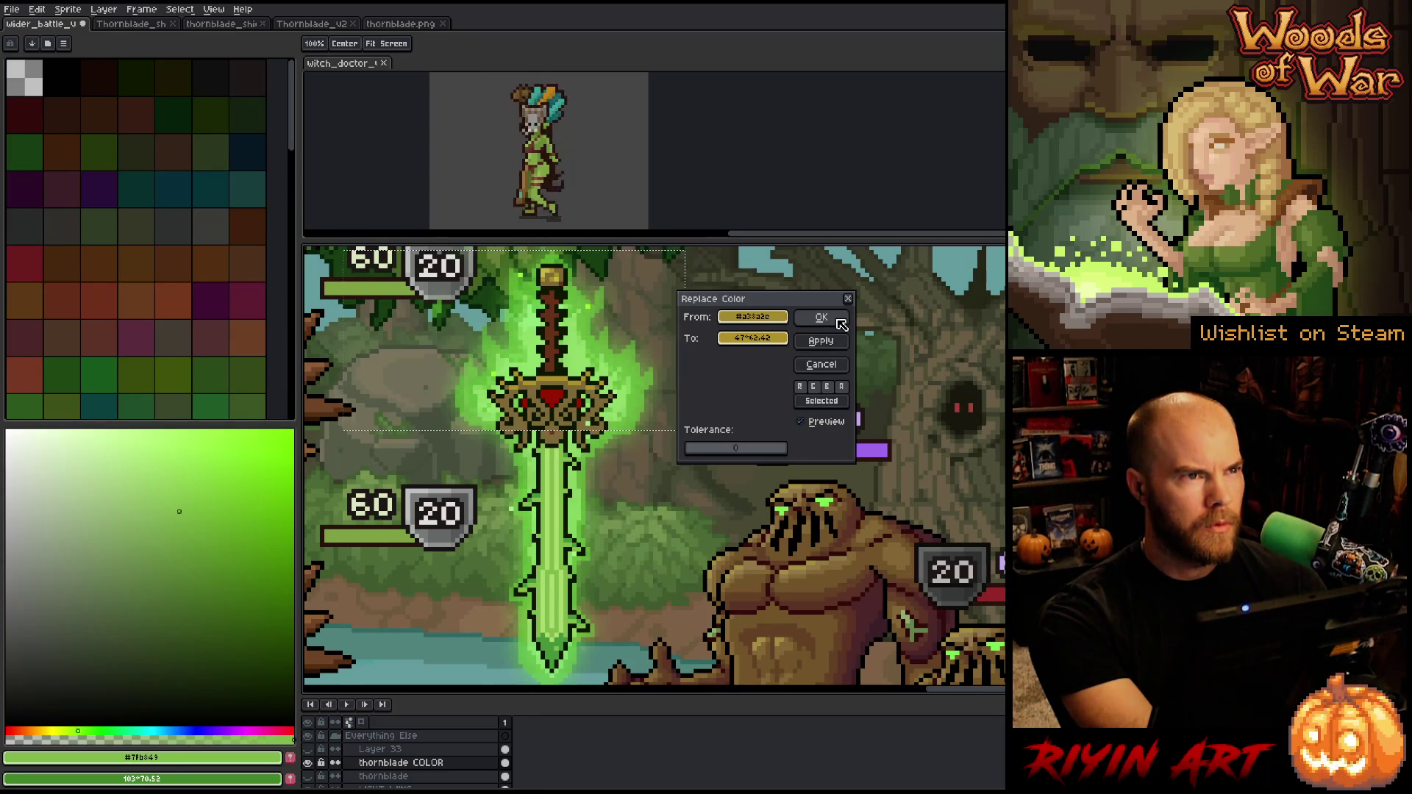
click(839, 321)
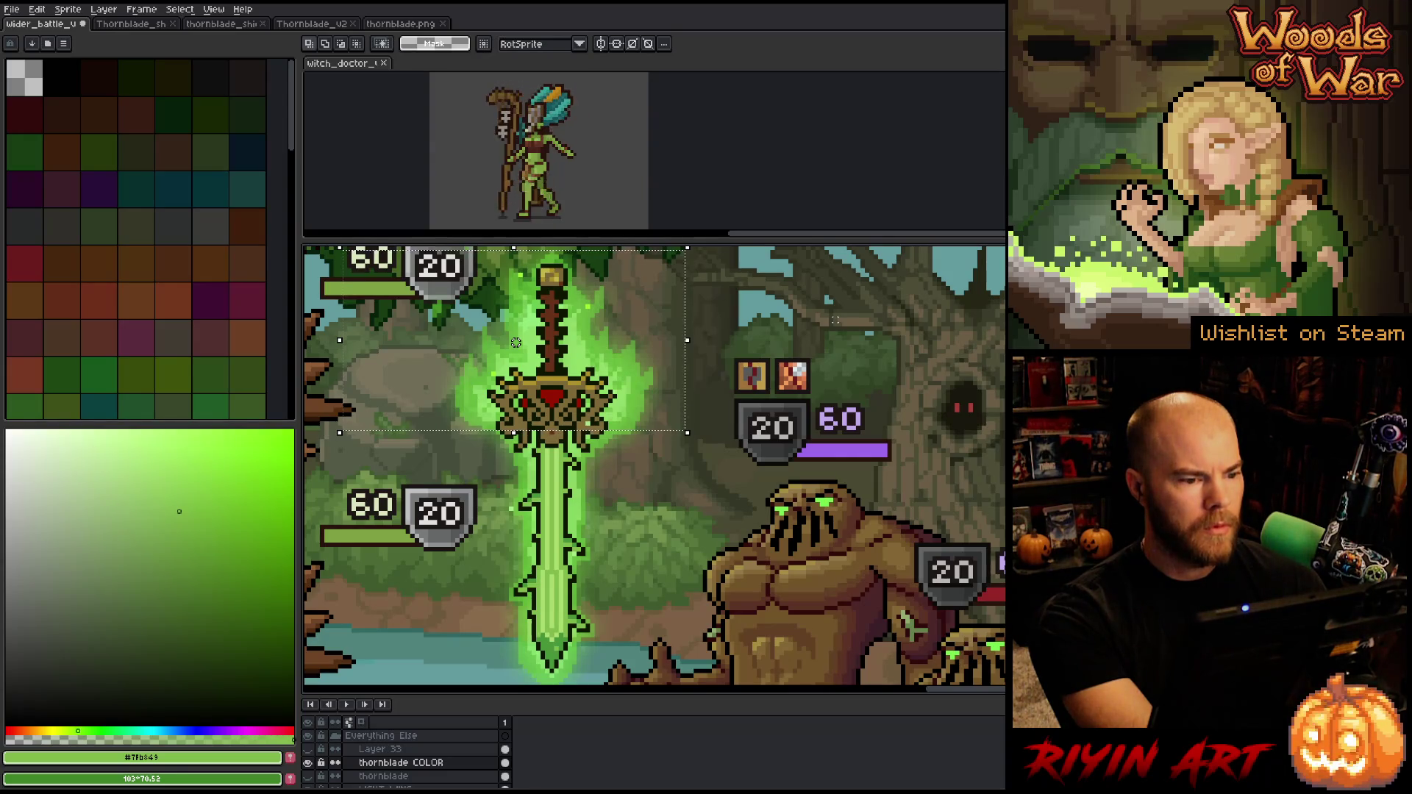
Reselect the sword's upper area and set the guard's gold-brown as the colour to replace
key(ctrl+d)
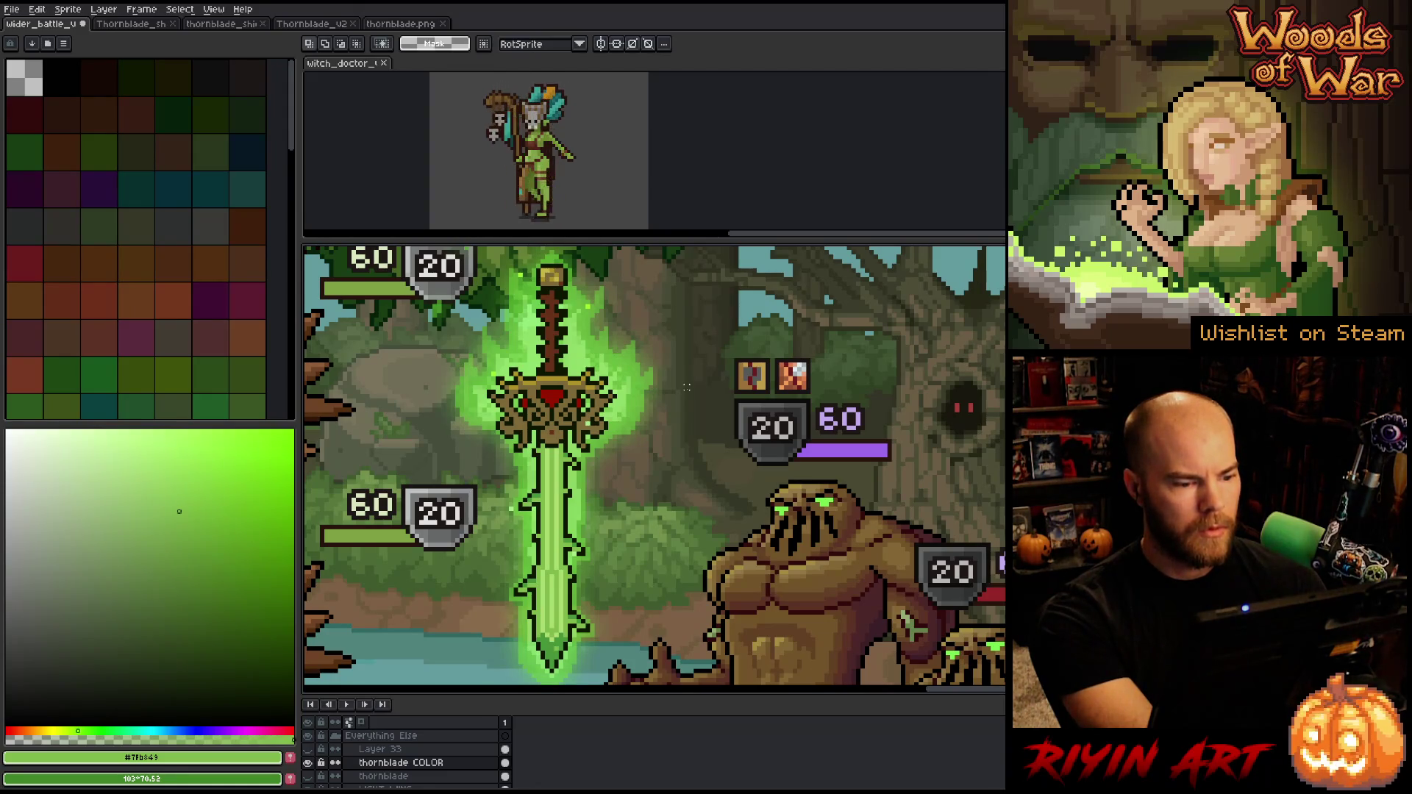
drag(452, 340, 695, 424)
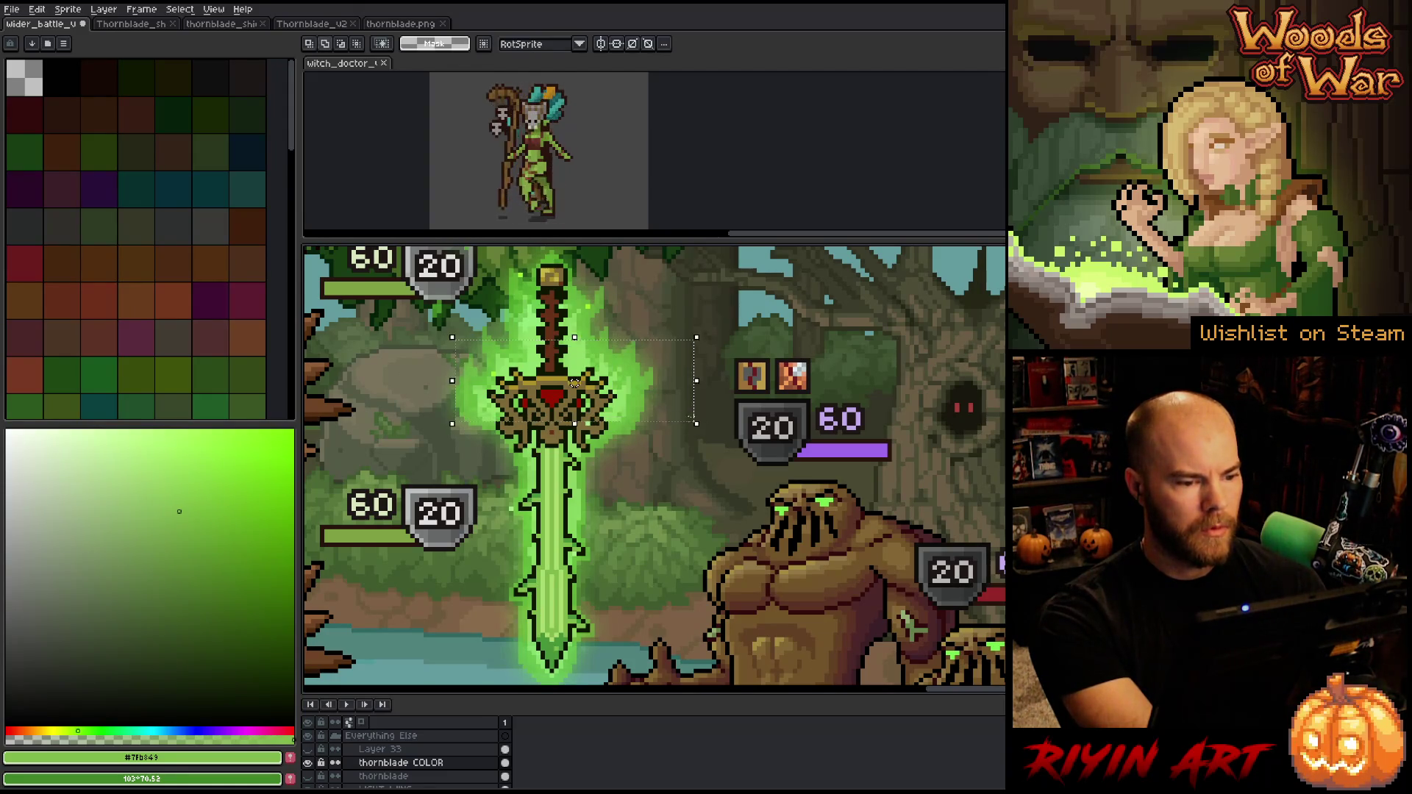
key(shift+r)
click(556, 372)
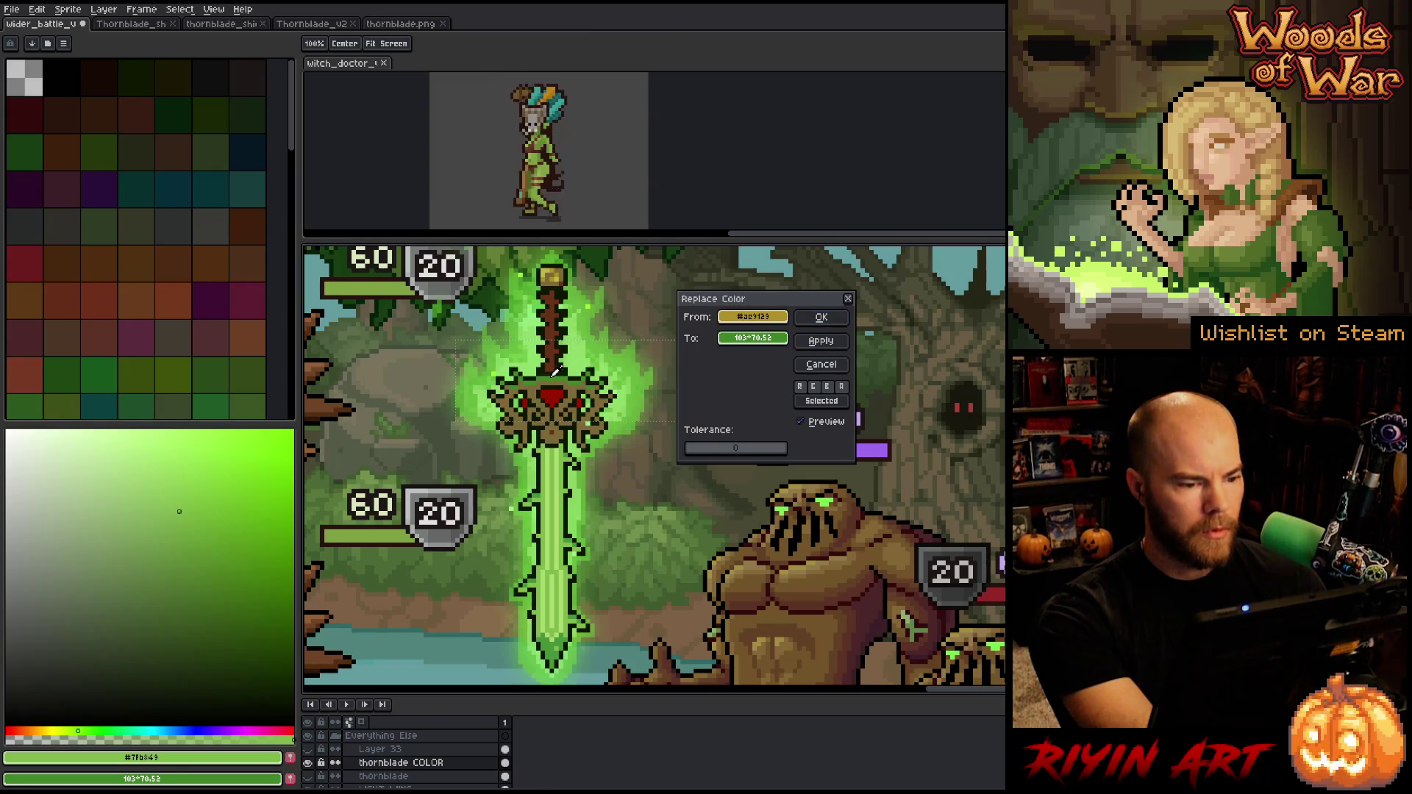
Replace the guard's gold-brown with the pommel gold and deselect
right_click(548, 269)
click(821, 317)
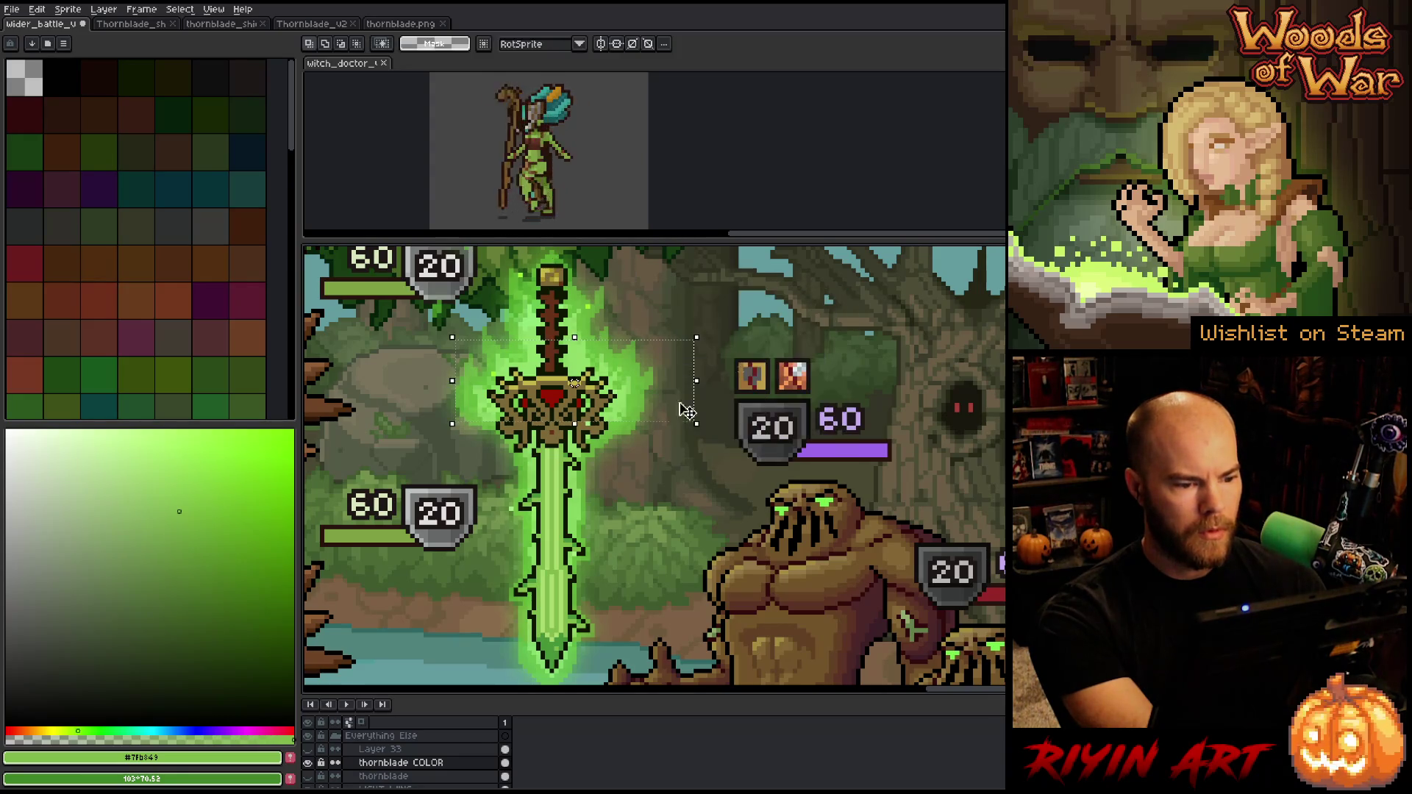
key(ctrl+d)
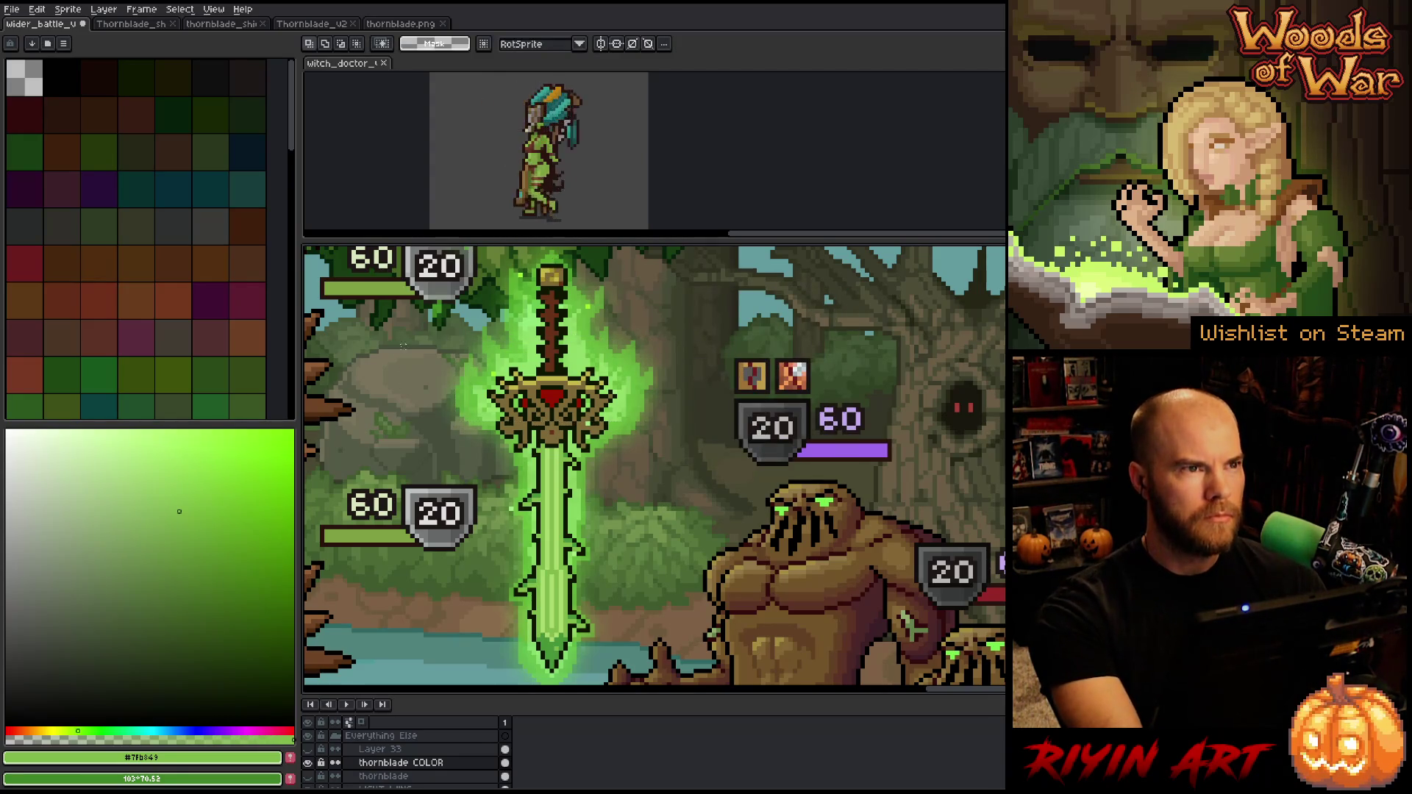
scroll(589, 285, up, 3)
scroll(589, 285, down, 2)
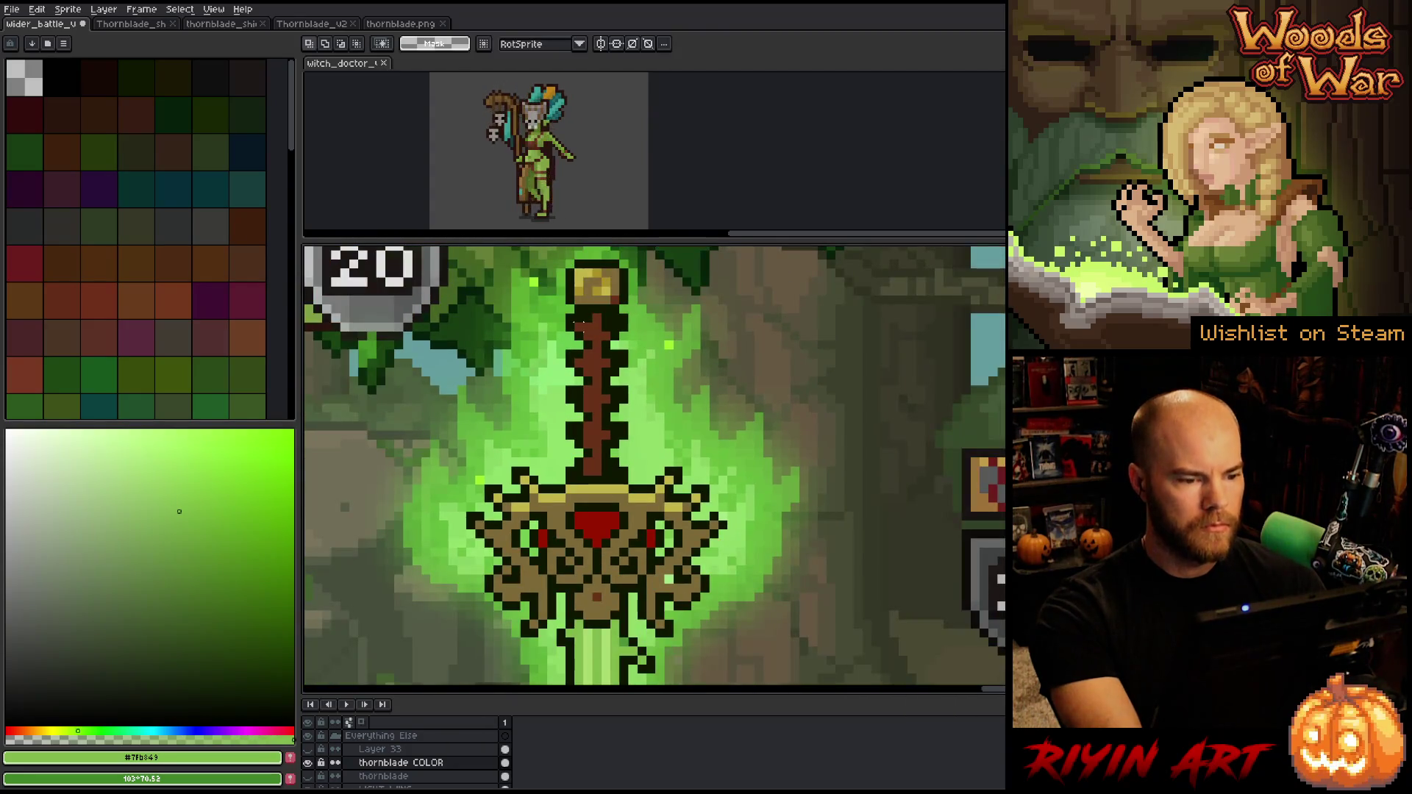
Sample the crossguard's light and dark golds and the green outline from the canvas
alt+click(587, 285)
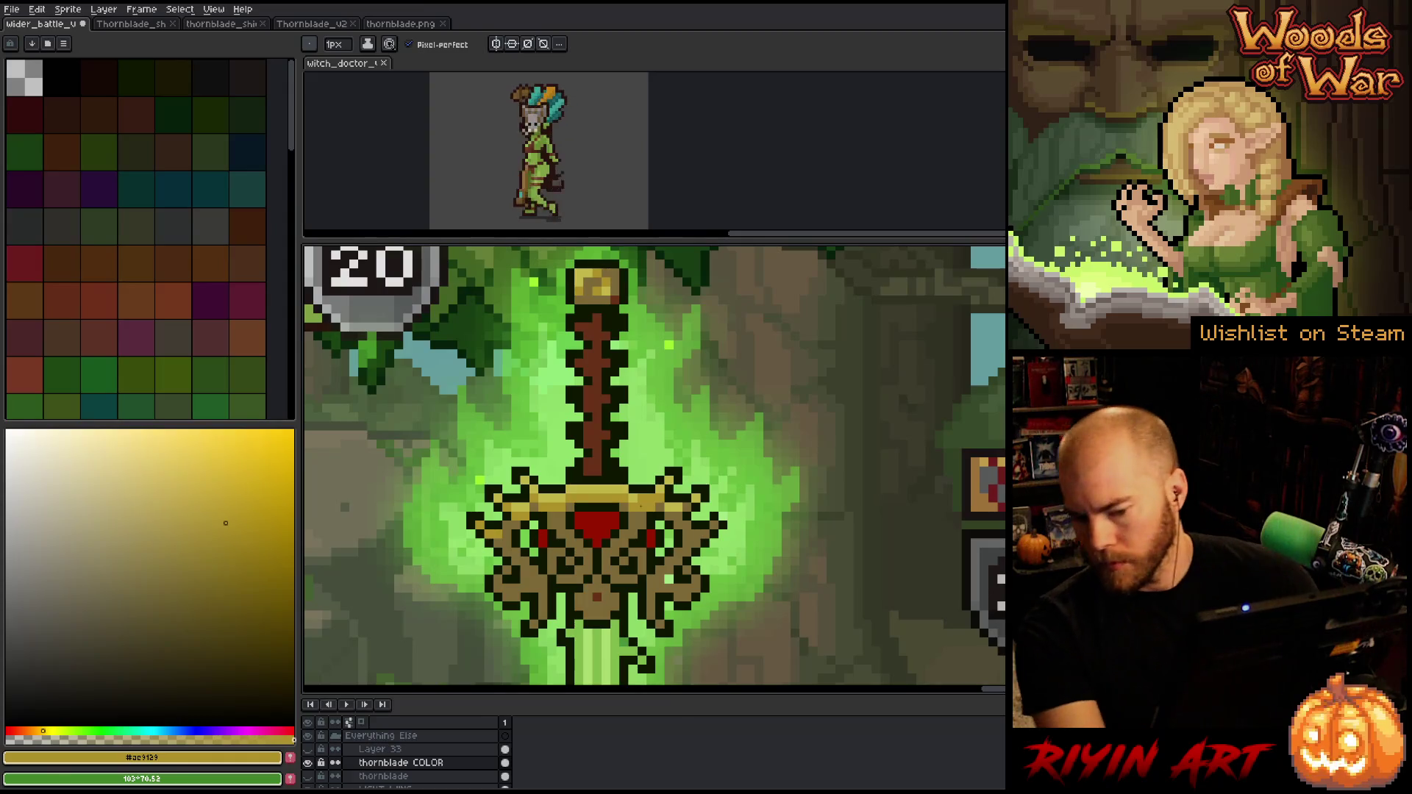
key(i)
click(646, 494)
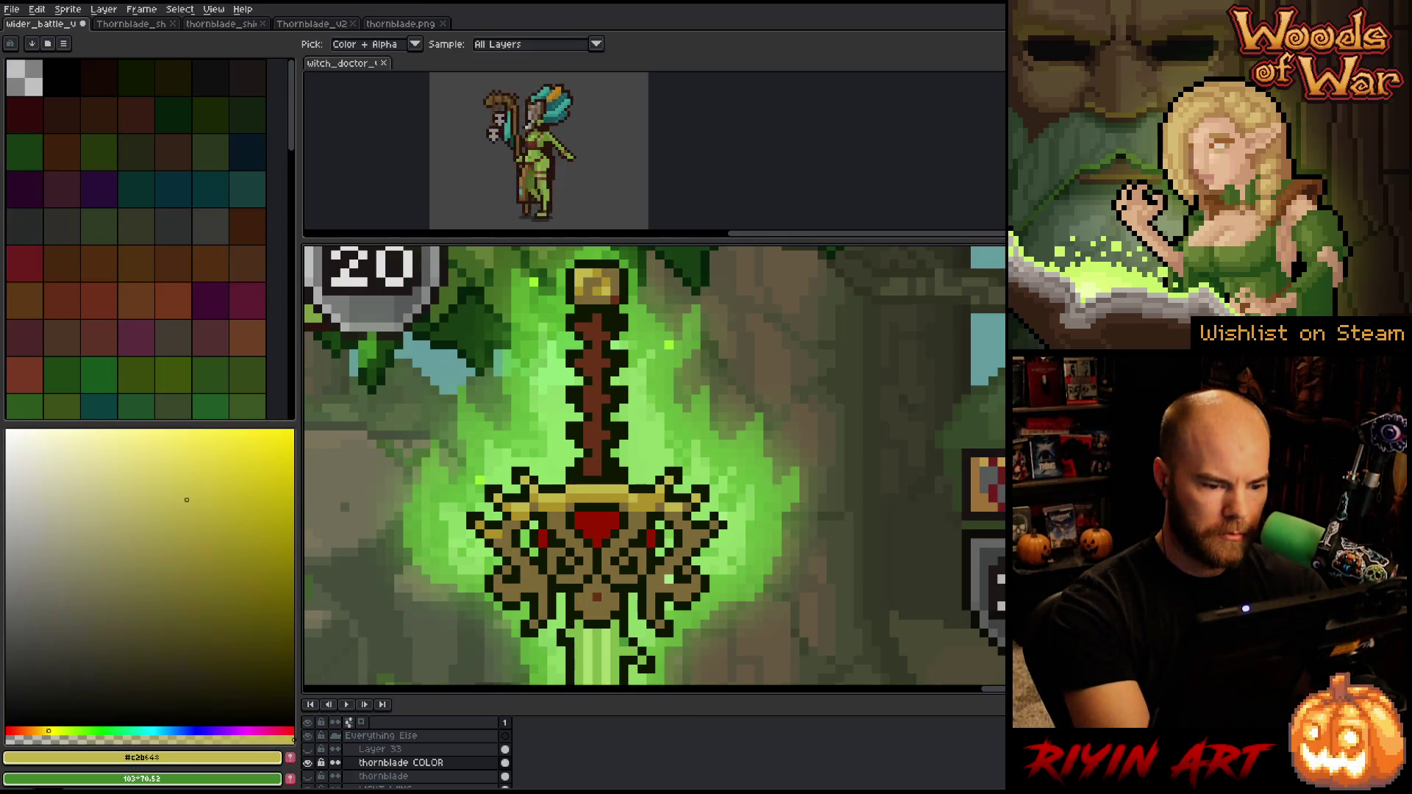
click(667, 484)
key(b)
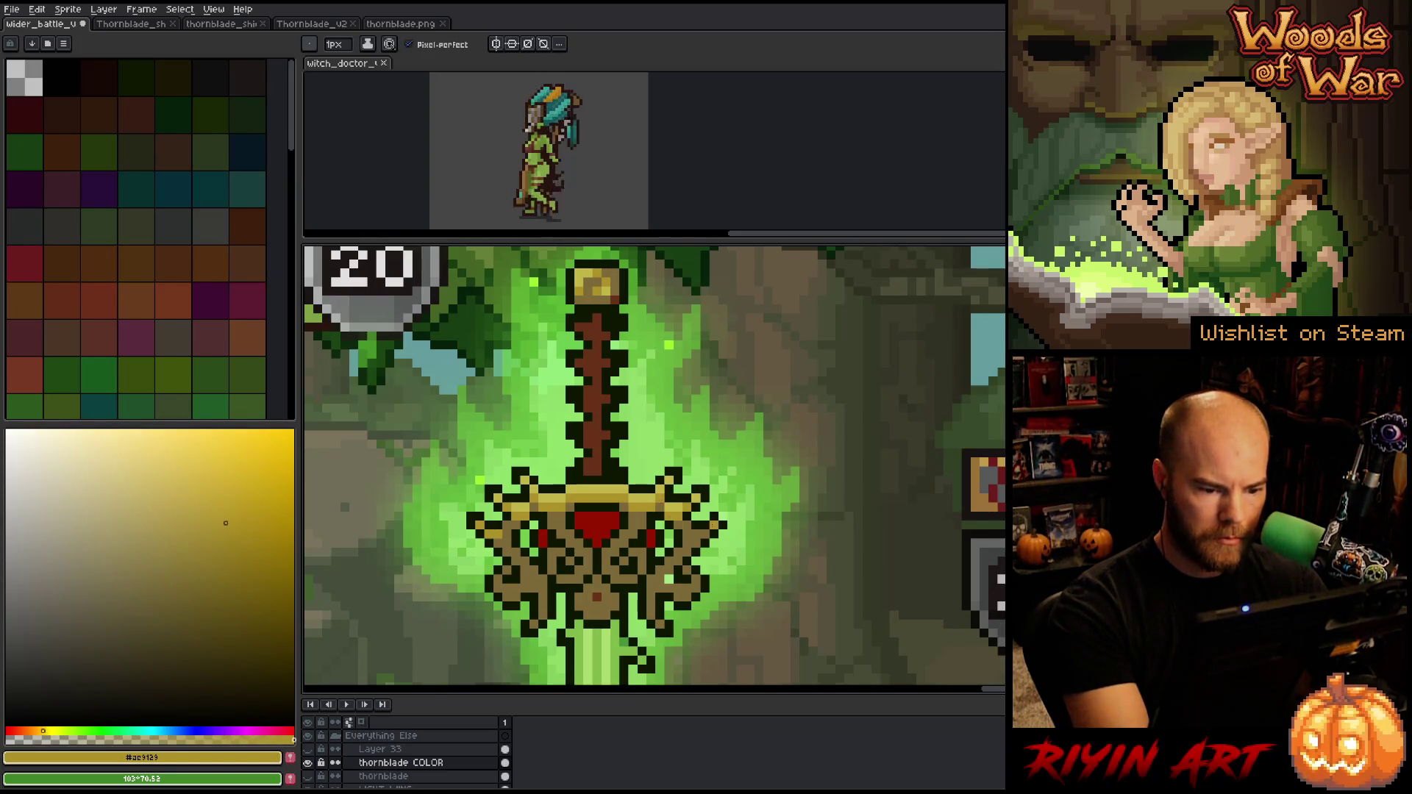
alt+click(717, 513)
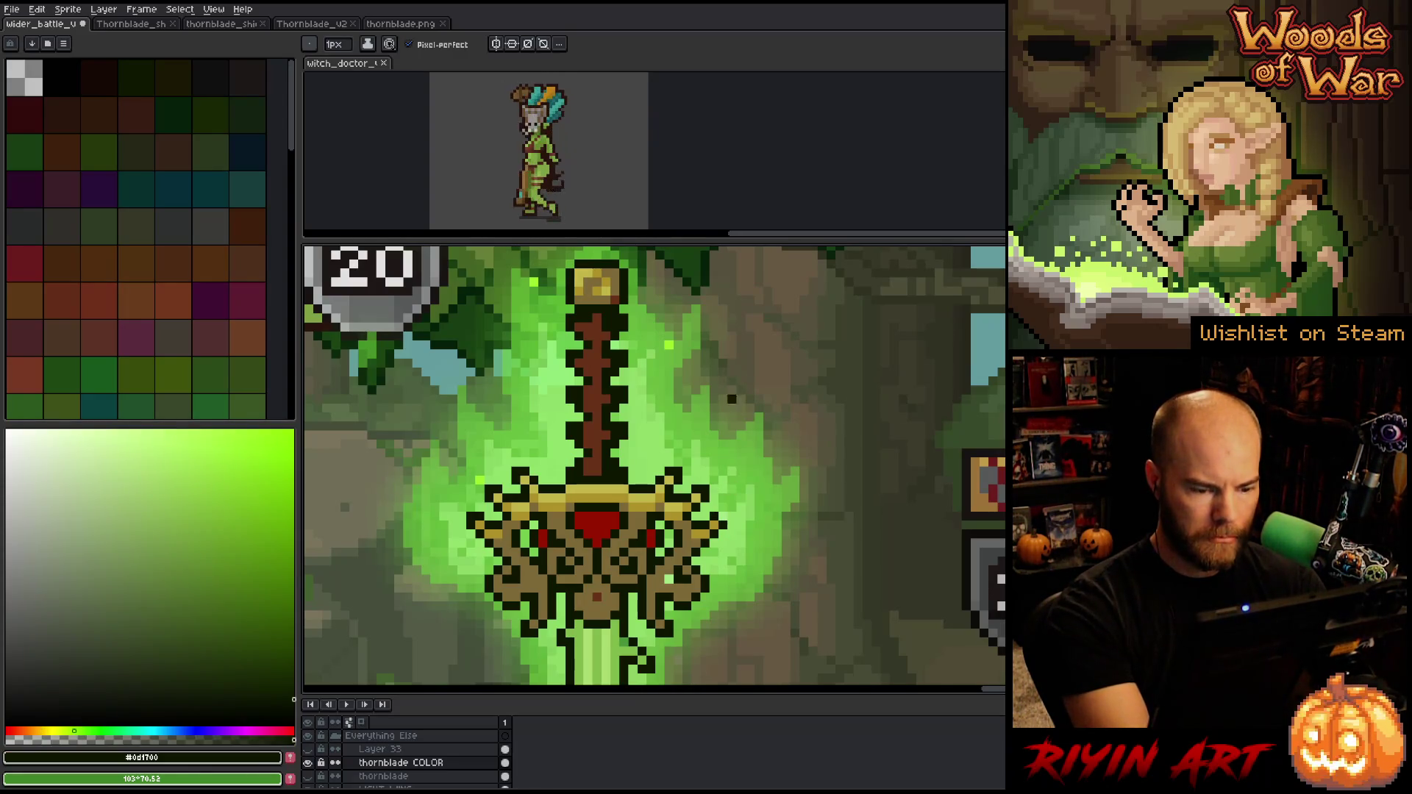
alt+click(718, 515)
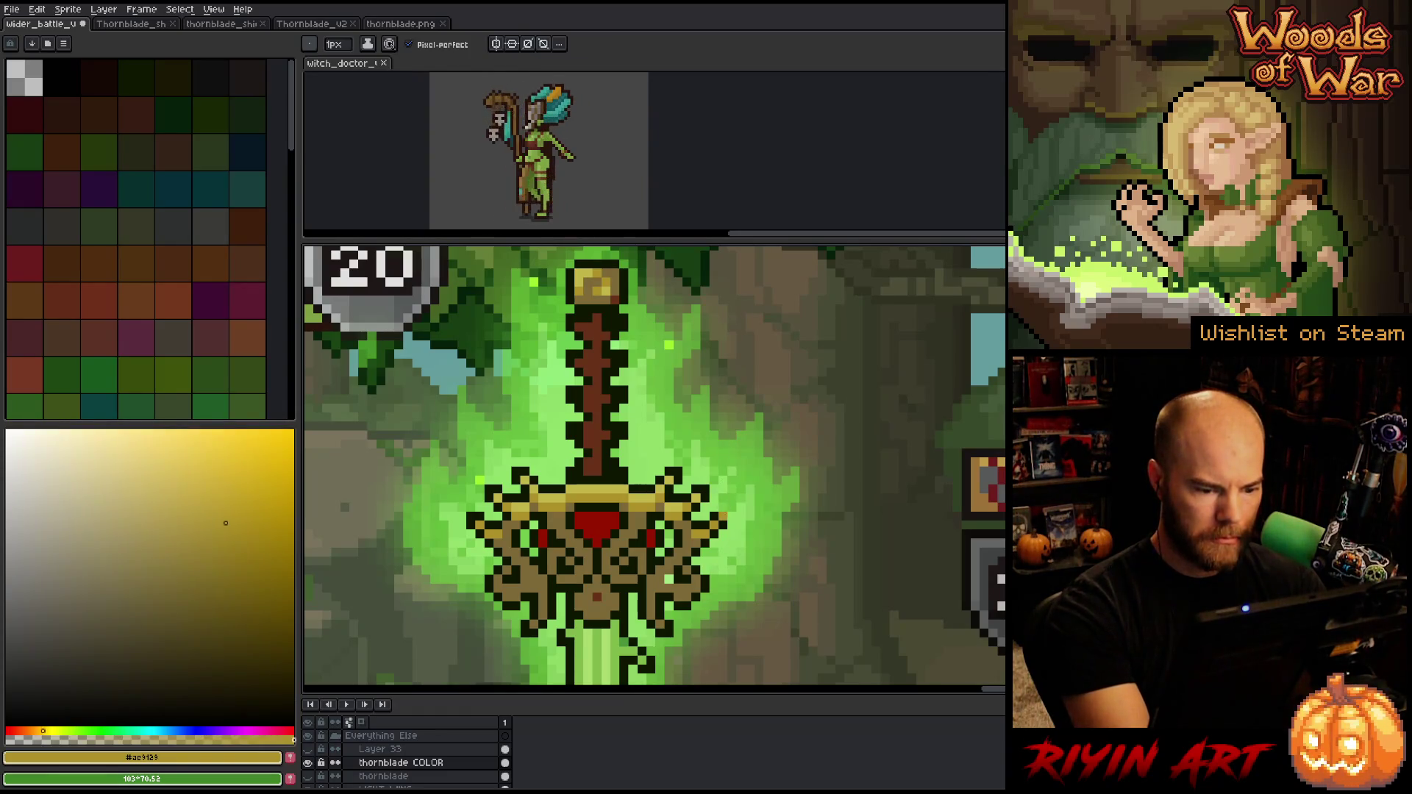
alt+click(724, 506)
alt+click(718, 515)
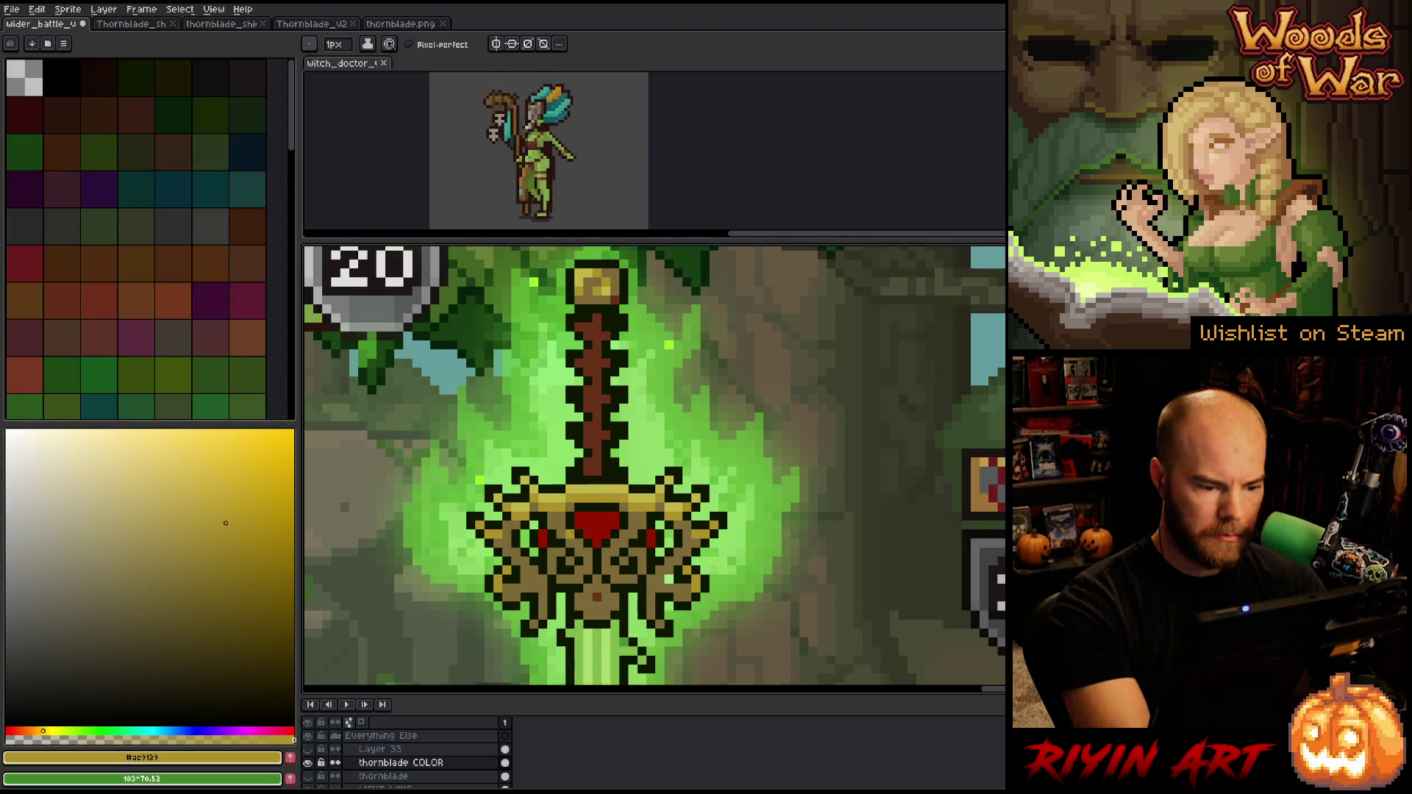
Paint orange-red and light peach highlight pixels onto the red gem
alt+click(598, 525)
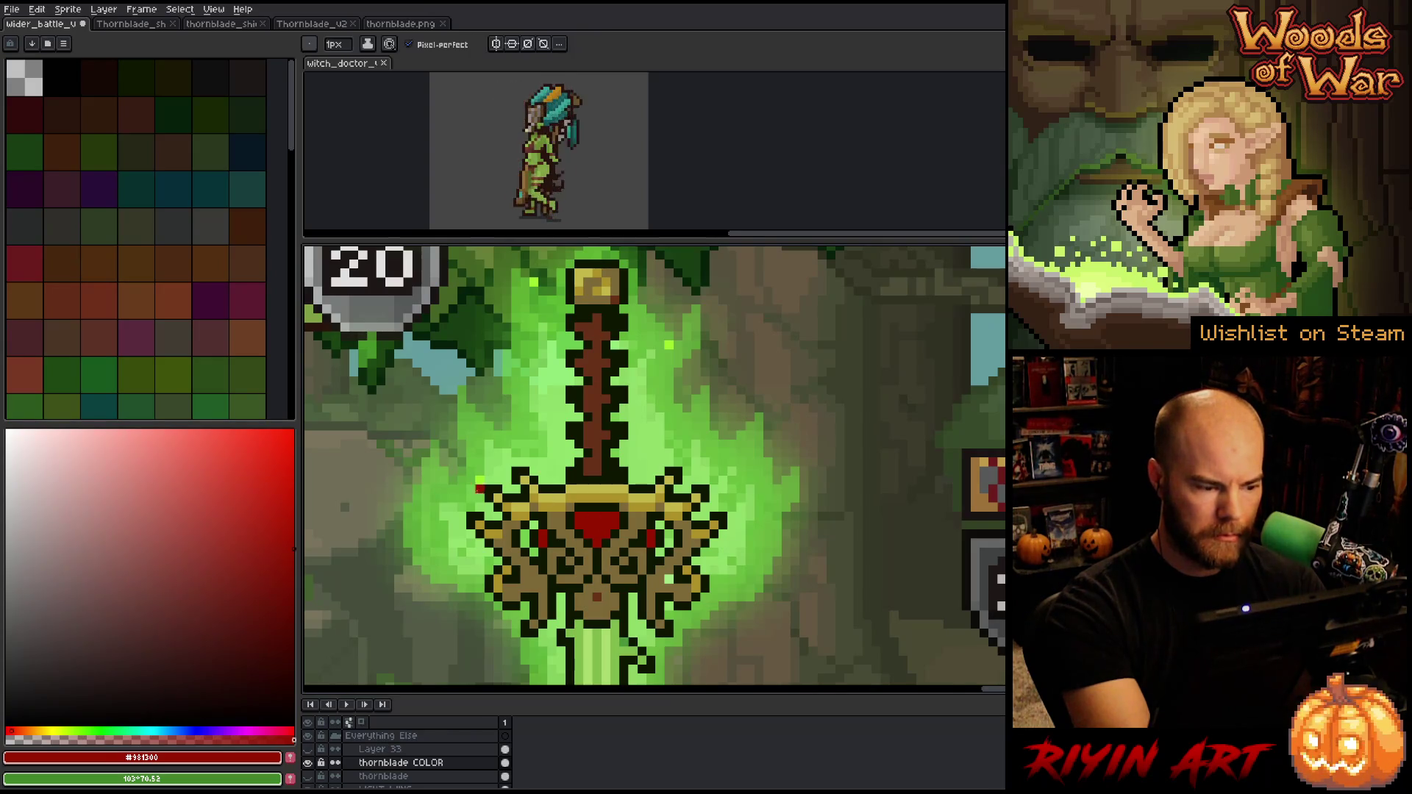
click(21, 730)
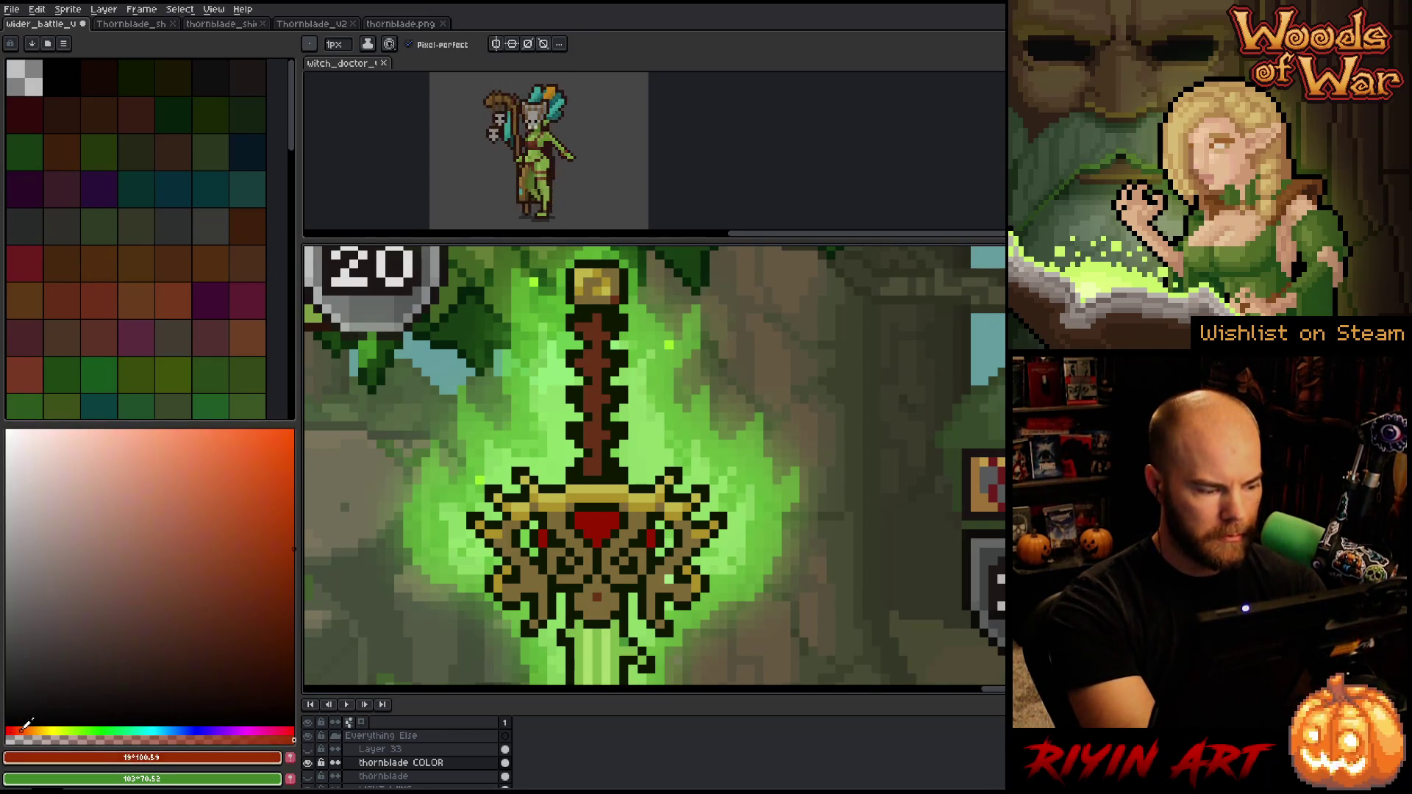
click(252, 487)
drag(253, 487, 241, 475)
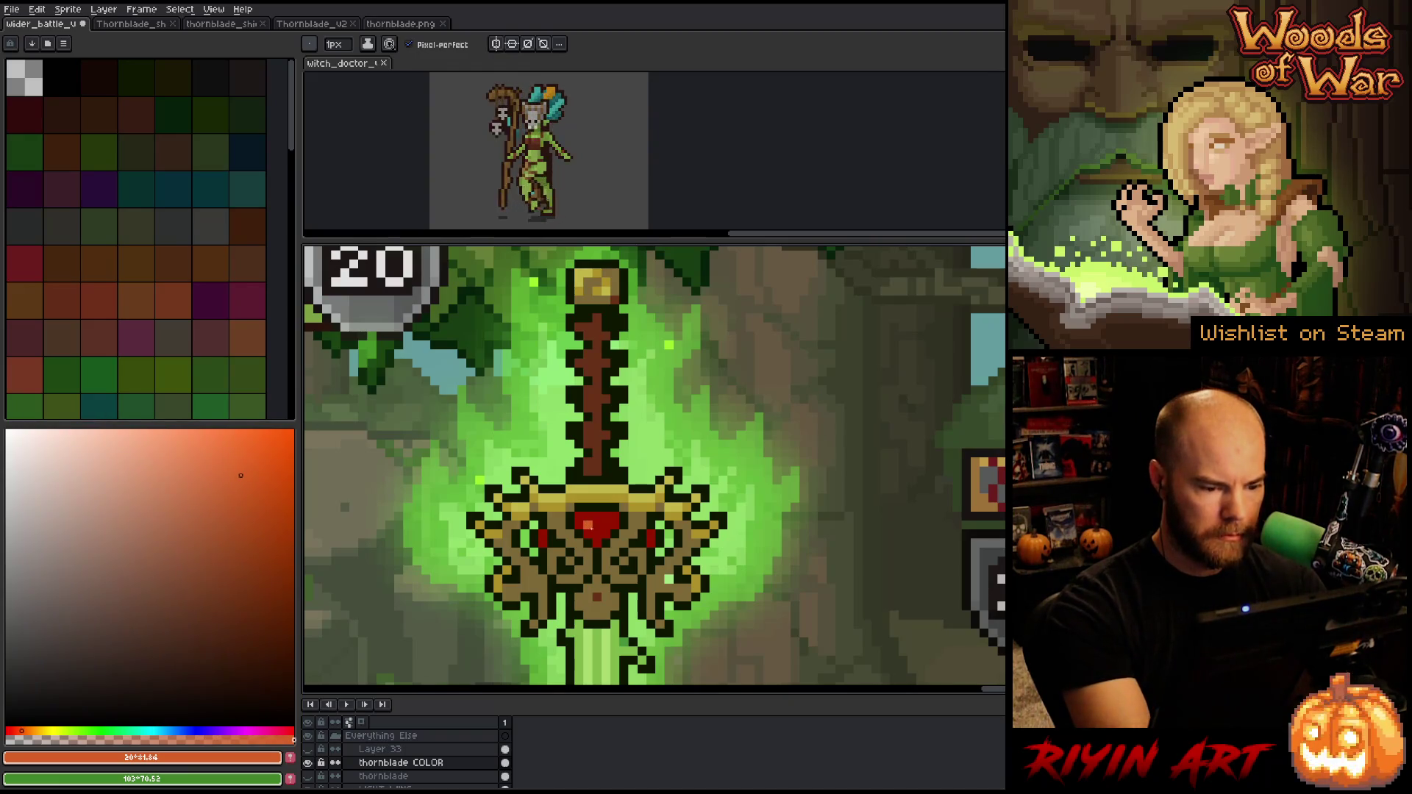
click(597, 522)
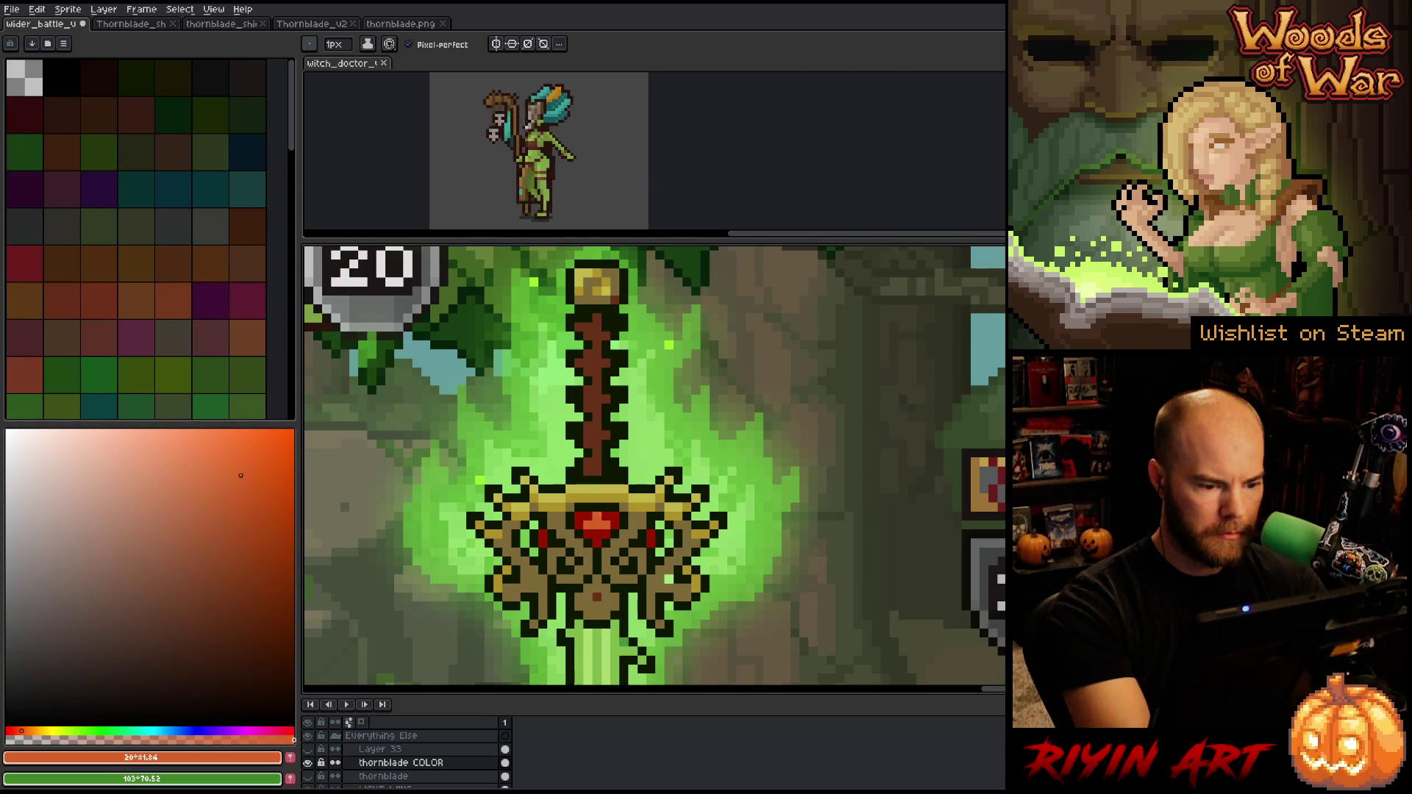
click(136, 447)
click(37, 731)
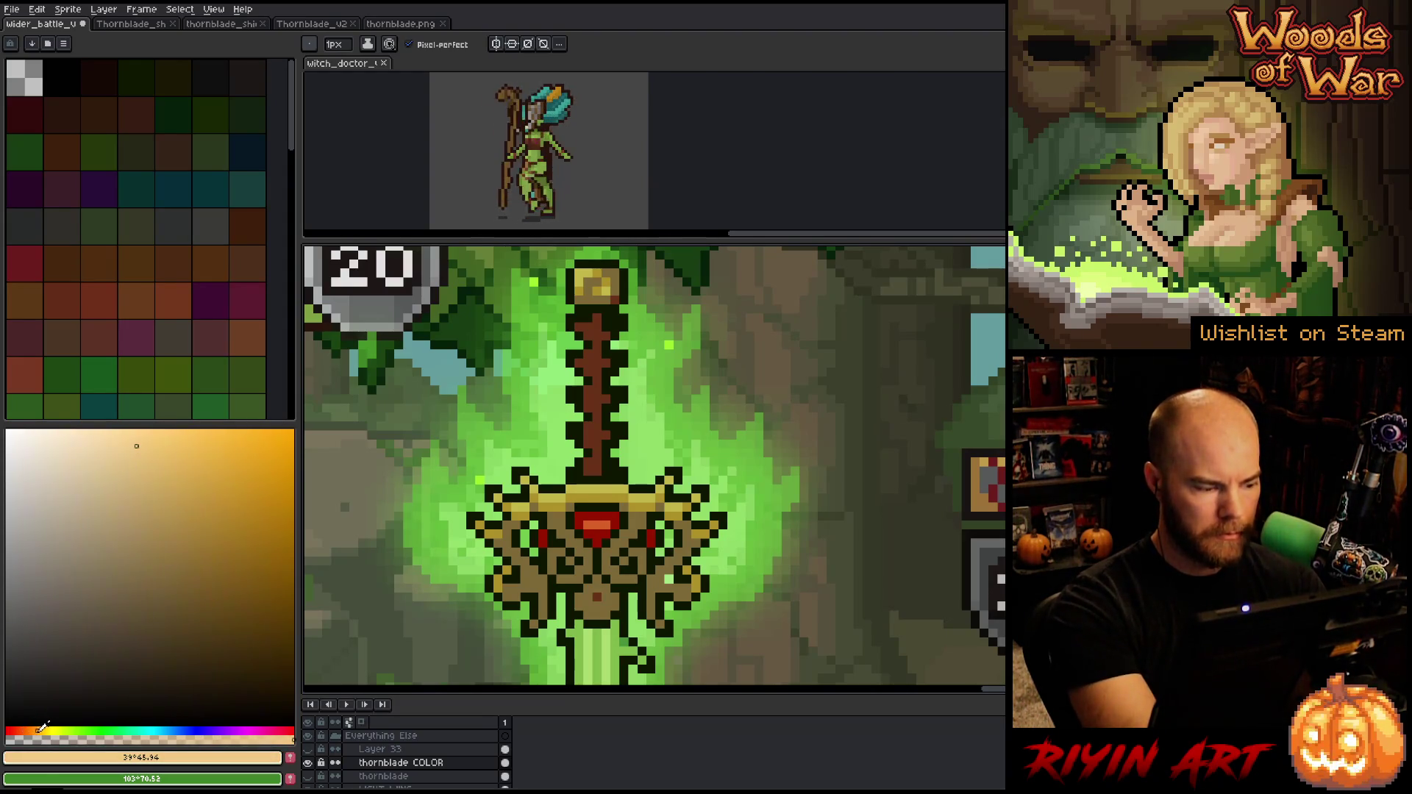
click(588, 517)
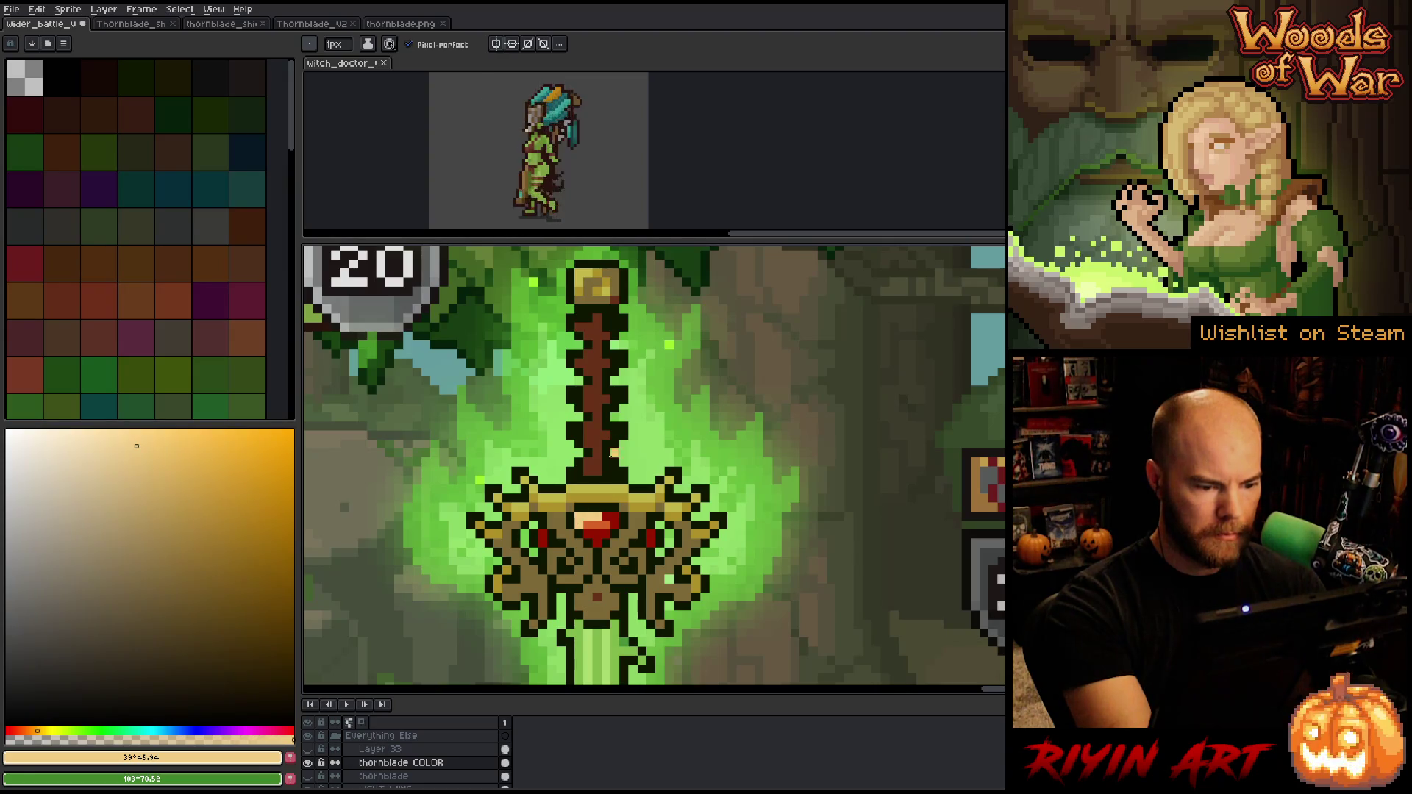
Mix a brighter yellow-orange, then a paler yellow, for the gem highlights
mouse_move(174, 448)
mouse_down()
mouse_move(234, 492)
mouse_move(281, 456)
mouse_move(265, 464)
mouse_up()
click(43, 730)
click(45, 731)
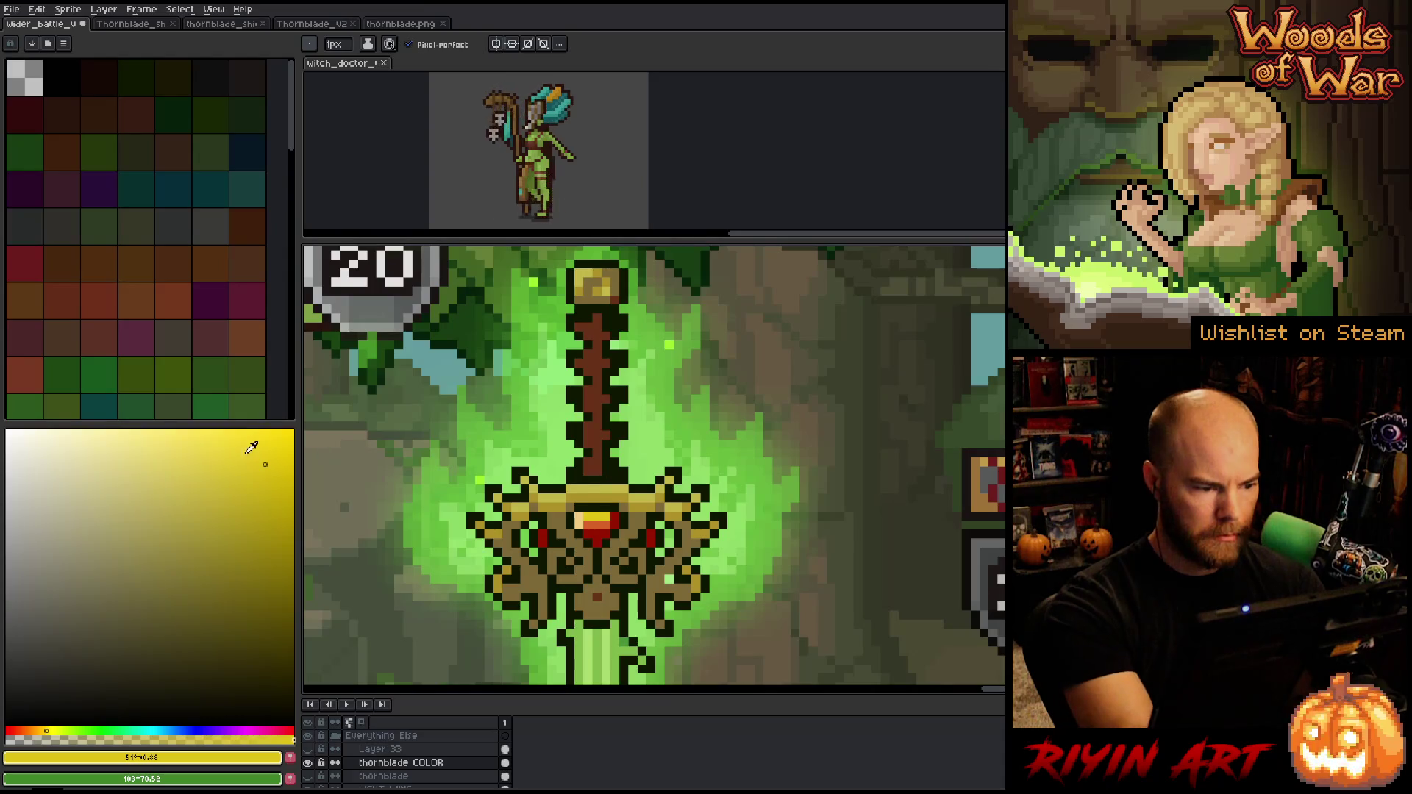
click(45, 729)
click(43, 731)
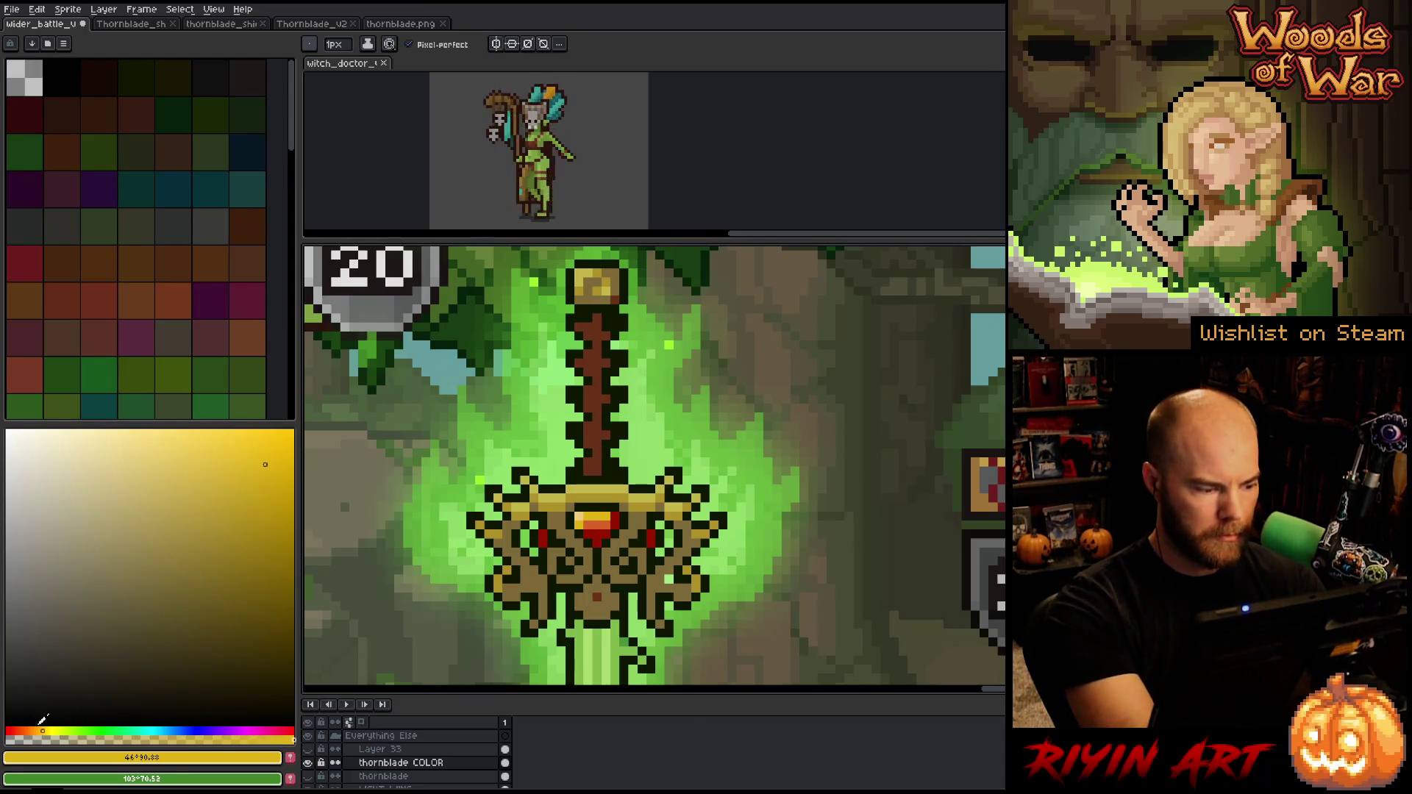
click(203, 458)
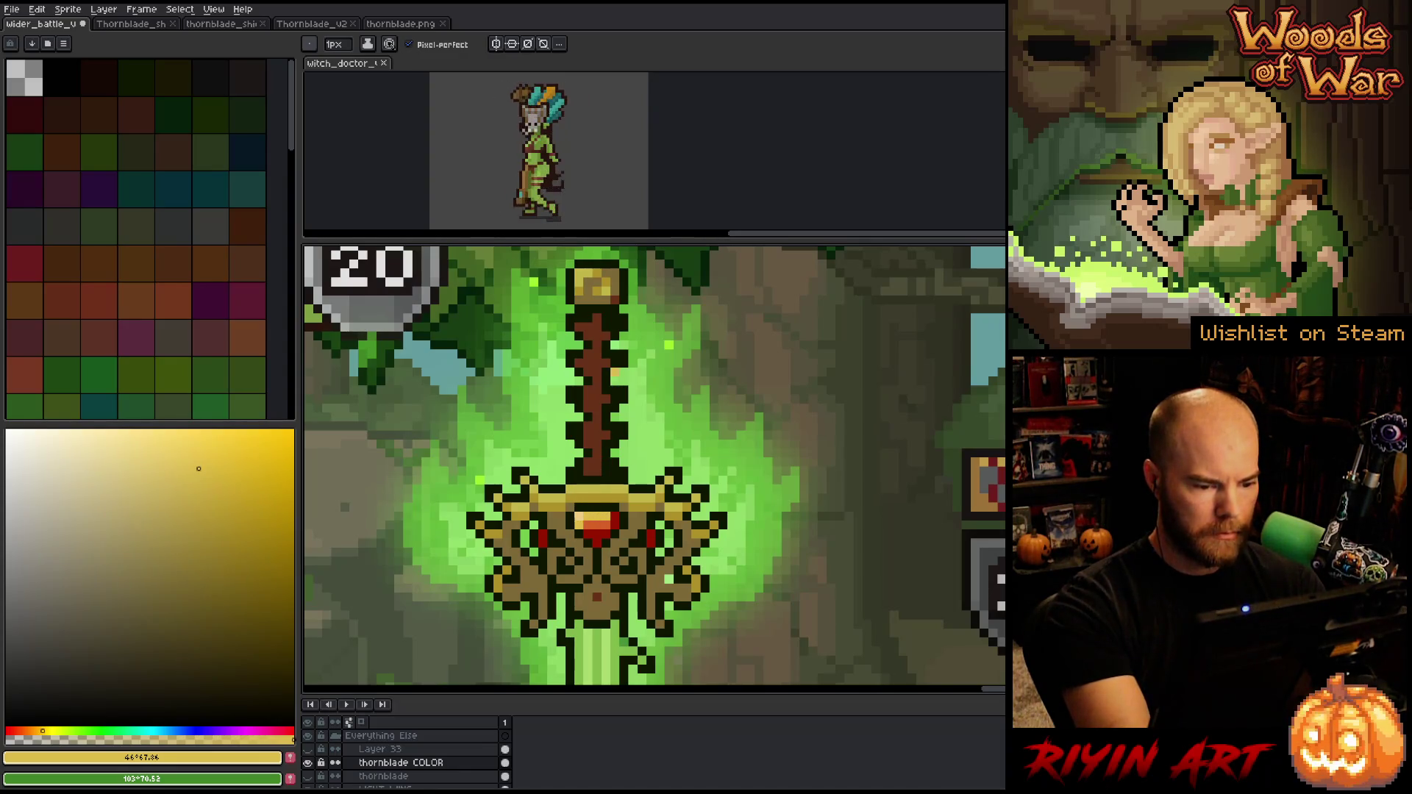
alt+click(604, 520)
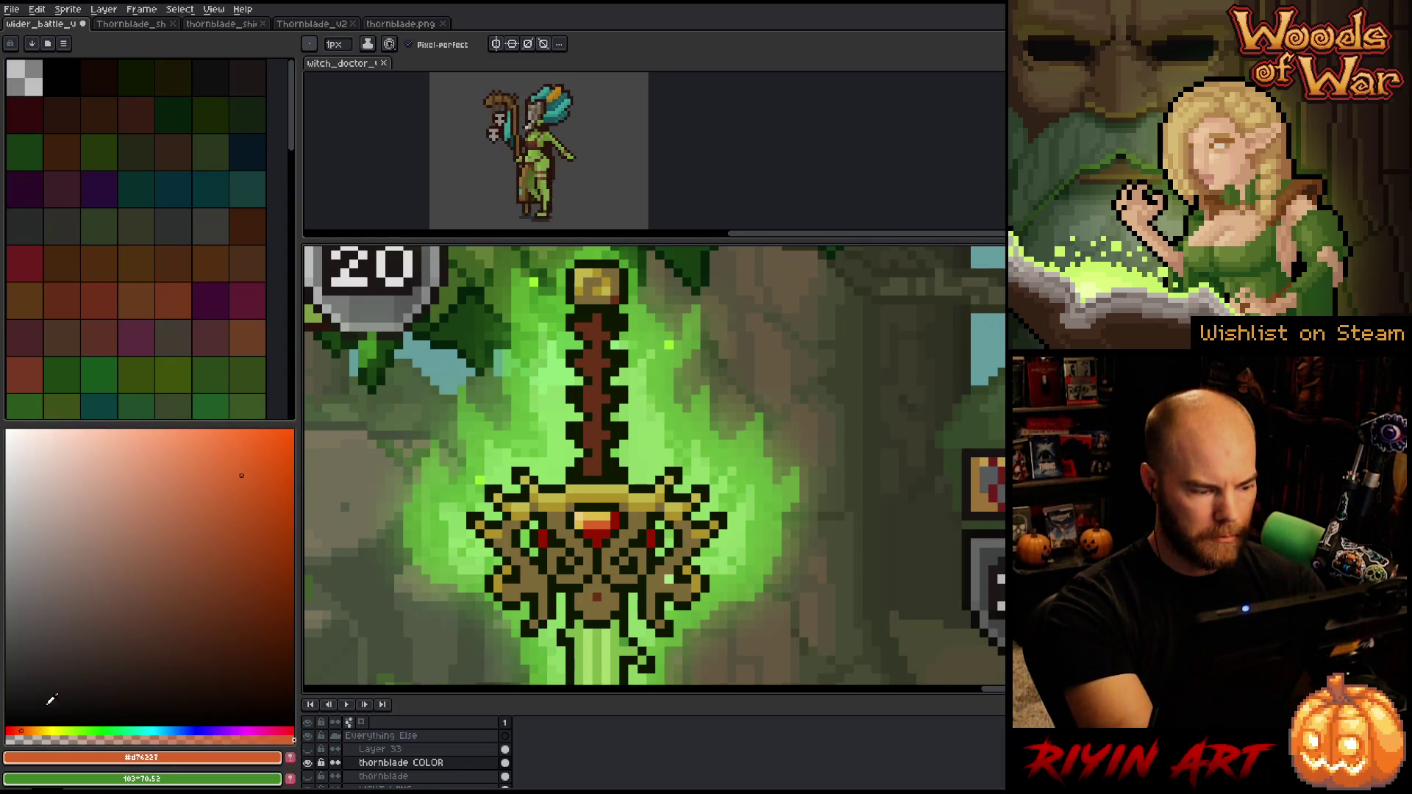
Add a magenta pixel below the gem and a pink highlight on the guard's left eye
drag(26, 725, 285, 729)
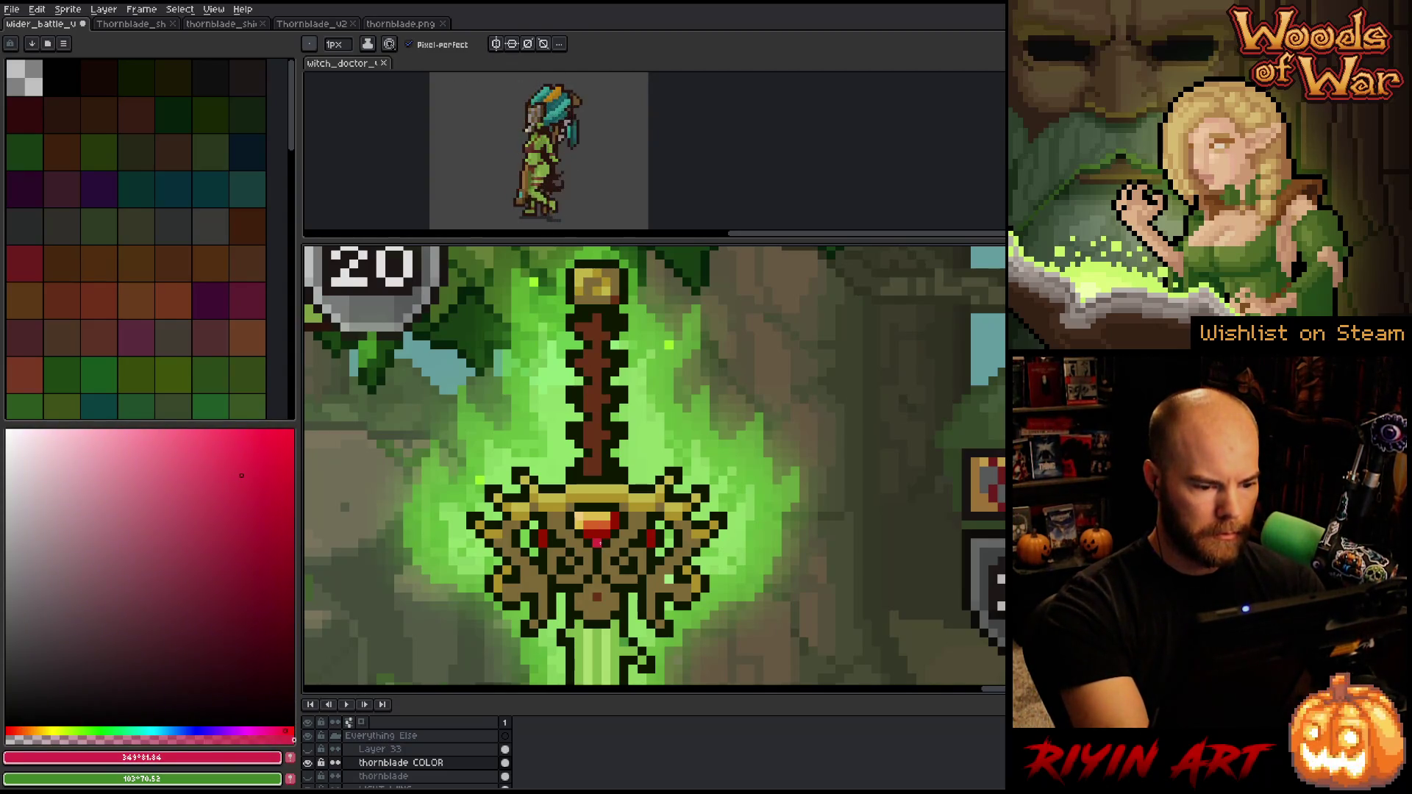
click(251, 730)
click(174, 539)
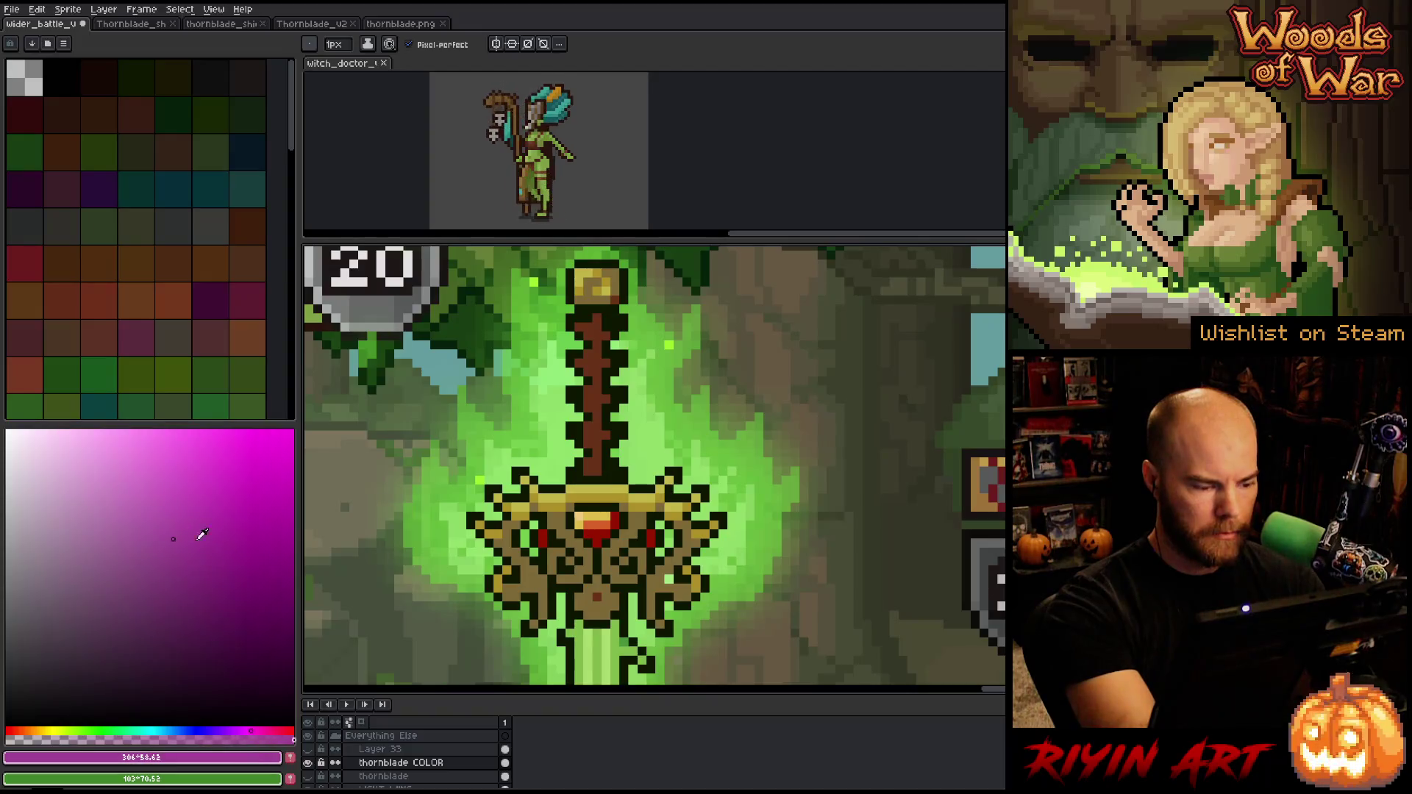
click(597, 542)
drag(287, 731, 272, 730)
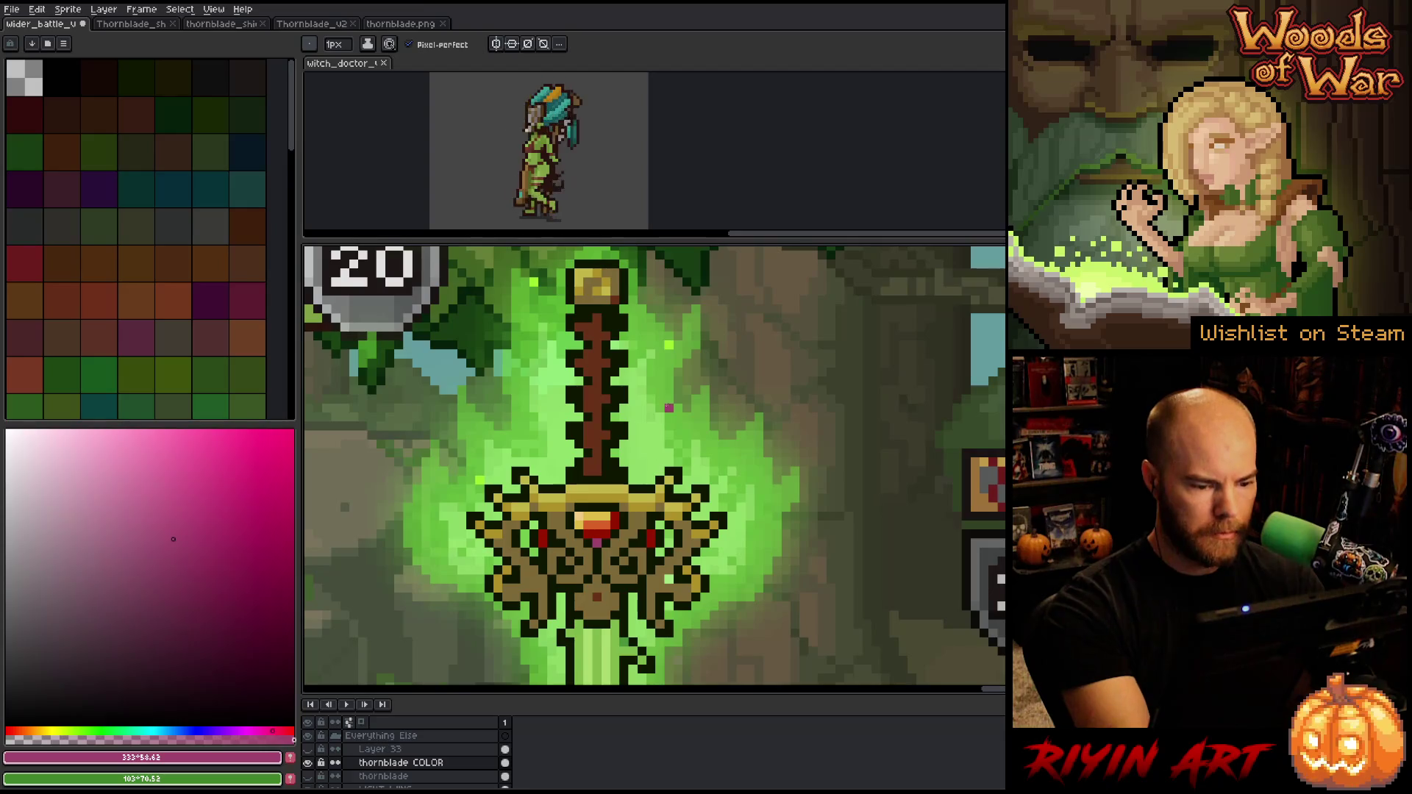
click(543, 543)
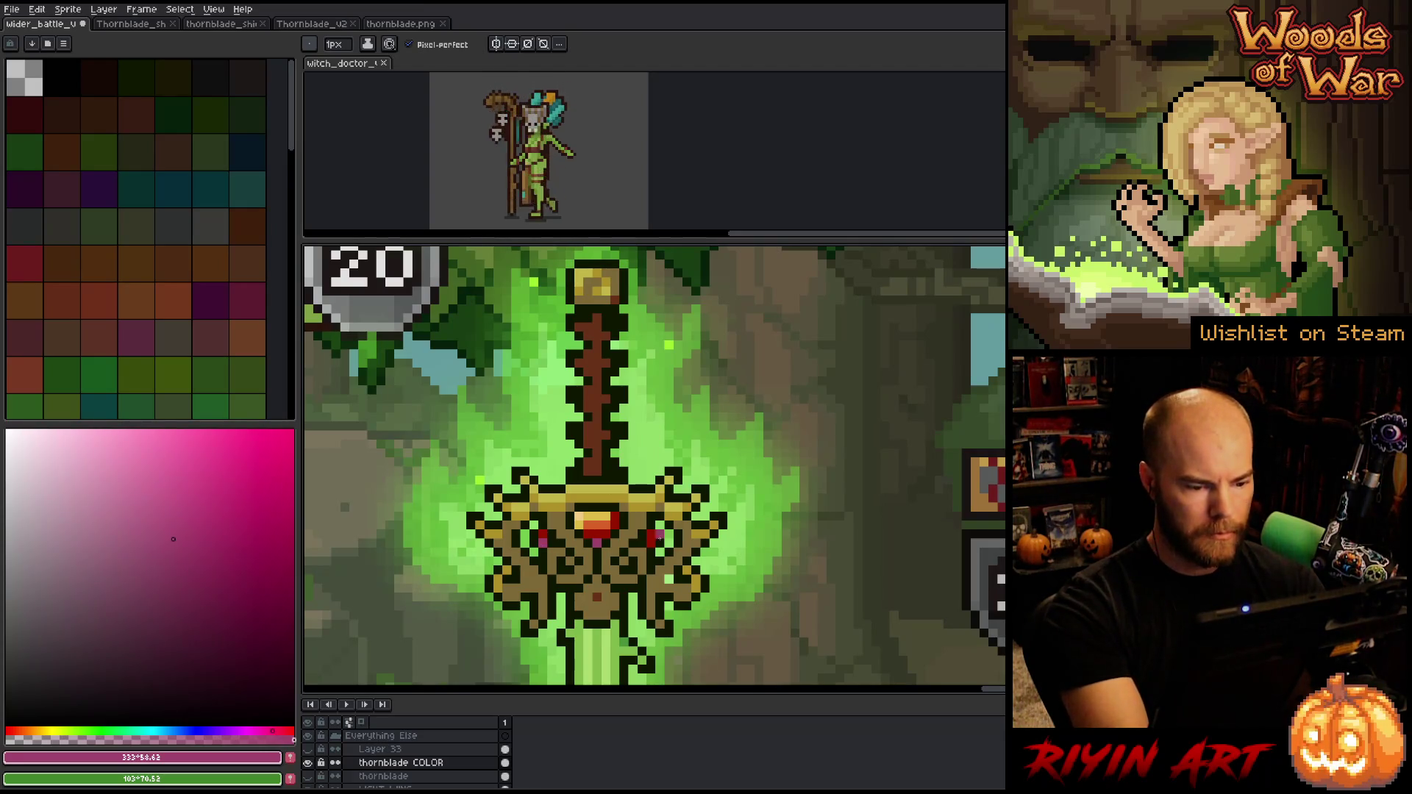
Derive a paler orange and a lighter, duller red from the gem's colours
alt+click(596, 528)
alt+click(591, 519)
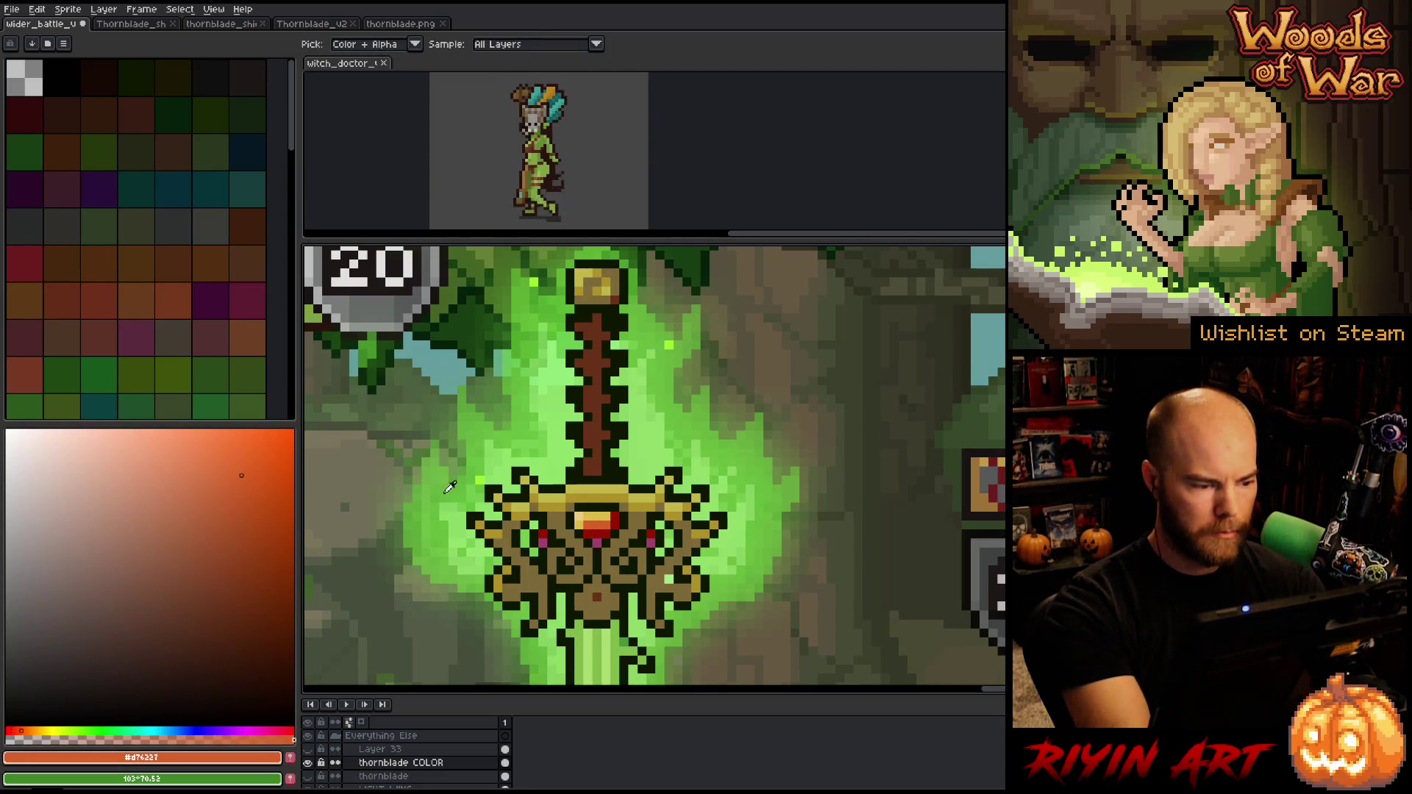
click(26, 731)
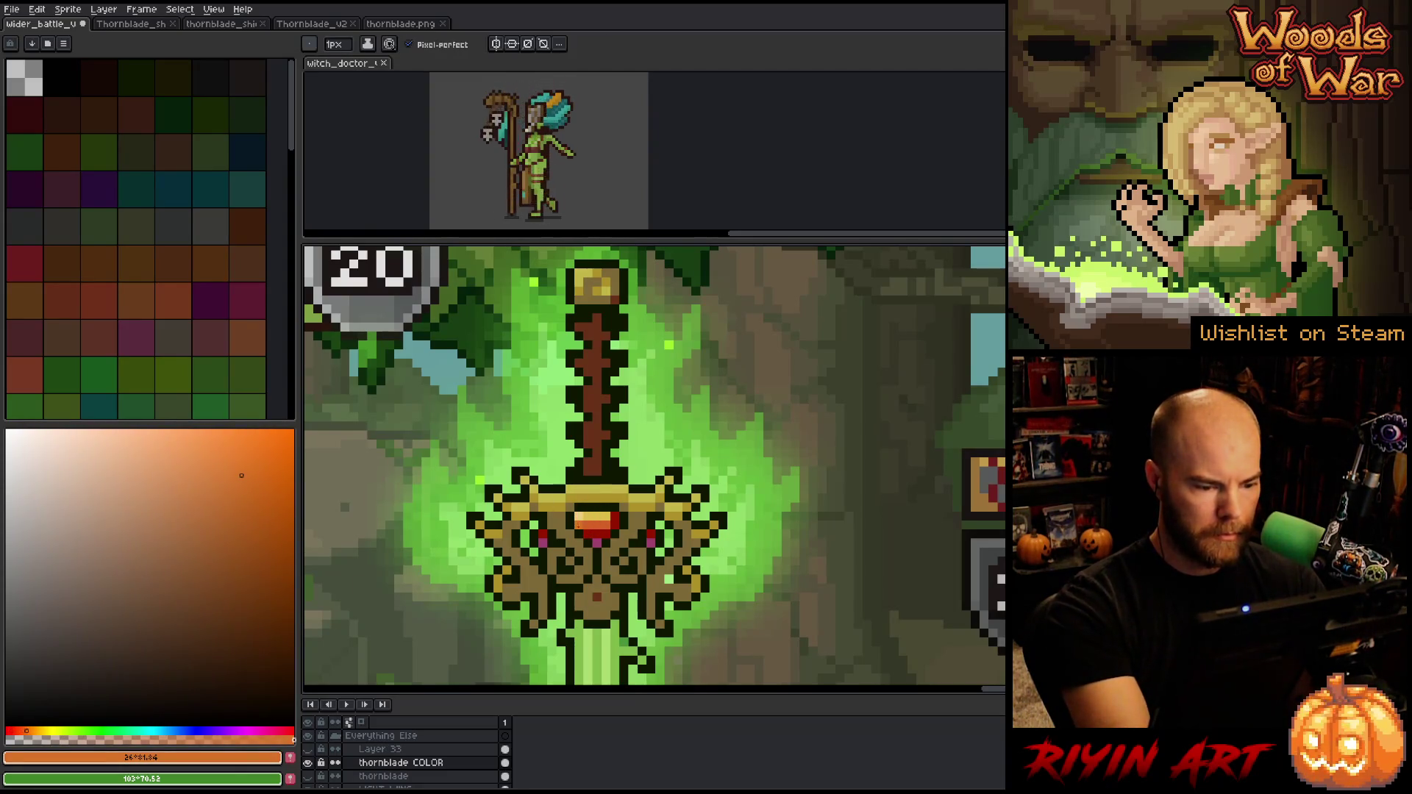
click(230, 457)
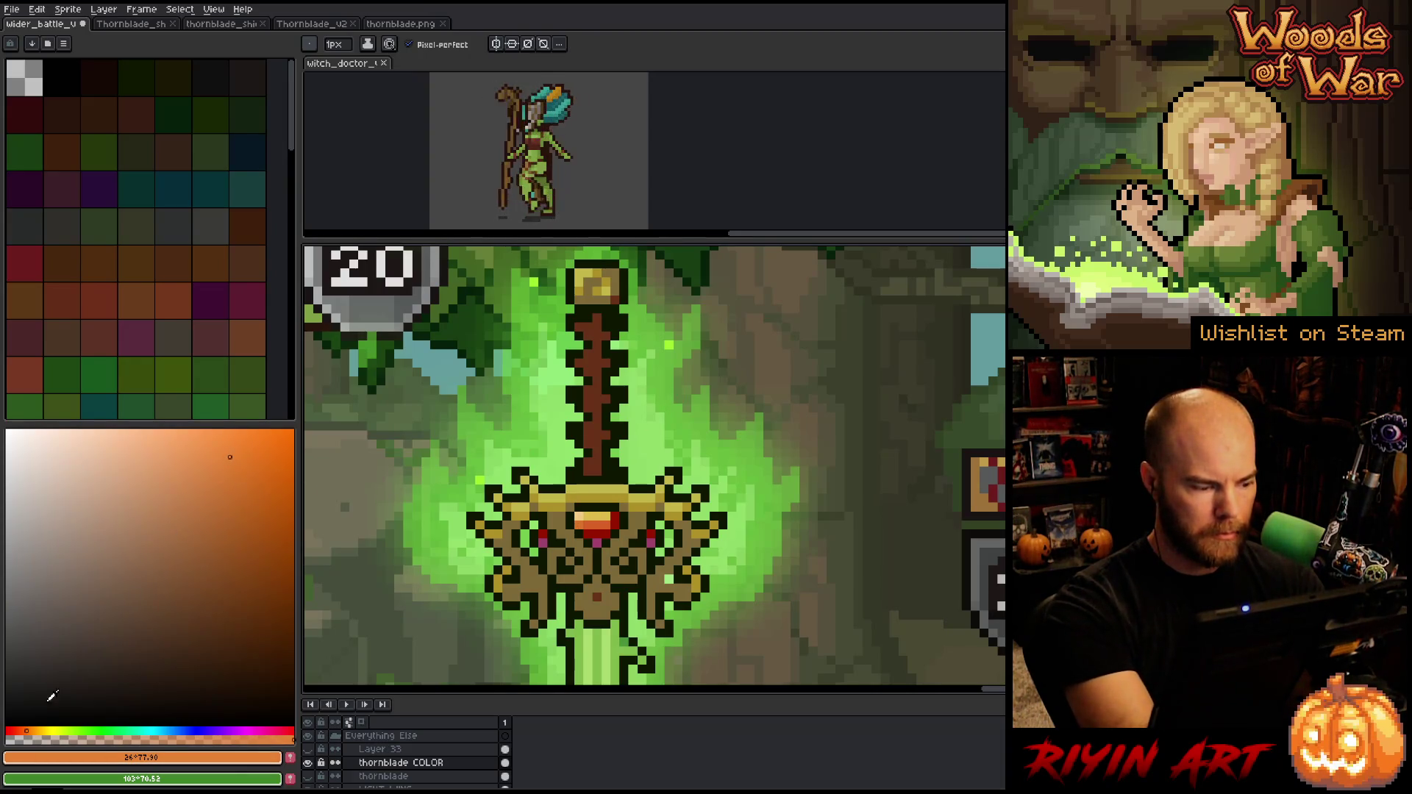
click(29, 731)
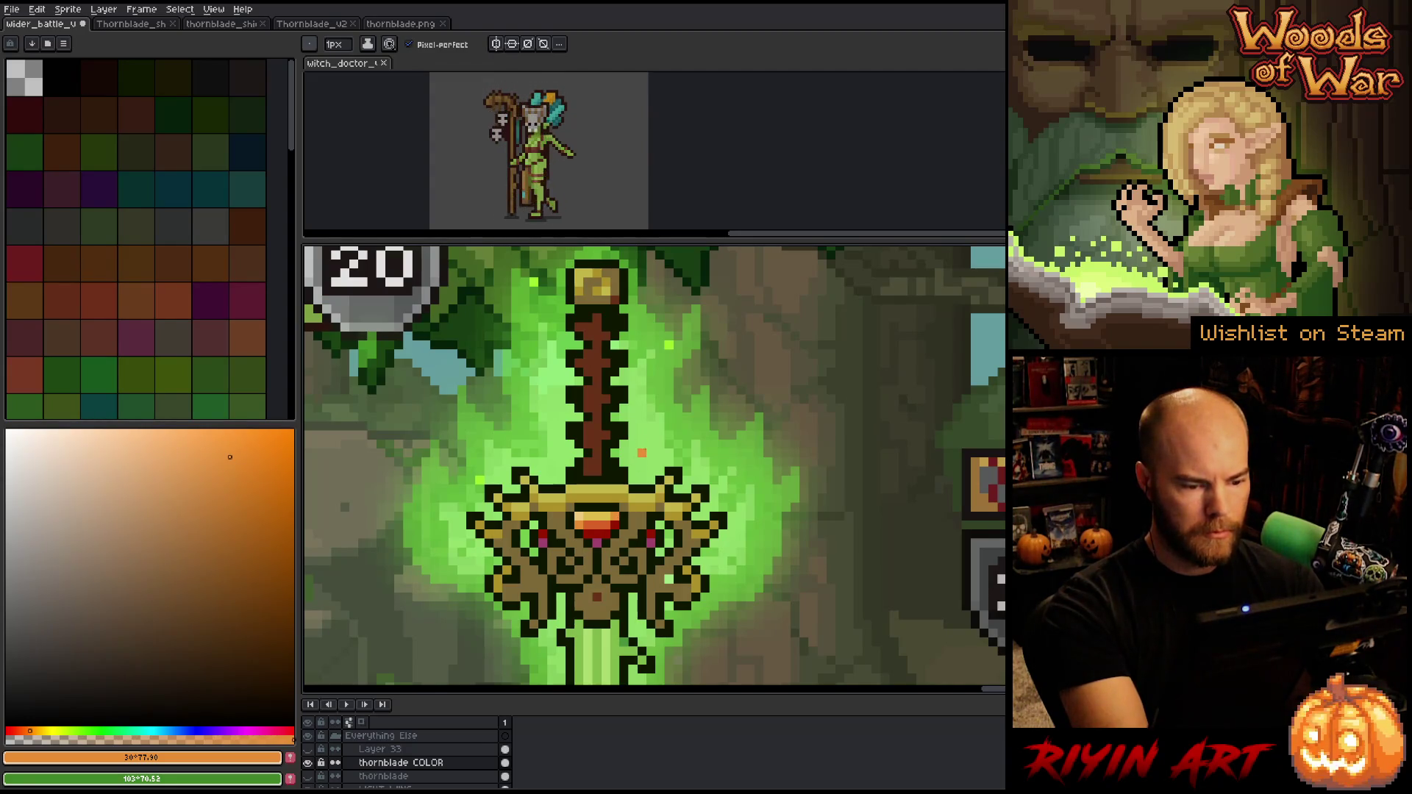
alt+click(600, 532)
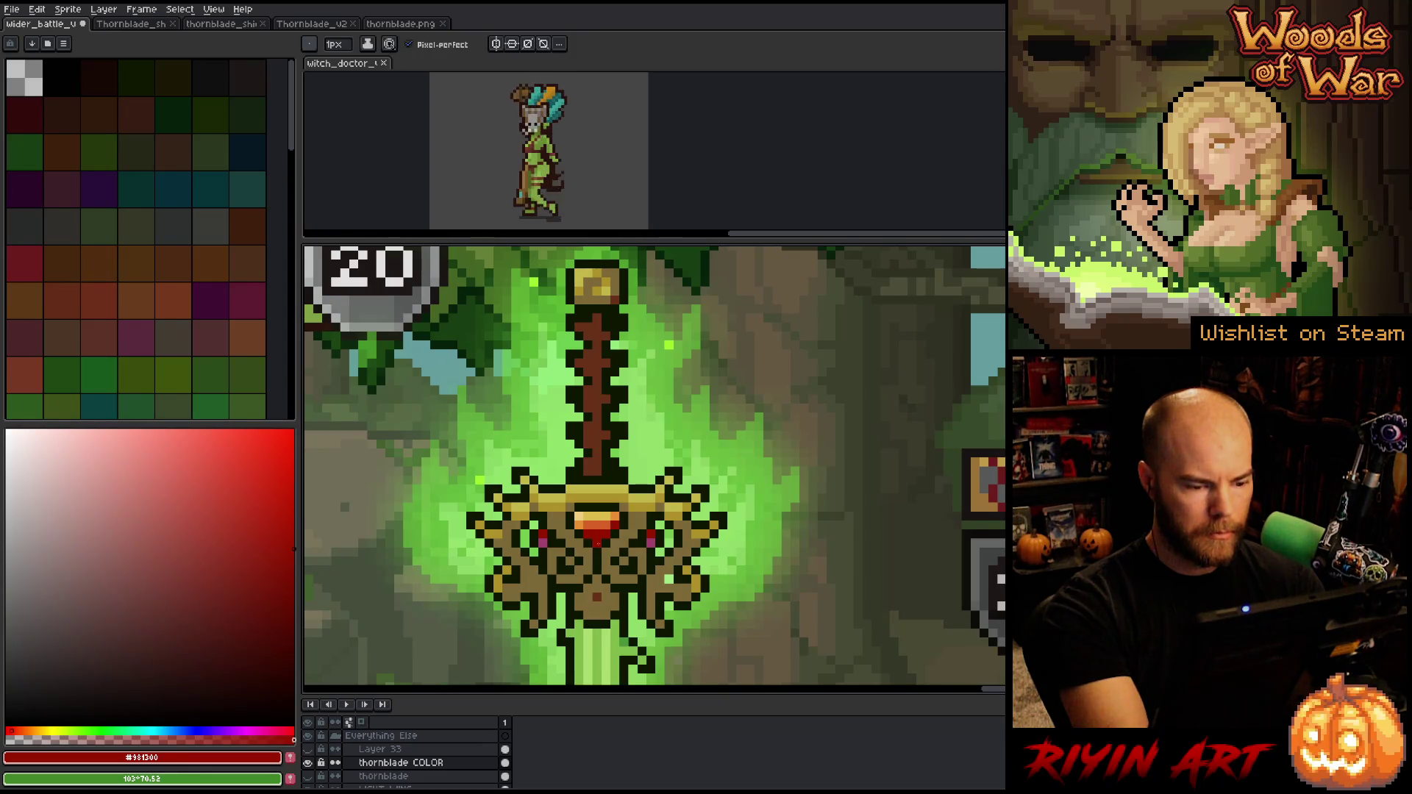
drag(272, 526, 228, 472)
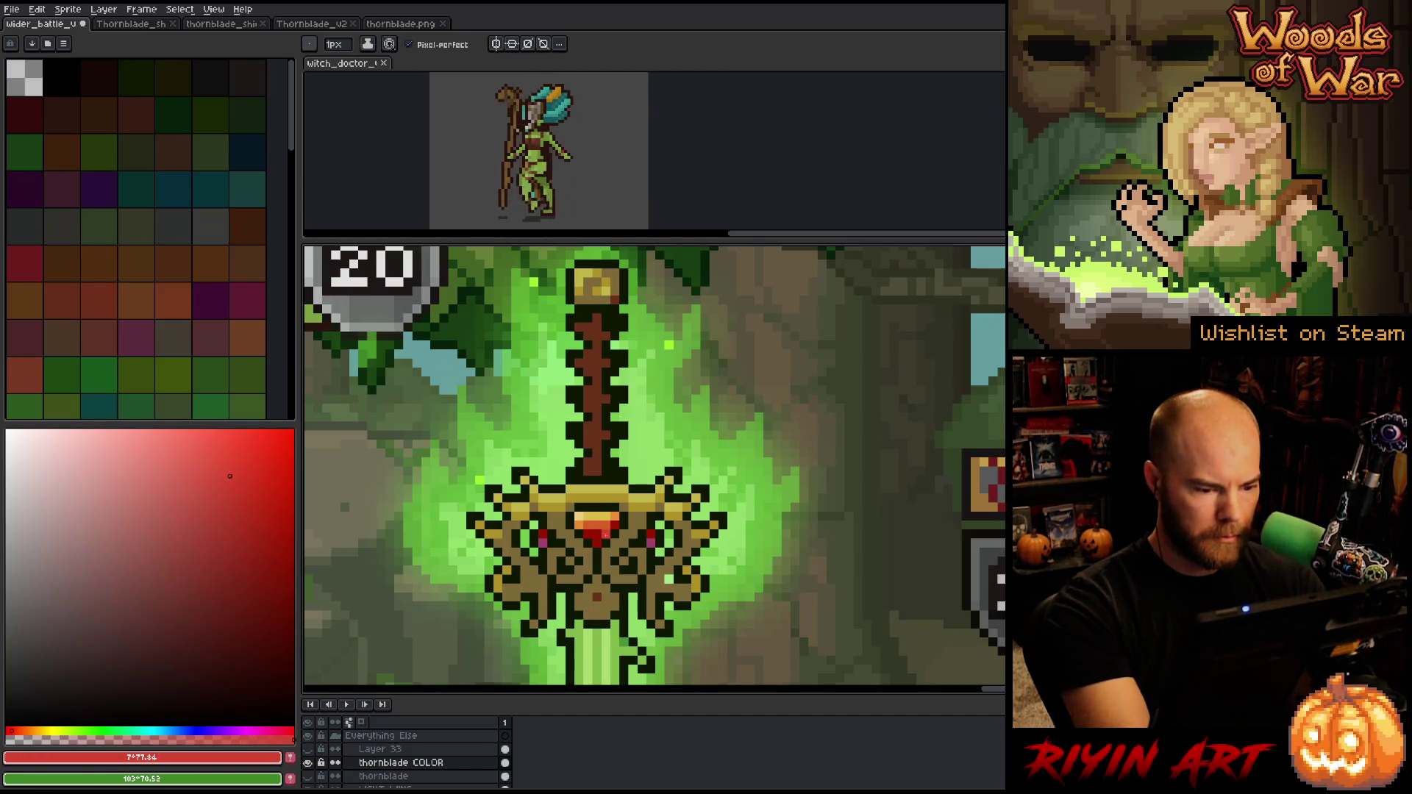
mouse_move(240, 468)
mouse_down()
mouse_move(254, 512)
mouse_move(222, 515)
mouse_move(243, 498)
mouse_move(245, 513)
mouse_up()
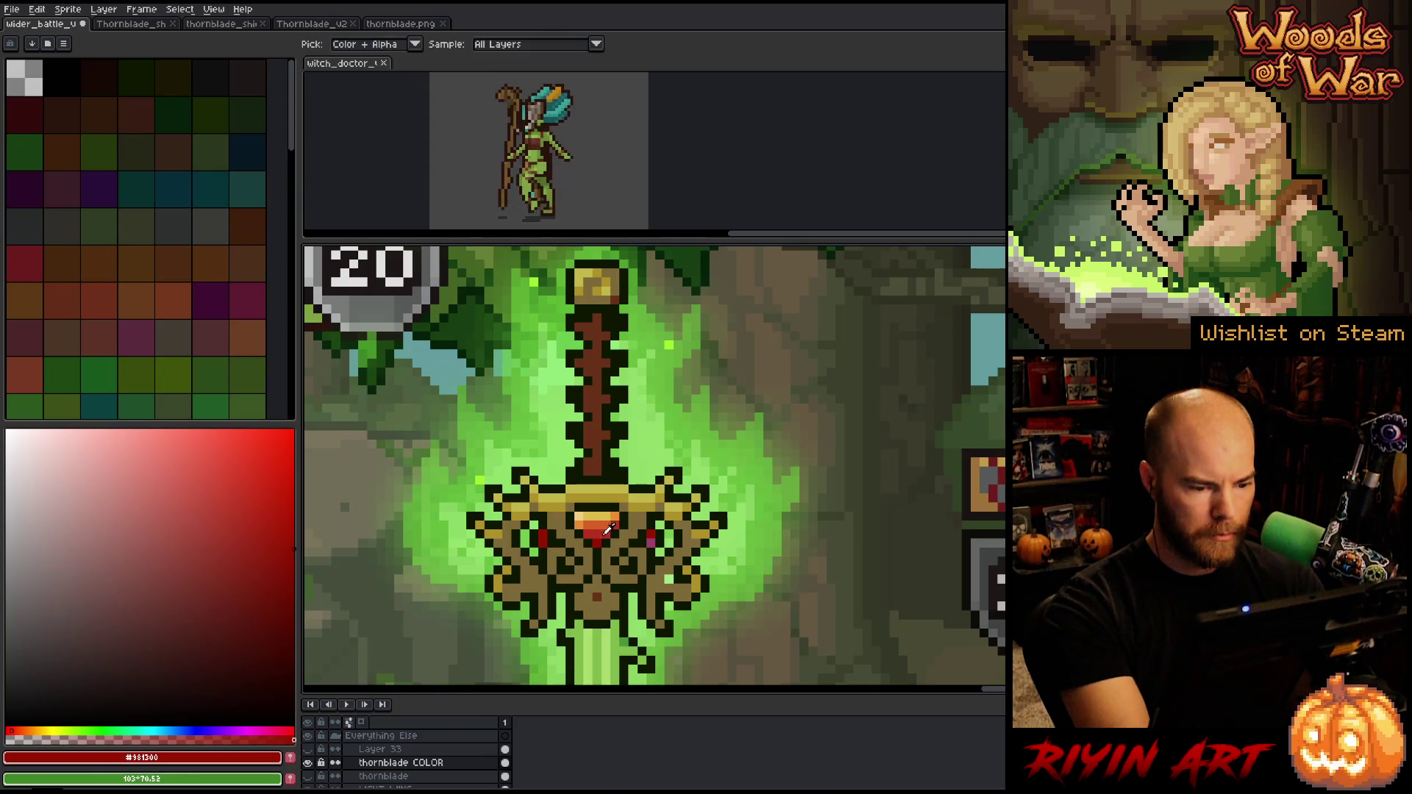
Resample the guard eye's dark red and the gem's gold and orange, then zoom out
alt+click(542, 537)
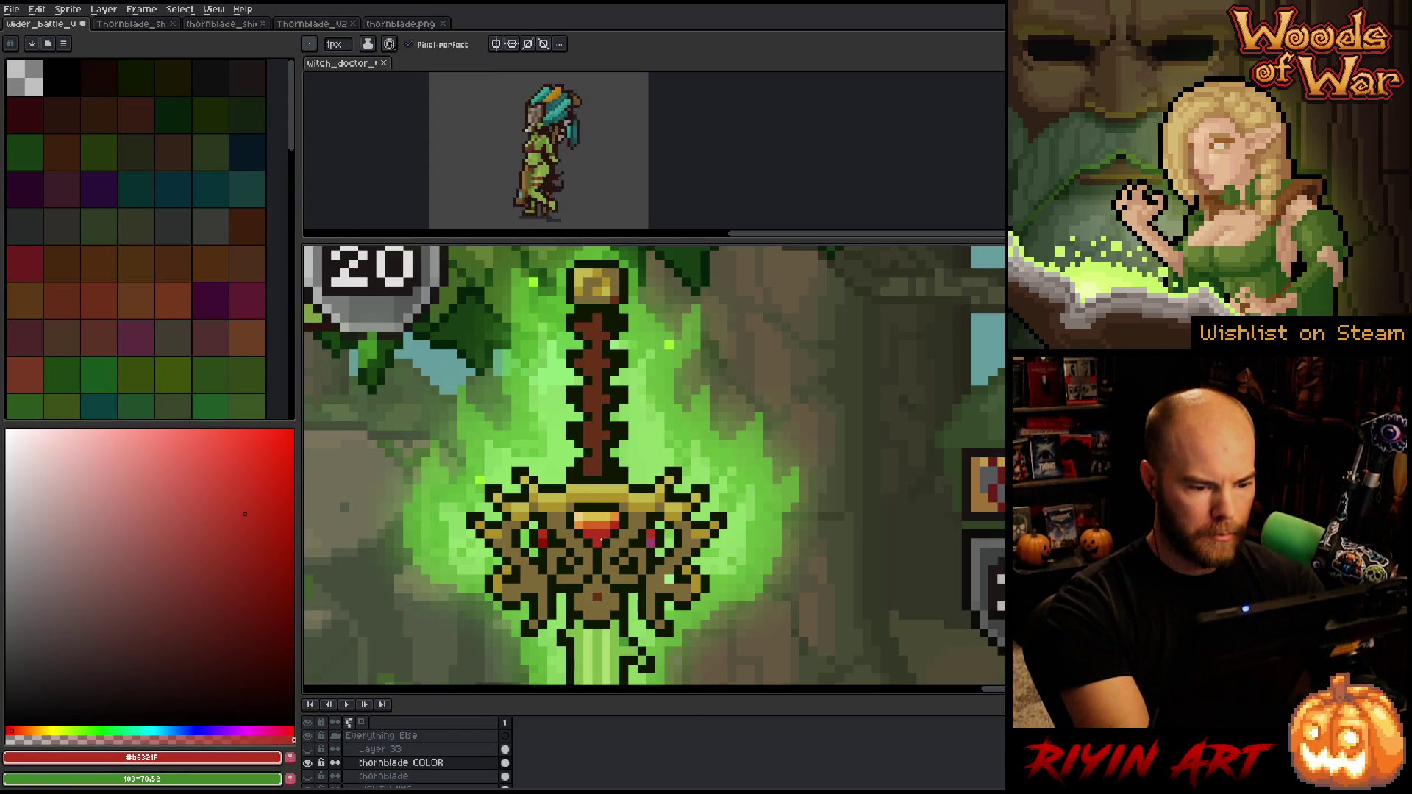
alt+click(651, 541)
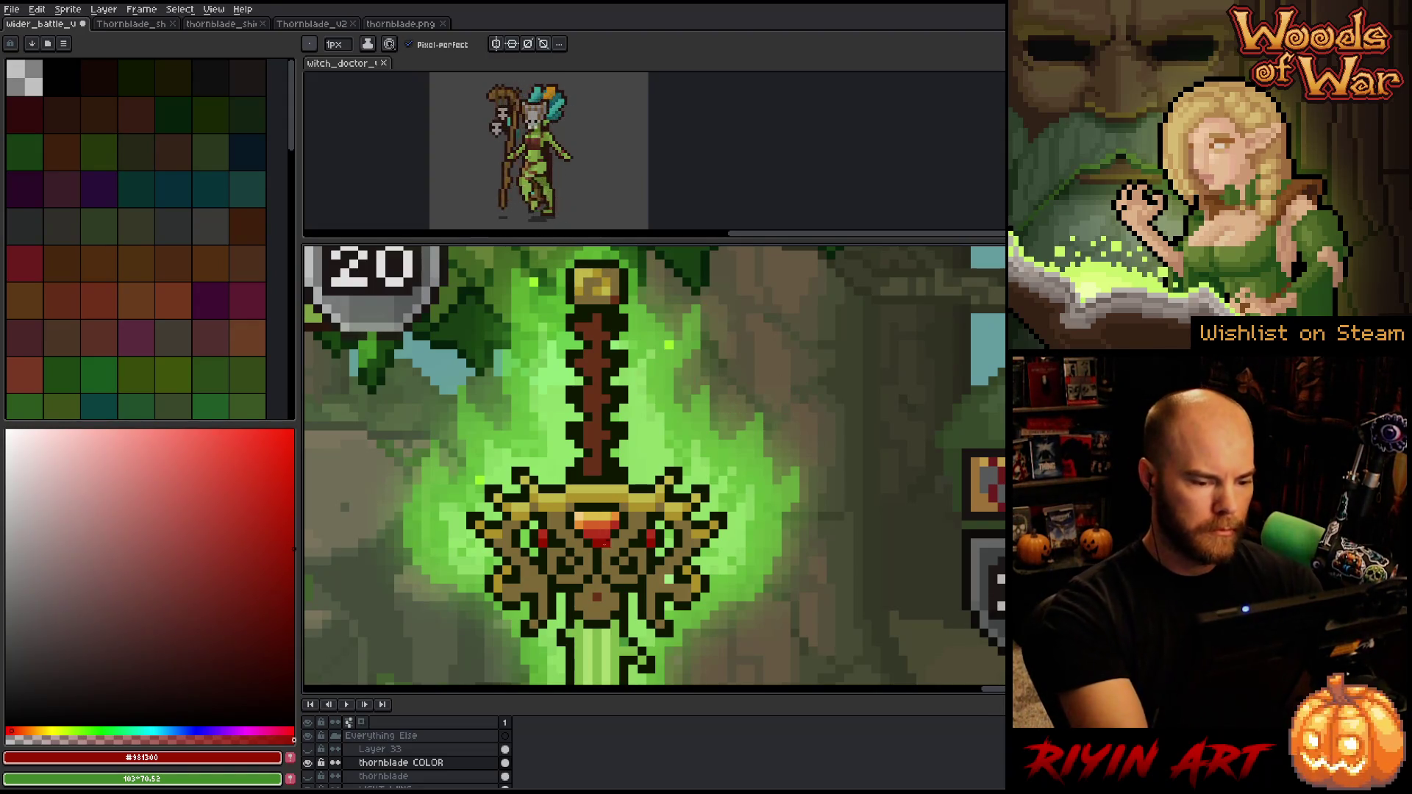
key(alt)
alt+click(603, 513)
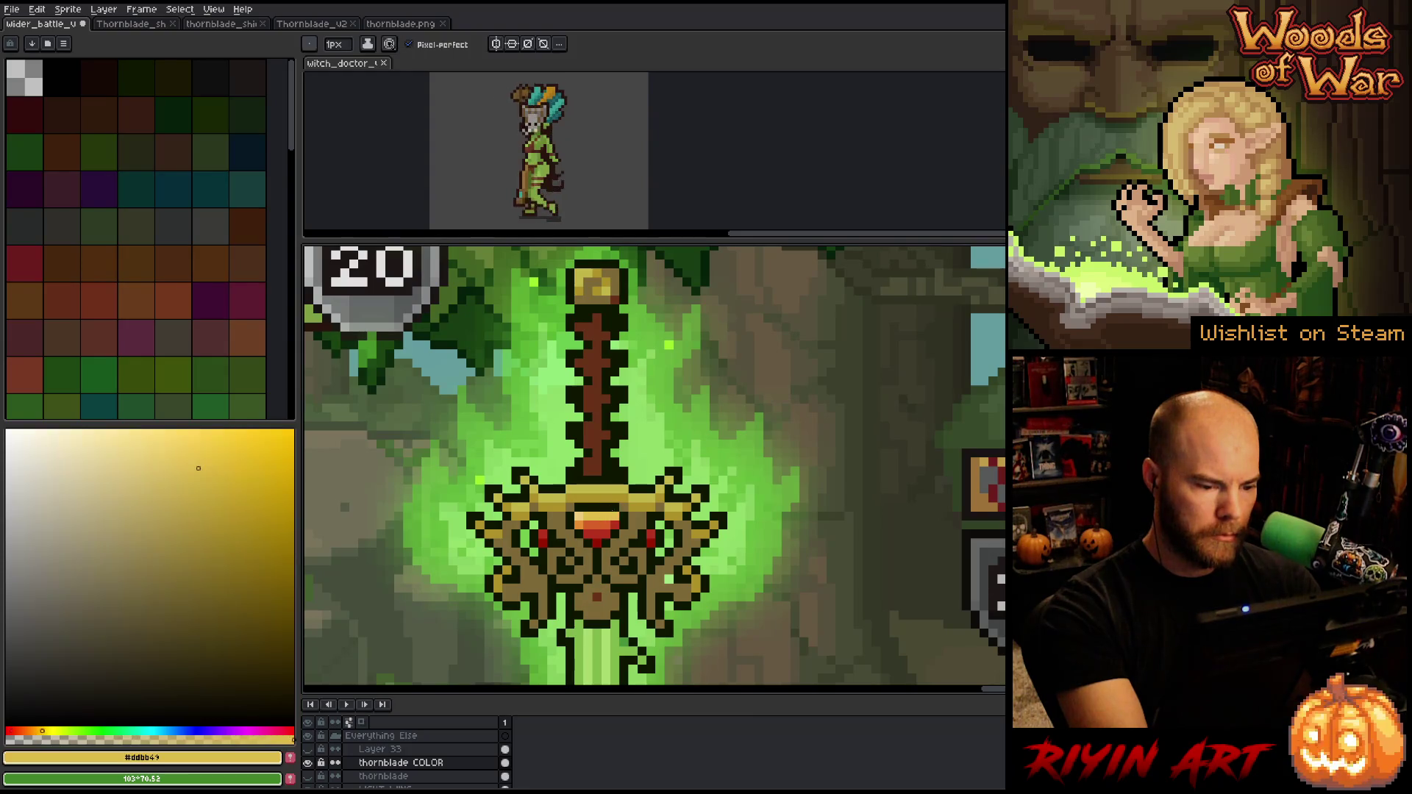
alt+click(605, 517)
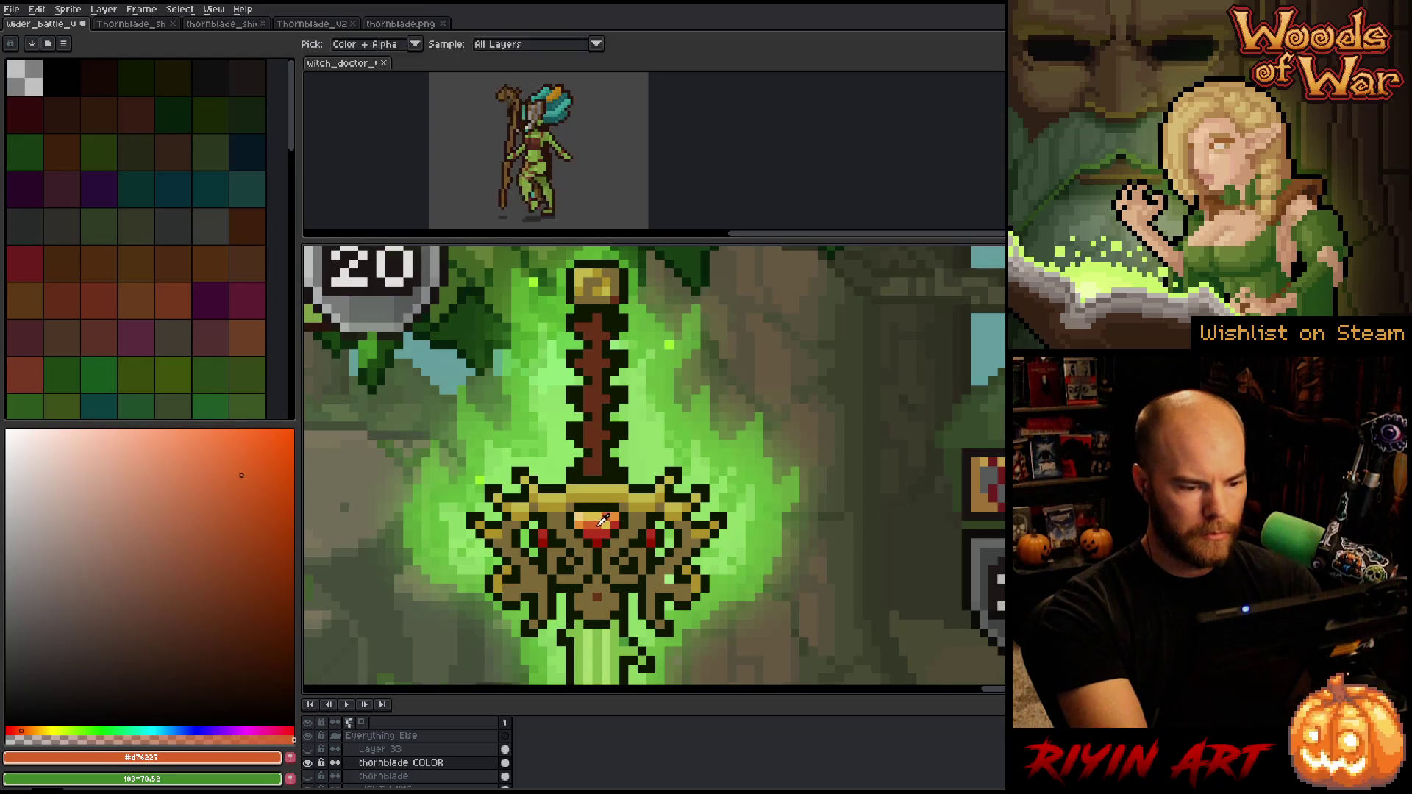
scroll(578, 469, down, 5)
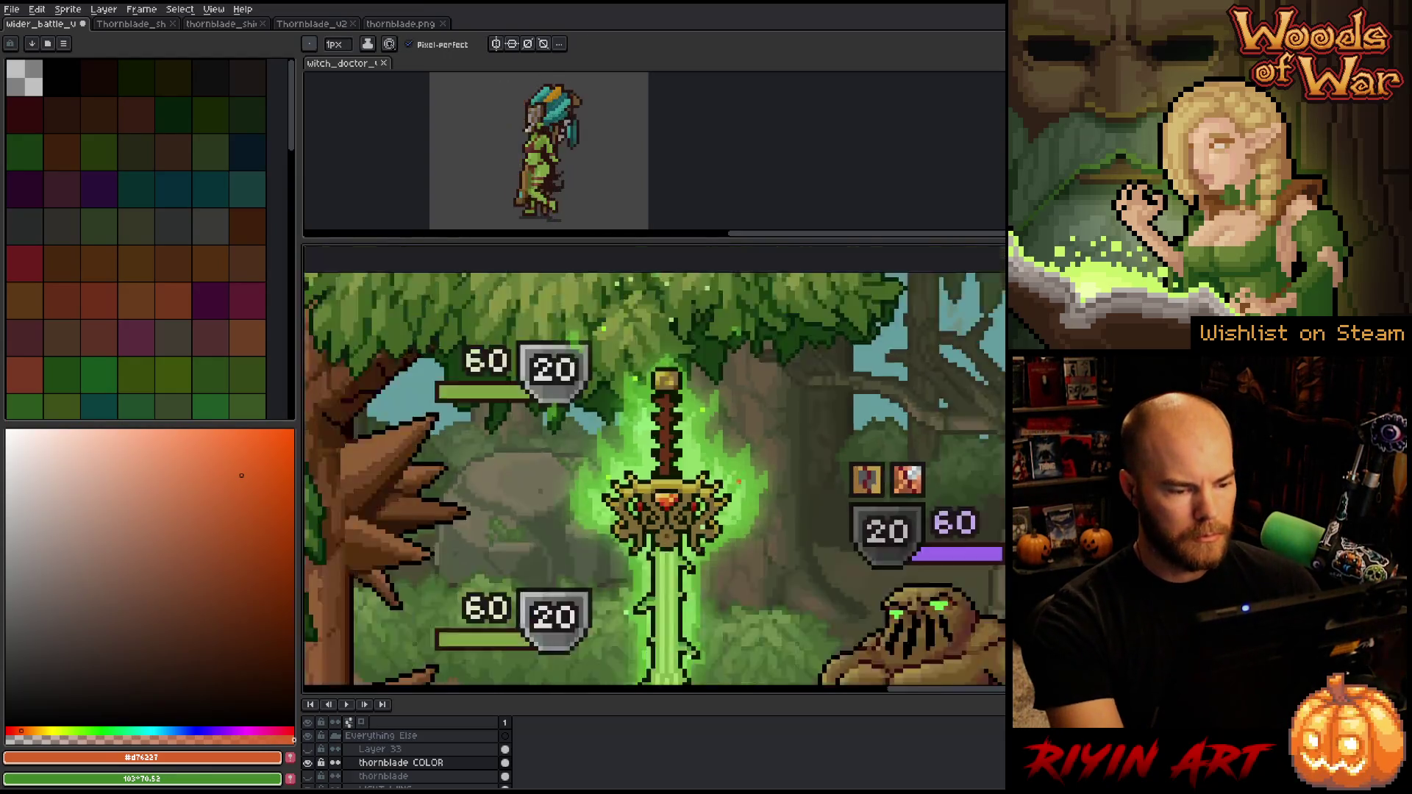
Pick a lighter tan from the guard gold, add gold and orange gem highlights, then zoom out
scroll(578, 470, up, 5)
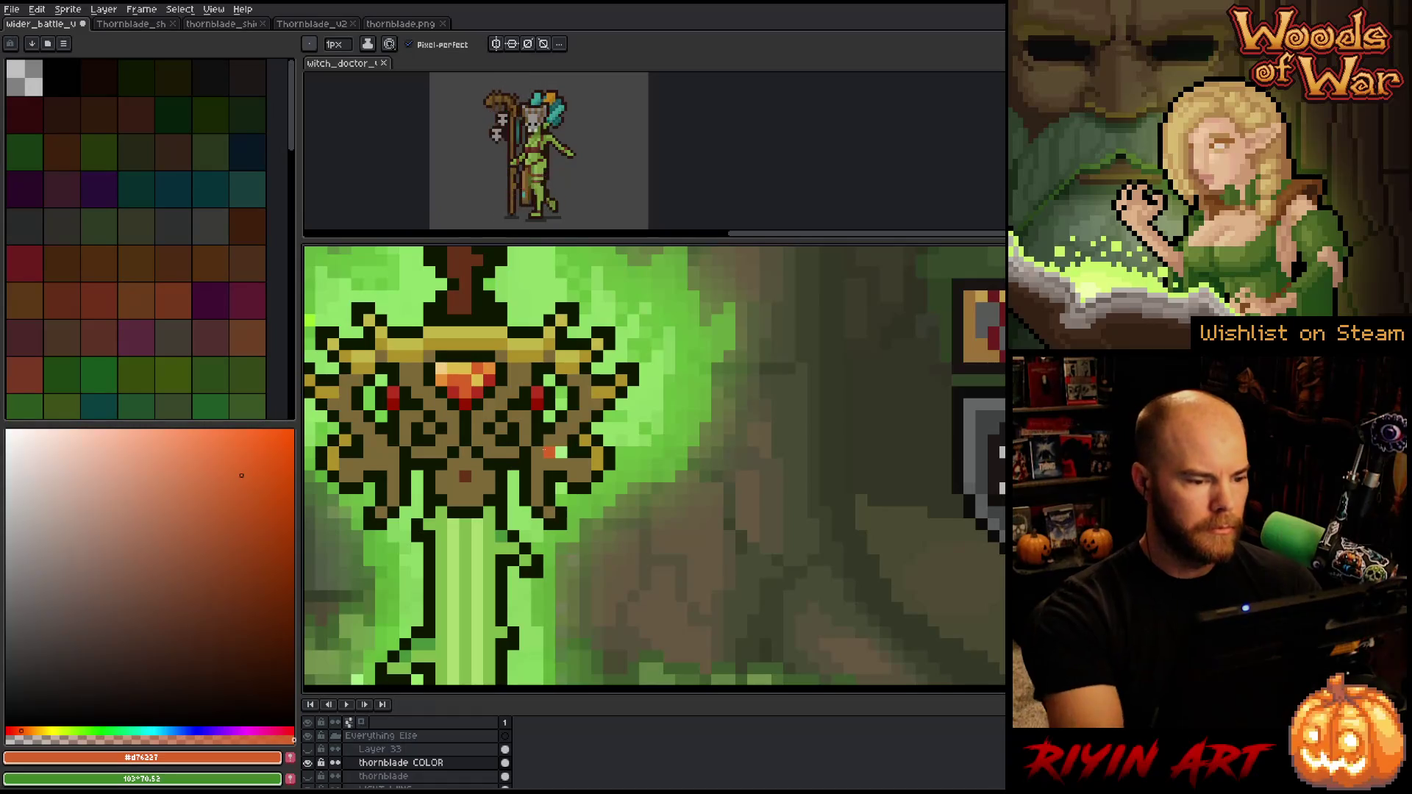
alt+click(477, 344)
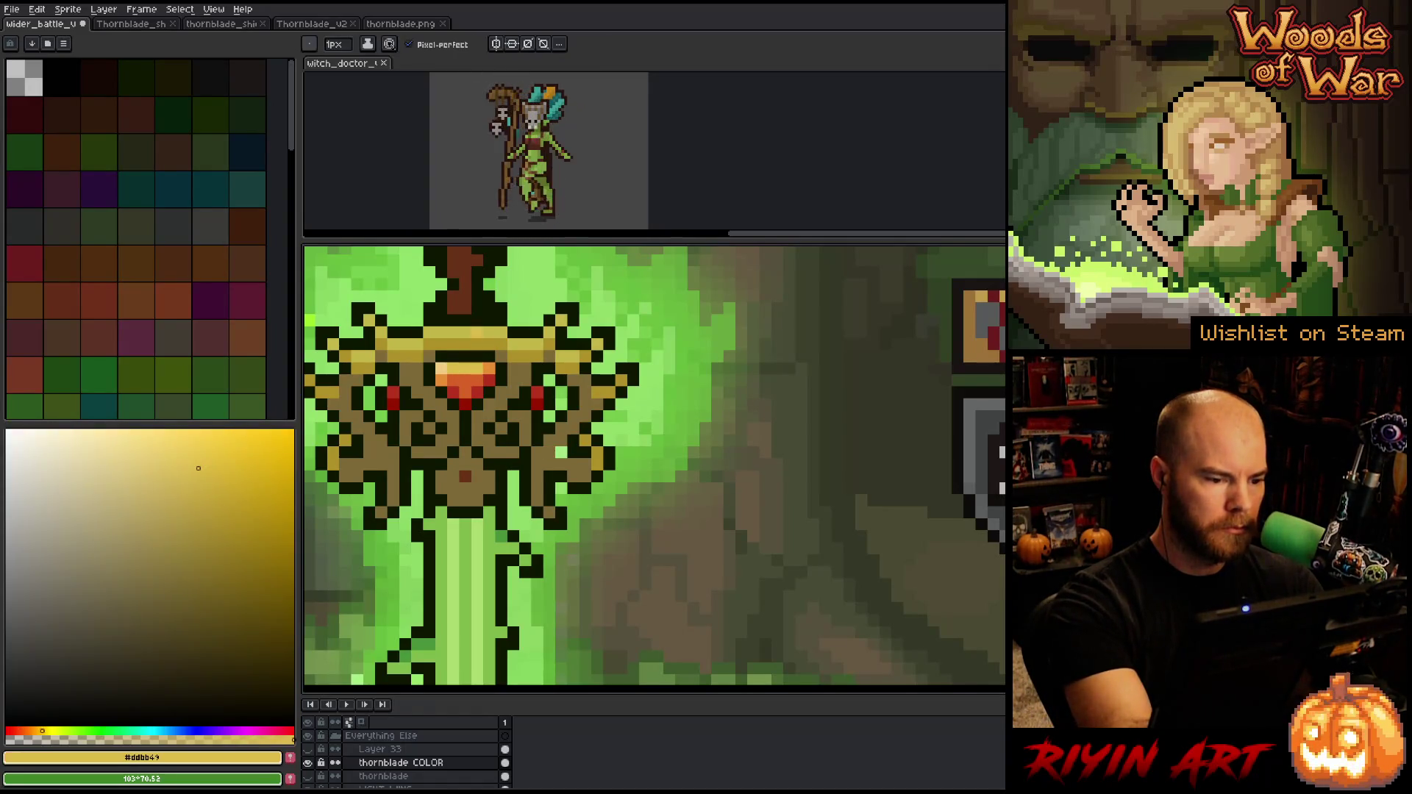
drag(44, 728, 41, 727)
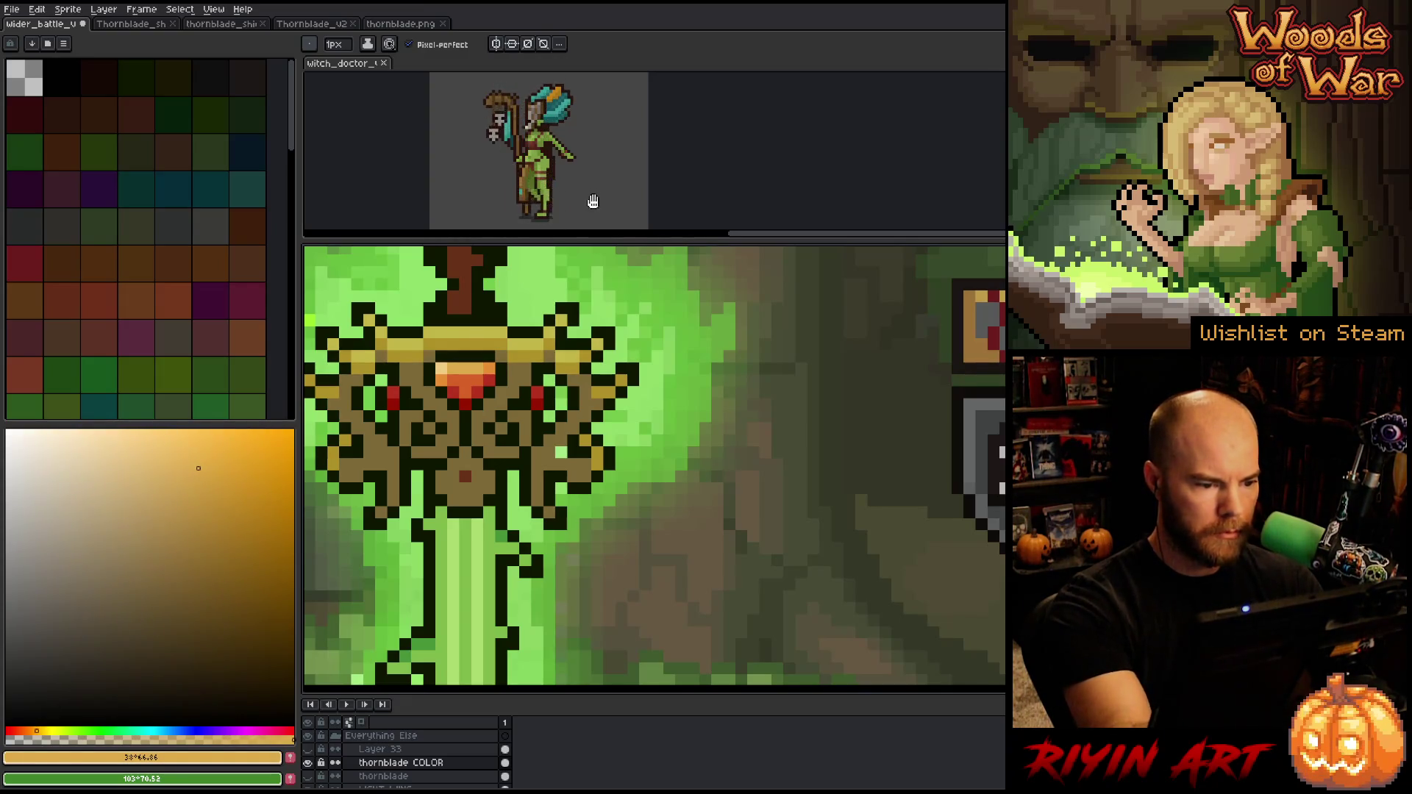
click(136, 446)
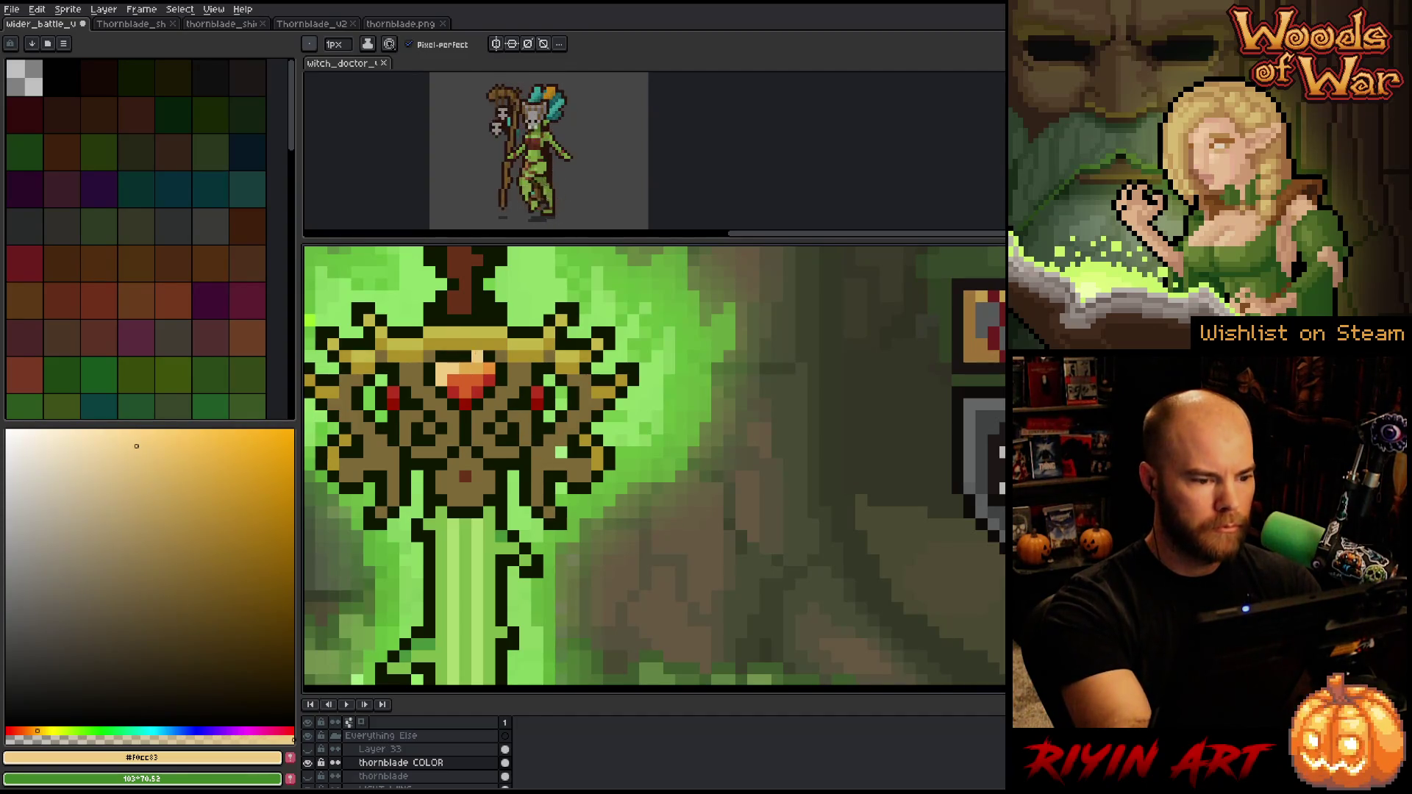
alt+click(477, 356)
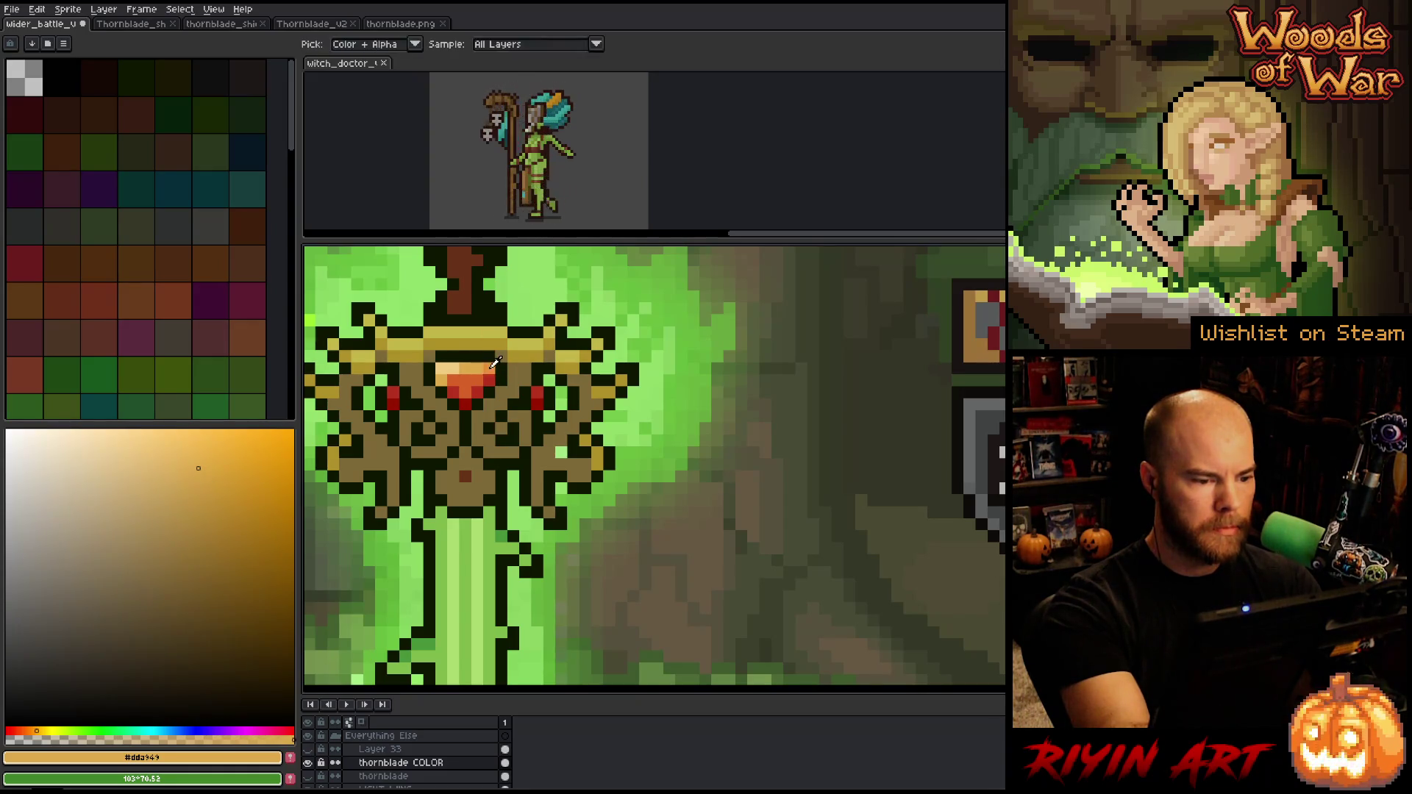
alt+click(490, 375)
alt+click(501, 333)
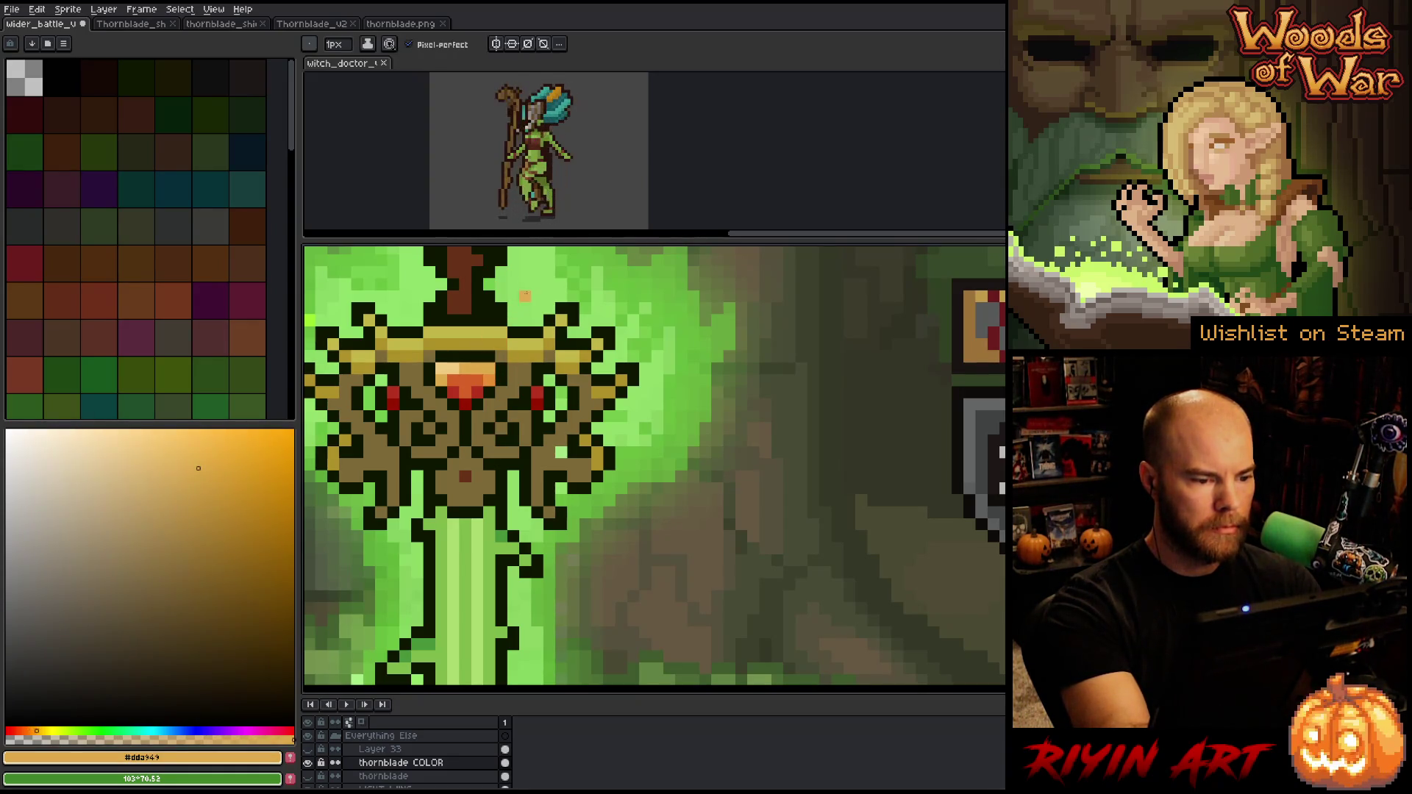
alt+click(456, 379)
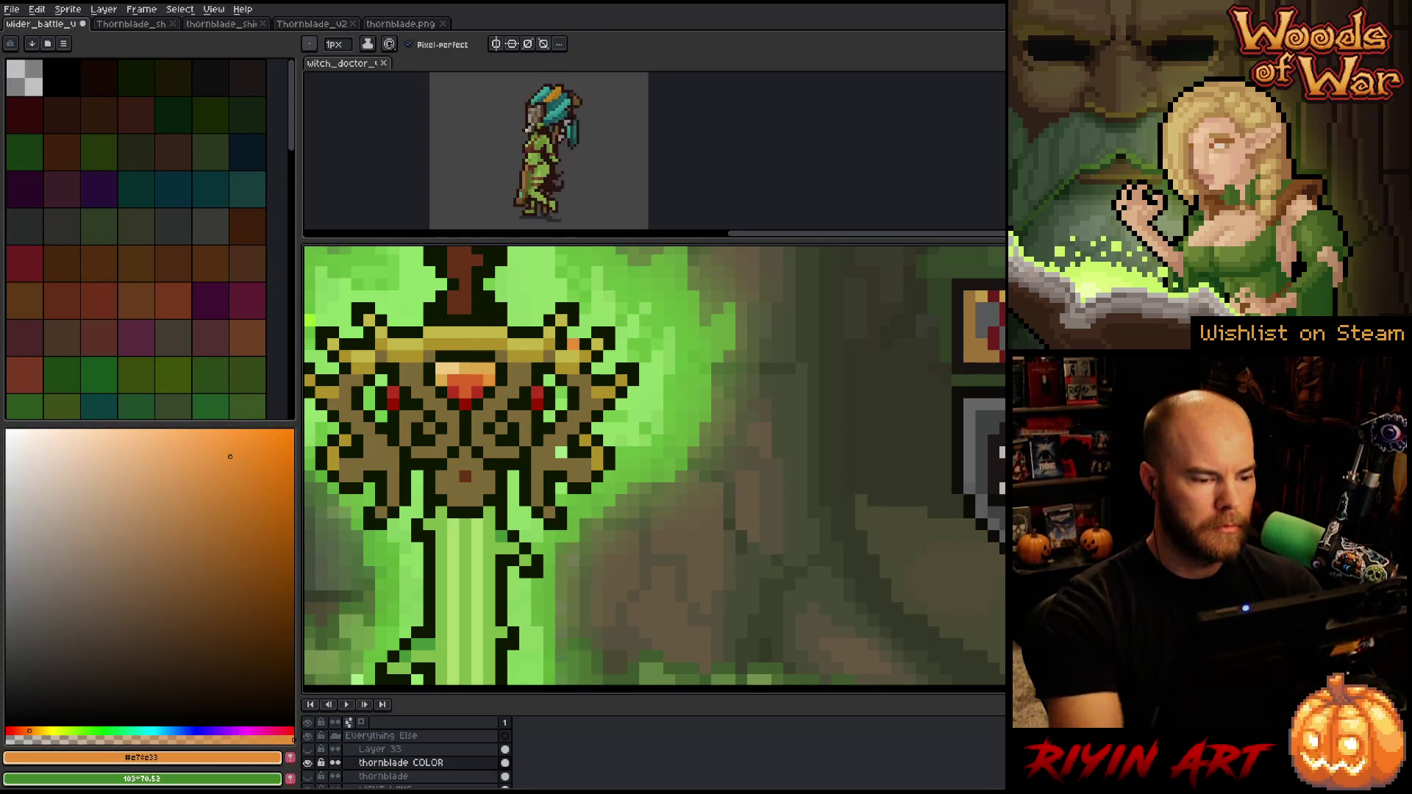
scroll(595, 487, down, 3)
scroll(596, 479, down, 2)
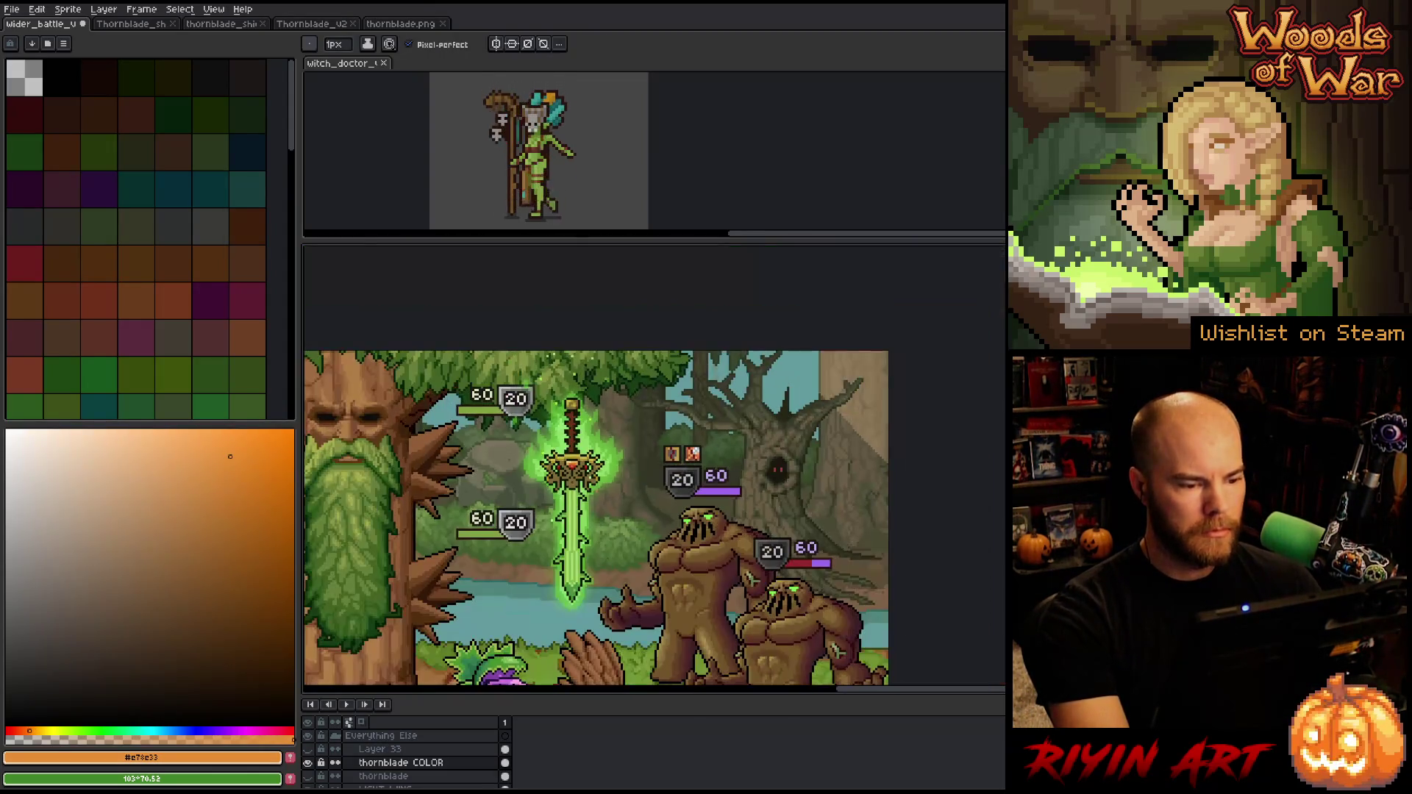
Repaint the right part of the gem's yellow-orange top stripe in red
scroll(566, 471, up, 5)
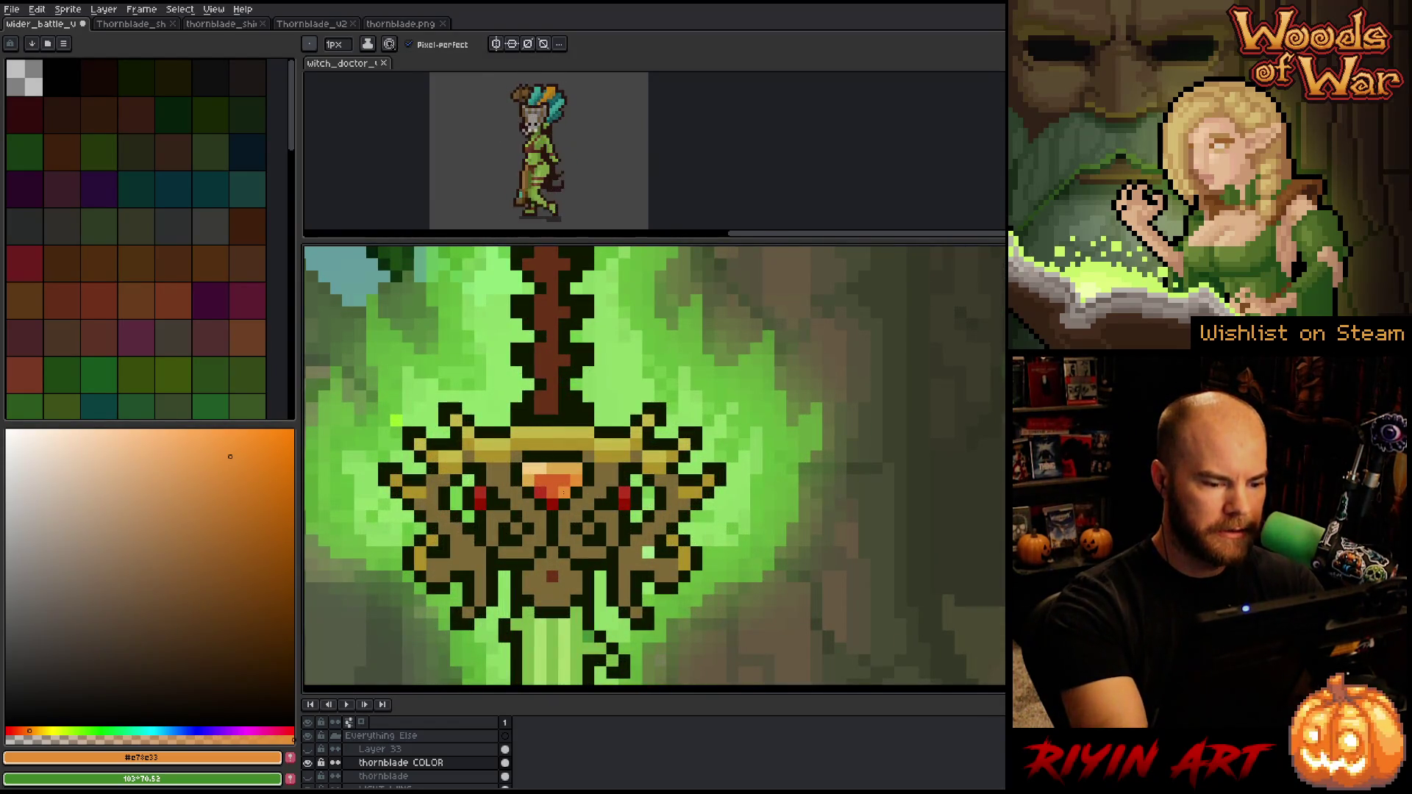
alt+click(562, 492)
alt+click(563, 478)
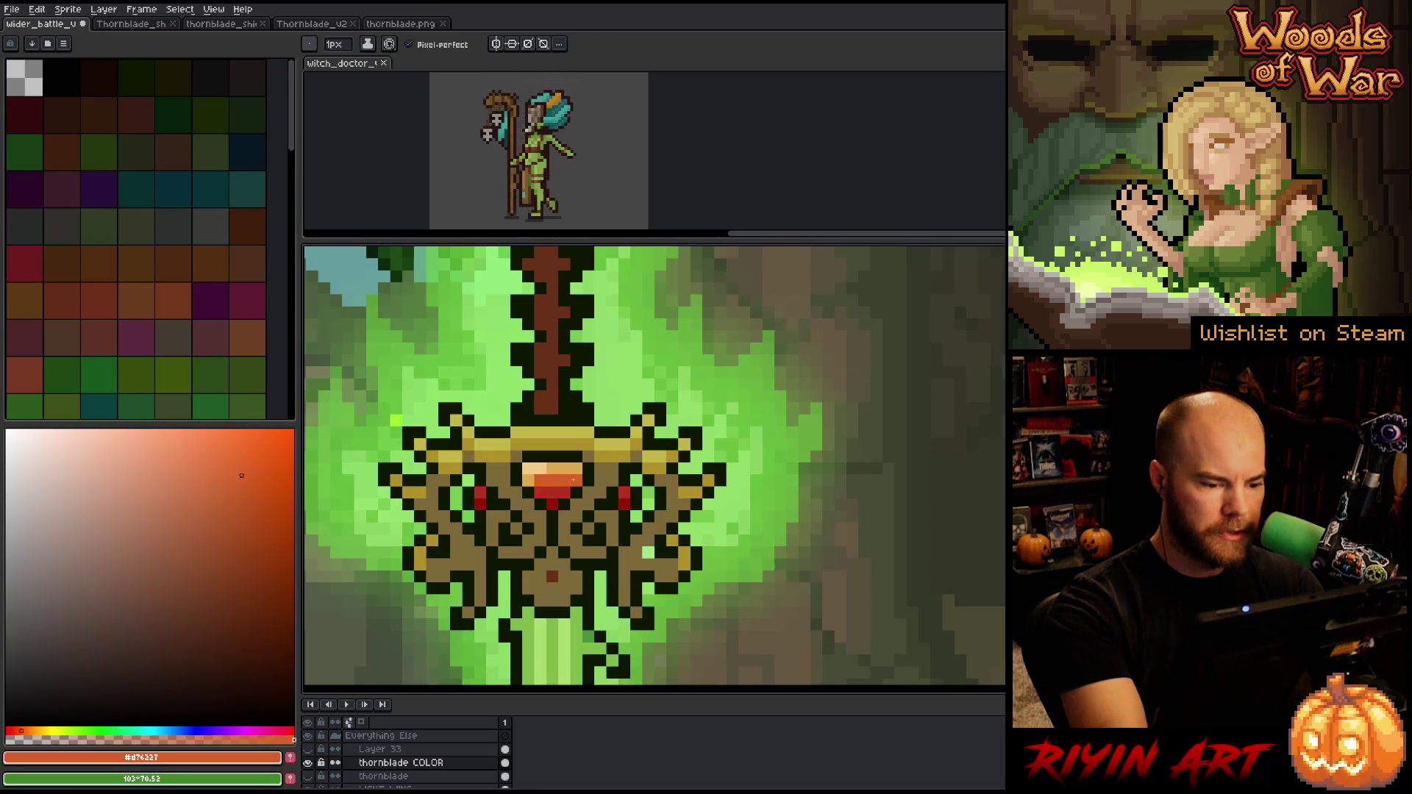
alt+click(565, 468)
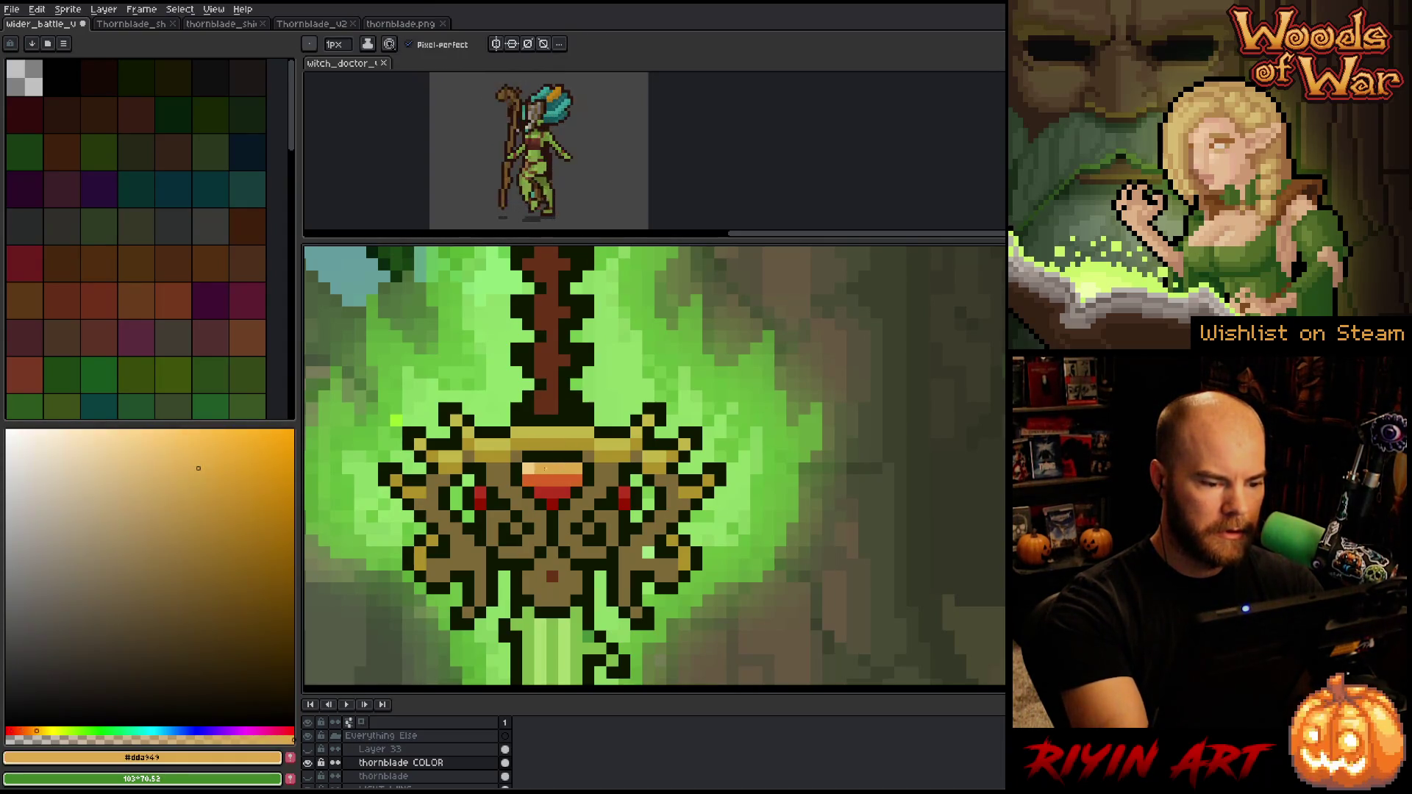
alt+click(562, 487)
drag(575, 468, 551, 467)
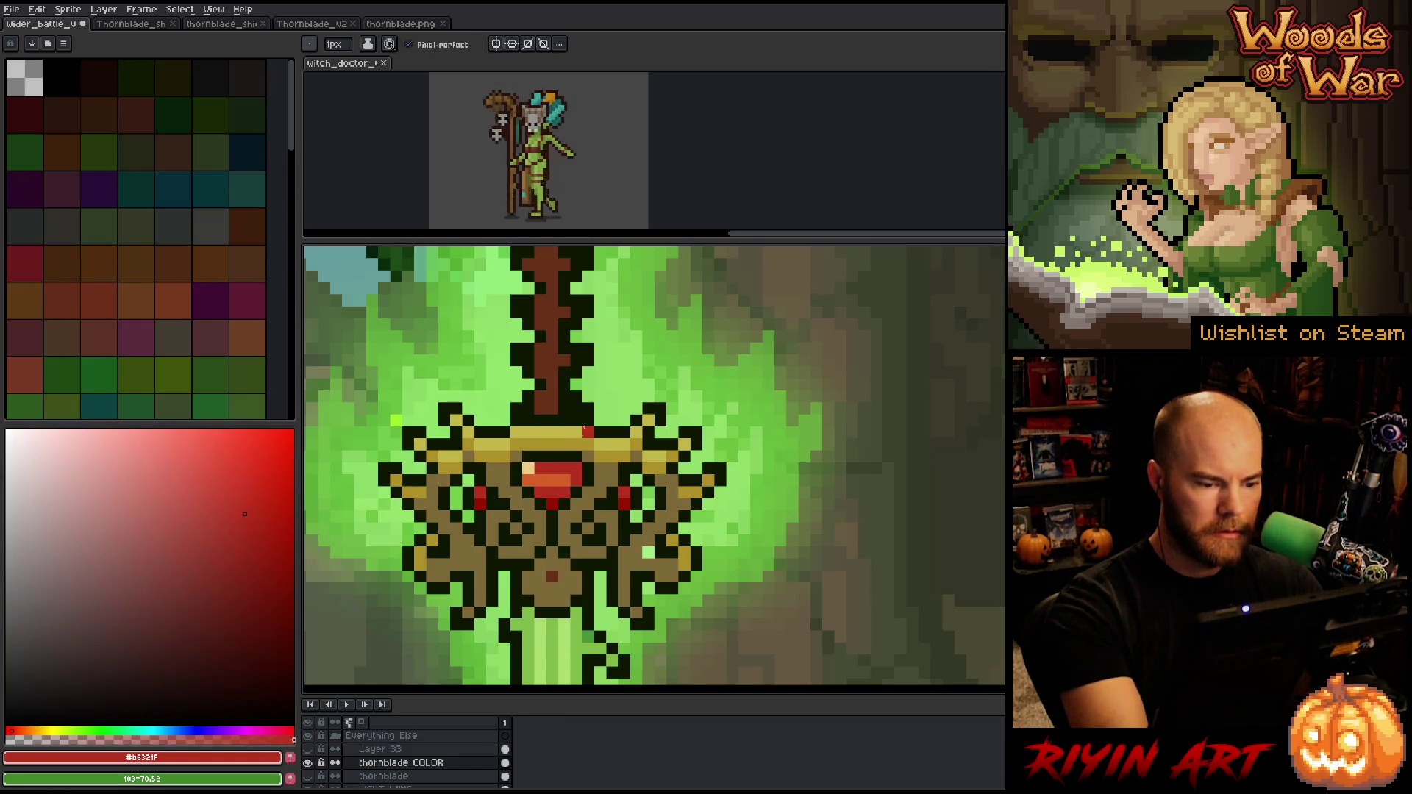
Alternate peach and red, resample the gem's orange and dark red, and view the whole sword
alt+click(528, 468)
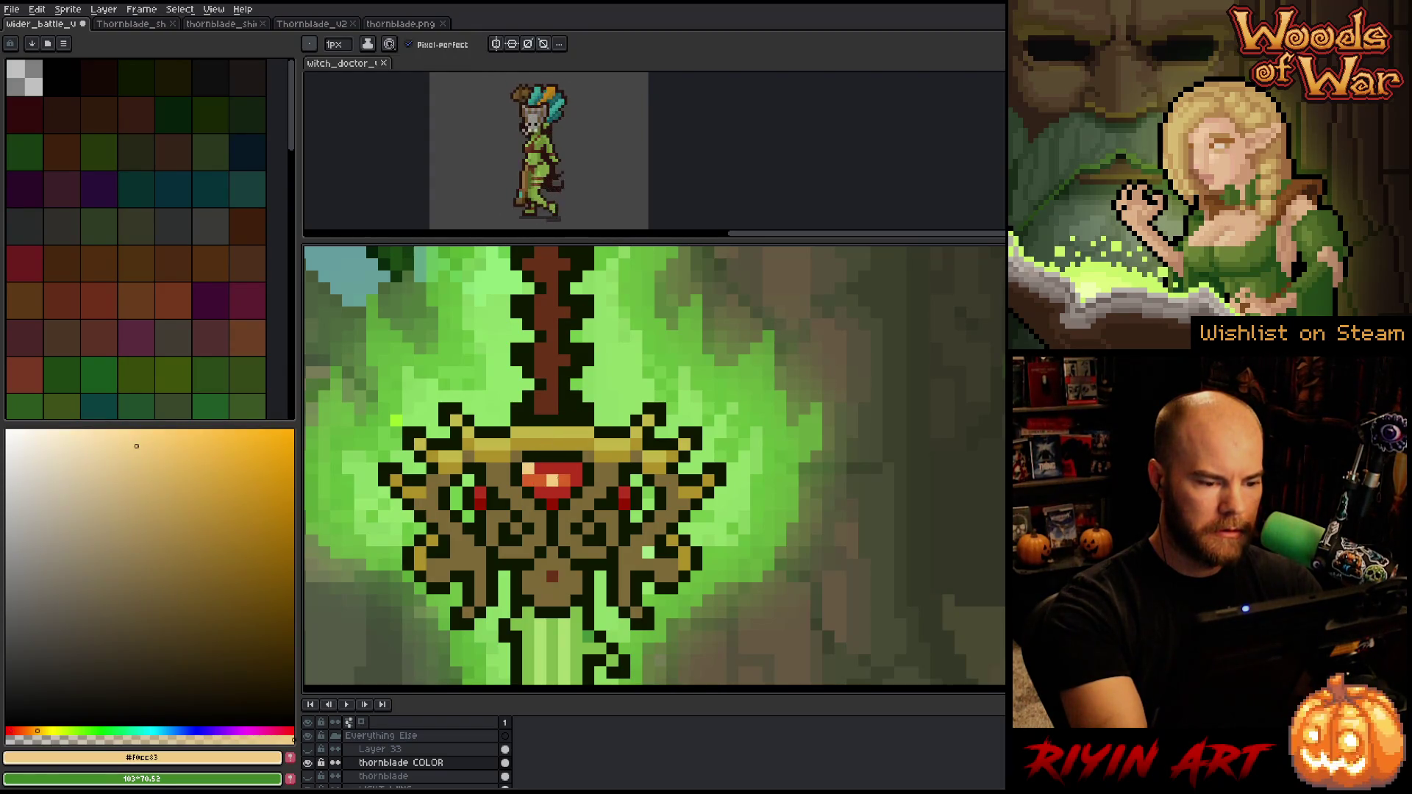
alt+click(528, 481)
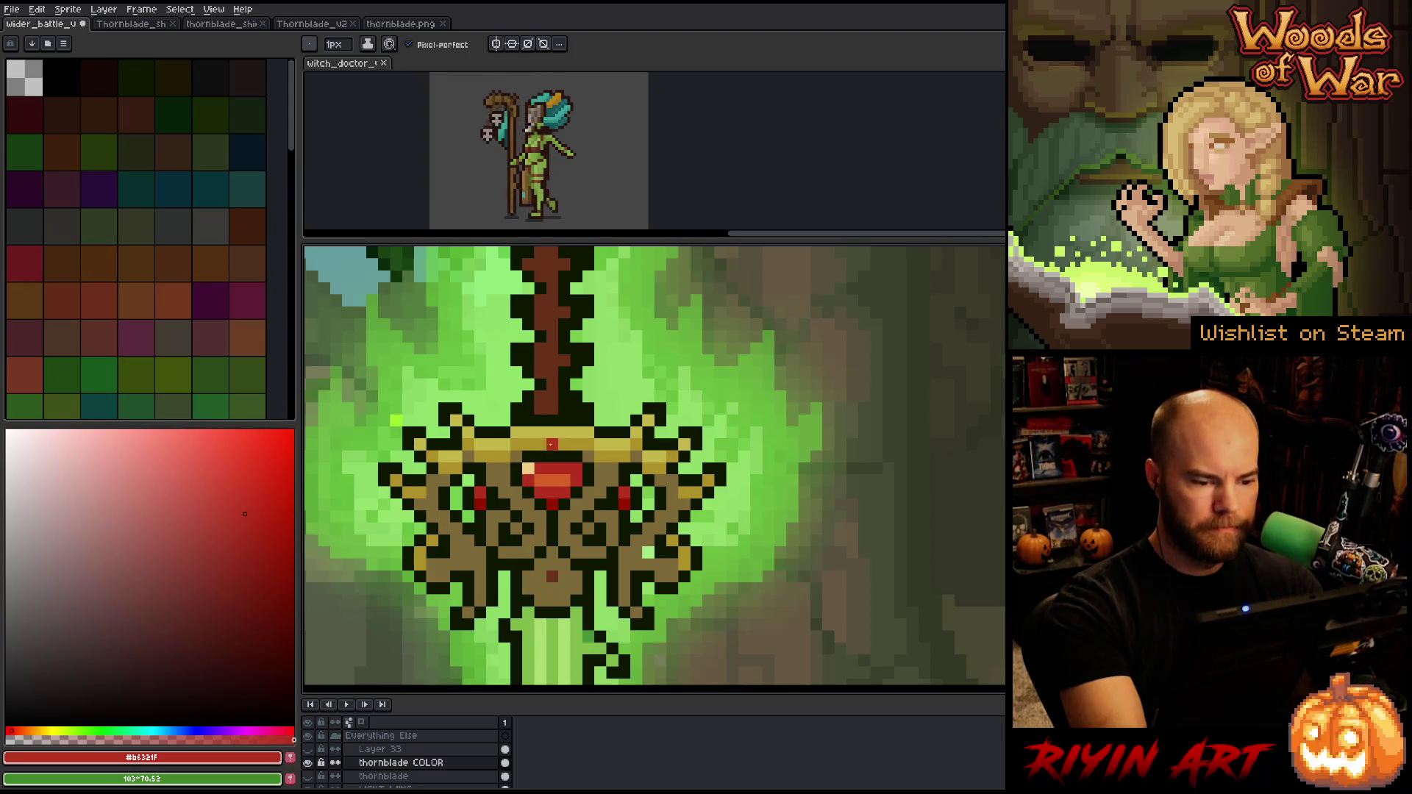
key(x)
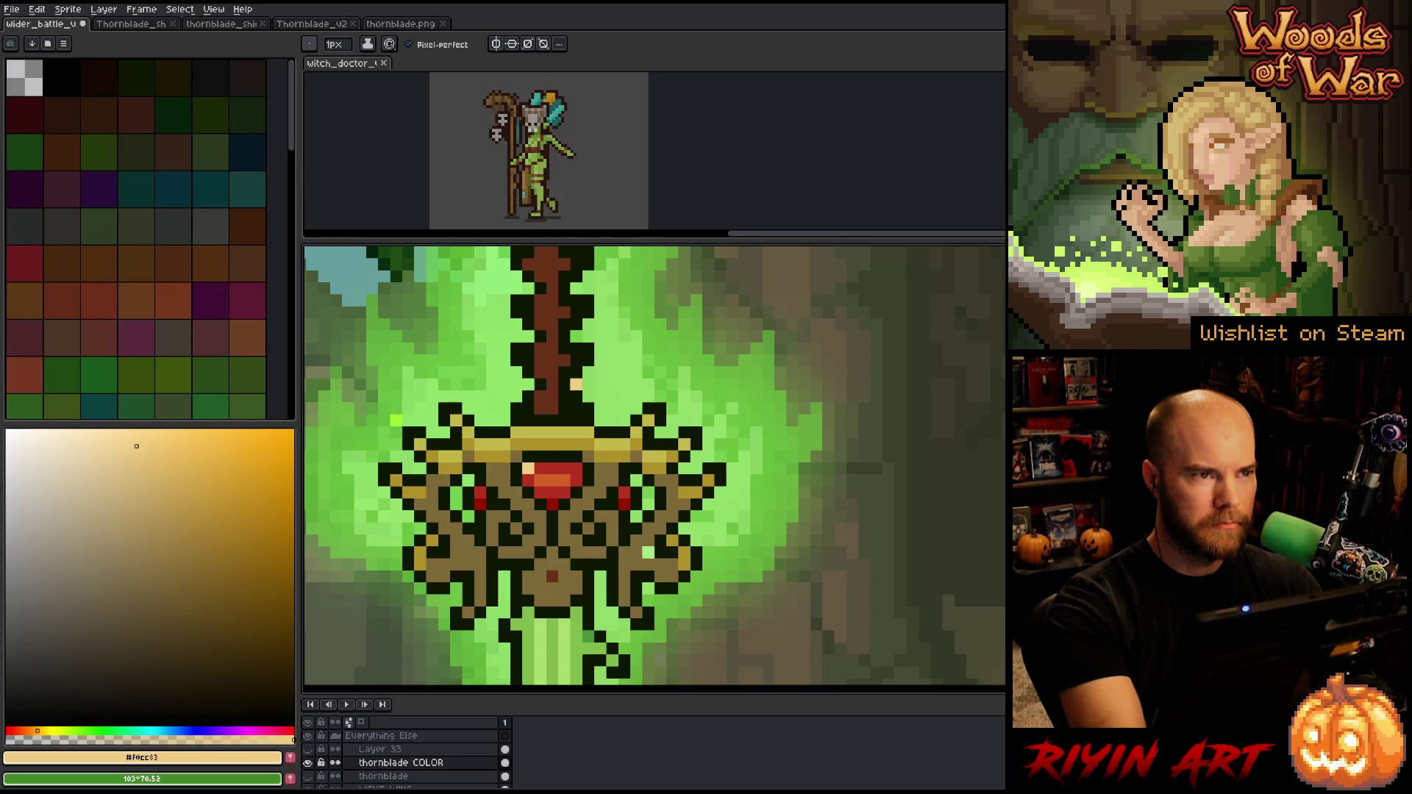
key(x)
key(x)
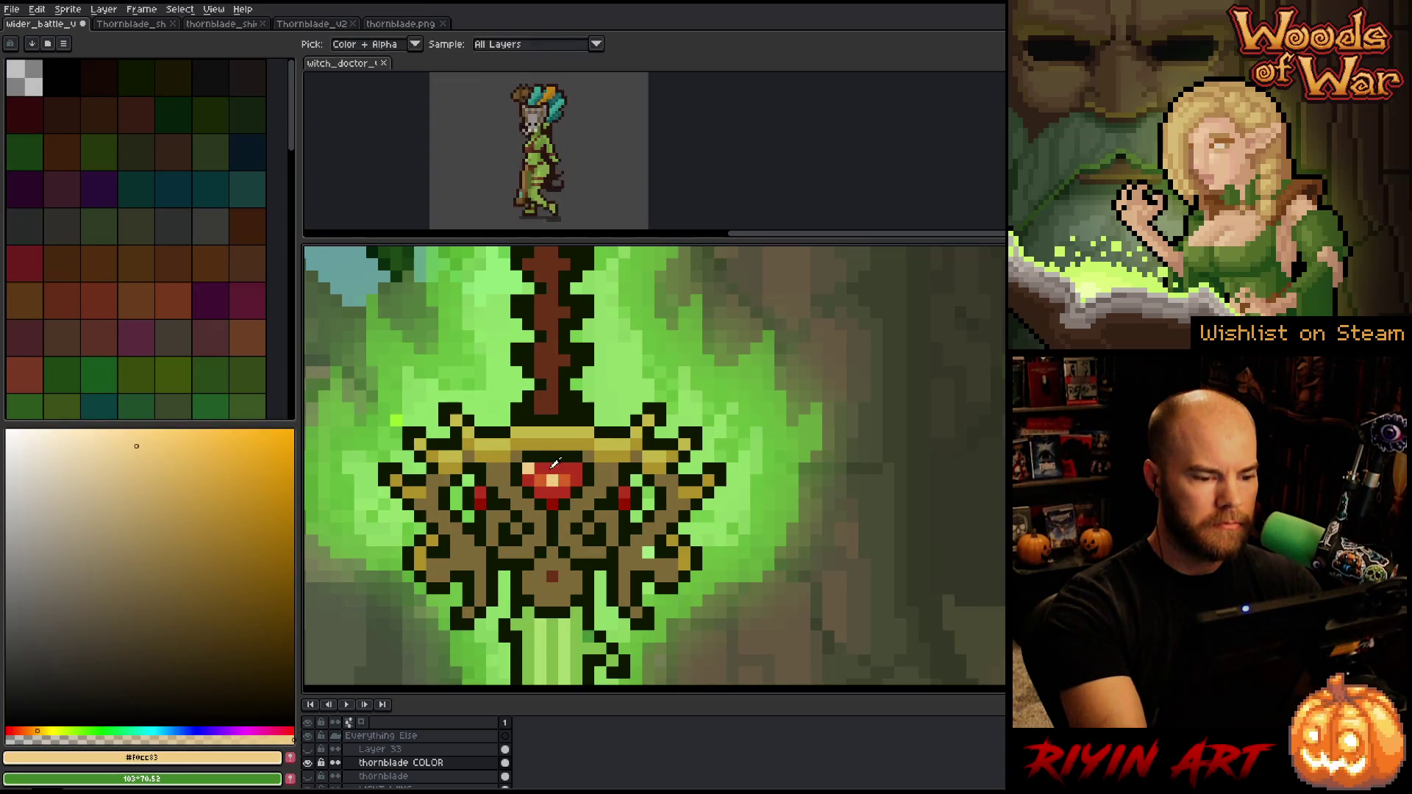
key(x)
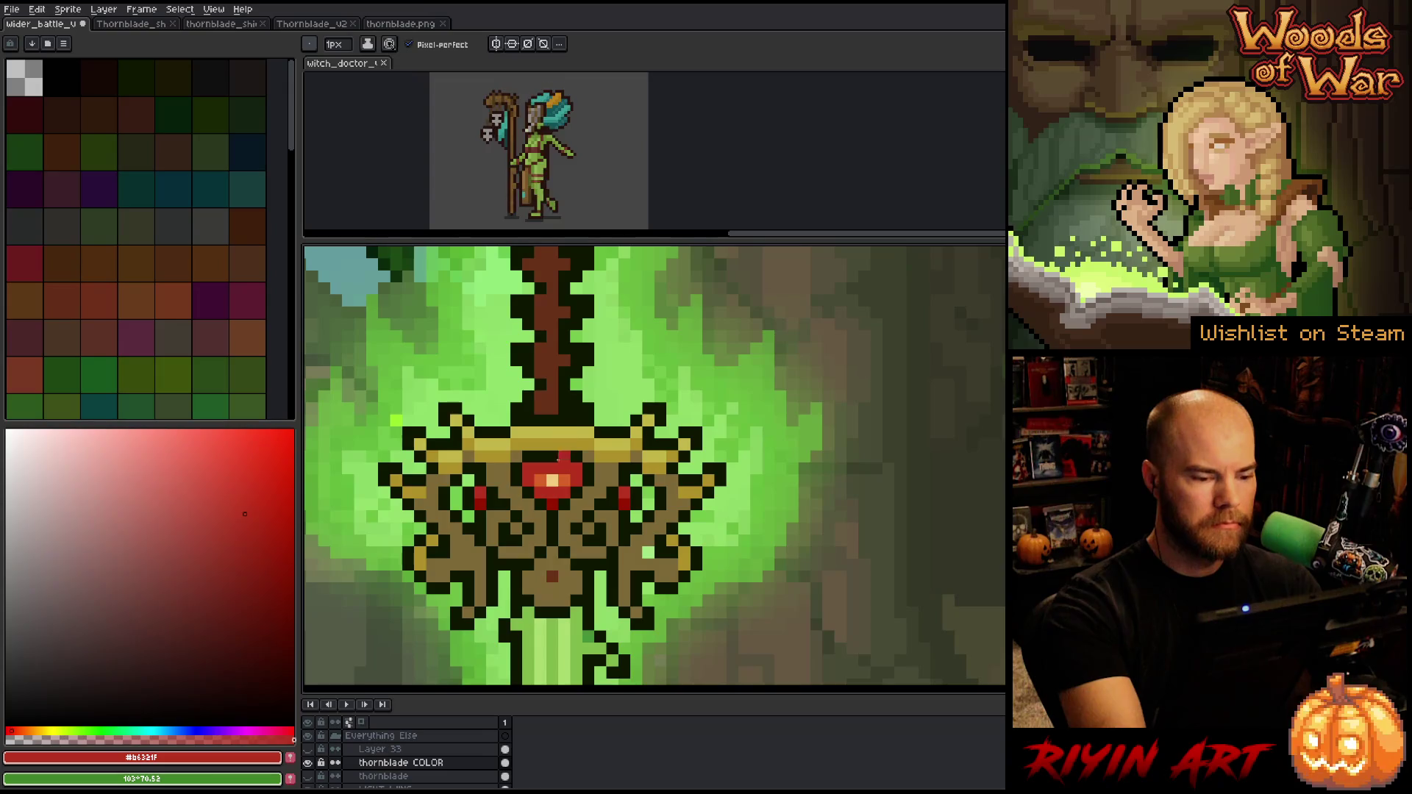
alt+click(563, 480)
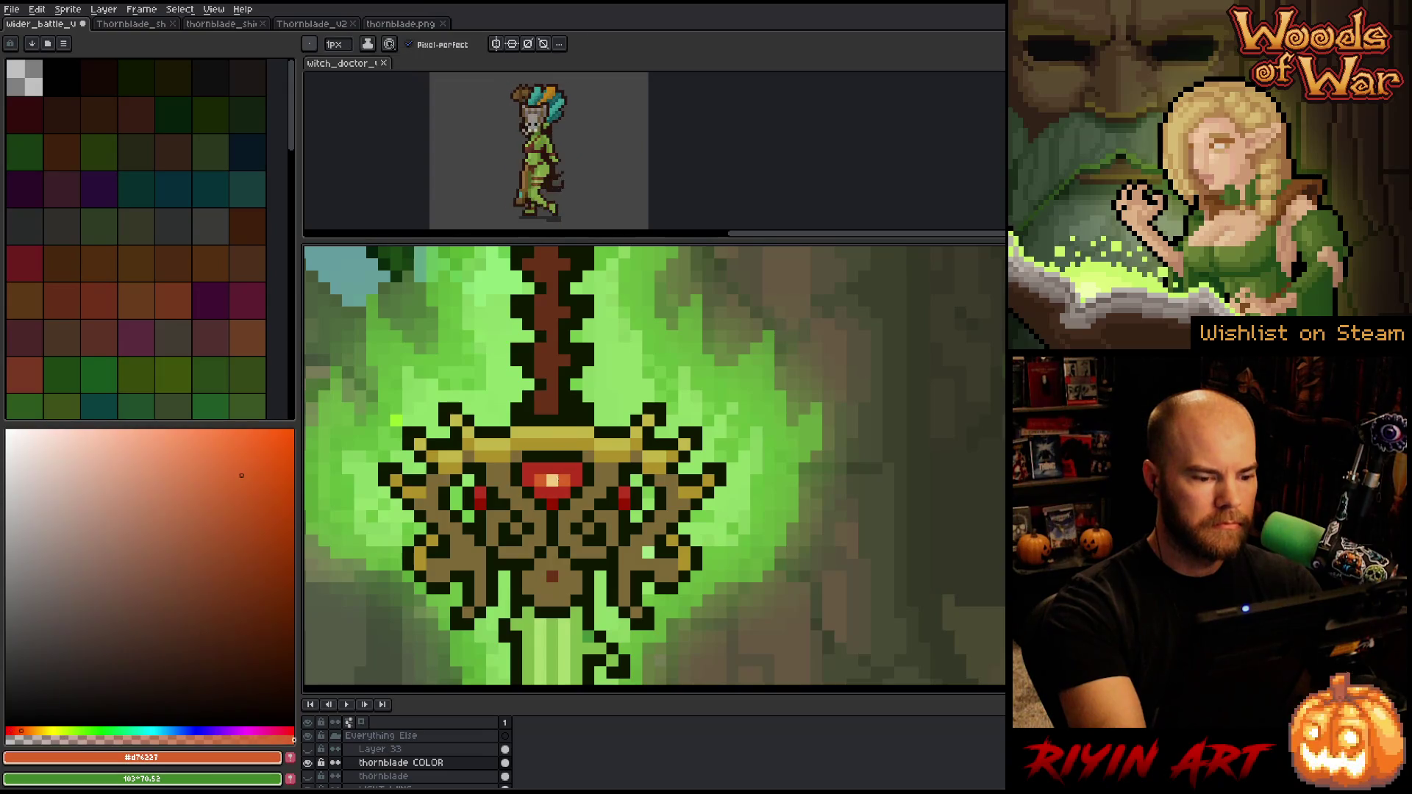
alt+click(573, 472)
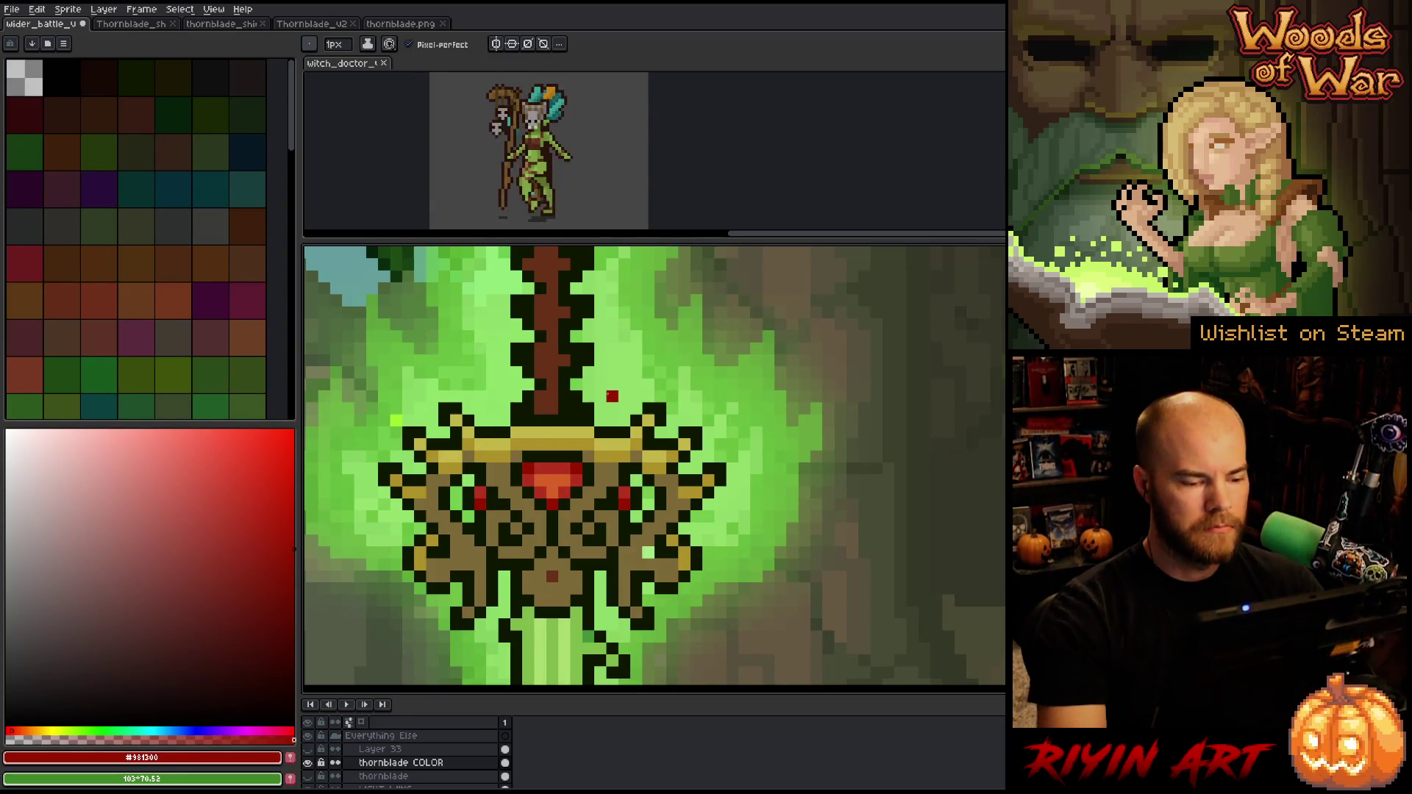
key(2)
scroll(685, 503, up, 2)
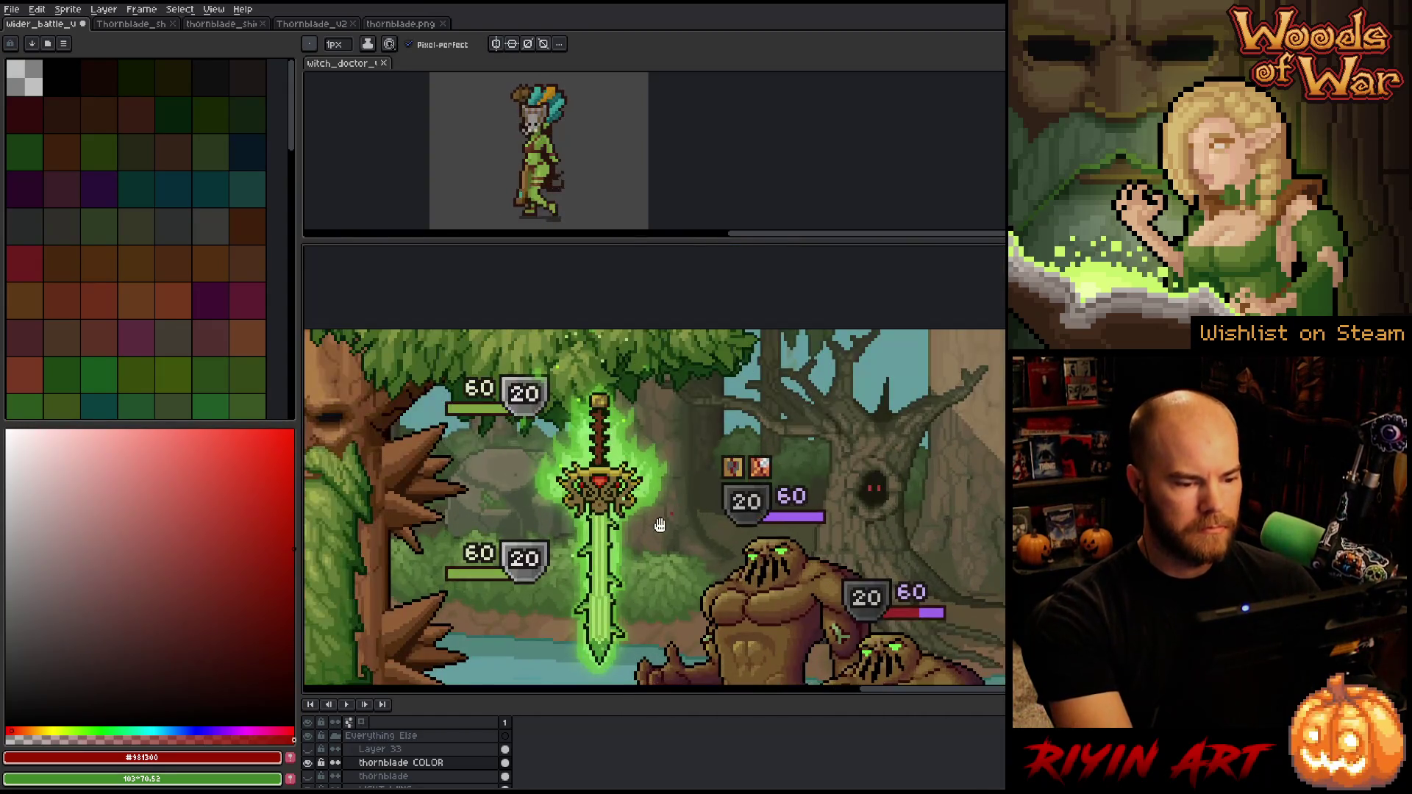
Paint the left red hilt pixel orange and pick the hilt centre's dark red
scroll(614, 466, up, 1)
scroll(613, 466, up, 2)
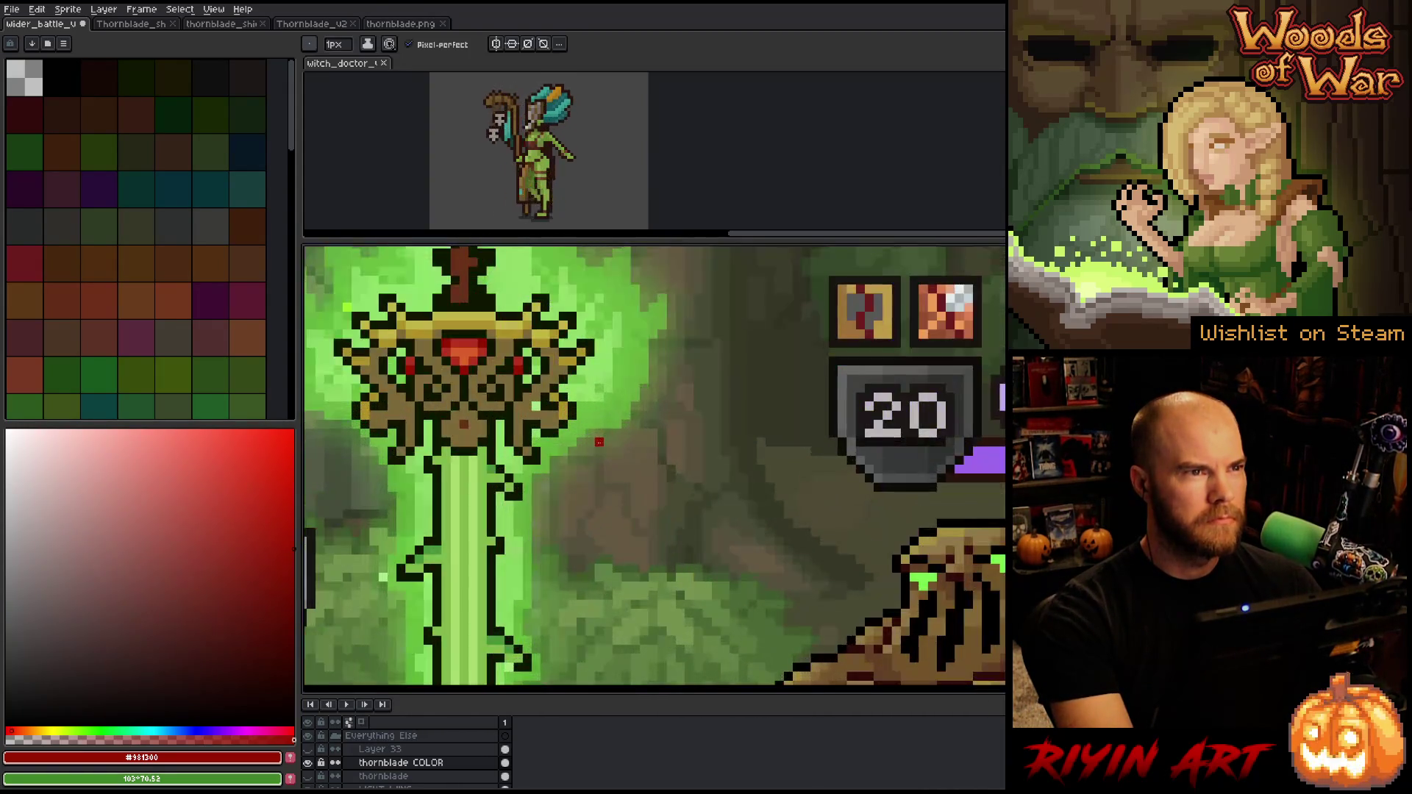
scroll(478, 390, up, 1)
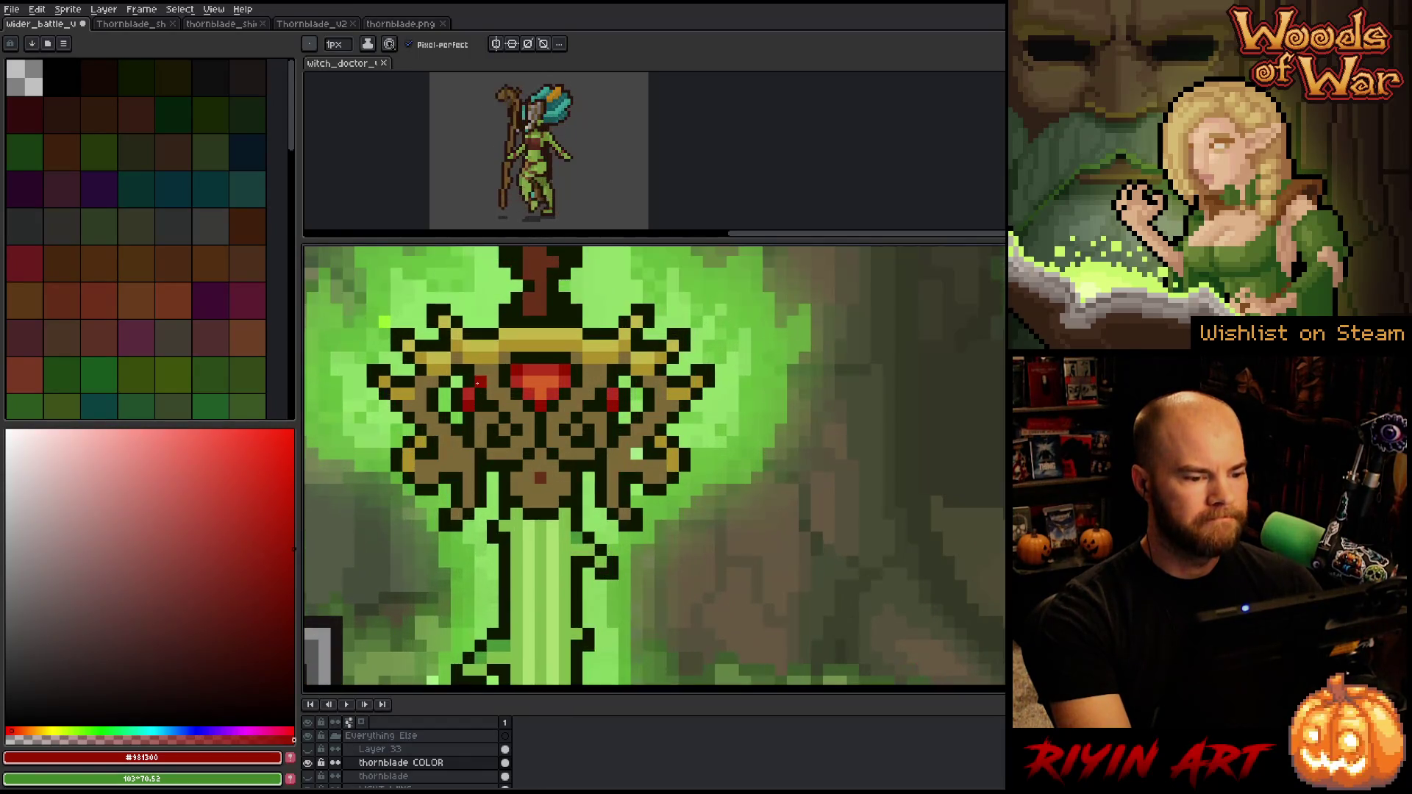
alt+click(515, 375)
click(468, 399)
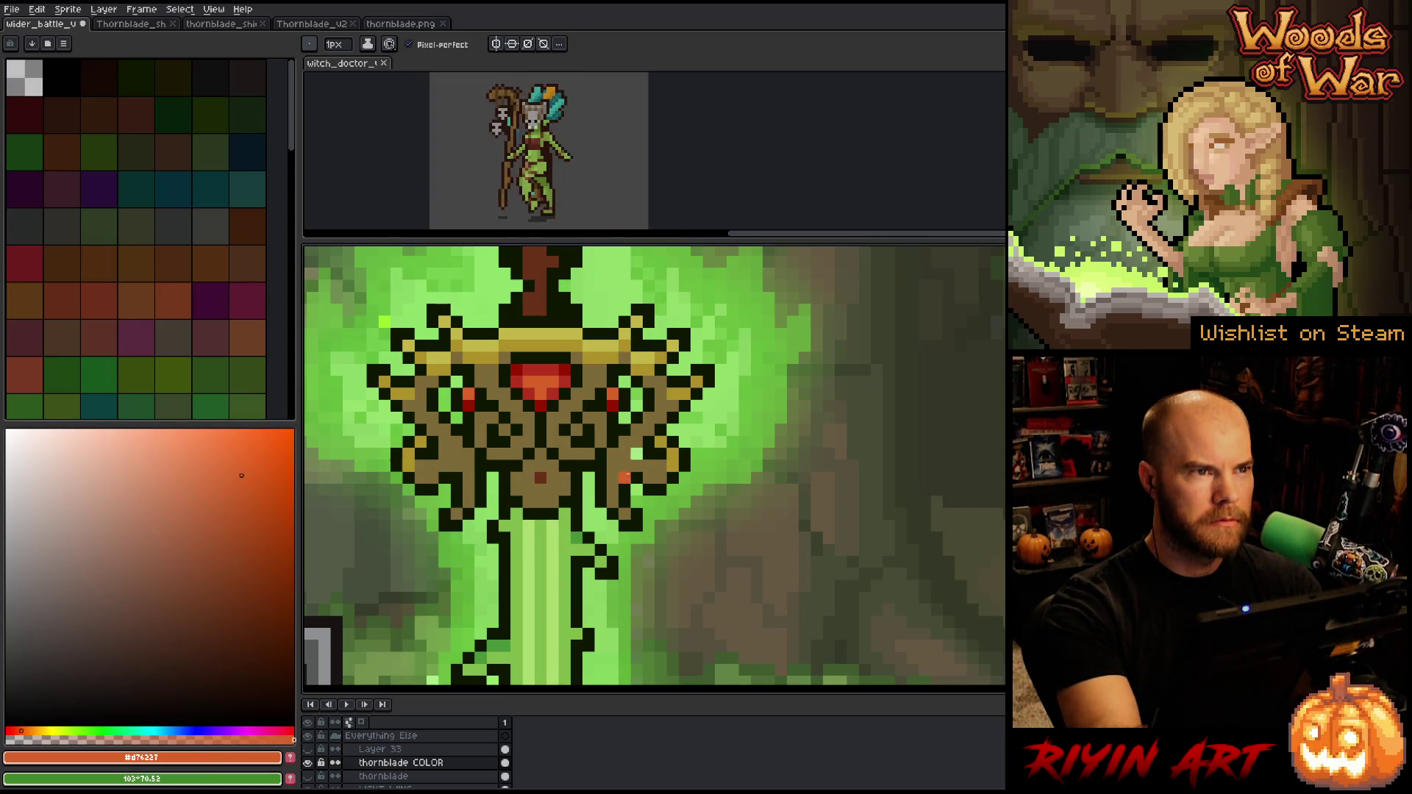
alt+click(540, 479)
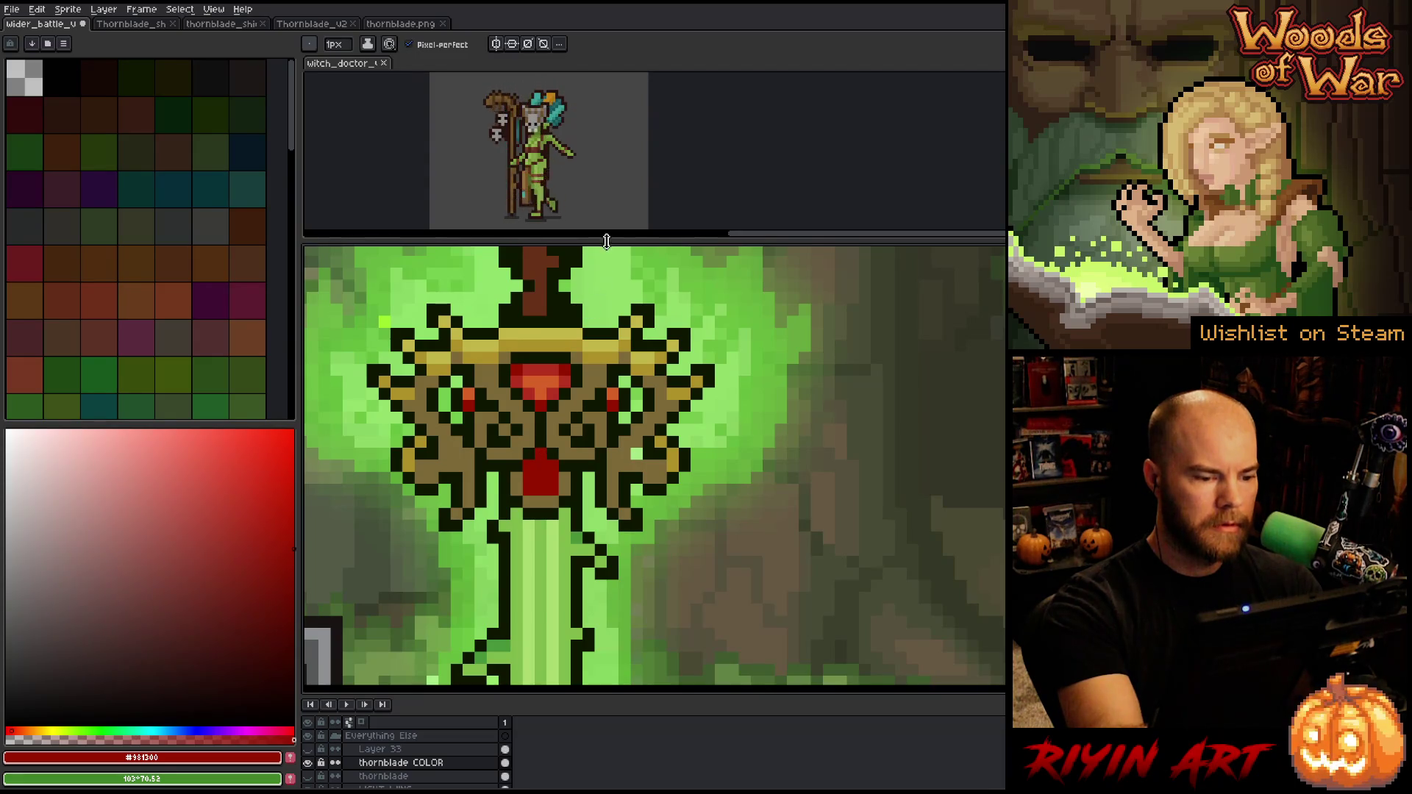
Sample the lower gem's orange, red and darker red #981300, then zoom back in on the hilt
alt+click(540, 390)
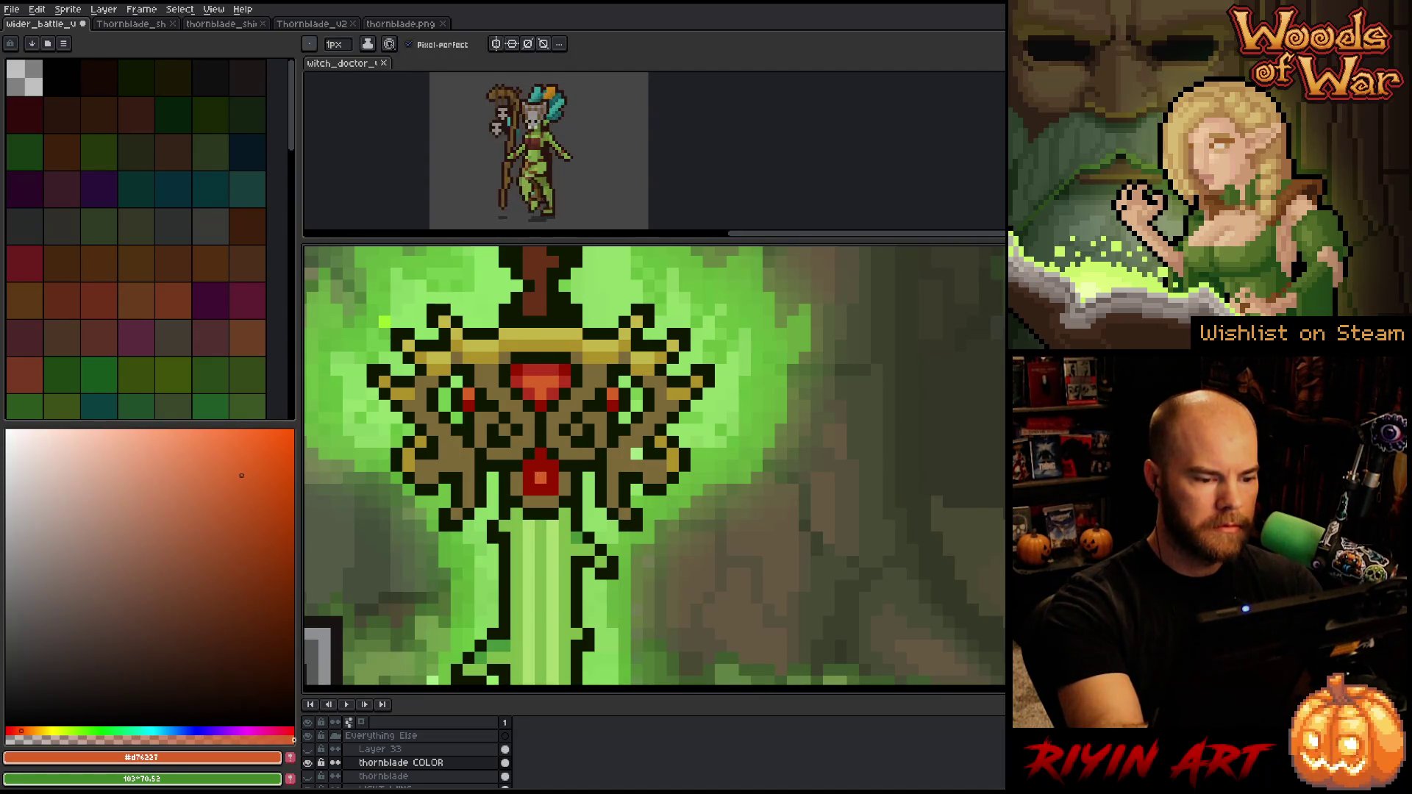
alt+click(546, 476)
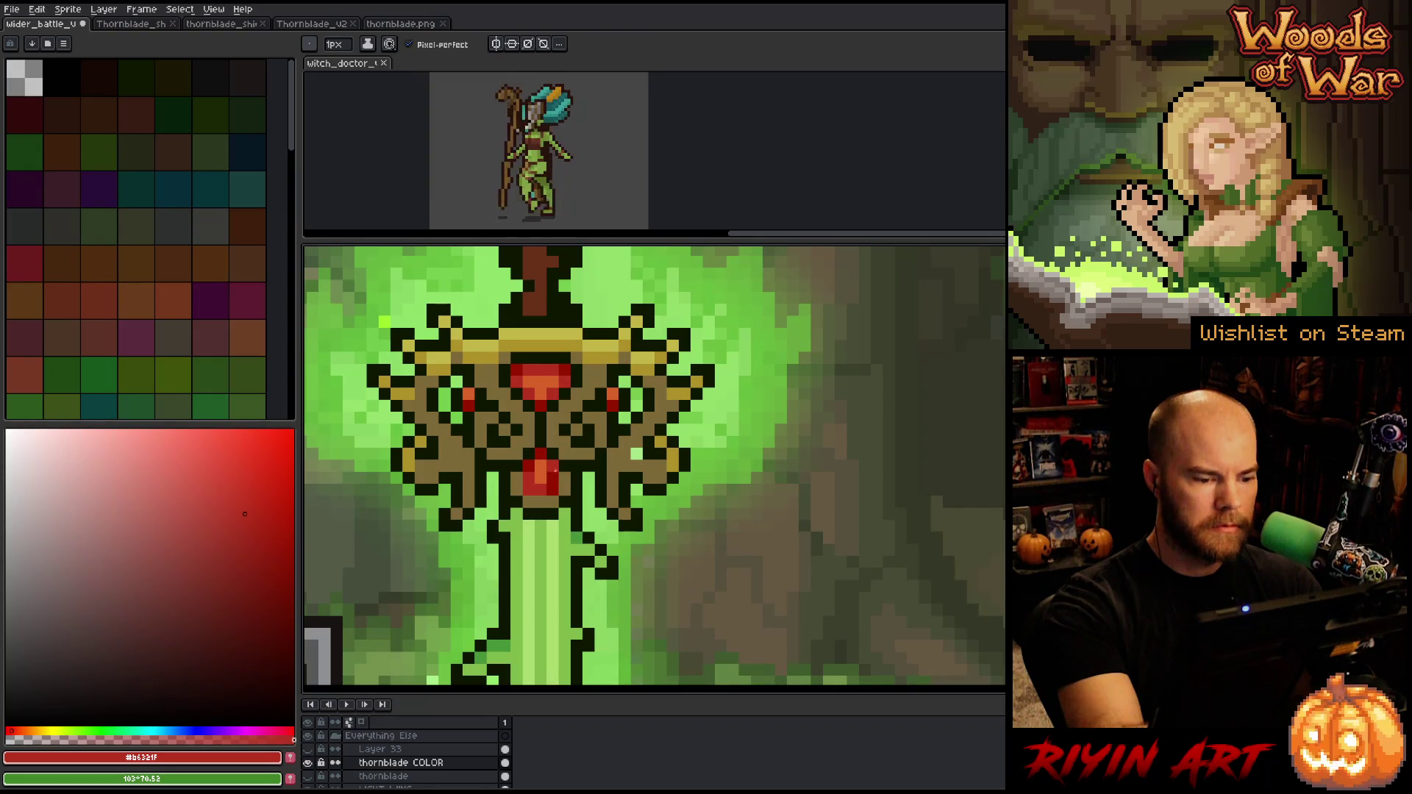
alt+click(554, 468)
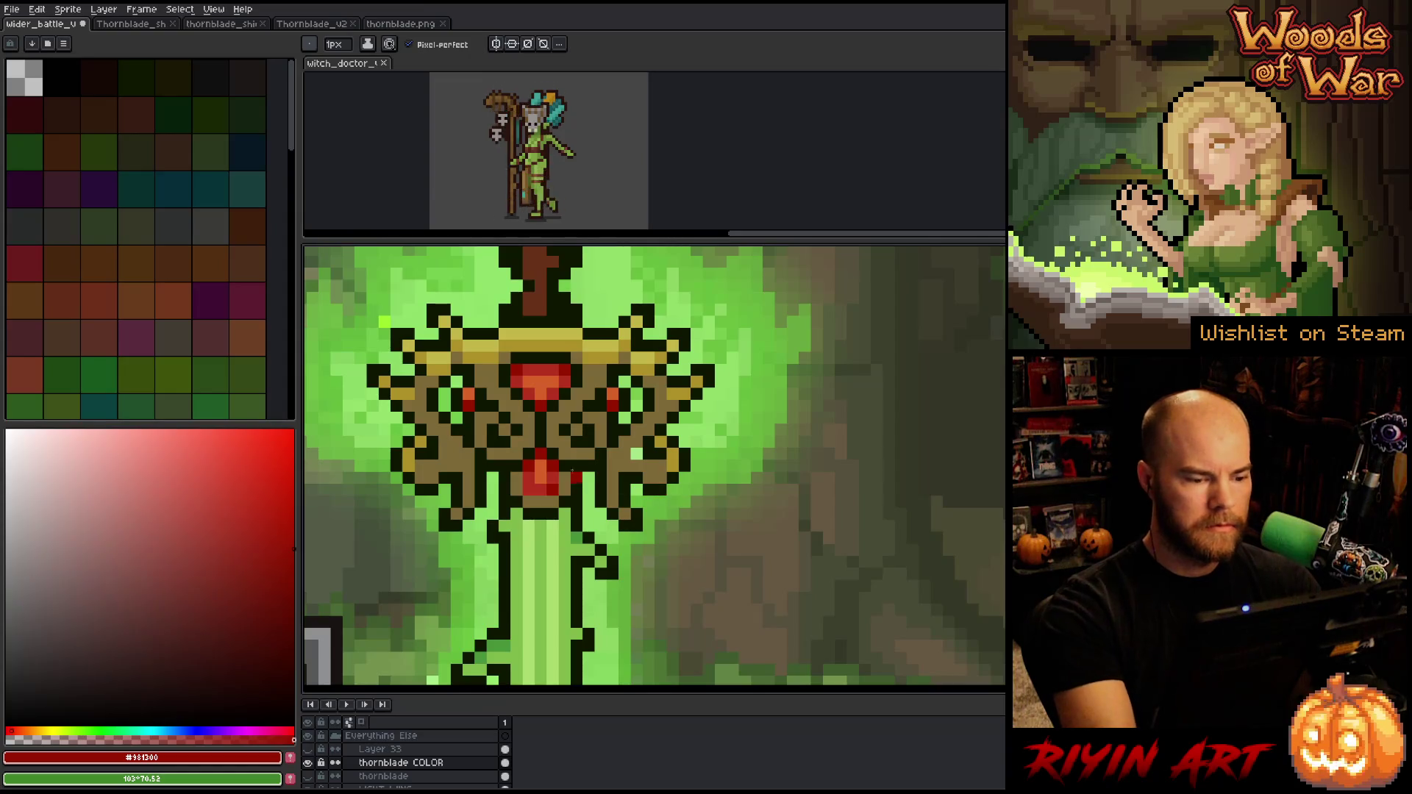
scroll(696, 429, down, 5)
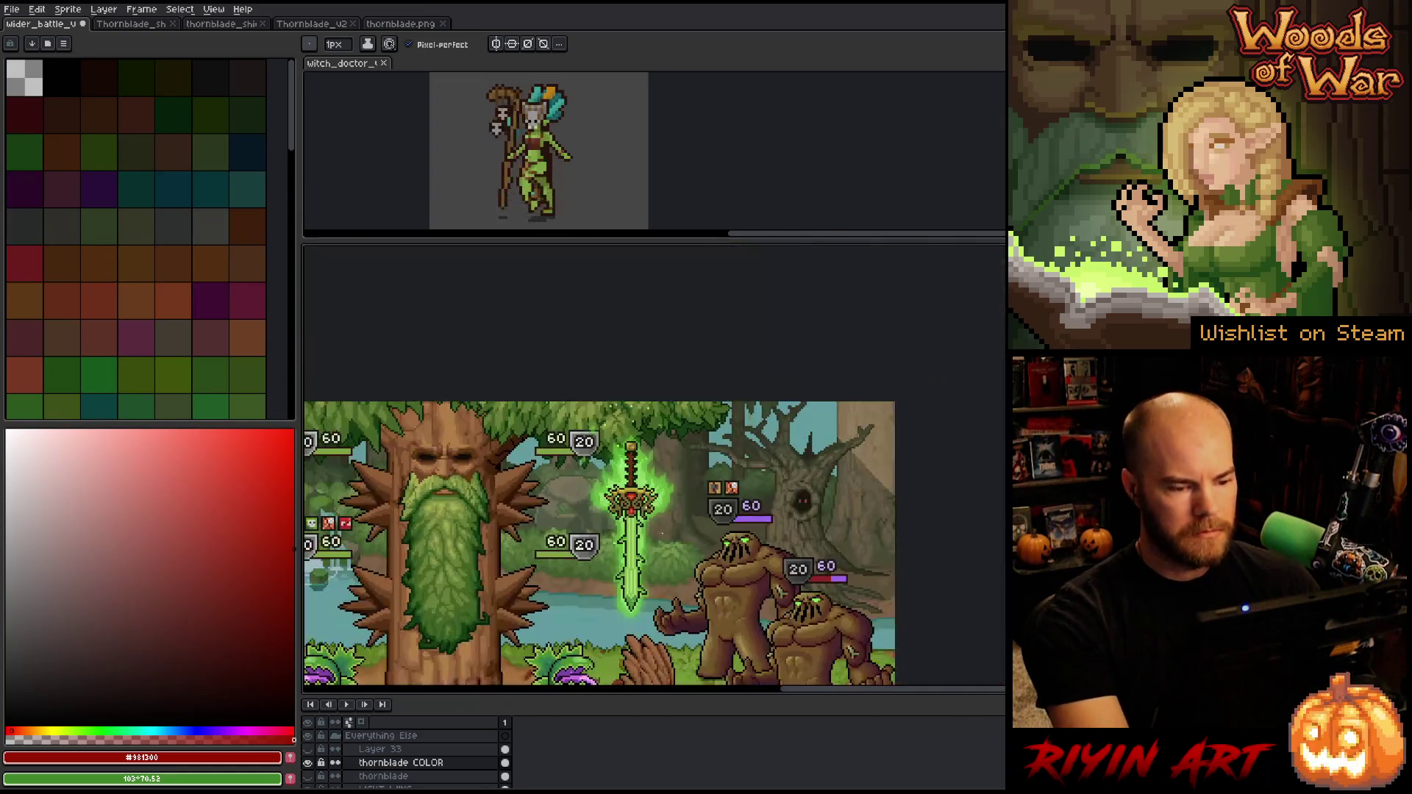
scroll(656, 527, up, 1)
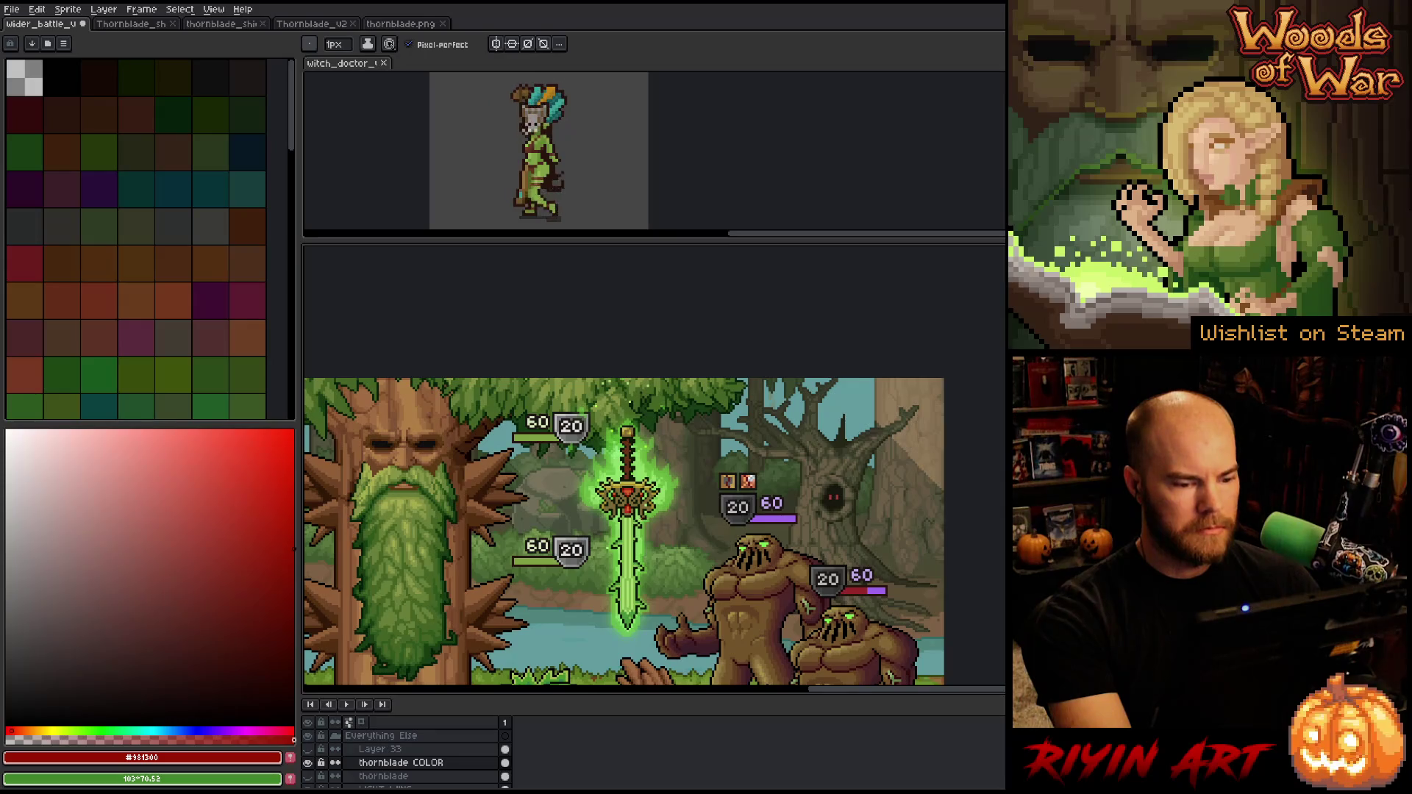
scroll(656, 526, up, 1)
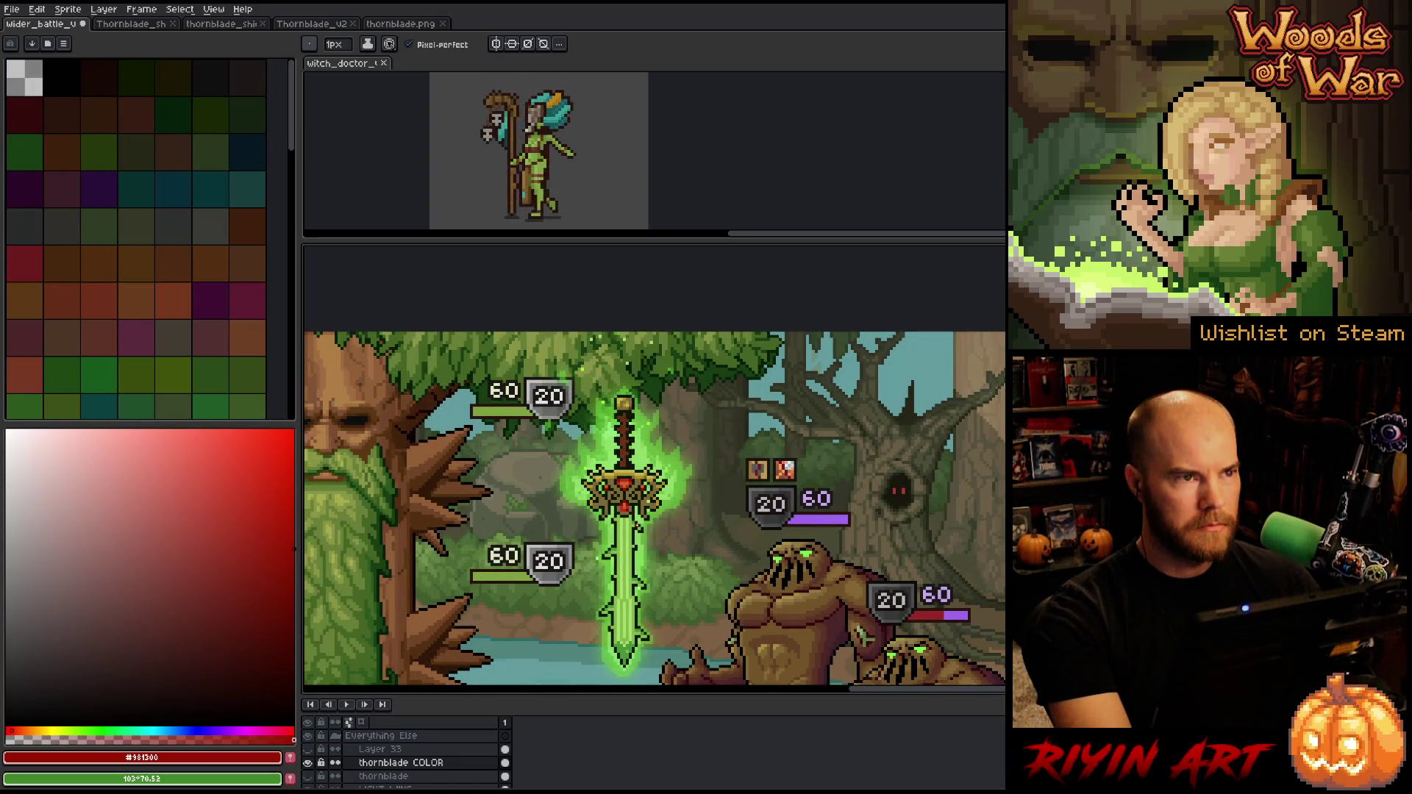
scroll(637, 527, up, 1)
scroll(634, 522, up, 1)
scroll(631, 520, up, 3)
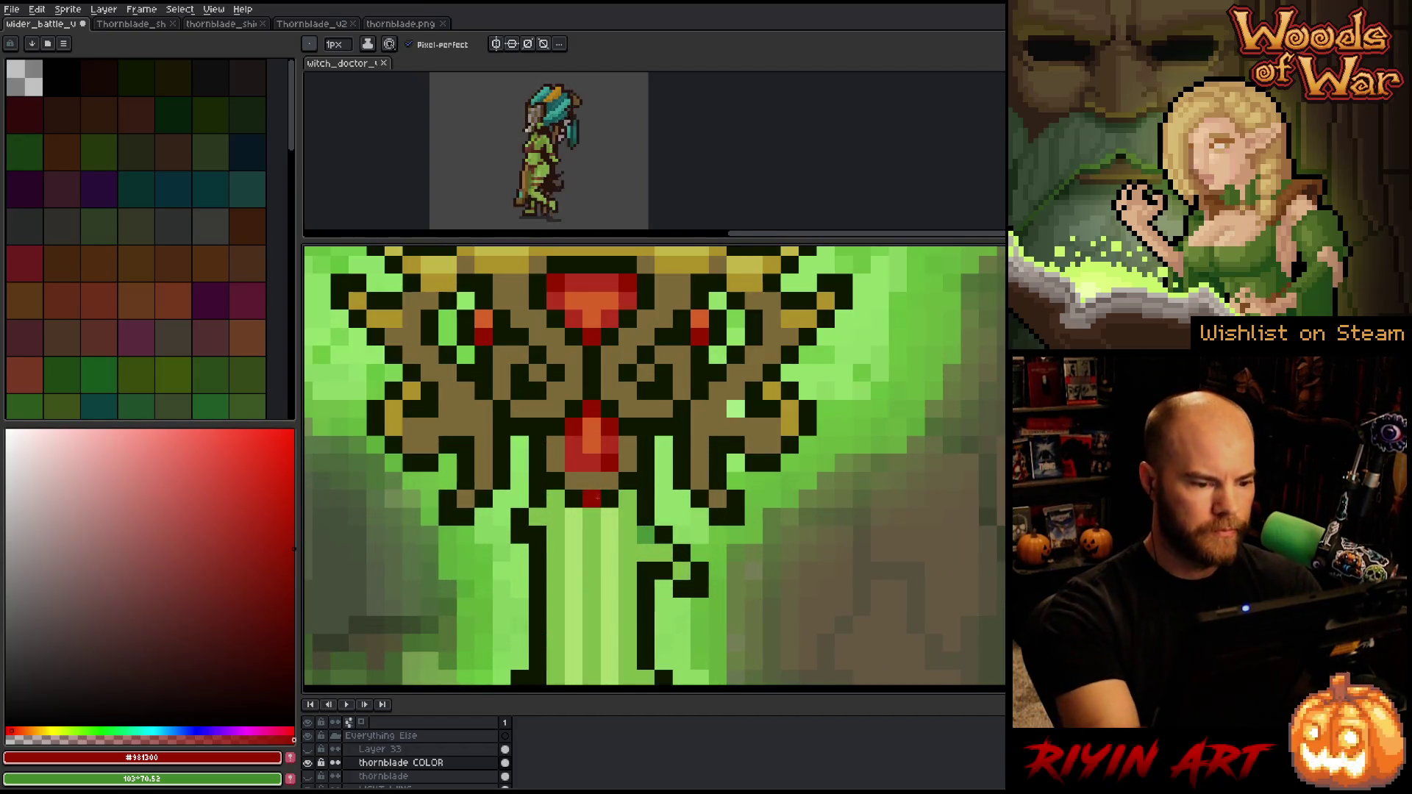
Mix a darker orange-brown from the crossguard's olive colour
alt+click(612, 472)
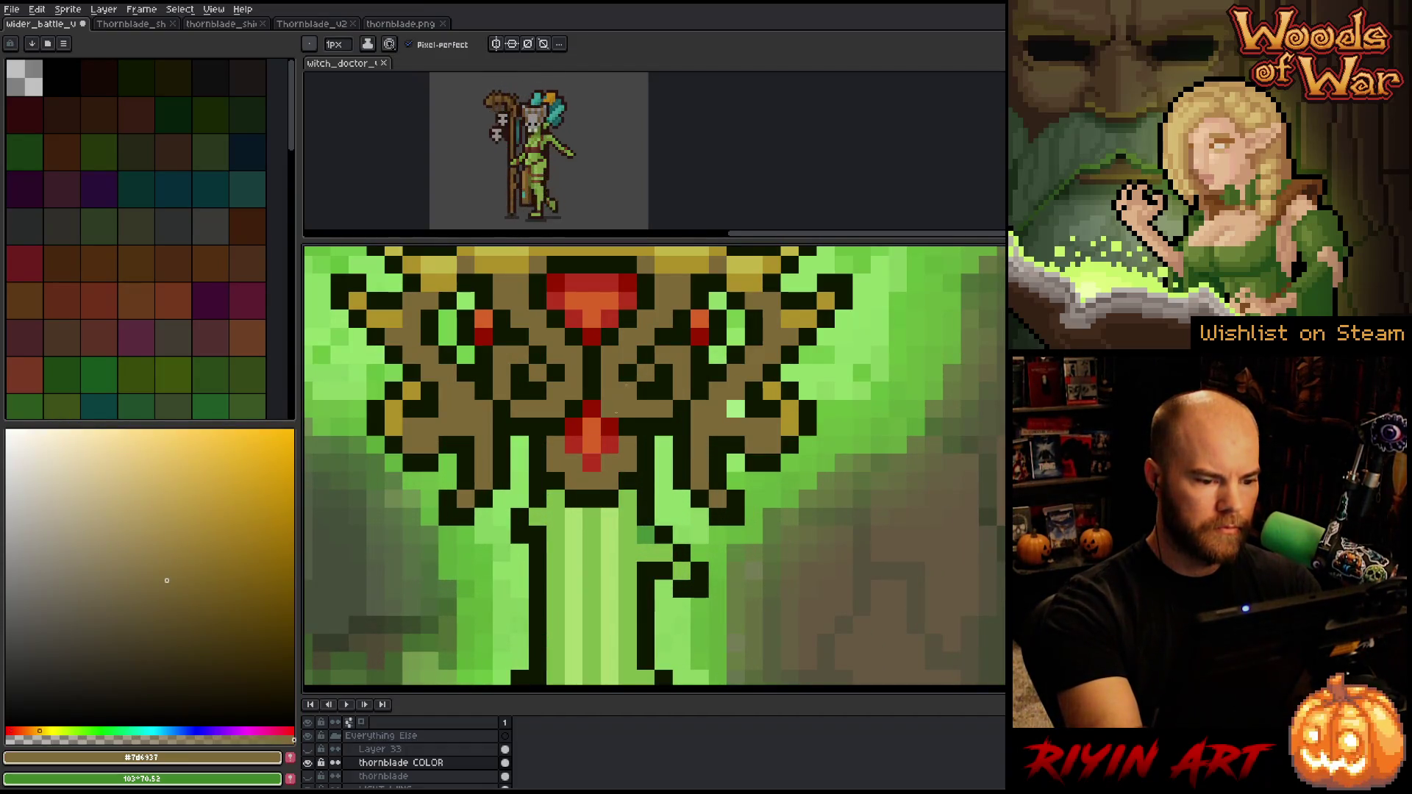
alt+click(611, 422)
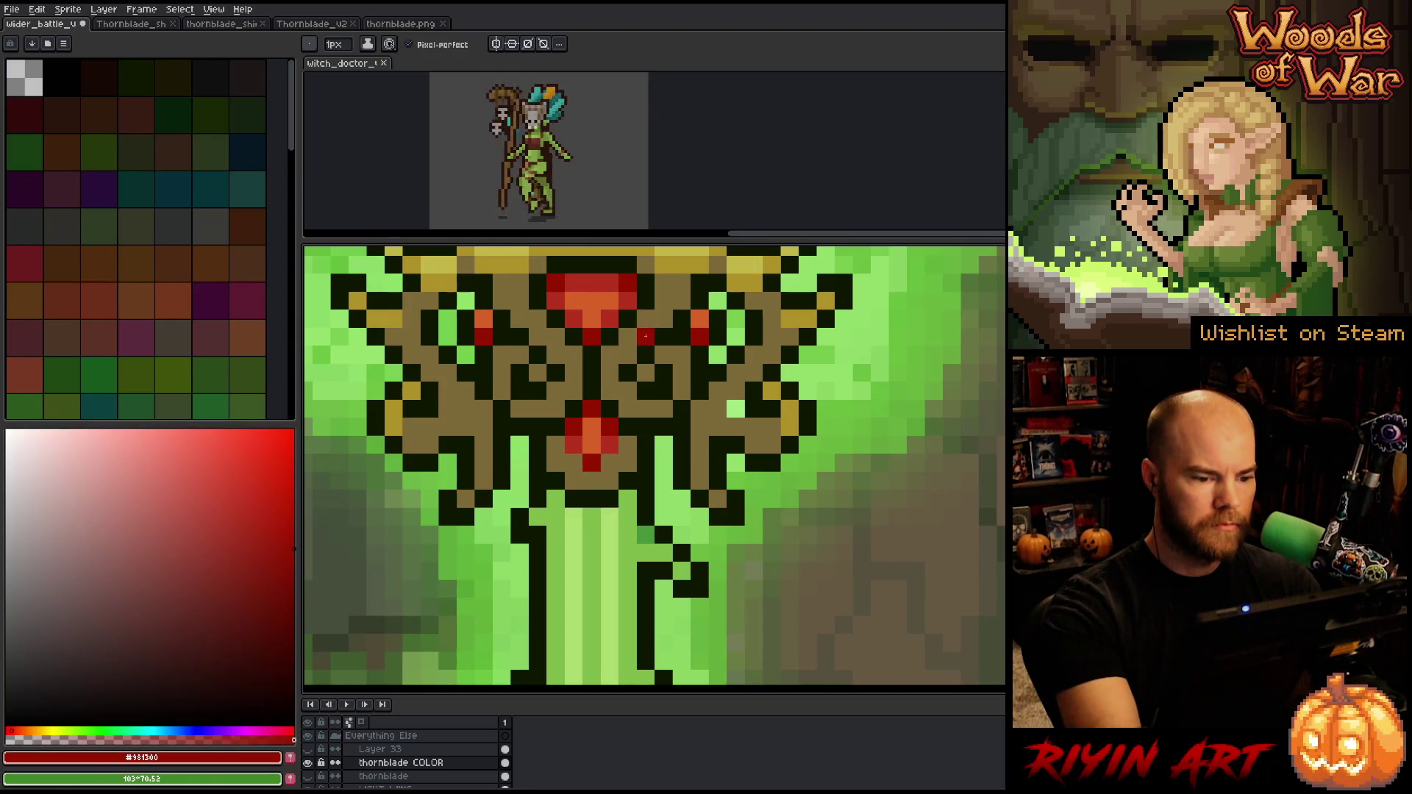
alt+click(633, 374)
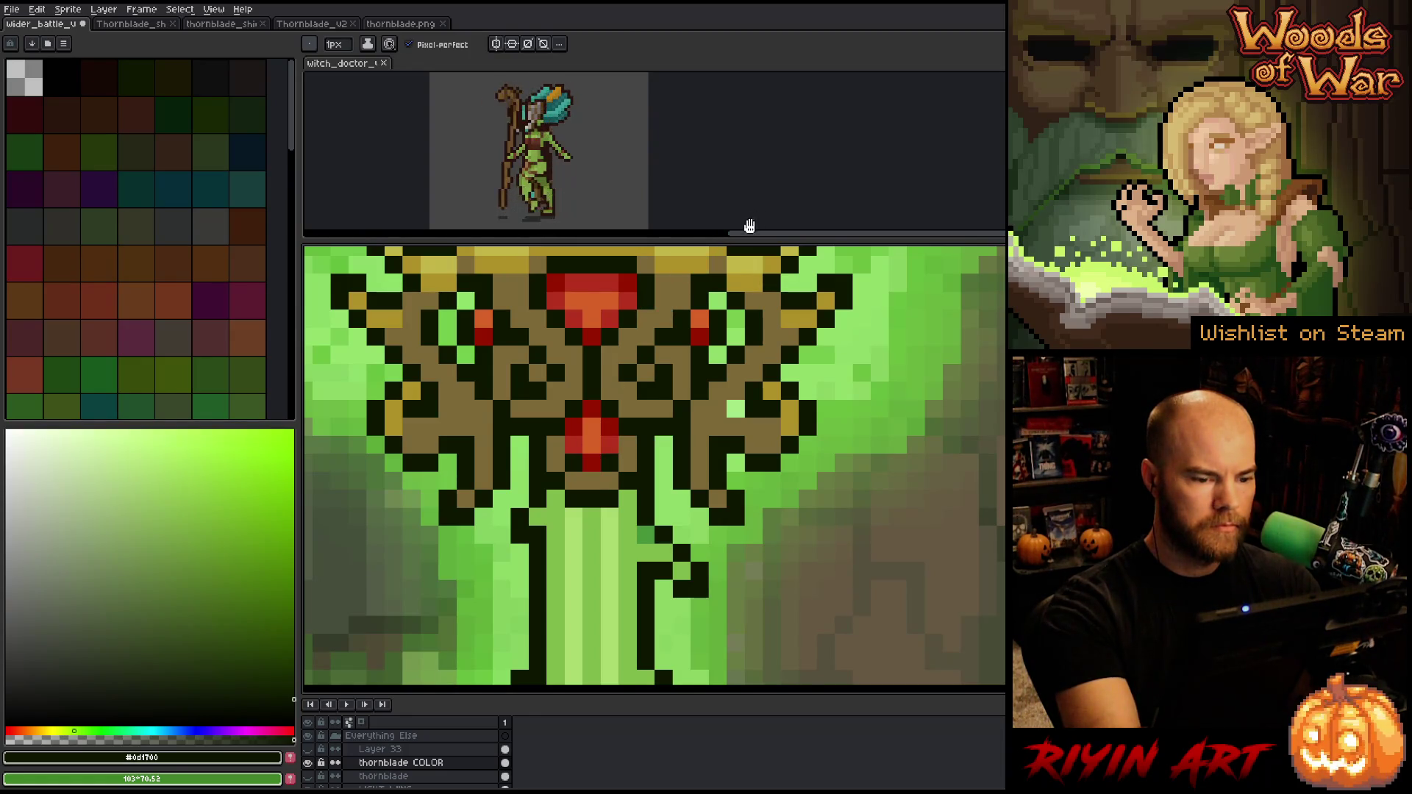
drag(682, 419, 683, 531)
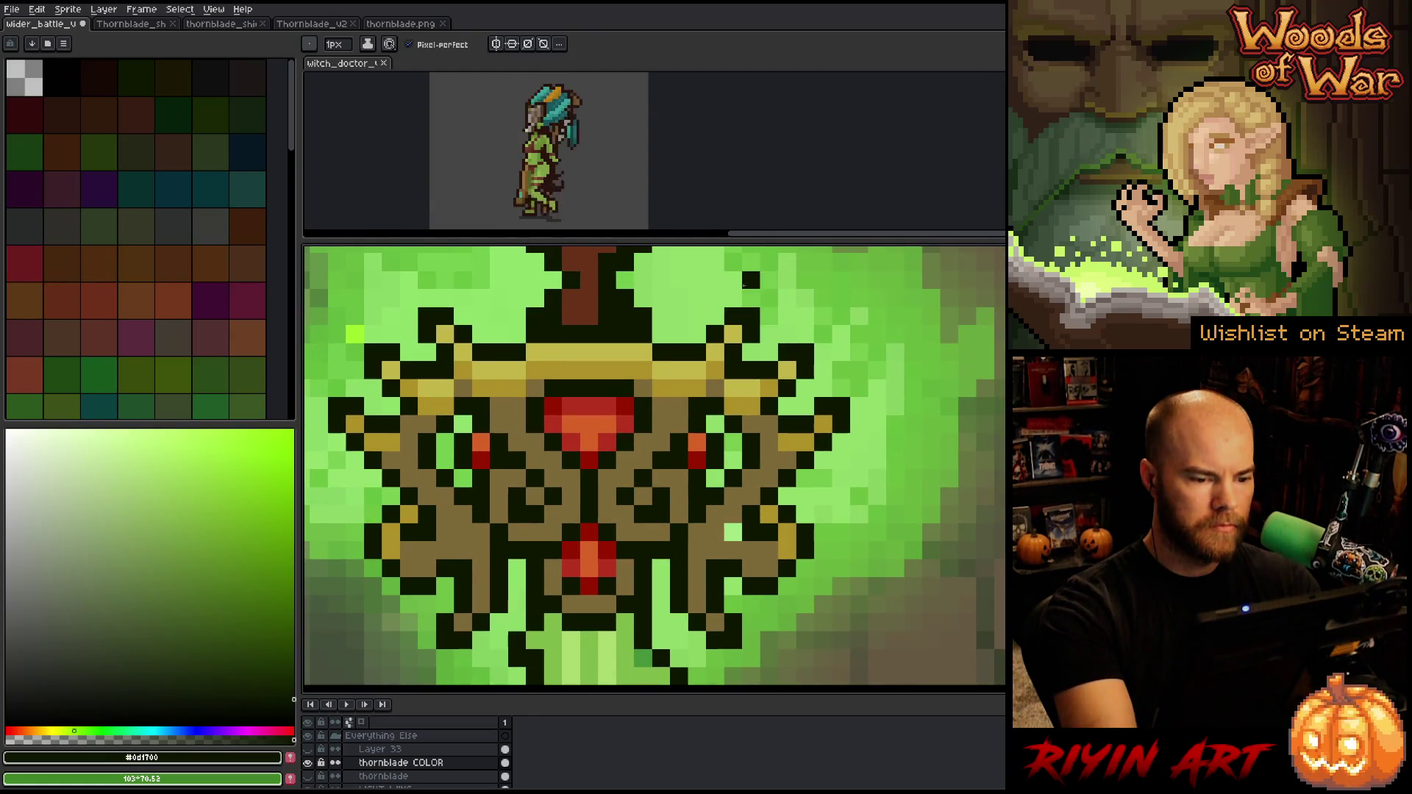
key(alt)
click(665, 434)
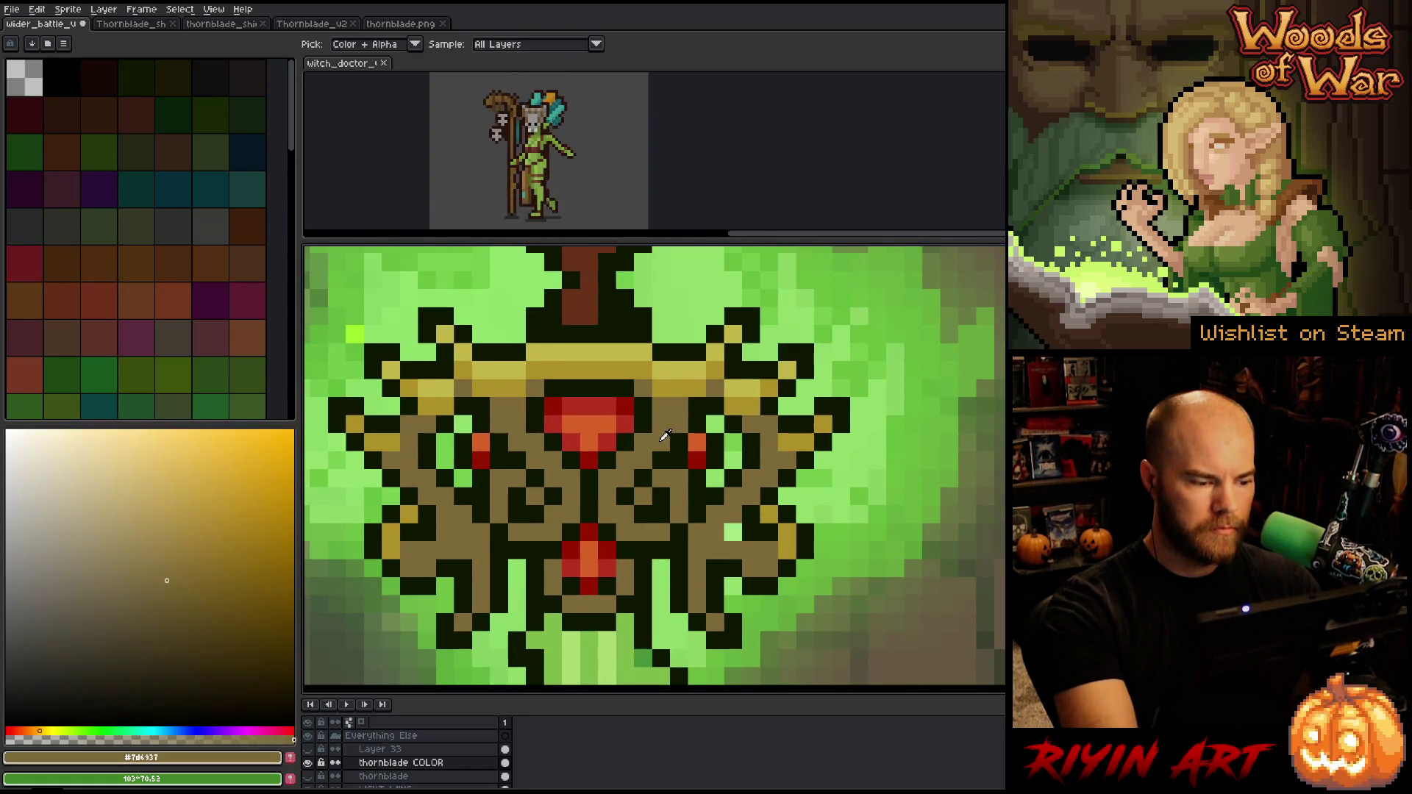
click(30, 731)
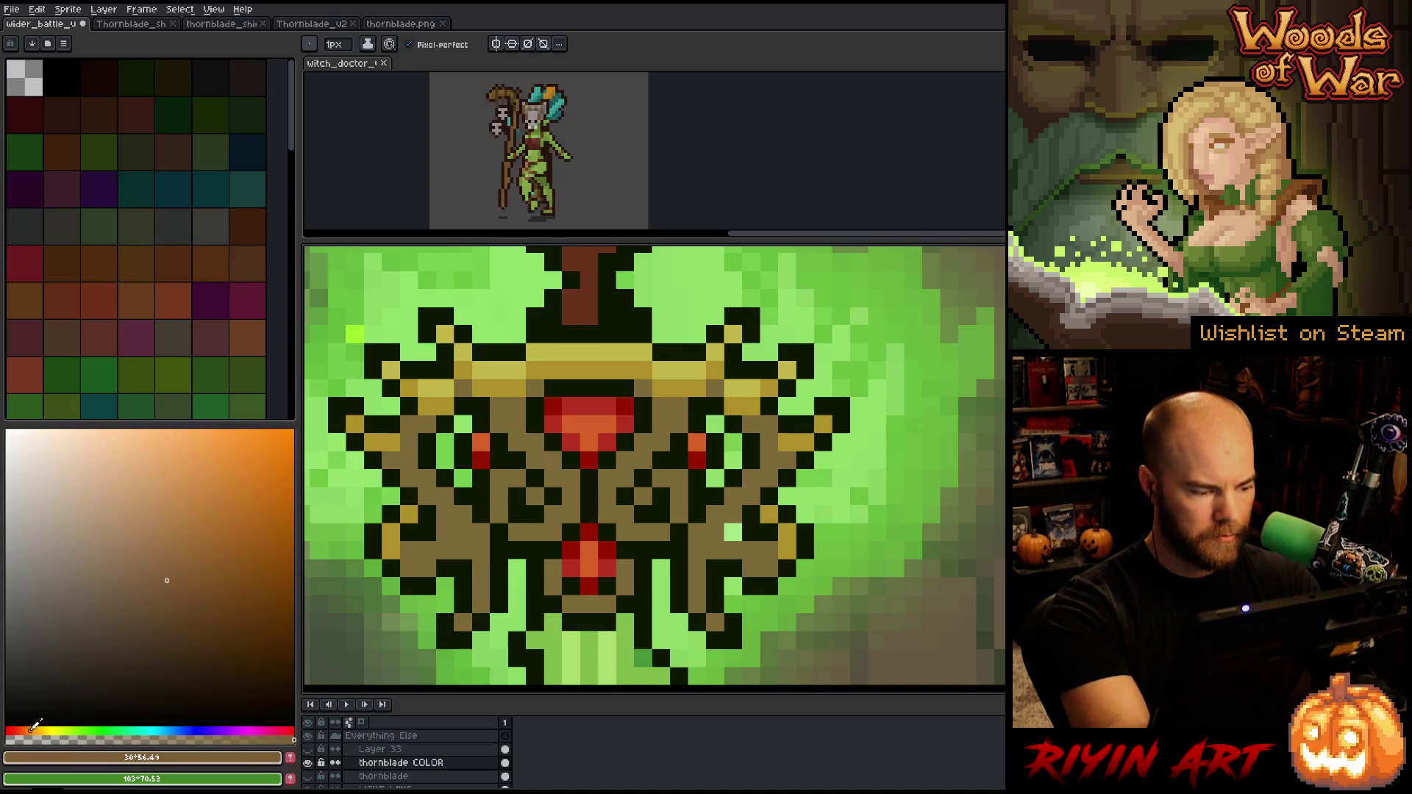
click(200, 606)
mouse_move(176, 615)
mouse_down()
mouse_move(126, 618)
mouse_move(156, 626)
mouse_up()
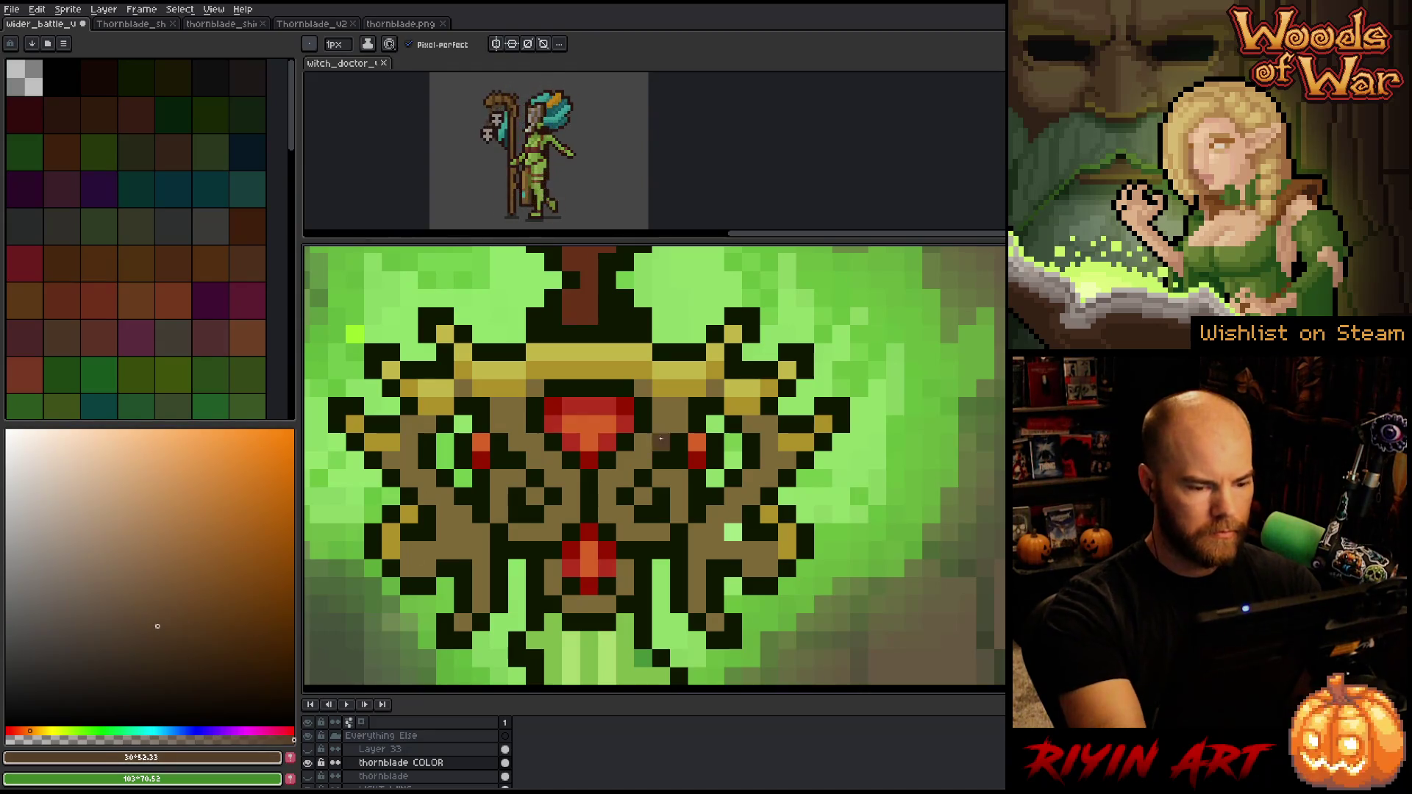
Paint mirrored dark-brown shading pixels on both sides of the top gem
click(625, 478)
click(659, 441)
click(642, 460)
click(517, 441)
click(500, 424)
click(535, 460)
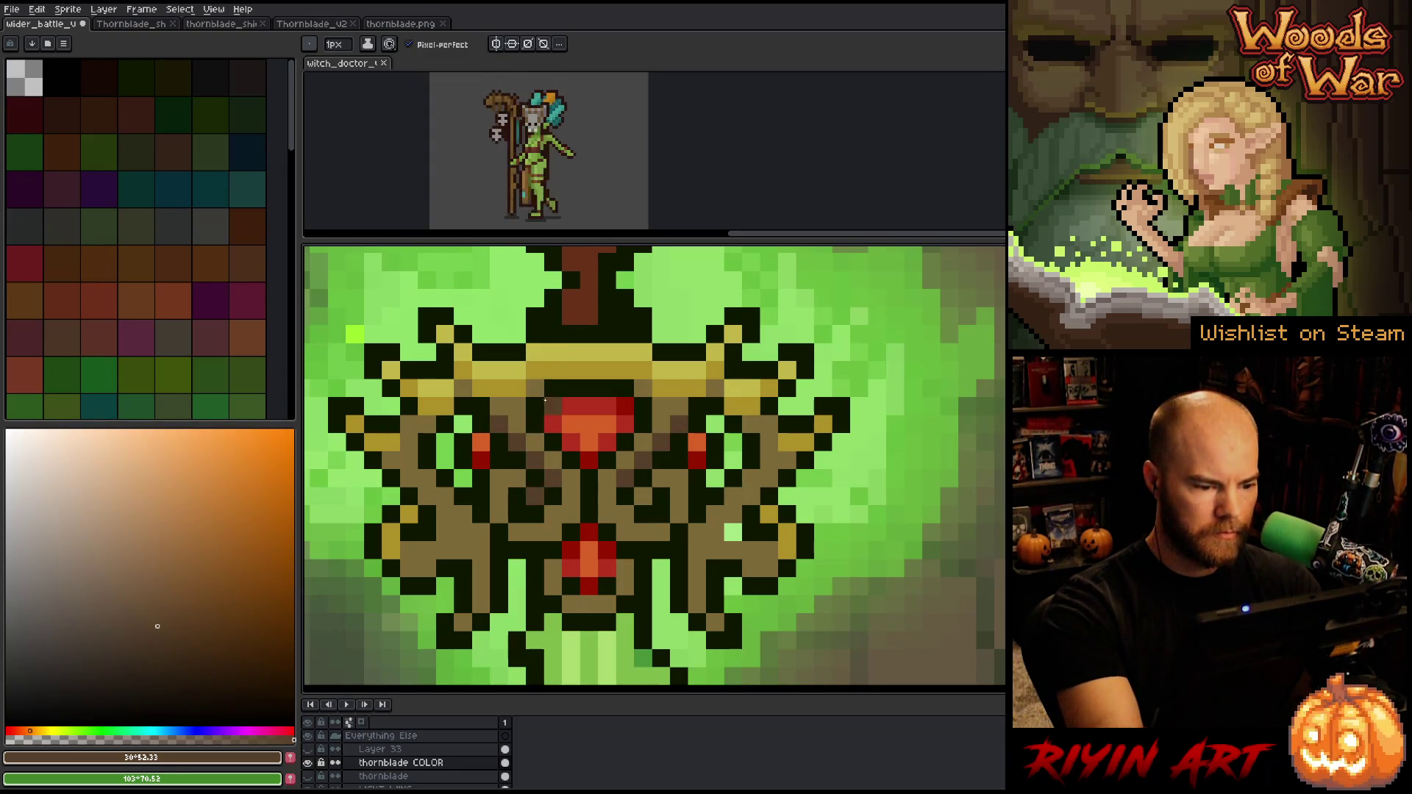
click(500, 514)
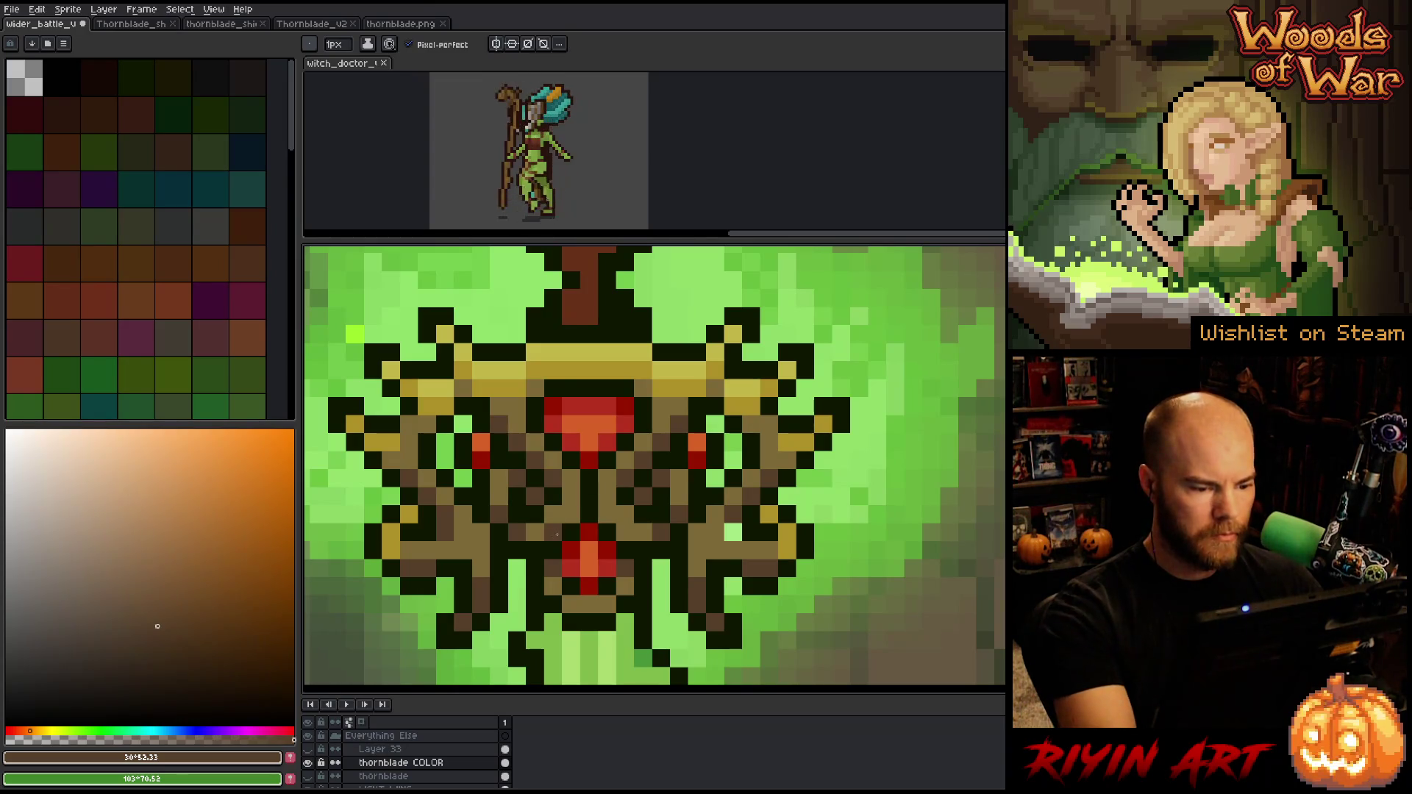
key(v)
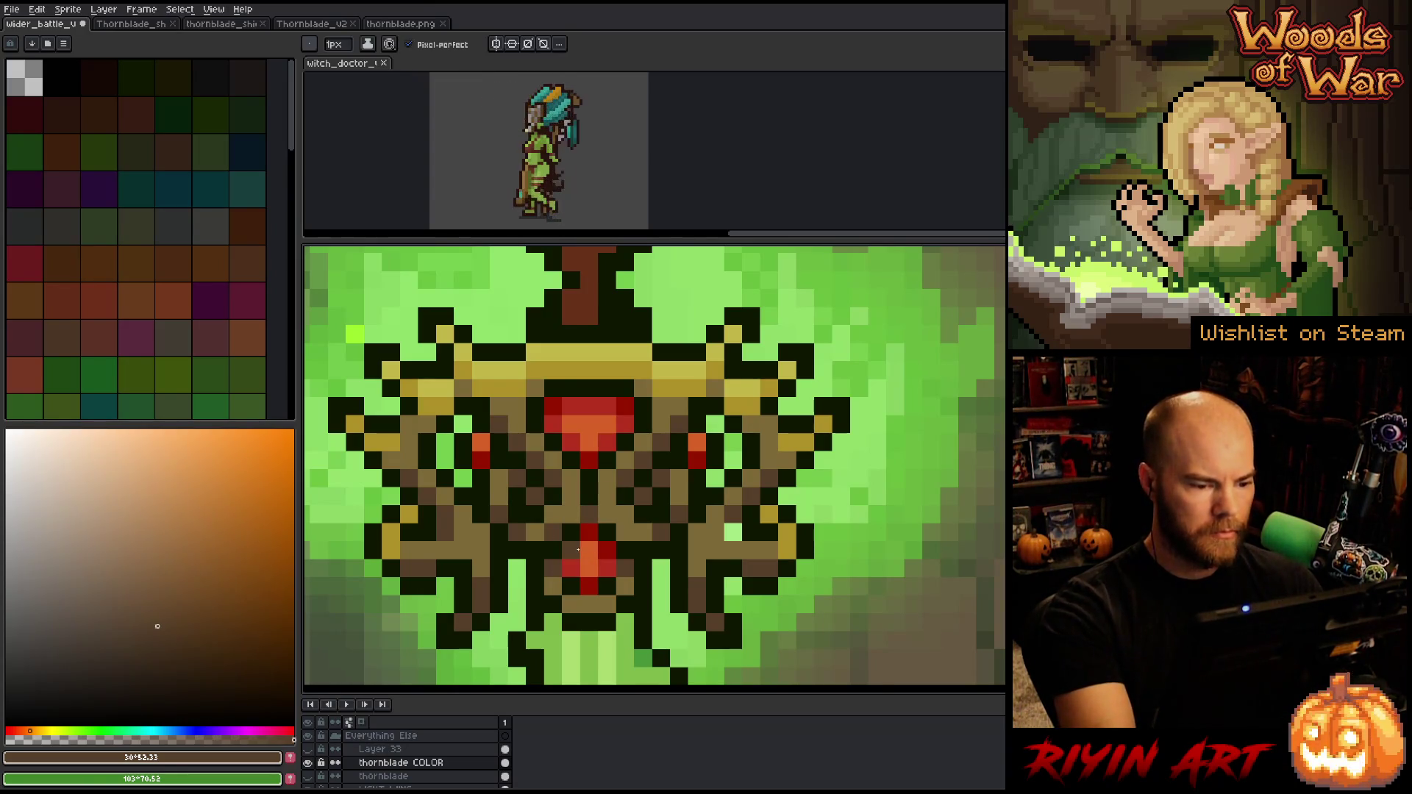
key(b)
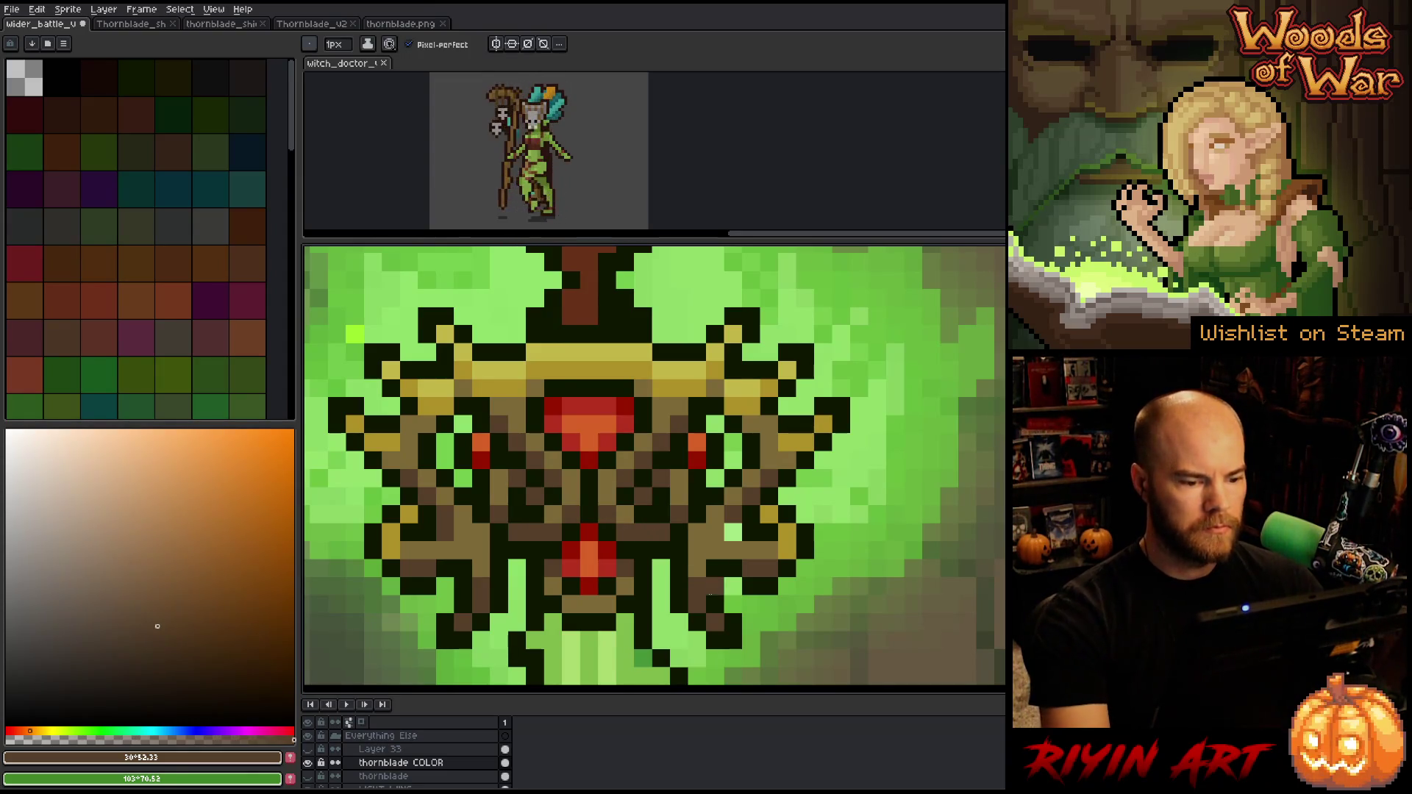
scroll(693, 549, down, 5)
drag(693, 548, 670, 473)
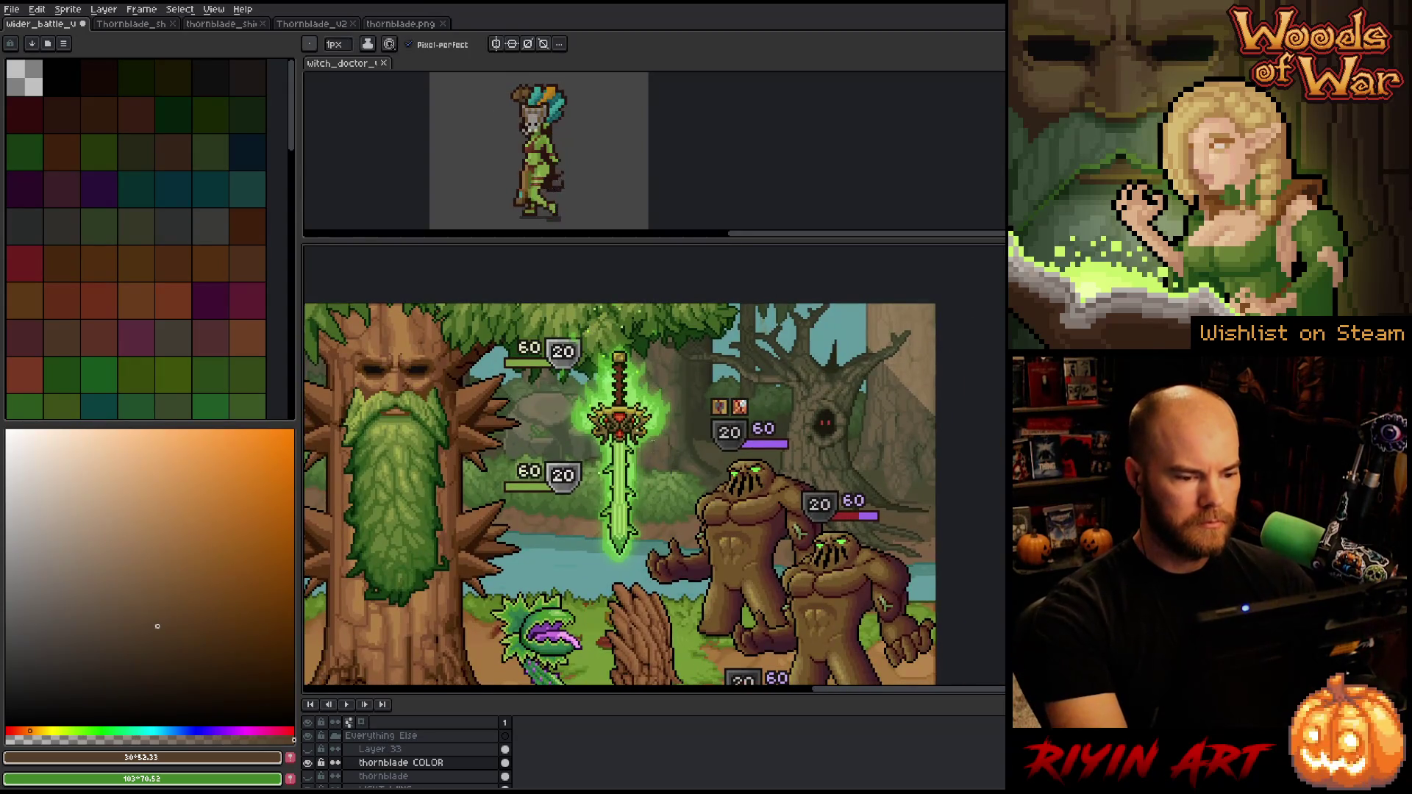
scroll(648, 434, up, 2)
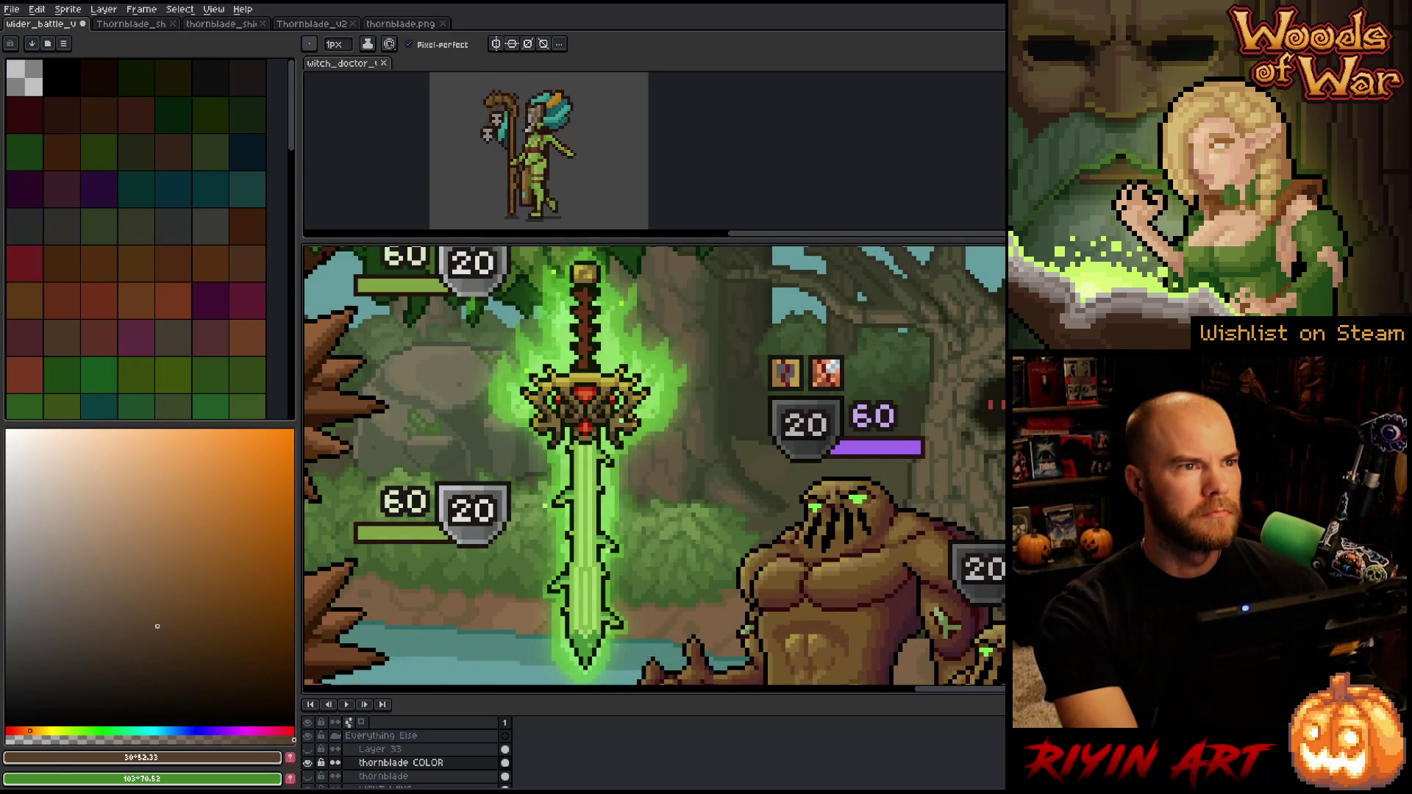
scroll(580, 437, up, 2)
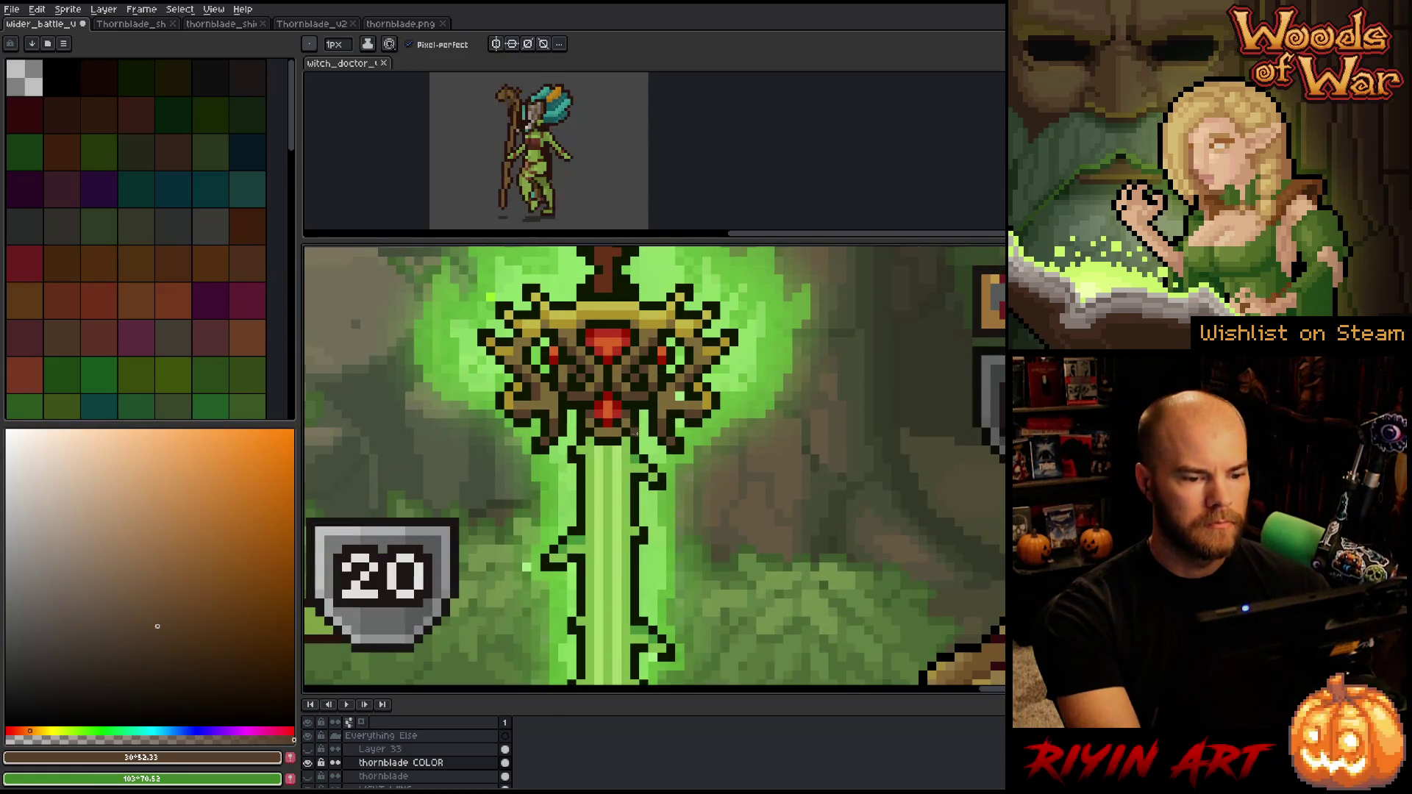
scroll(622, 432, down, 2)
scroll(682, 434, up, 2)
alt+click(689, 421)
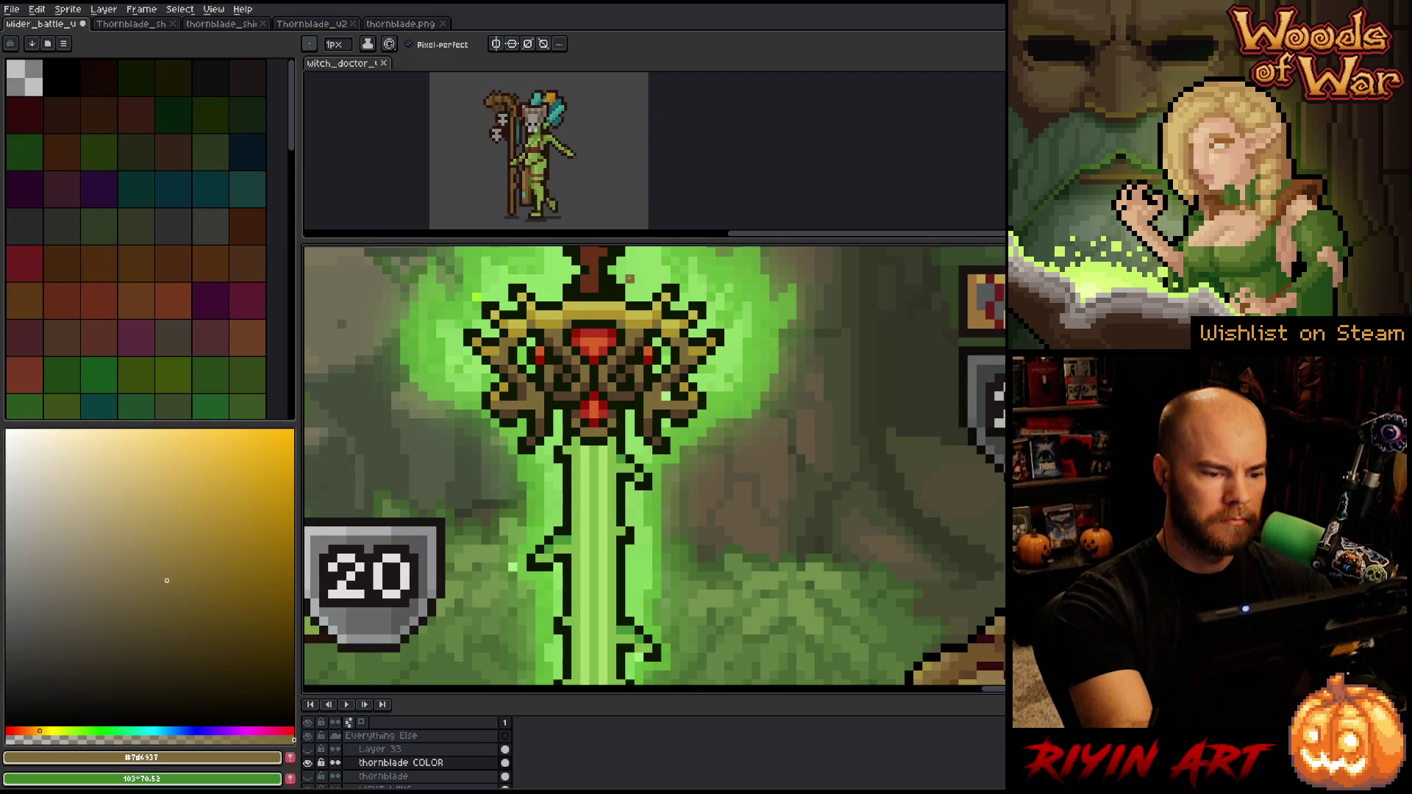
scroll(657, 412, down, 4)
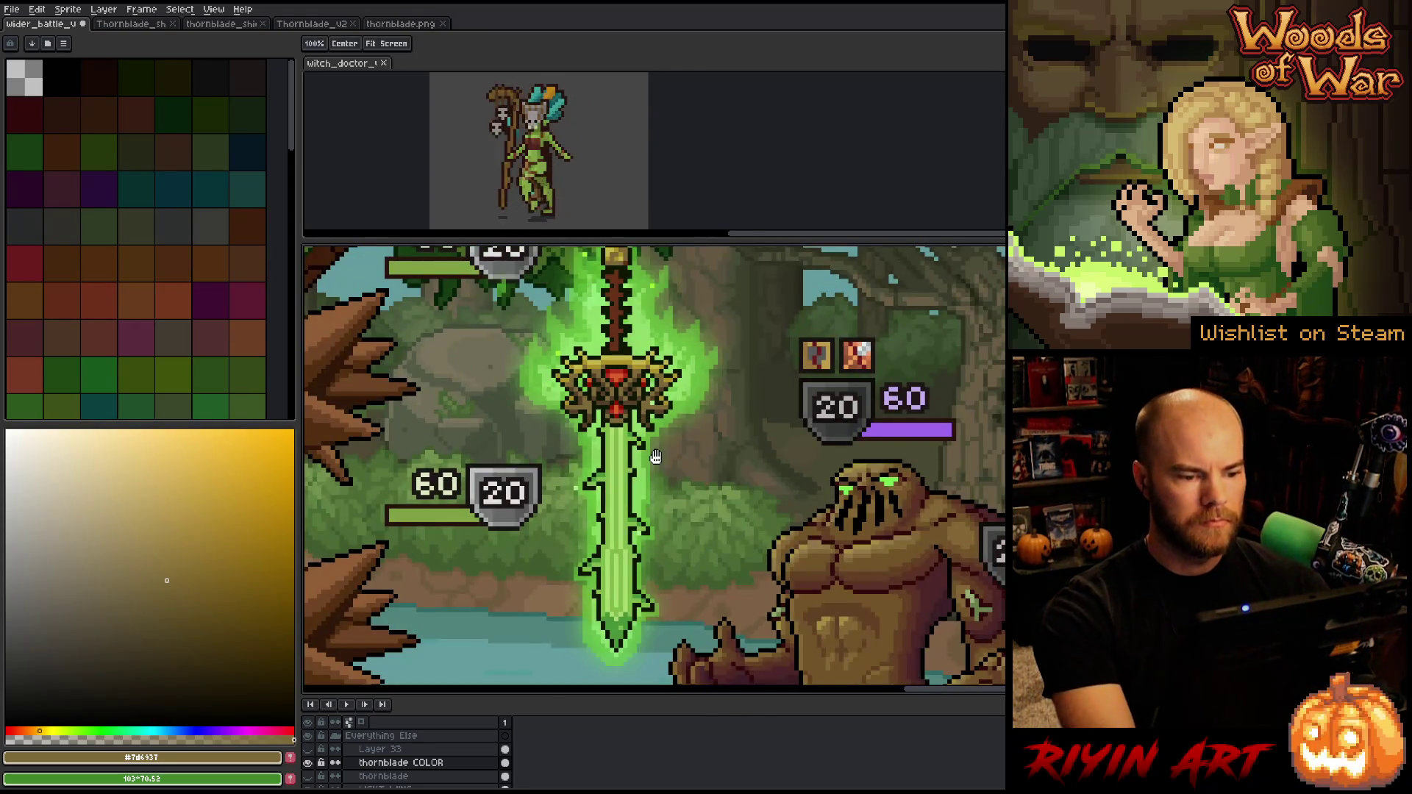
scroll(656, 412, down, 1)
scroll(618, 436, up, 1)
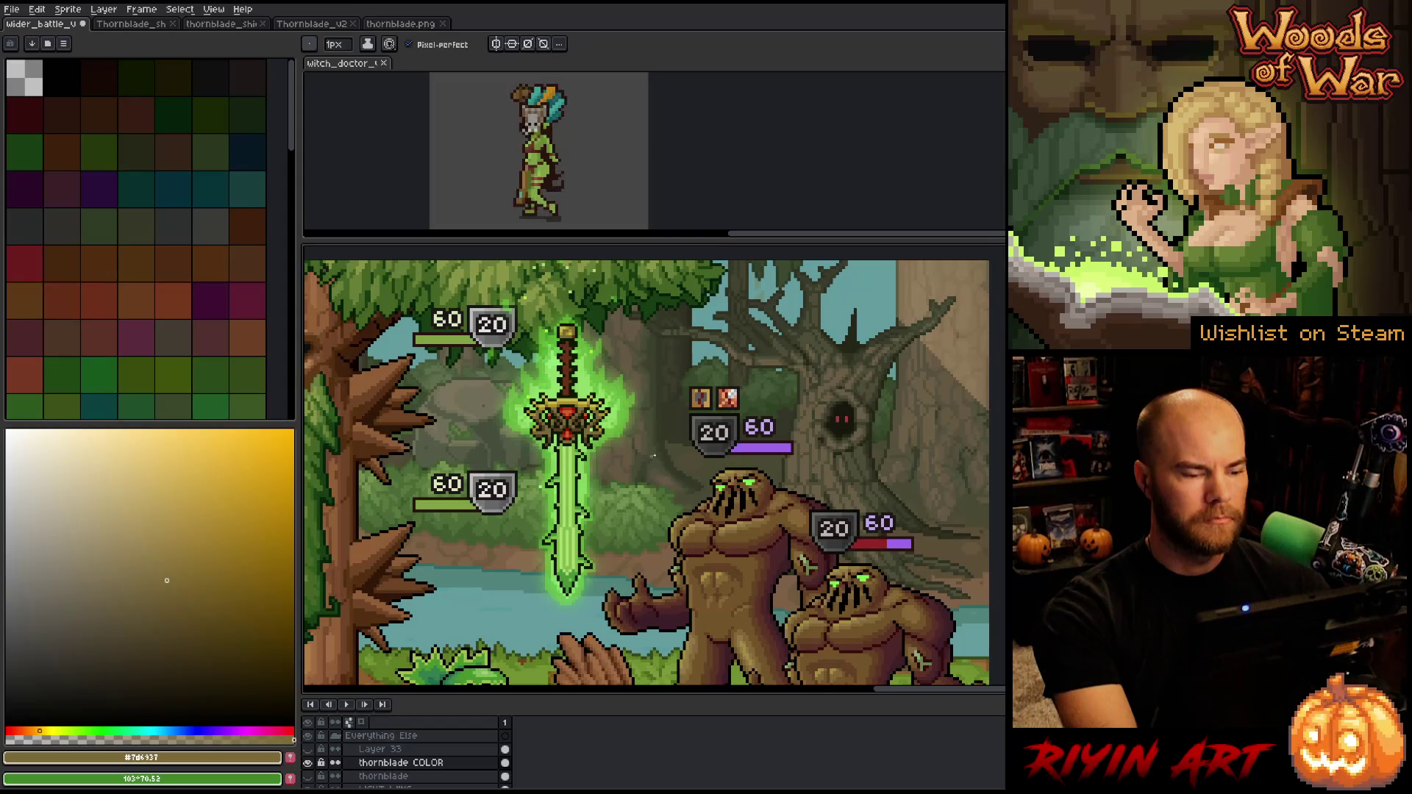
scroll(650, 456, up, 1)
mouse_move(582, 515)
mouse_down()
mouse_move(656, 504)
mouse_move(647, 548)
mouse_up()
scroll(655, 504, down, 1)
scroll(655, 504, up, 1)
key(b)
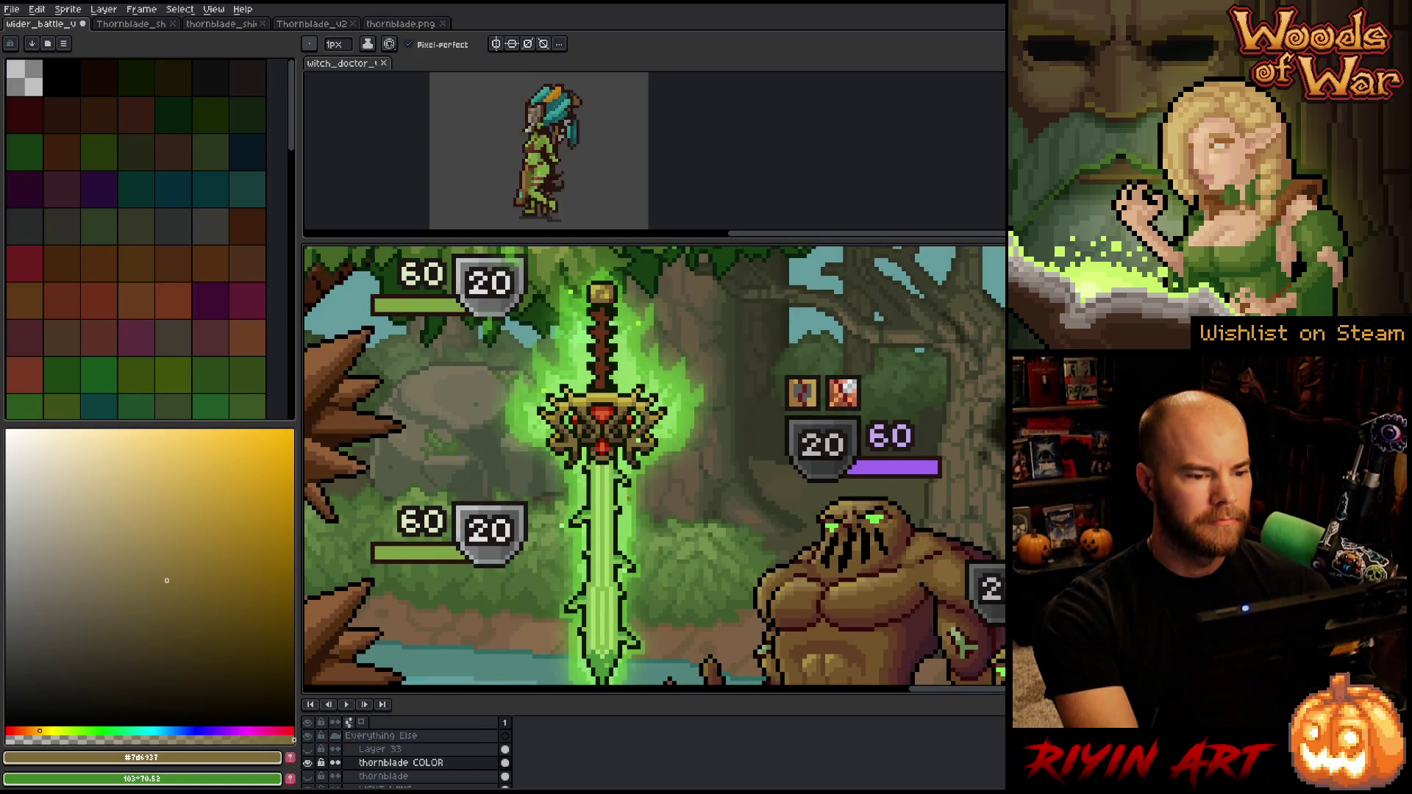
scroll(622, 288, up, 2)
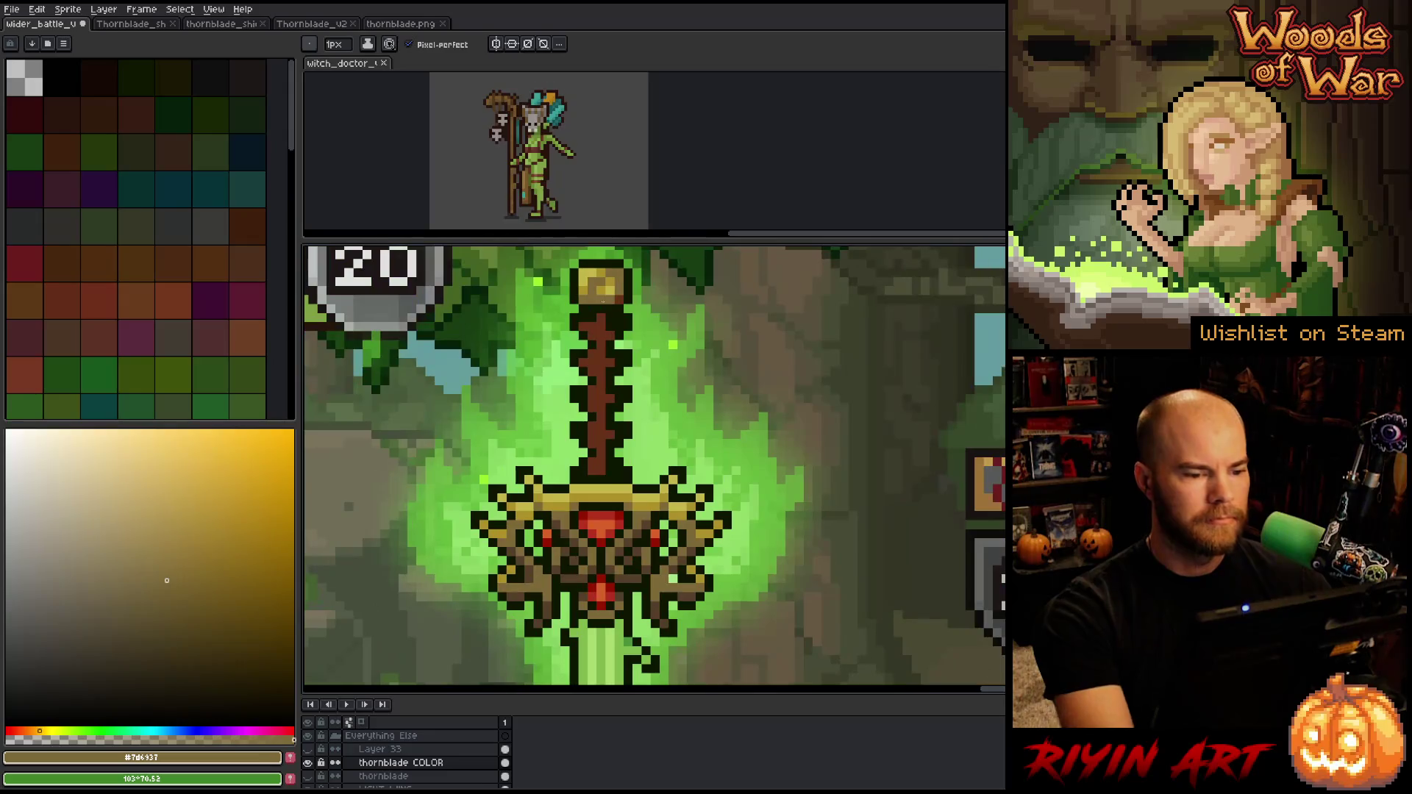
Sample the grip and pommel colours from the canvas and adjust the drawing colour's shade
key(alt)
click(623, 287)
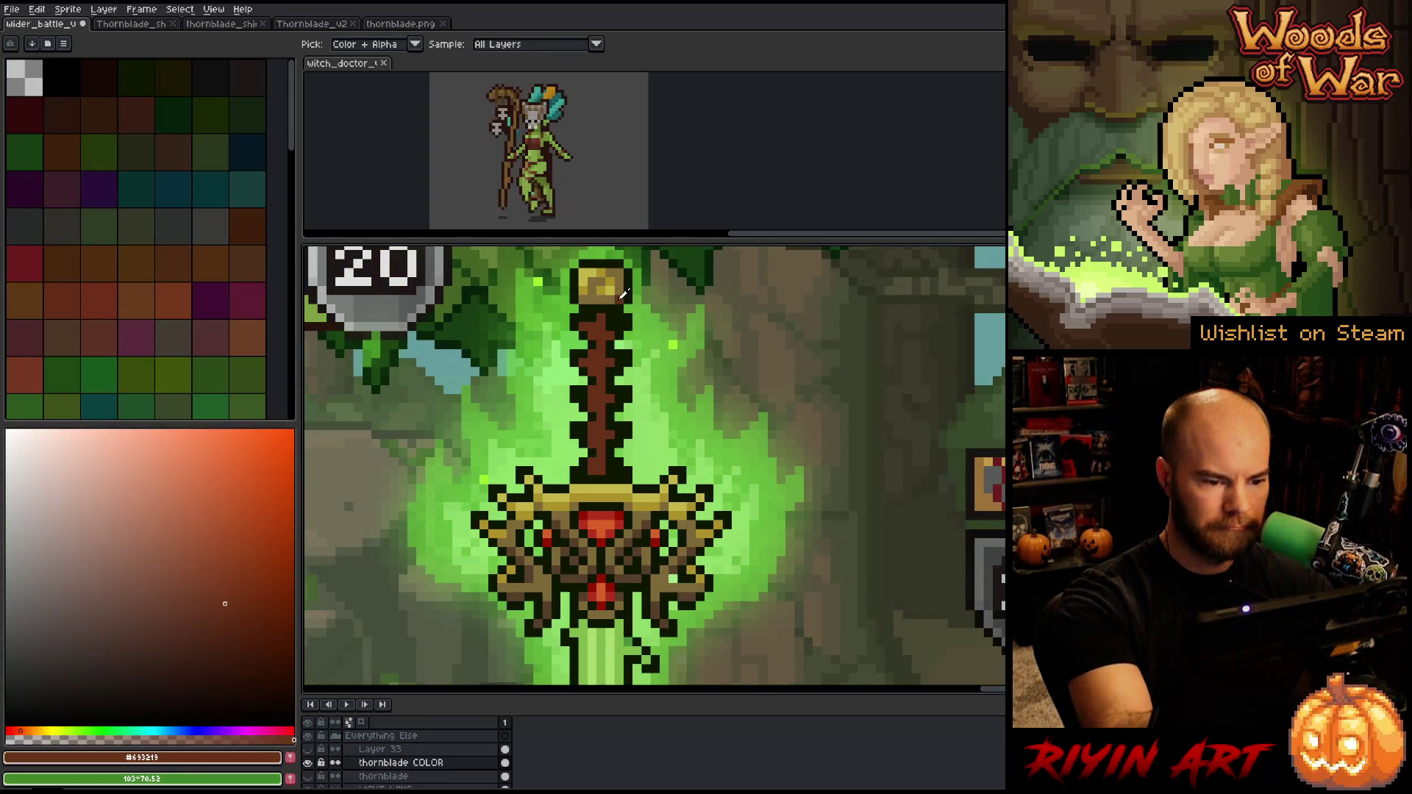
click(622, 287)
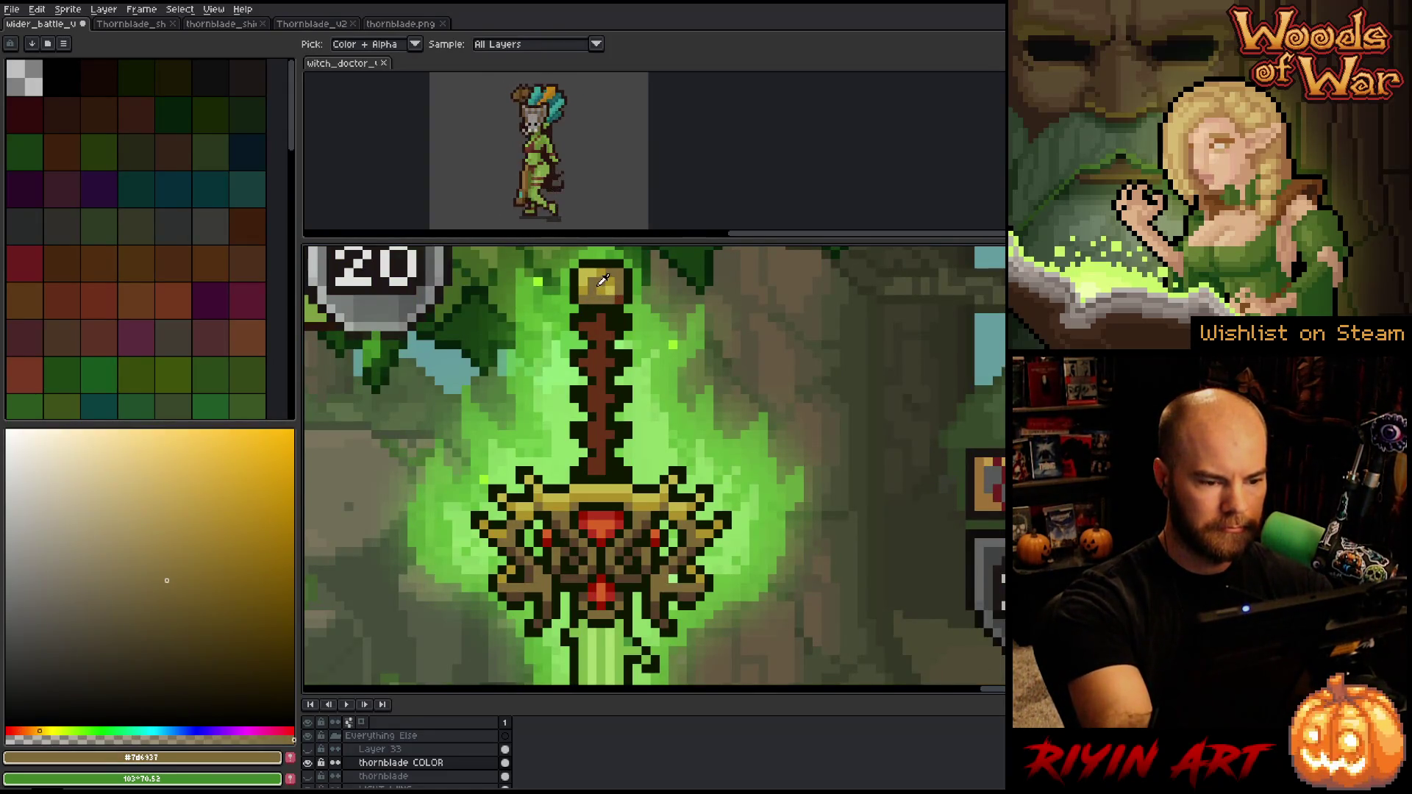
drag(169, 579, 178, 565)
key(g)
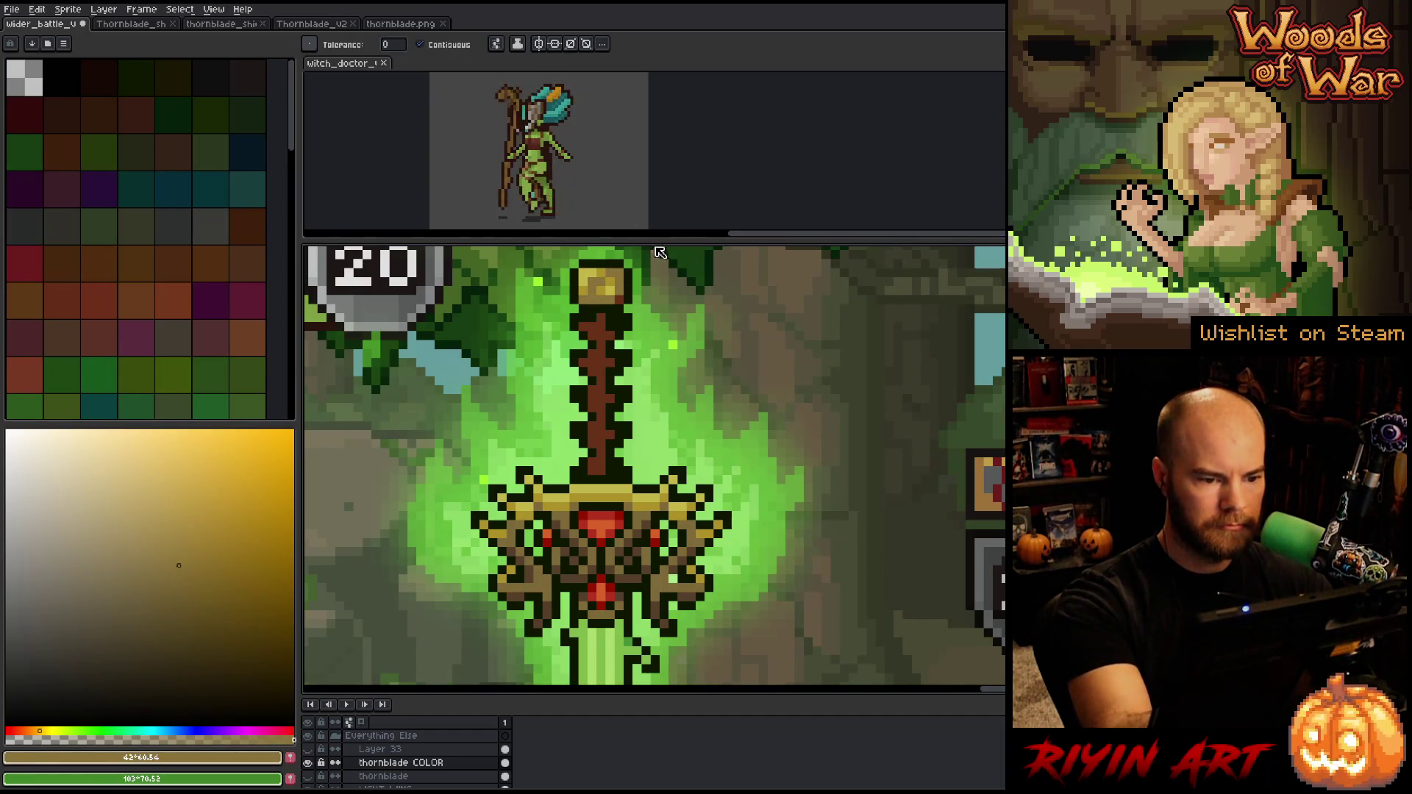
Resample the pommel gold and shift the drawing colour's hue toward a muted reddish-brown
key(i)
click(614, 294)
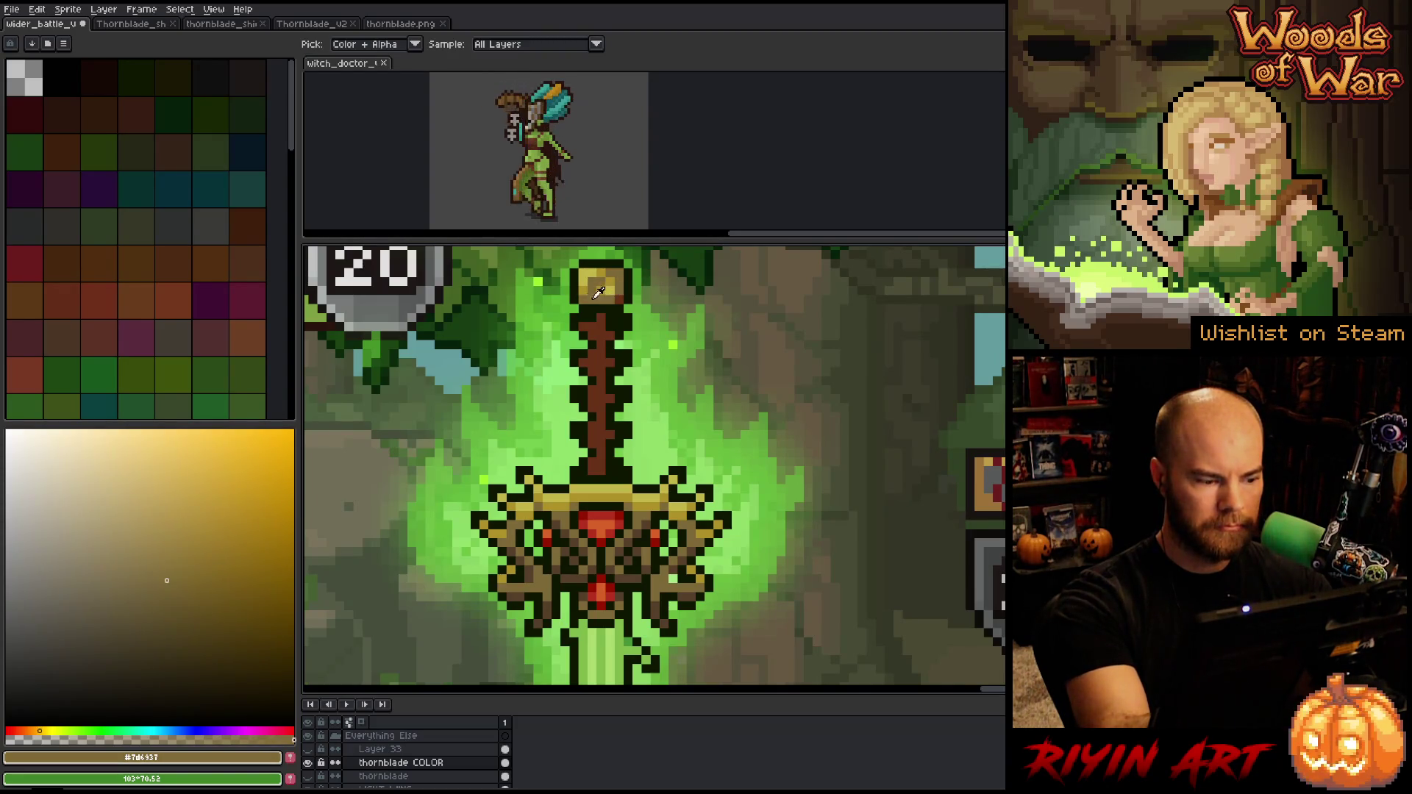
drag(35, 730, 27, 730)
mouse_move(186, 602)
mouse_down()
mouse_move(176, 615)
mouse_move(177, 600)
mouse_up()
click(23, 730)
click(20, 731)
key(b)
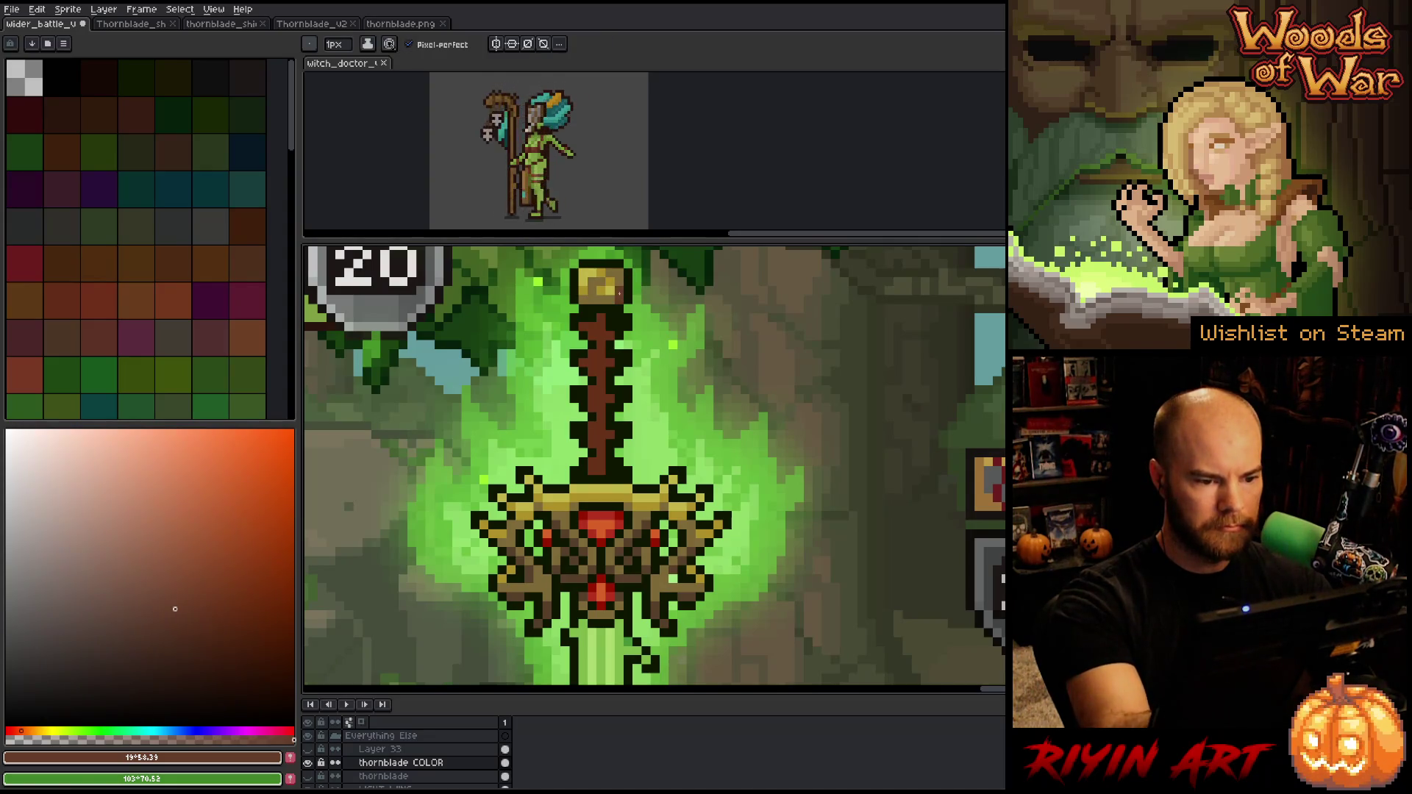
key(g)
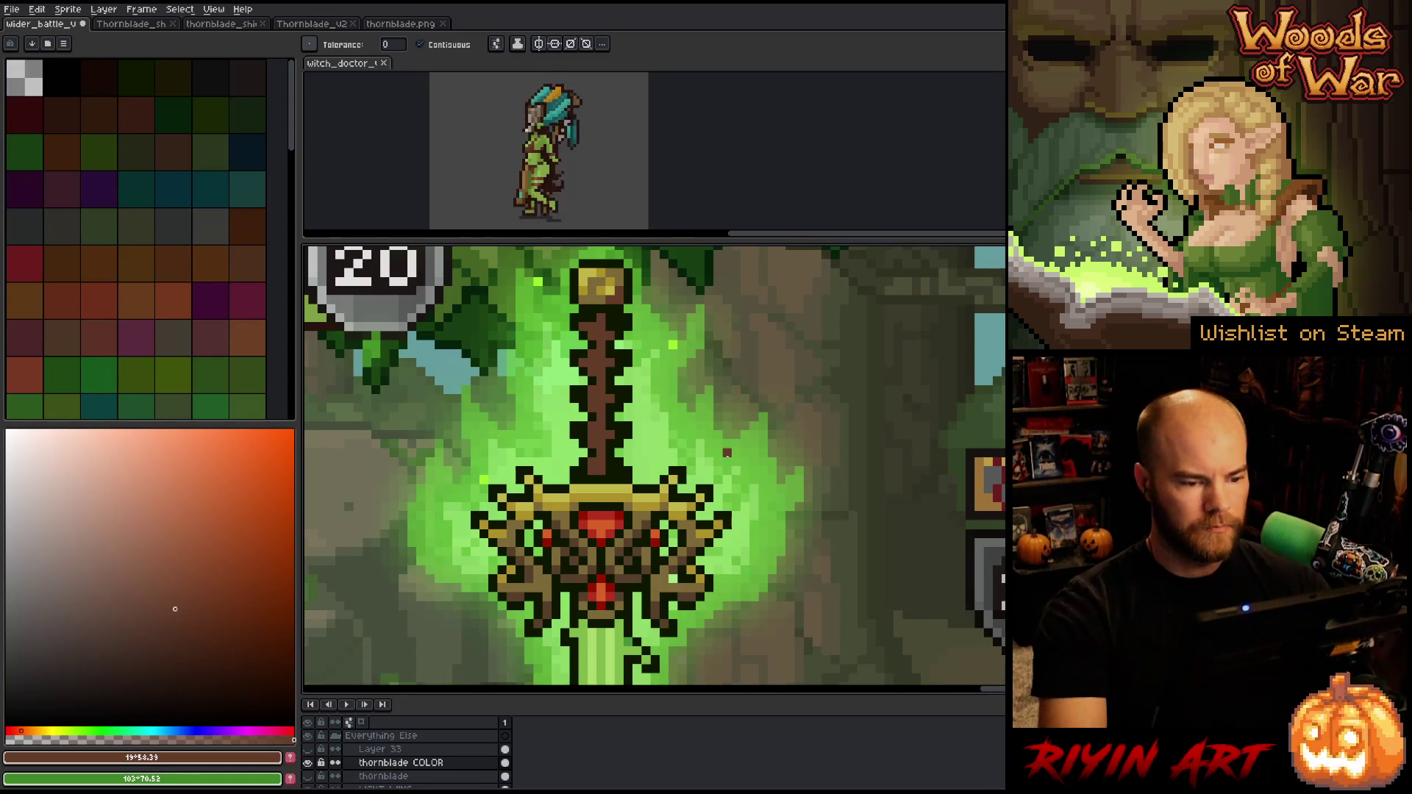
Zoom out to see the sword within the full battle scene mockup
key(minus)
scroll(654, 468, left, 3)
key(minus)
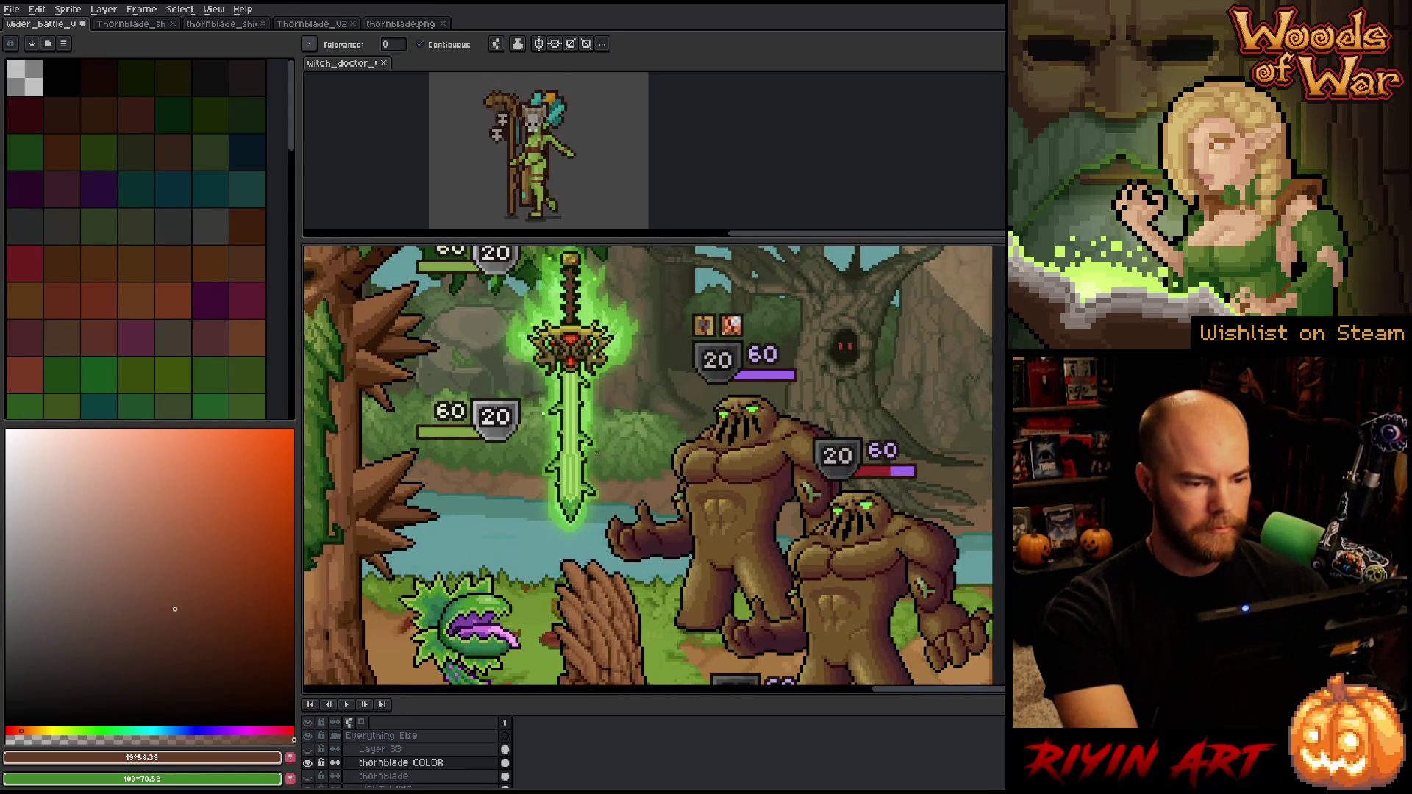
scroll(578, 425, up, 1)
drag(579, 425, 580, 492)
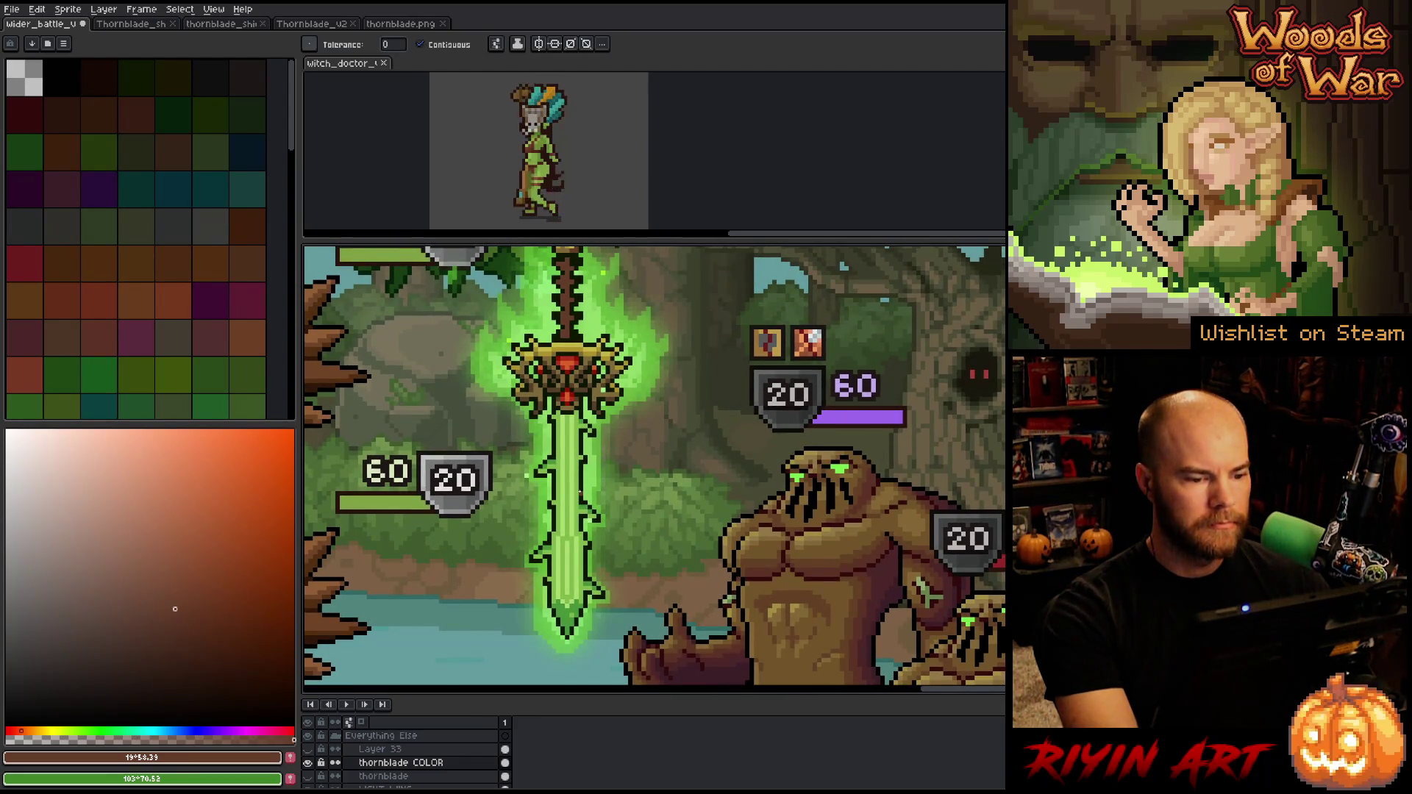
key(minus)
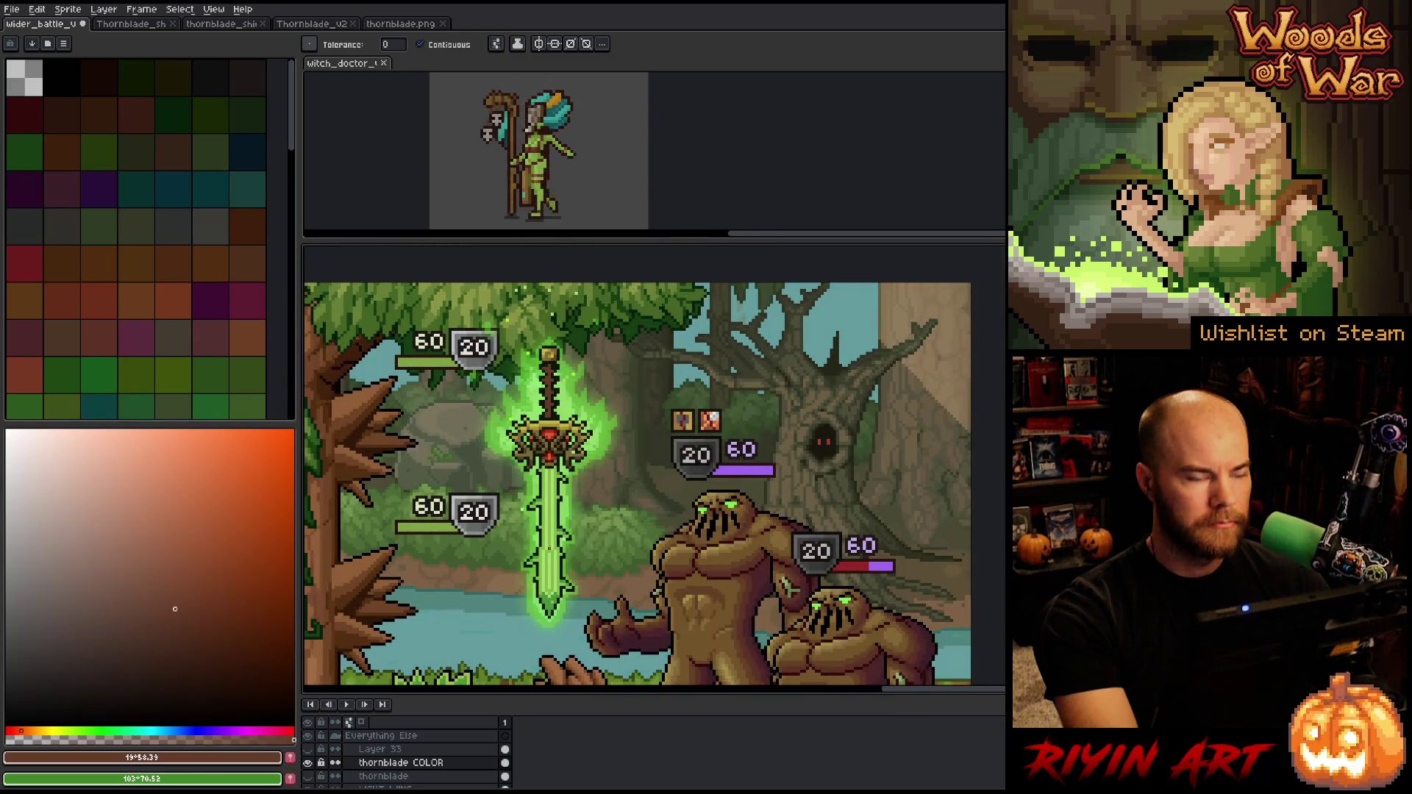
scroll(545, 548, up, 1)
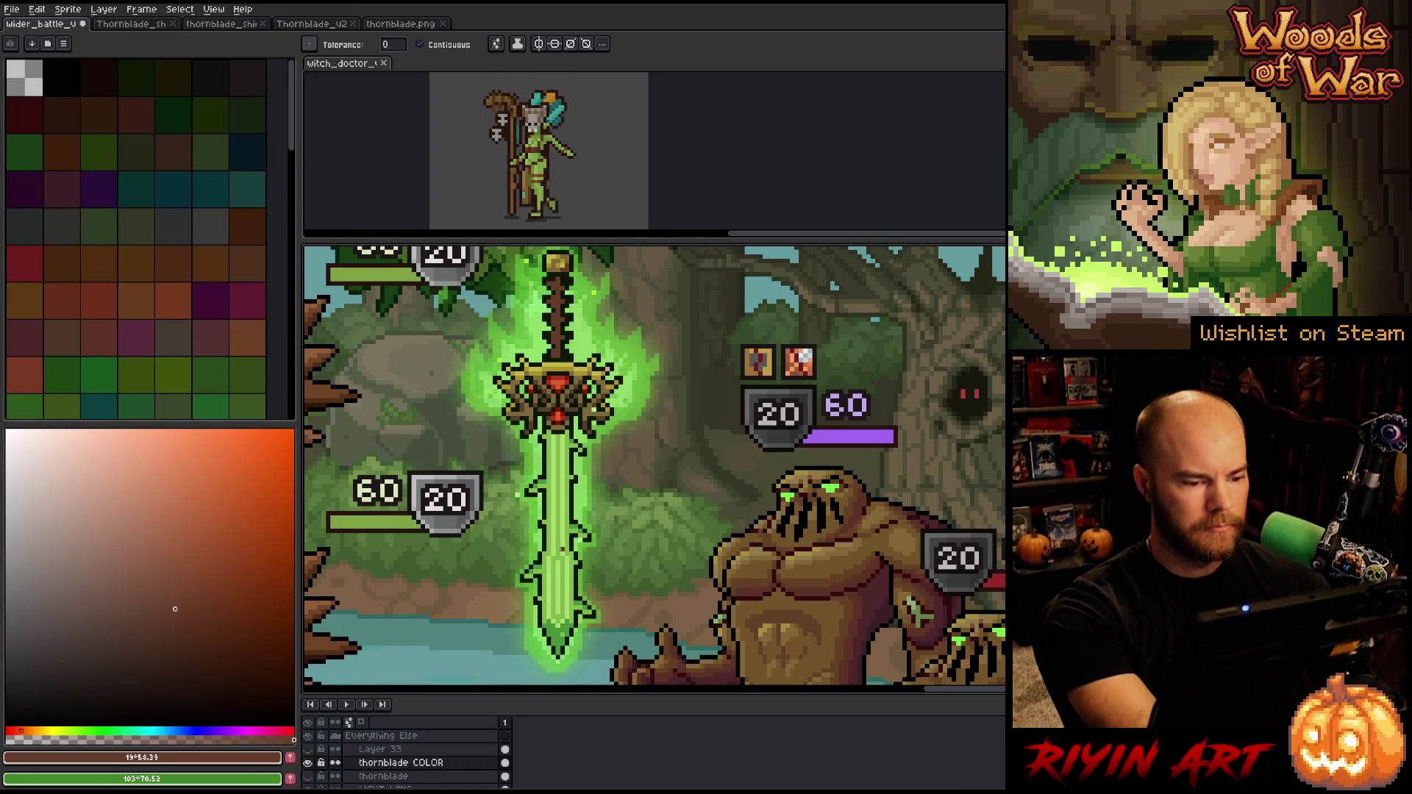
key(shift+r)
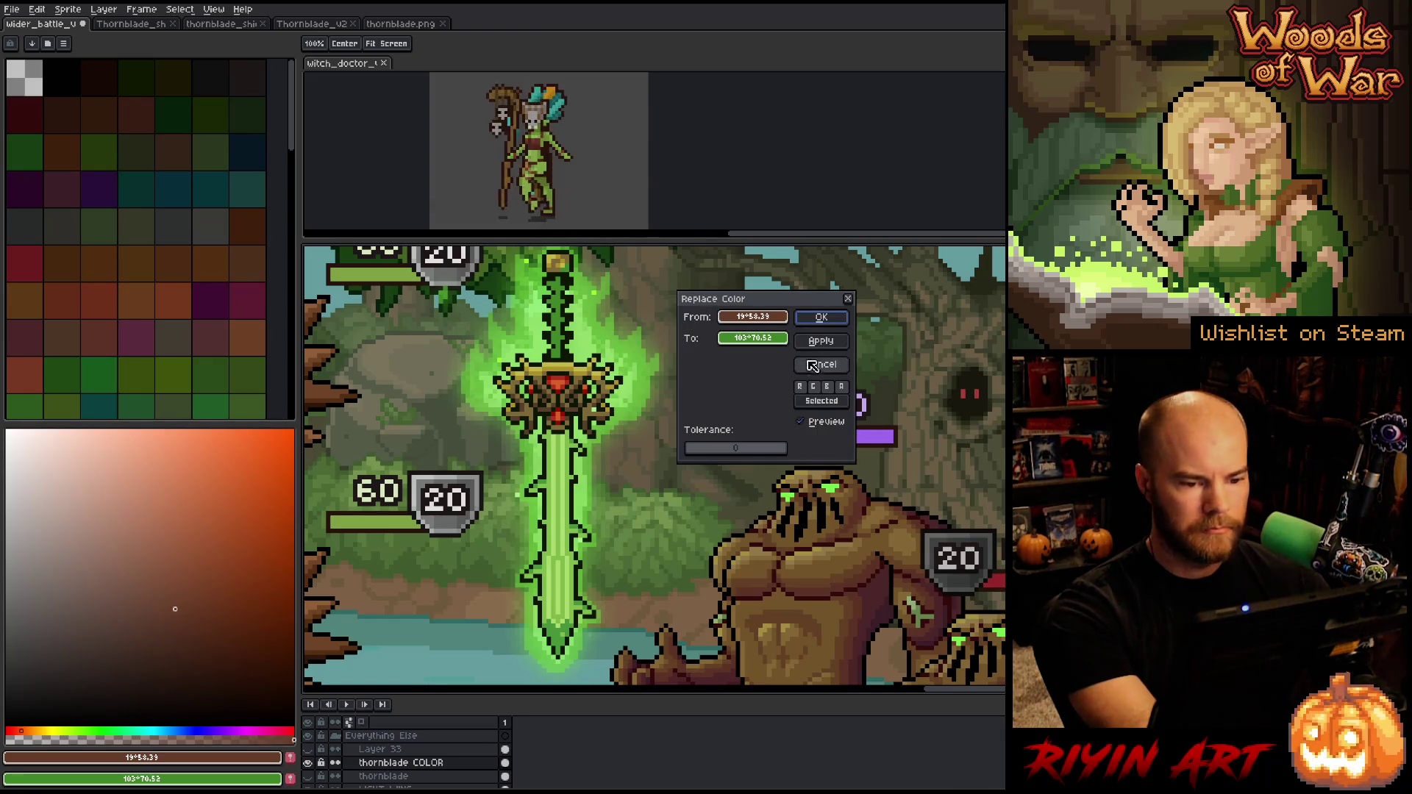
click(821, 367)
key(v)
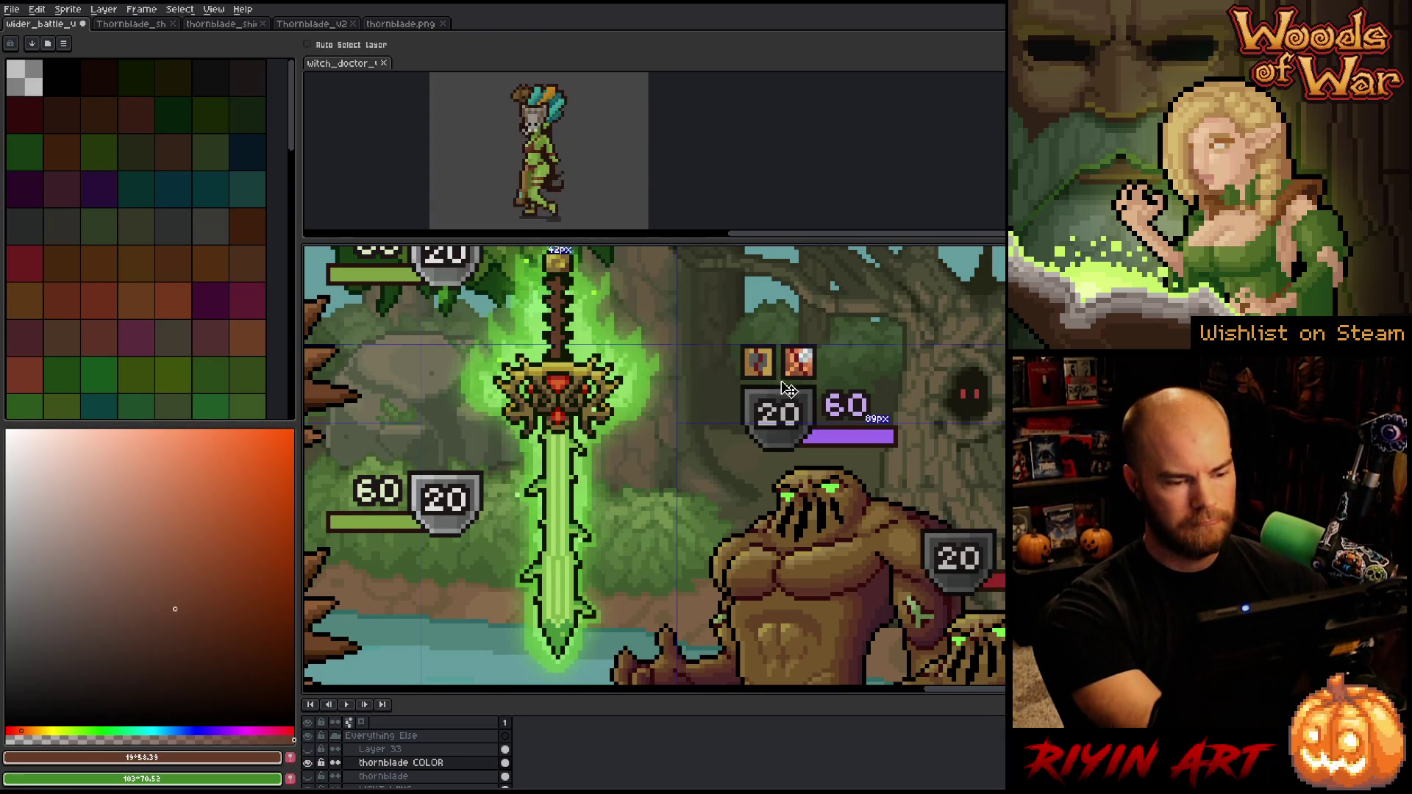
key(w)
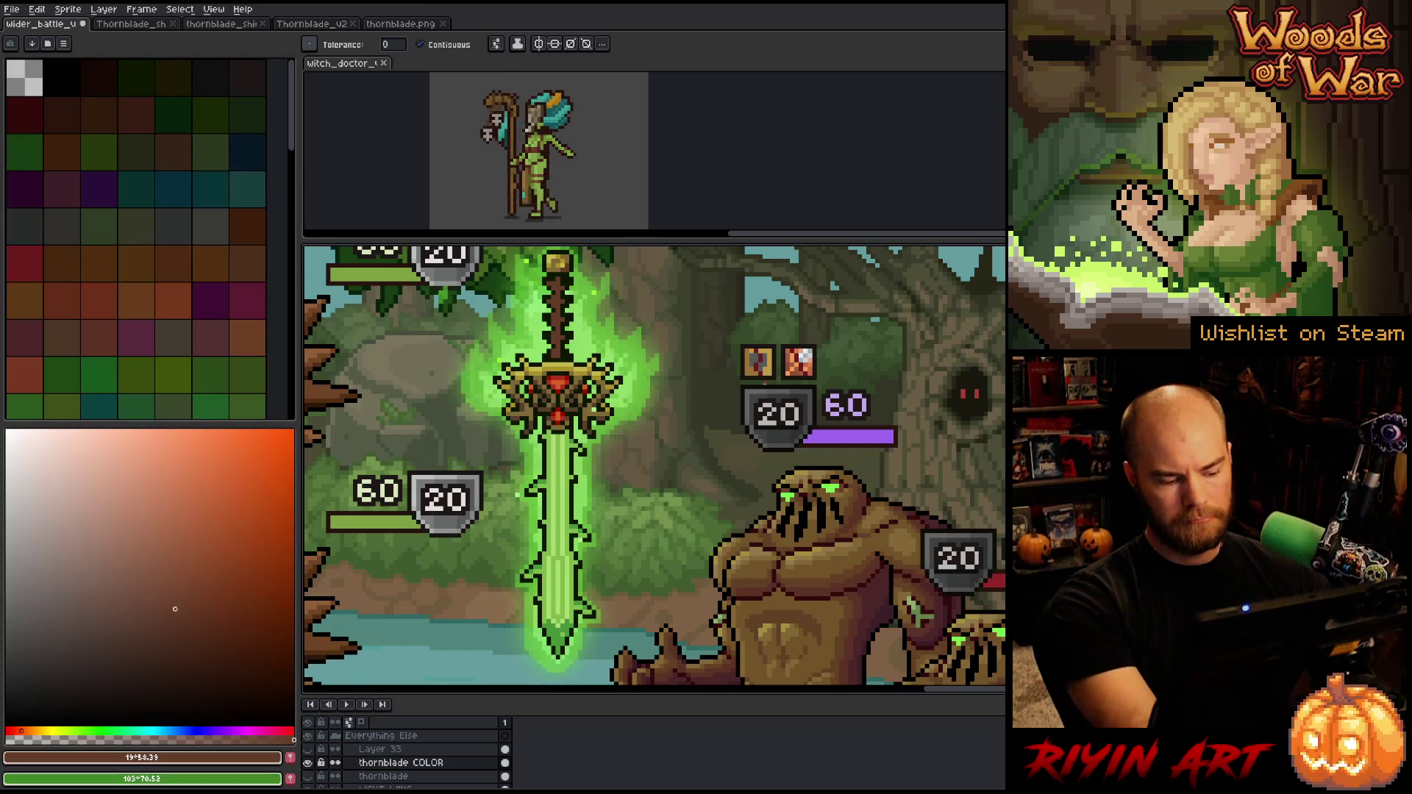
key(ctrl+shift+c)
click(555, 490)
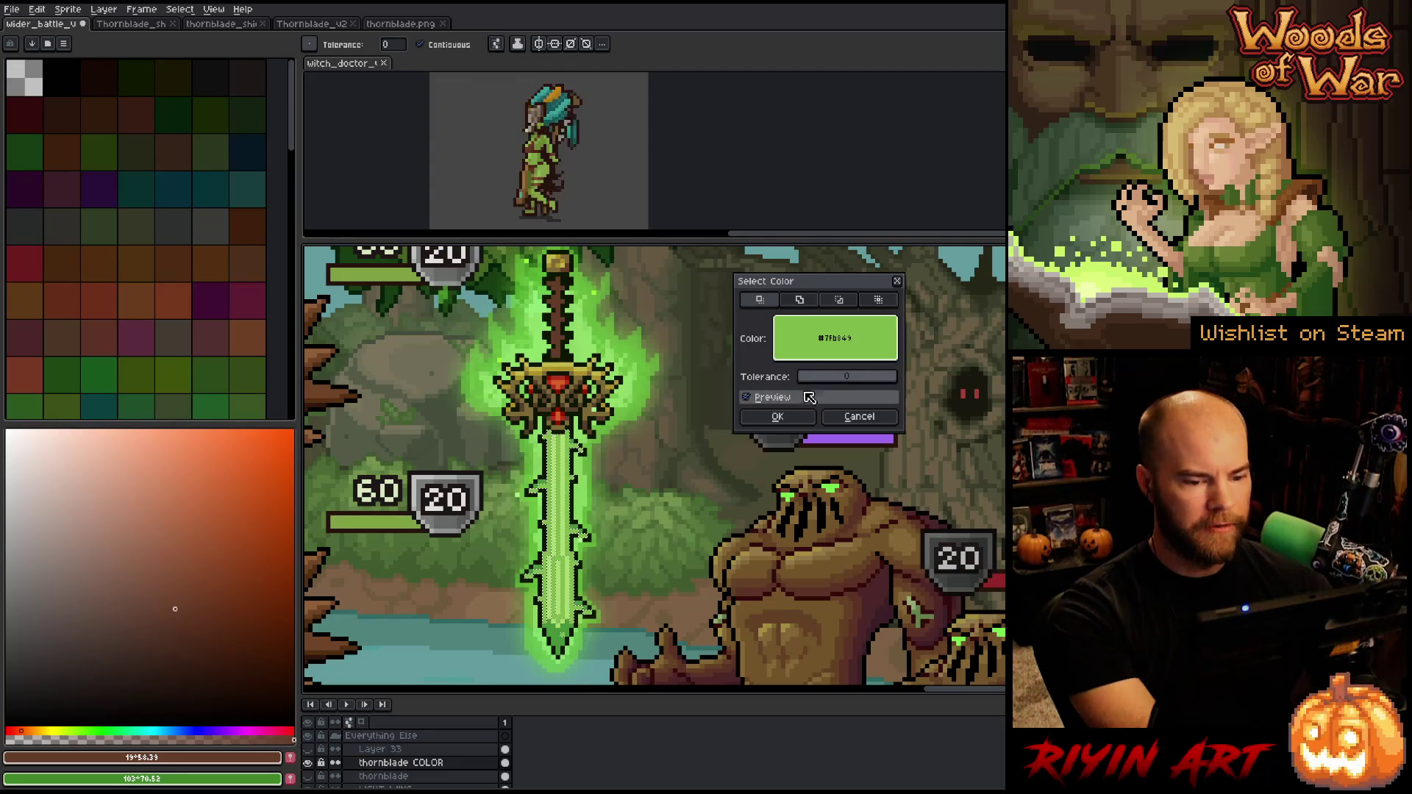
Widen the Color Range tolerance to about 57 and confirm the light-green blade selection
drag(809, 381, 826, 383)
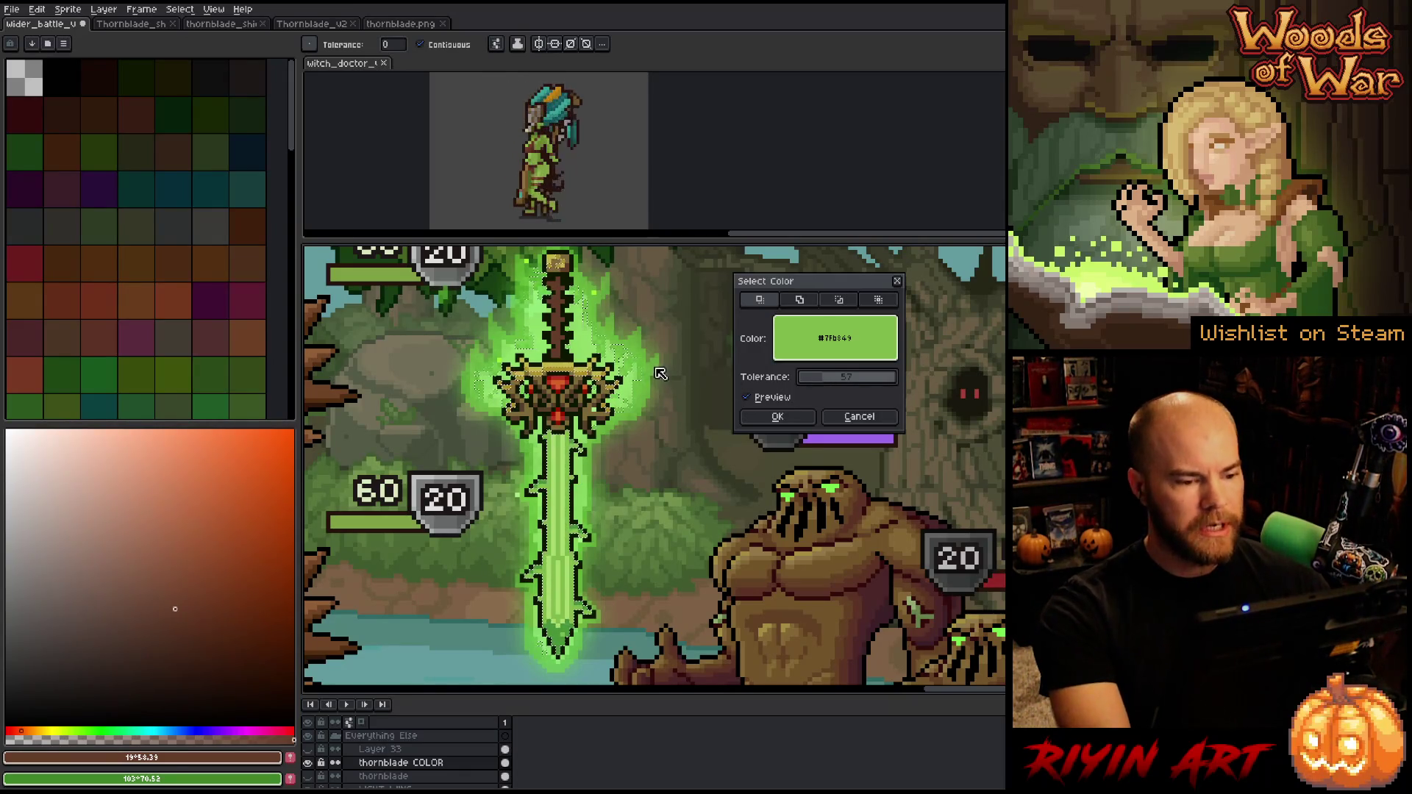
click(777, 417)
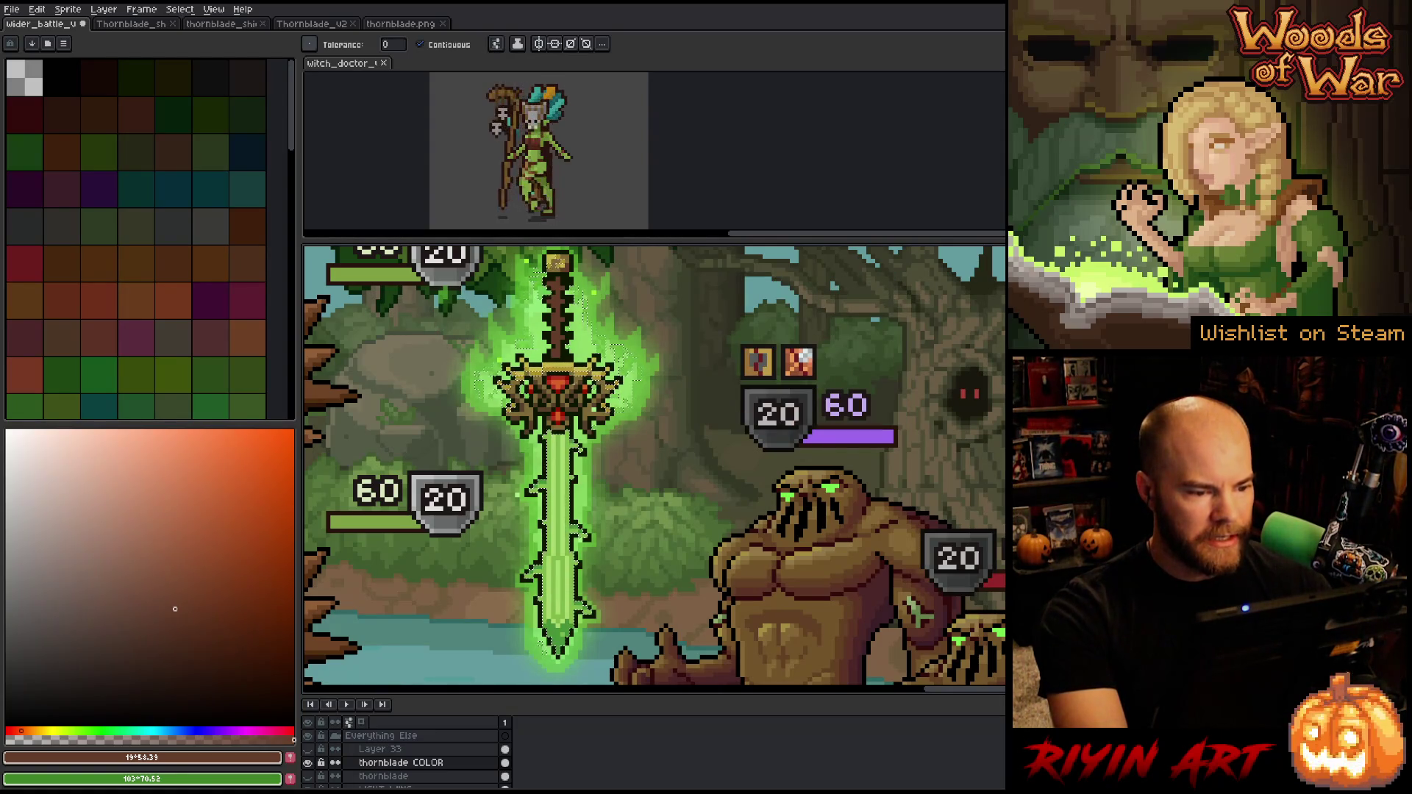
key(m)
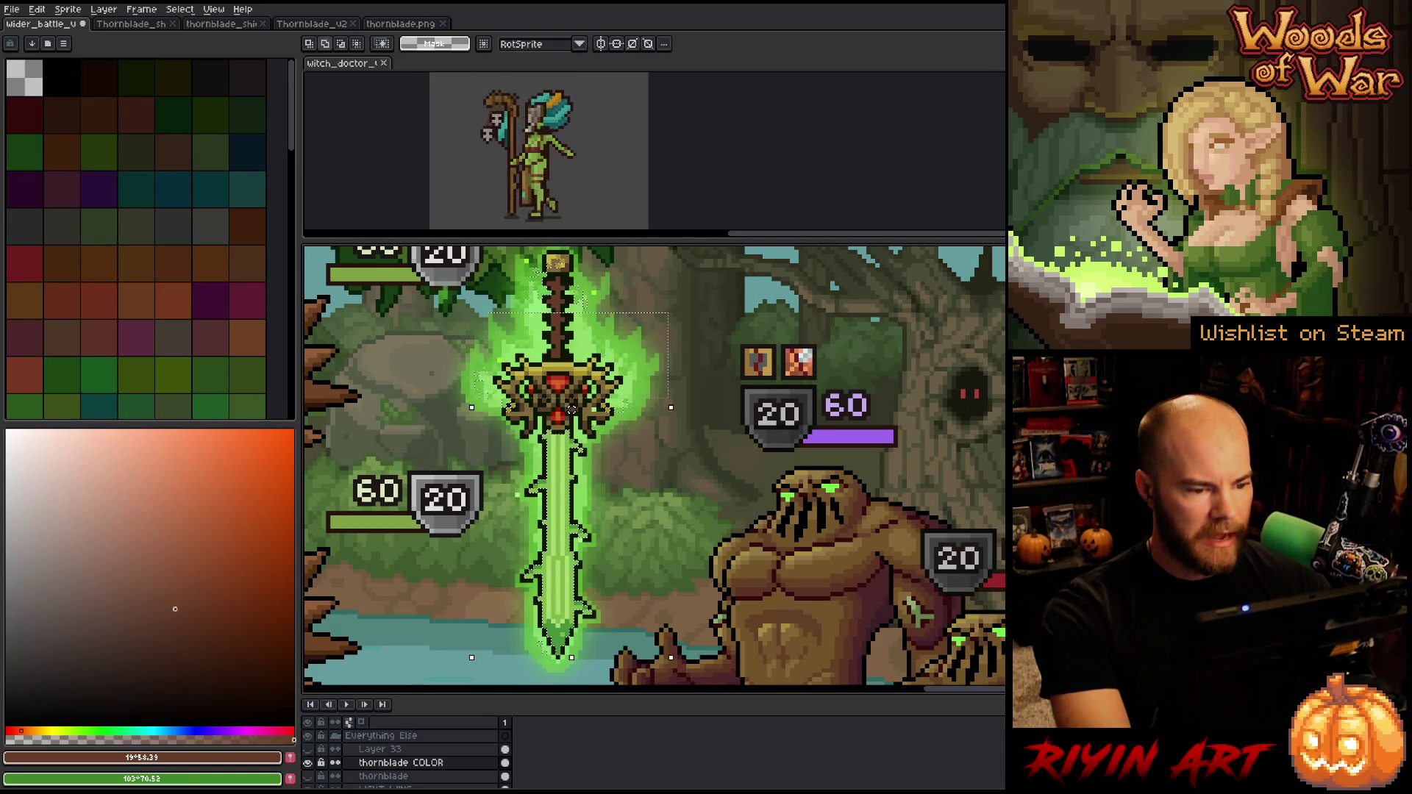
Try shrinking the sword selection, undo it, and clear the selection
mouse_move(671, 407)
mouse_down()
mouse_move(643, 407)
mouse_move(675, 401)
mouse_up()
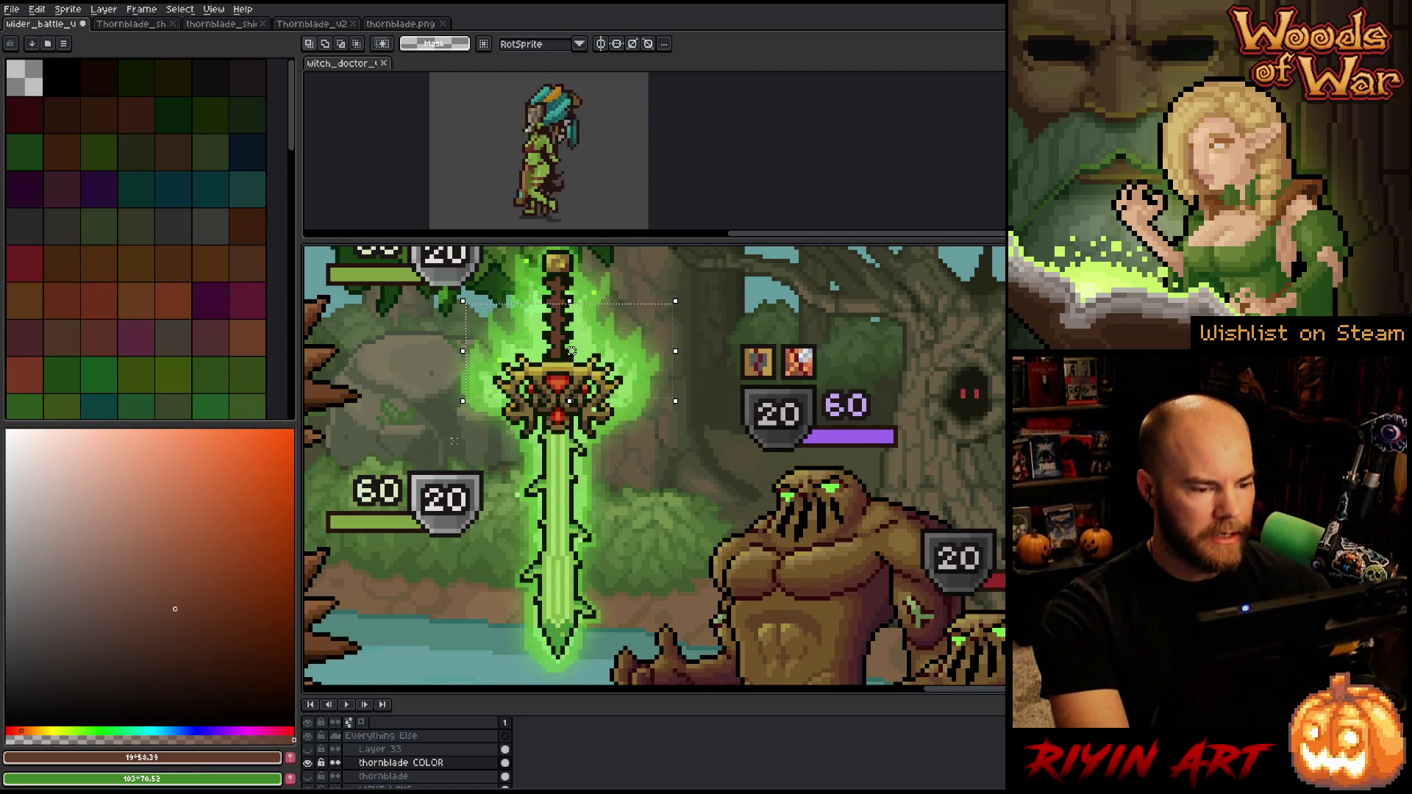
key(ctrl+z)
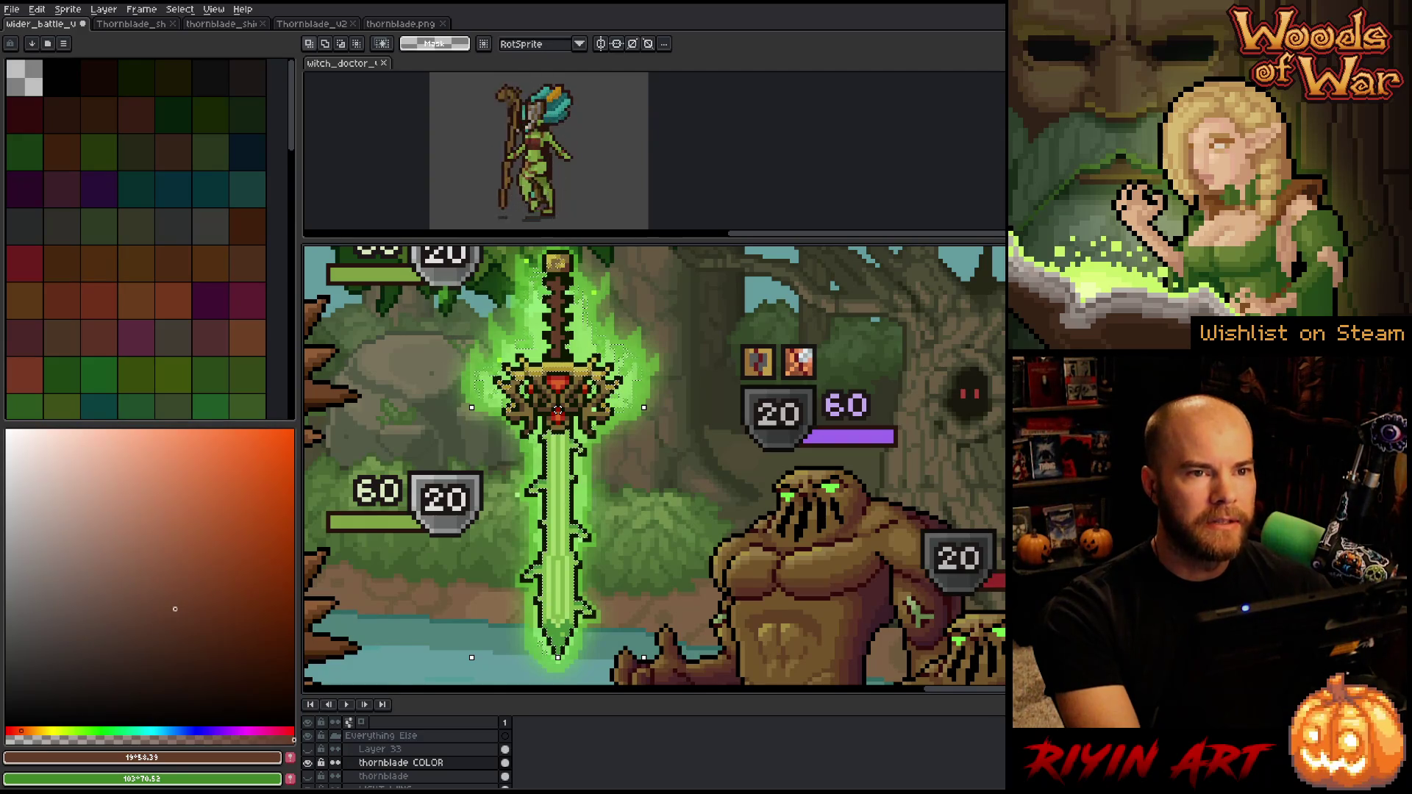
drag(657, 474, 506, 491)
scroll(641, 481, down, 1)
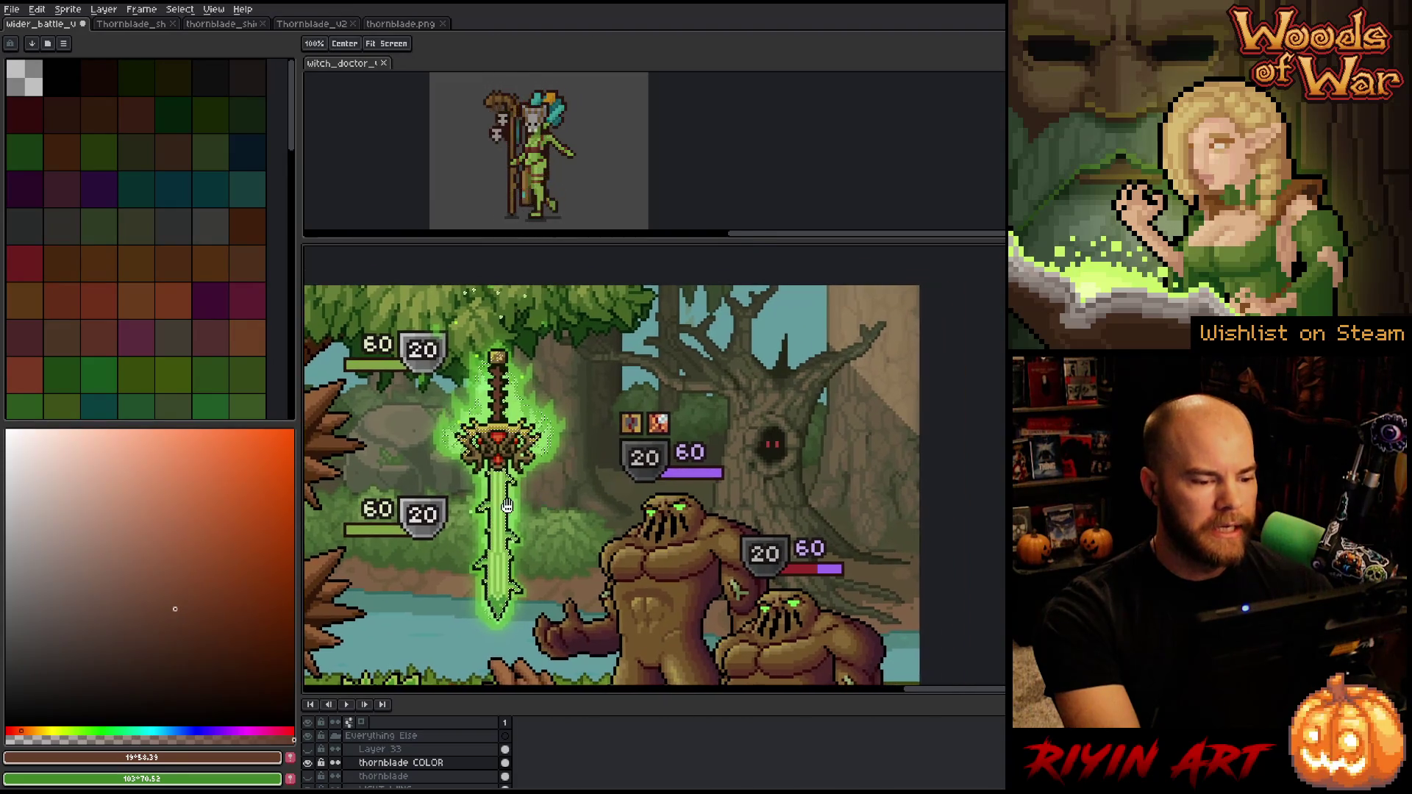
scroll(506, 491, up, 1)
scroll(508, 488, down, 1)
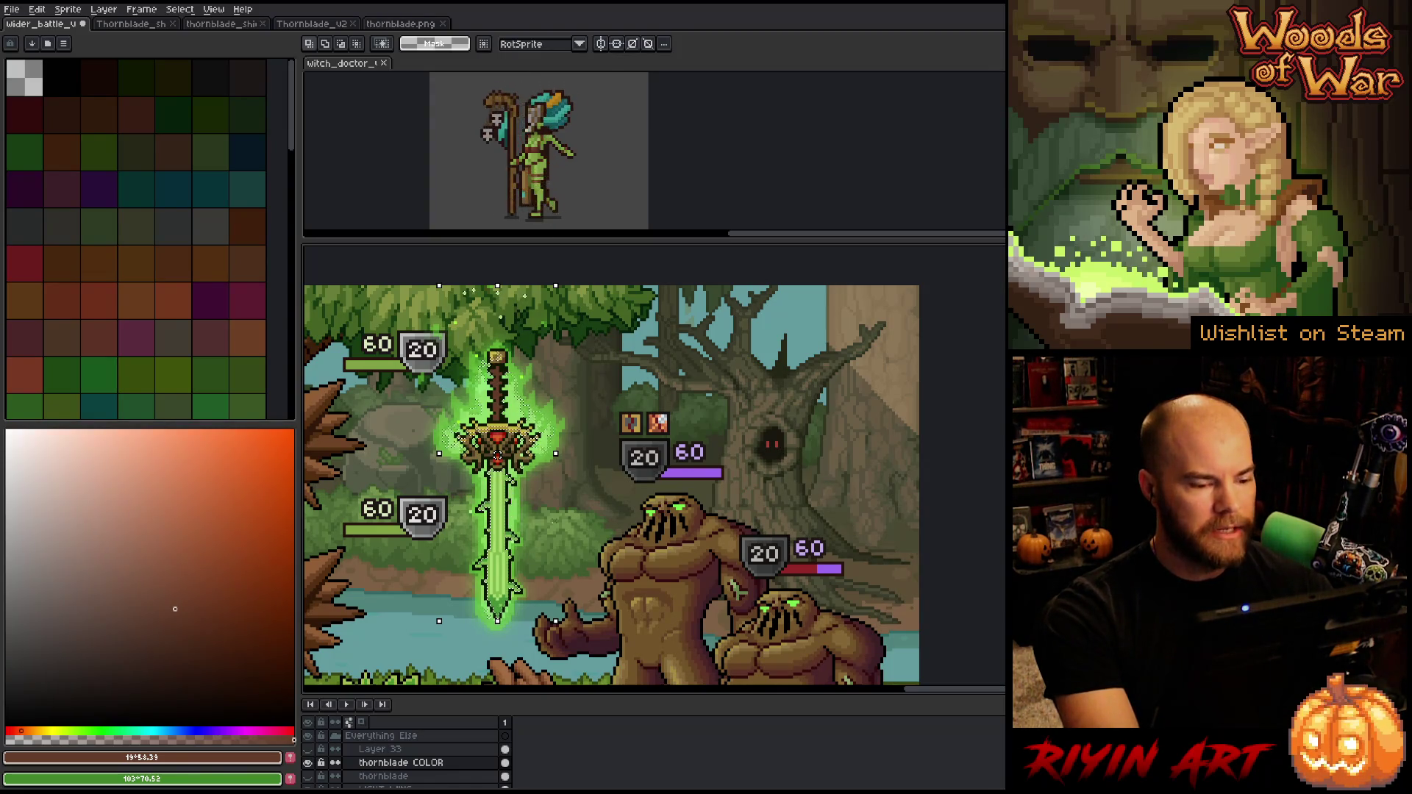
click(539, 488)
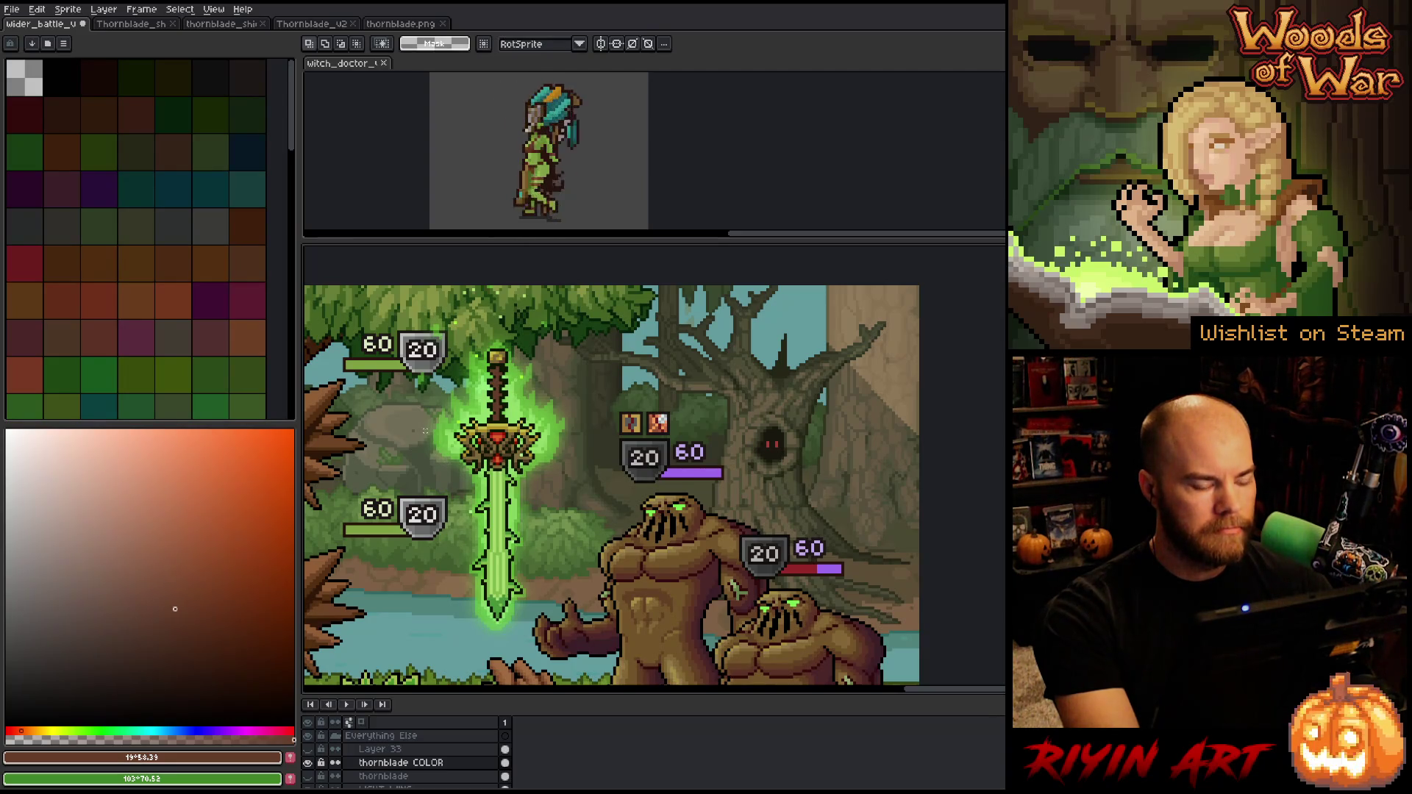
scroll(425, 428, up, 1)
scroll(425, 428, down, 1)
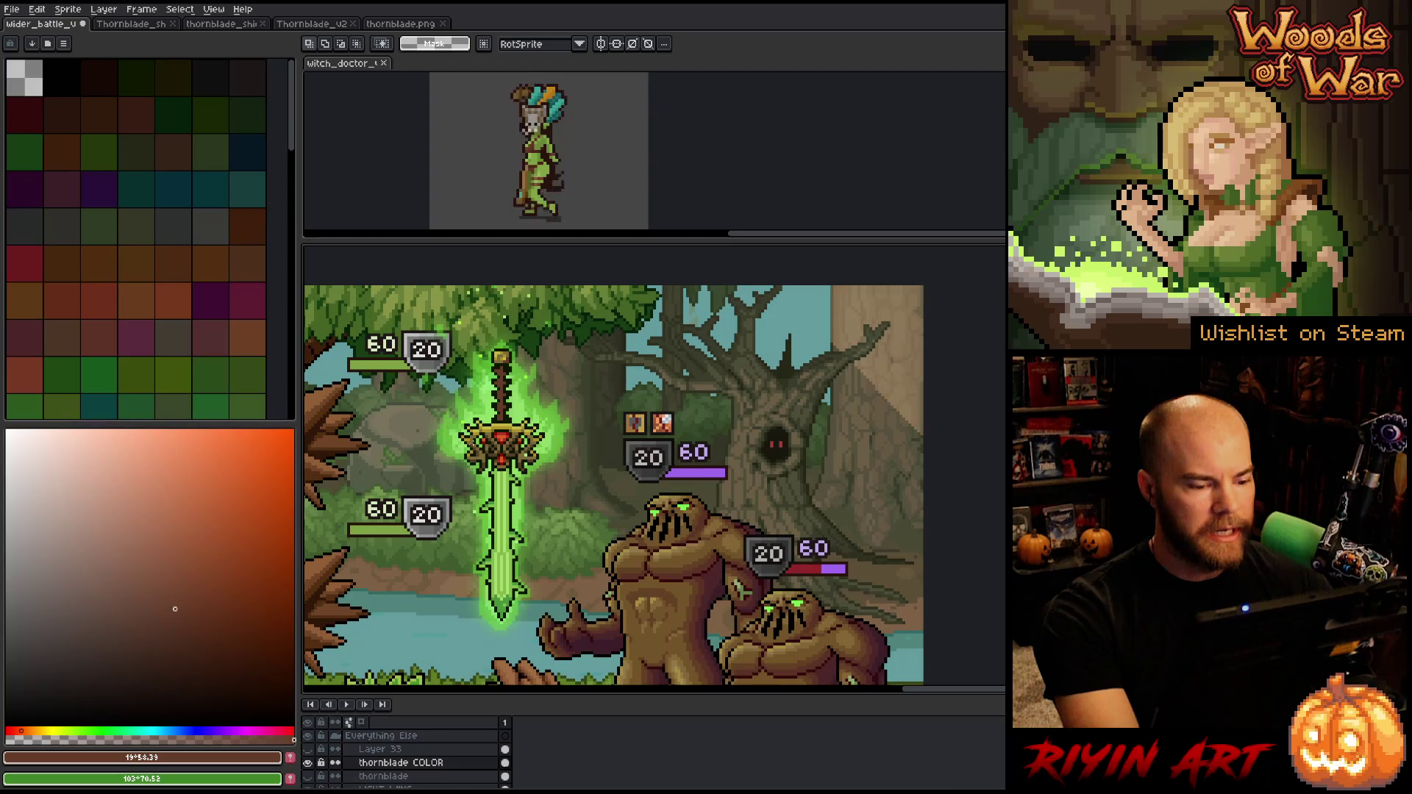
scroll(570, 439, up, 1)
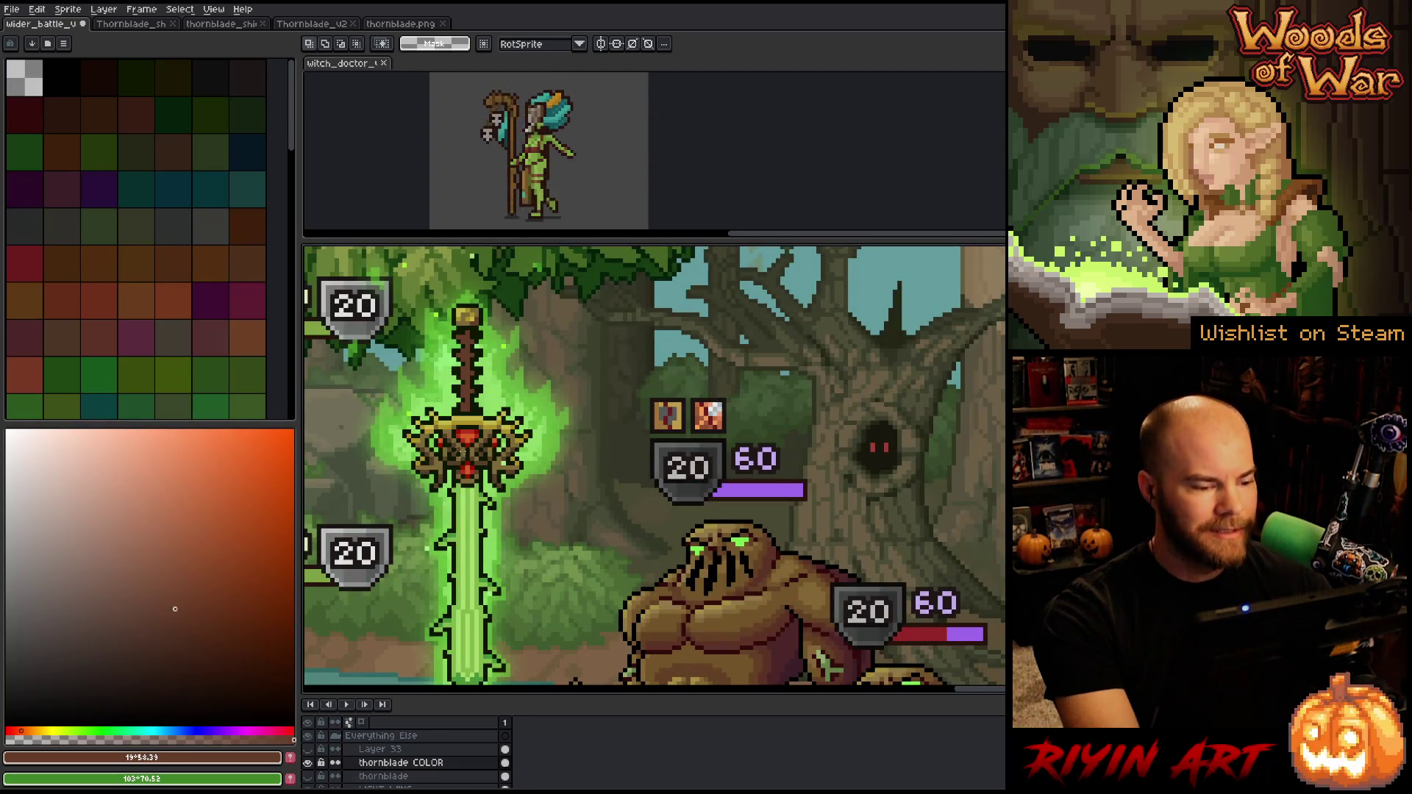
Box the hilt and crossguard in a rectangle, extend it downward, and add area on the left
mouse_move(395, 285)
mouse_down()
mouse_move(574, 443)
mouse_move(585, 486)
mouse_up()
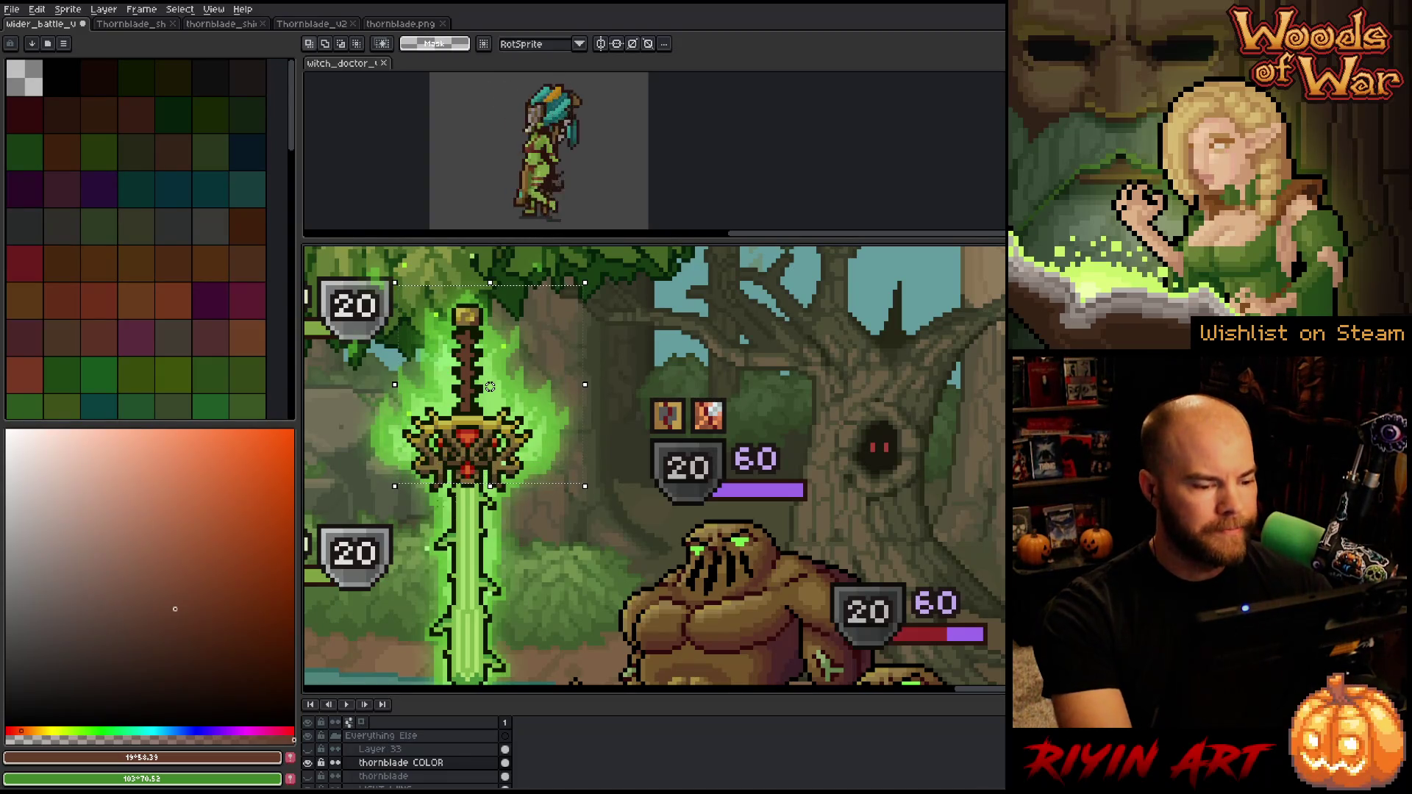
drag(507, 478, 507, 496)
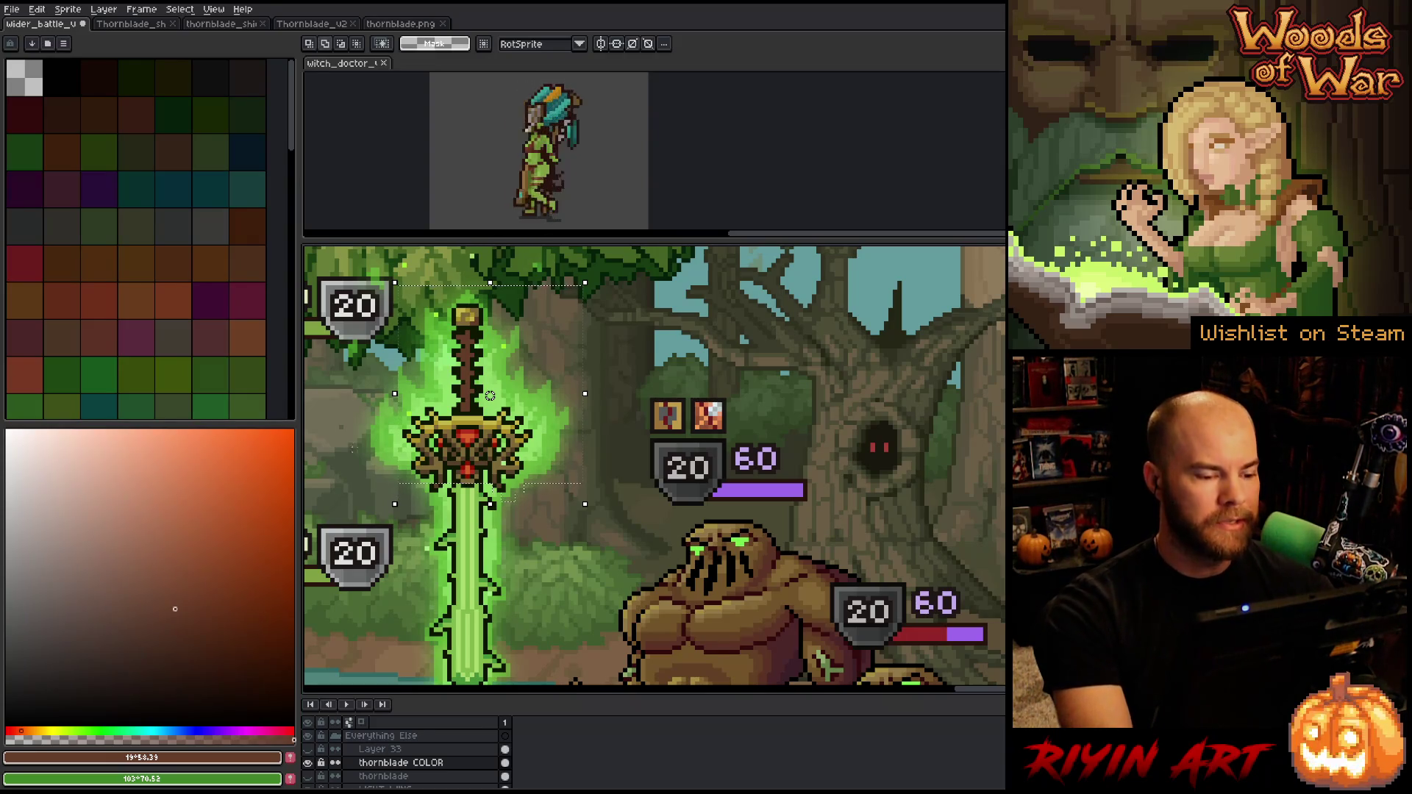
click(395, 467)
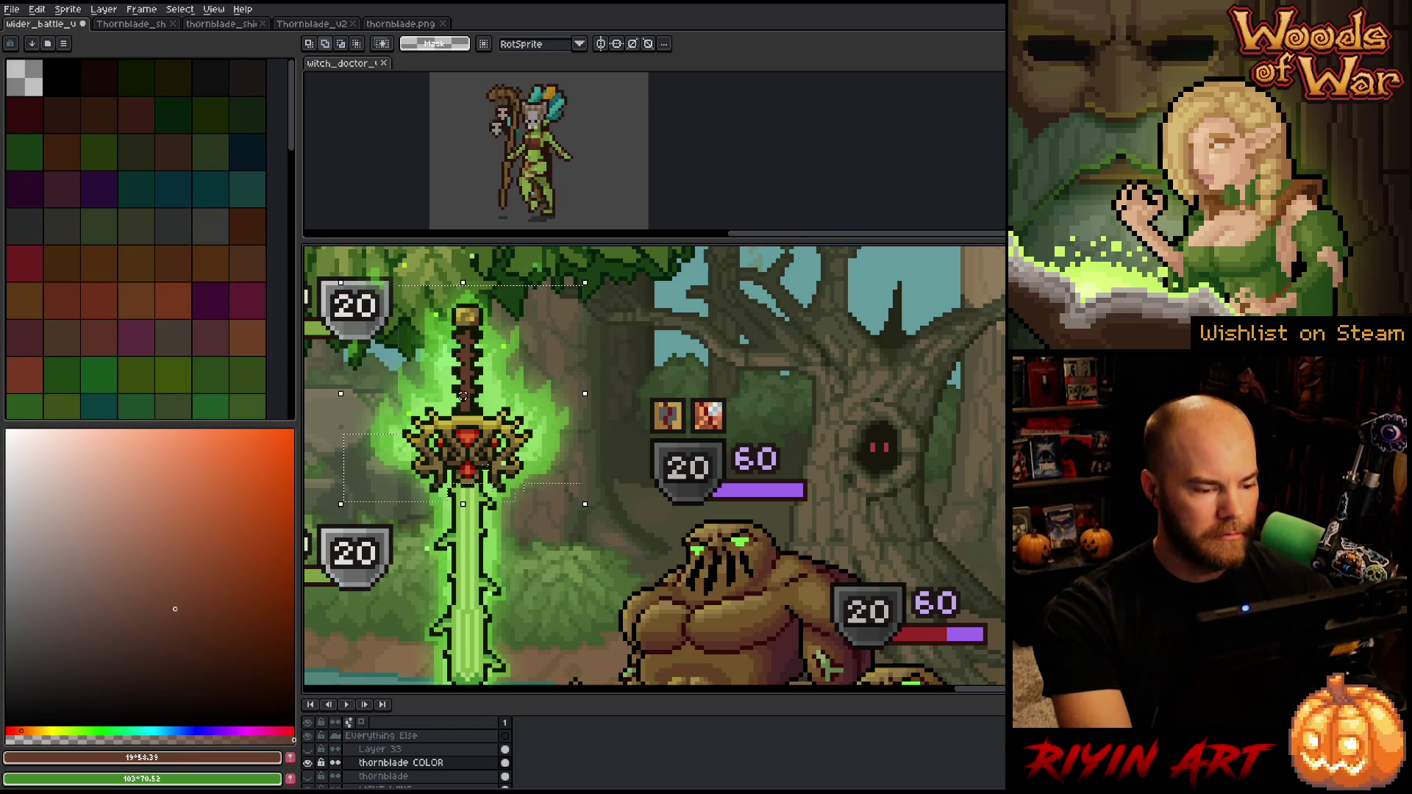
scroll(463, 478, up, 4)
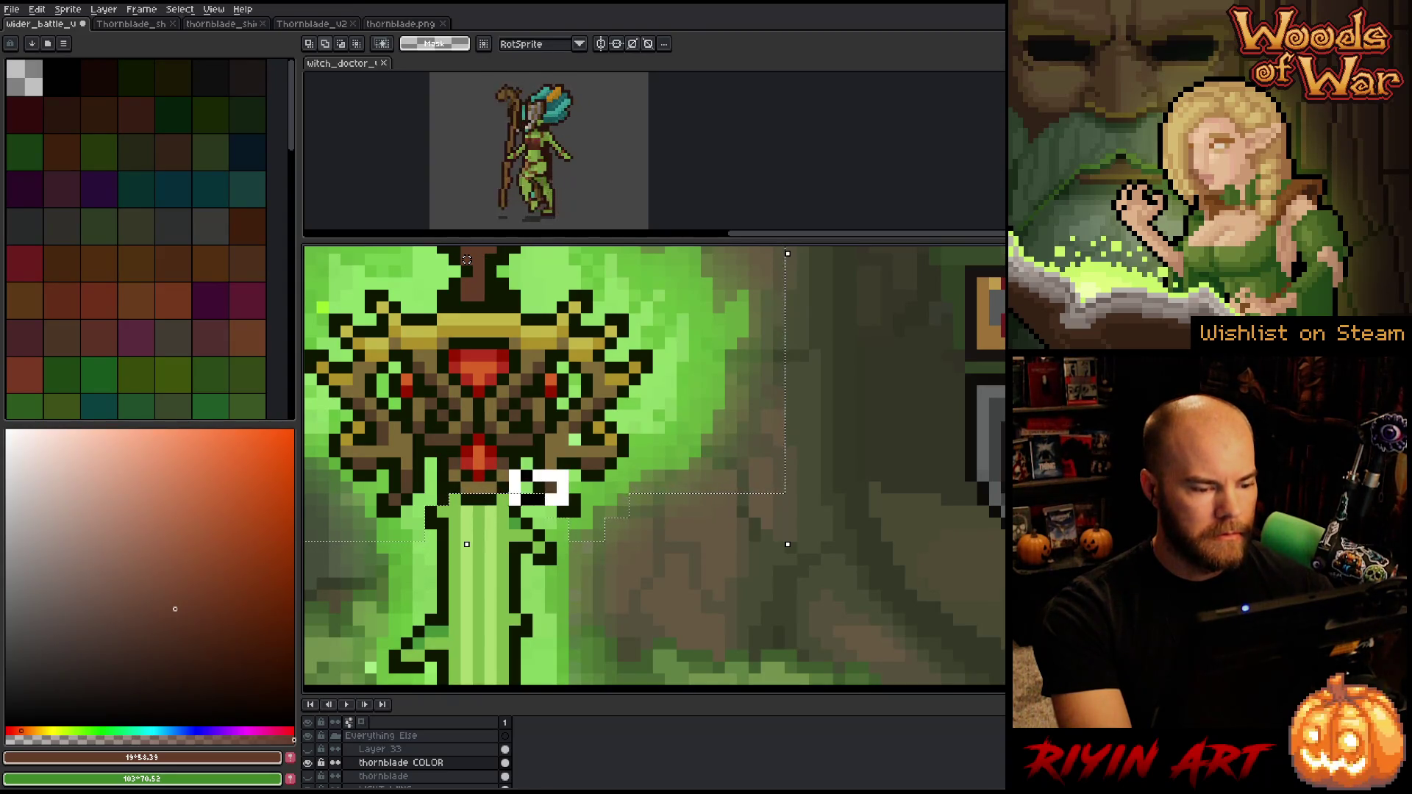
scroll(539, 493, down, 5)
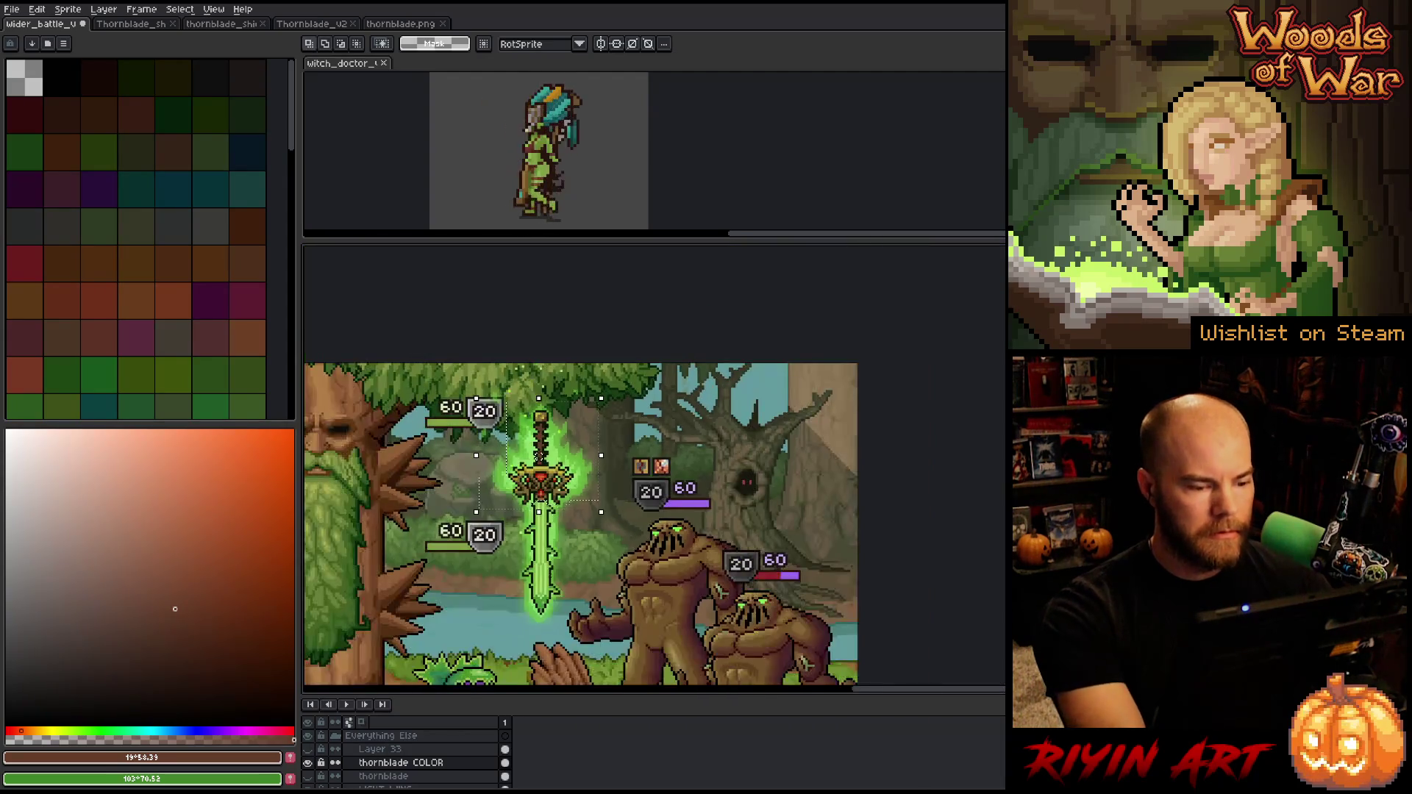
drag(537, 416, 506, 398)
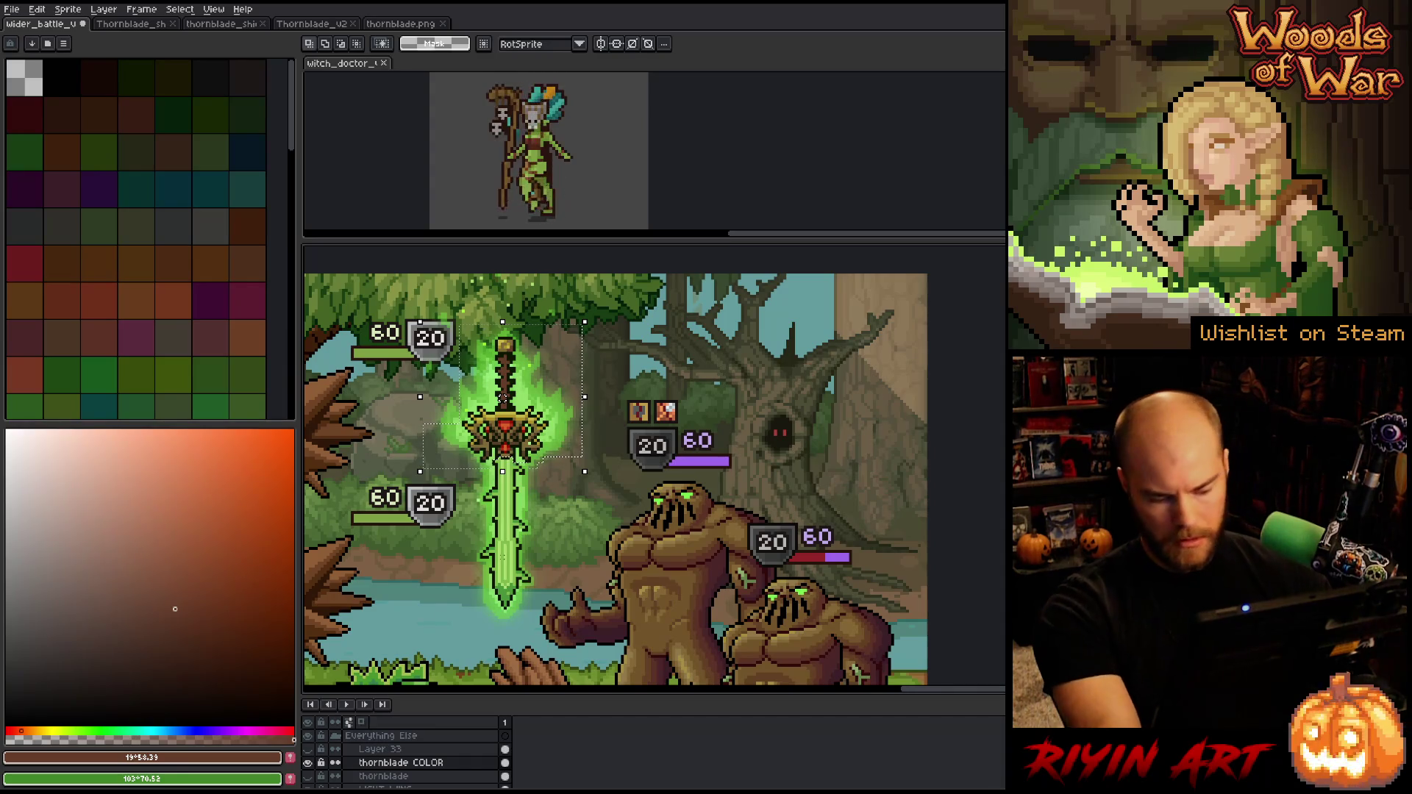
Select the whole sword layer from pommel to tip with Ctrl+A and trace beside the crossguard
key(ctrl+a)
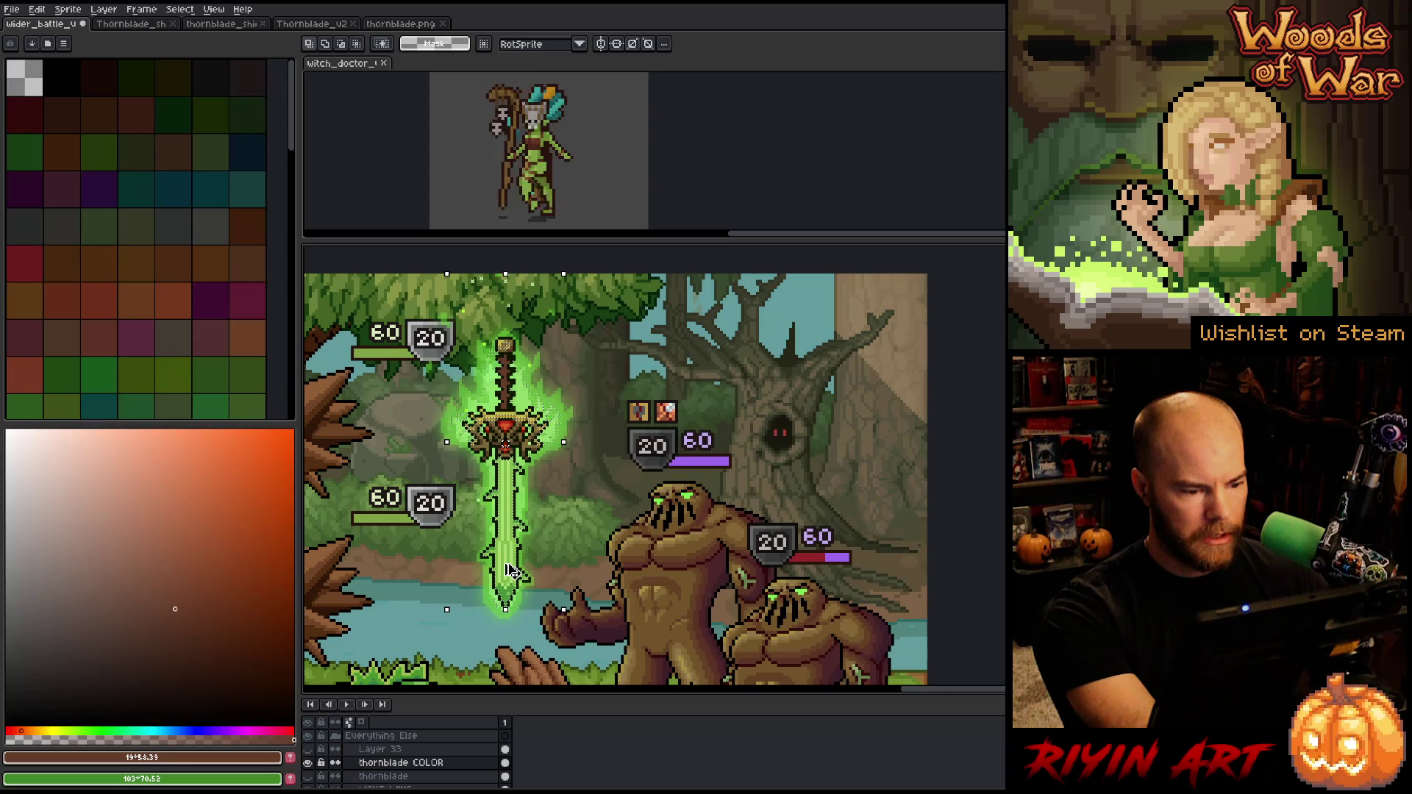
key(b)
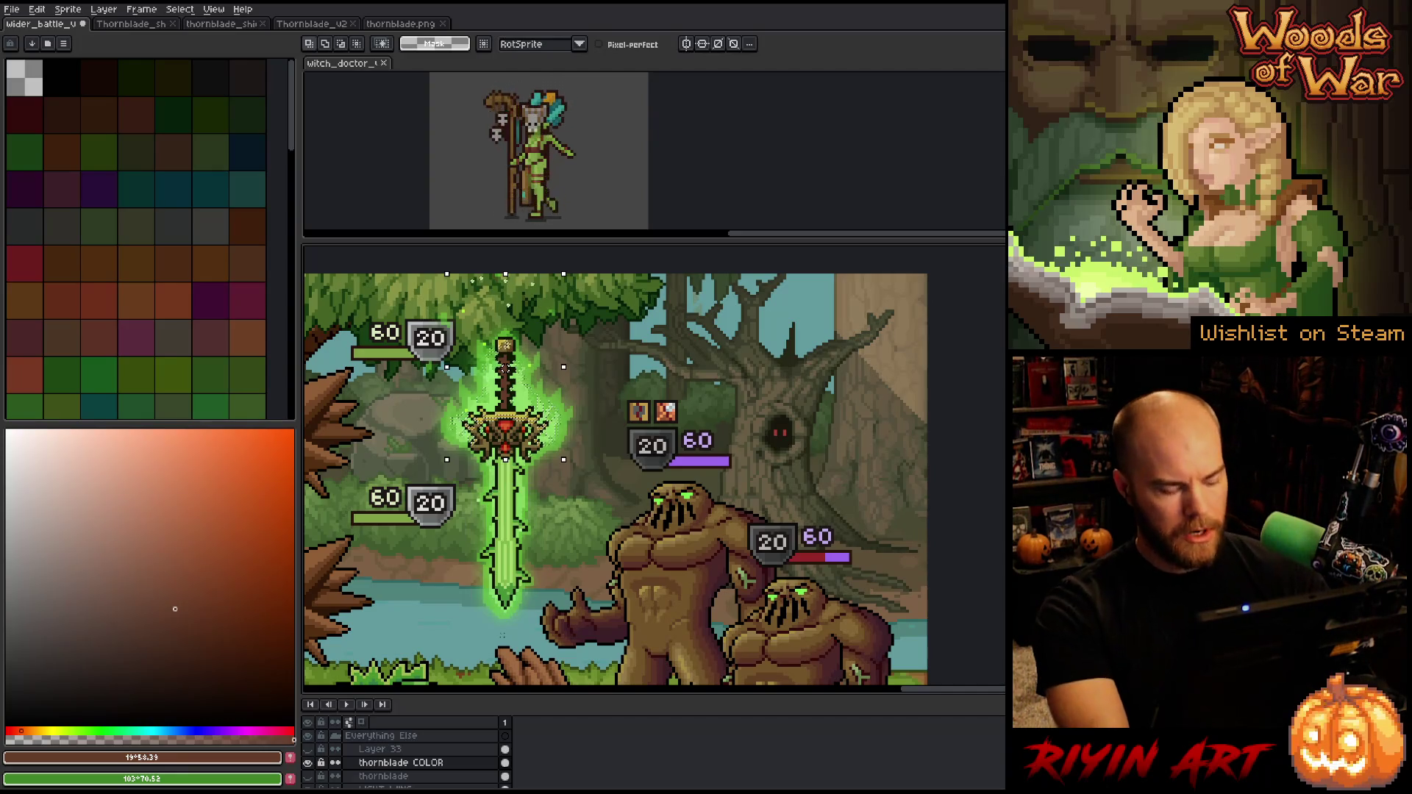
scroll(616, 478, down, 1)
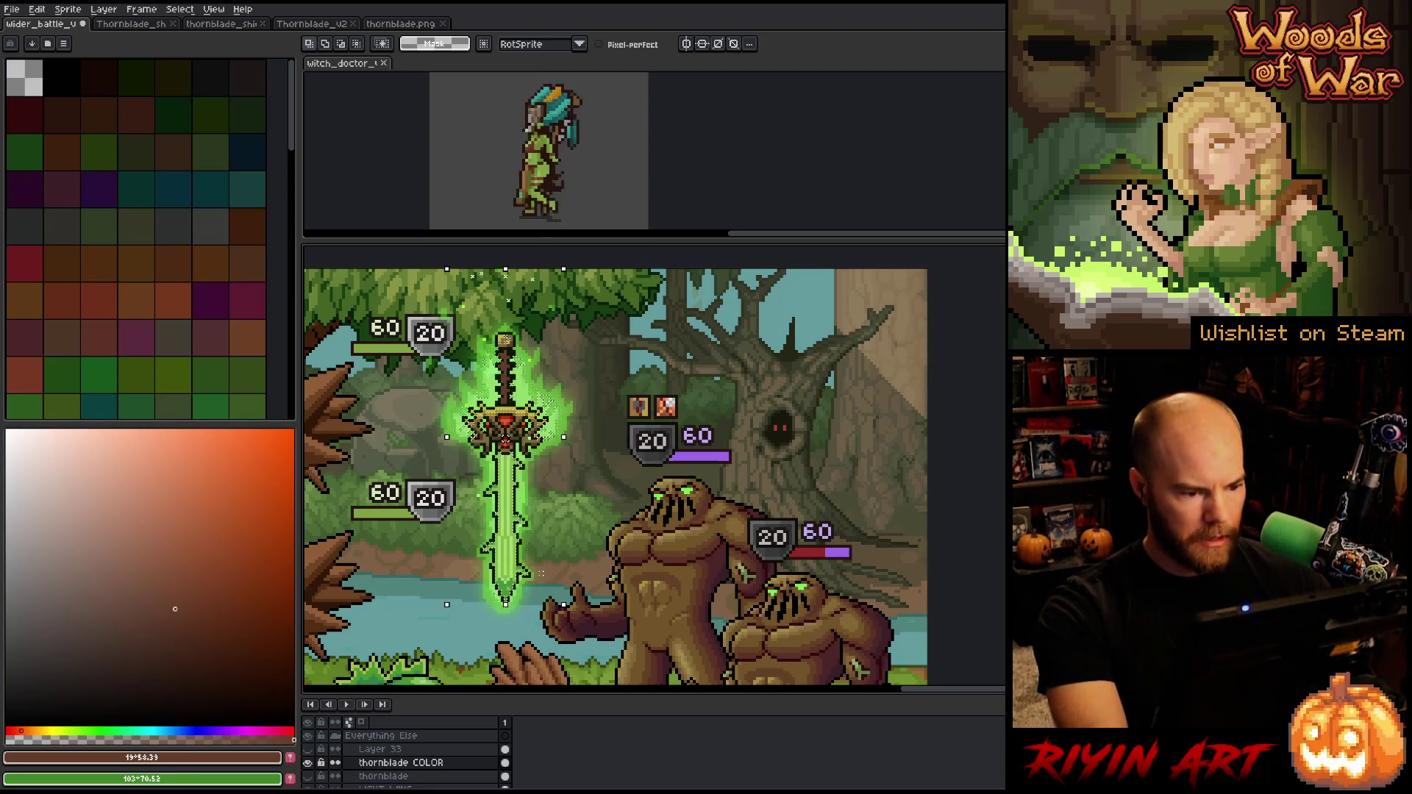
scroll(515, 456, up, 2)
scroll(515, 456, down, 1)
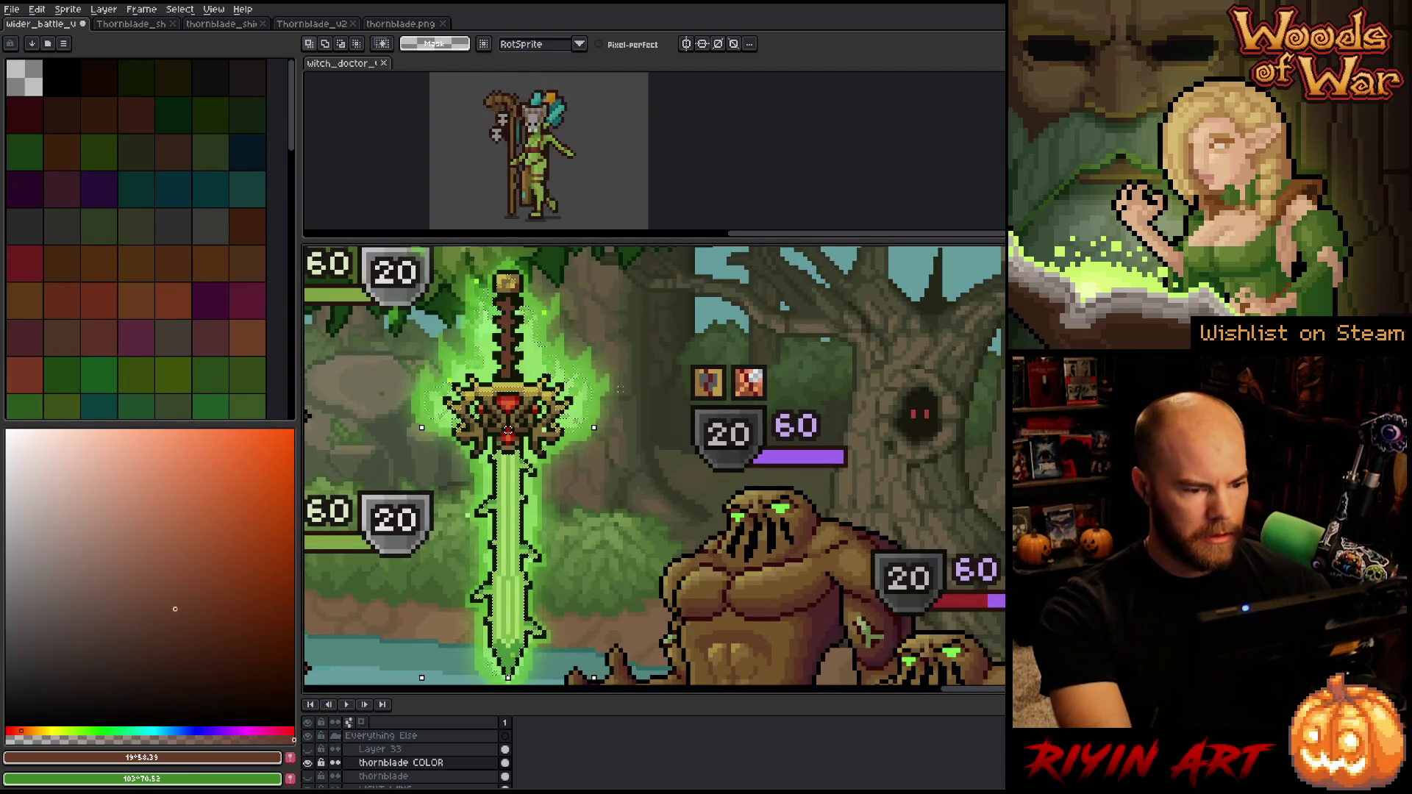
drag(625, 414, 526, 436)
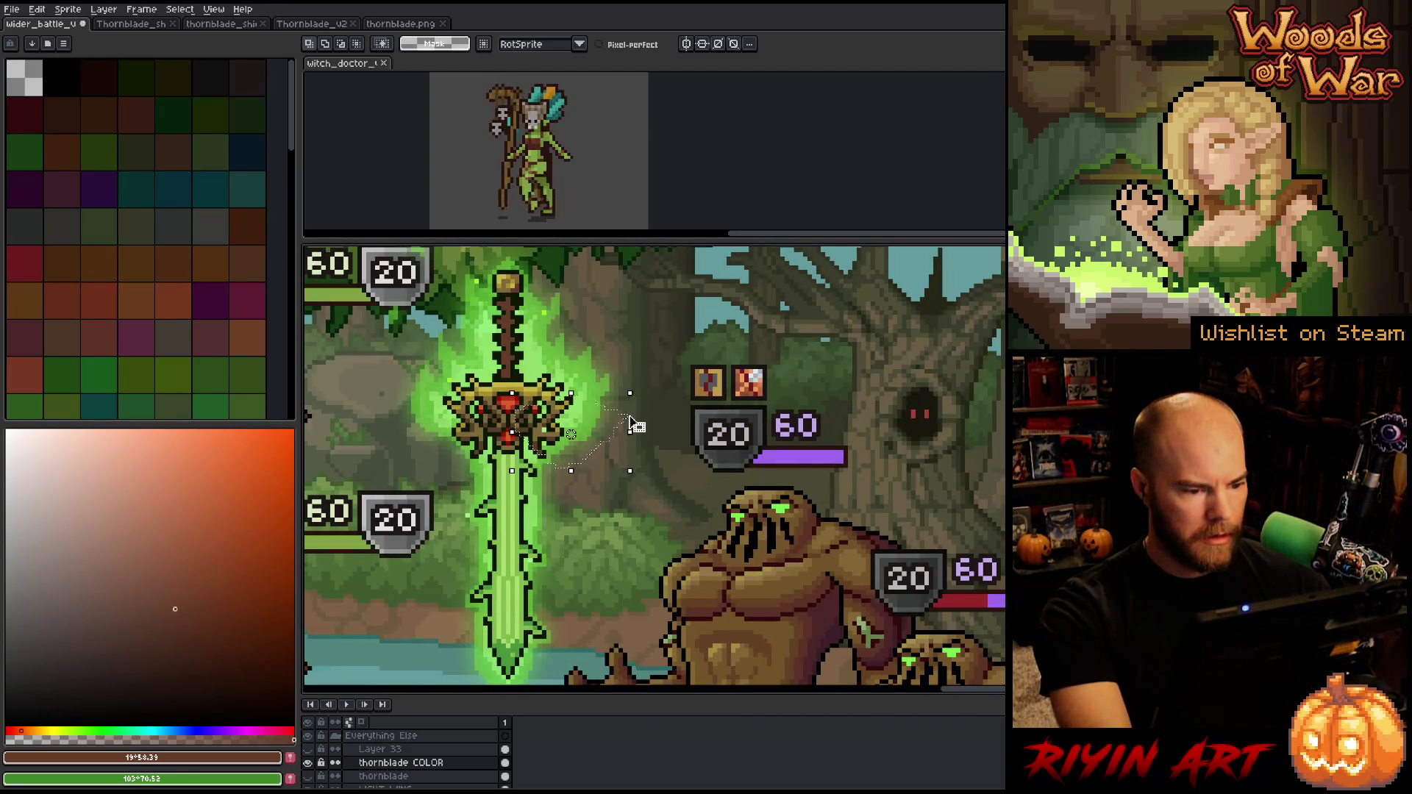
Undo a stray lasso and trace around the crossguard so only the blade stays selected
click(550, 427)
drag(550, 427, 593, 398)
key(ctrl+z)
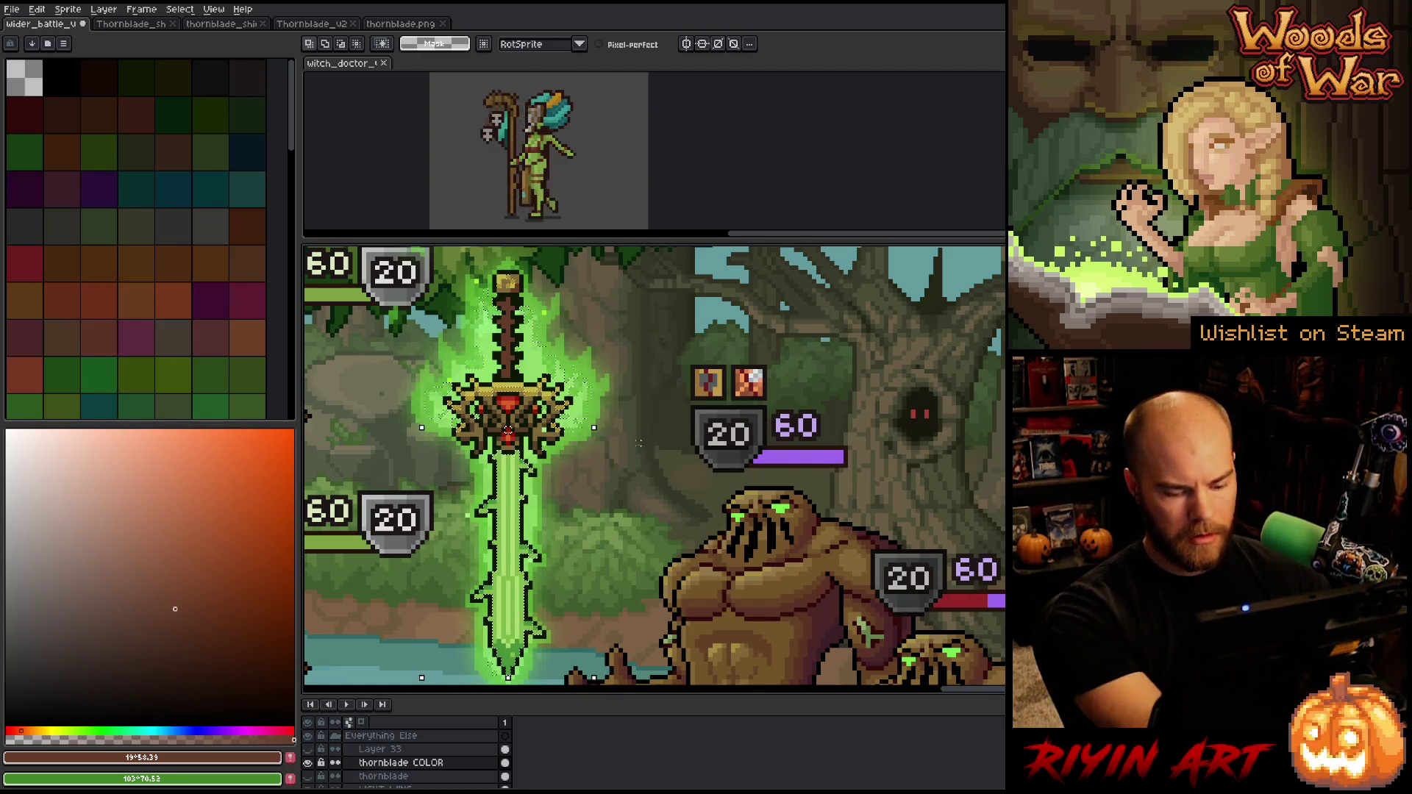
drag(602, 446, 570, 359)
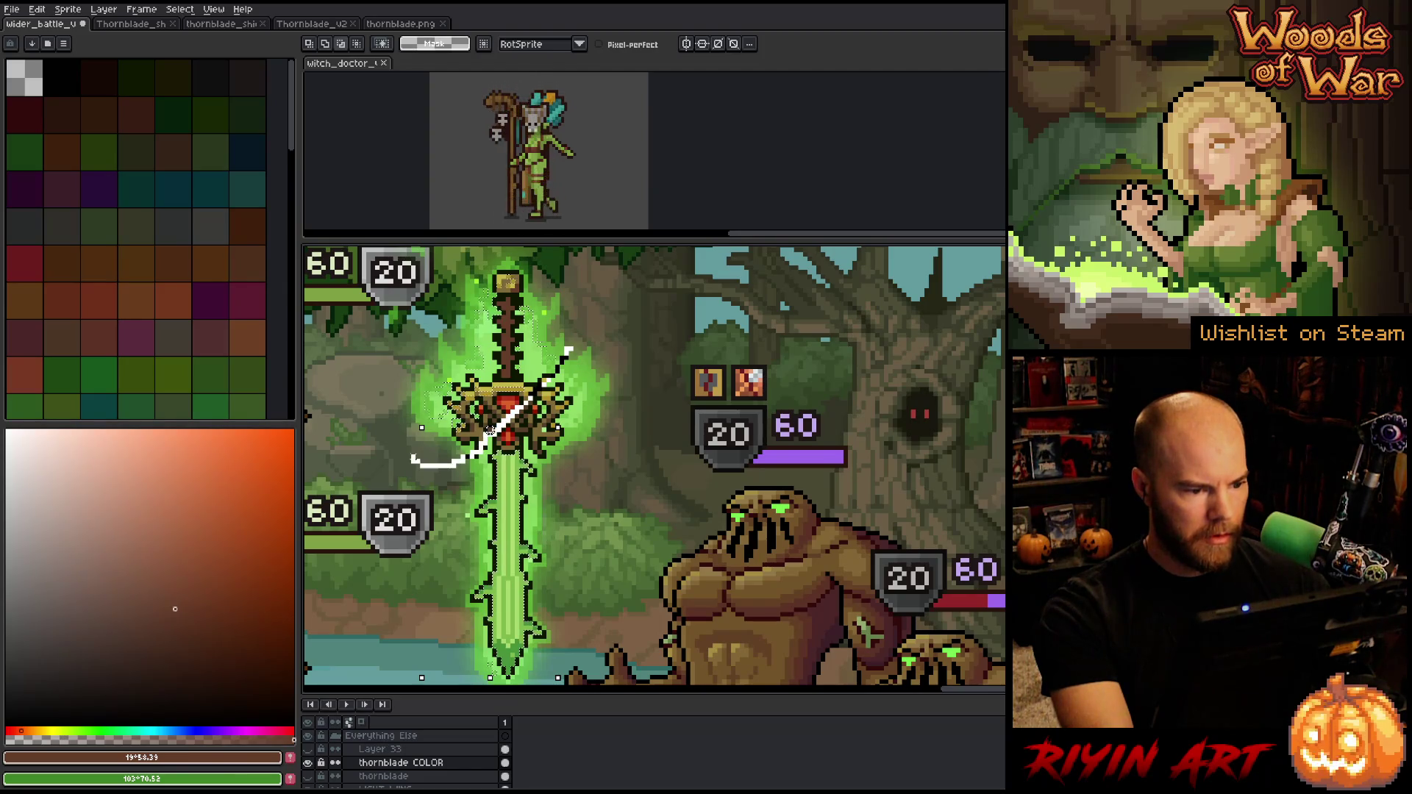
drag(417, 463, 448, 319)
mouse_move(490, 430)
mouse_down()
mouse_move(625, 309)
mouse_move(636, 327)
mouse_up()
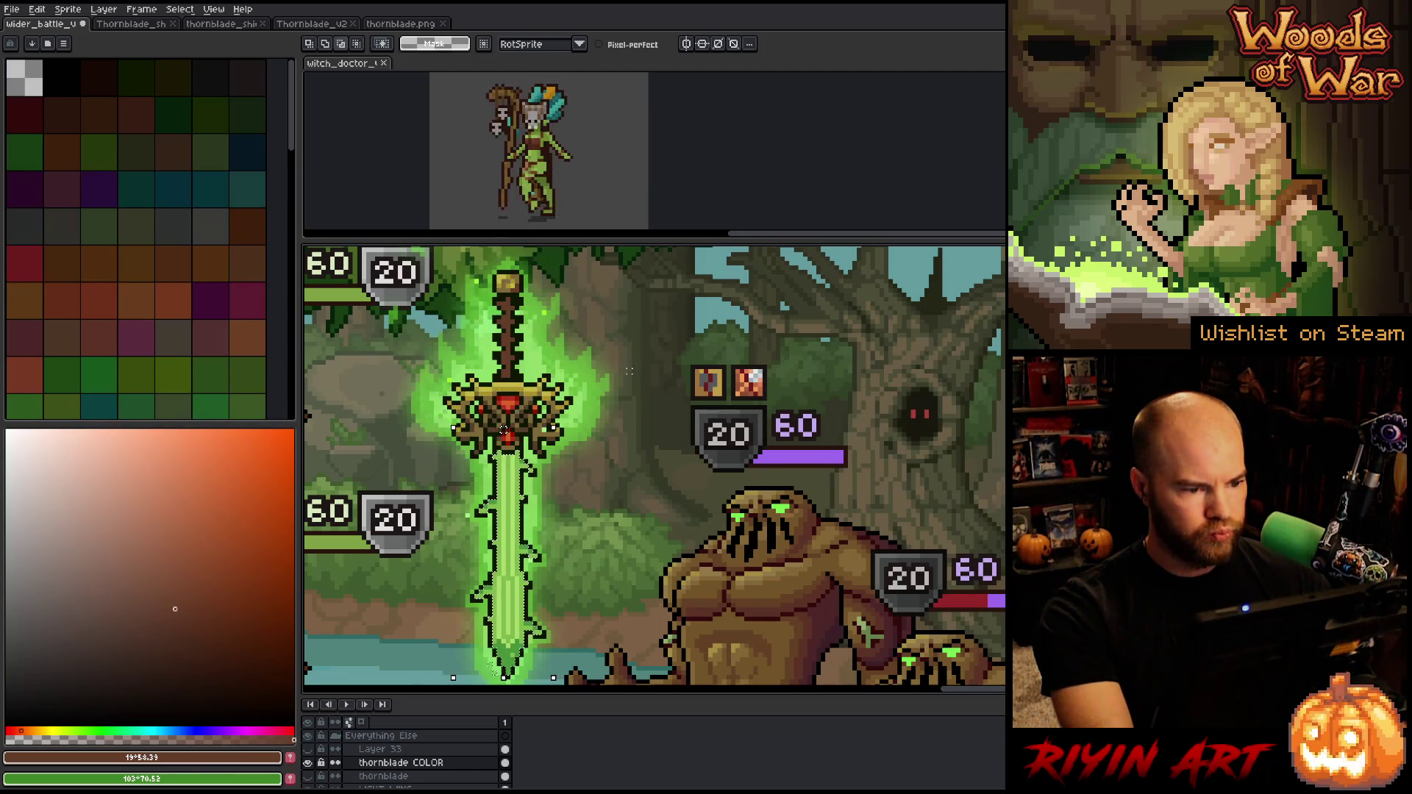
Centre the sword in view and bring up Hue/Saturation for the blade selection
scroll(635, 328, down, 2)
scroll(636, 327, up, 1)
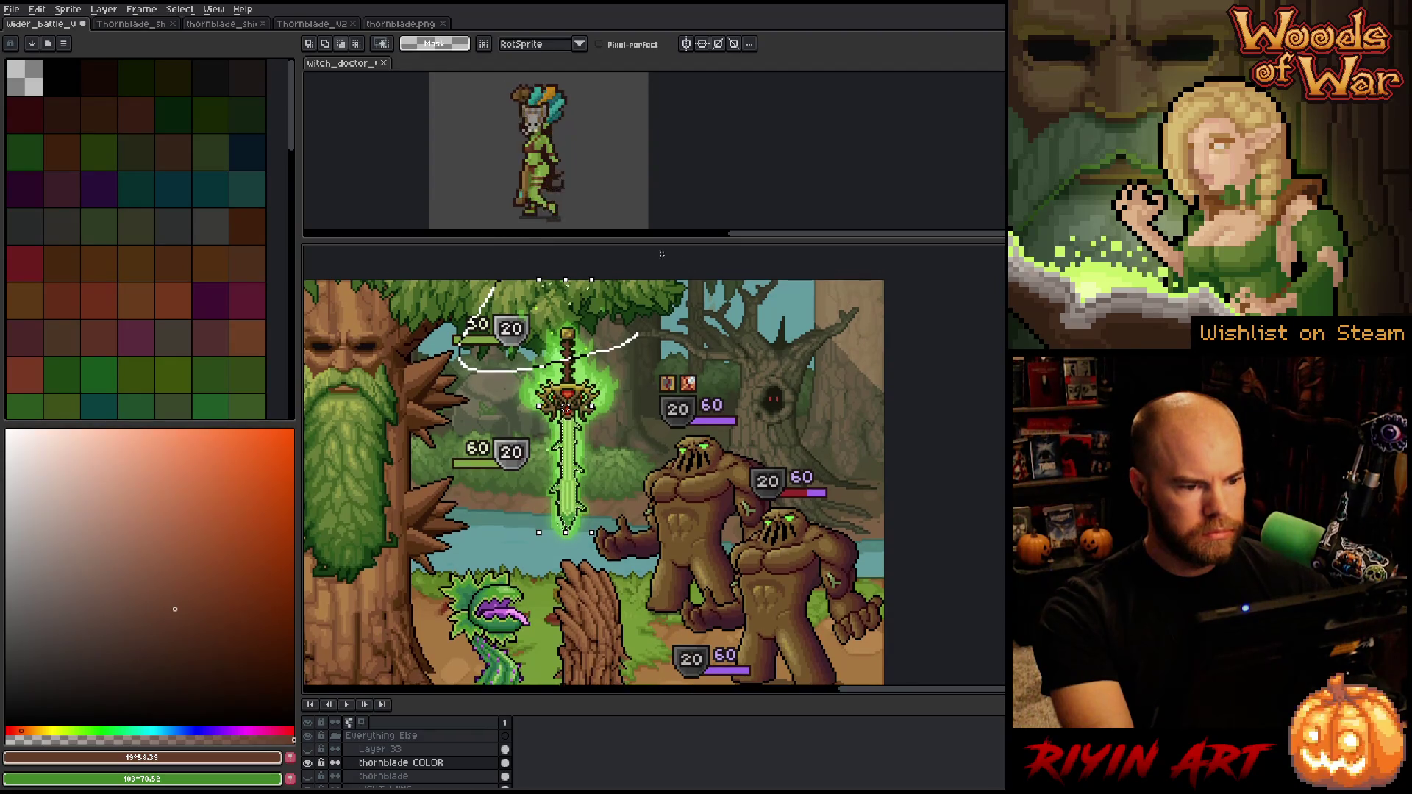
scroll(577, 537, up, 3)
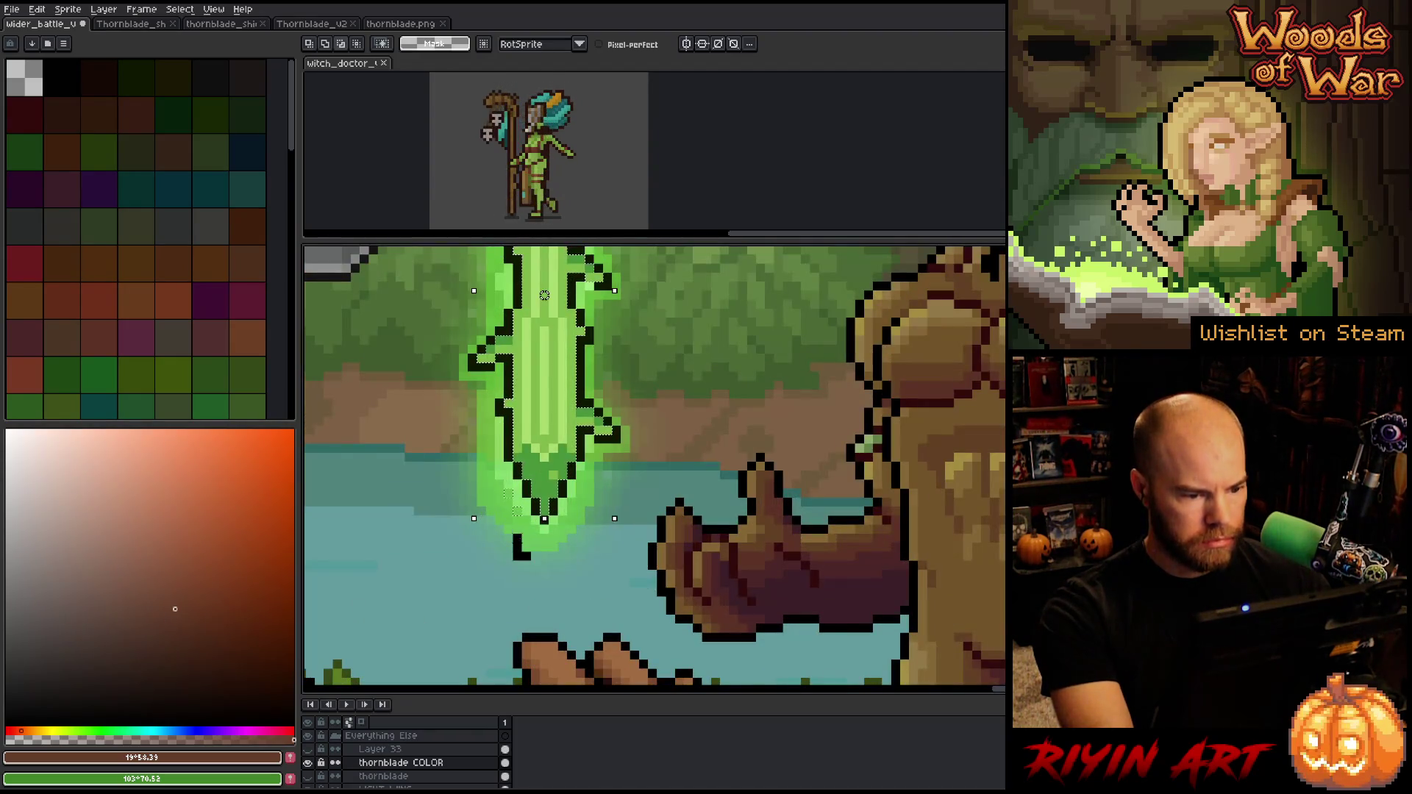
scroll(581, 456, down, 3)
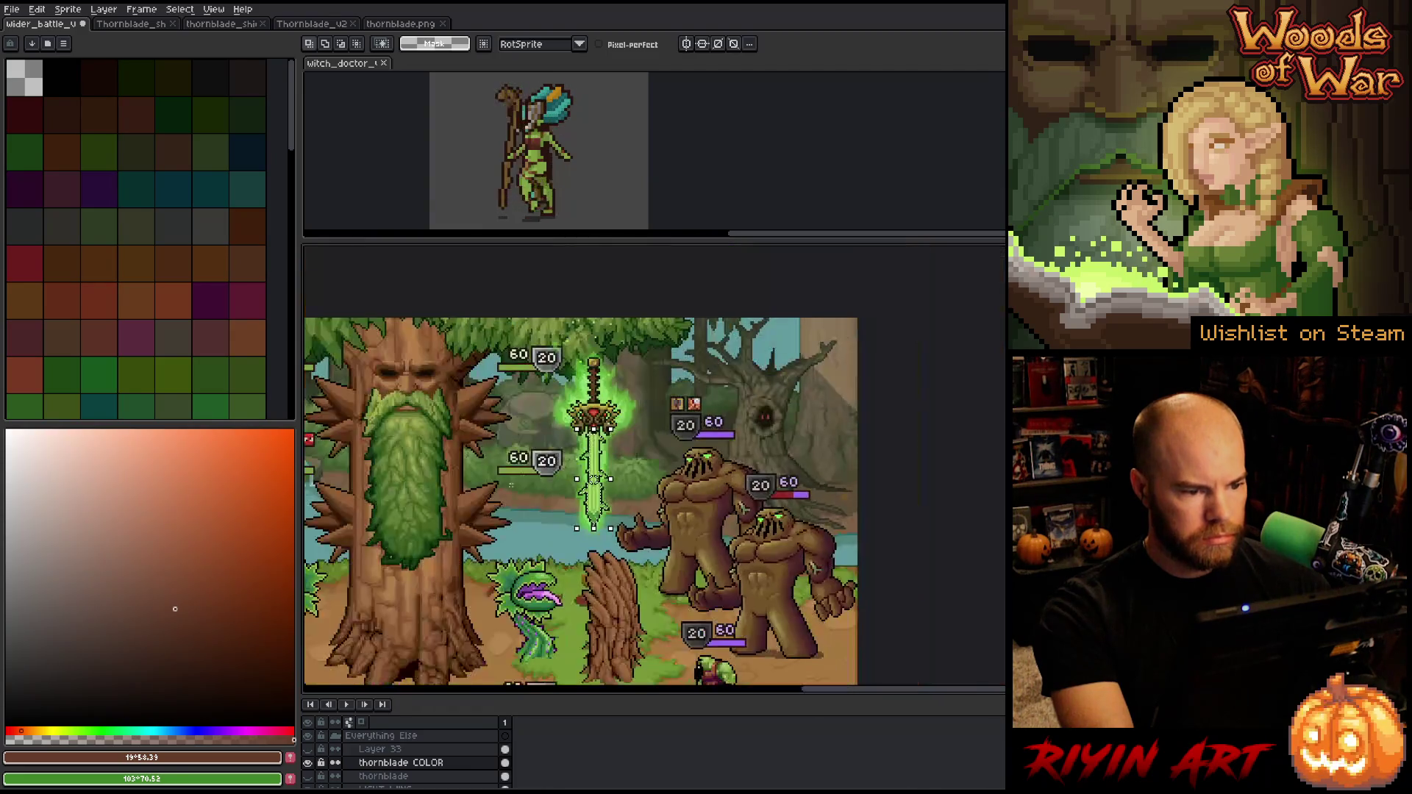
scroll(617, 466, up, 2)
scroll(617, 467, right, 3)
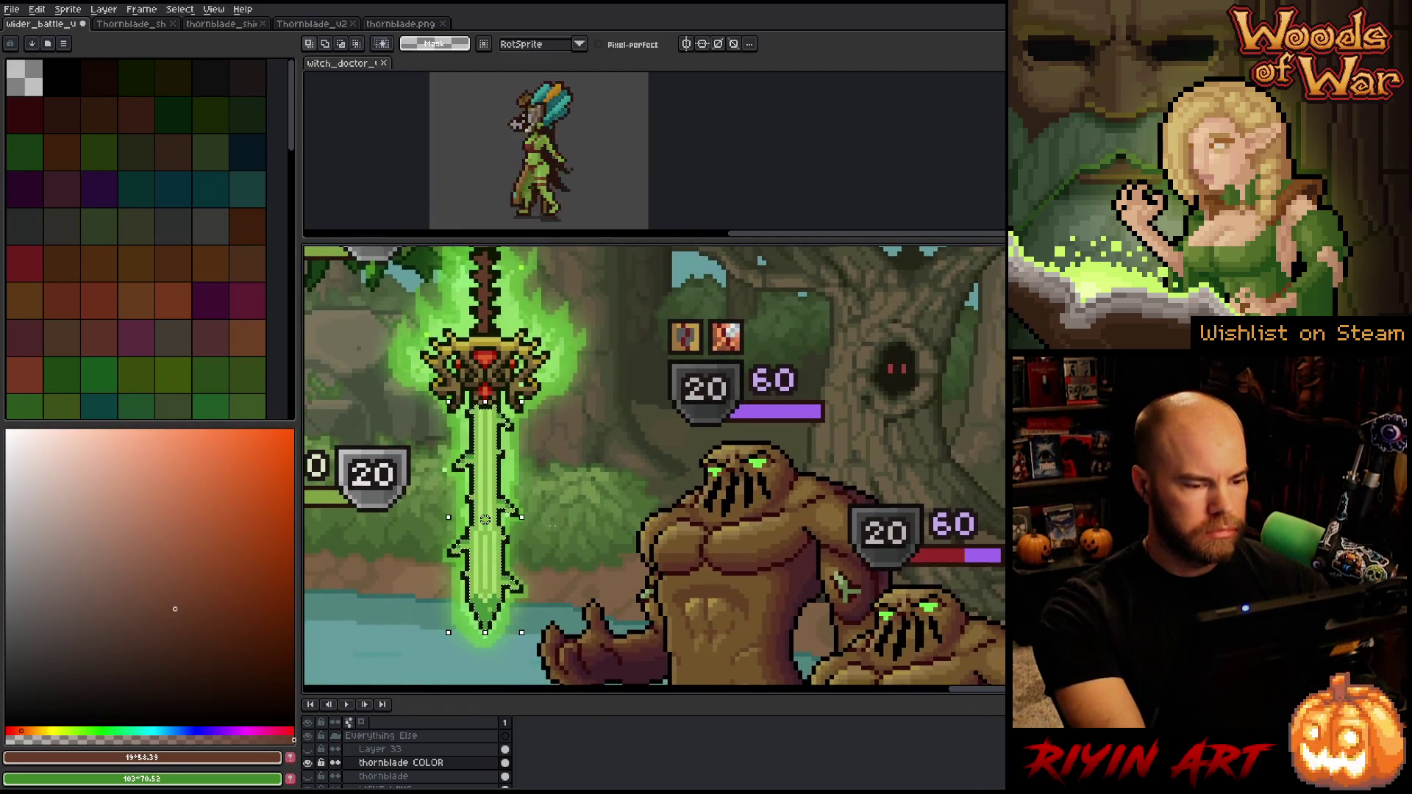
mouse_move(552, 527)
mouse_down()
mouse_move(599, 570)
mouse_move(604, 550)
mouse_up()
scroll(599, 570, down, 1)
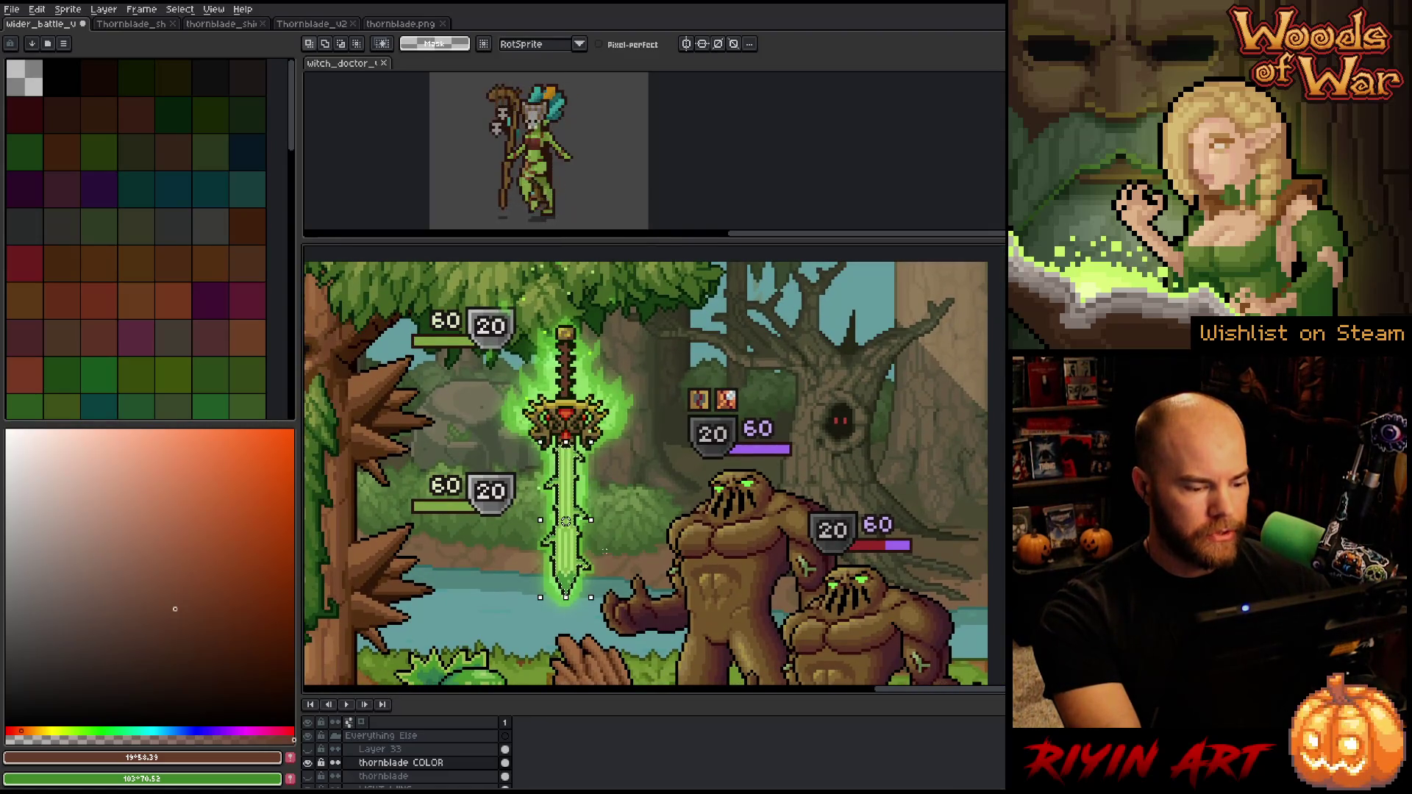
scroll(604, 551, up, 1)
key(ctrl+u)
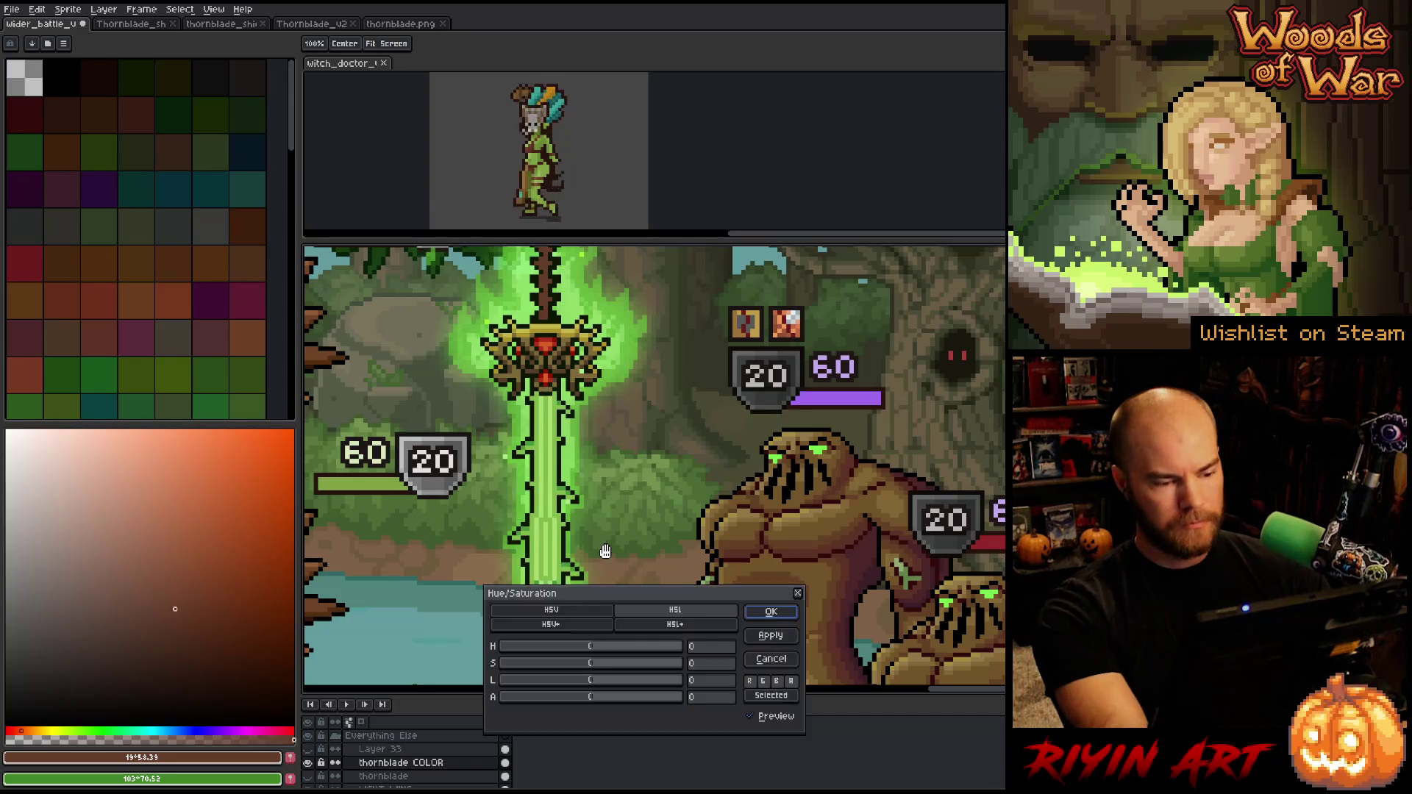
Apply hue 58, saturation -25 and lightness 19 to the blade, turning it pale teal
click(612, 645)
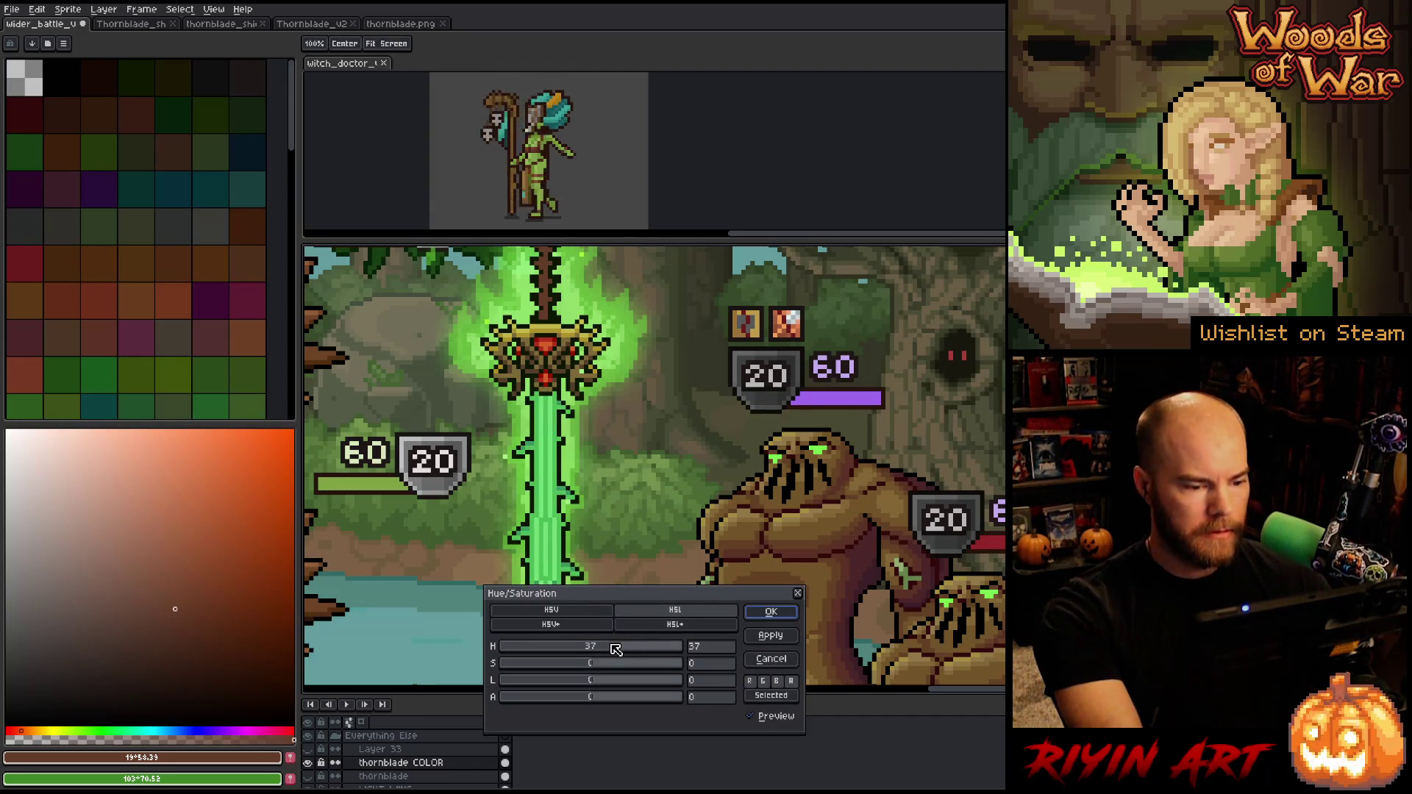
drag(609, 595, 763, 473)
click(783, 528)
click(724, 542)
click(767, 566)
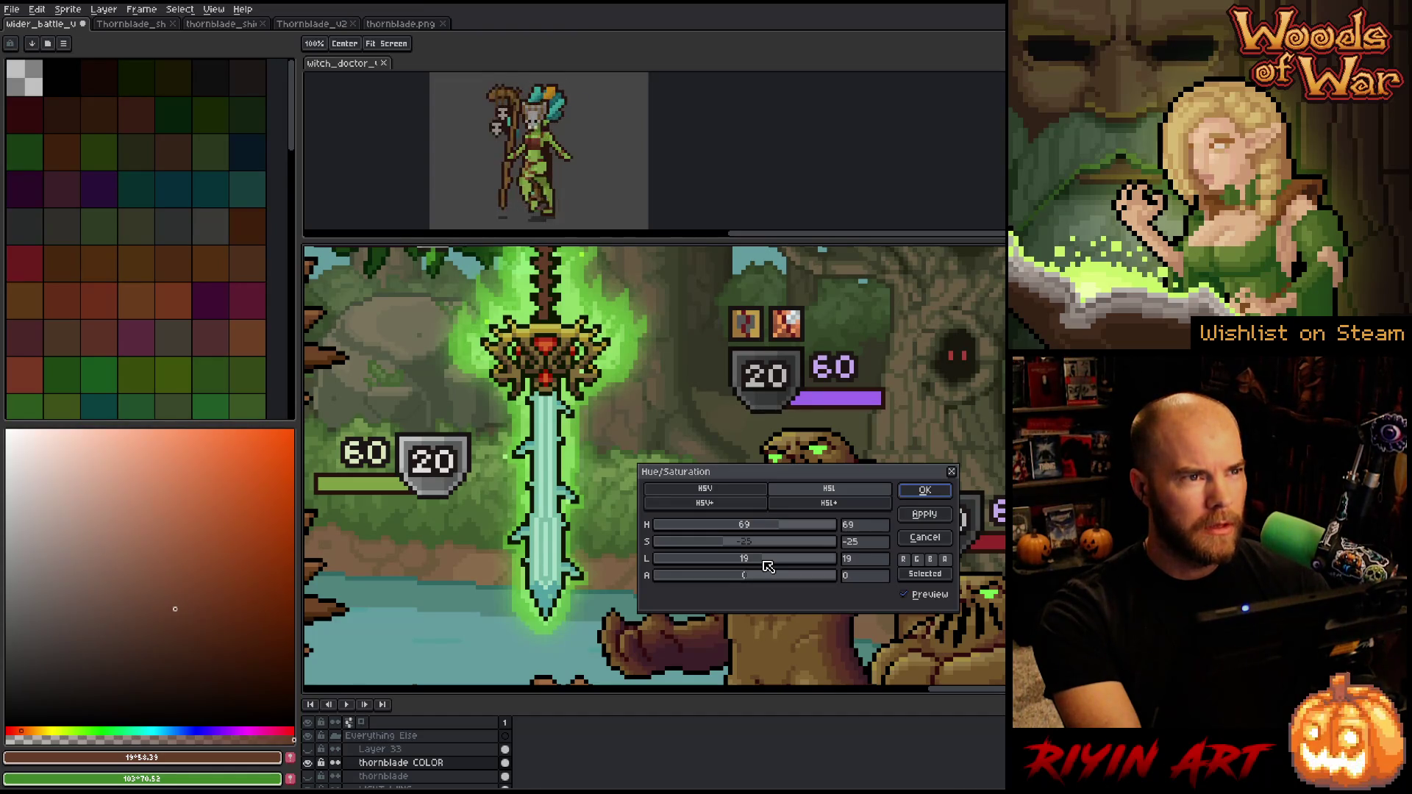
scroll(602, 435, down, 2)
scroll(601, 435, up, 1)
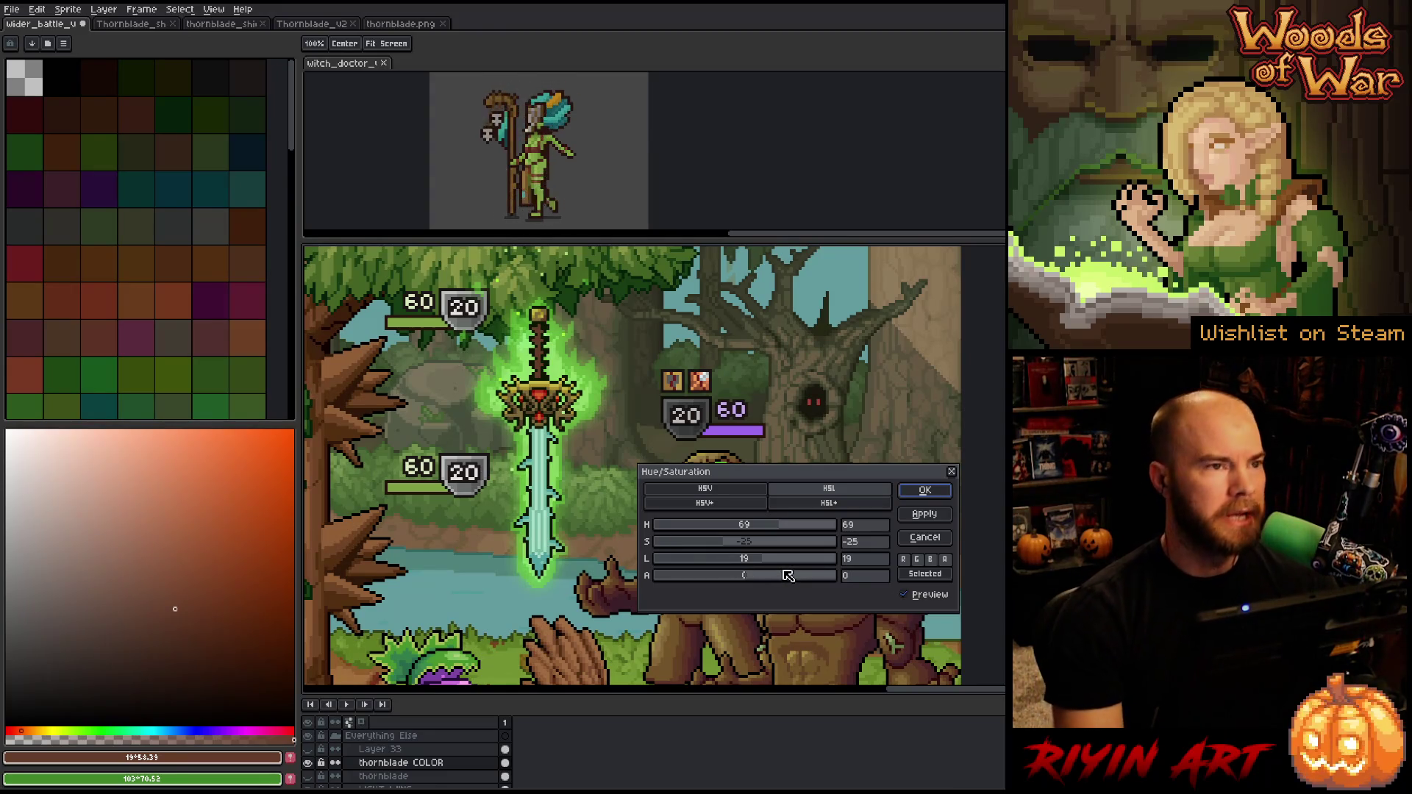
scroll(568, 515, up, 1)
scroll(568, 515, down, 1)
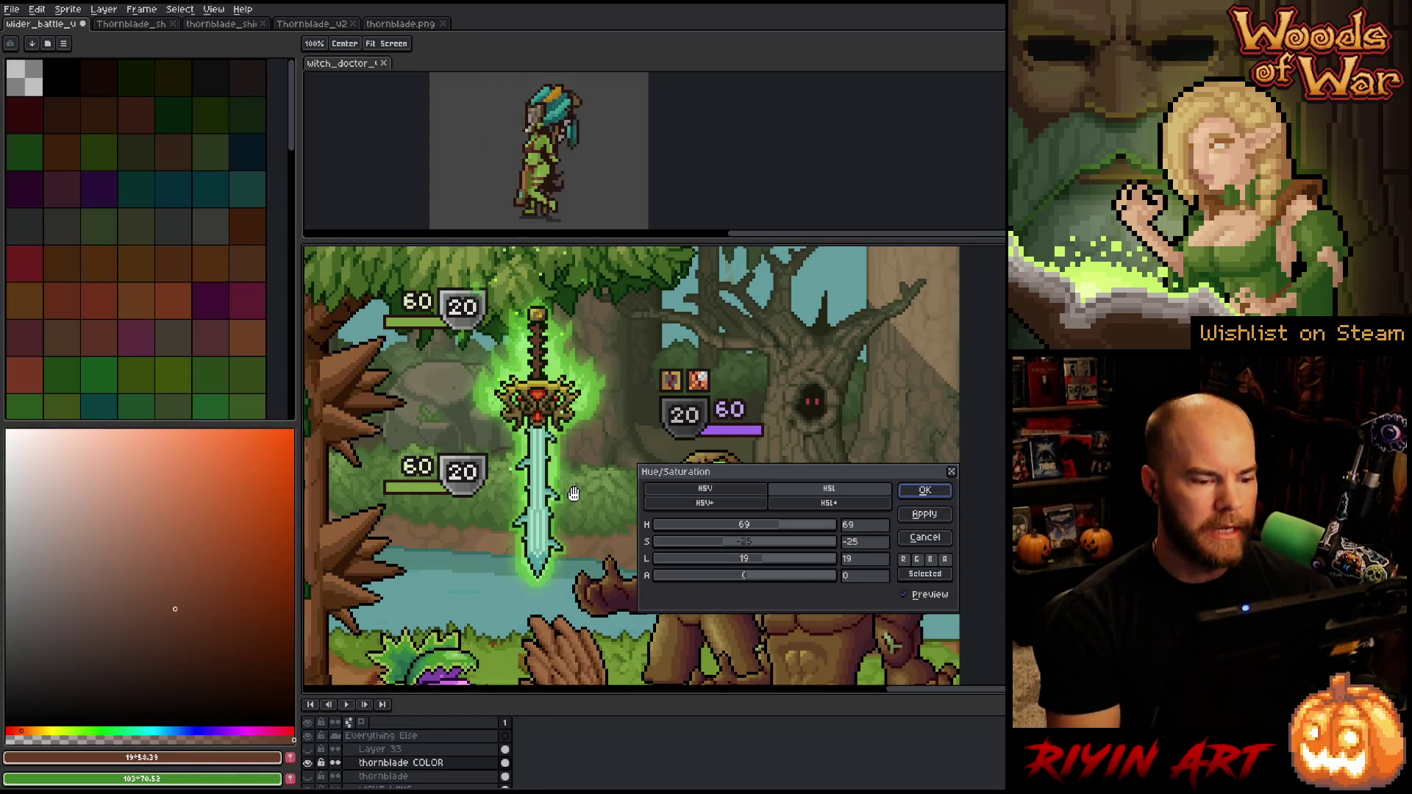
scroll(576, 456, up, 1)
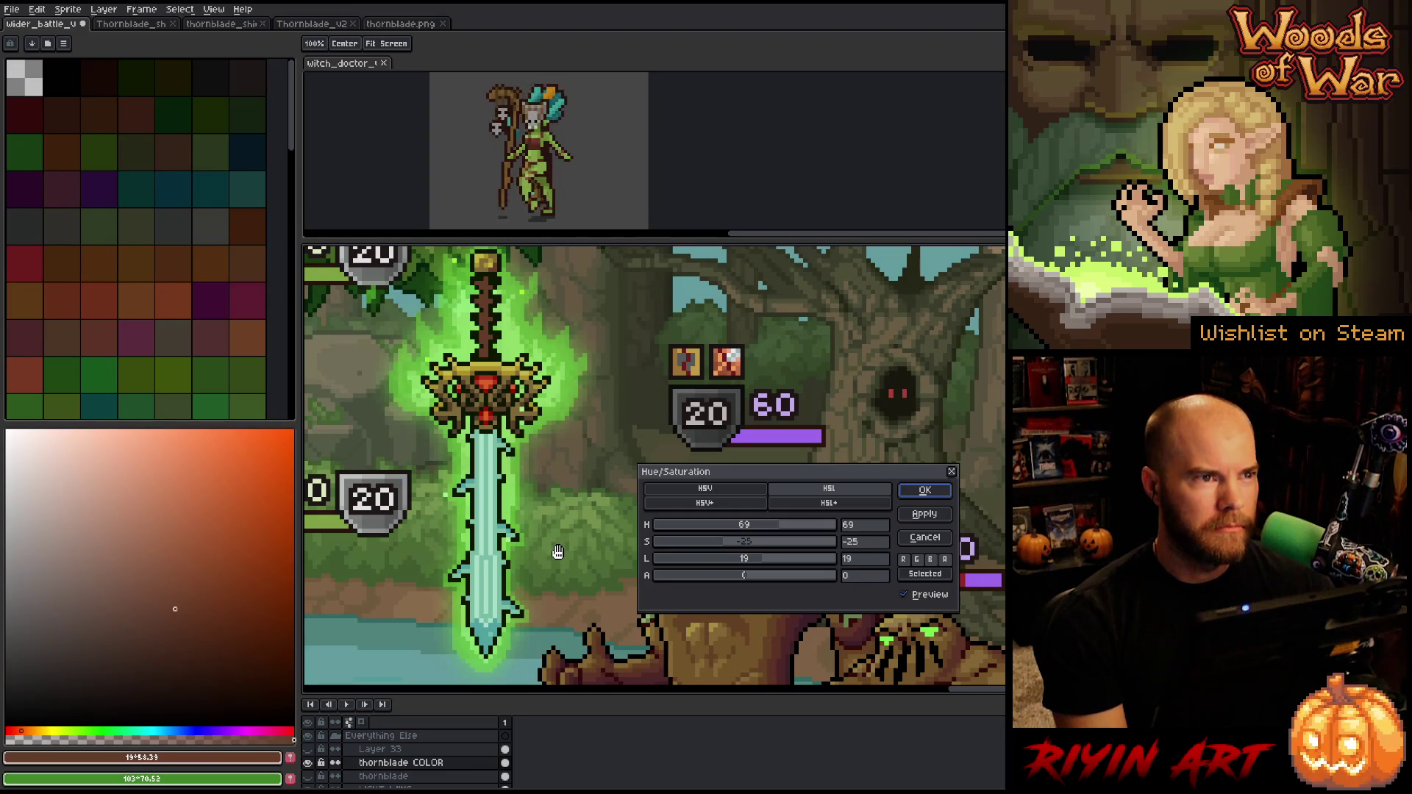
drag(773, 529, 780, 531)
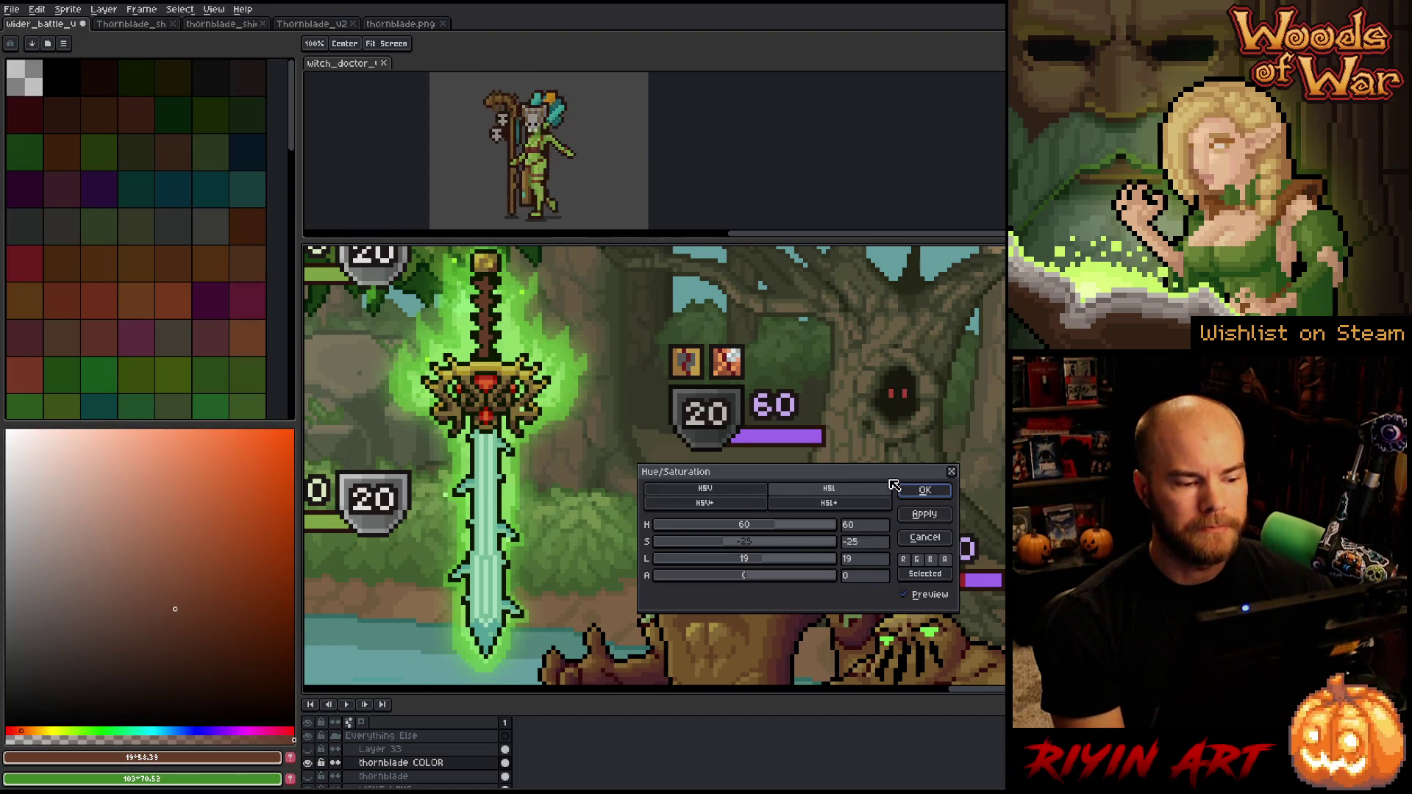
click(926, 490)
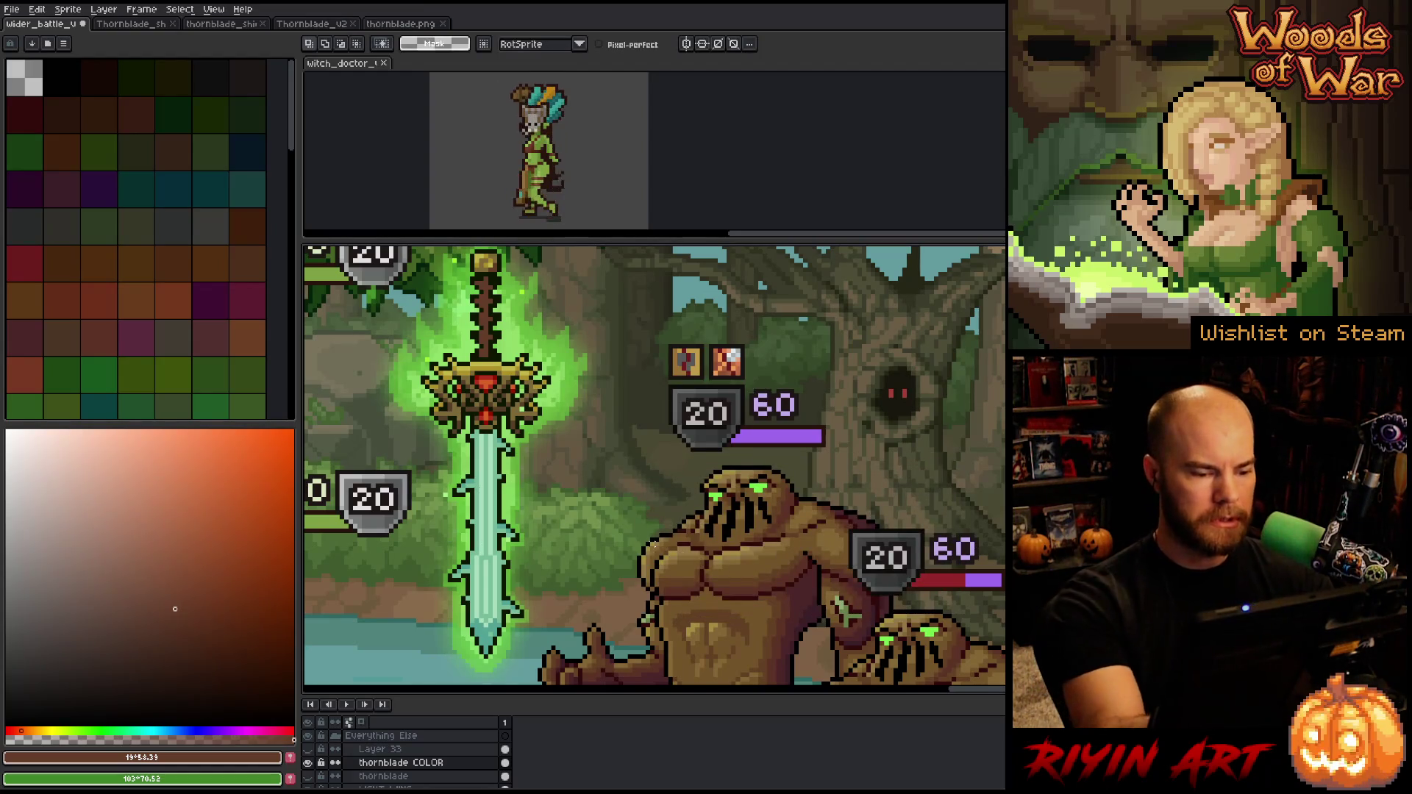
Sample several pale and darker teal shades from the recoloured blade
key(i)
click(485, 544)
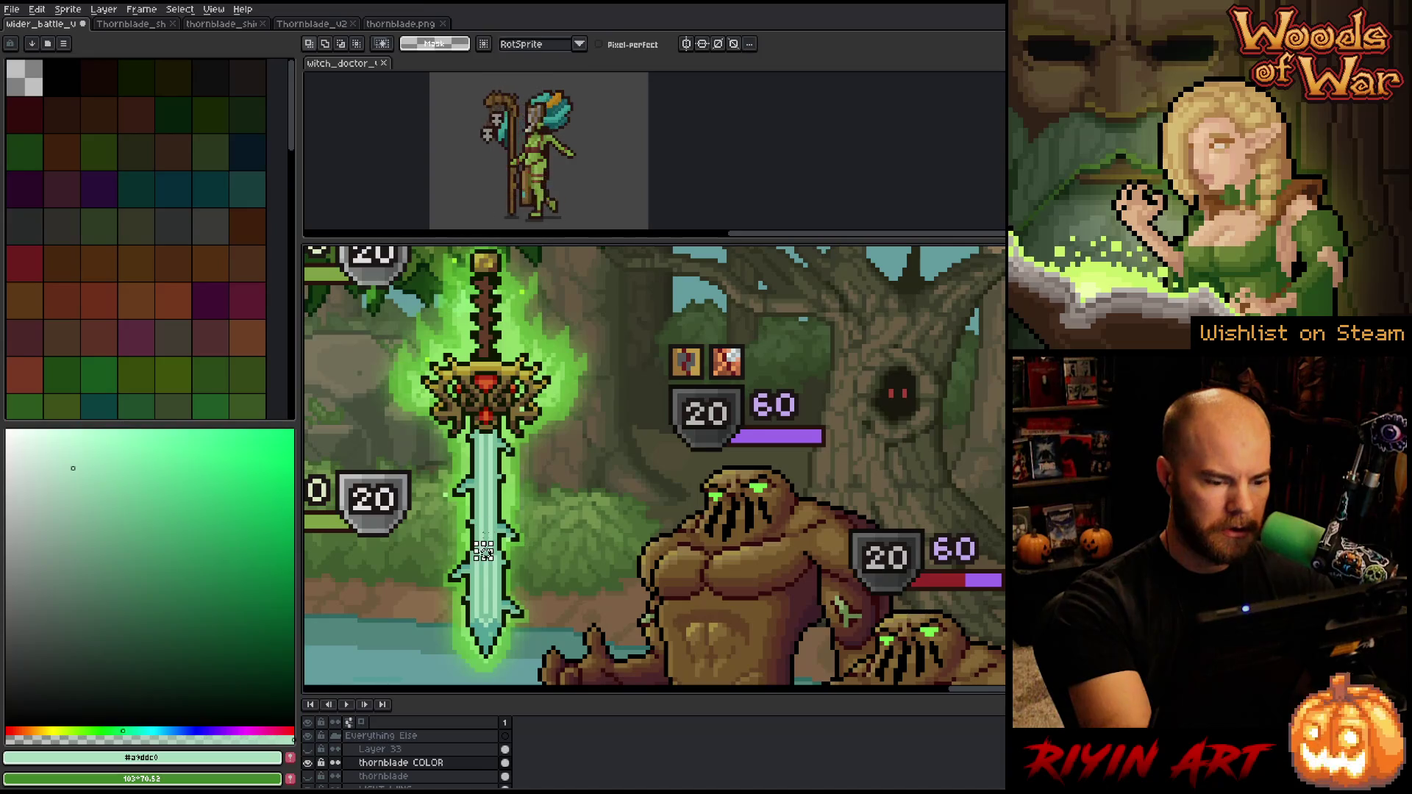
click(476, 594)
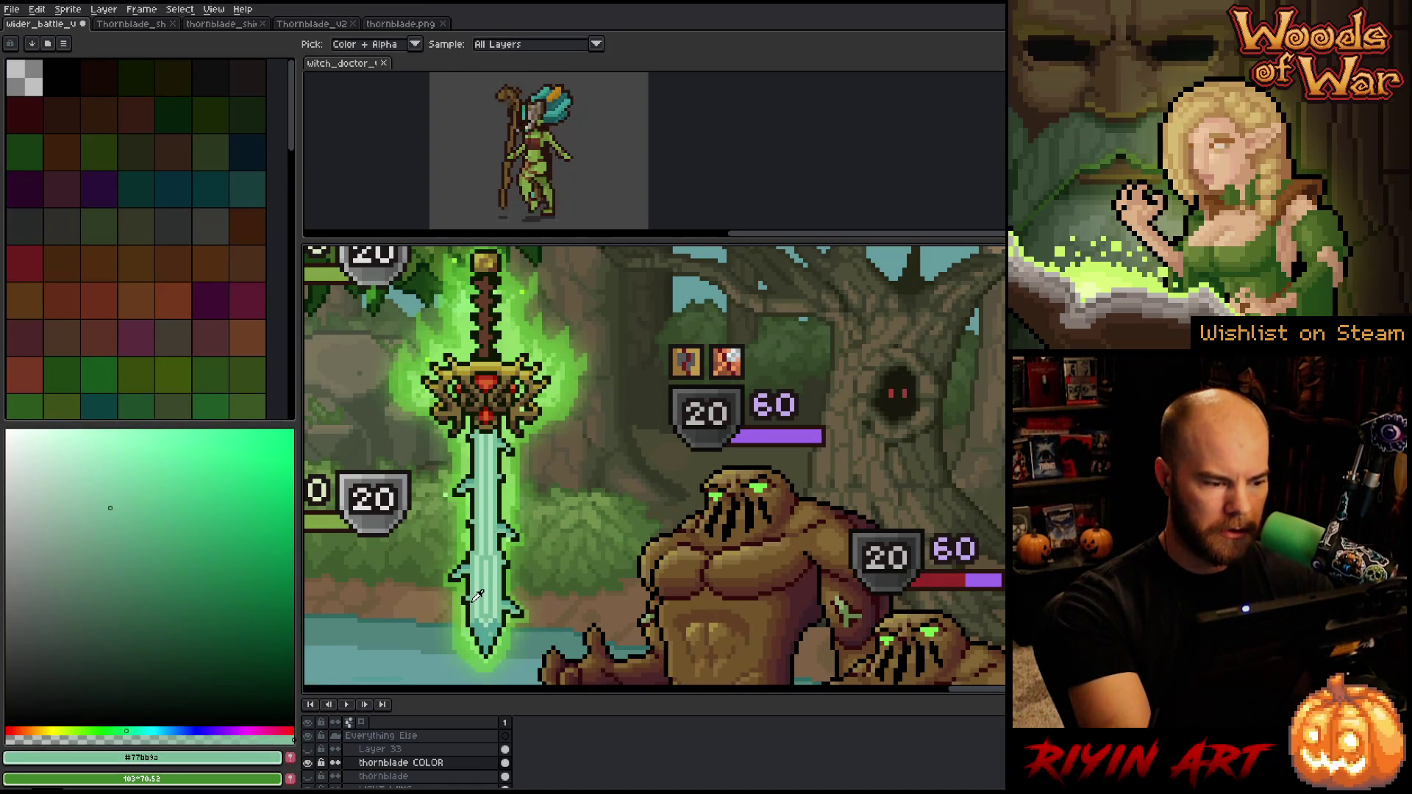
click(489, 566)
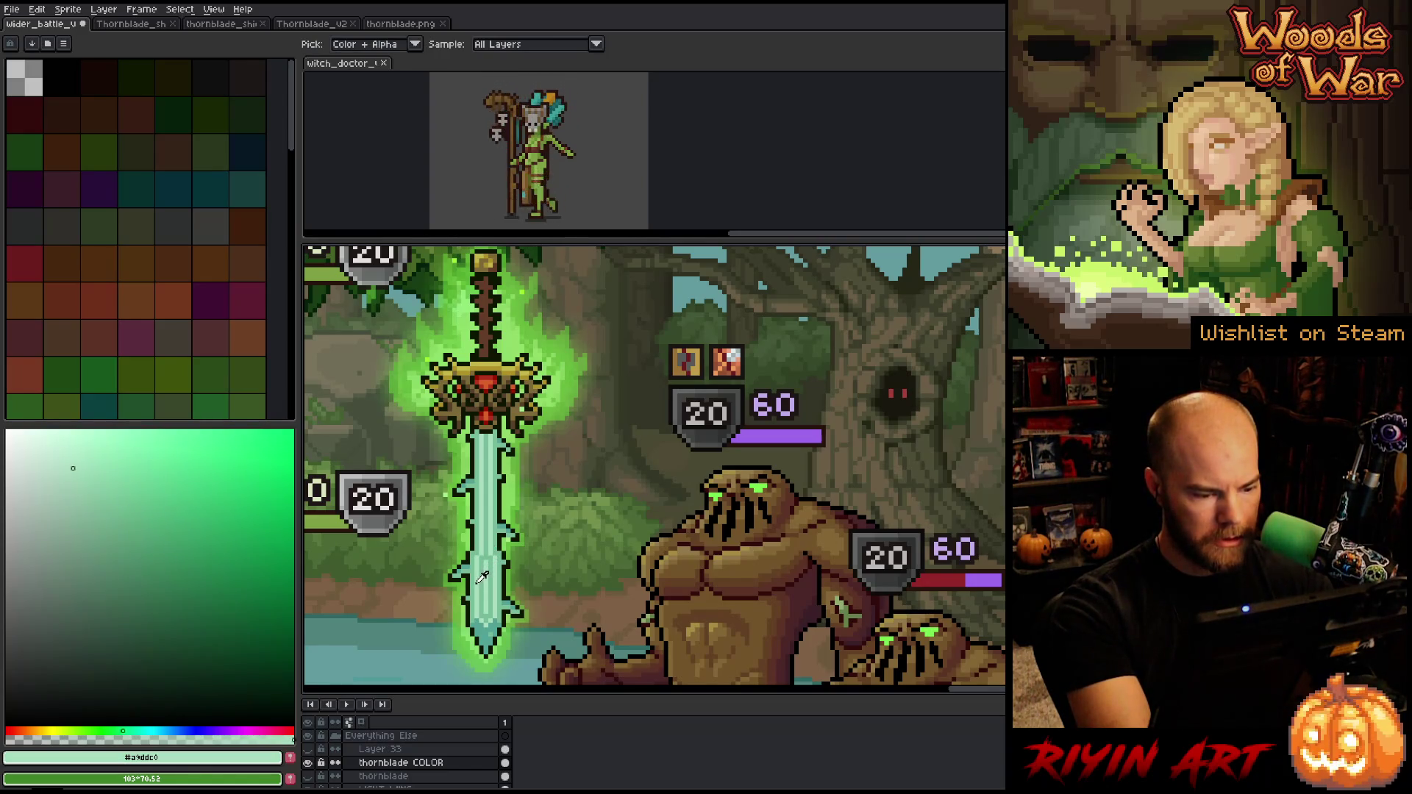
click(476, 581)
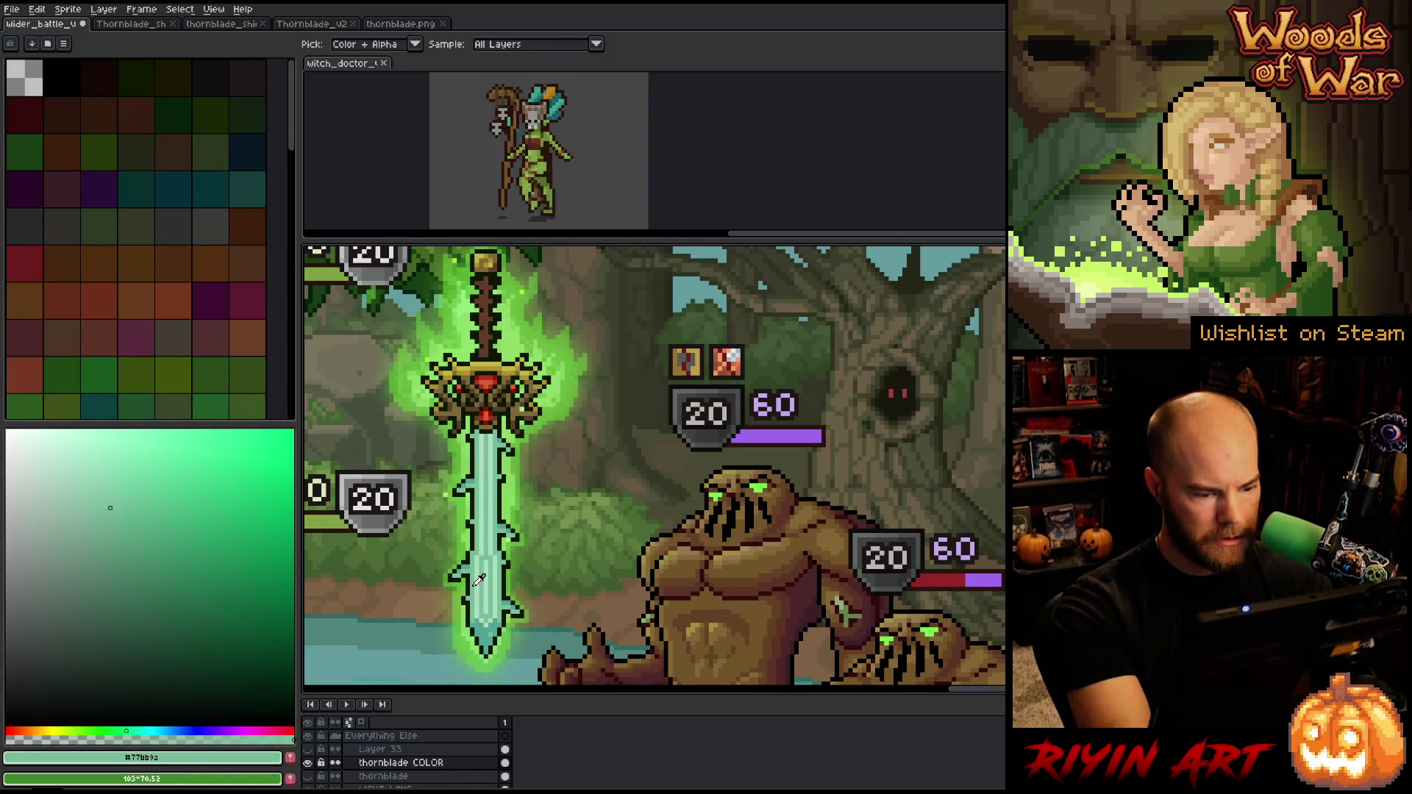
click(482, 580)
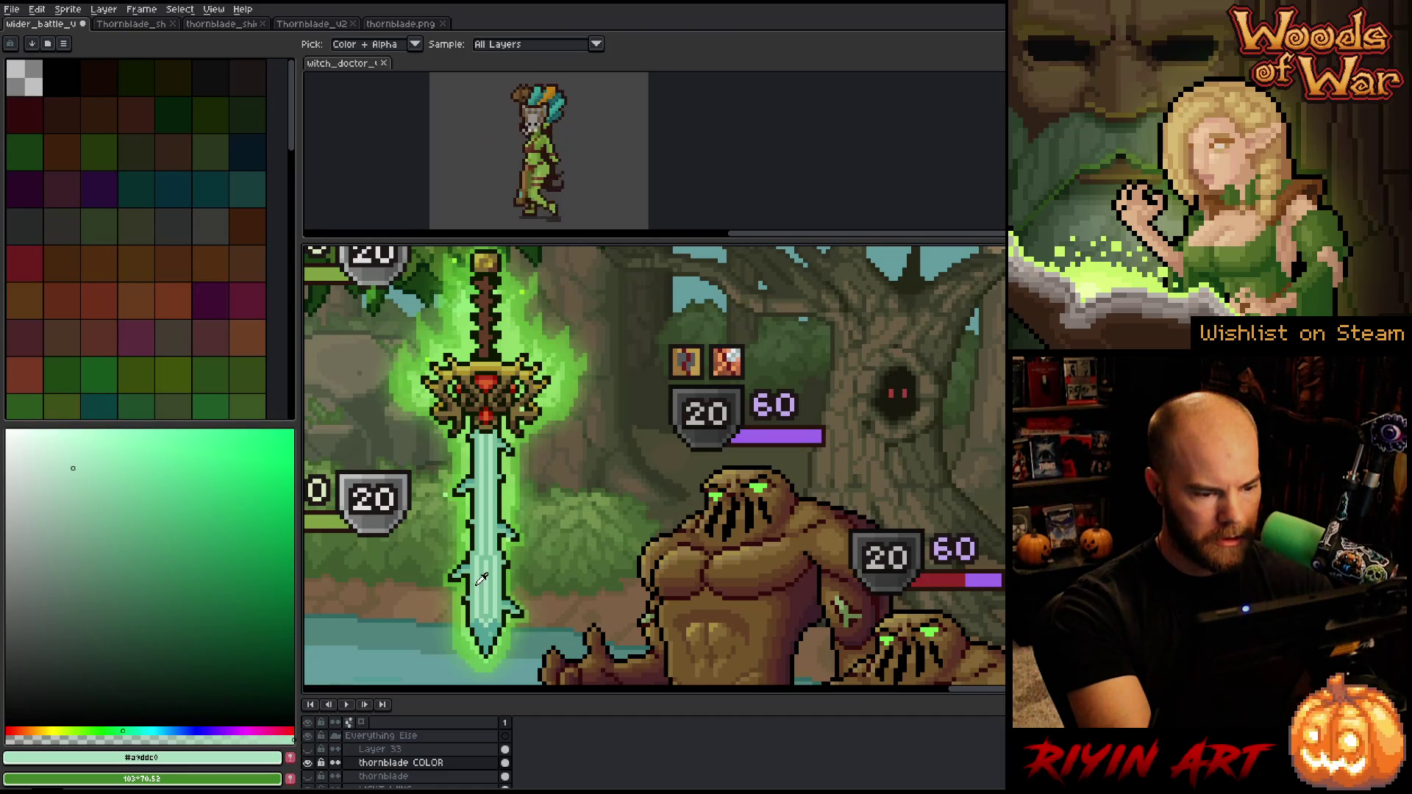
key(m)
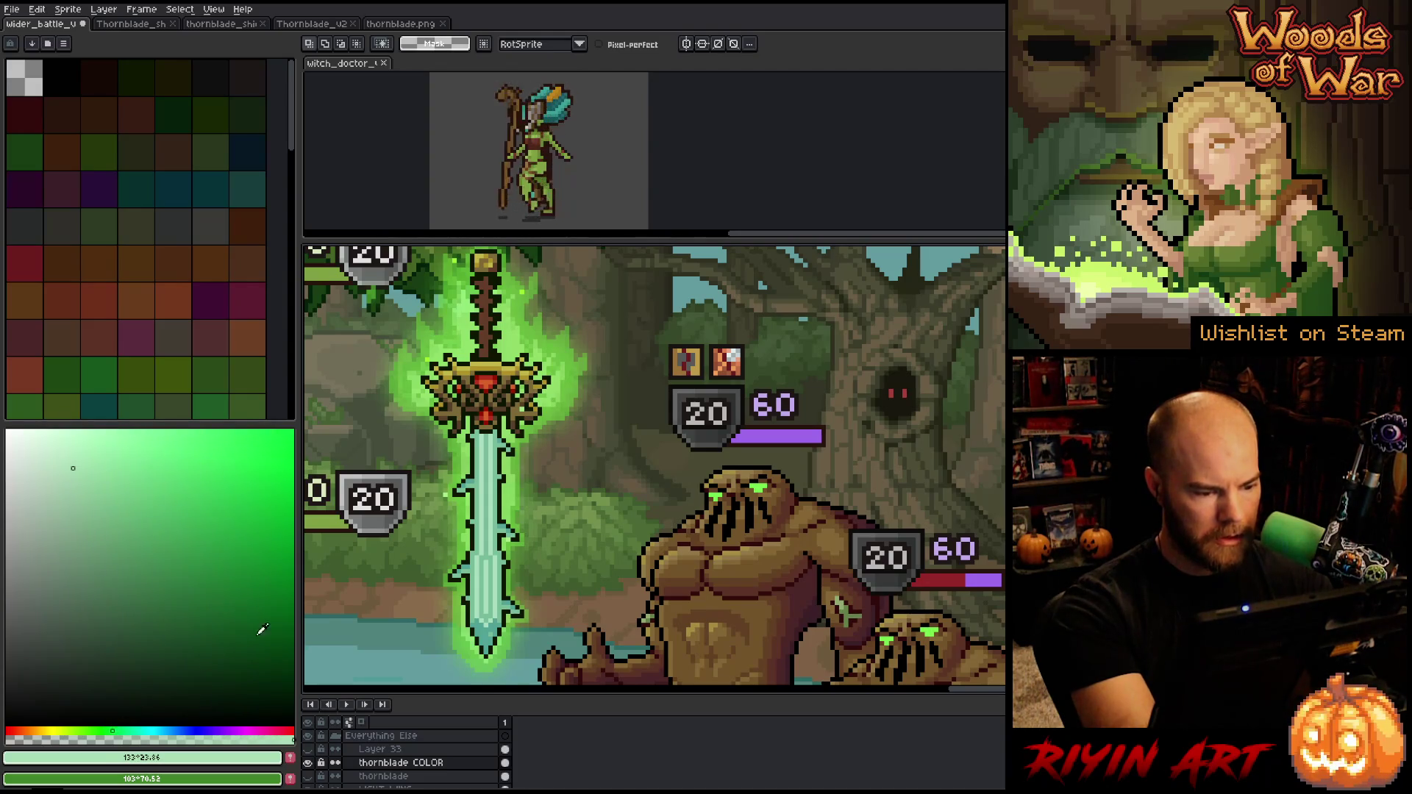
key(g)
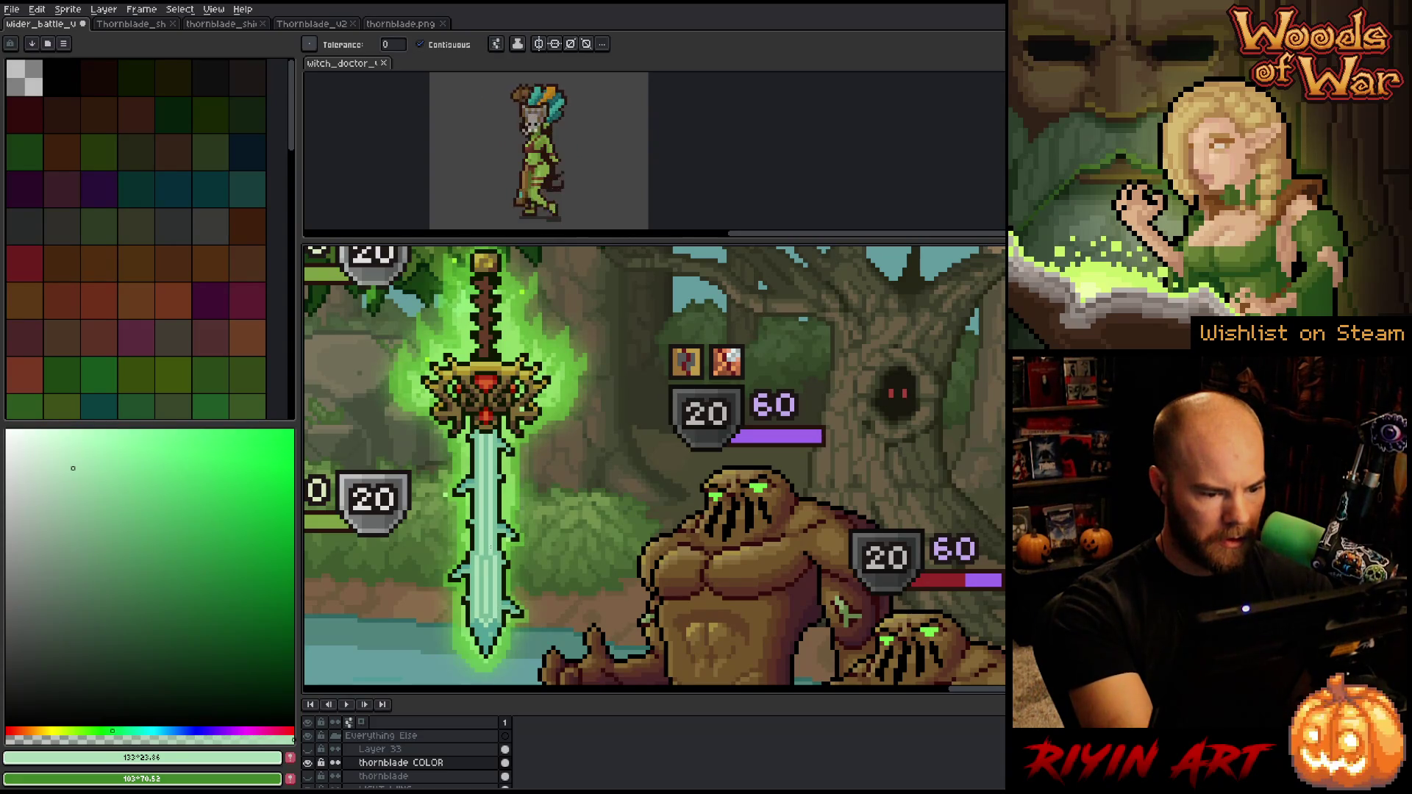
Resample blade teals, ending on the pale teal highlight #a9ddb5, and switch to the Pencil
key(i)
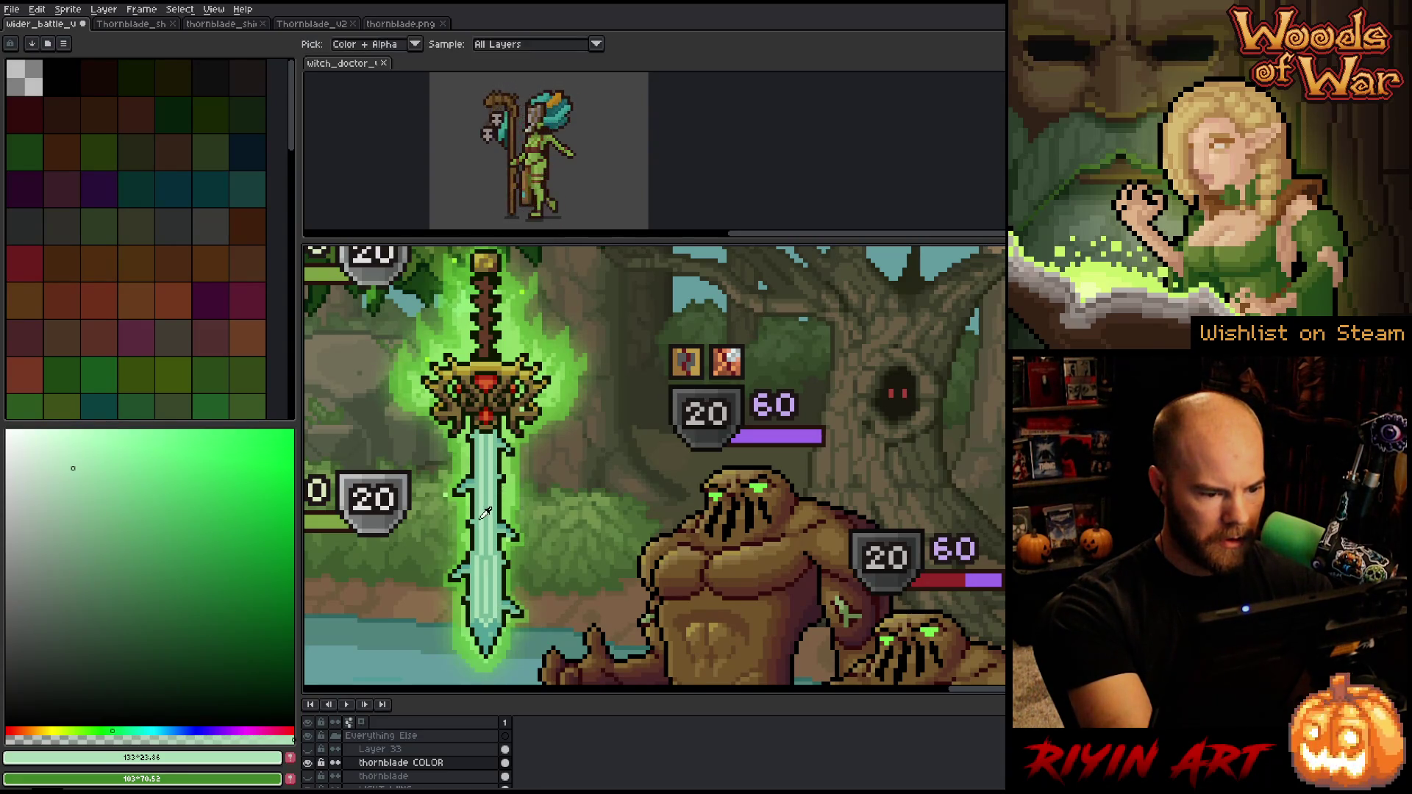
click(481, 524)
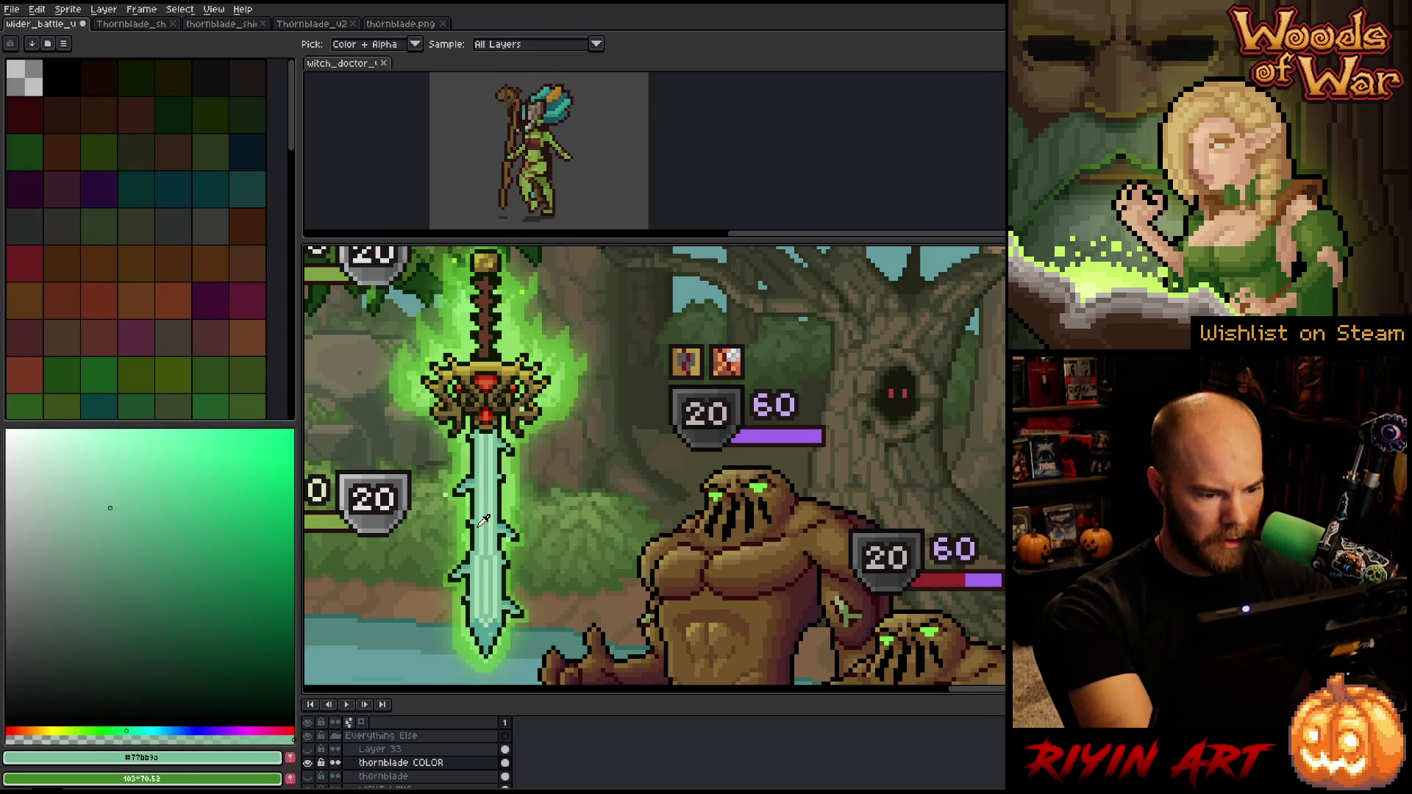
click(485, 521)
click(485, 522)
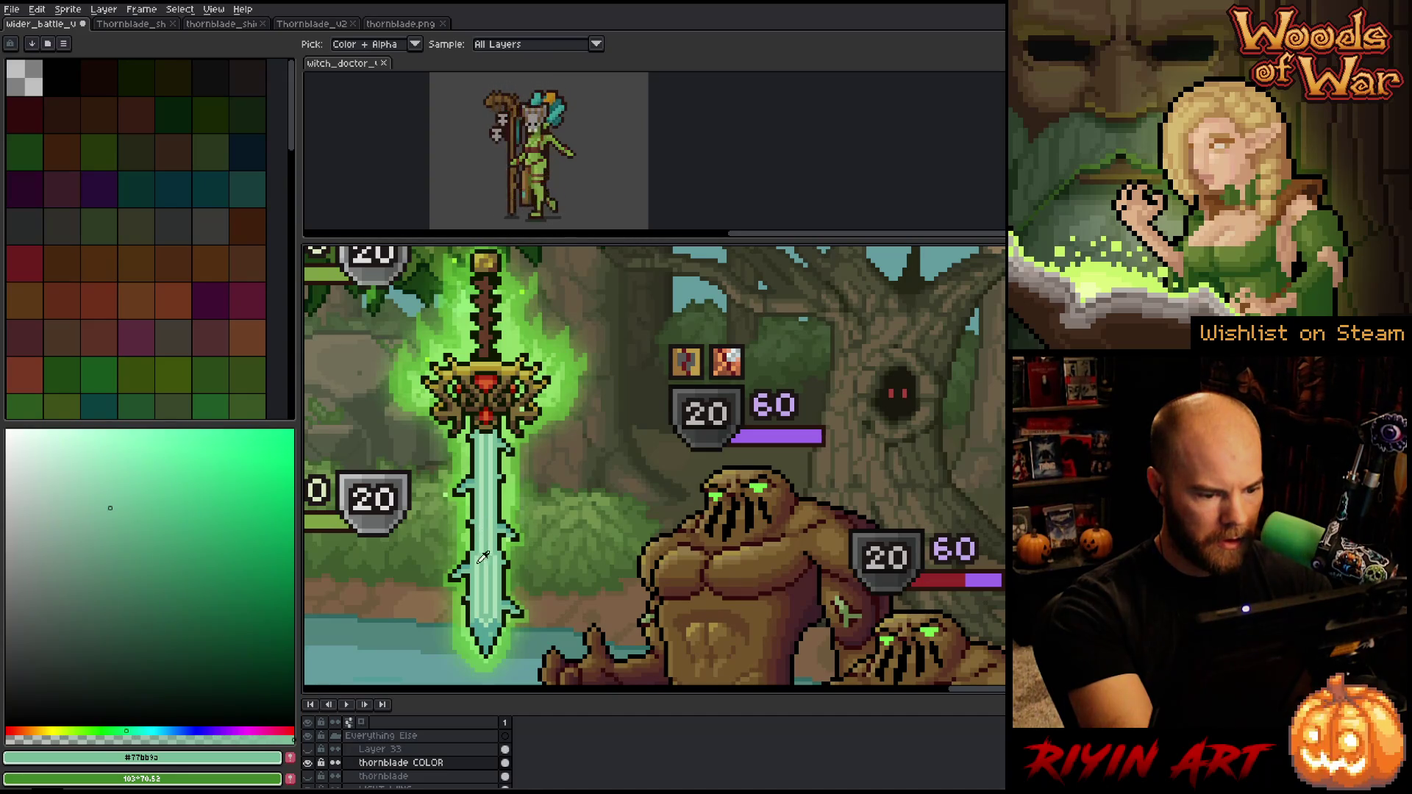
click(489, 627)
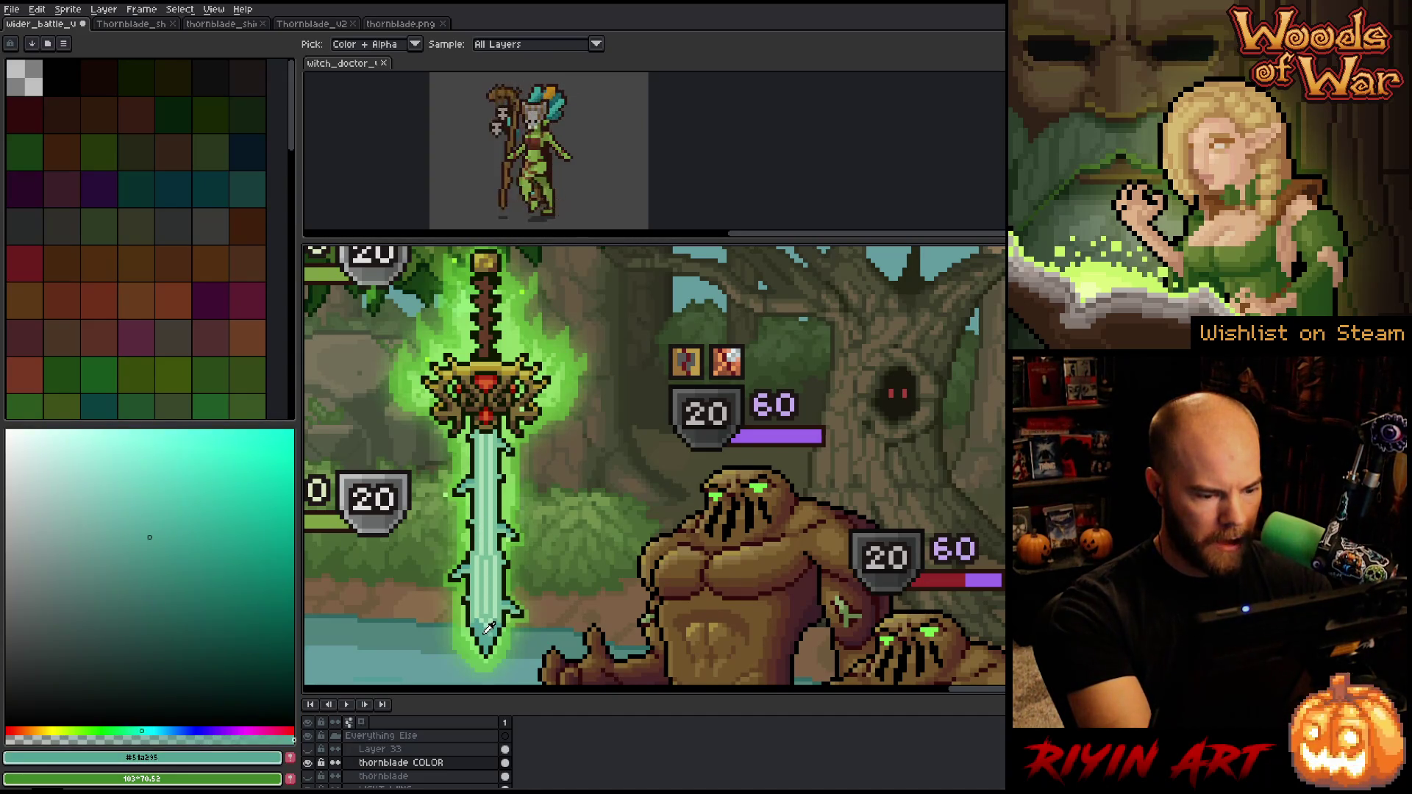
click(483, 573)
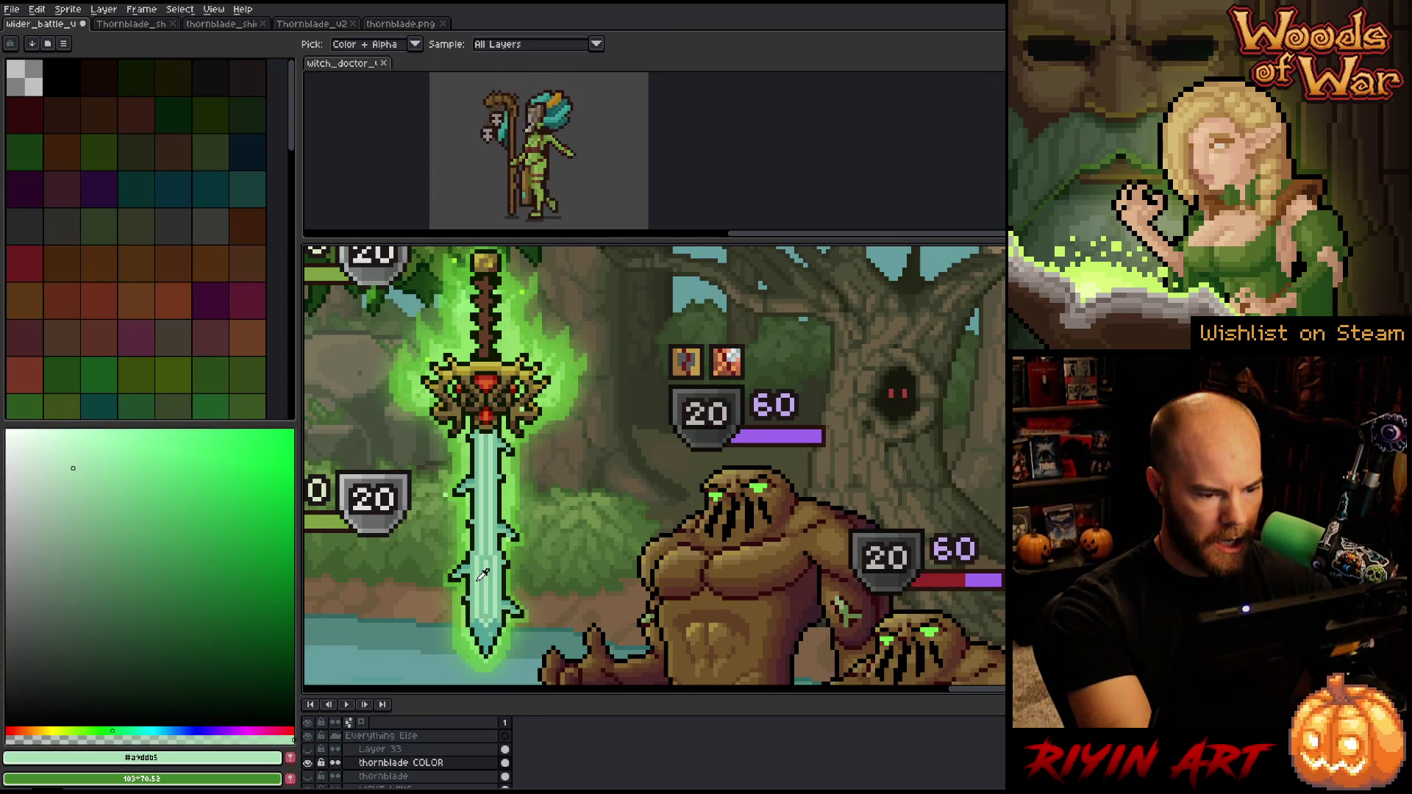
key(w)
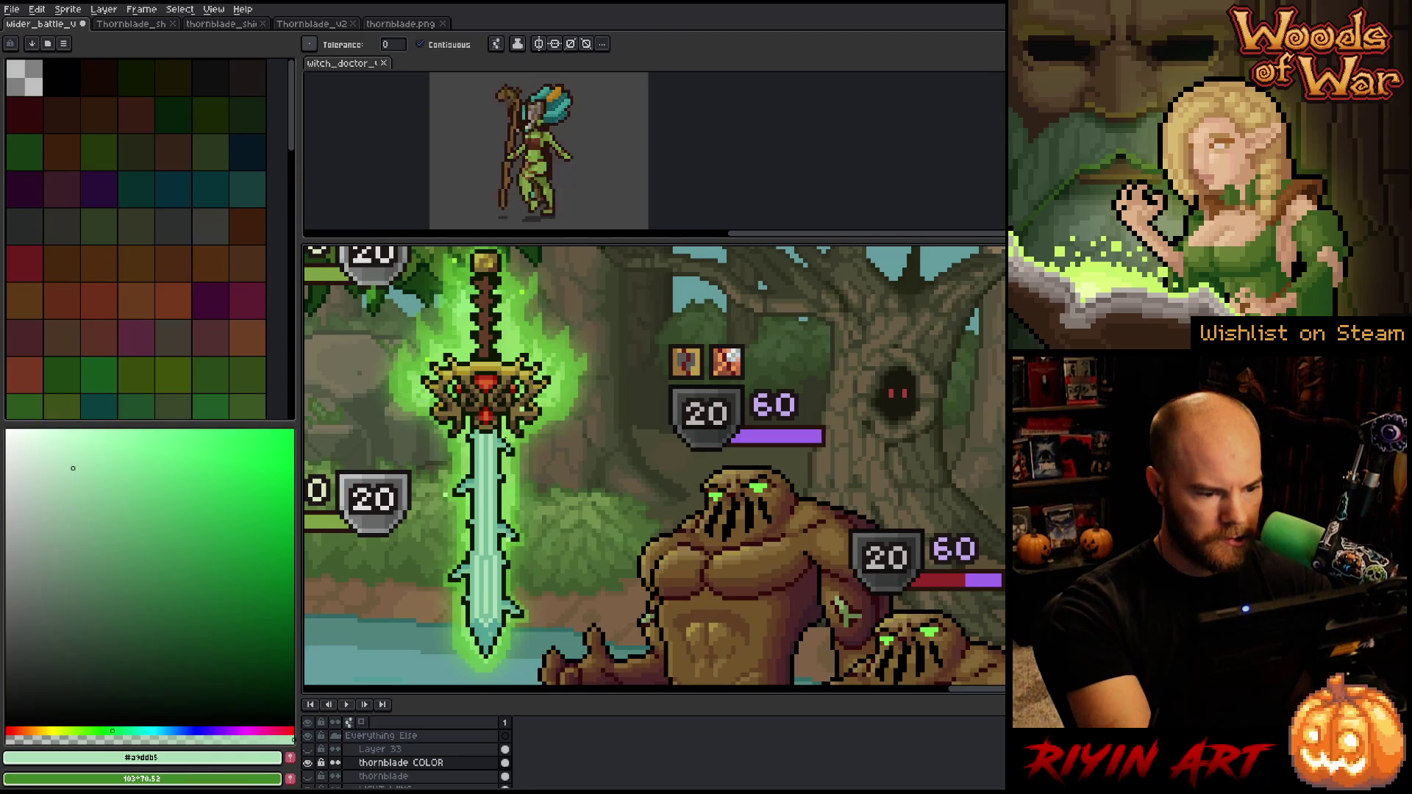
key(b)
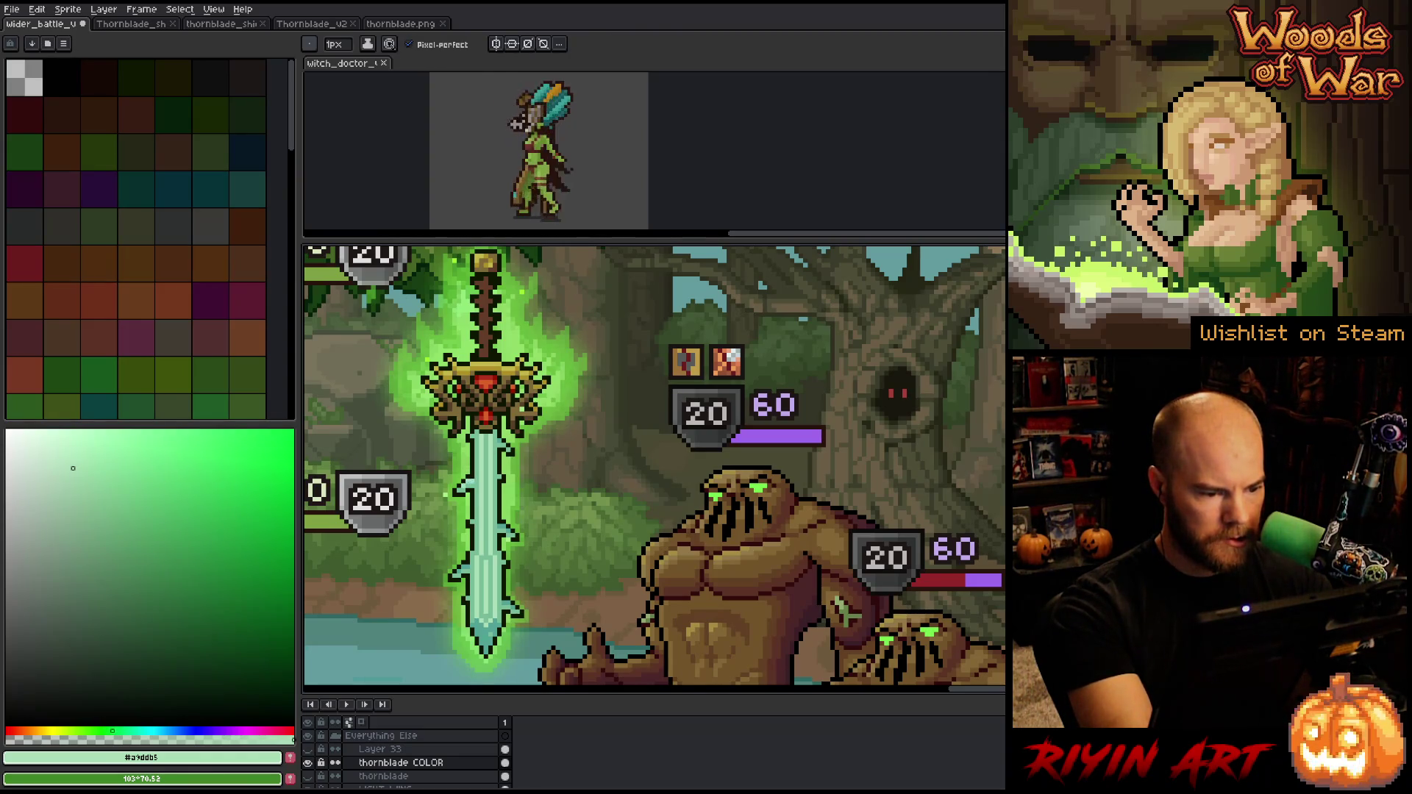
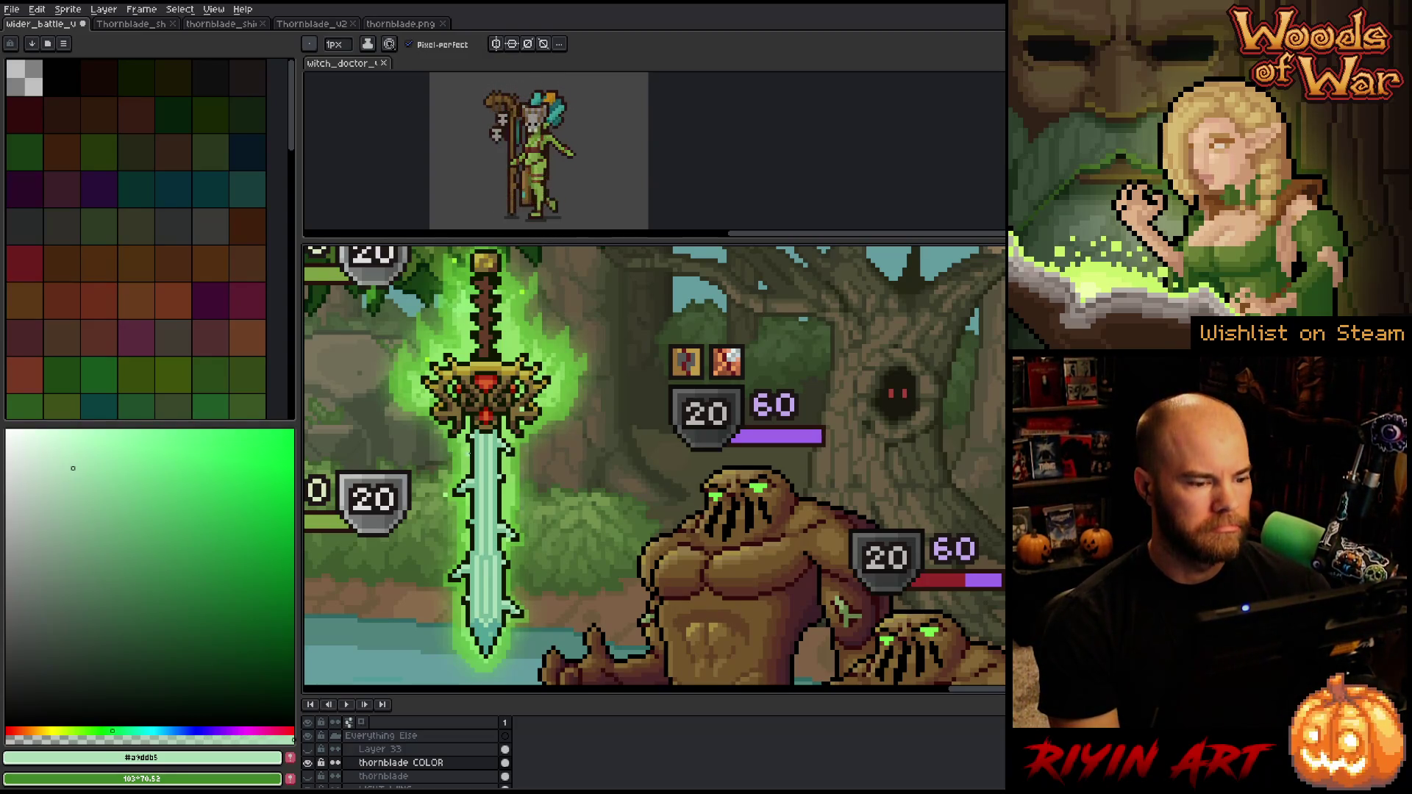
Turn on the green thornblade layer so it shows beside the pale blue sword
key(minus)
key(minus)
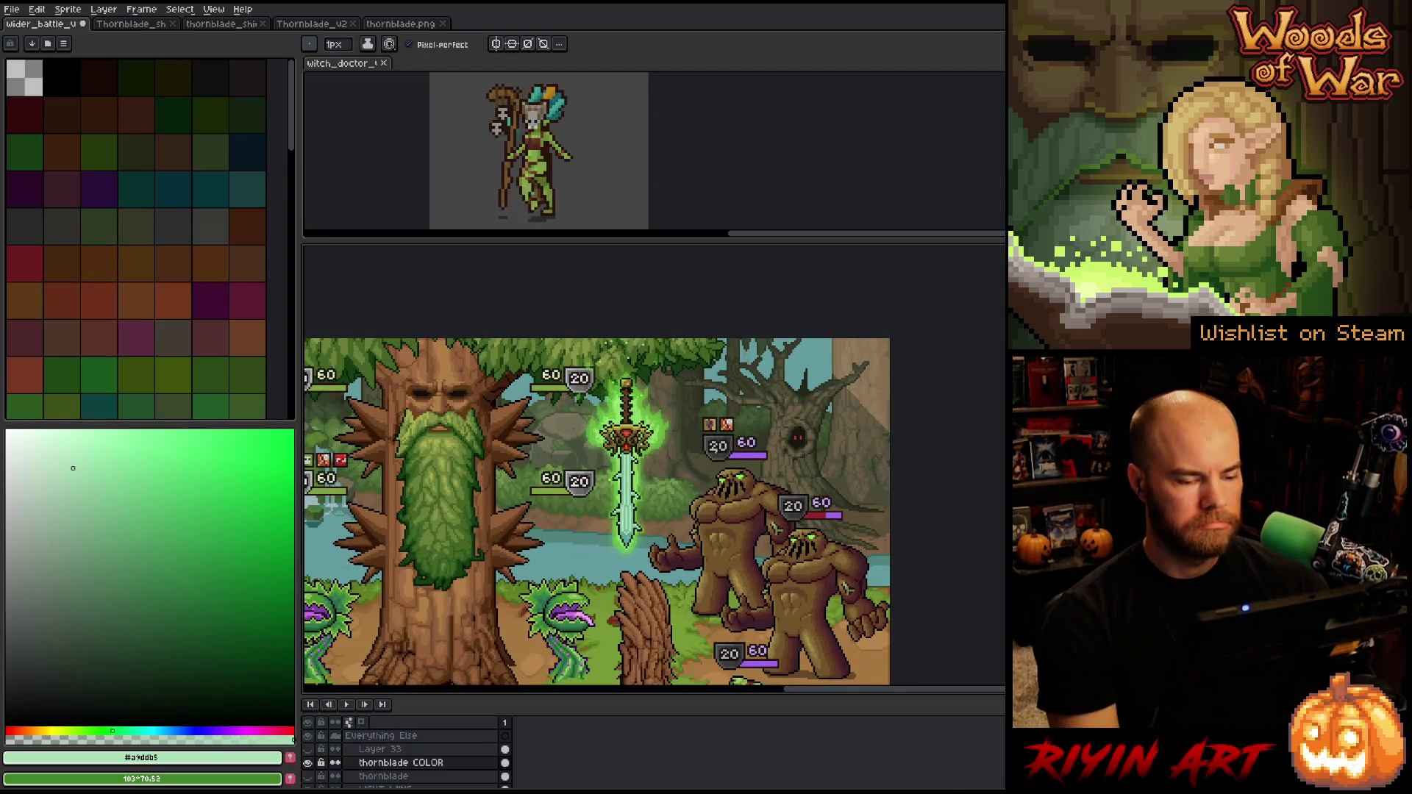
click(309, 776)
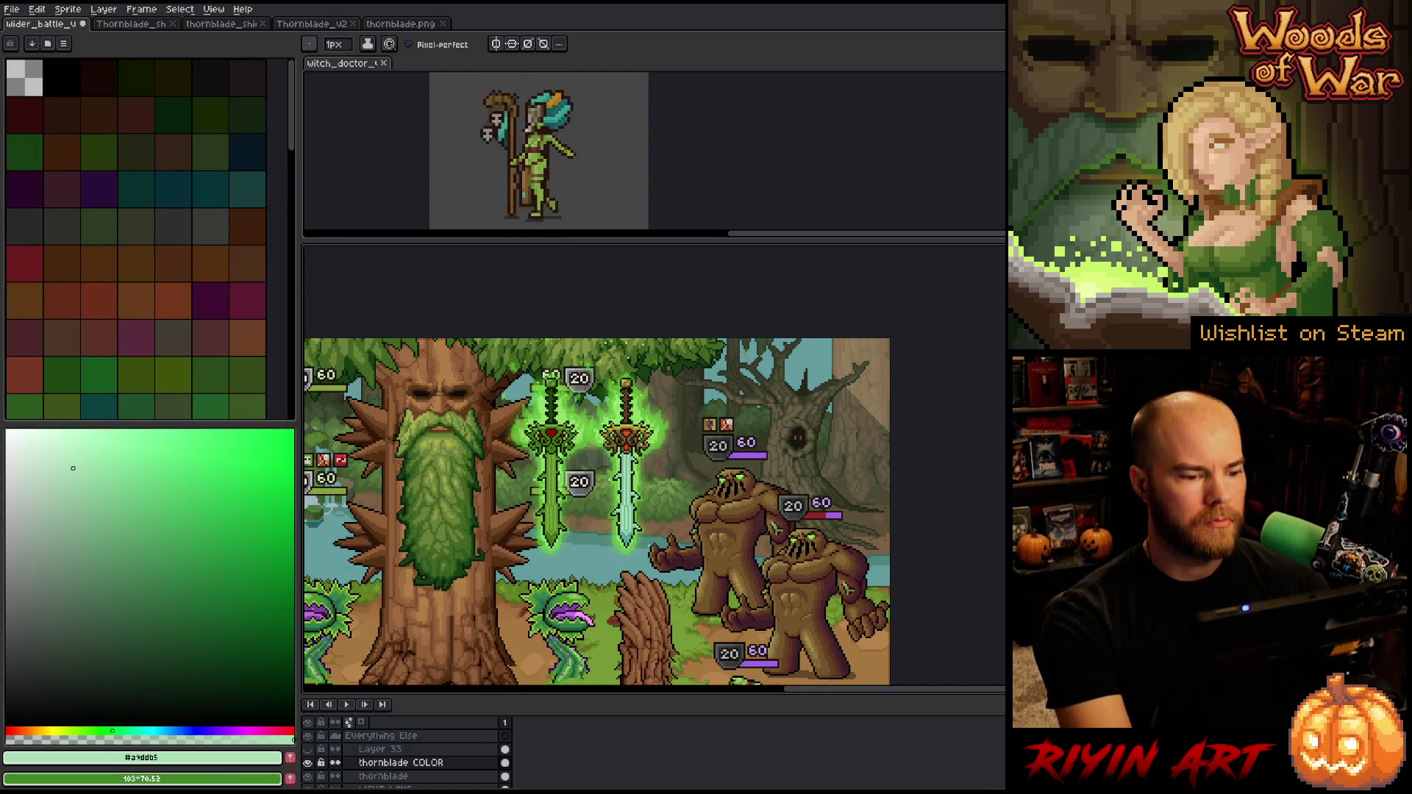
scroll(633, 485, up, 3)
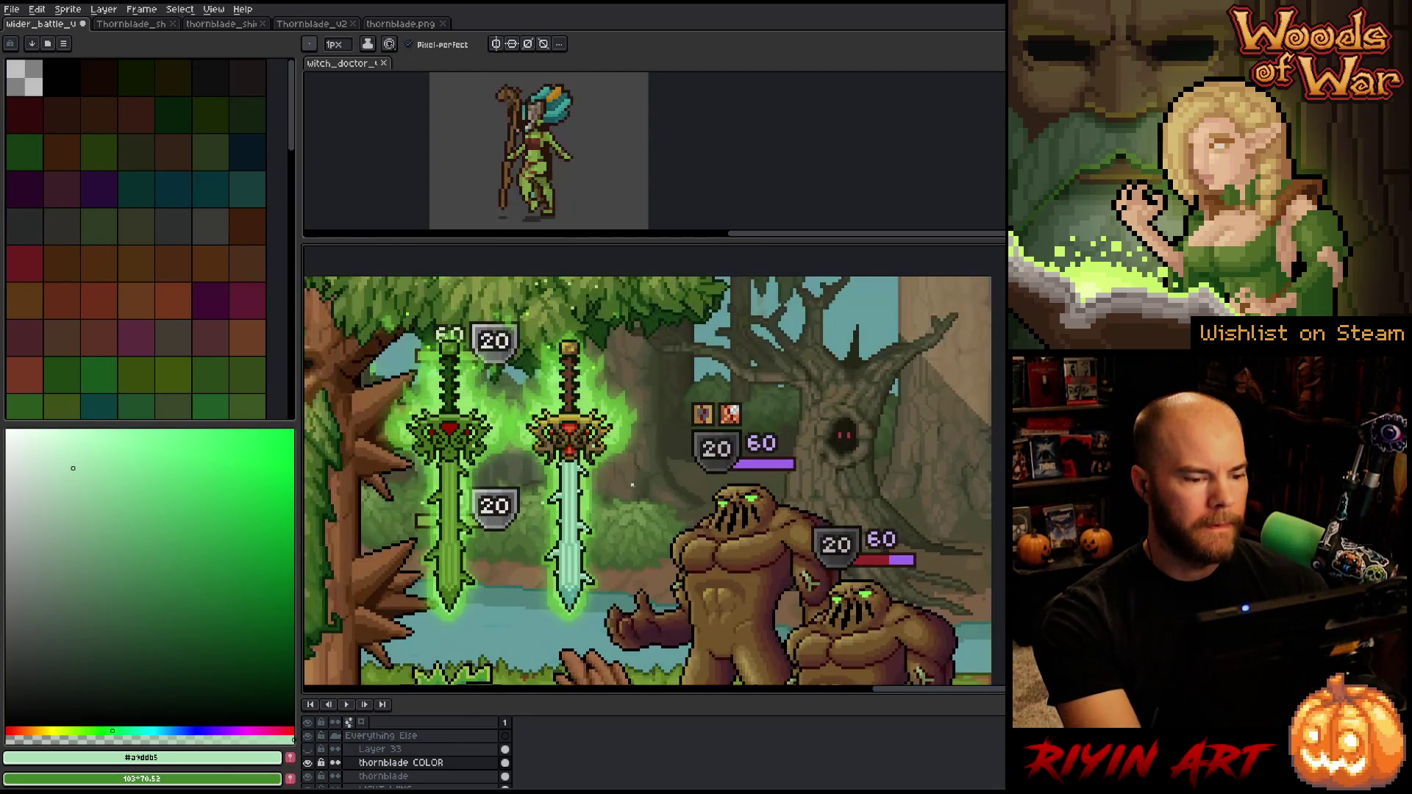
key(v)
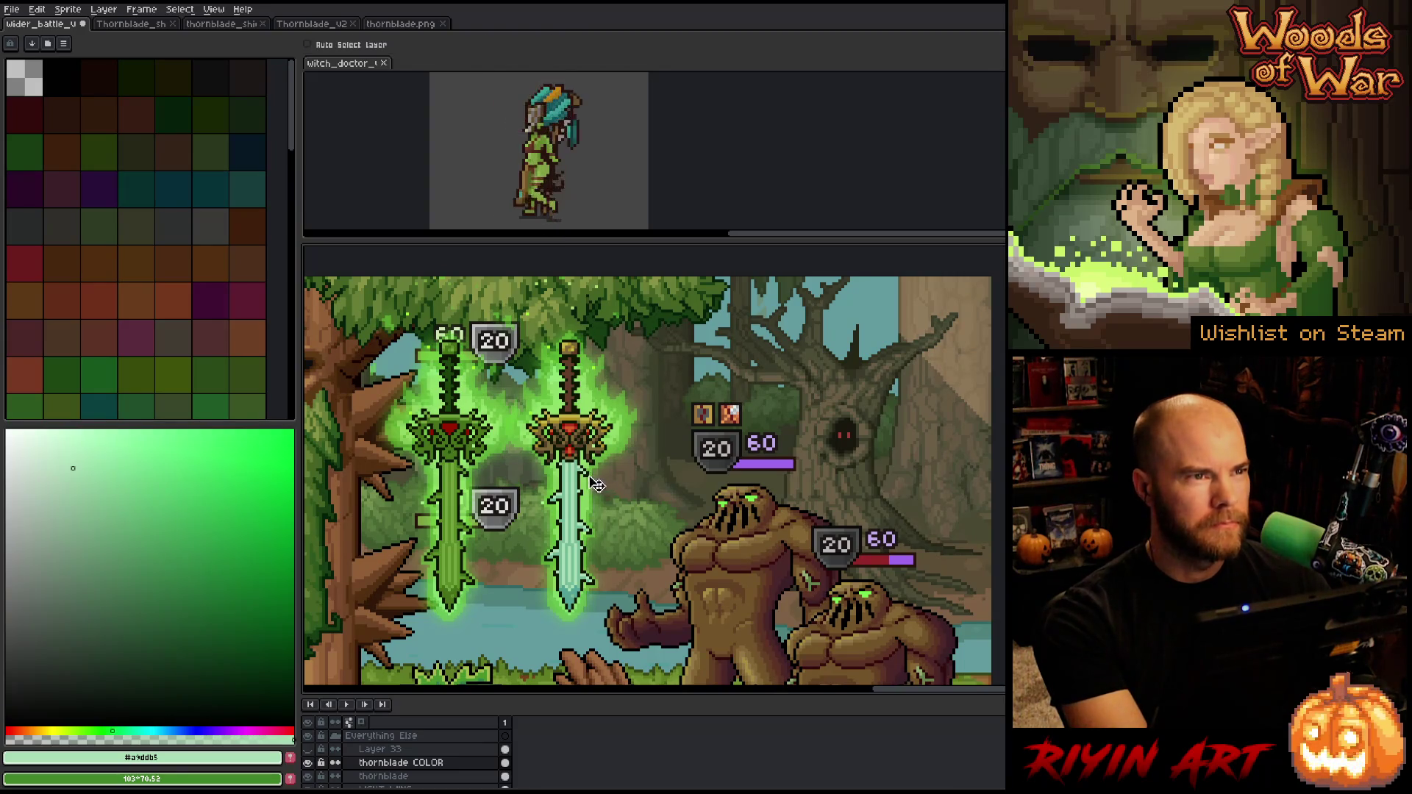
scroll(463, 452, up, 1)
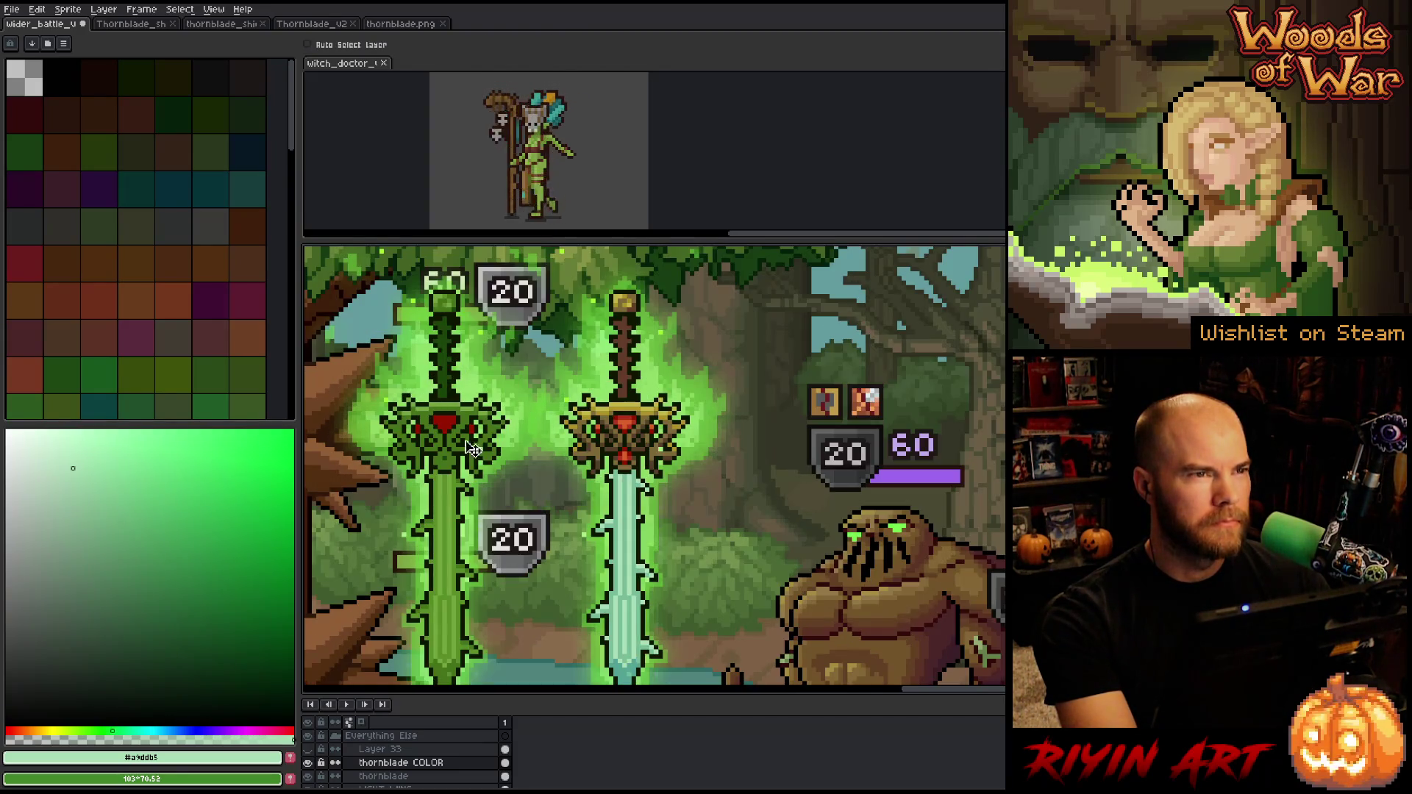
scroll(517, 459, down, 2)
scroll(519, 459, up, 1)
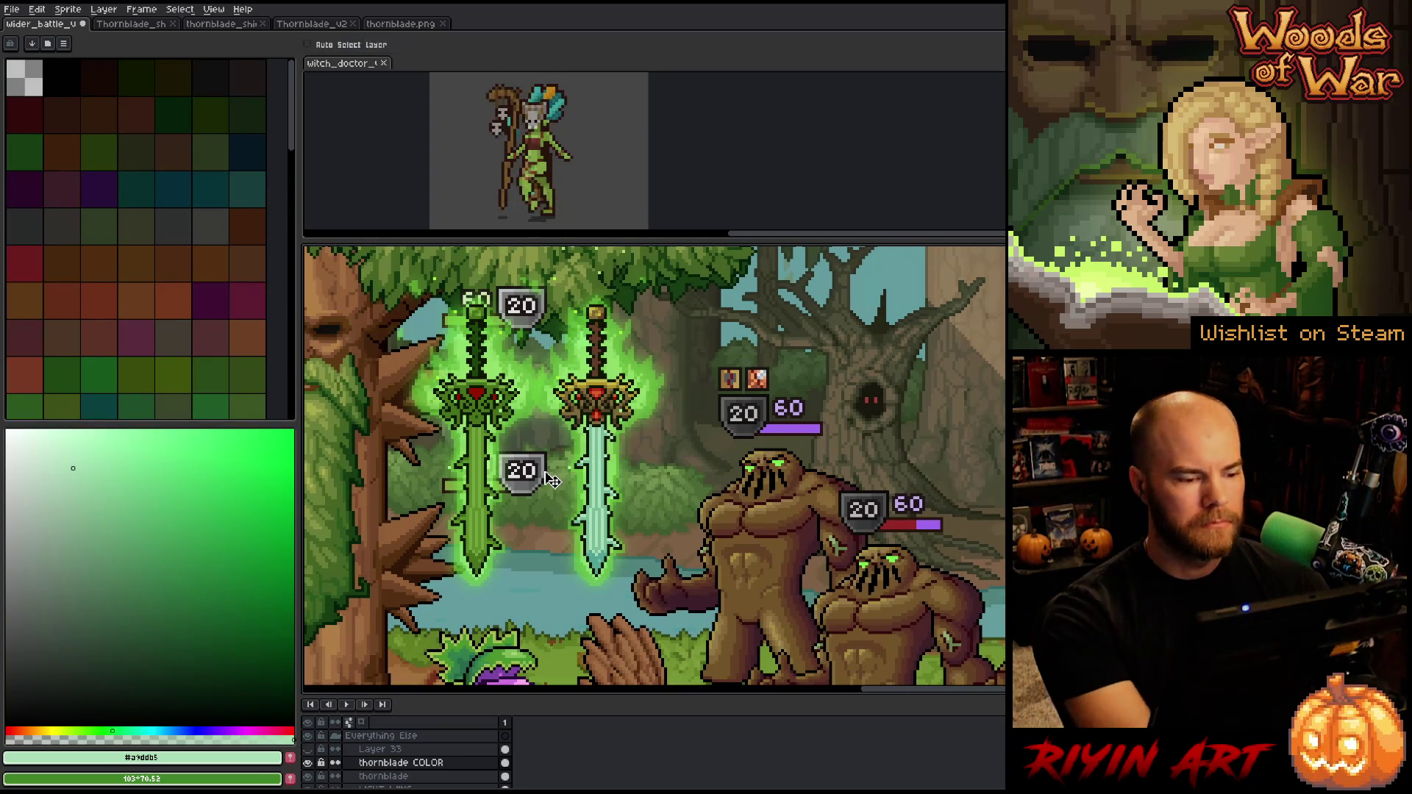
scroll(567, 456, up, 2)
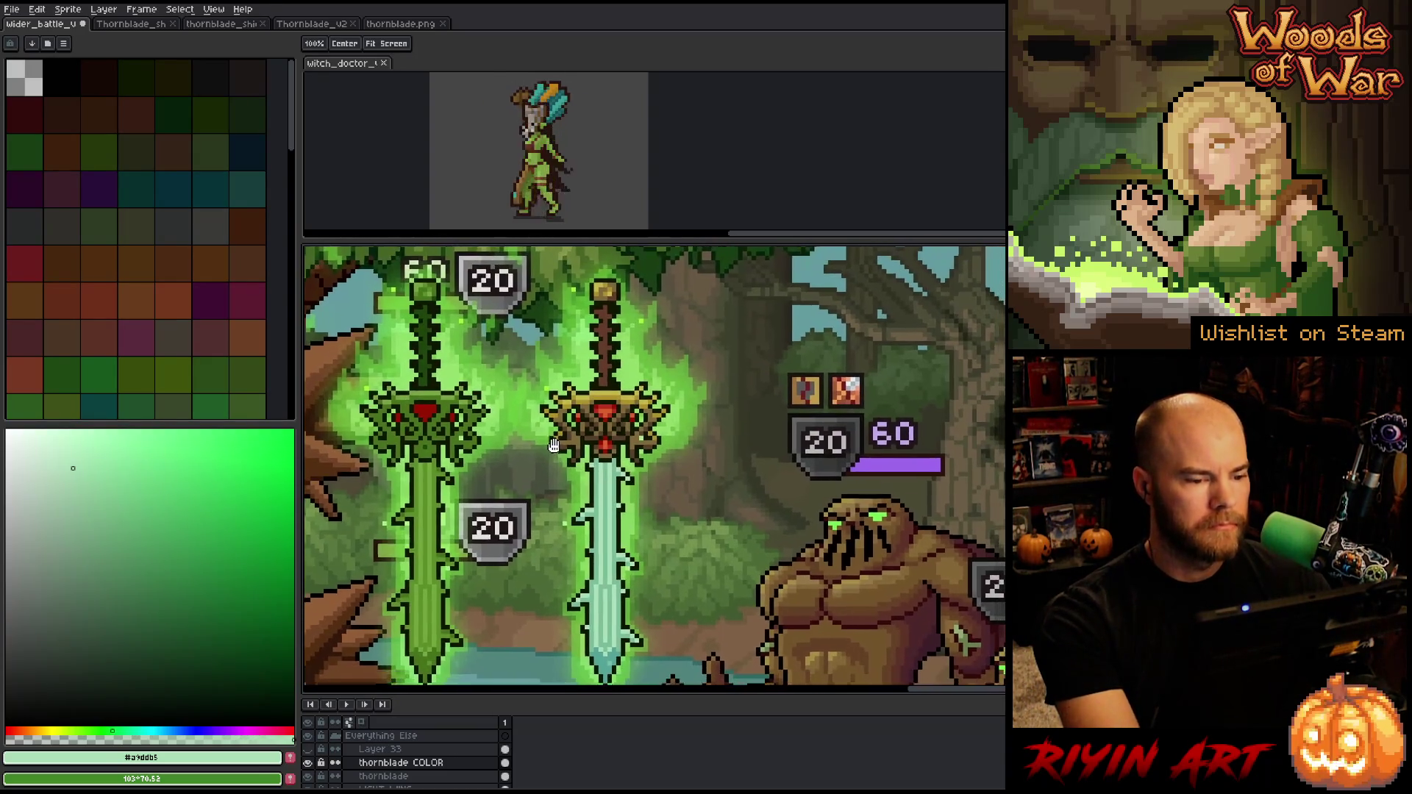
key(v)
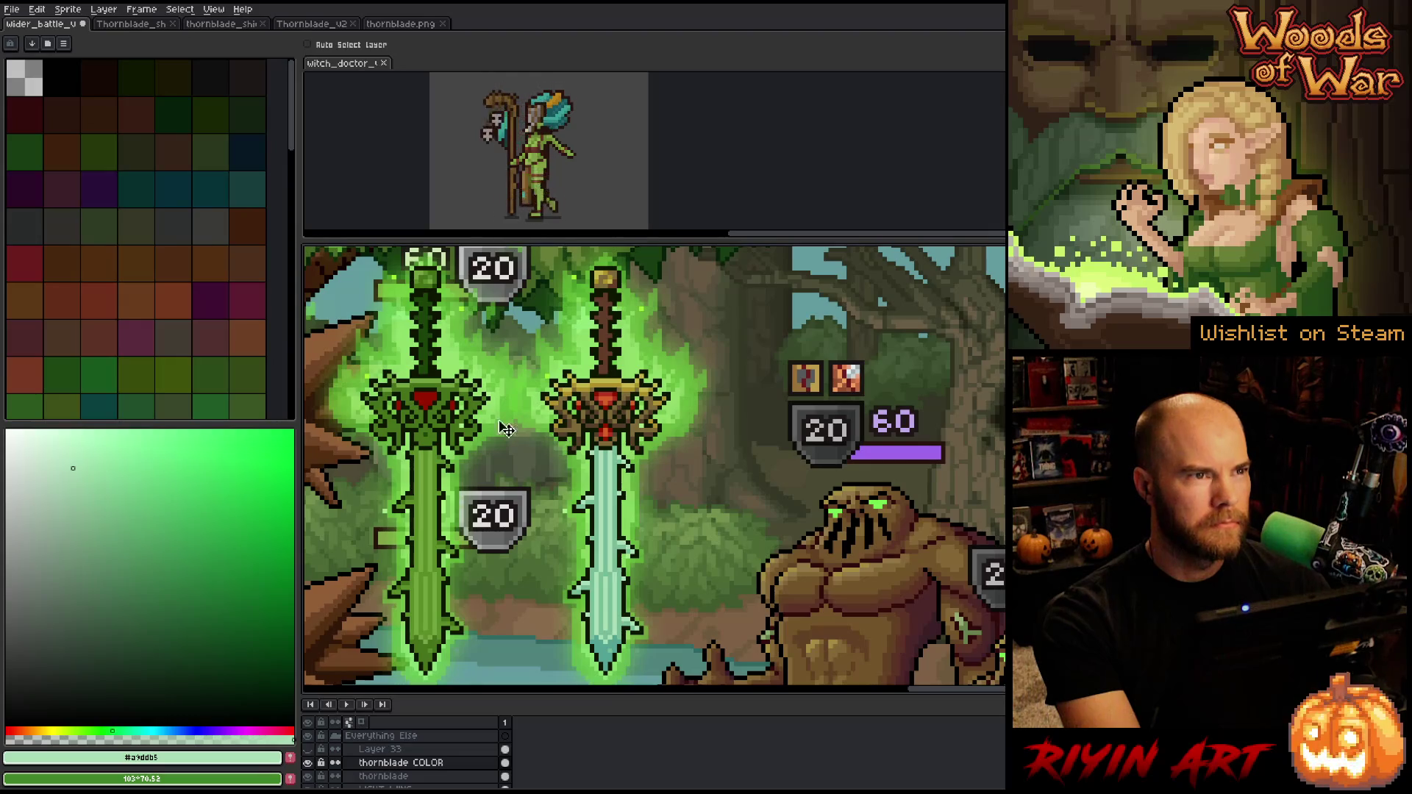
Move the green thornblade to the right and the pale blue sword to the left
click(389, 776)
drag(450, 406, 735, 408)
click(401, 763)
drag(600, 439, 501, 436)
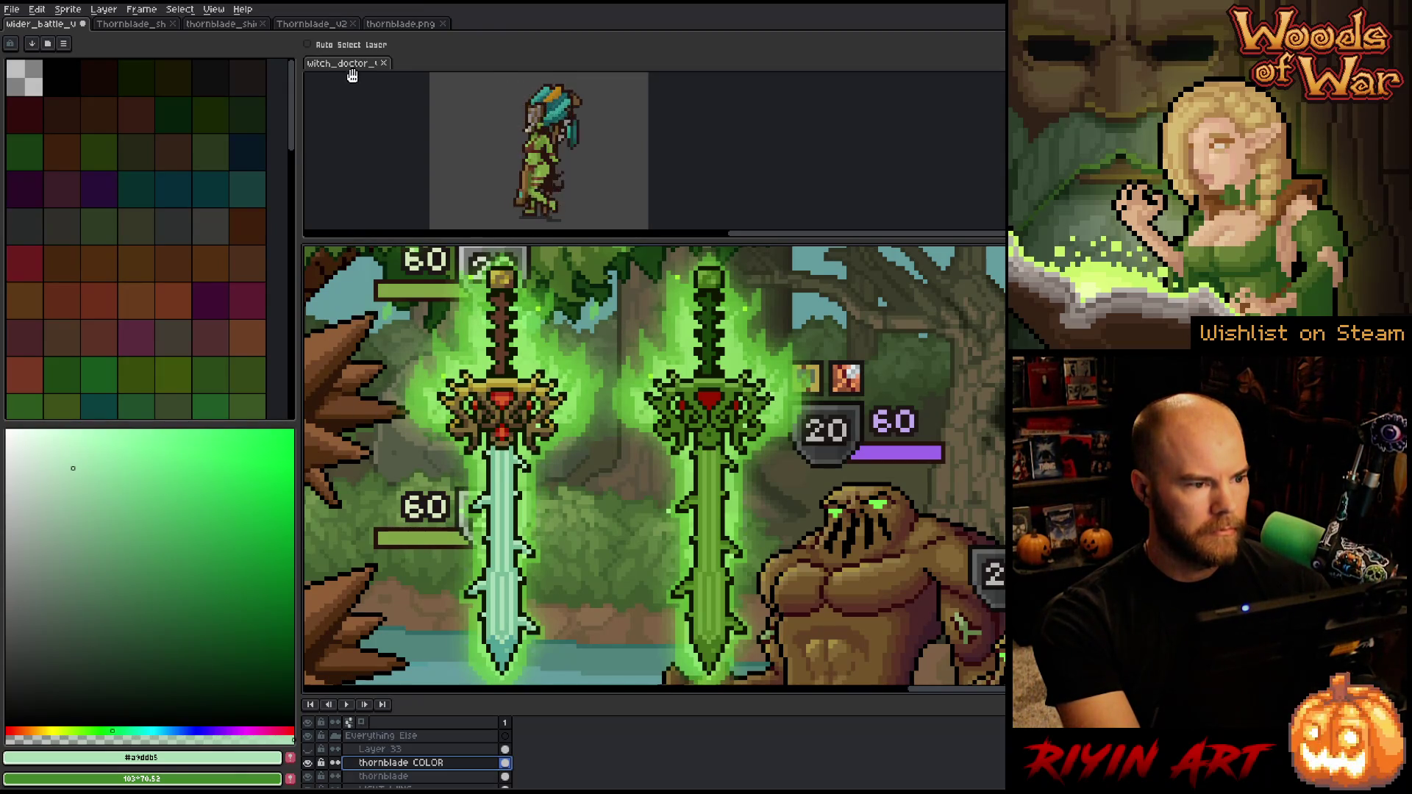
Hide Layer 35's left-side 60 health bars and nudge the green sword closer to the blue one
scroll(397, 757, down, 3)
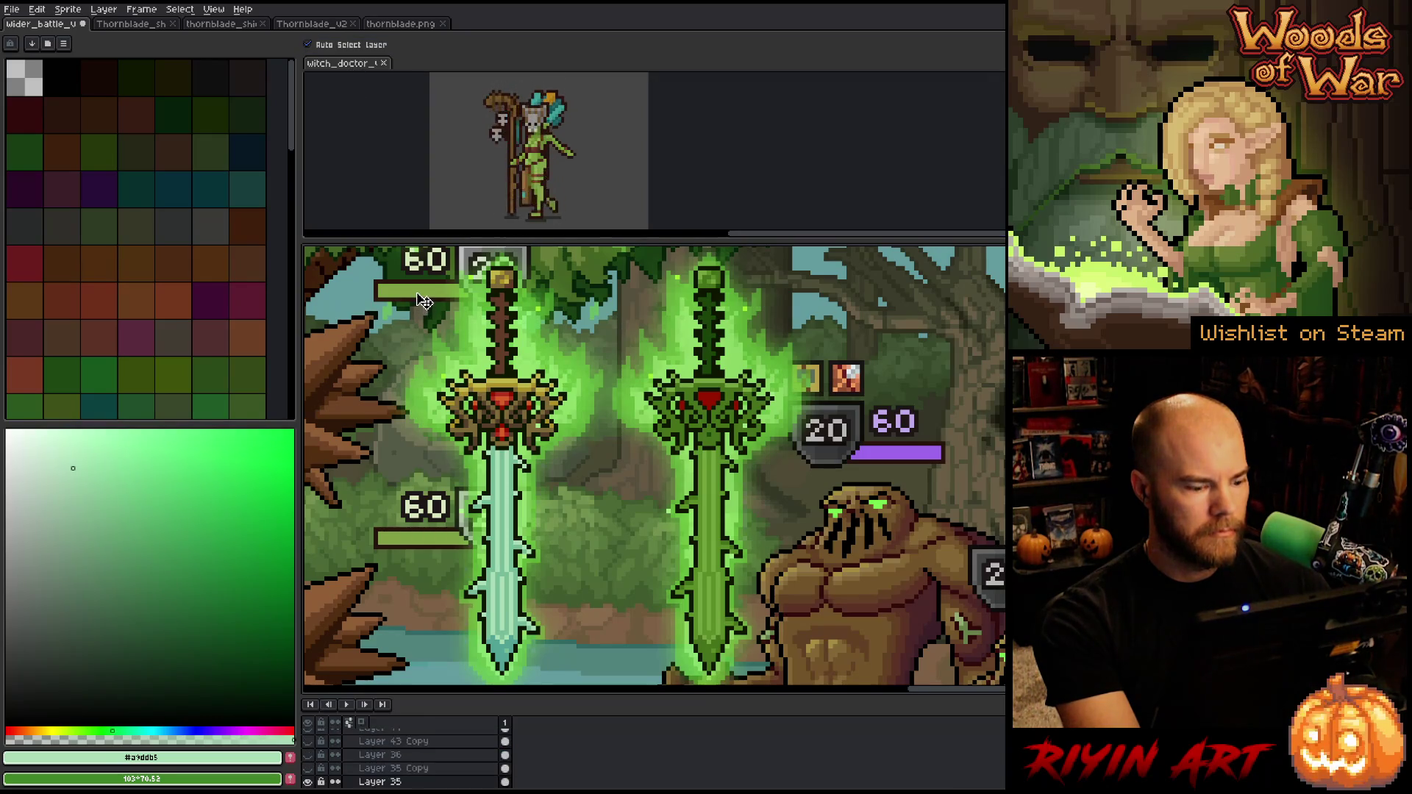
click(309, 783)
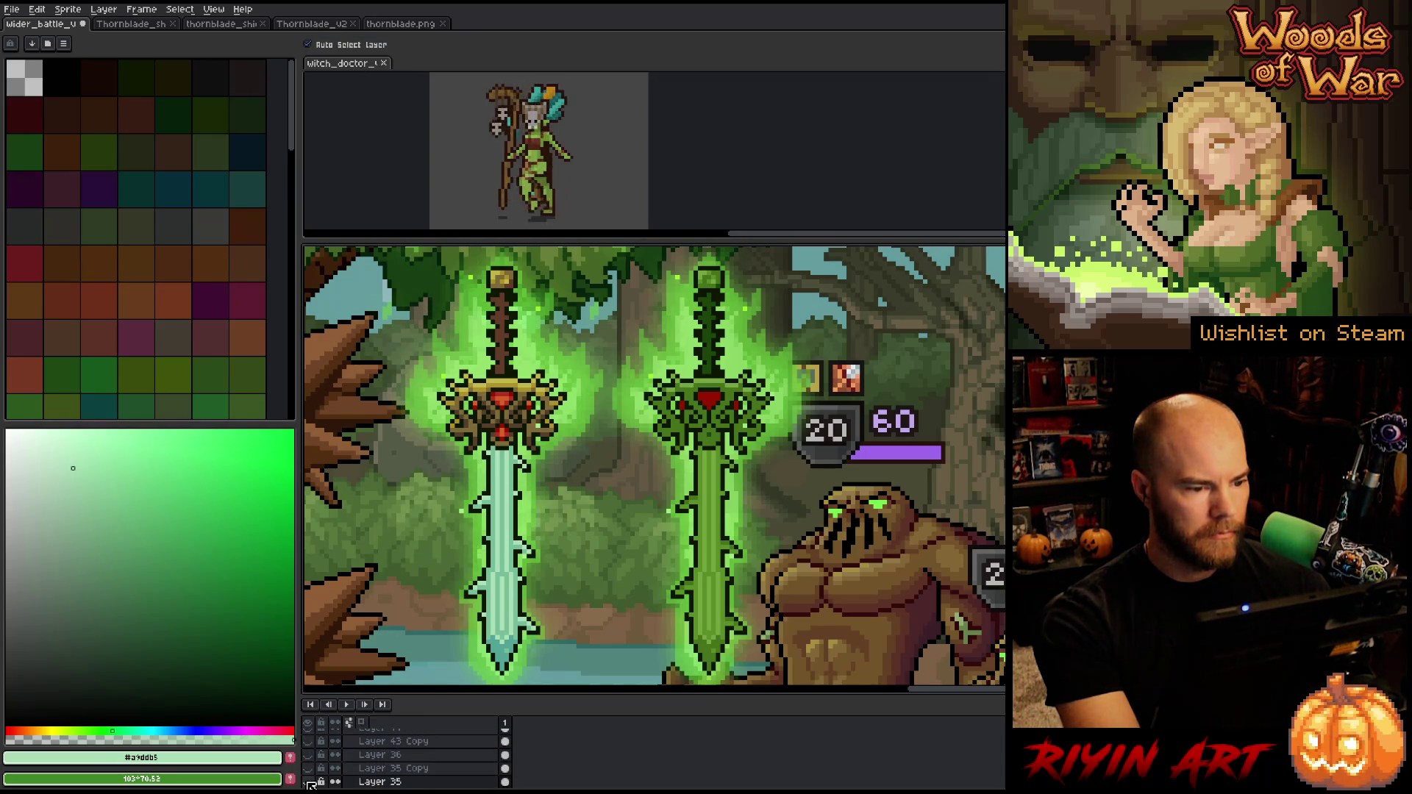
drag(541, 424, 447, 405)
click(675, 379)
drag(676, 399, 645, 401)
scroll(397, 758, up, 2)
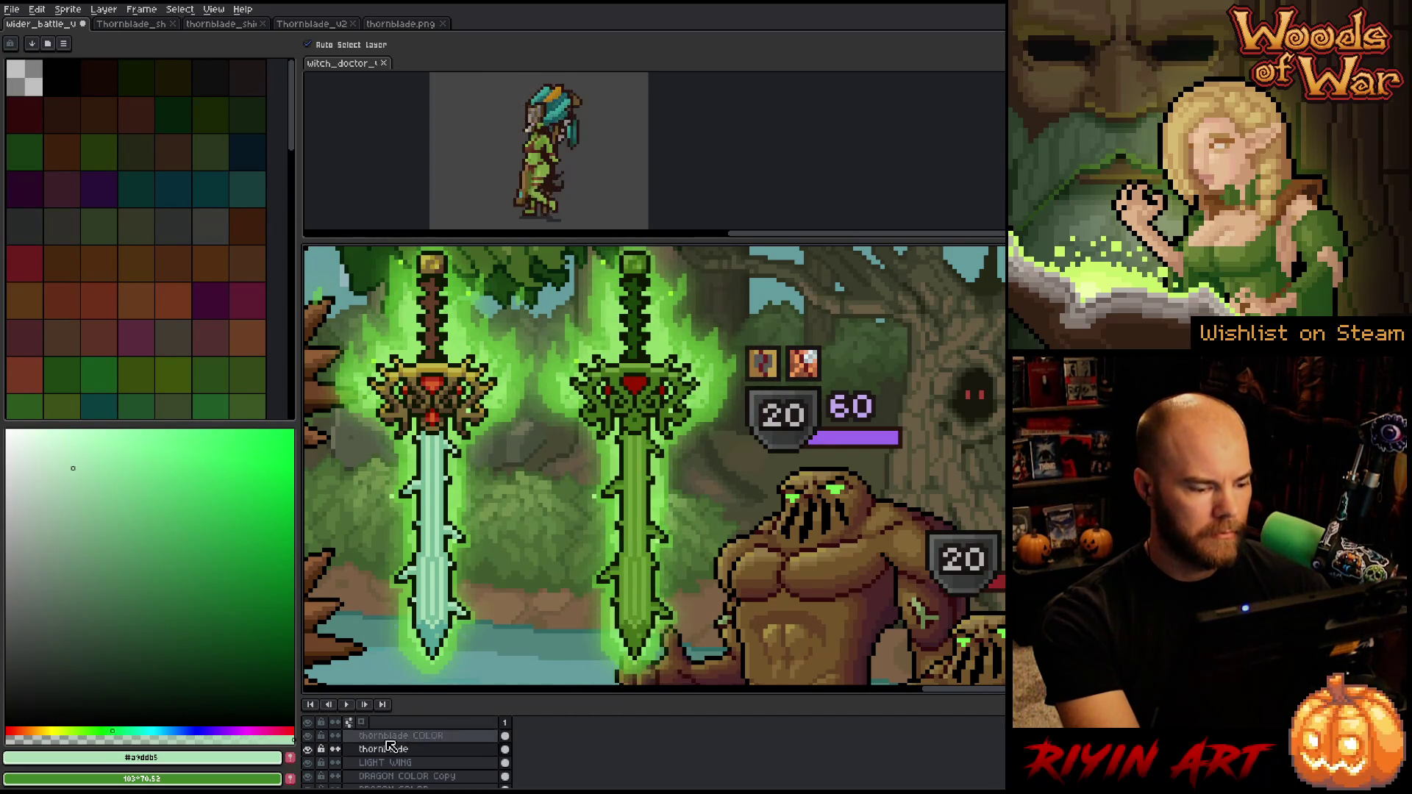
click(309, 750)
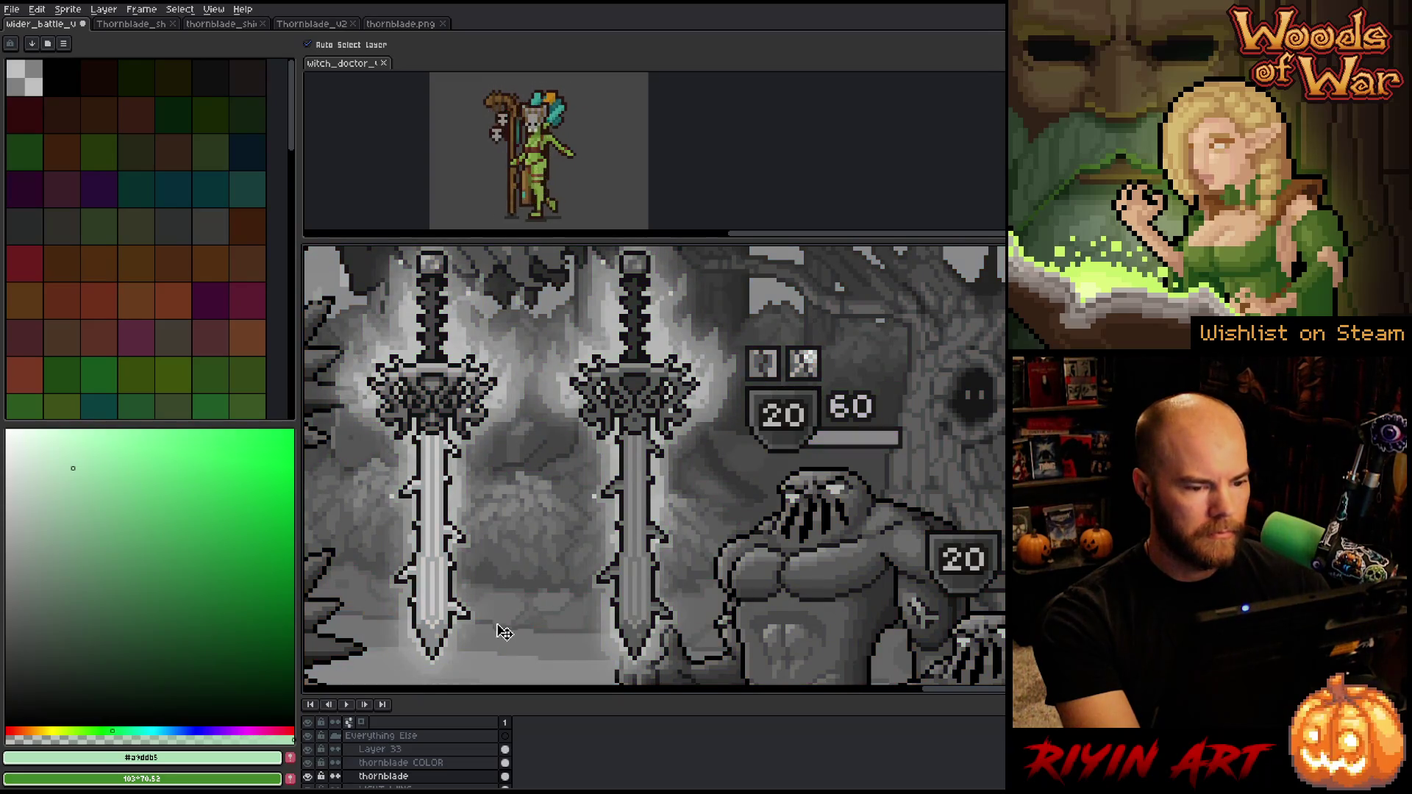
scroll(522, 535, down, 3)
scroll(522, 536, up, 2)
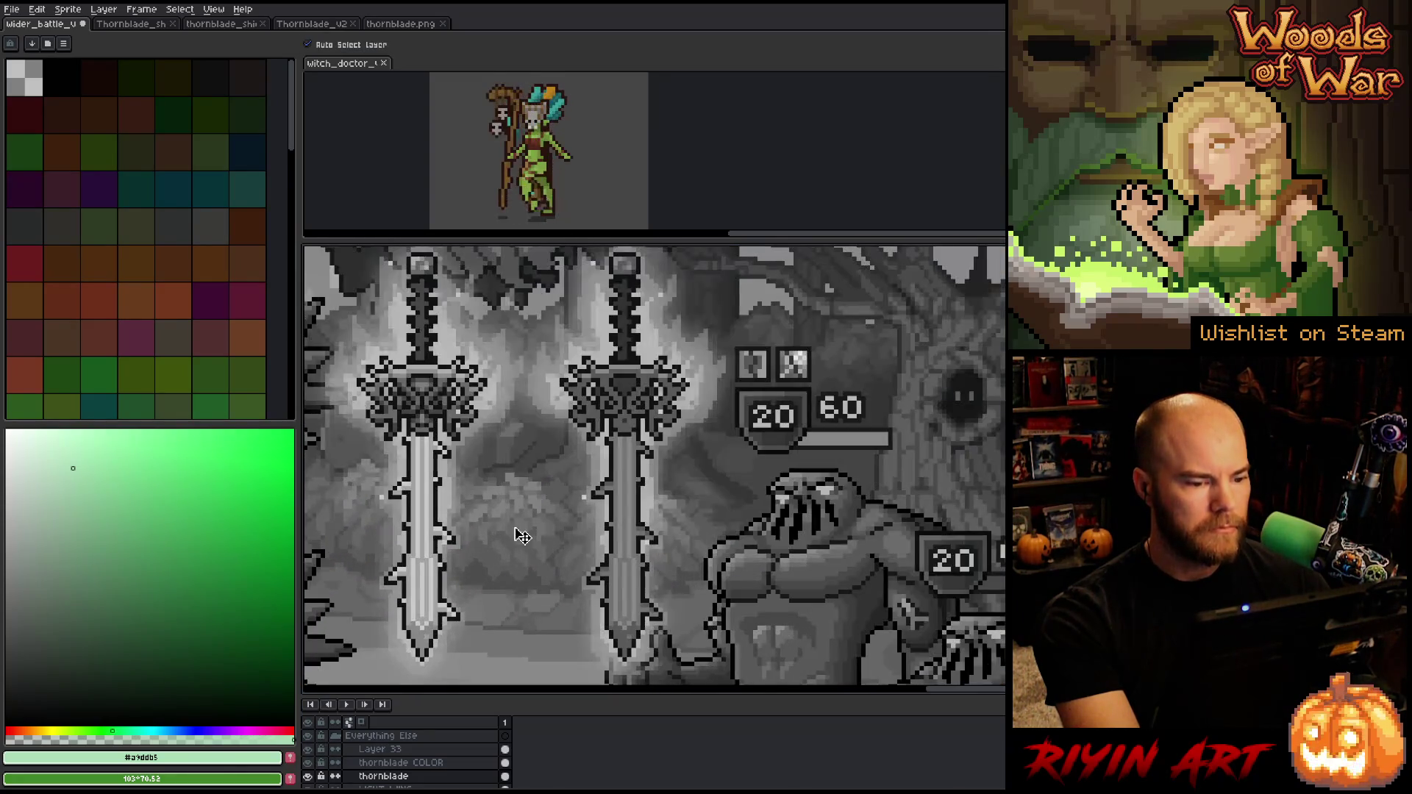
scroll(520, 551, down, 1)
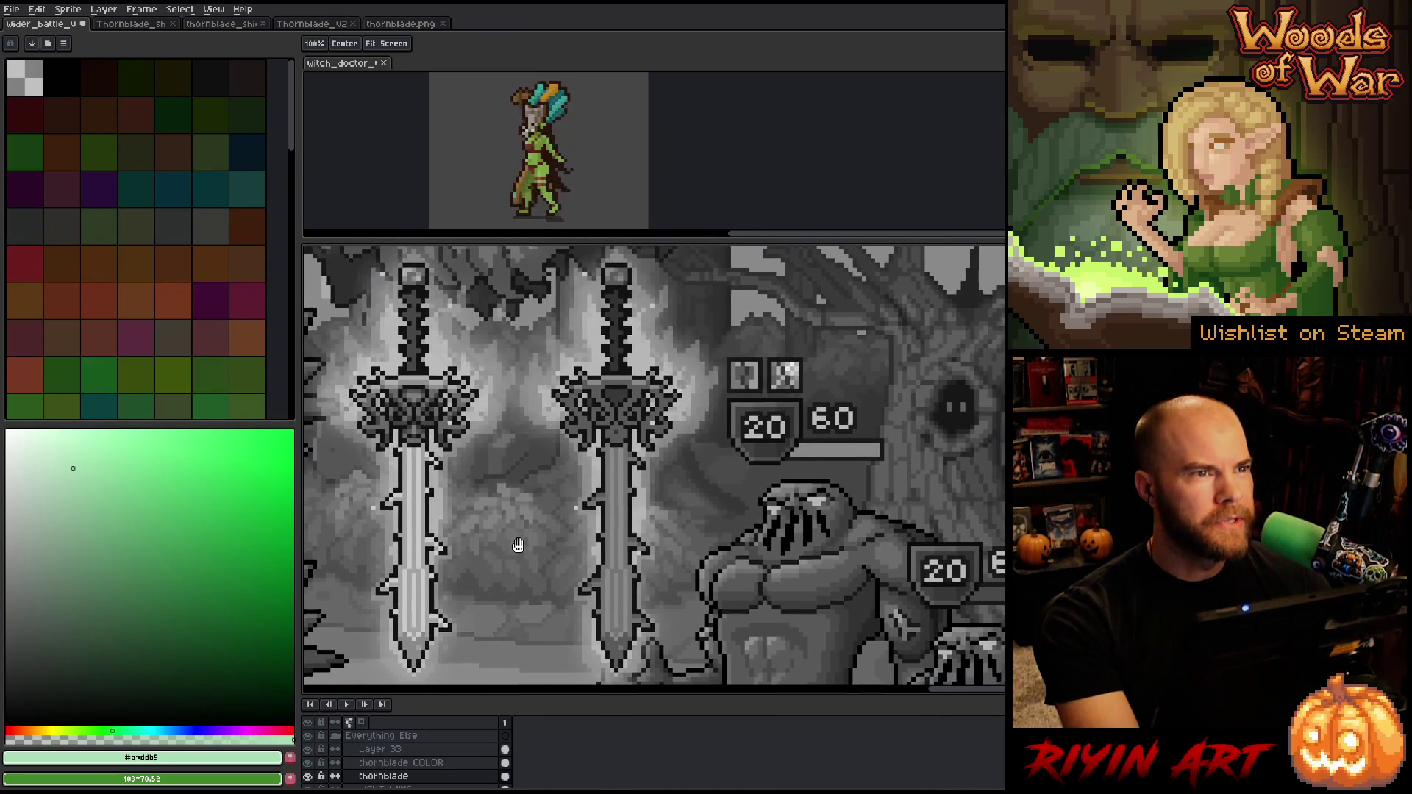
scroll(522, 552, up, 1)
key(v)
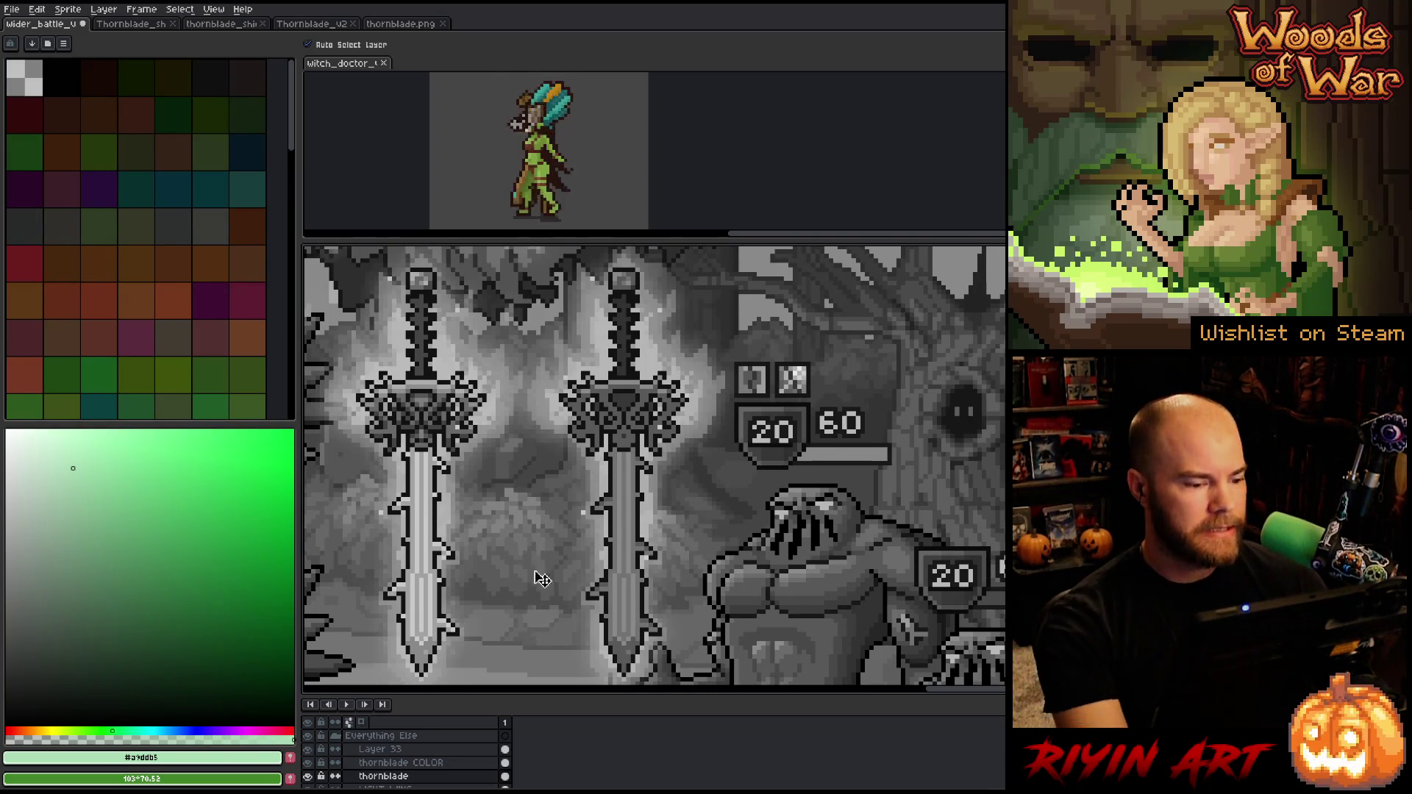
click(308, 749)
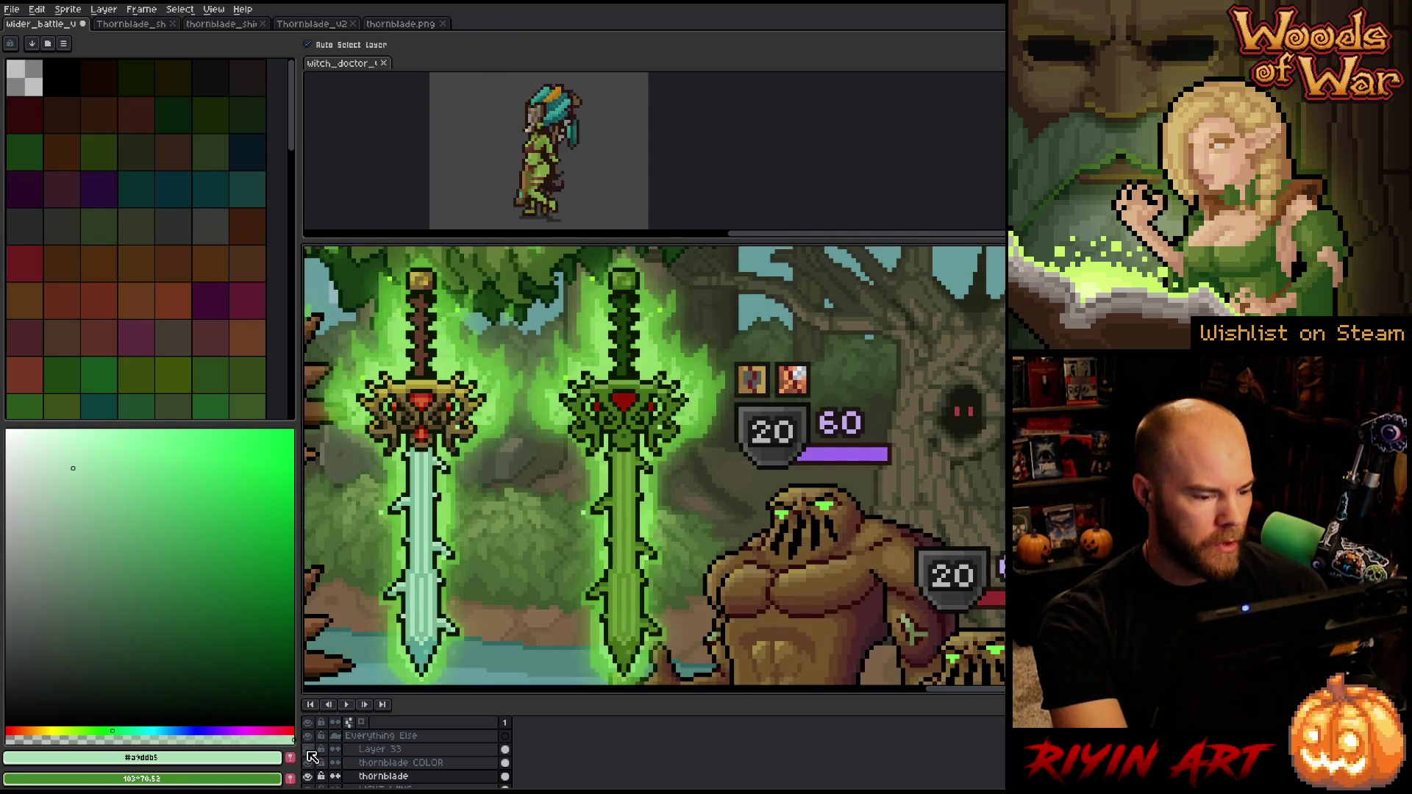
click(439, 537)
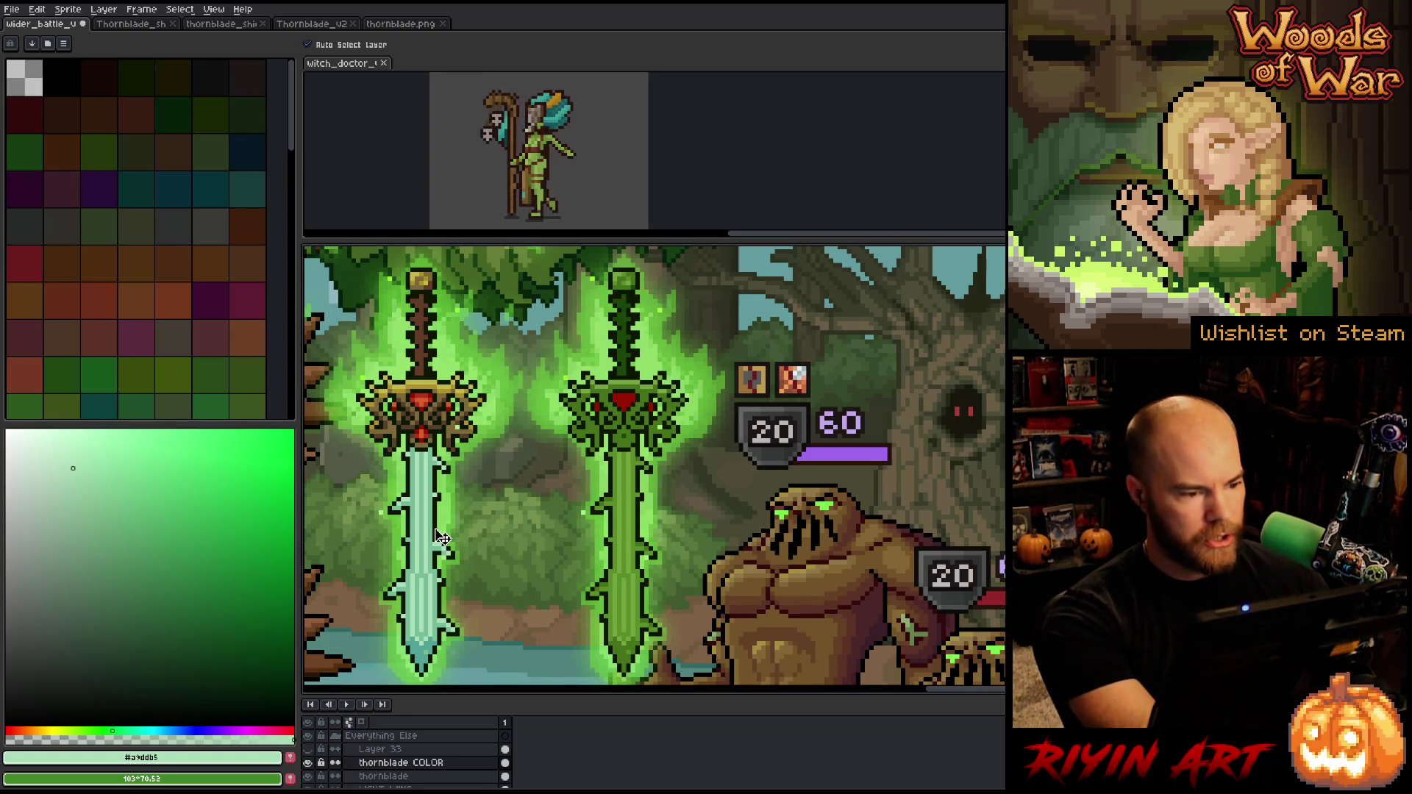
Eyedrop the sword's dark green #0d1700 as the colour to replace
key(shift+r)
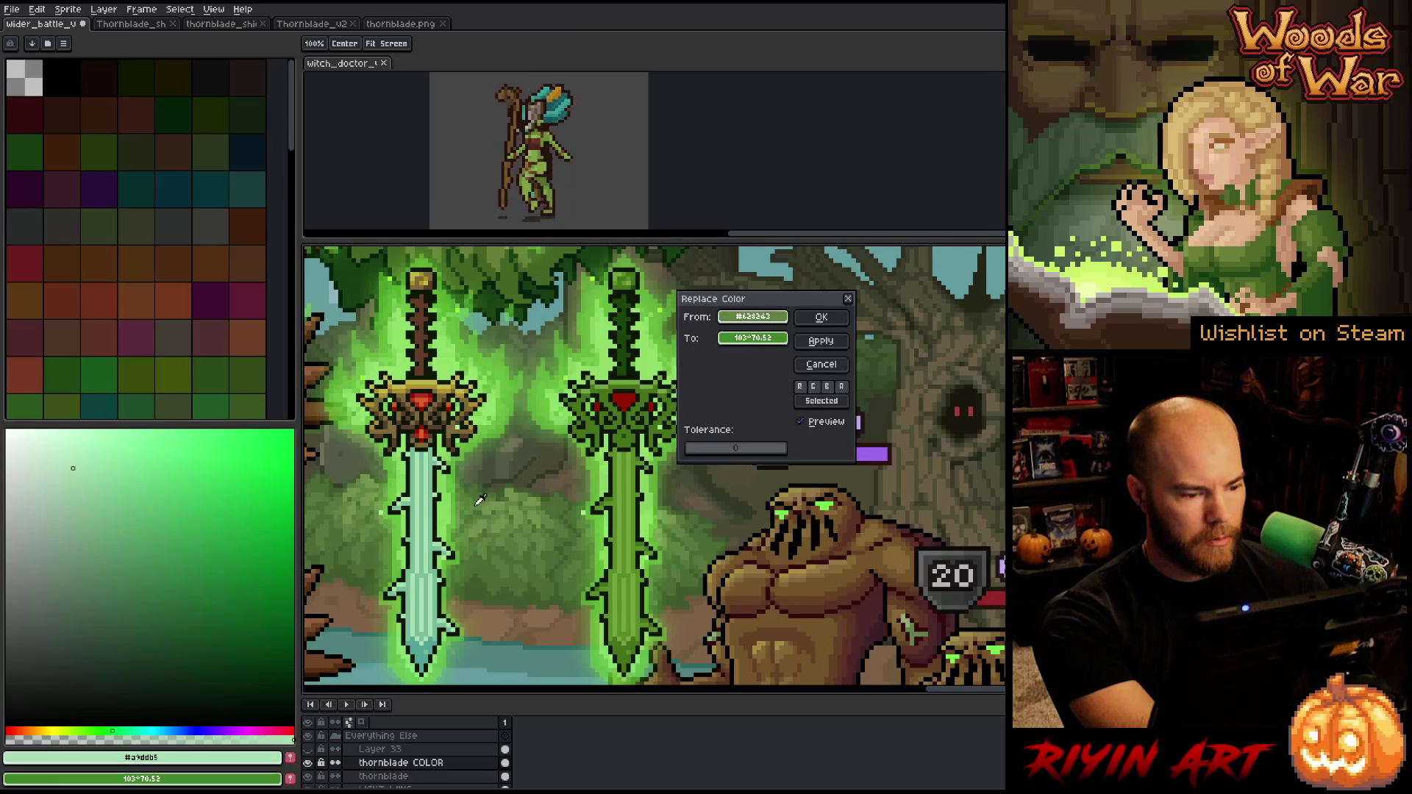
click(442, 513)
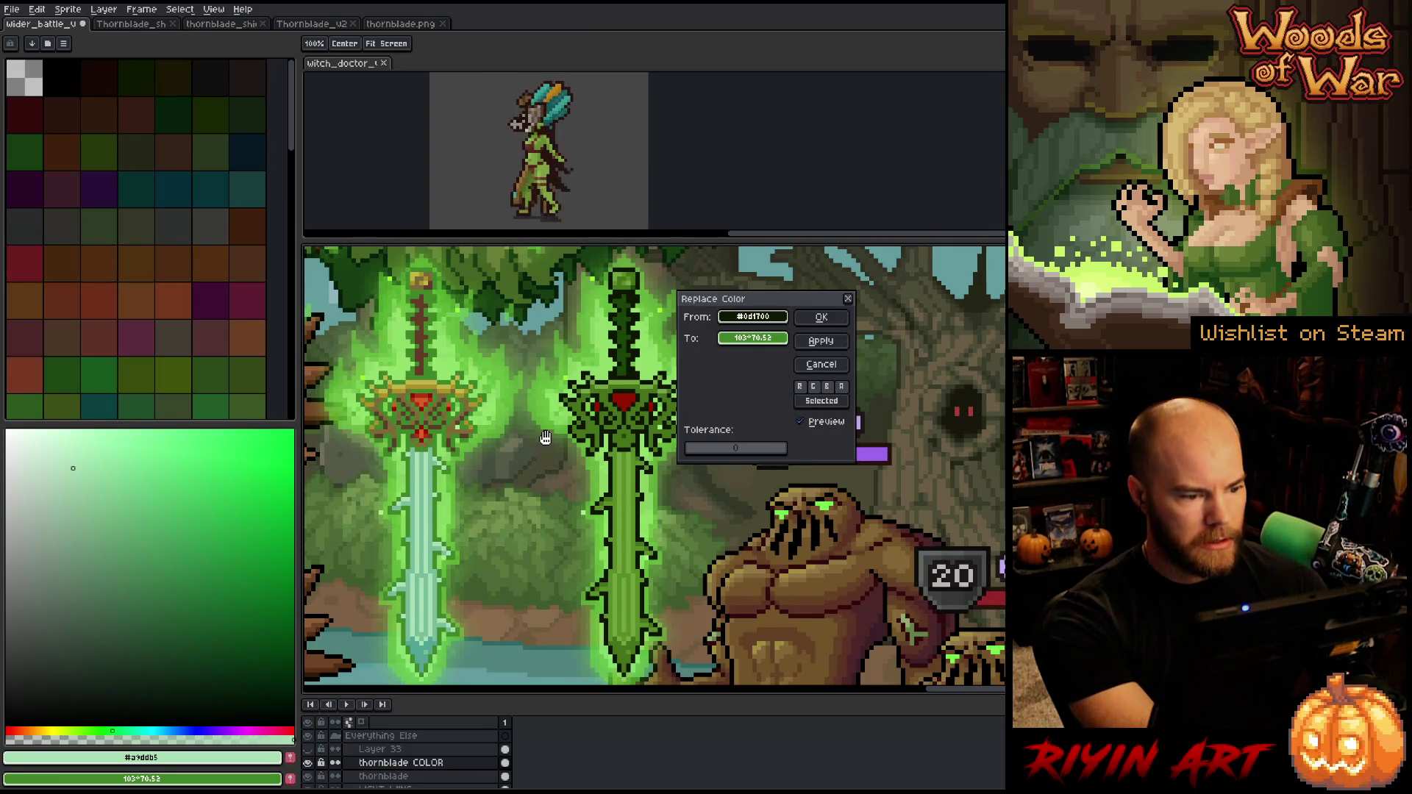
click(821, 366)
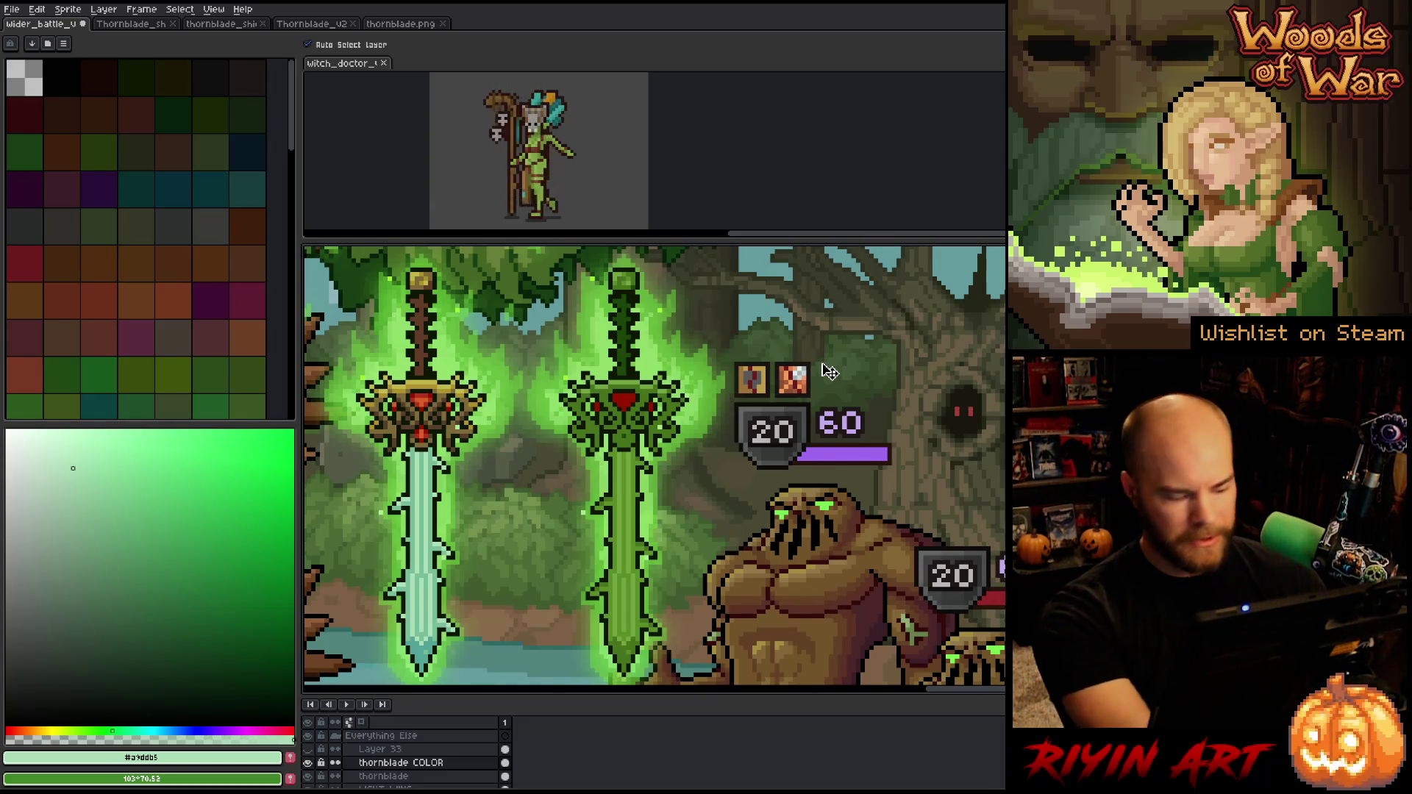
key(i)
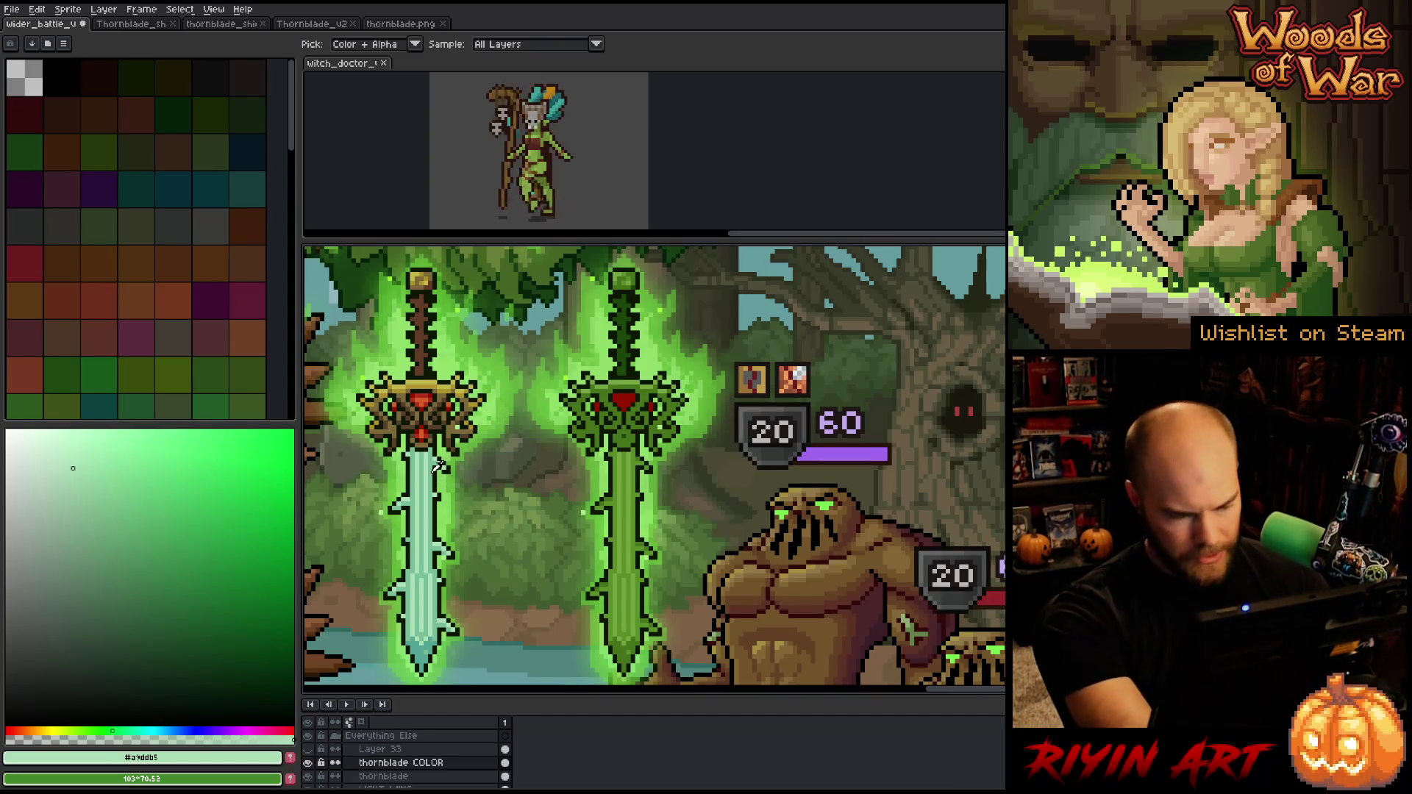
click(436, 504)
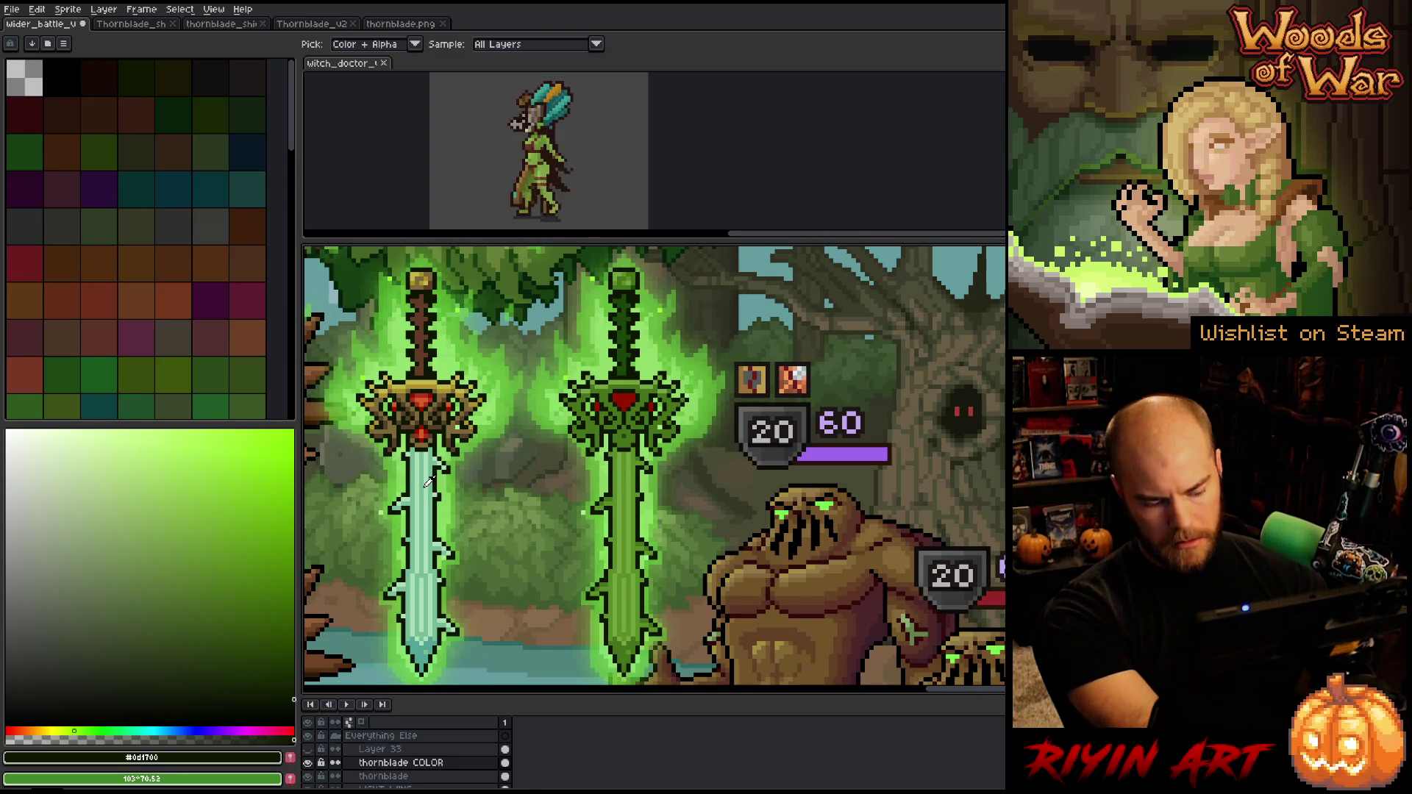
Replace #0d1700 on the sword's colour layer with black #000000
key(shift+r)
click(721, 341)
click(769, 411)
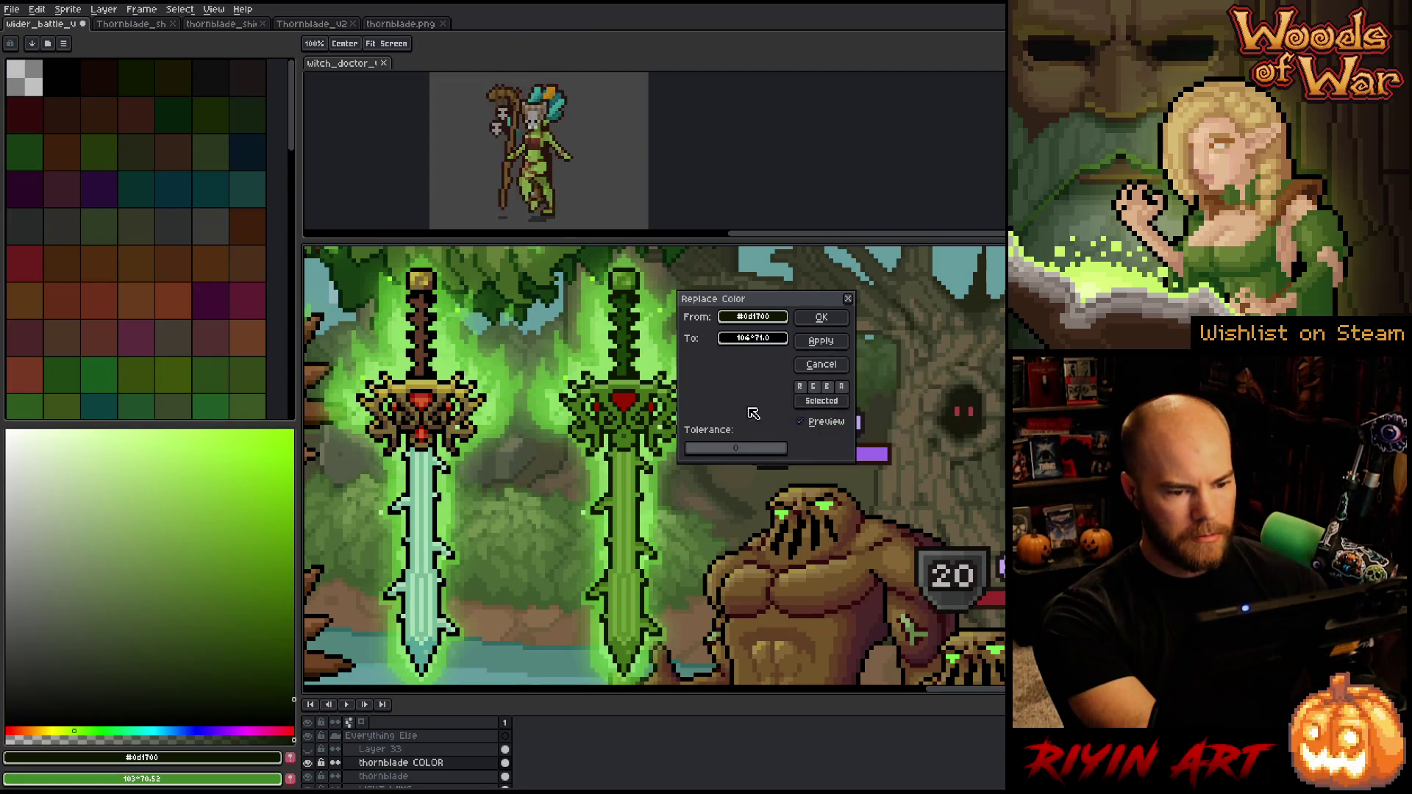
click(752, 339)
click(762, 362)
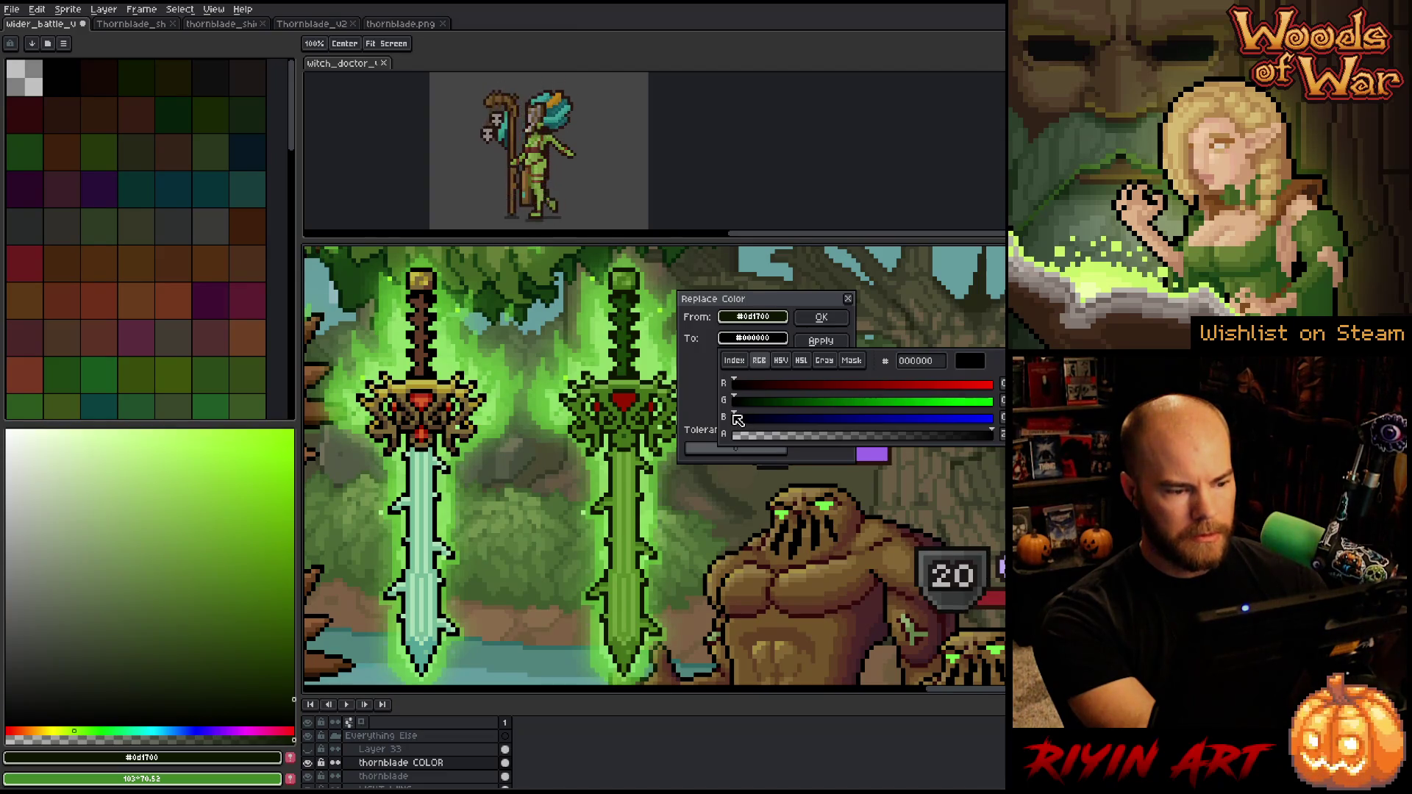
click(822, 319)
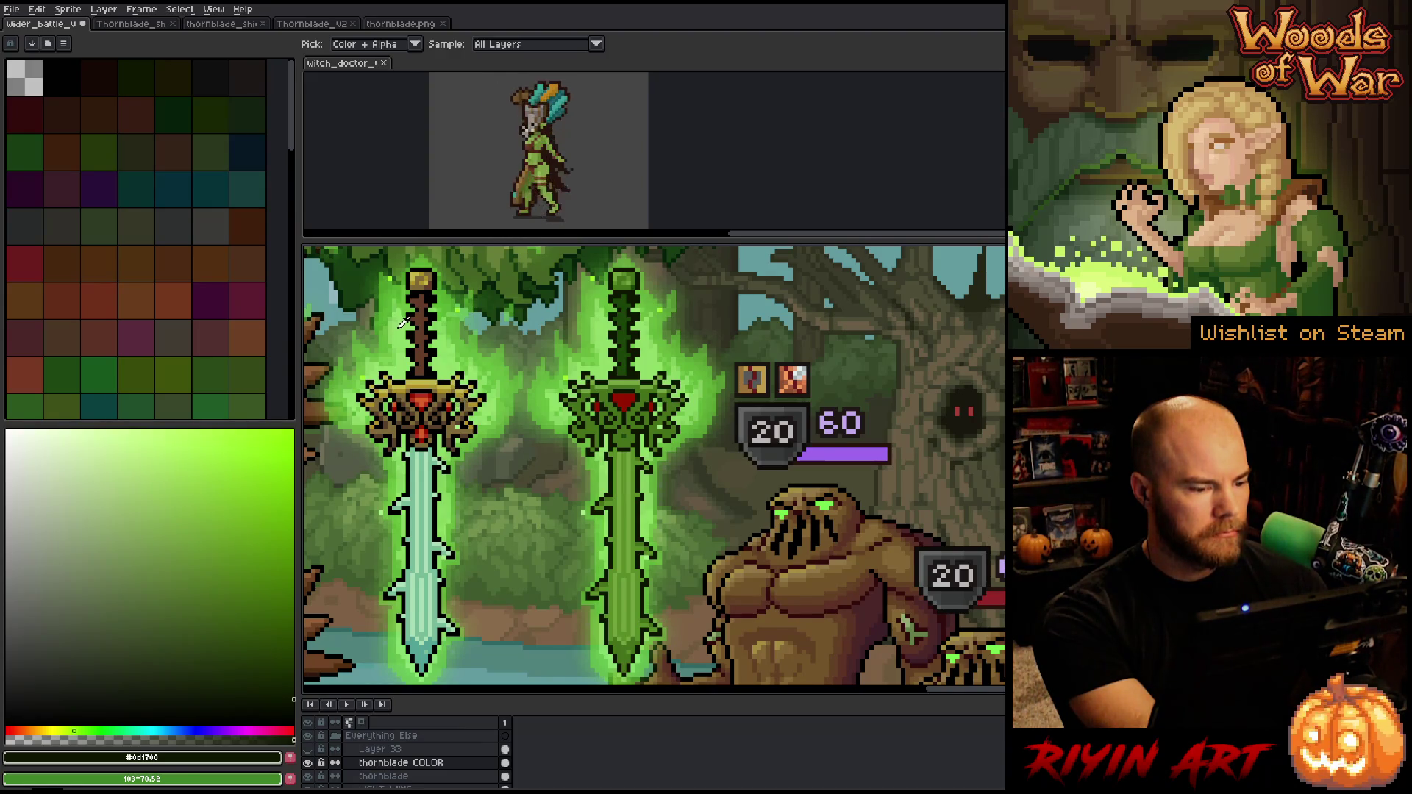
Zoom onto the pale blue sword's hilt and choose an olive-gold drawing colour
scroll(403, 324, up, 3)
mouse_move(418, 406)
mouse_down()
mouse_move(476, 406)
mouse_move(477, 480)
mouse_up()
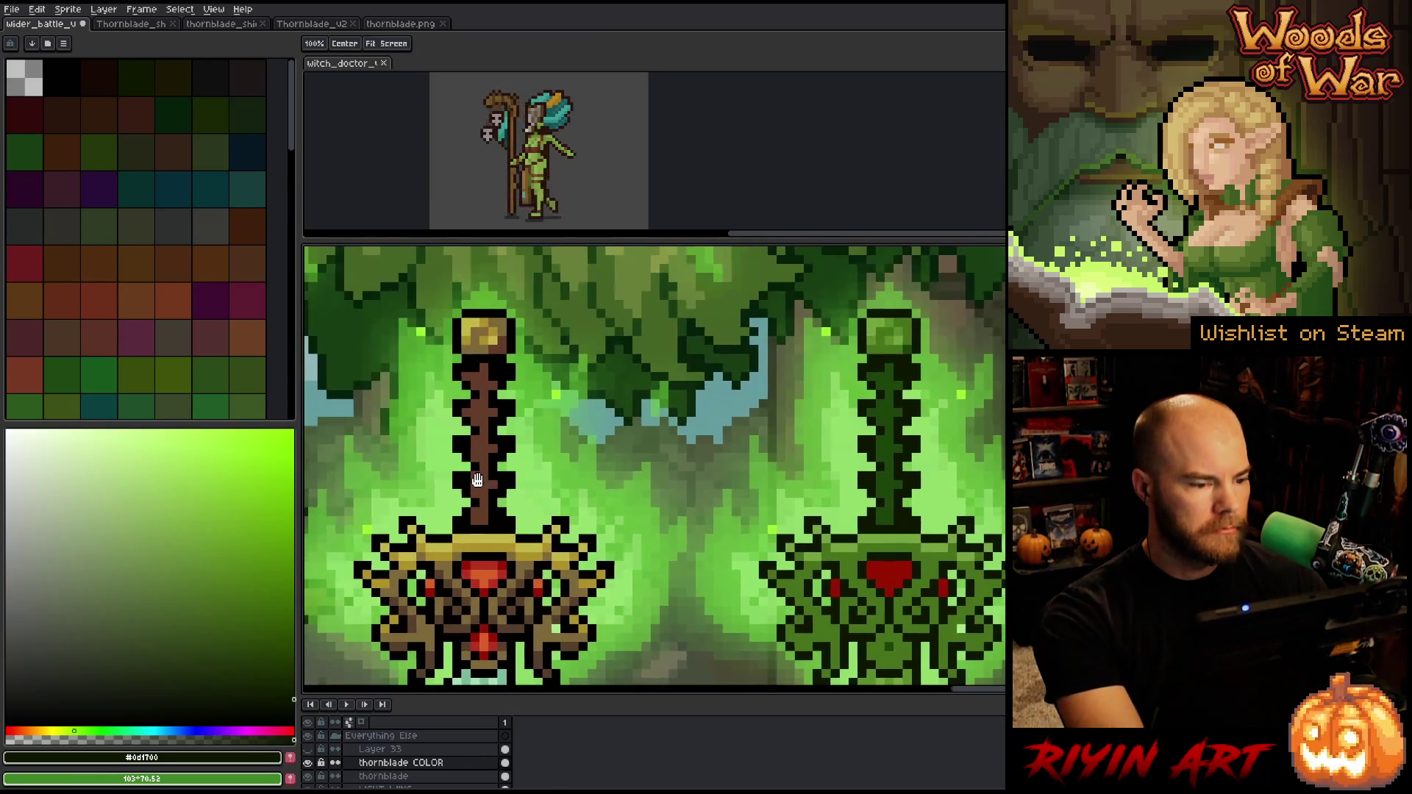
scroll(489, 477, up, 1)
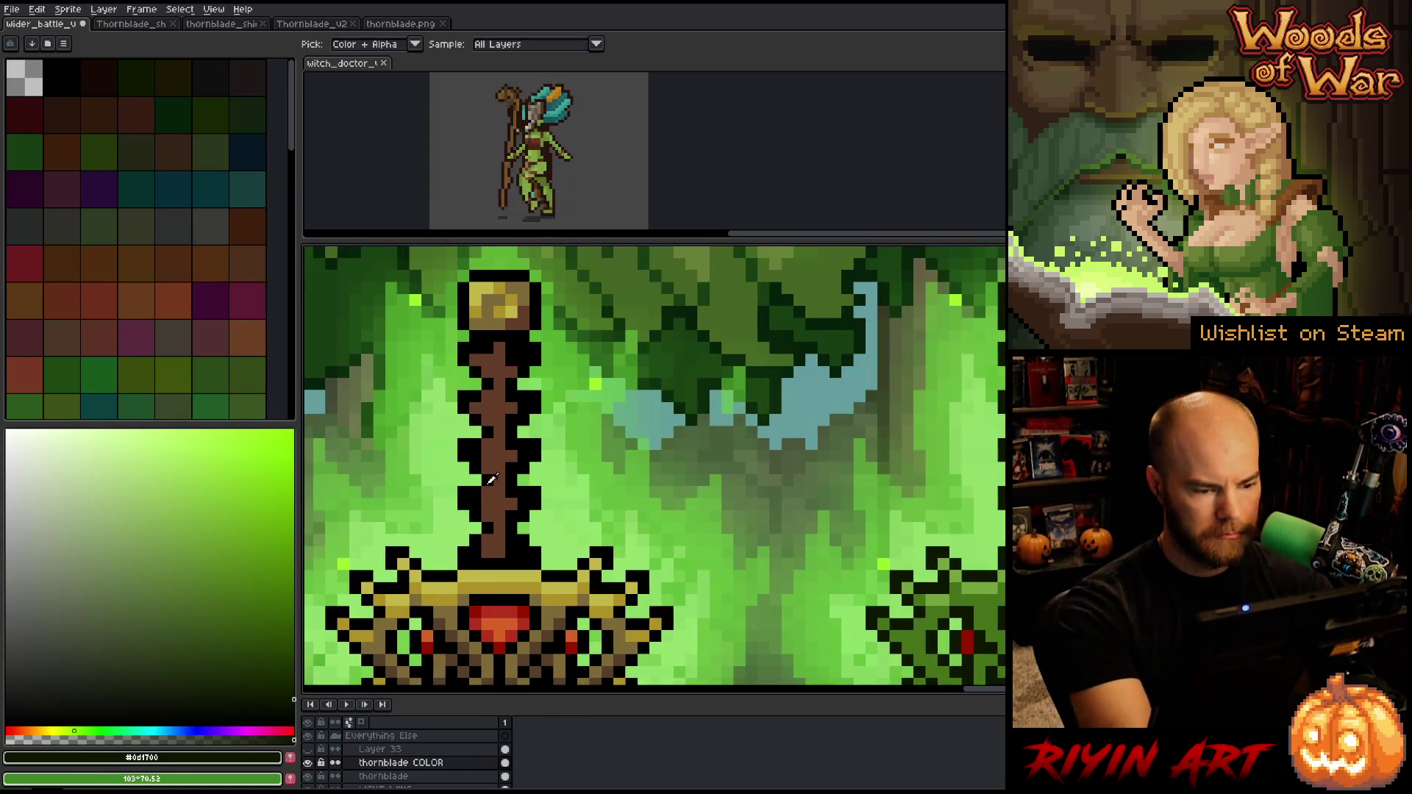
alt+click(490, 478)
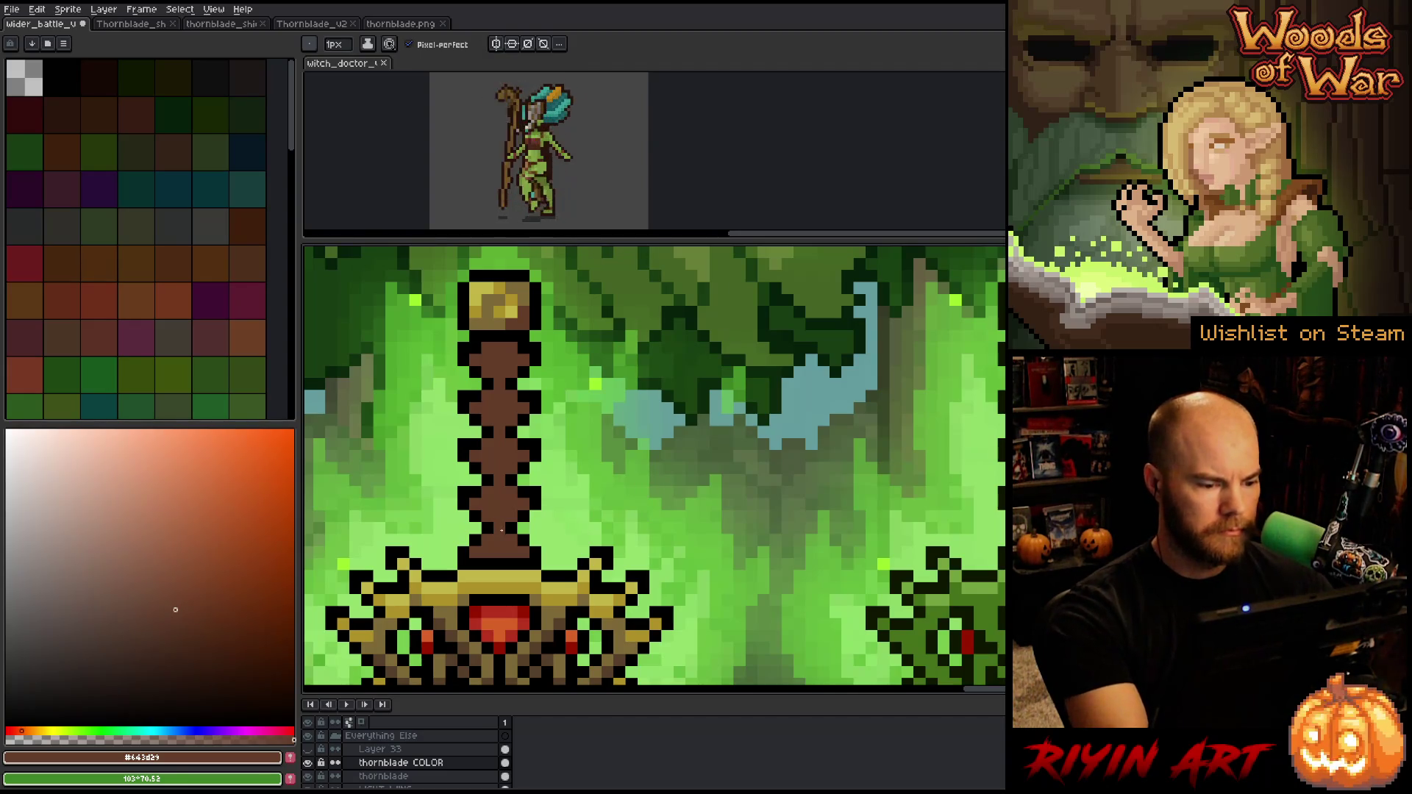
scroll(571, 491, down, 3)
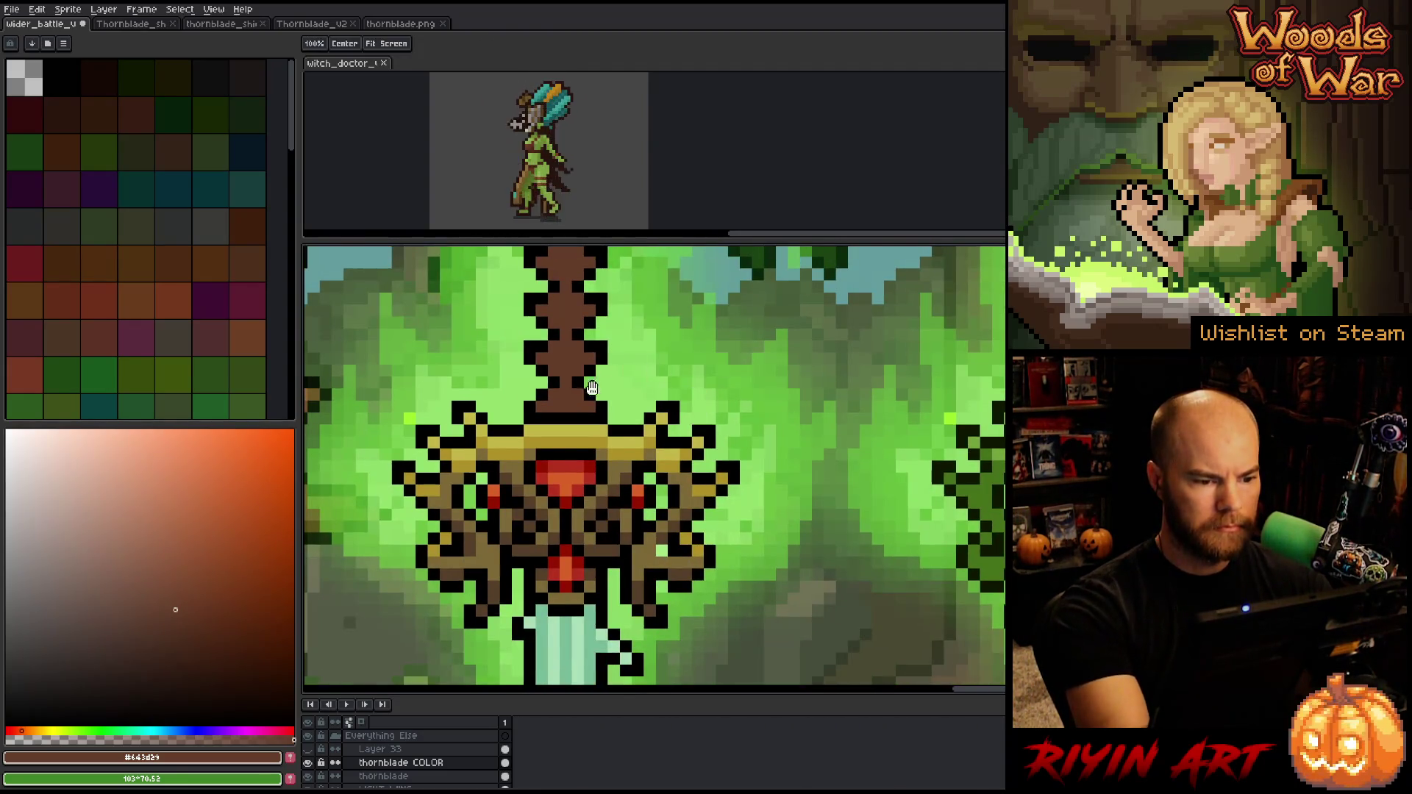
scroll(565, 488, up, 2)
alt+click(555, 487)
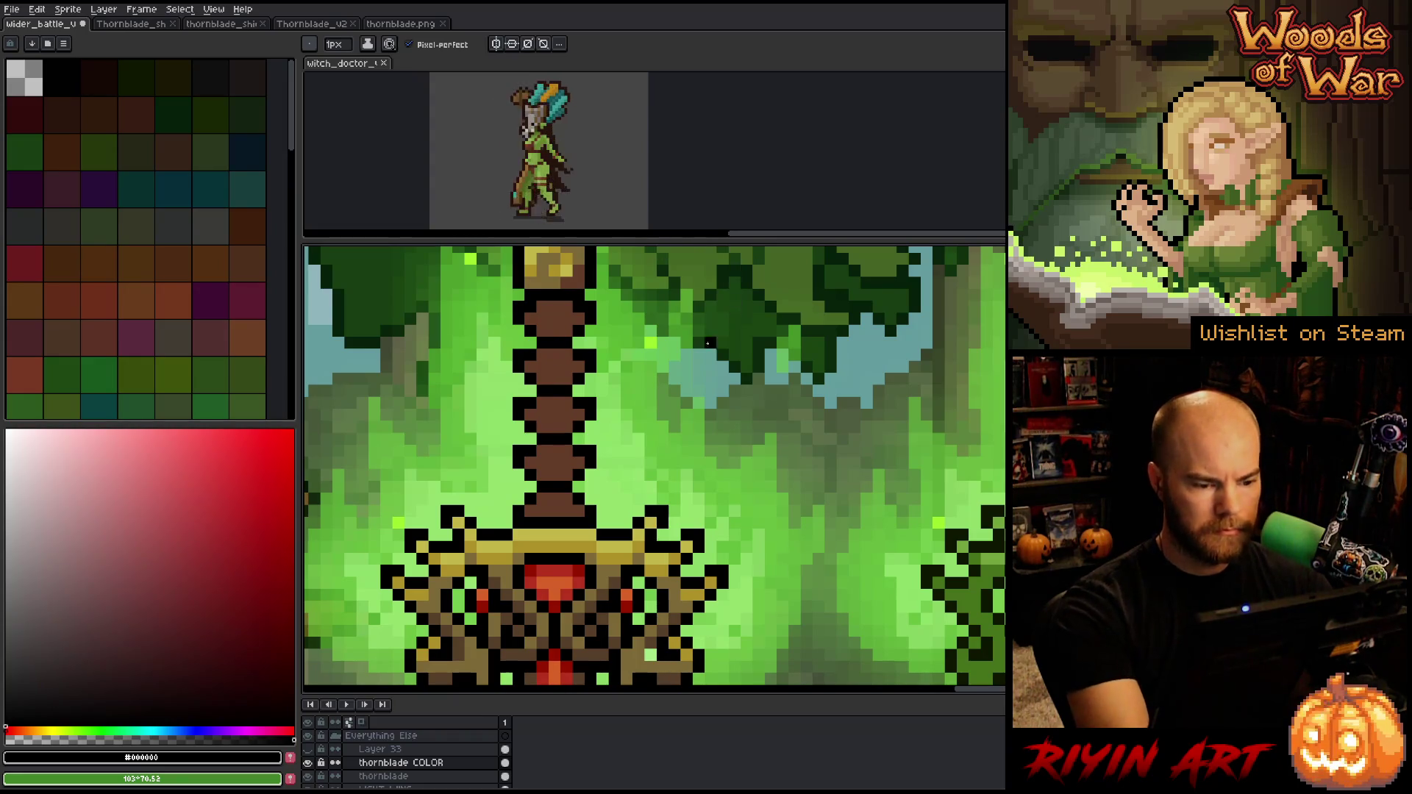
alt+click(562, 471)
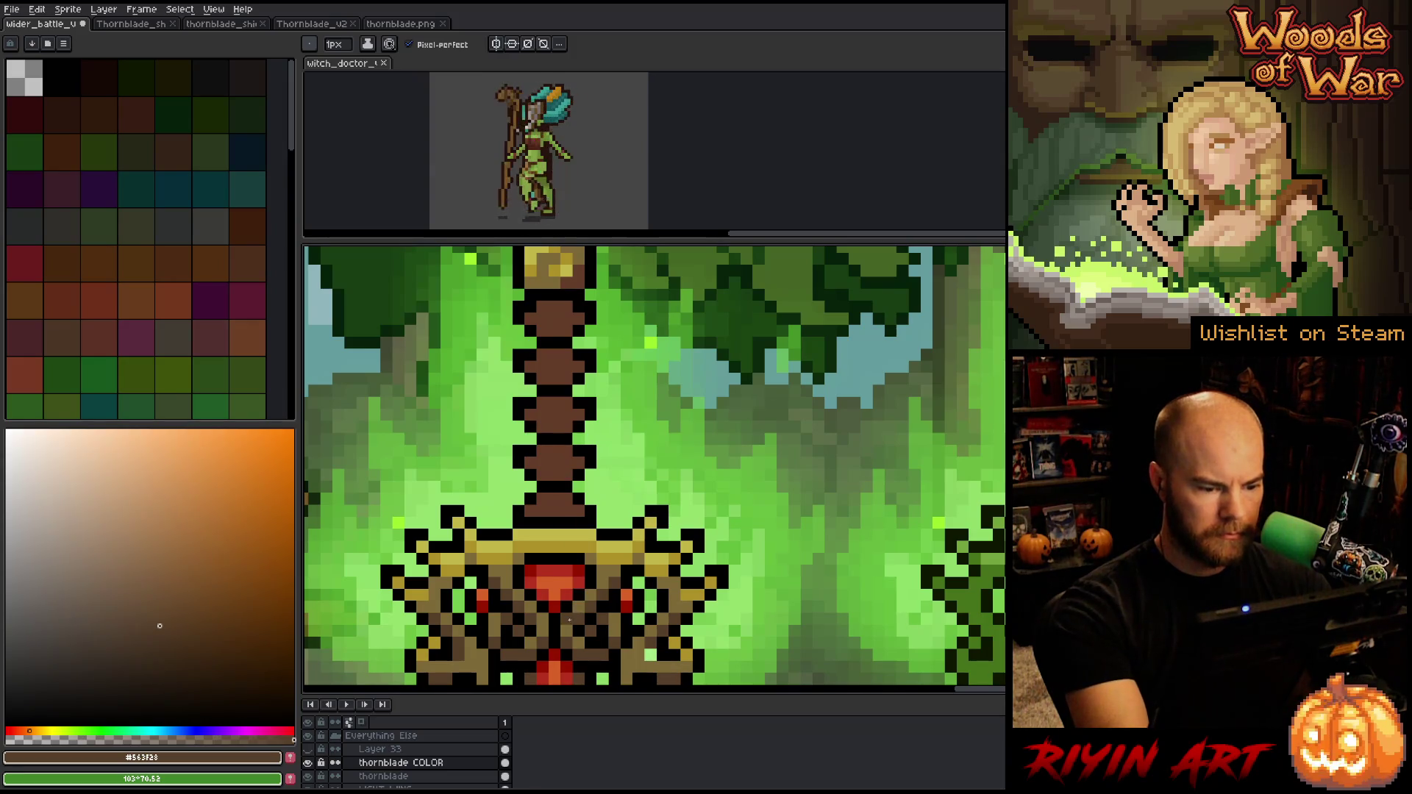
alt+click(574, 616)
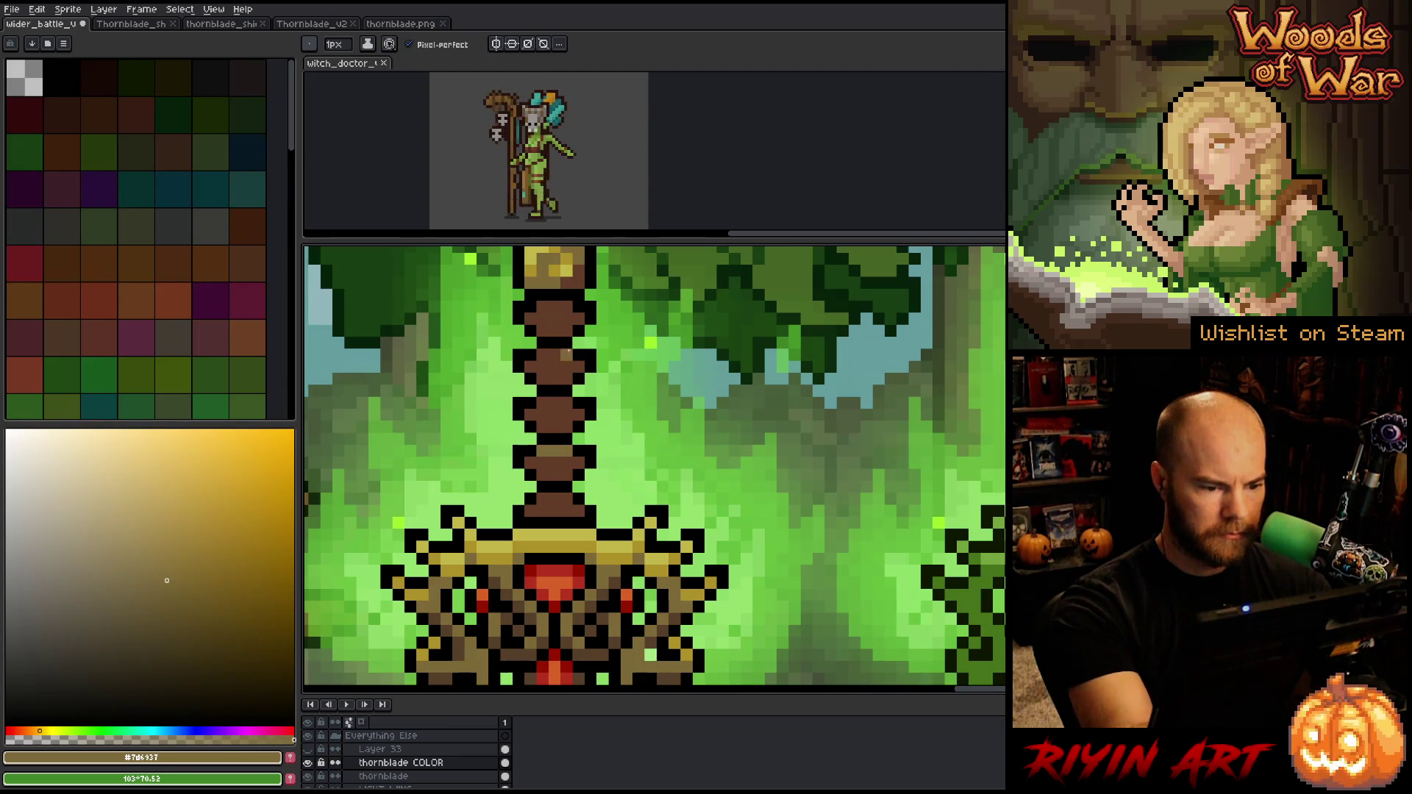
Paint two olive-gold bands across the brown handle segments
drag(567, 404, 543, 404)
drag(567, 306, 543, 307)
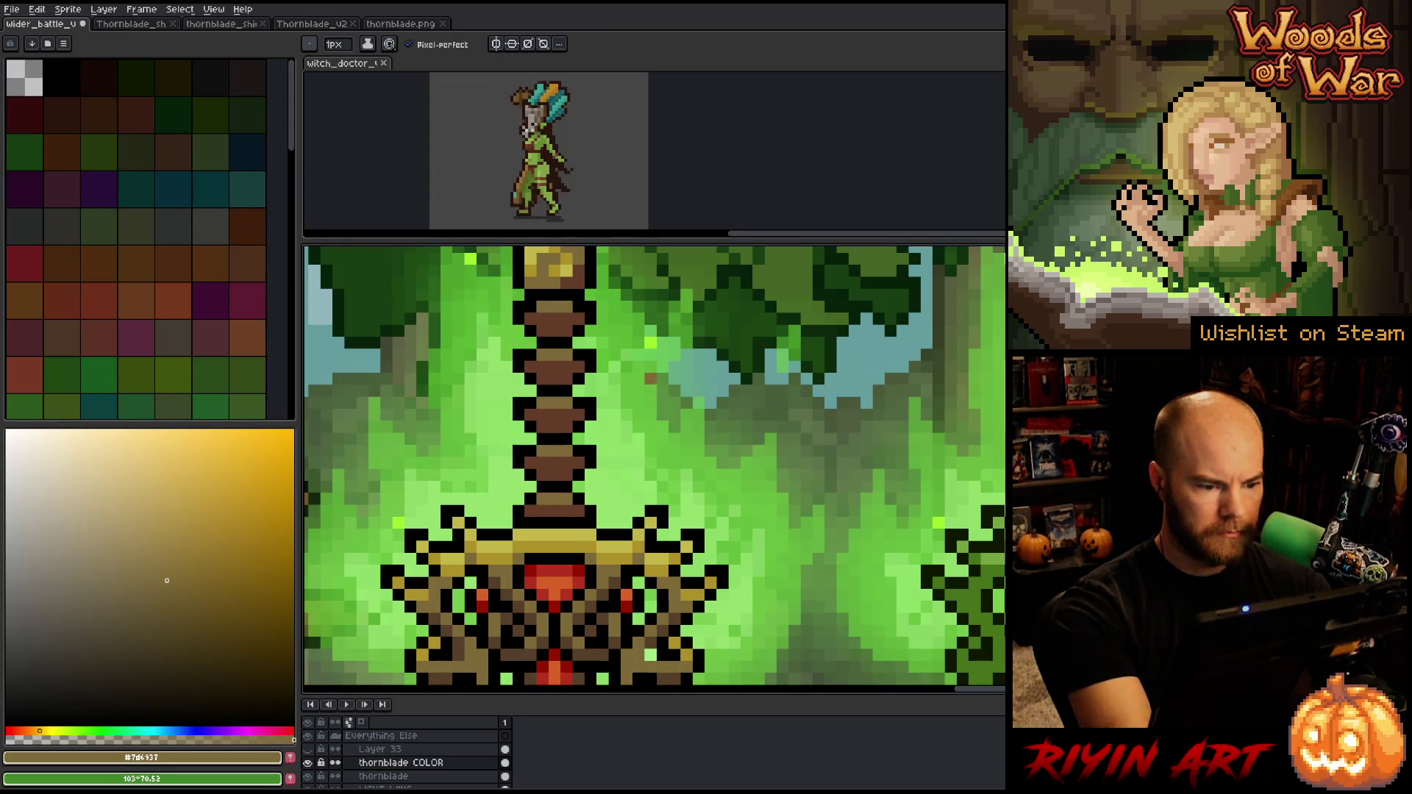
scroll(675, 355, down, 5)
scroll(654, 479, right, 5)
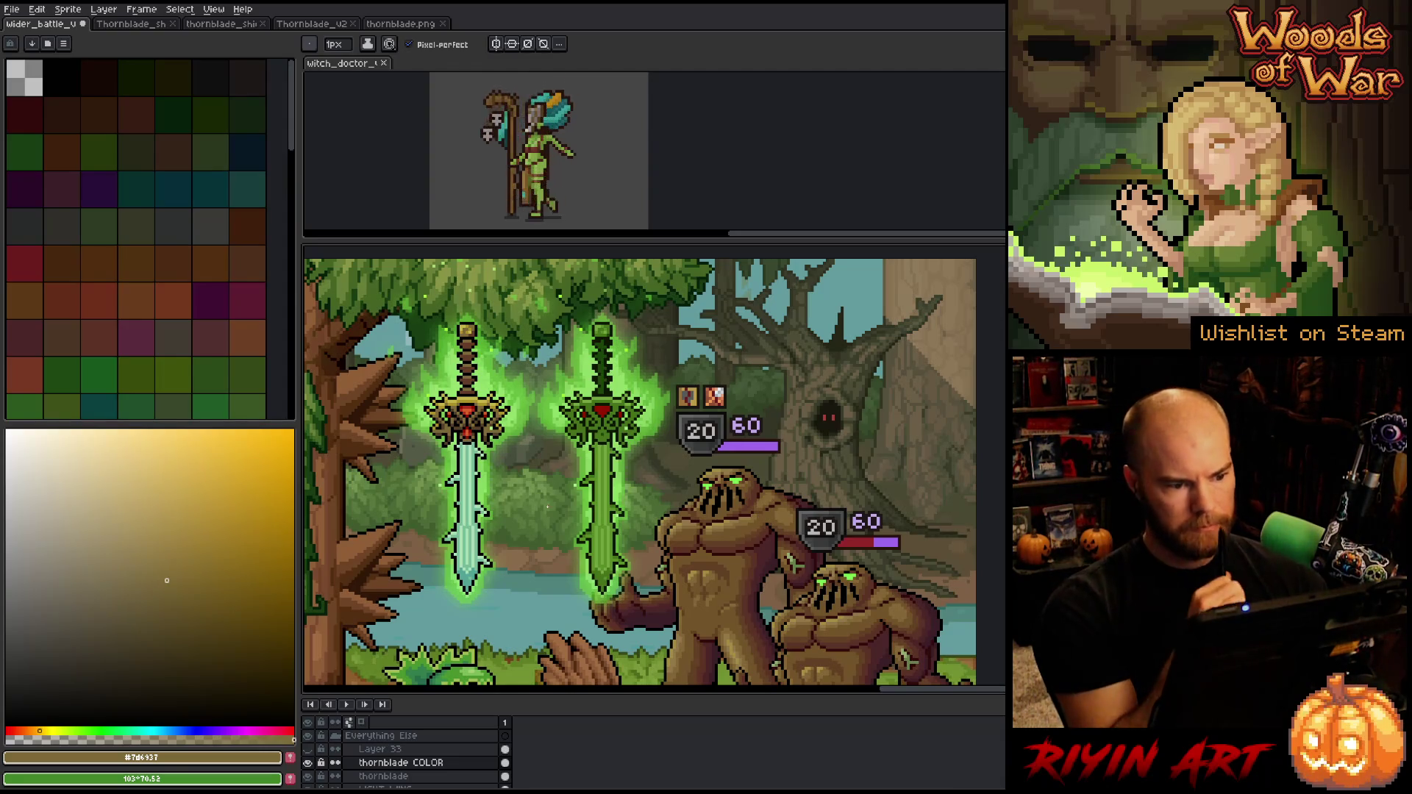
Sample the gold from the sword guard and zoom in close on both swords
scroll(450, 412, up, 1)
scroll(452, 407, up, 2)
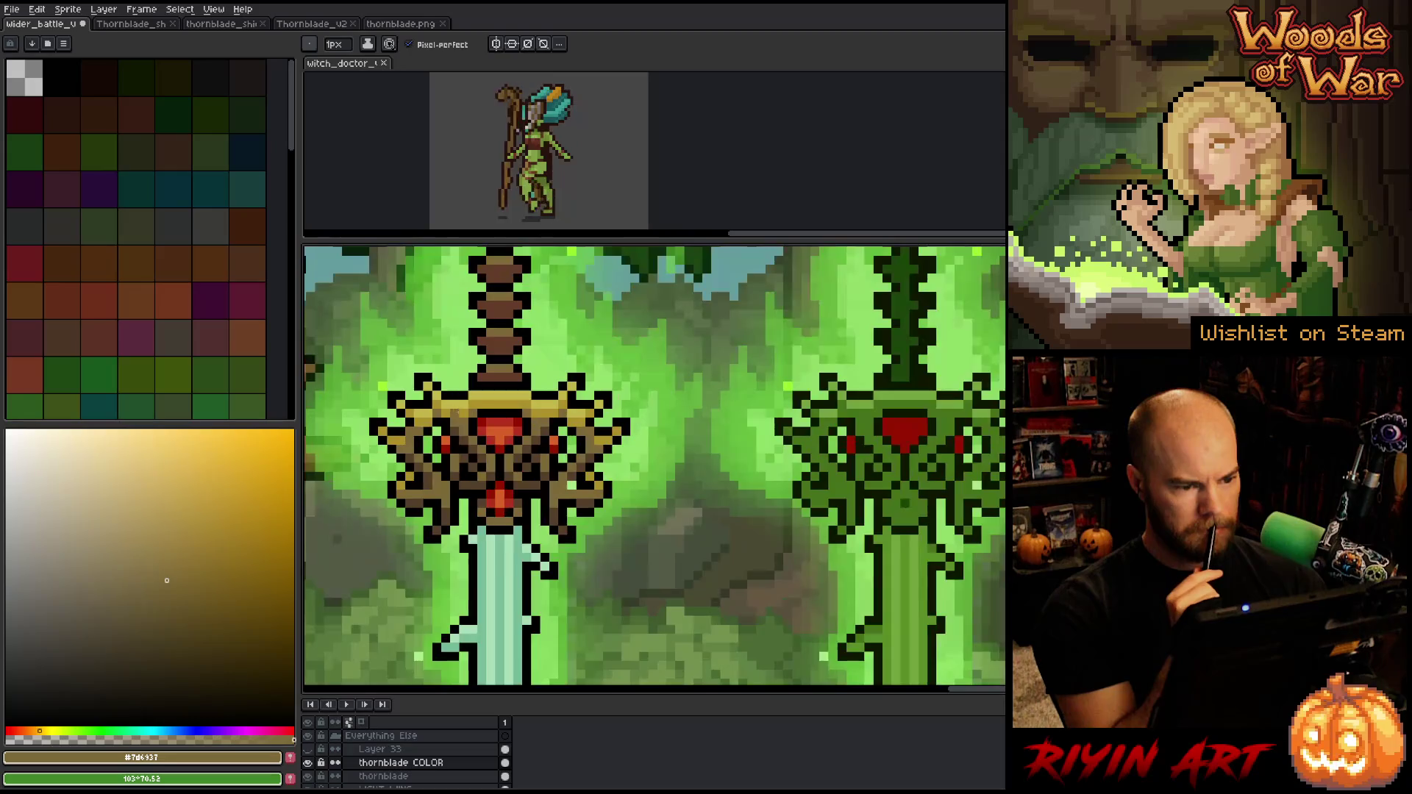
alt+click(476, 414)
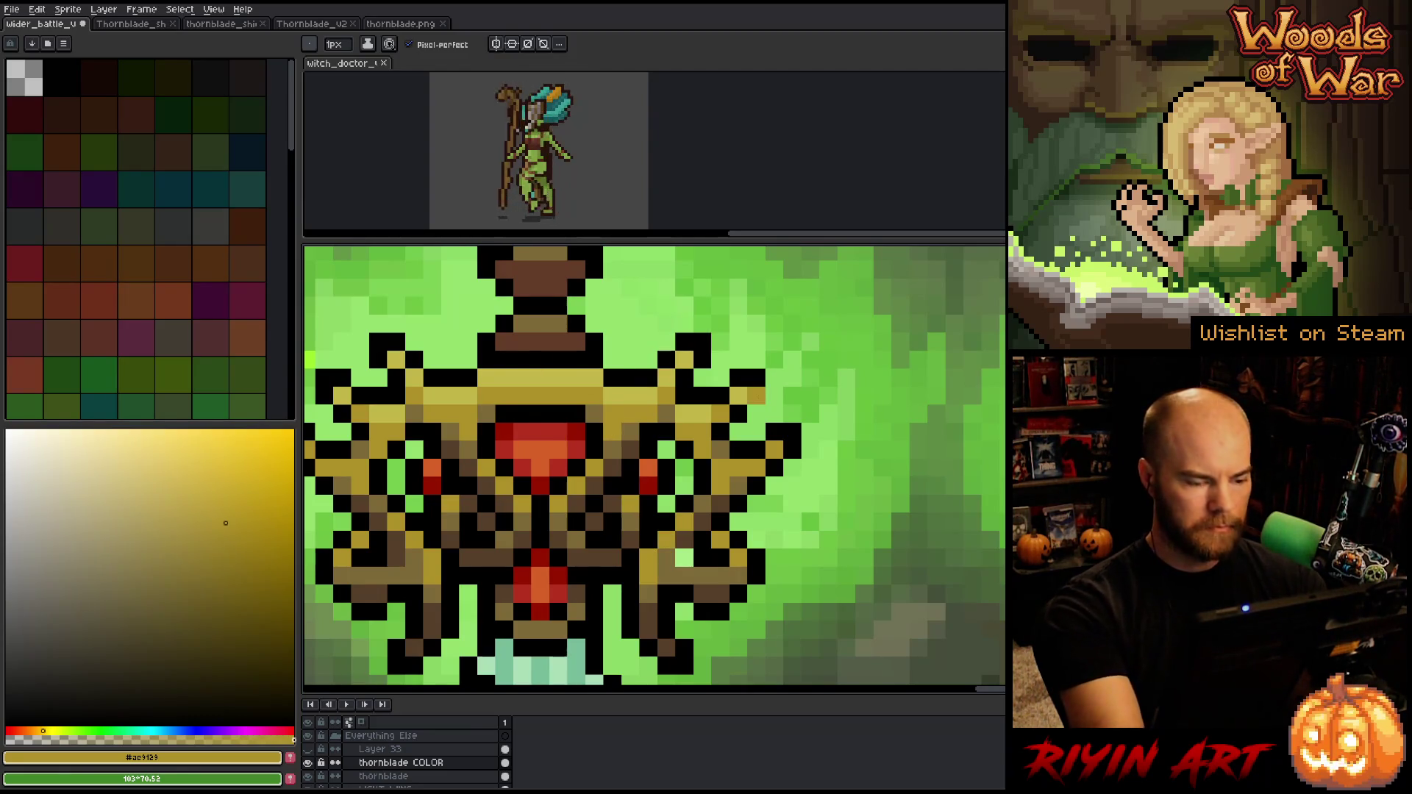
scroll(774, 533, down, 5)
drag(775, 533, 630, 436)
scroll(630, 436, up, 1)
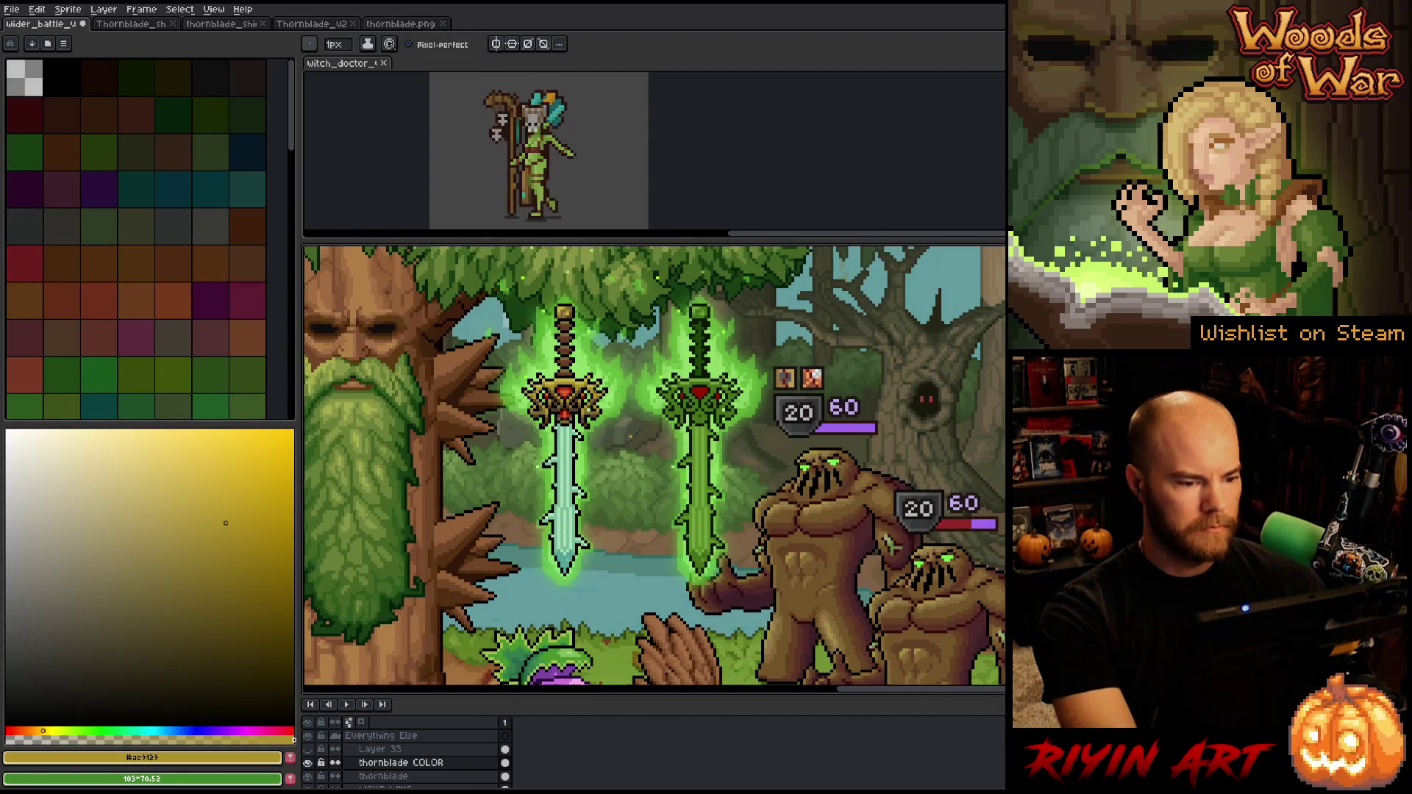
scroll(573, 408, up, 2)
scroll(625, 433, down, 2)
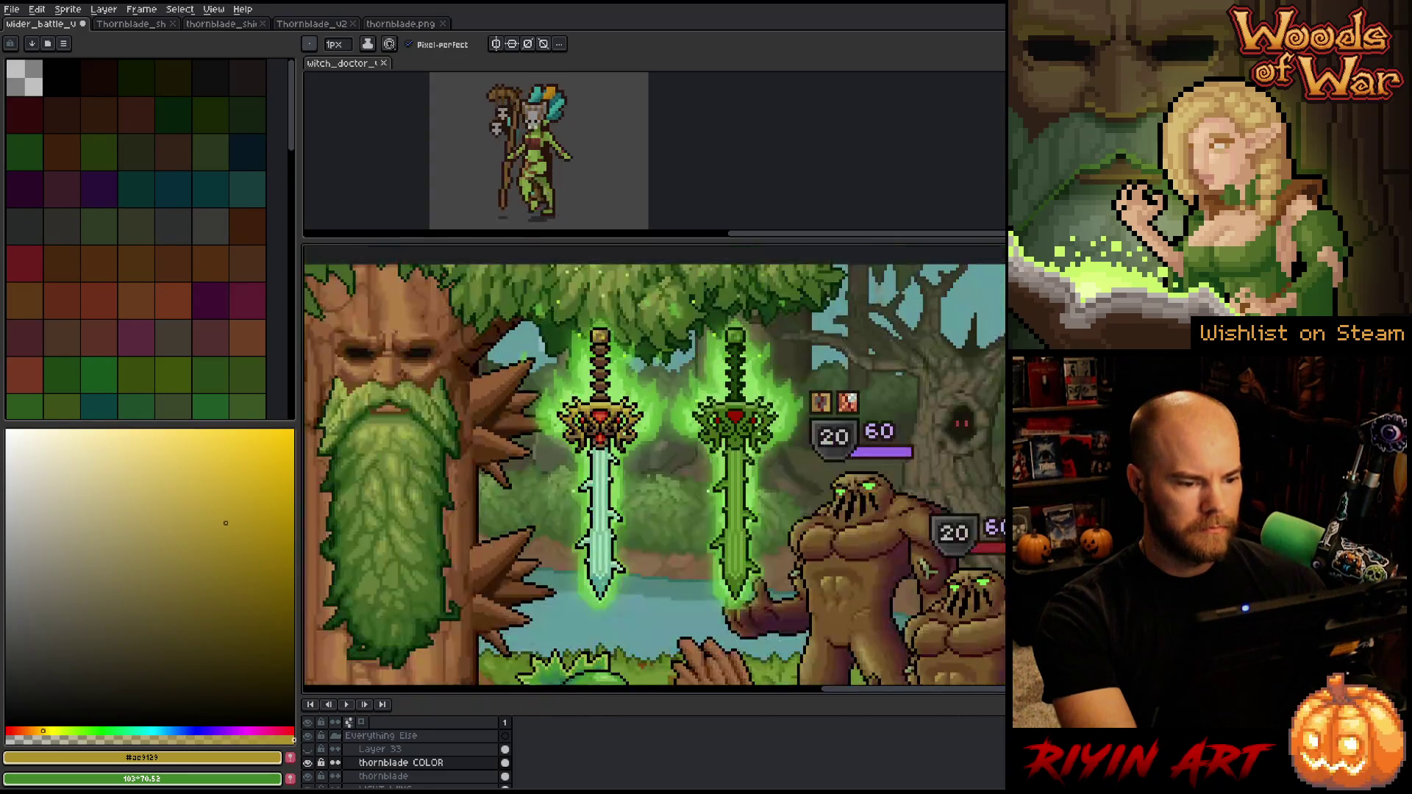
scroll(590, 440, up, 2)
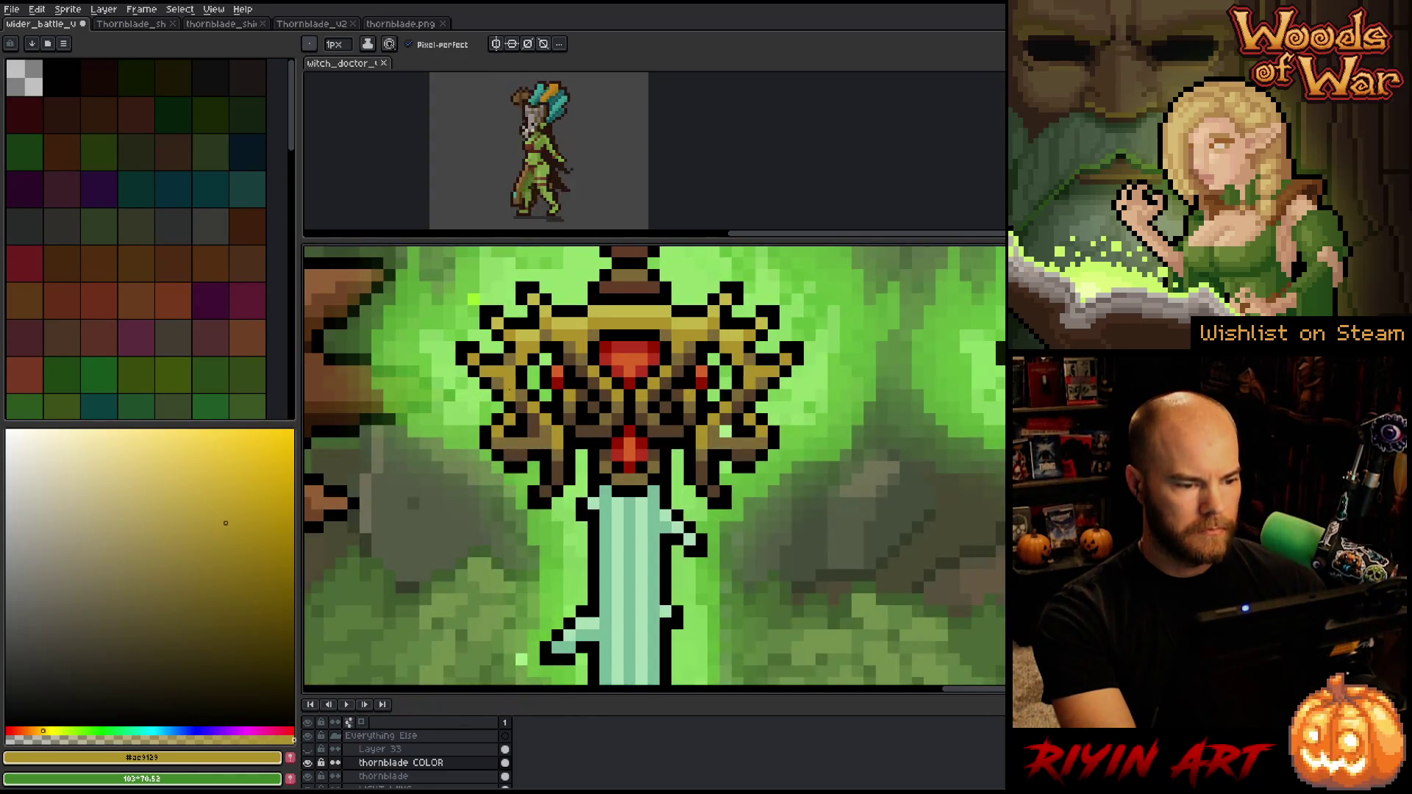
scroll(728, 397, down, 2)
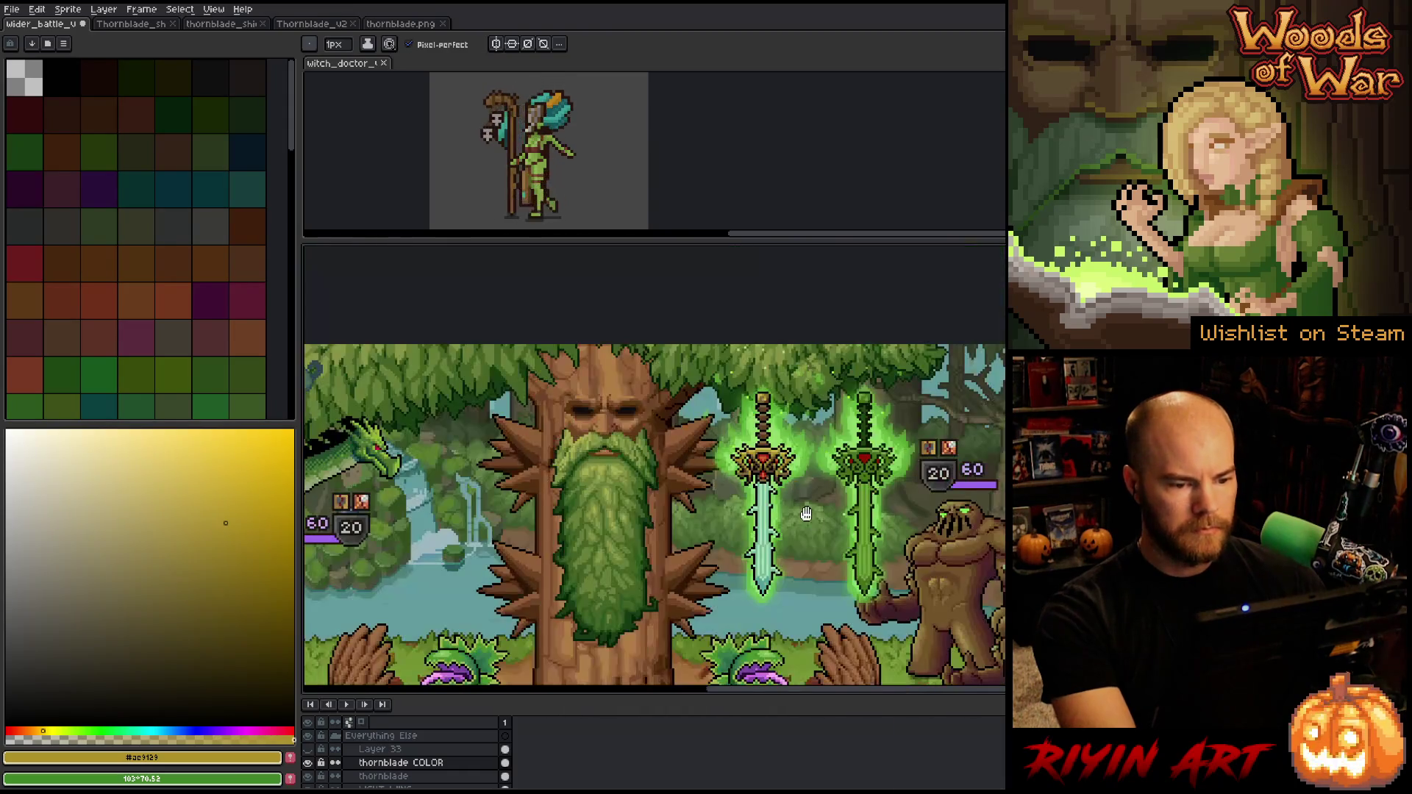
scroll(708, 489, up, 1)
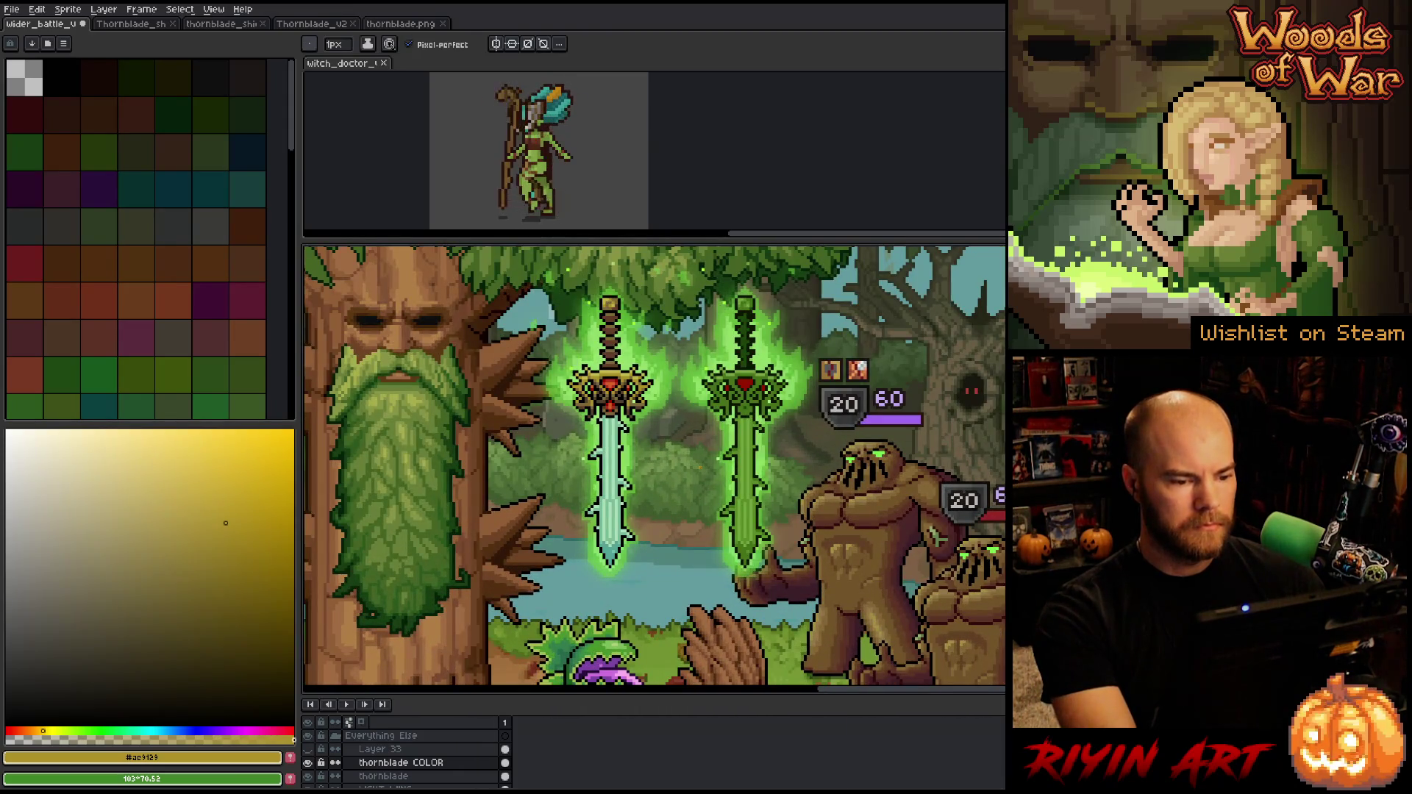
mouse_move(741, 450)
mouse_down()
mouse_move(735, 465)
mouse_move(651, 479)
mouse_up()
Turn on greyscale Layer 33 to view the scene in greyscale
click(307, 750)
key(b)
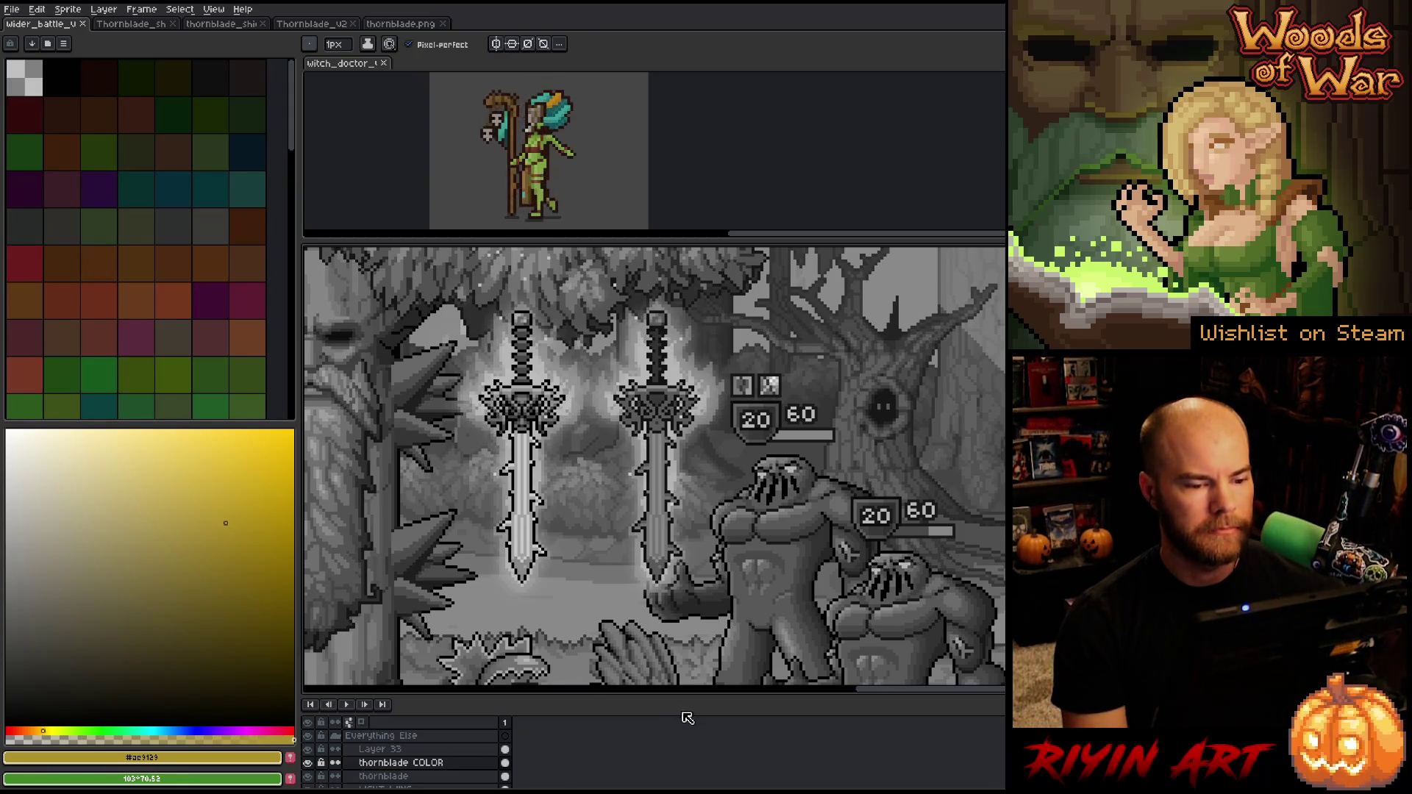
drag(896, 693, 803, 691)
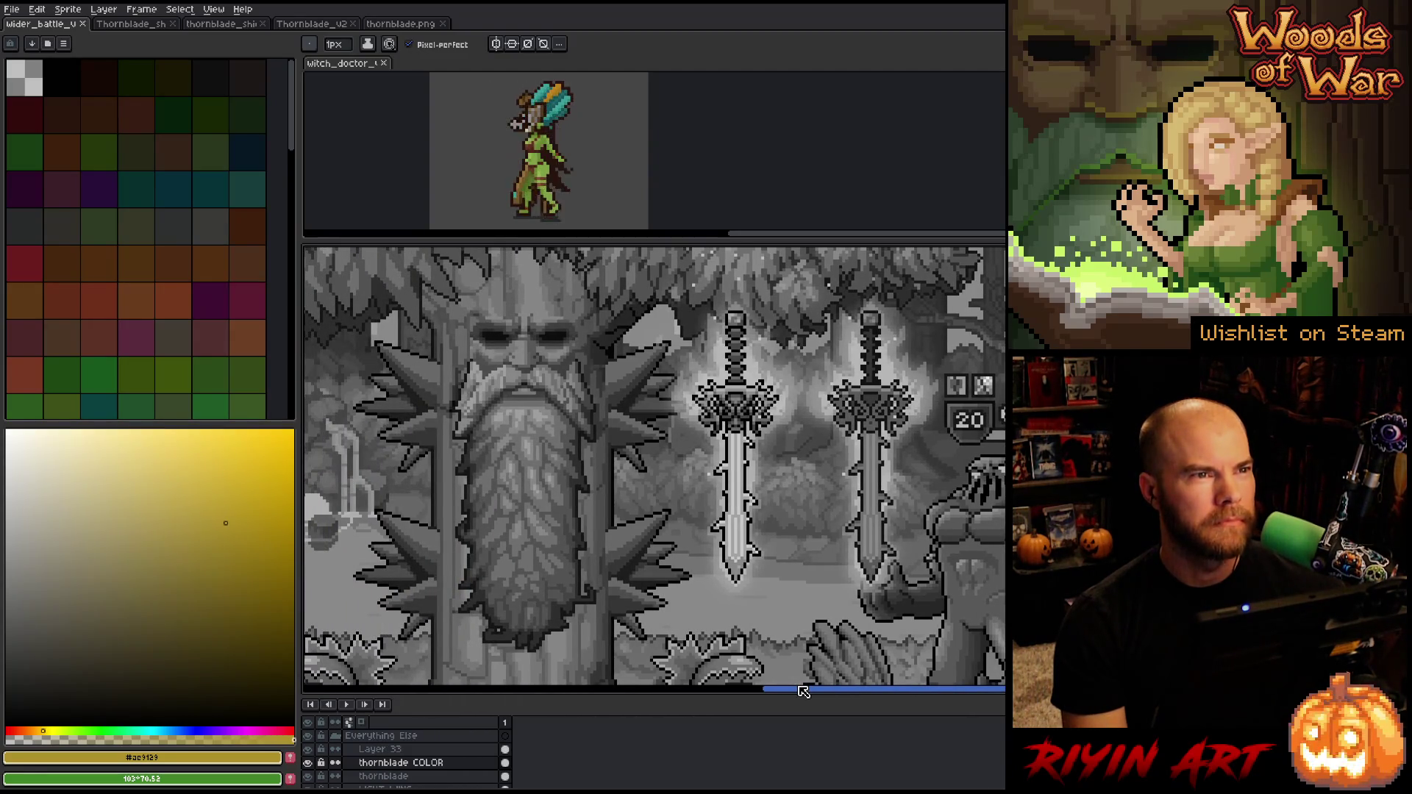
Zoom out over the scene and hide greyscale Layer 33 to restore full colour
mouse_move(803, 691)
mouse_down()
mouse_move(889, 666)
mouse_move(621, 637)
mouse_move(254, 636)
mouse_up()
key(minus)
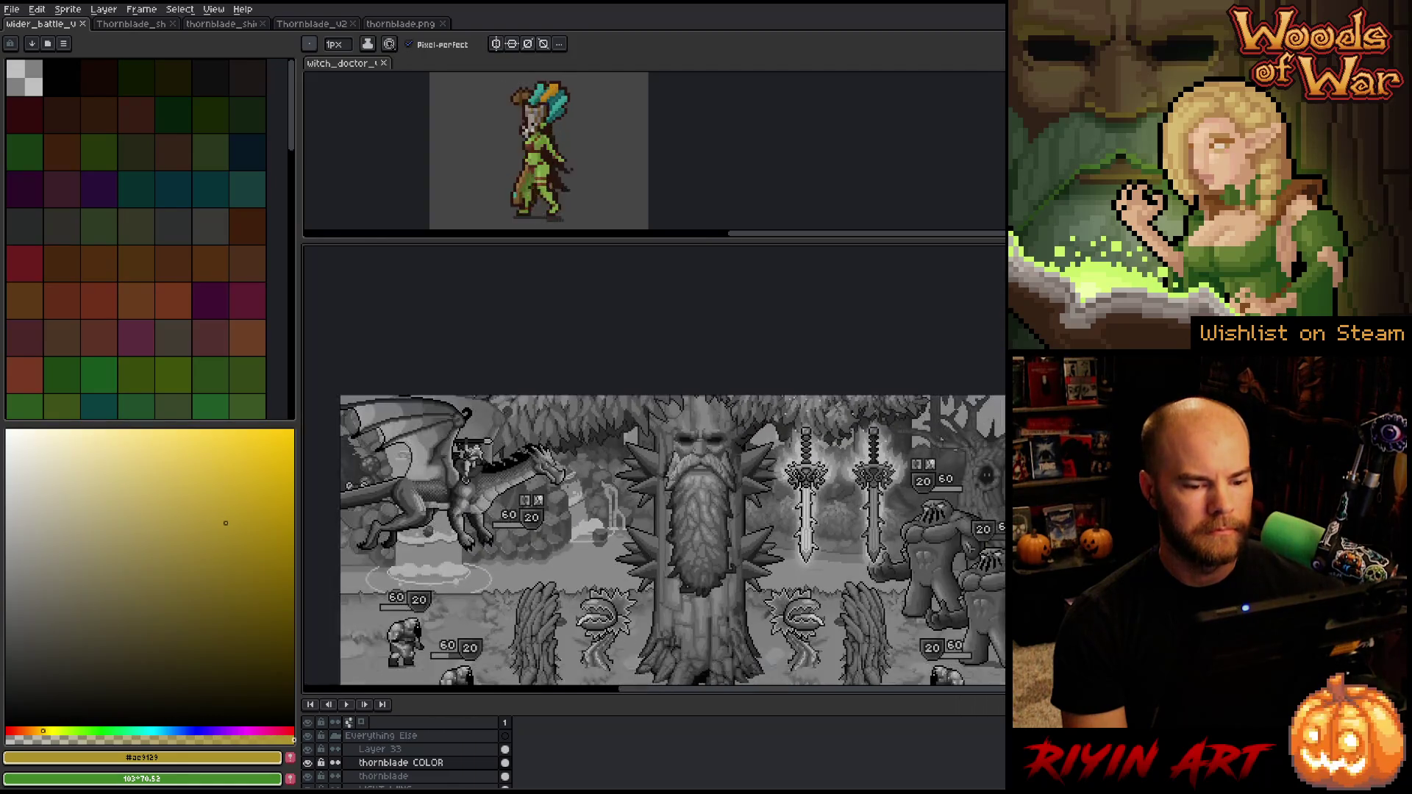
key(plus)
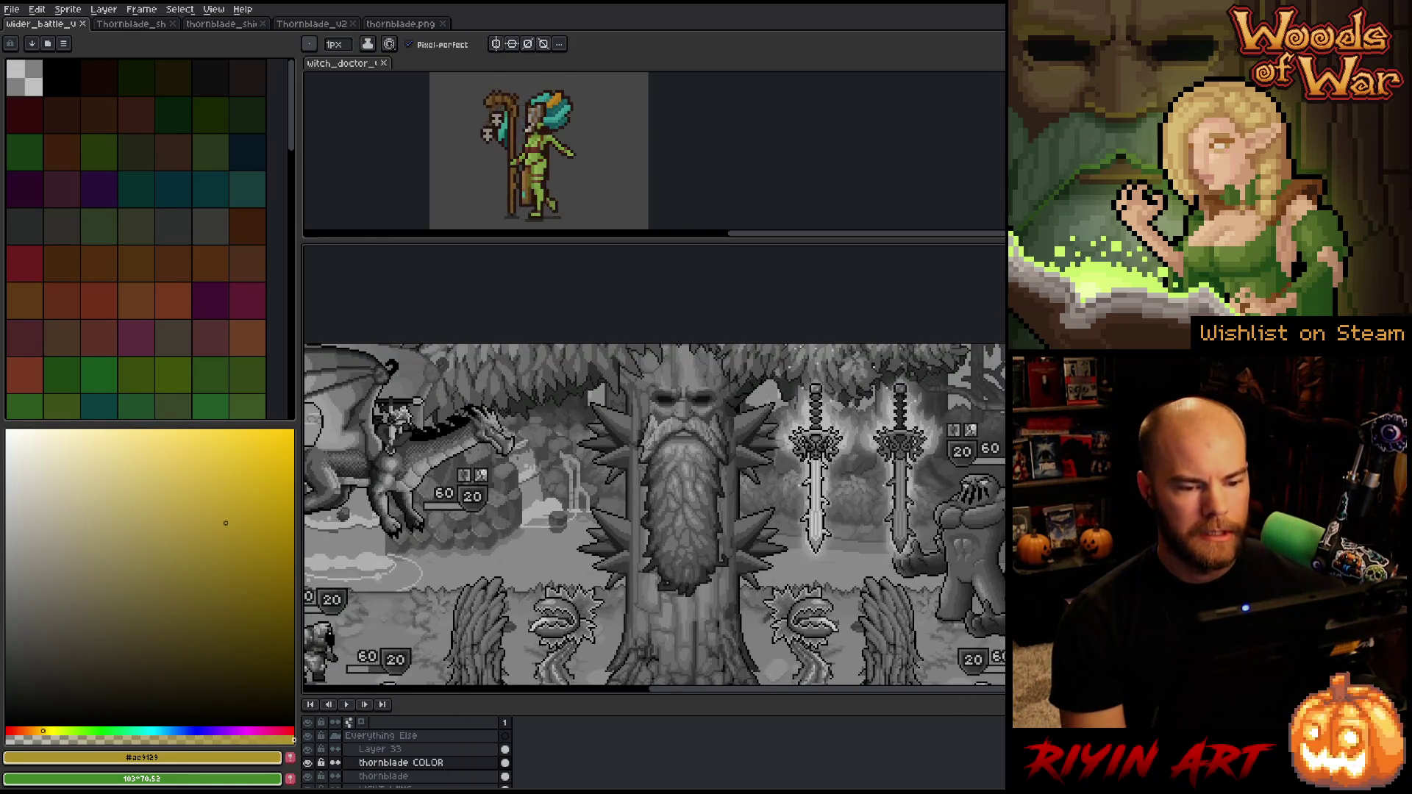
scroll(654, 471, down, 3)
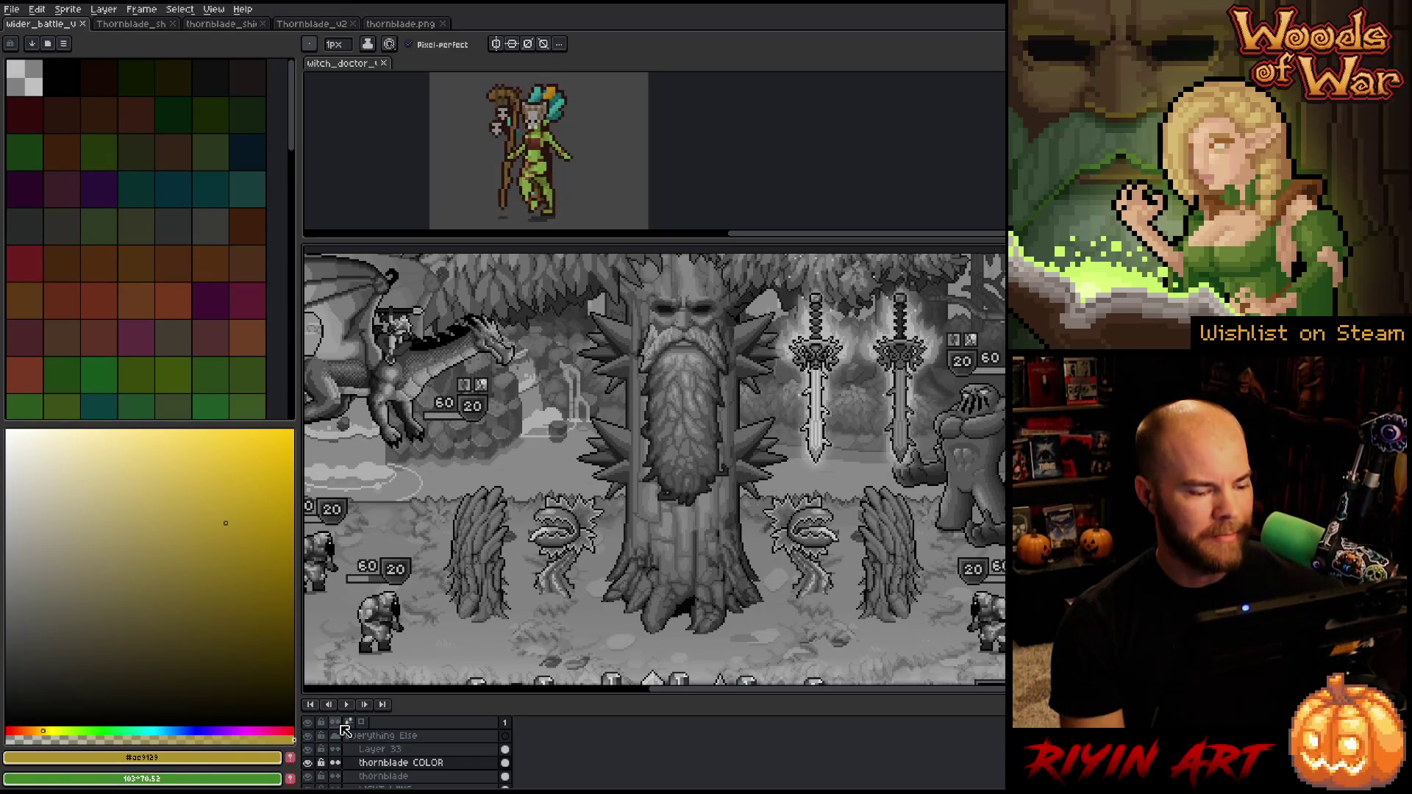
click(308, 749)
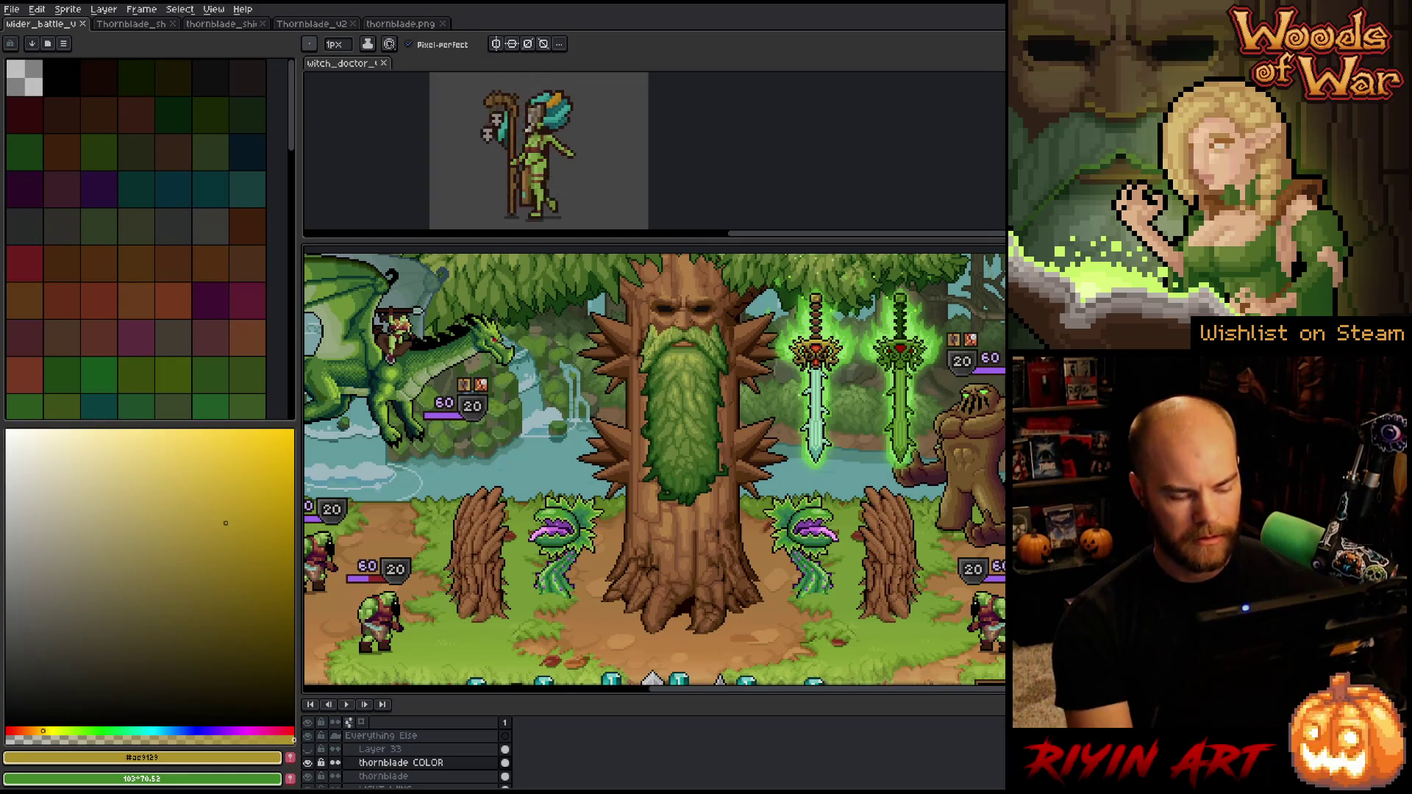
Nudge the sword sprite slightly in the scene and zoom to compare both blades
key(v)
mouse_move(824, 357)
mouse_down()
mouse_move(471, 360)
mouse_move(412, 334)
mouse_move(556, 346)
mouse_move(695, 324)
mouse_move(693, 433)
mouse_move(710, 328)
mouse_move(824, 323)
mouse_move(832, 361)
mouse_up()
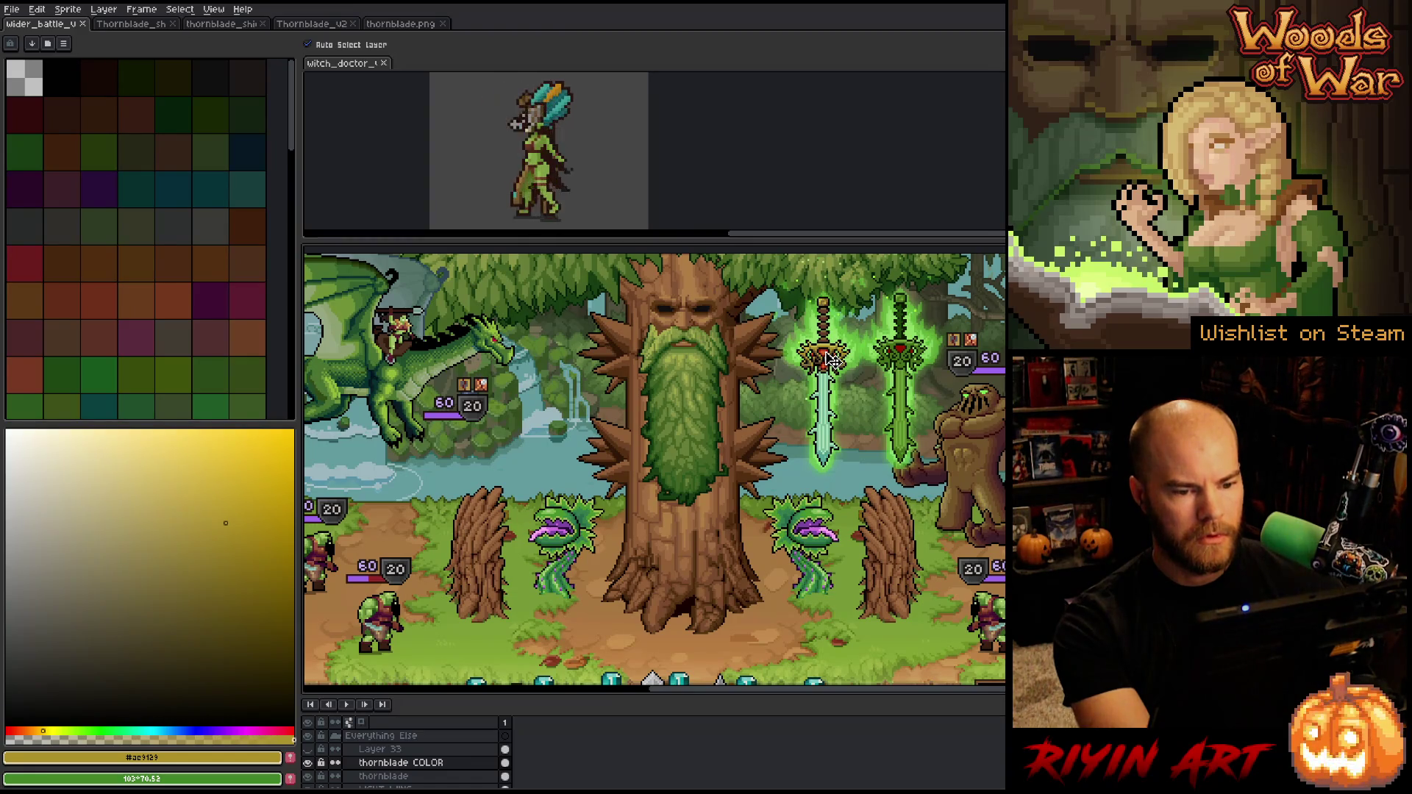
scroll(831, 361, up, 1)
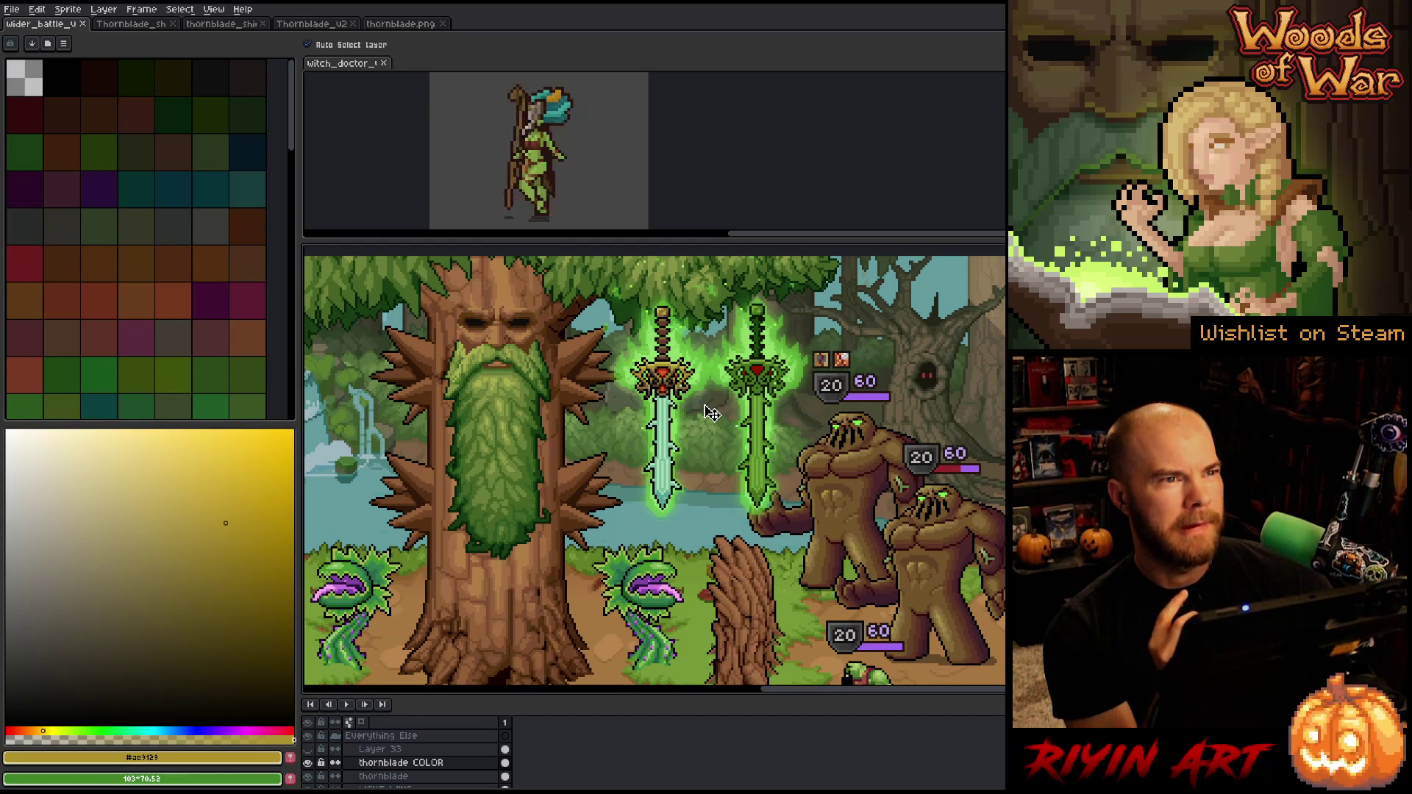
scroll(712, 413, up, 2)
scroll(751, 384, down, 1)
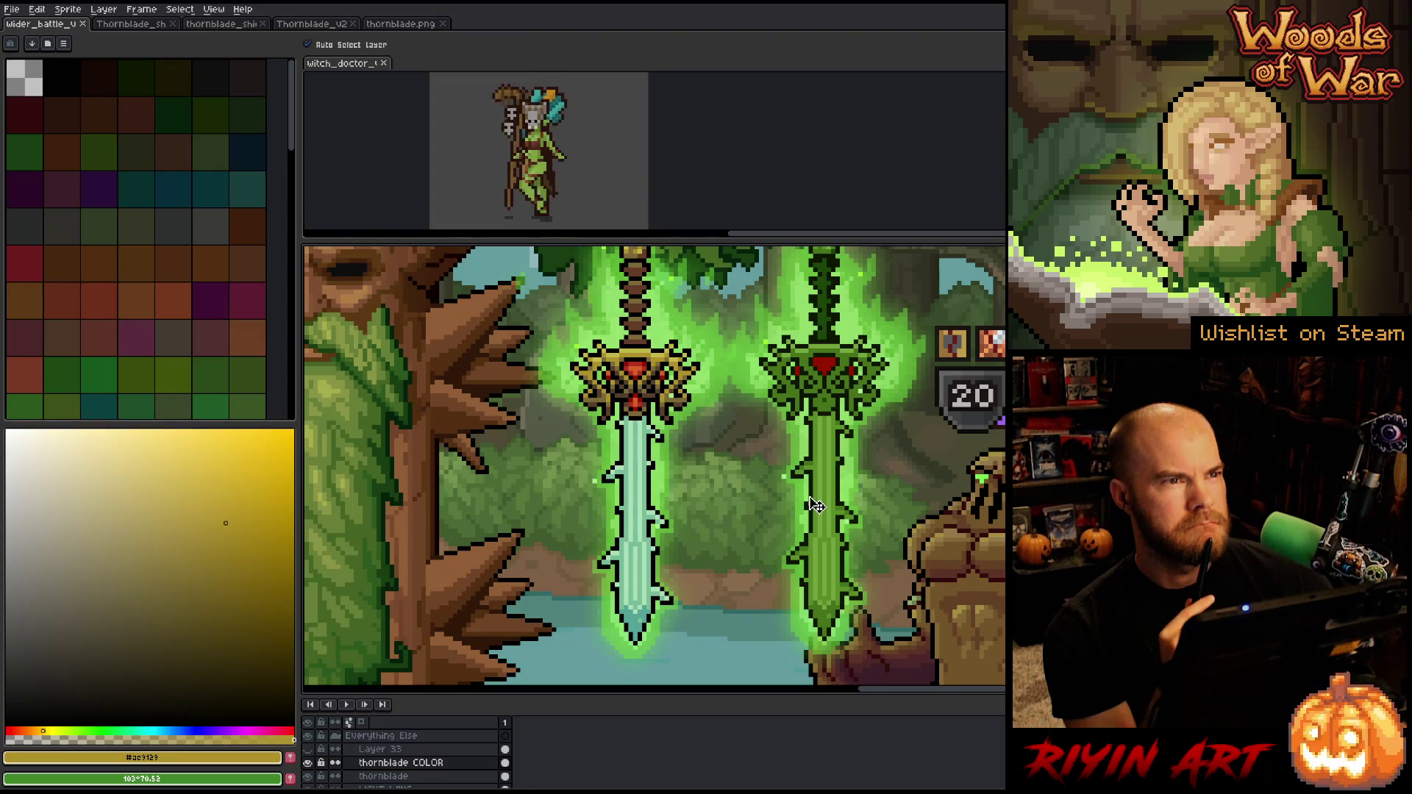
scroll(815, 506, down, 1)
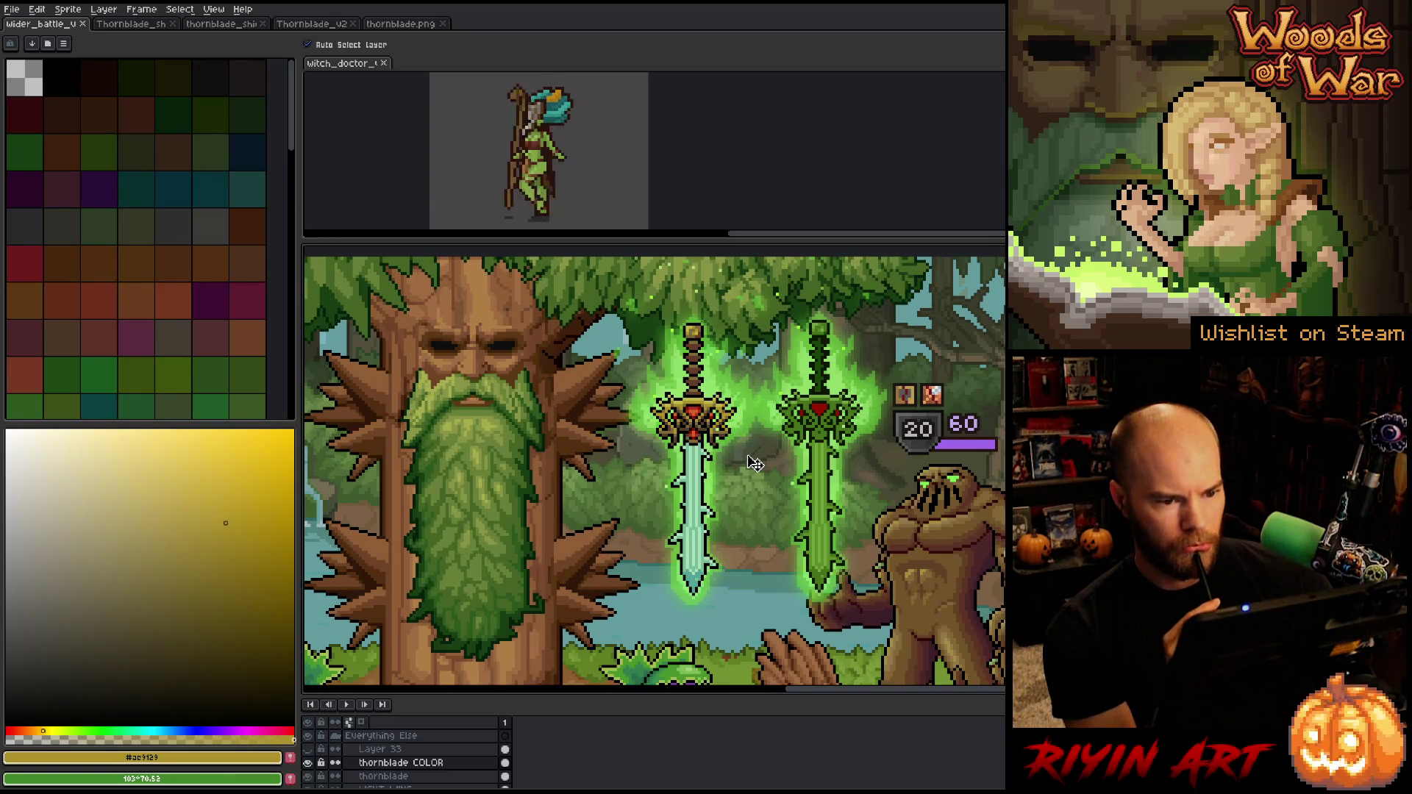
scroll(797, 347, up, 1)
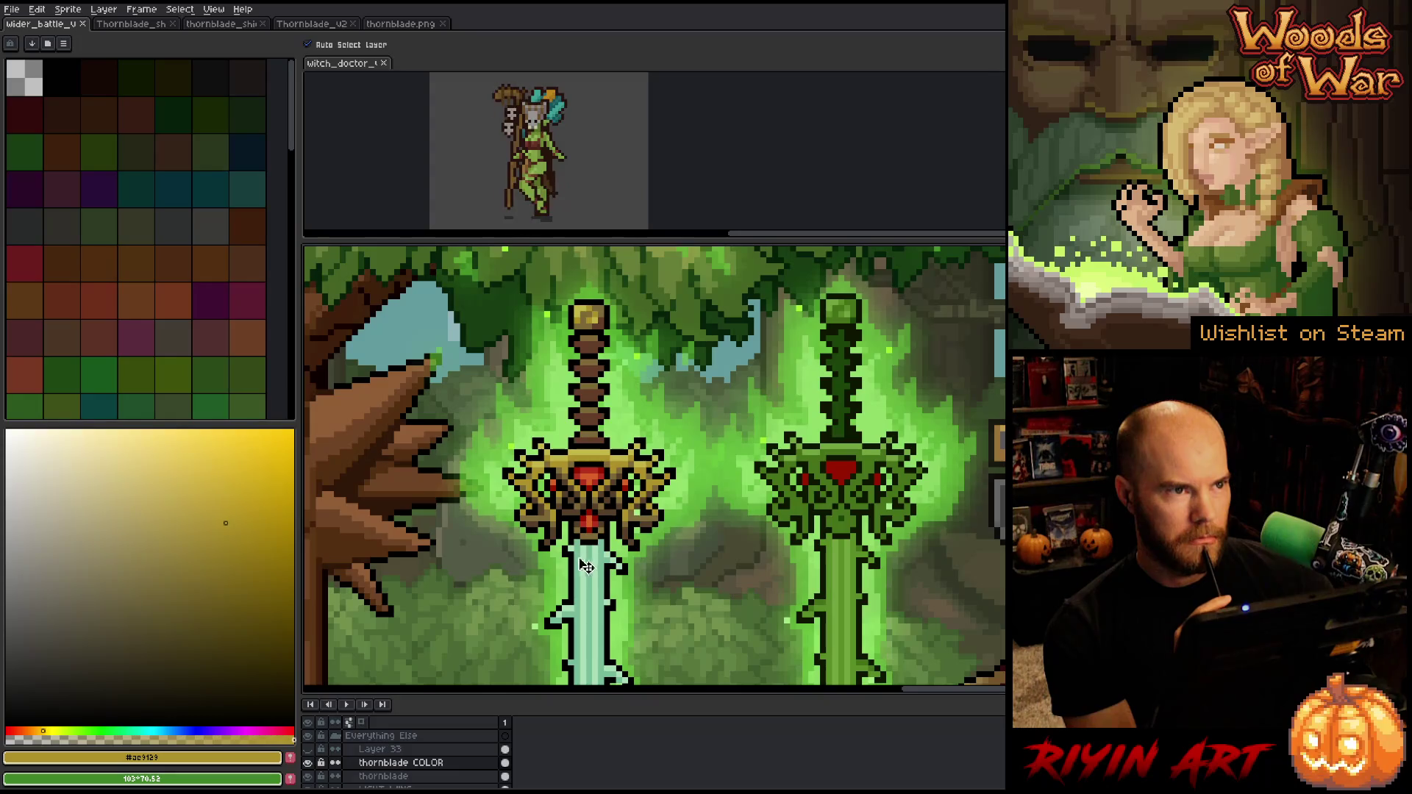
Open the Thornblade_v2 sprite showing the lone green sword
scroll(666, 545, down, 2)
scroll(688, 552, up, 1)
scroll(692, 552, down, 1)
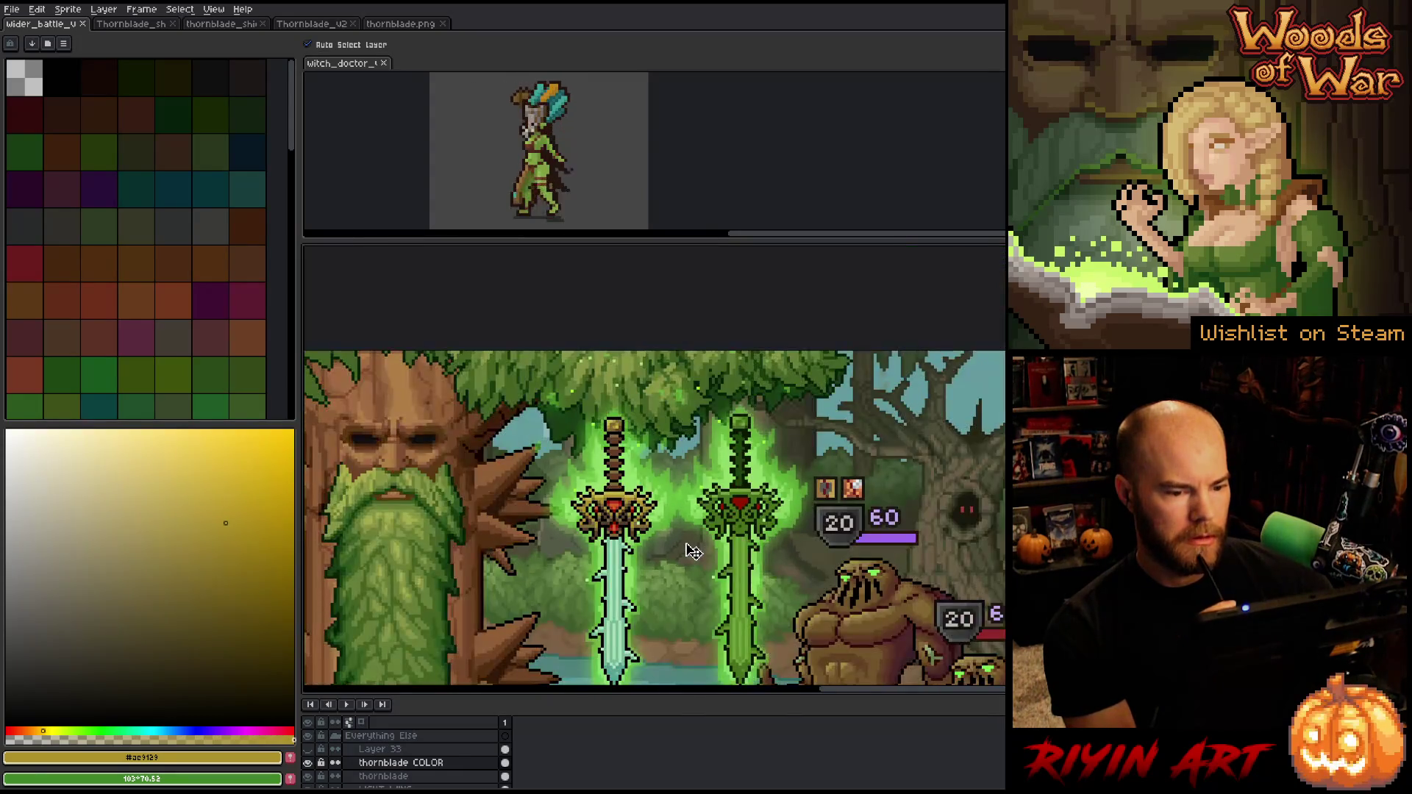
scroll(692, 553, down, 1)
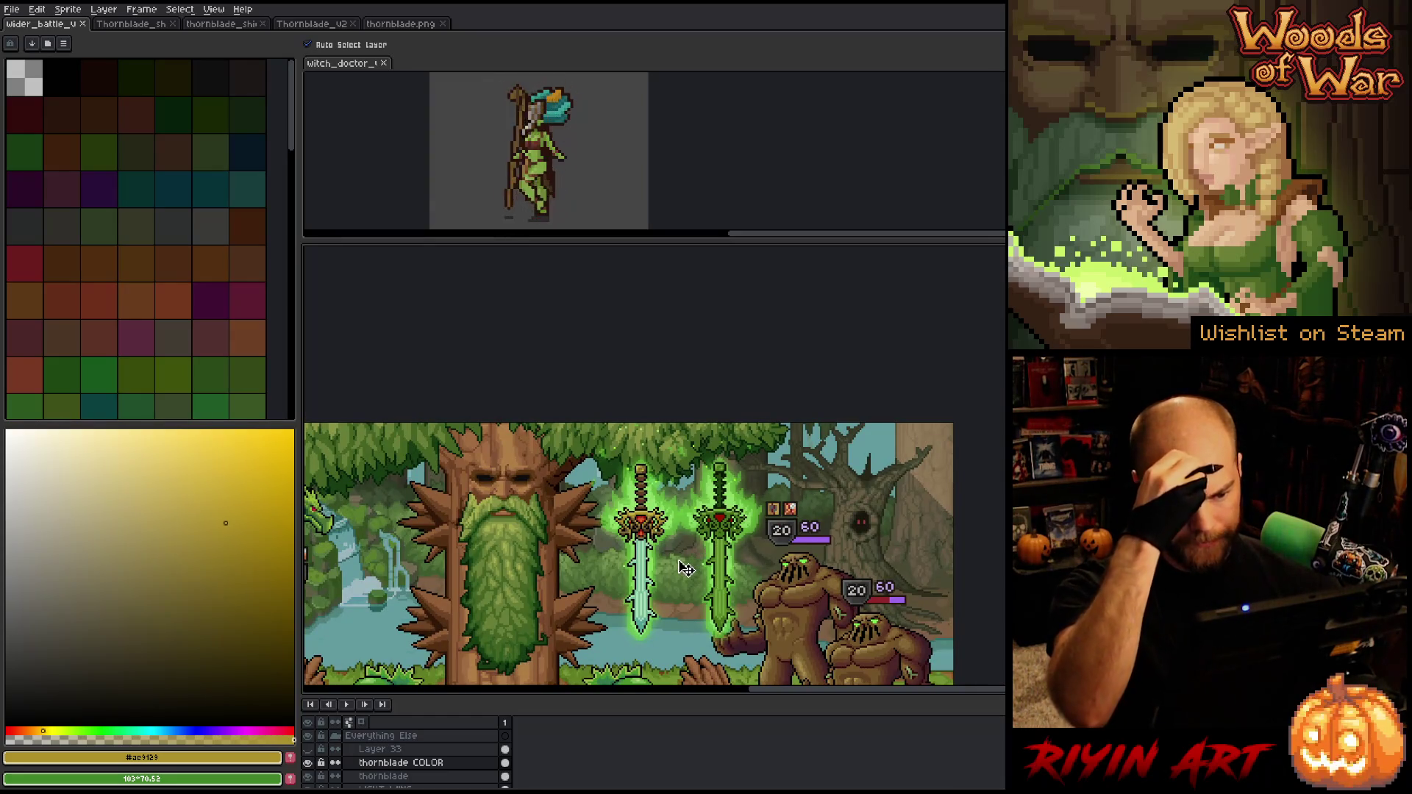
scroll(685, 567, up, 1)
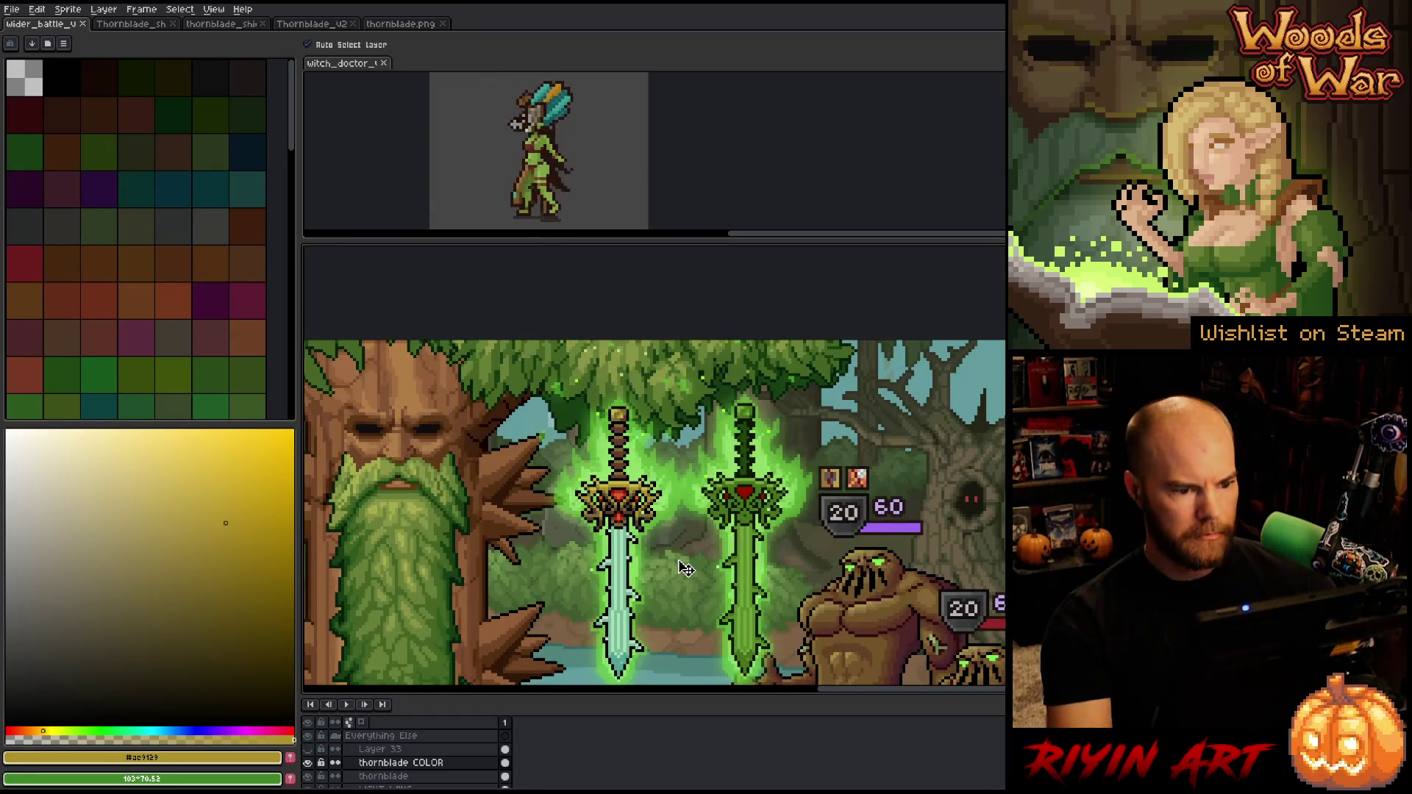
drag(684, 532, 652, 482)
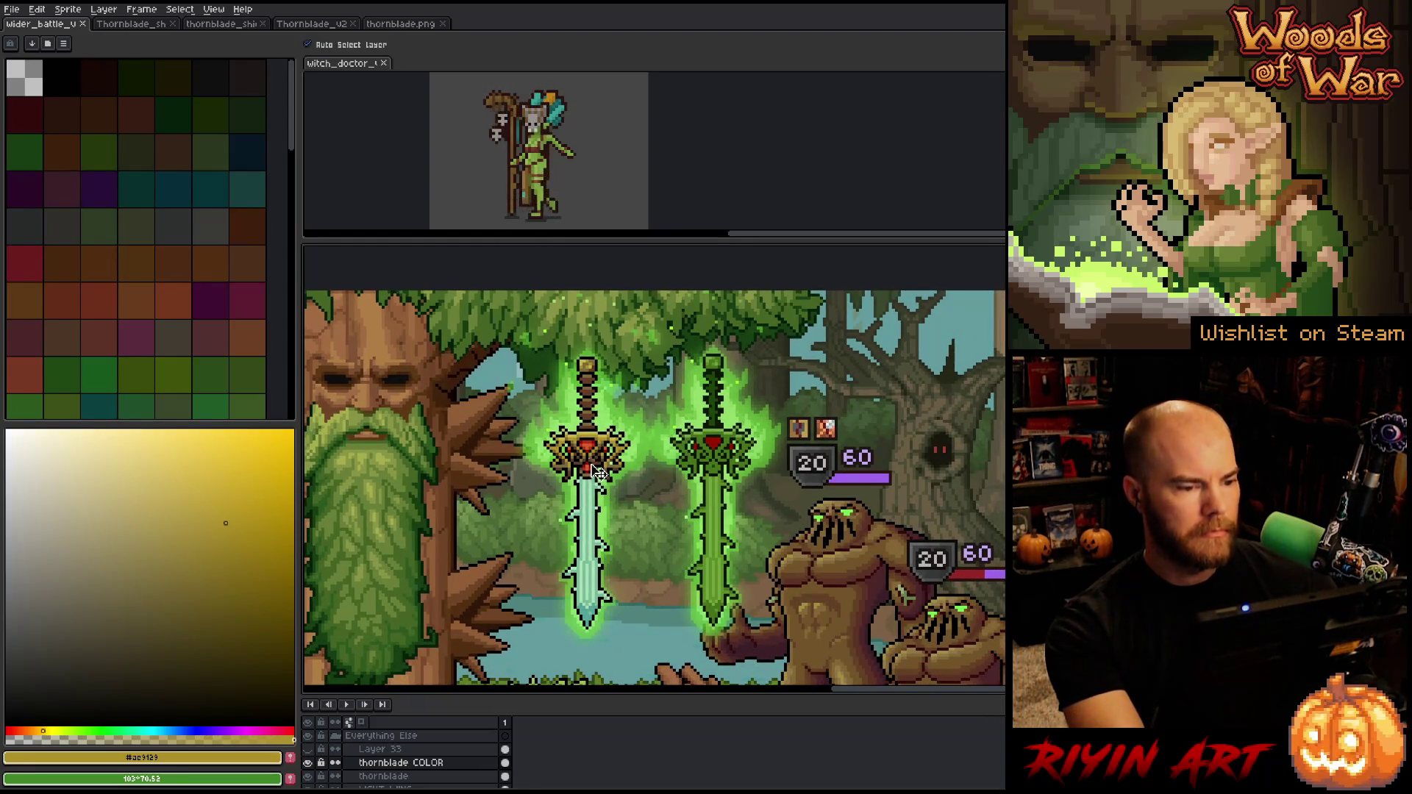
click(320, 24)
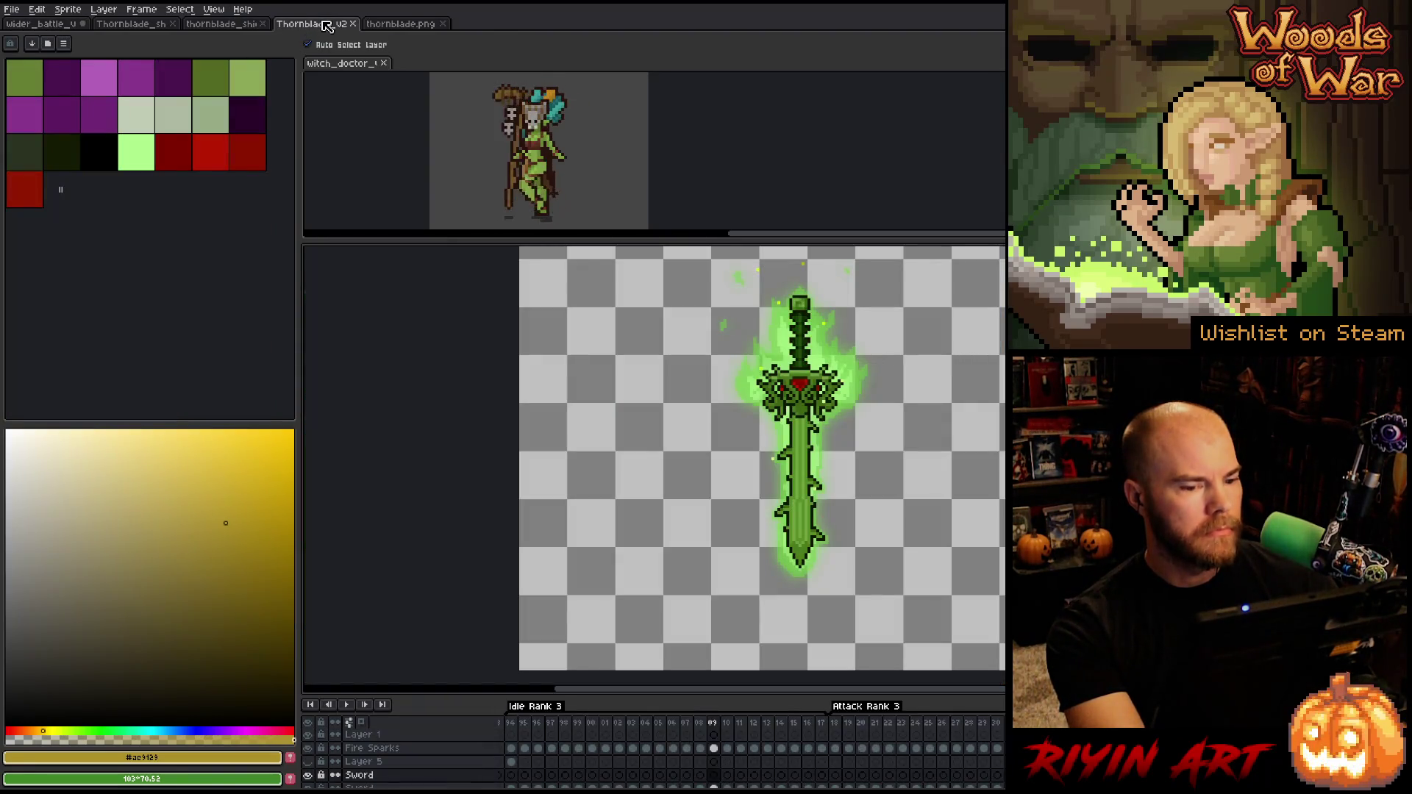
Marquee-select the whole green sword on frame 11, then return to the battle mockup
scroll(750, 751, left, 3)
scroll(703, 738, left, 10)
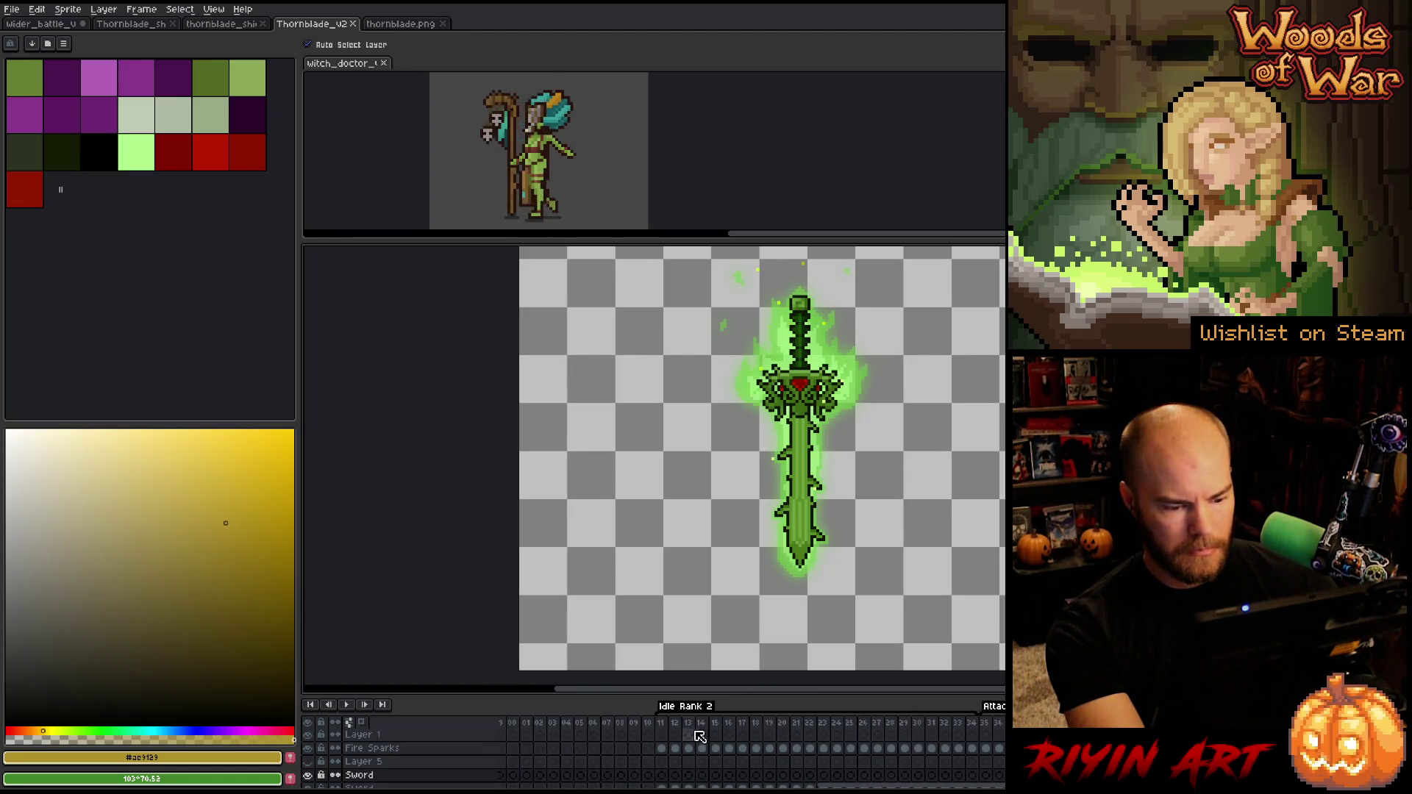
click(689, 726)
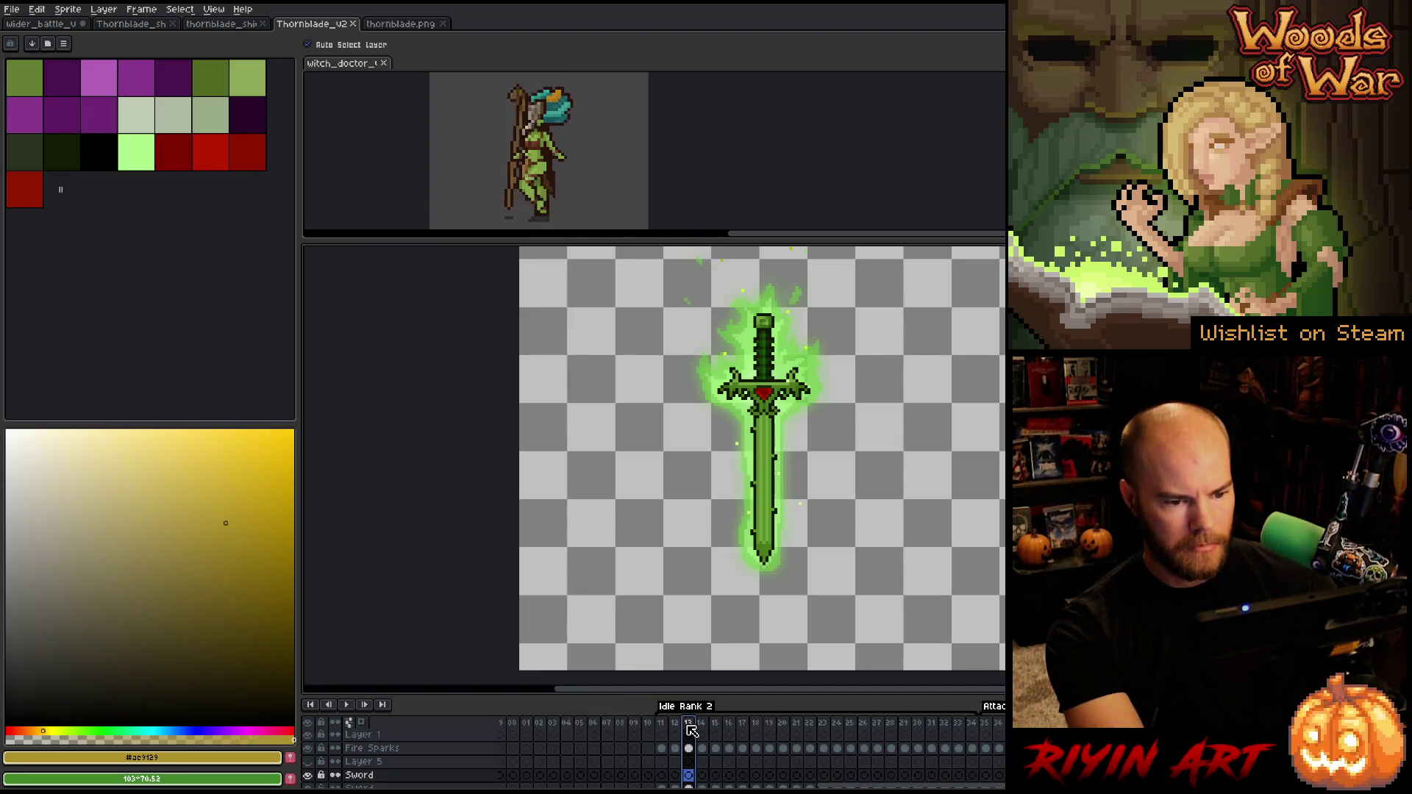
click(666, 724)
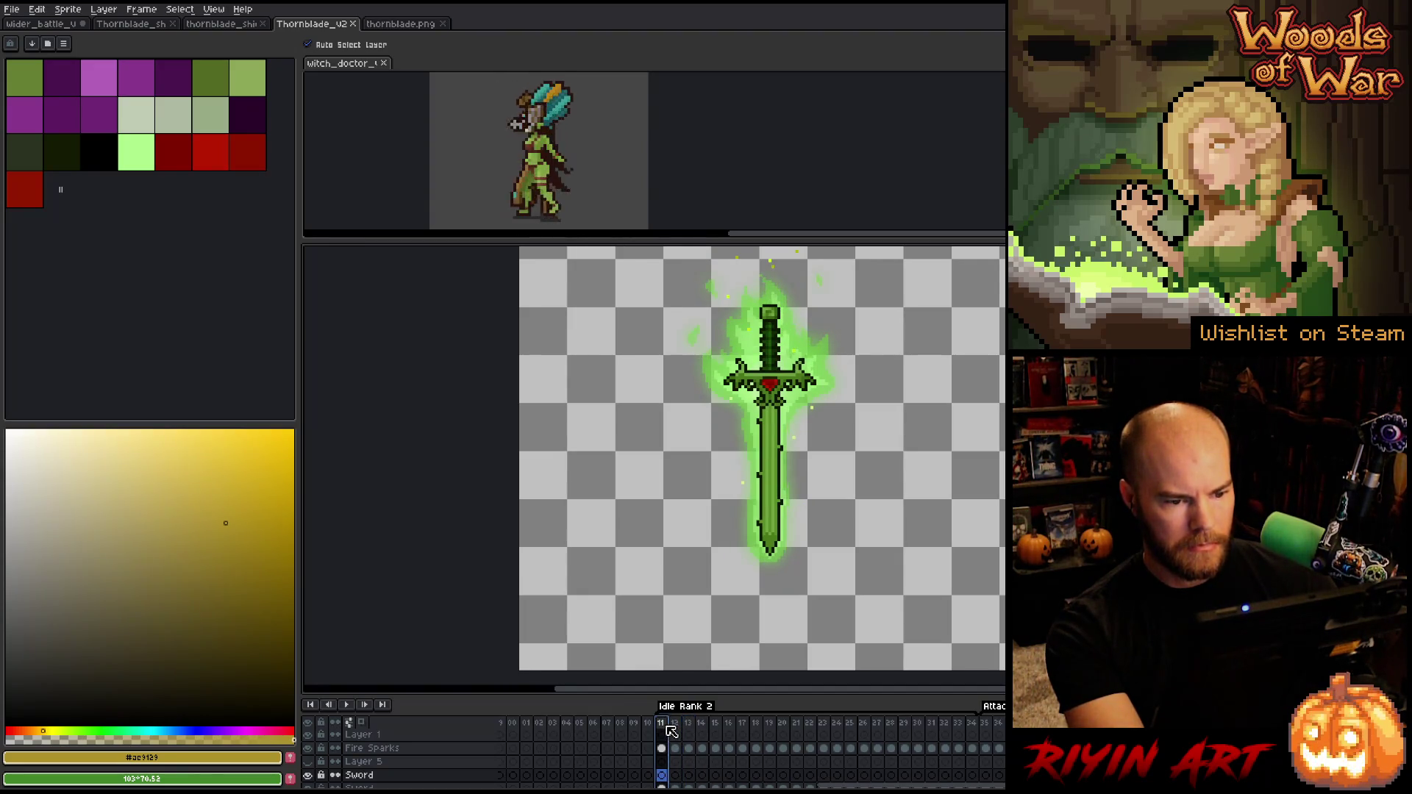
key(m)
mouse_move(628, 618)
mouse_down()
mouse_move(863, 258)
mouse_move(933, 259)
mouse_up()
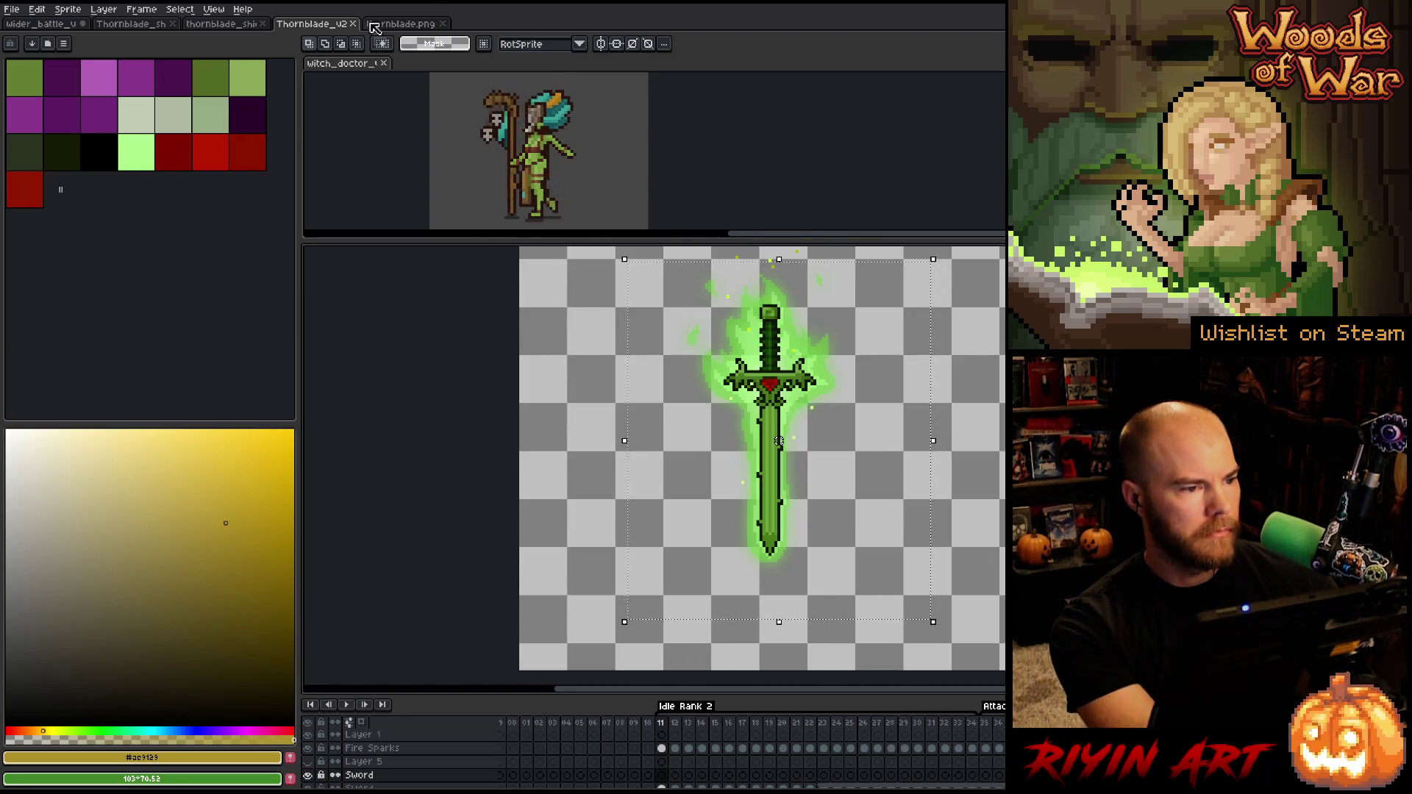
click(72, 27)
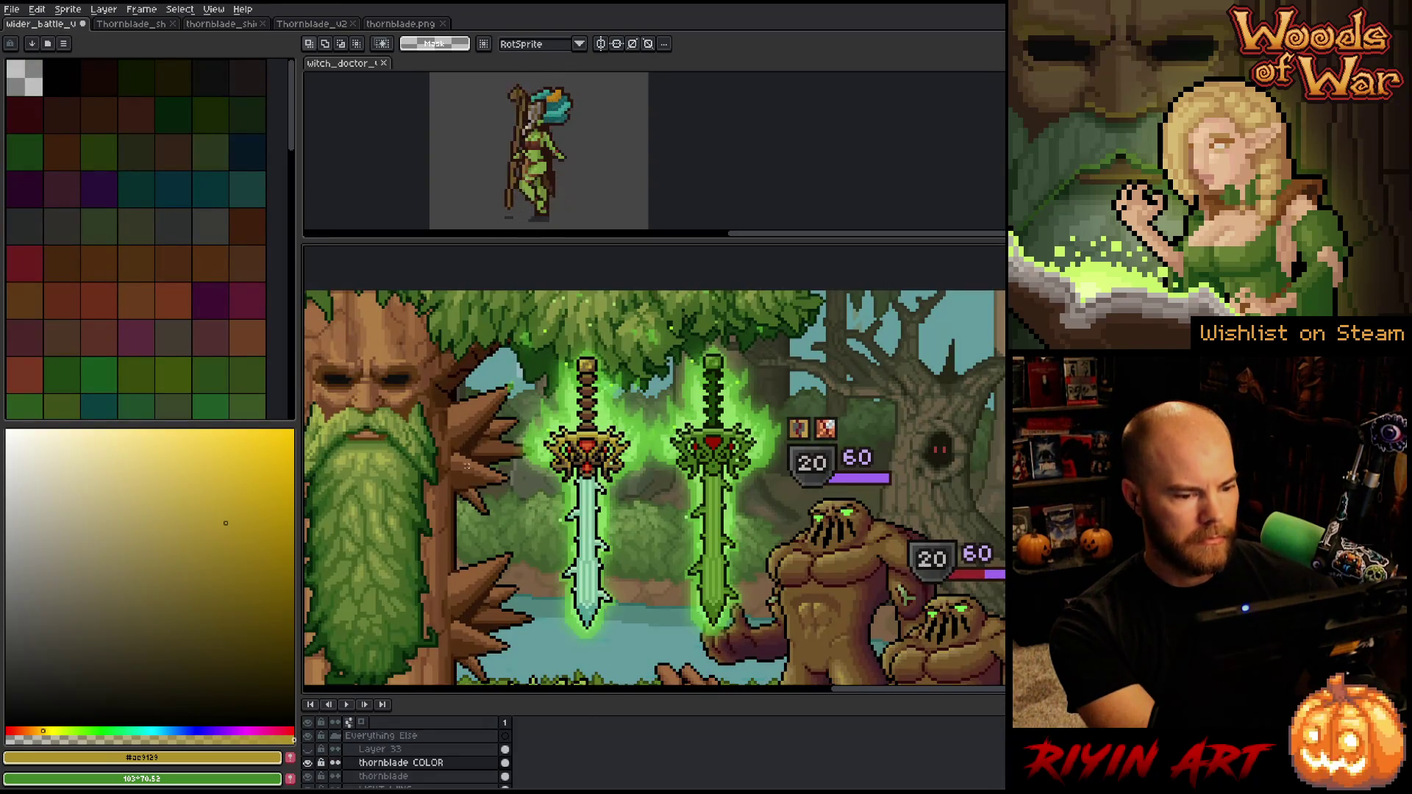
Add new Layer 72 above thornblade COLOR and paste the green sword into it
click(428, 765)
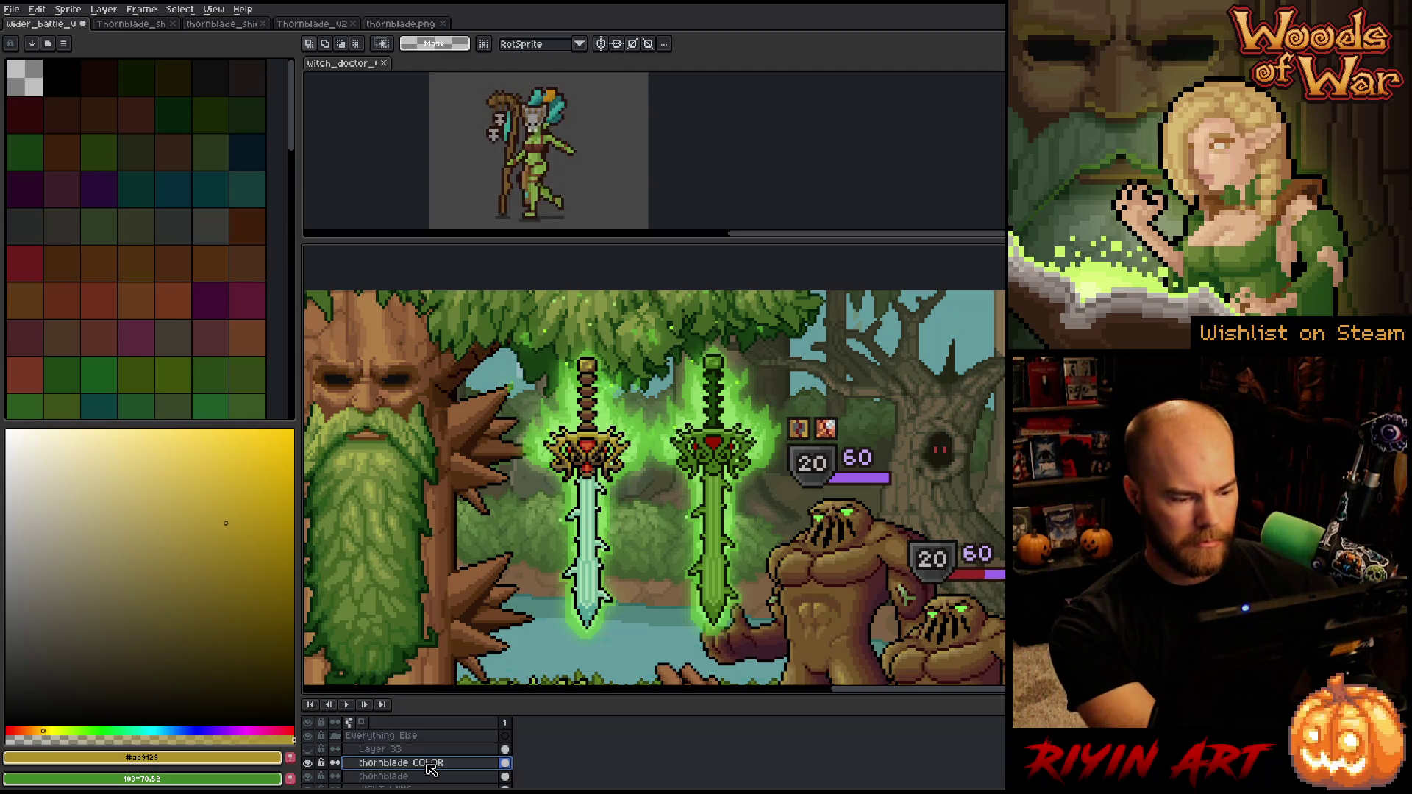
key(shift+n)
double_click(384, 775)
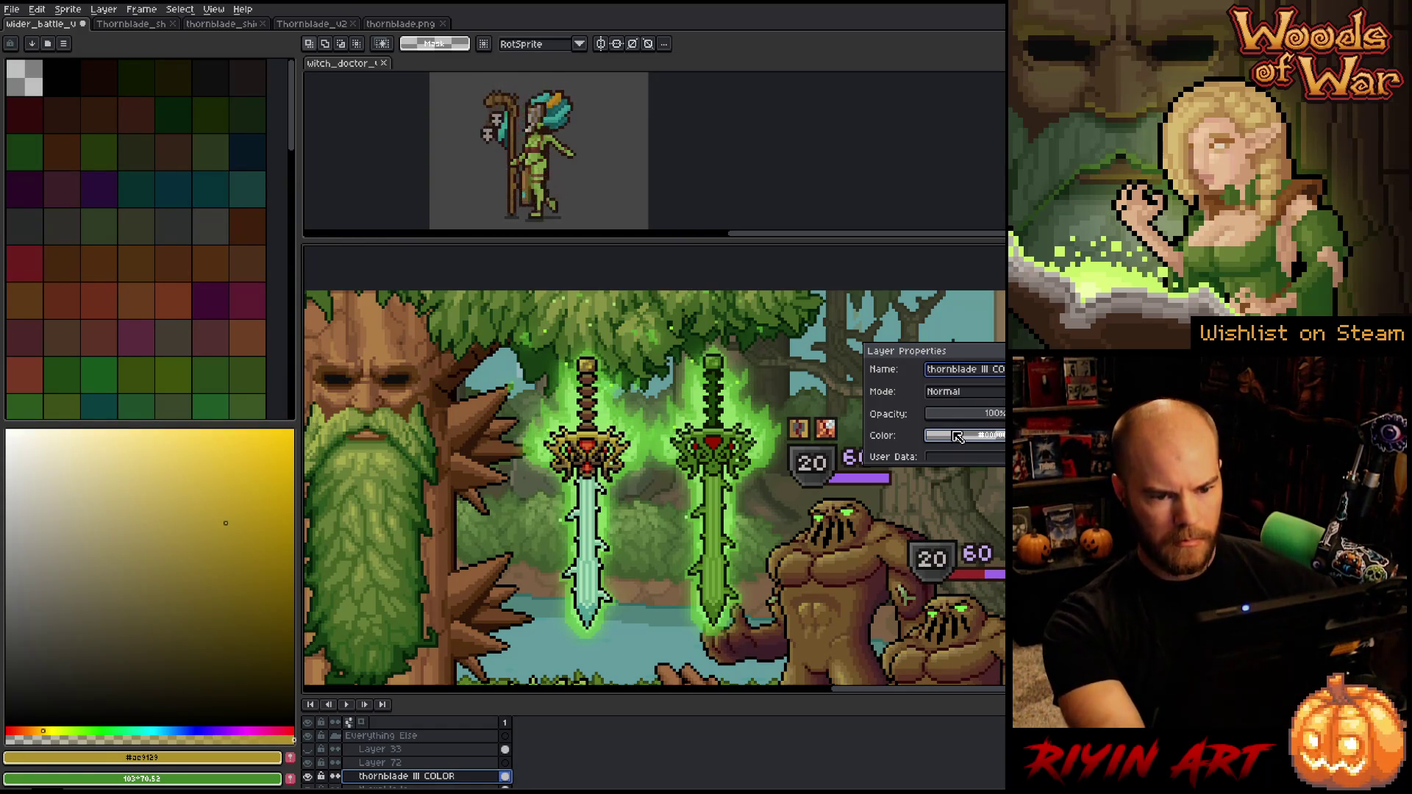
key(Return)
click(380, 762)
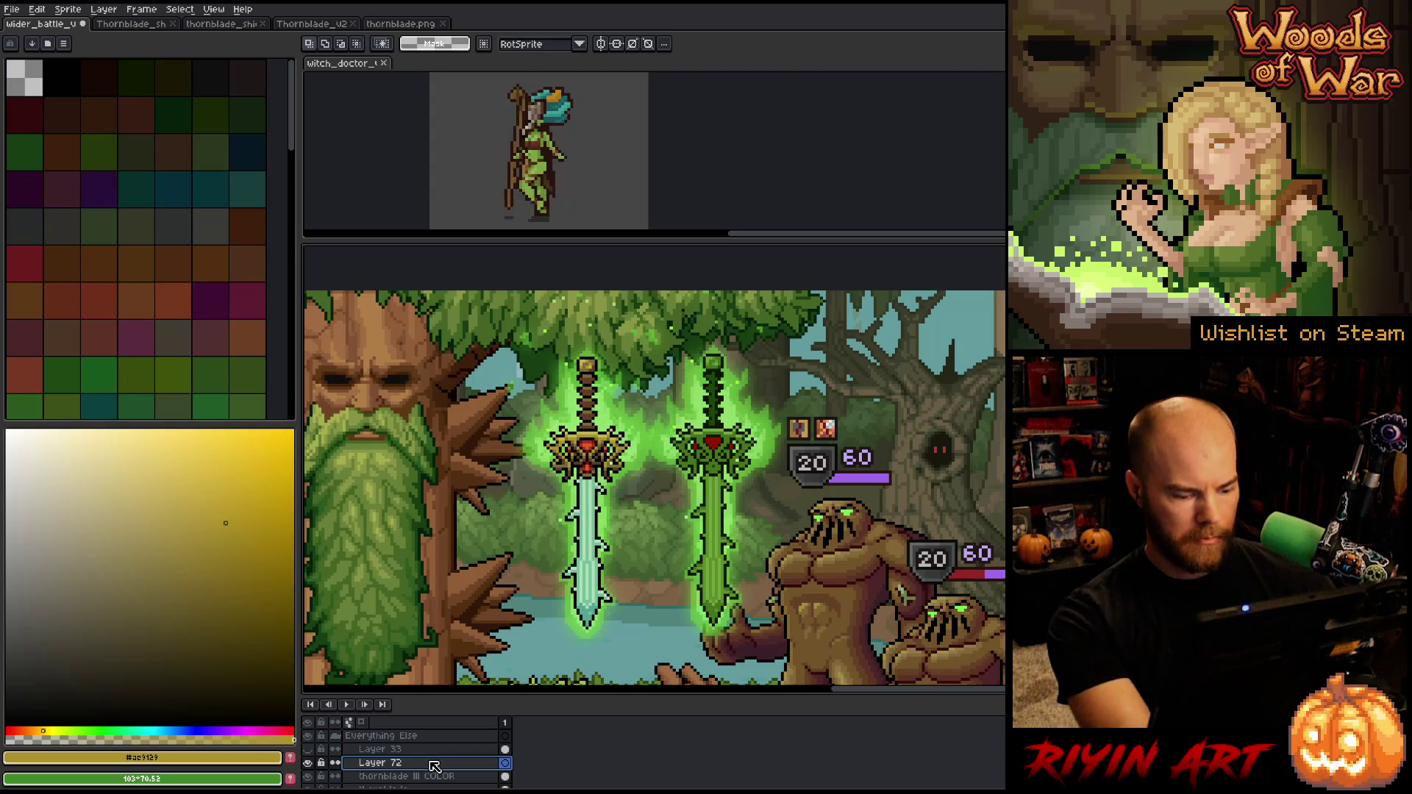
key(ctrl+v)
drag(860, 580, 474, 472)
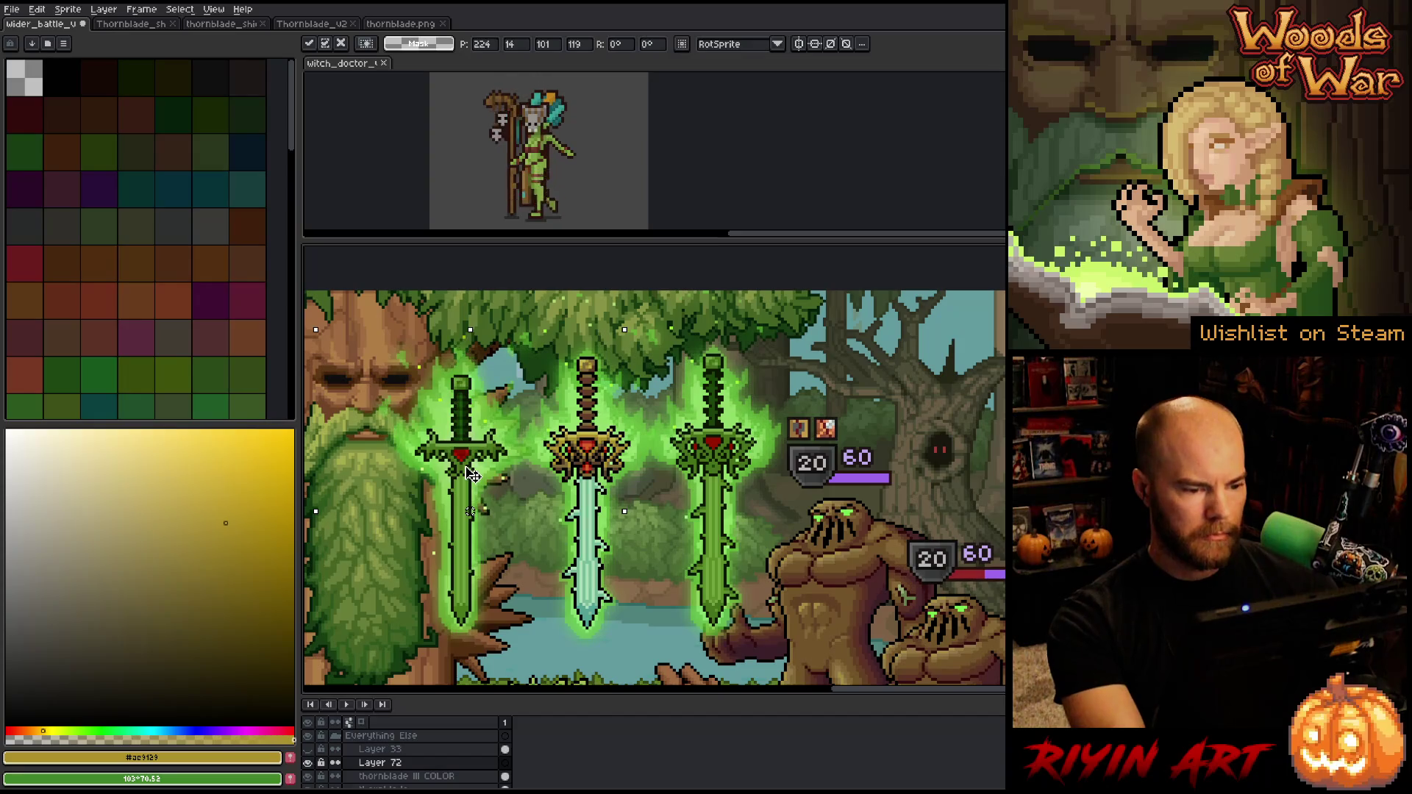
key(Return)
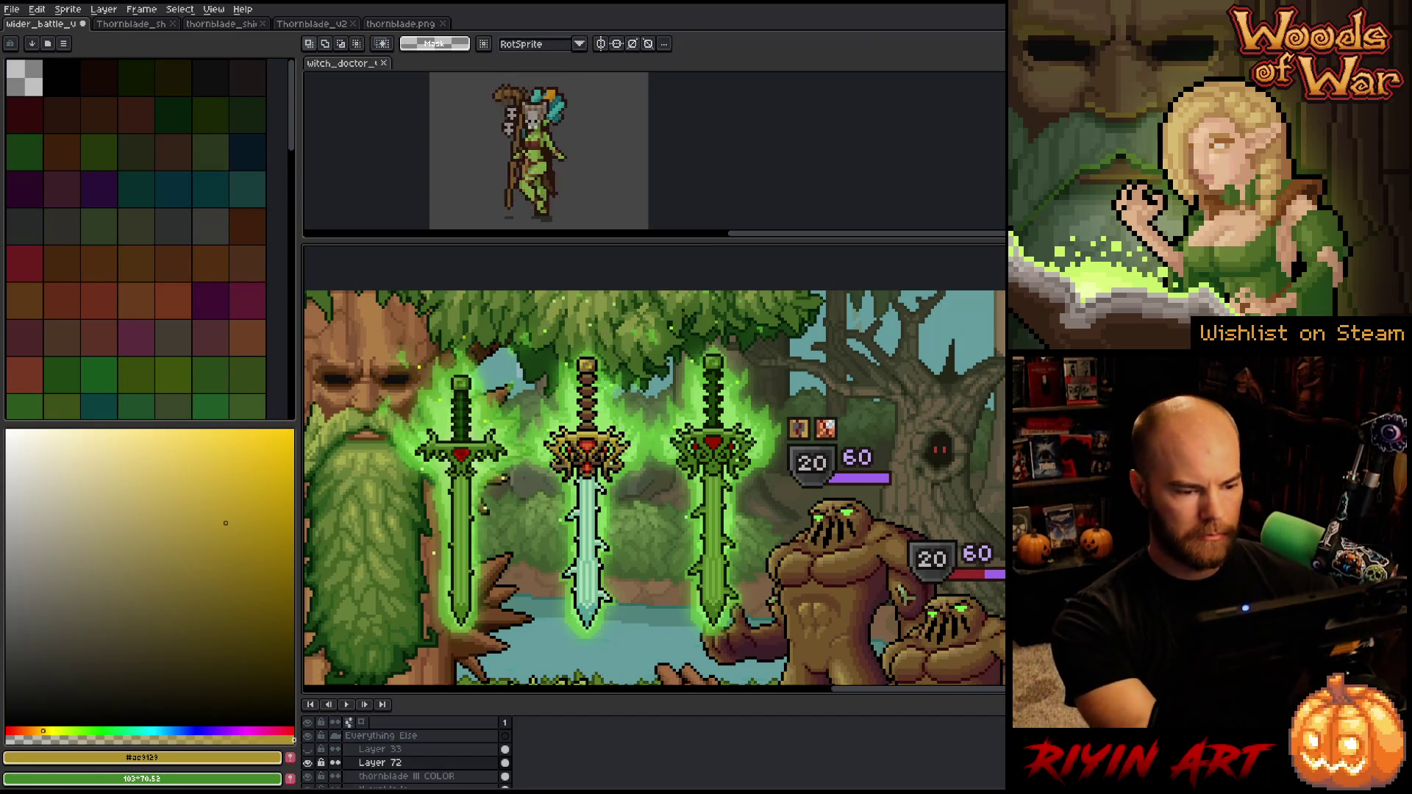
Hide the old green thornblade layer and move the new sword right of the gold sword
scroll(559, 475, up, 1)
mouse_move(563, 476)
mouse_down()
mouse_move(526, 420)
mouse_move(594, 473)
mouse_move(590, 488)
mouse_up()
scroll(526, 419, down, 1)
scroll(526, 419, up, 1)
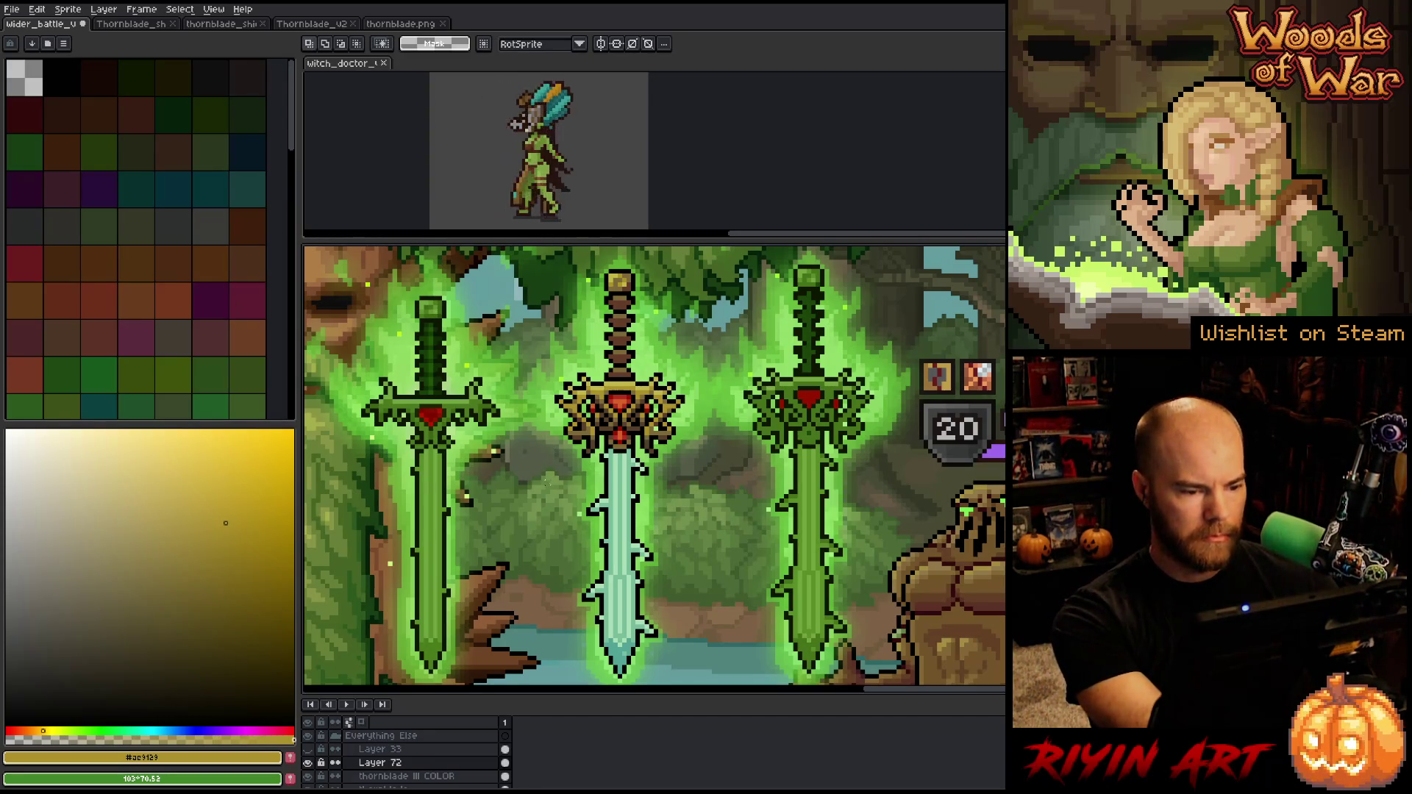
scroll(348, 780, down, 1)
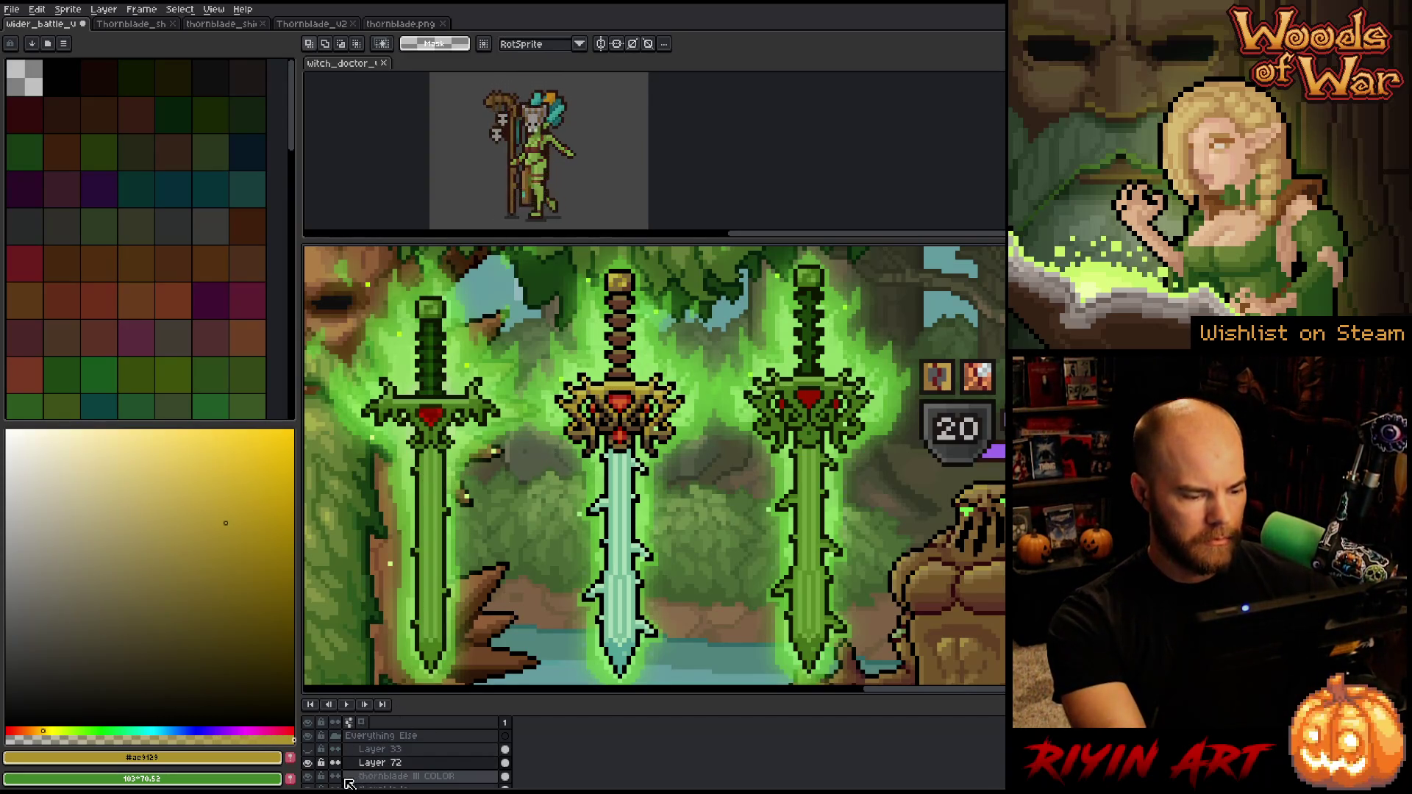
drag(298, 775, 299, 774)
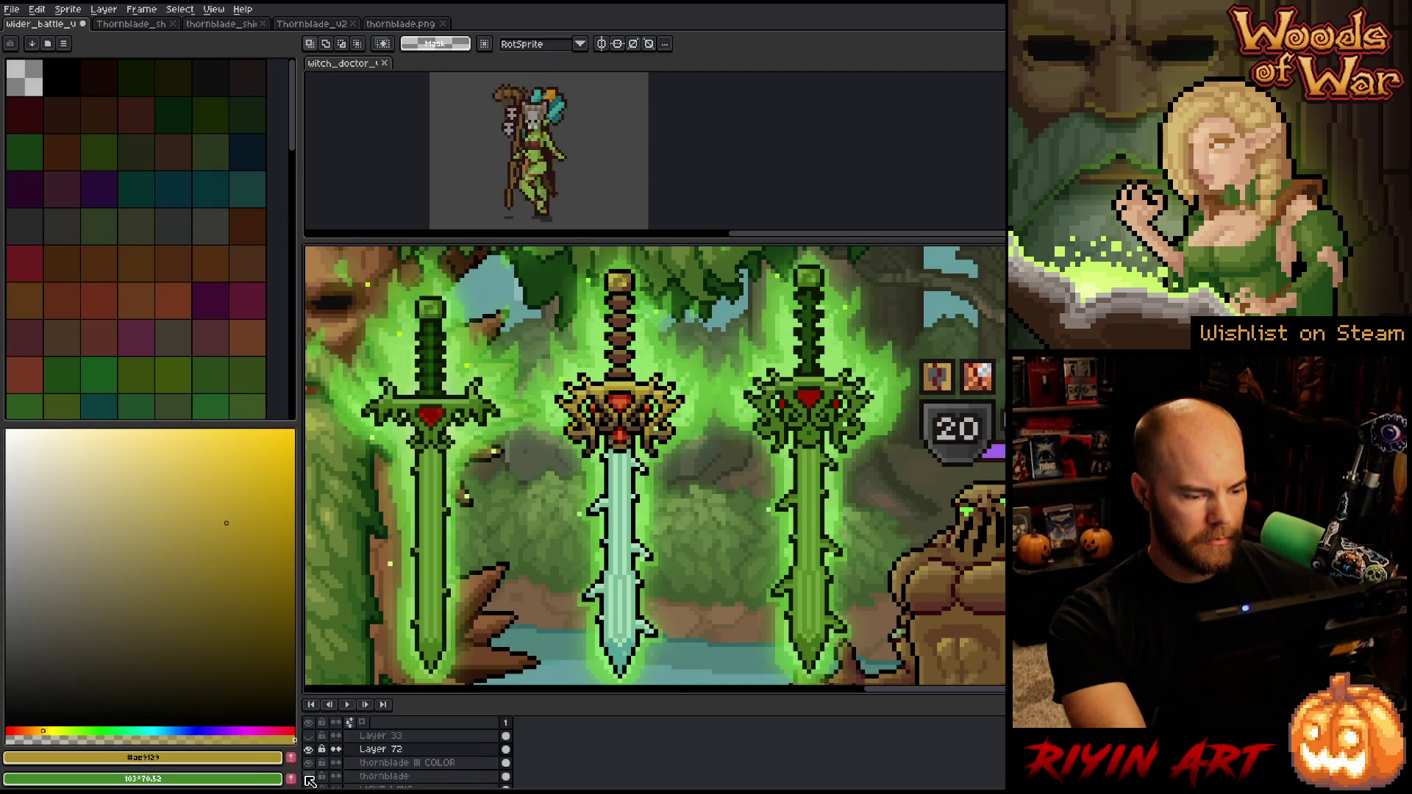
click(309, 777)
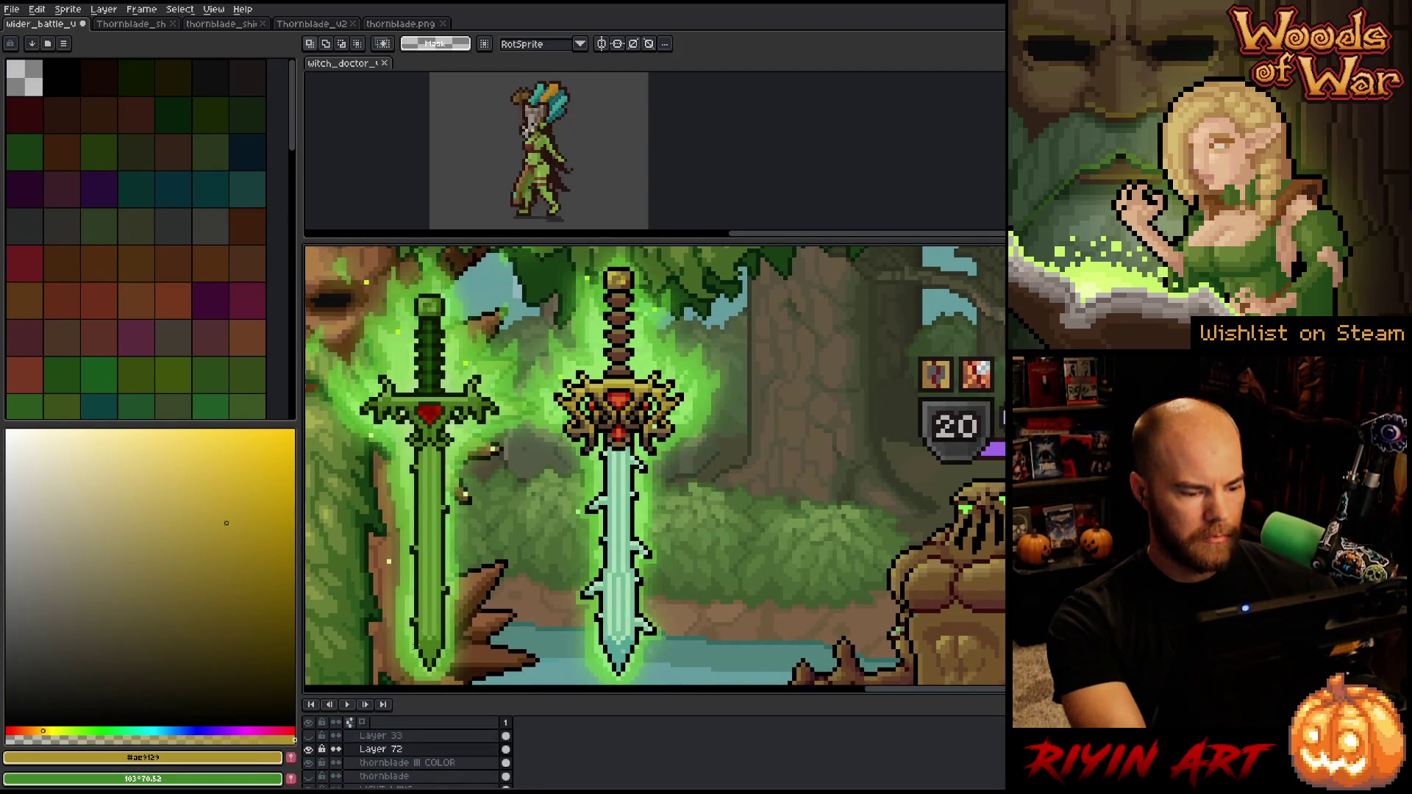
key(ctrl+alt+c)
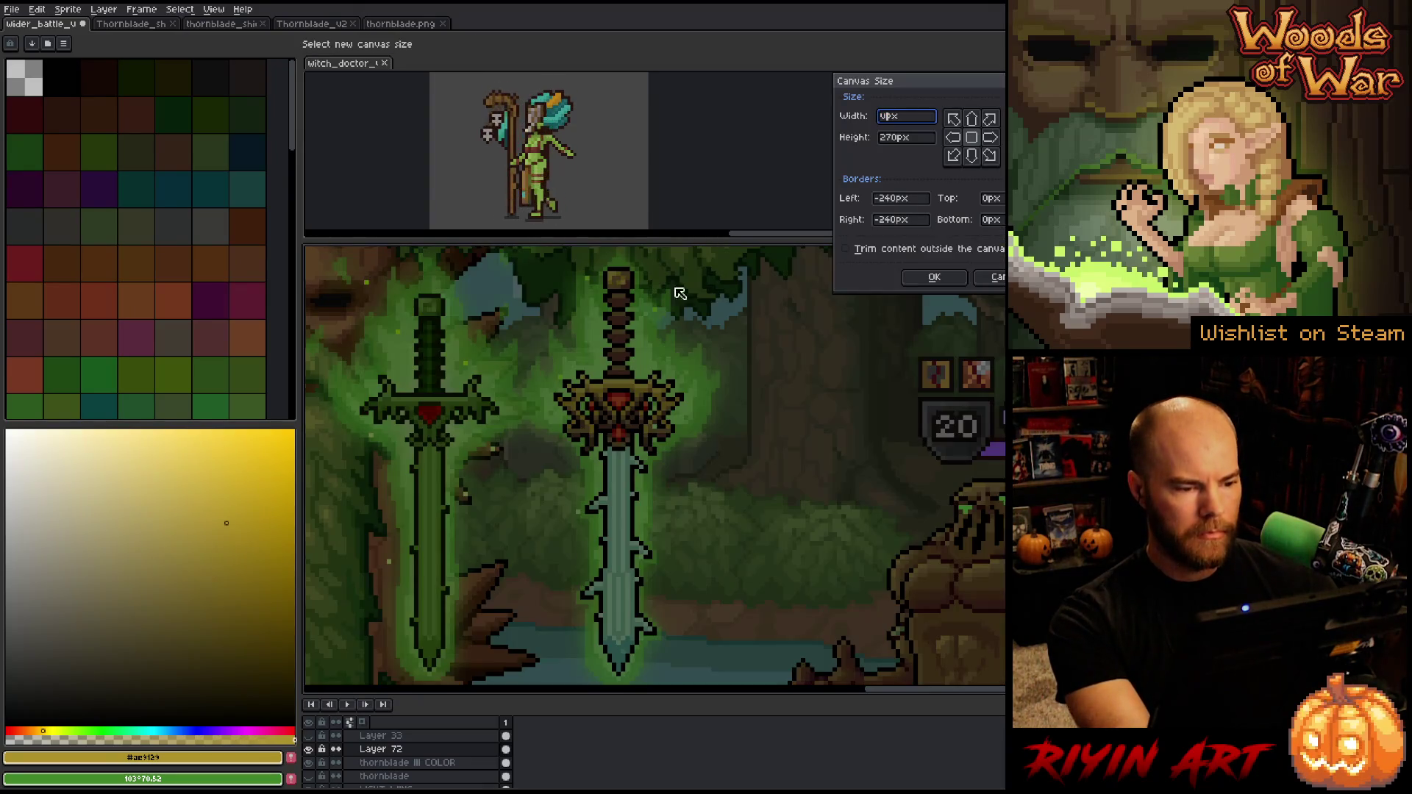
key(Escape)
mouse_move(428, 403)
mouse_down()
mouse_move(886, 397)
mouse_move(668, 403)
mouse_move(645, 434)
mouse_up()
scroll(668, 403, down, 1)
scroll(668, 404, up, 1)
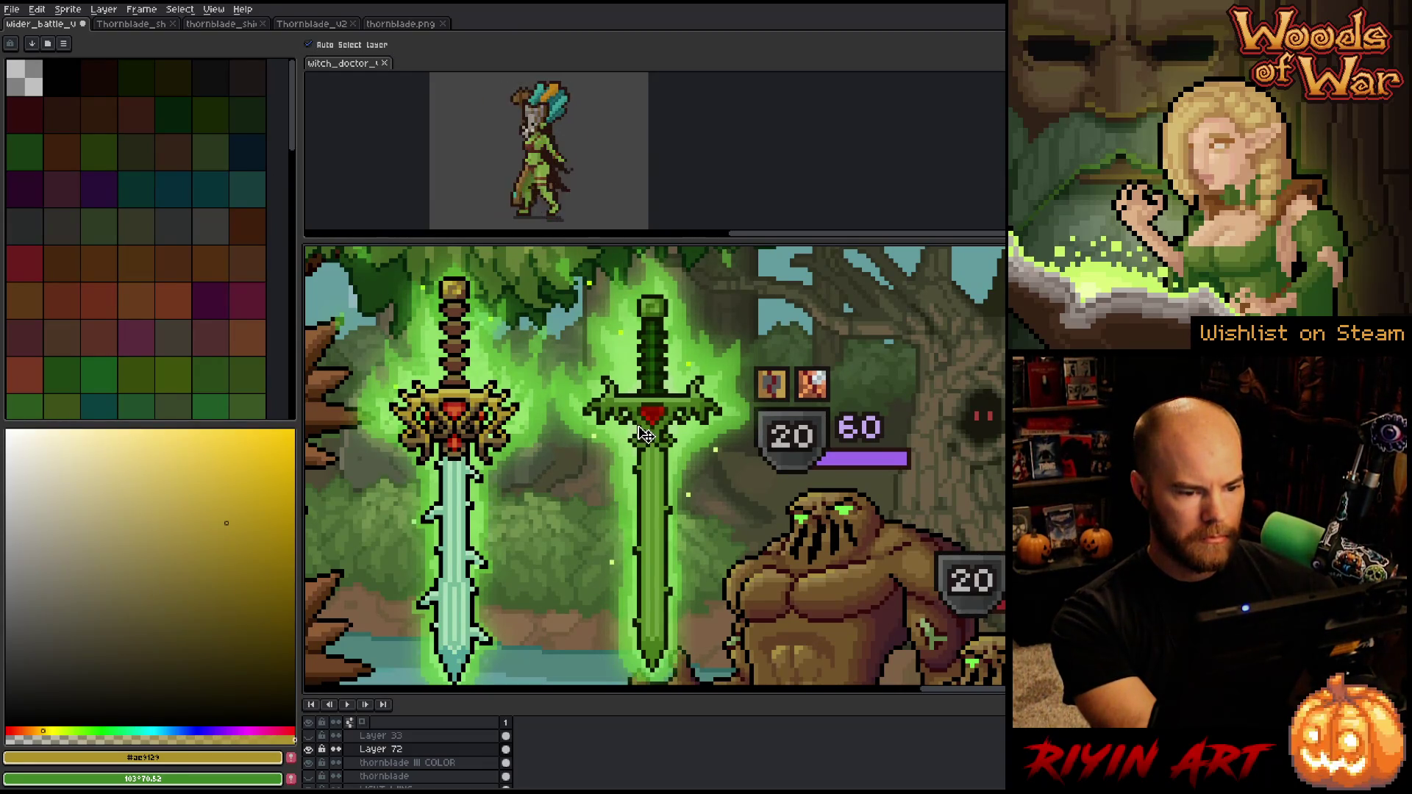
Rename Layer 72 to 'thornblade II COLOR'
double_click(398, 750)
text(thornblade )
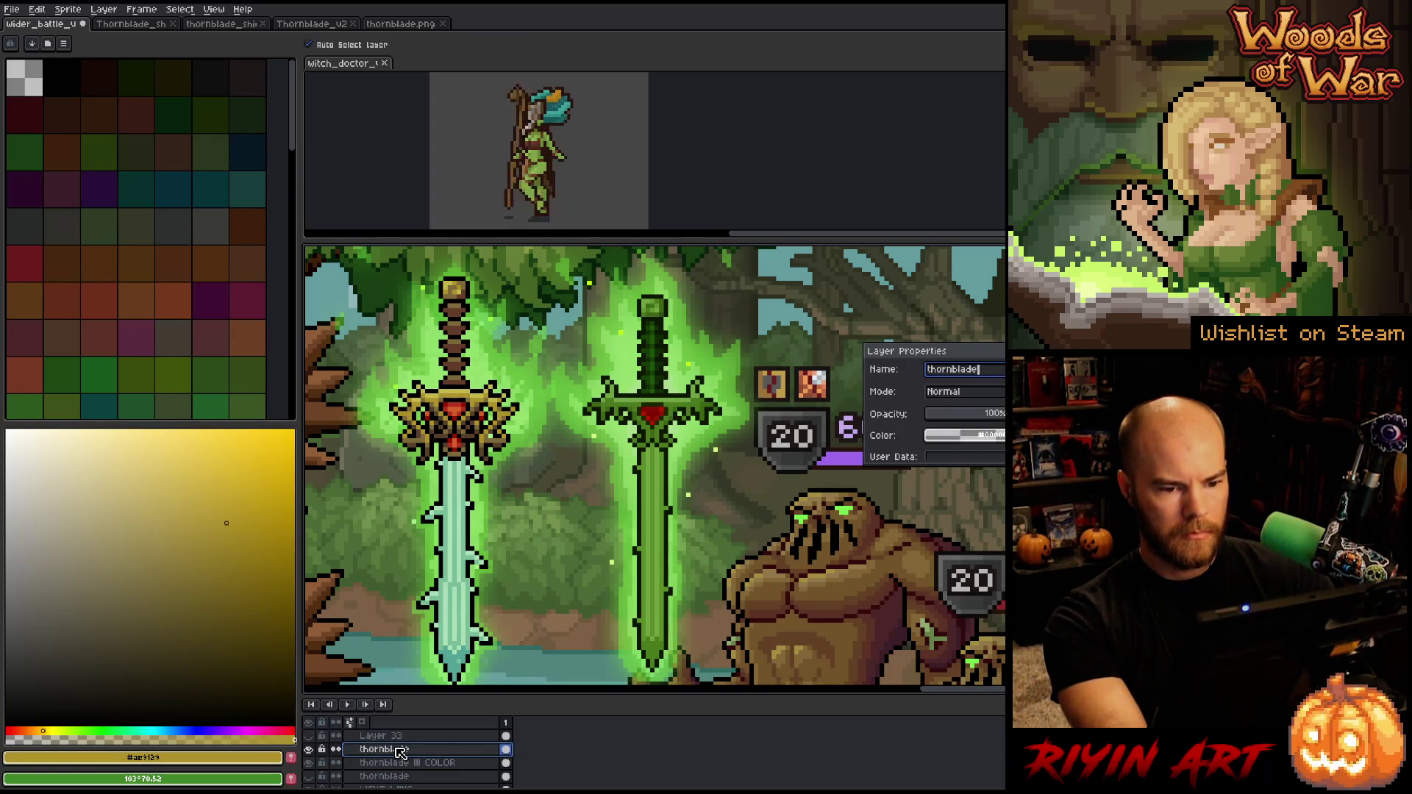
text(II)
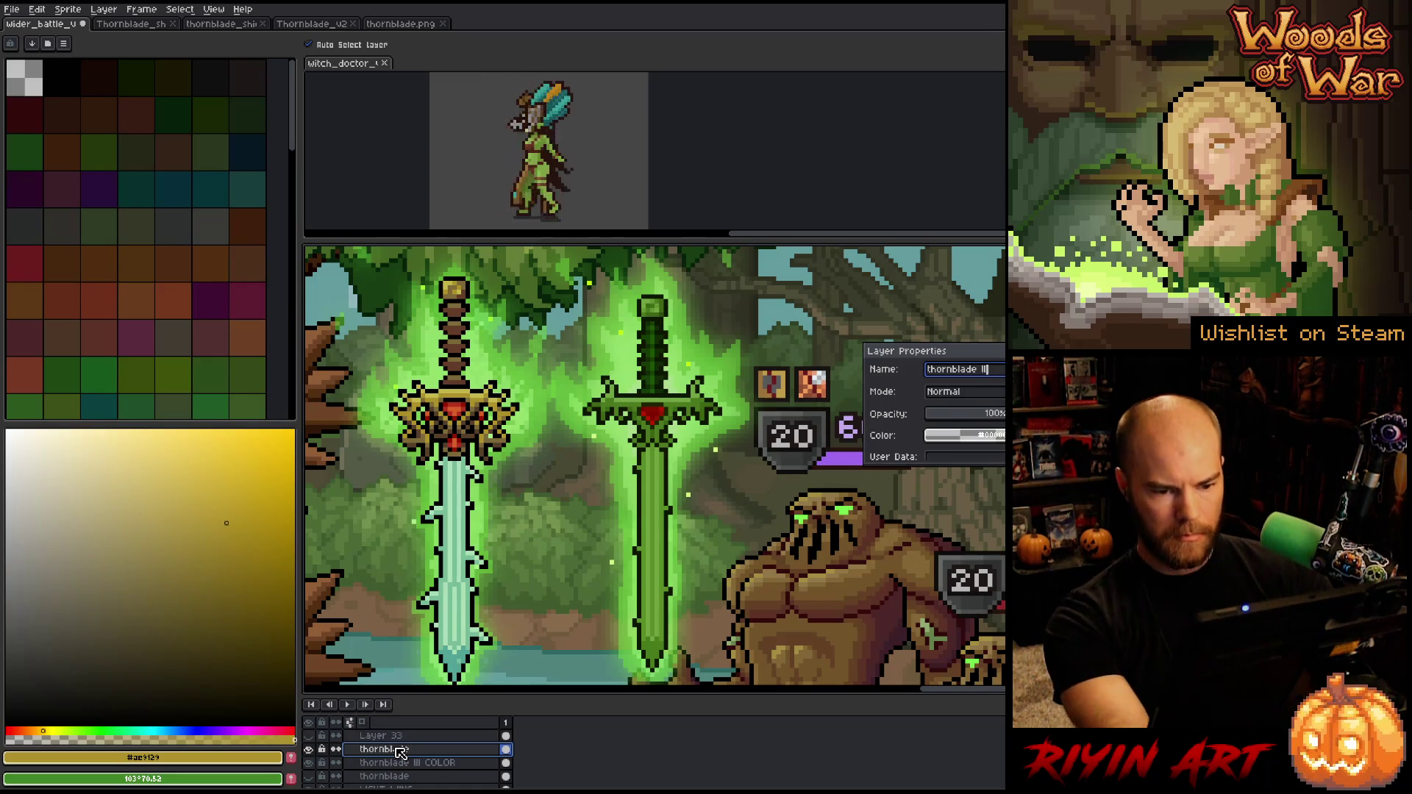
key(Return)
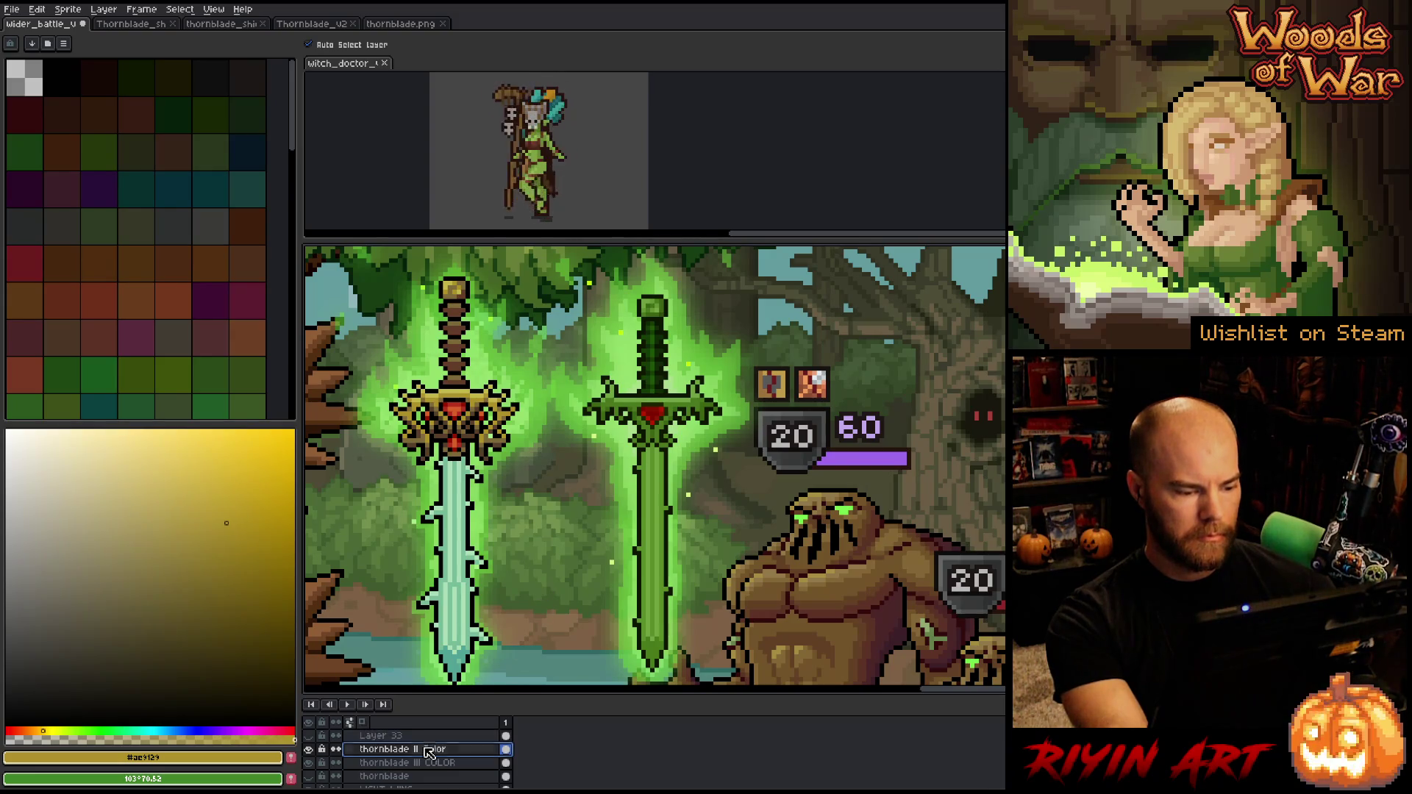
double_click(430, 750)
text(thornblade II COLOR)
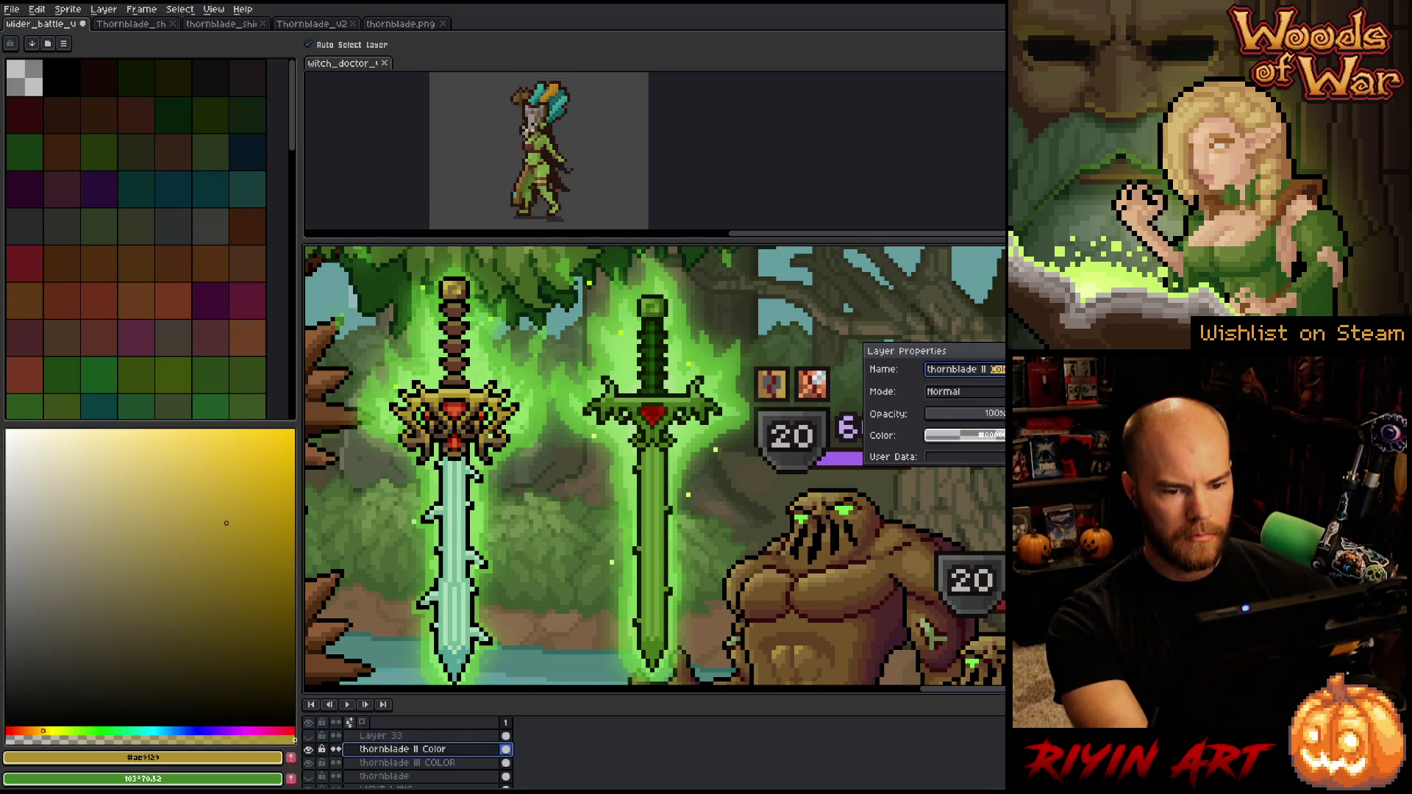
key(Return)
Replace the yellow tone on the layer with green using Replace Color
right_click(681, 361)
key(Escape)
drag(736, 450, 751, 441)
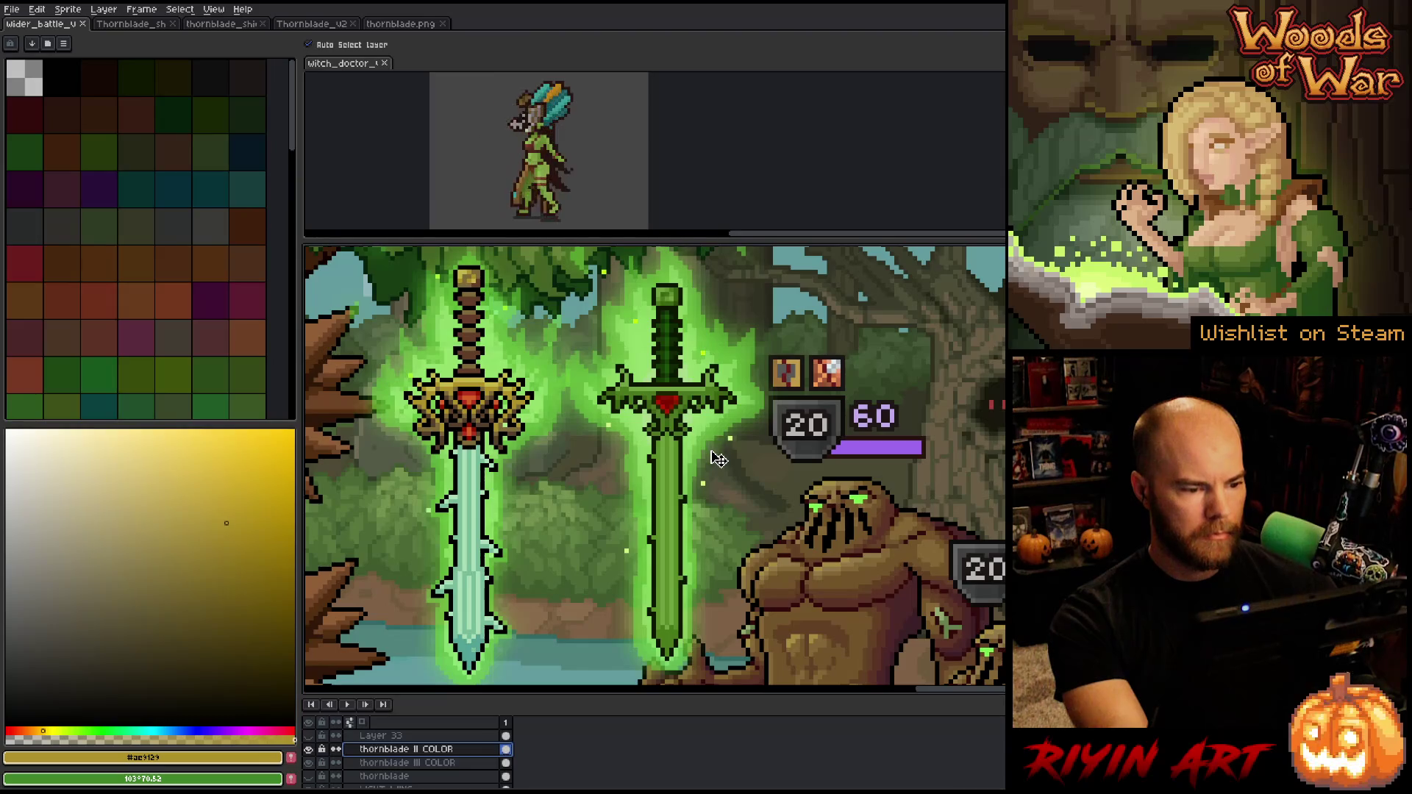
key(shift+r)
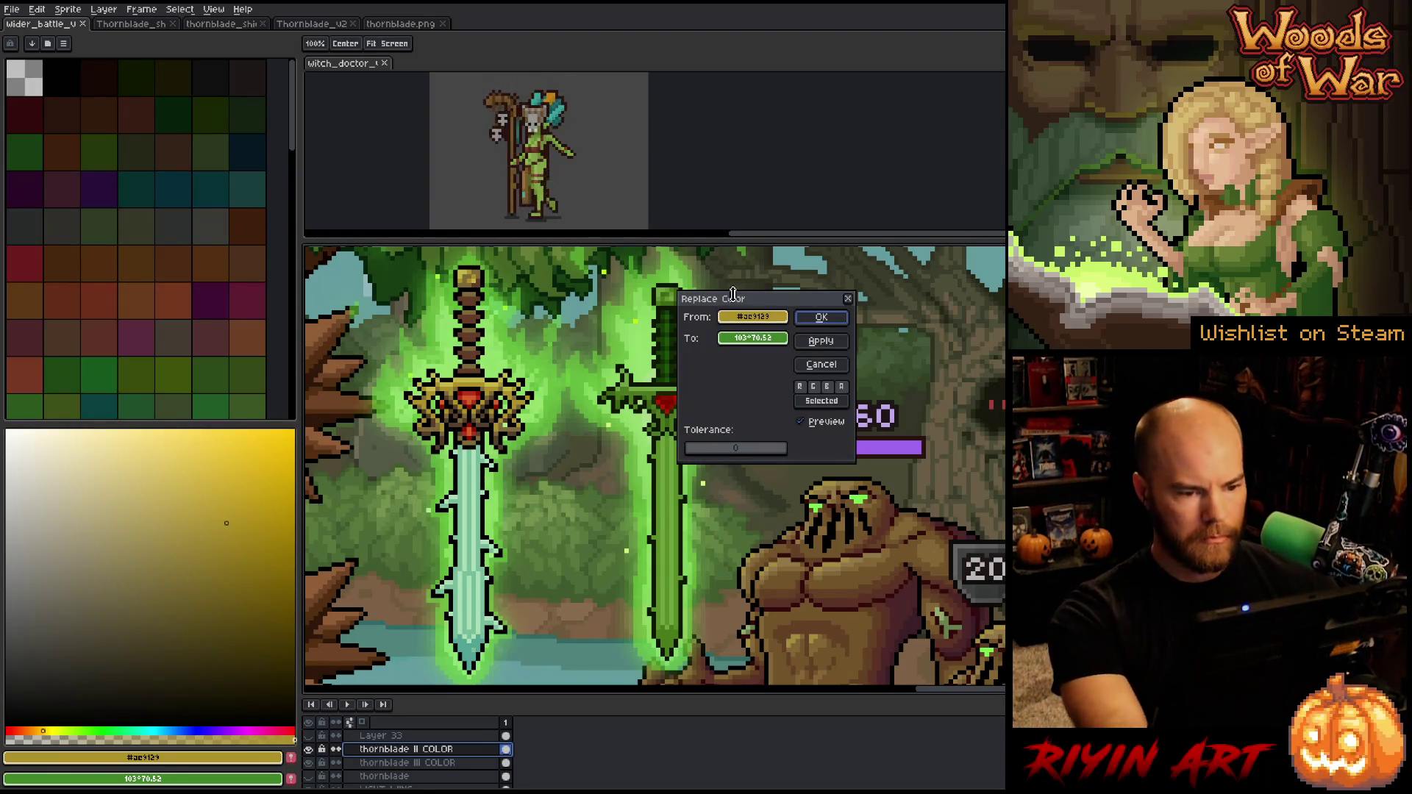
mouse_move(741, 305)
mouse_down()
mouse_move(548, 627)
mouse_move(546, 675)
mouse_move(313, 405)
mouse_move(260, 377)
mouse_move(524, 481)
mouse_move(592, 652)
mouse_move(562, 692)
mouse_move(549, 610)
mouse_up()
key(Return)
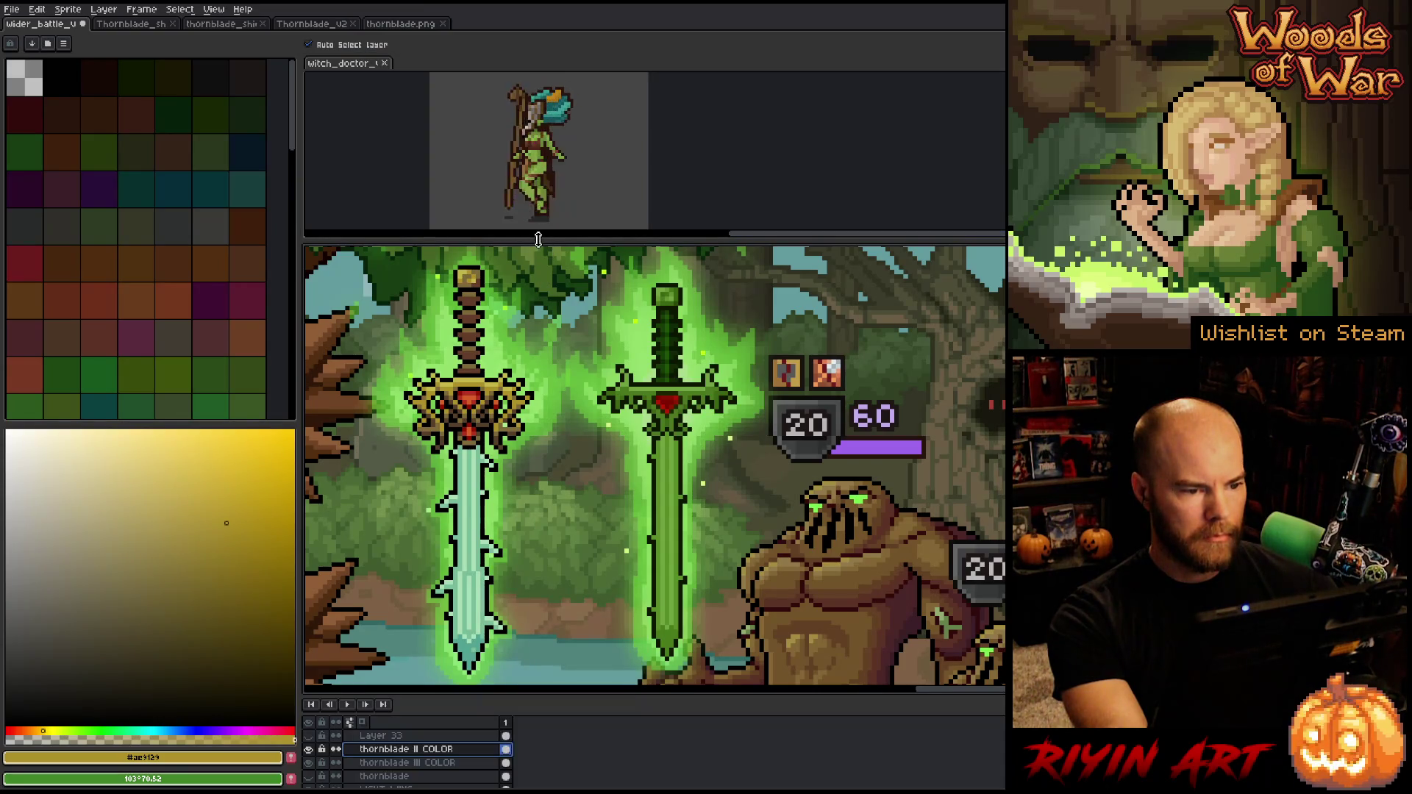
drag(538, 240, 537, 233)
mouse_move(546, 325)
mouse_down()
mouse_move(546, 307)
mouse_move(545, 321)
mouse_up()
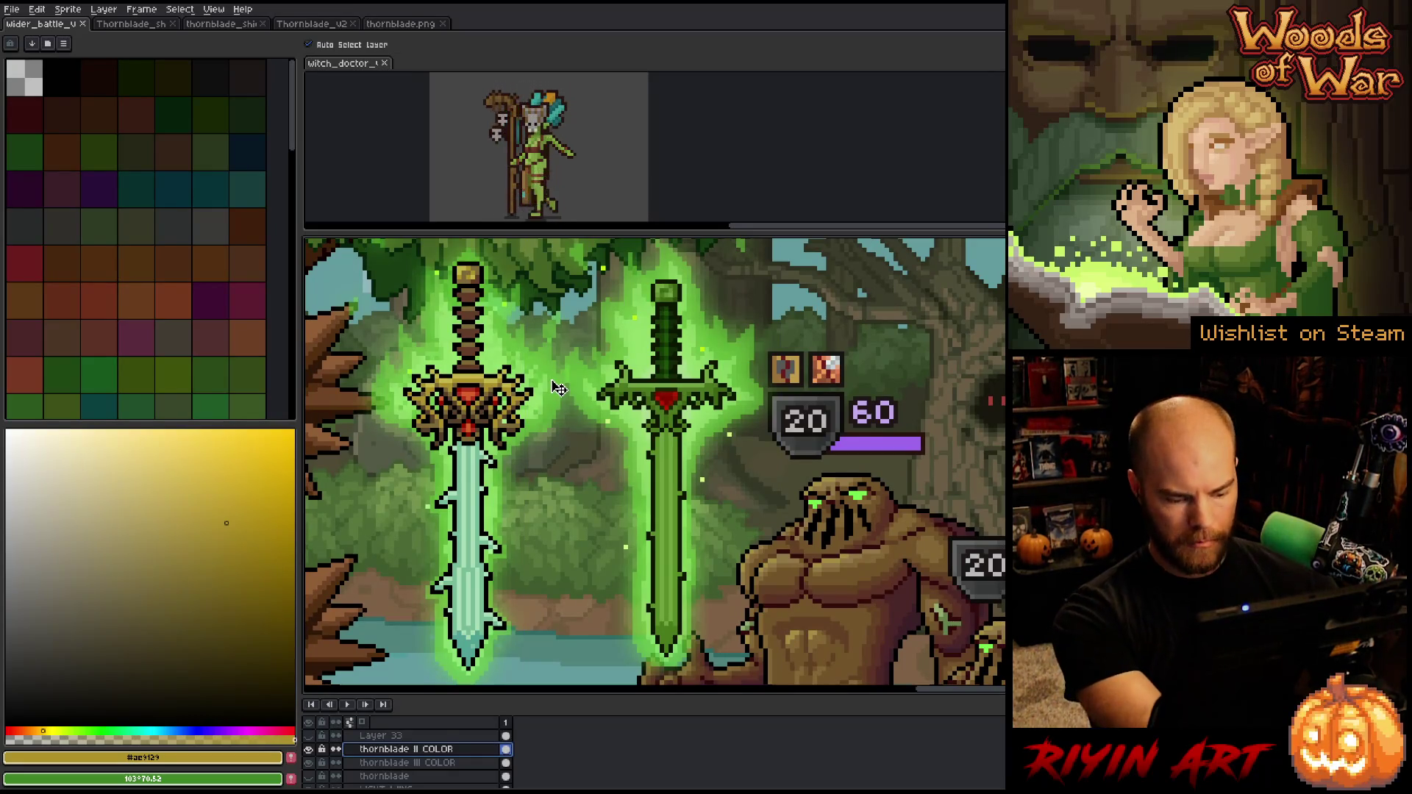
key(shift+r)
mouse_move(567, 597)
mouse_down()
mouse_move(837, 497)
mouse_move(791, 526)
mouse_move(739, 473)
mouse_move(678, 464)
mouse_move(675, 488)
mouse_up()
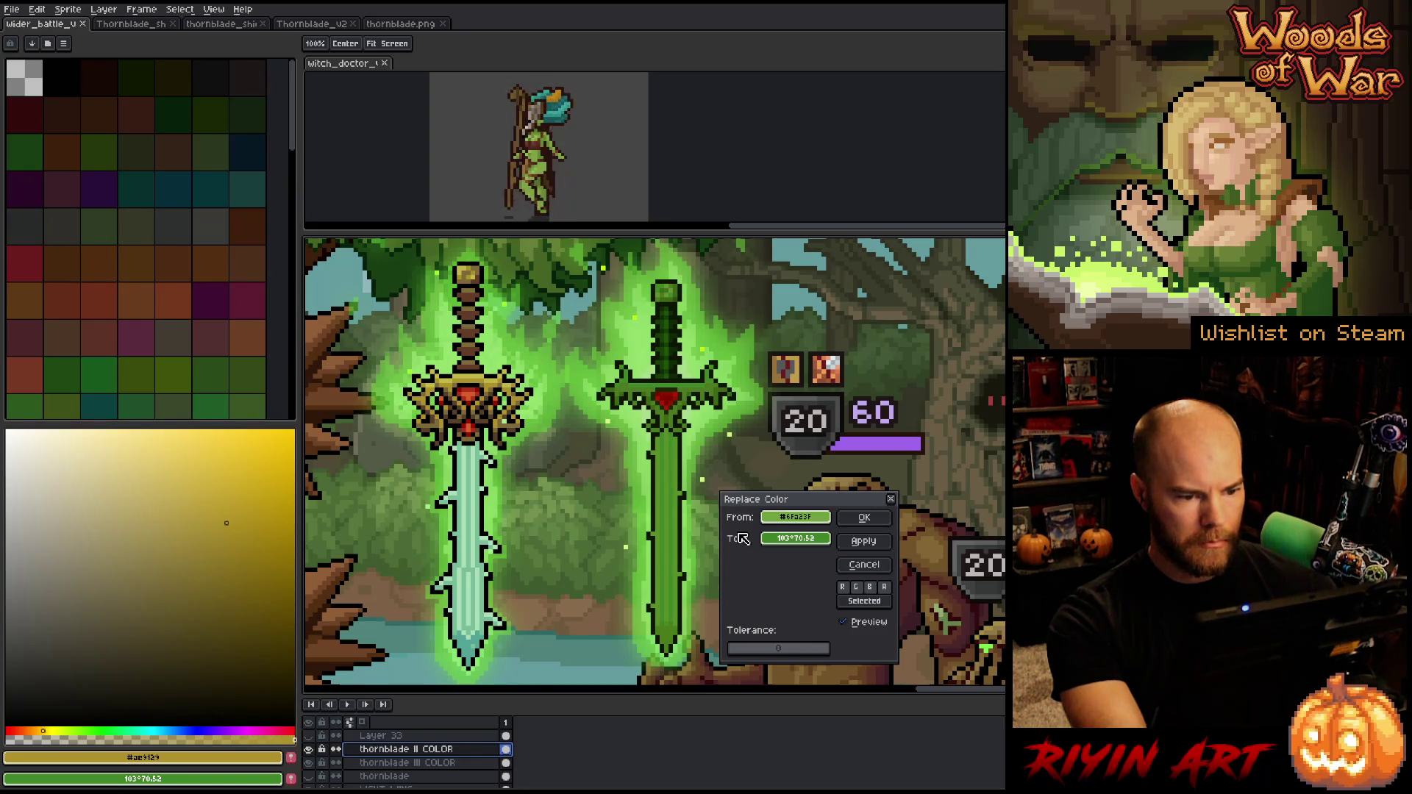
click(864, 565)
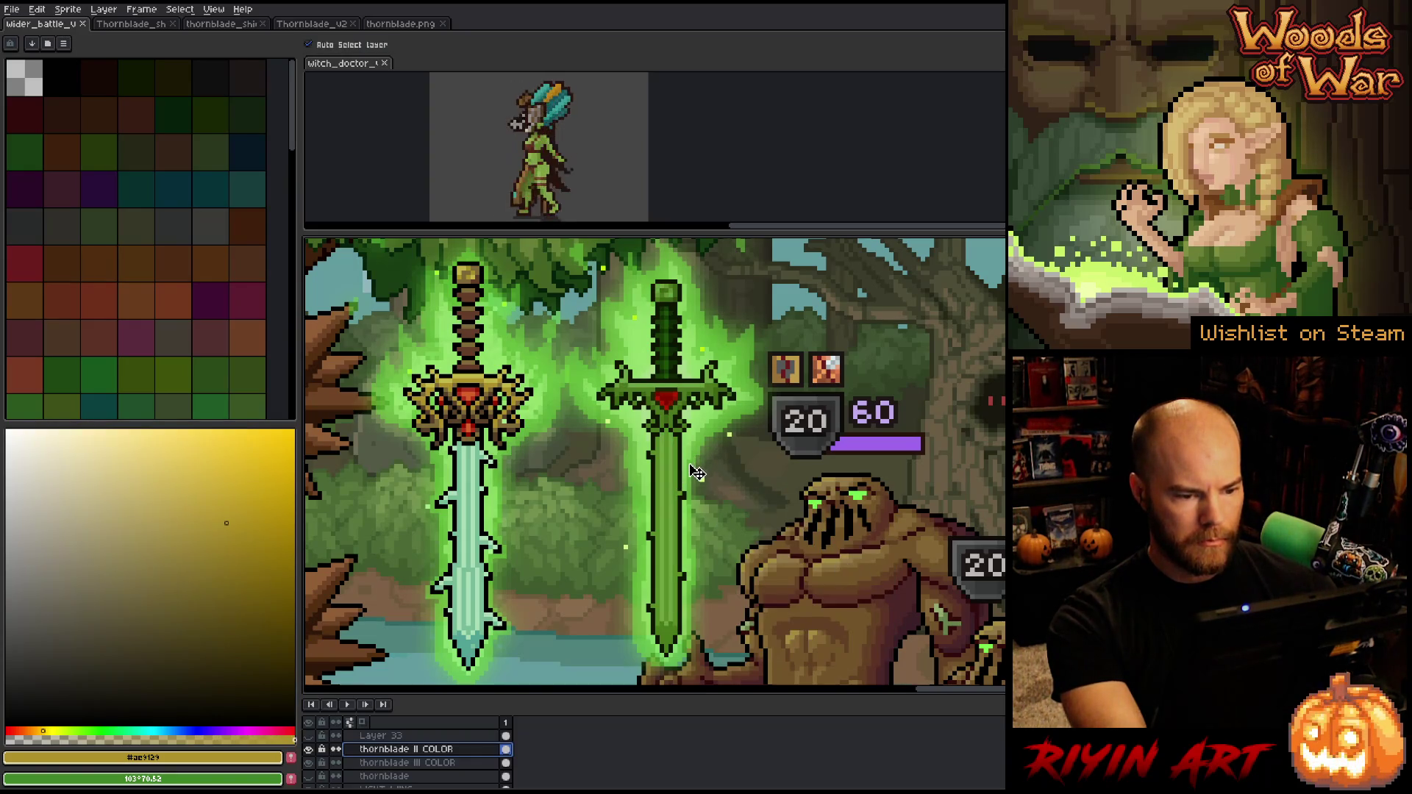
Marquee-select the new green sword's blade
key(m)
drag(629, 425, 730, 673)
scroll(691, 428, up, 3)
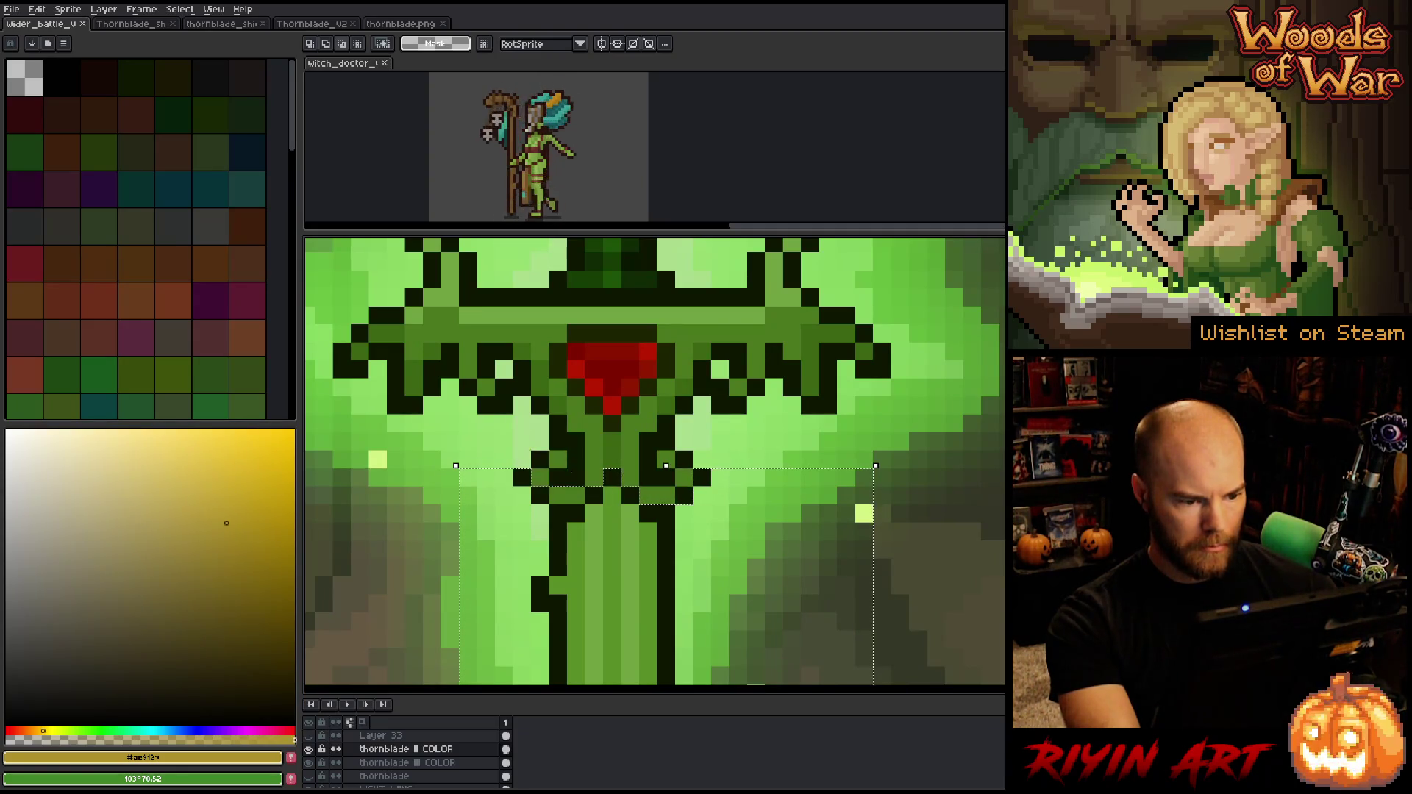
scroll(587, 506, down, 3)
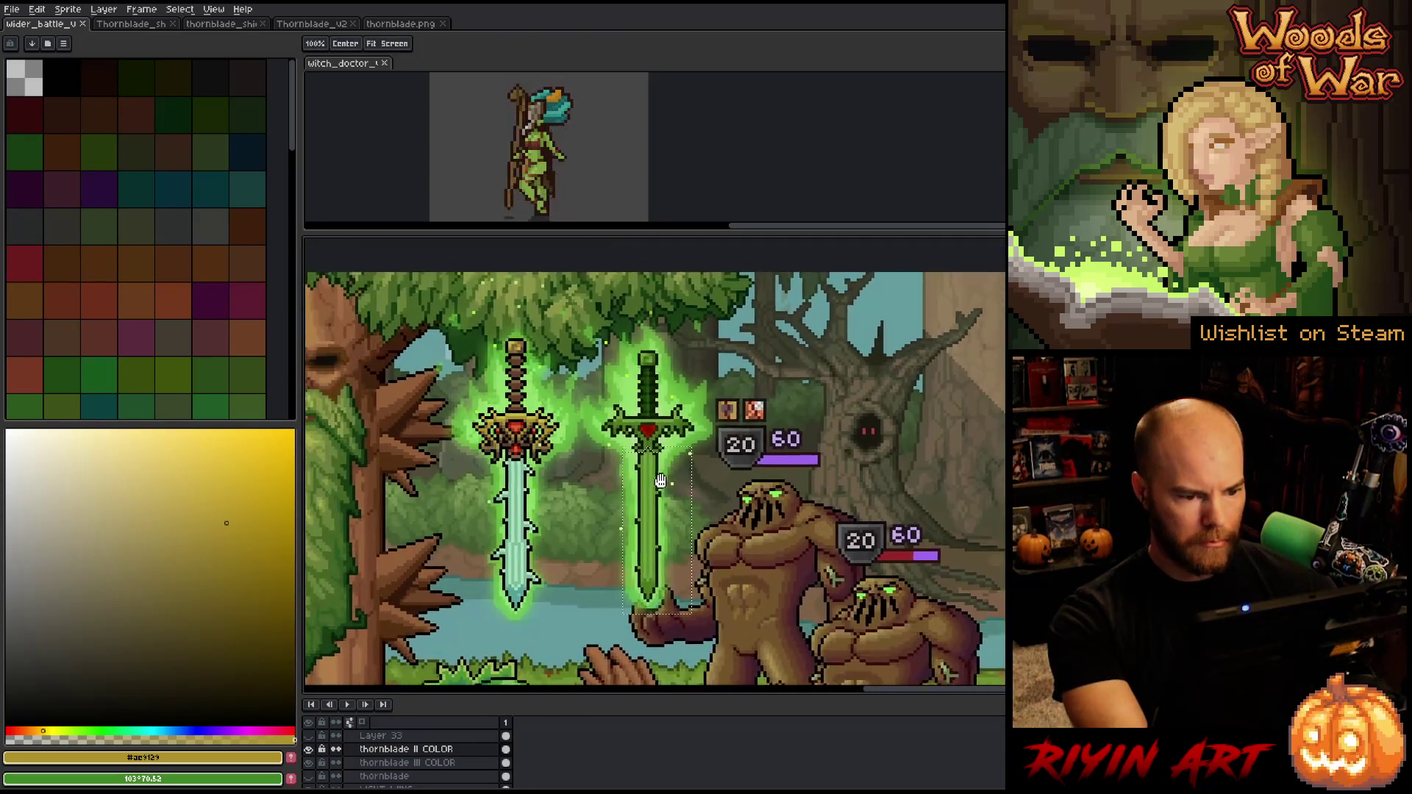
scroll(551, 467, up, 1)
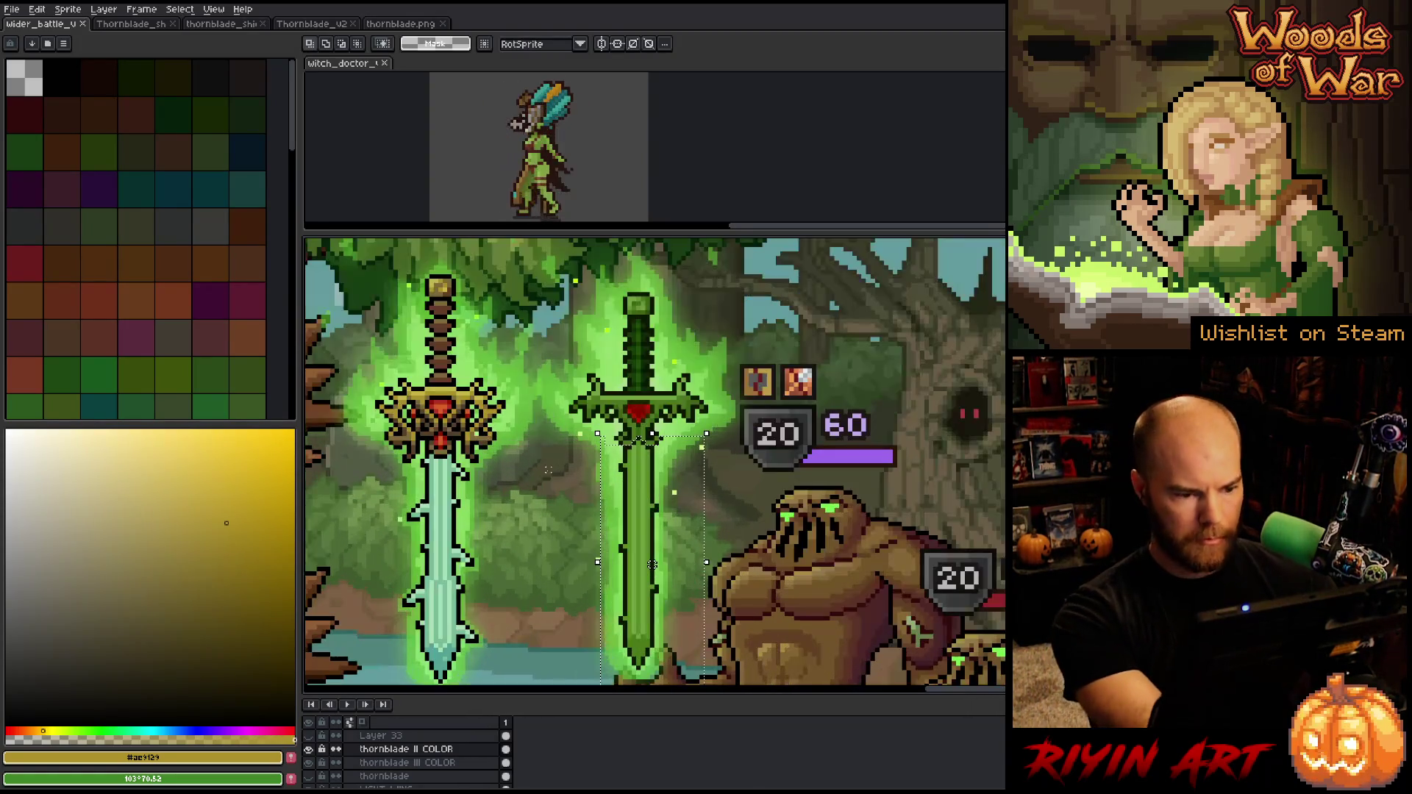